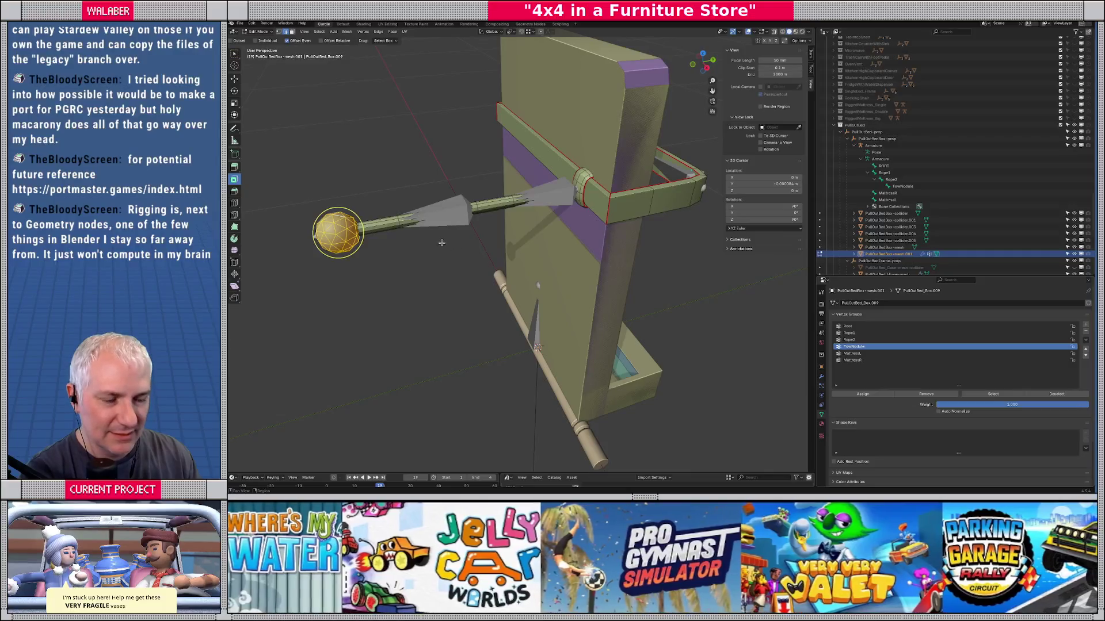
Step: Select the rope rod's segment loops and assign them to the Rope1 and Rope2 vertex groups
key(alt+a)
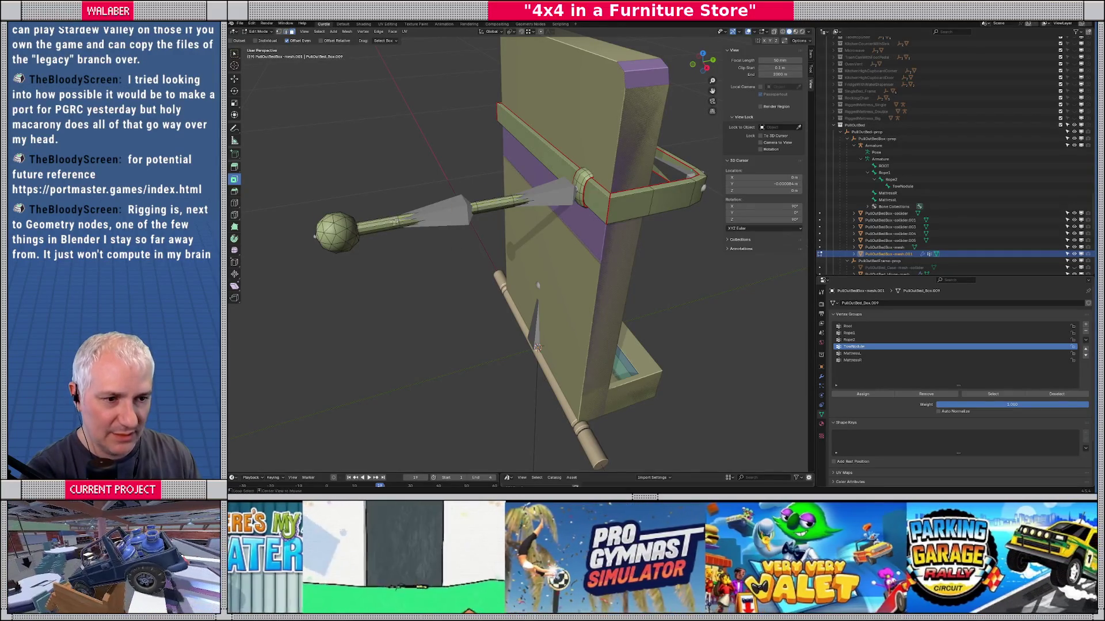
alt+click(399, 222)
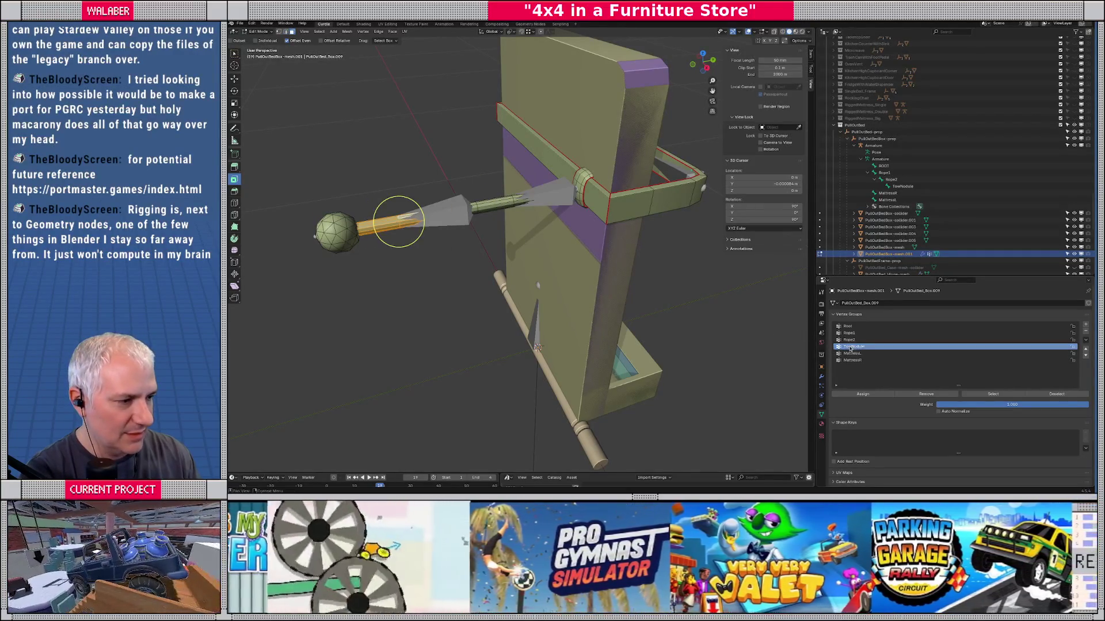
click(849, 339)
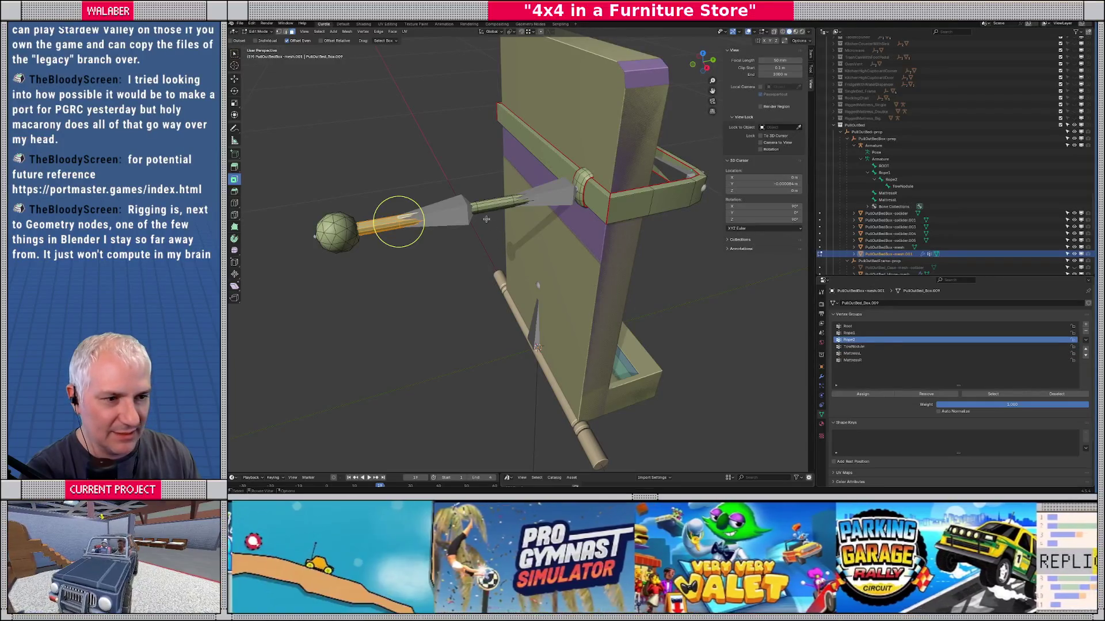
alt+click(529, 198)
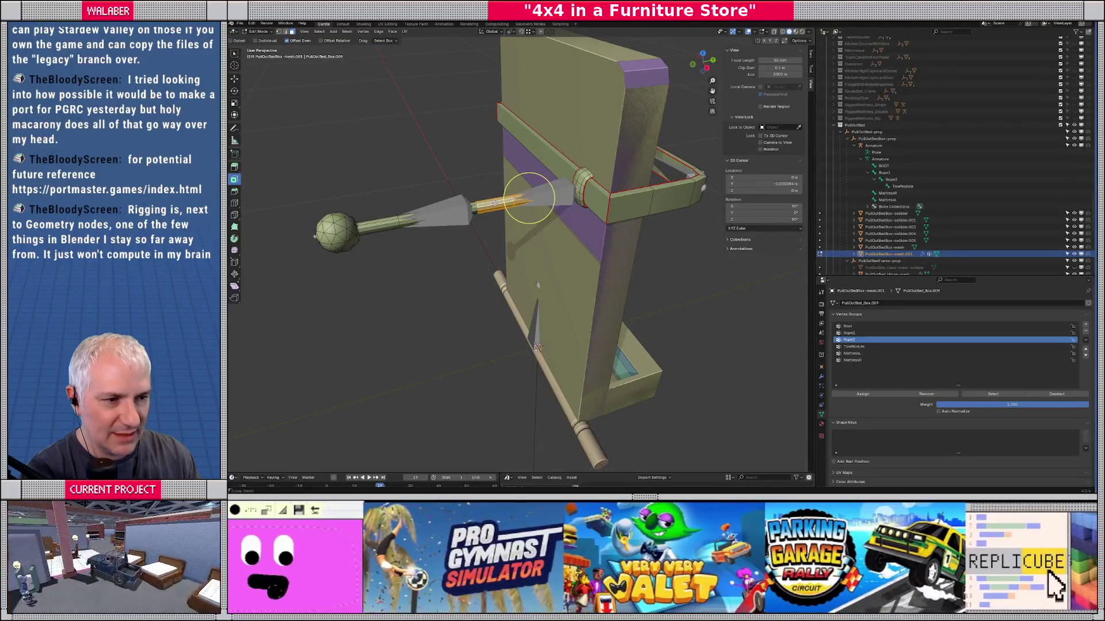
click(849, 333)
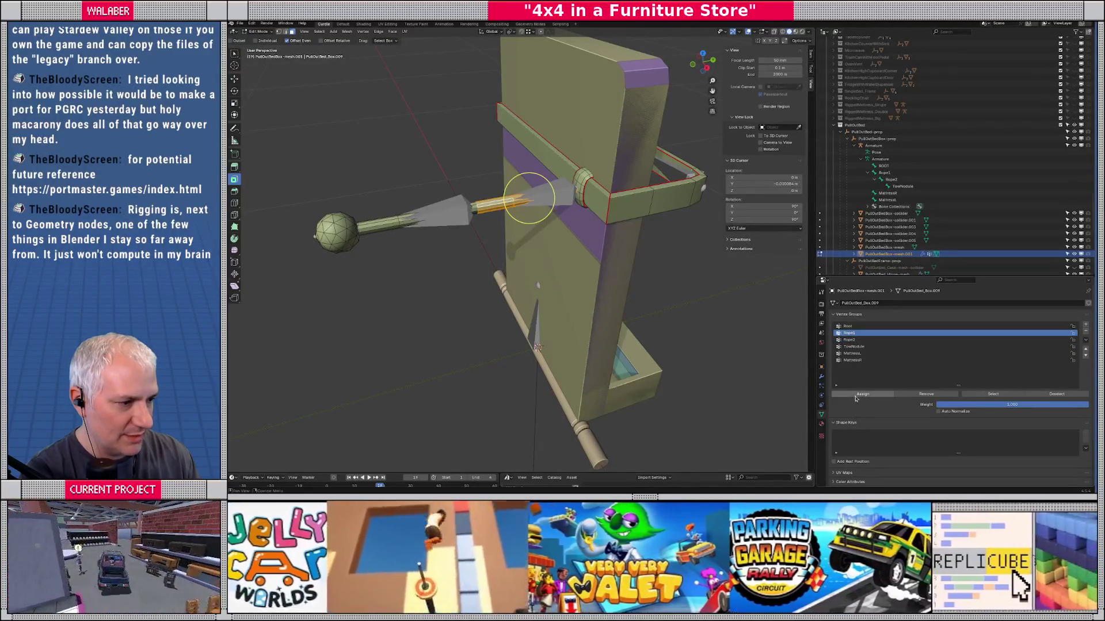
alt+click(465, 213)
click(849, 340)
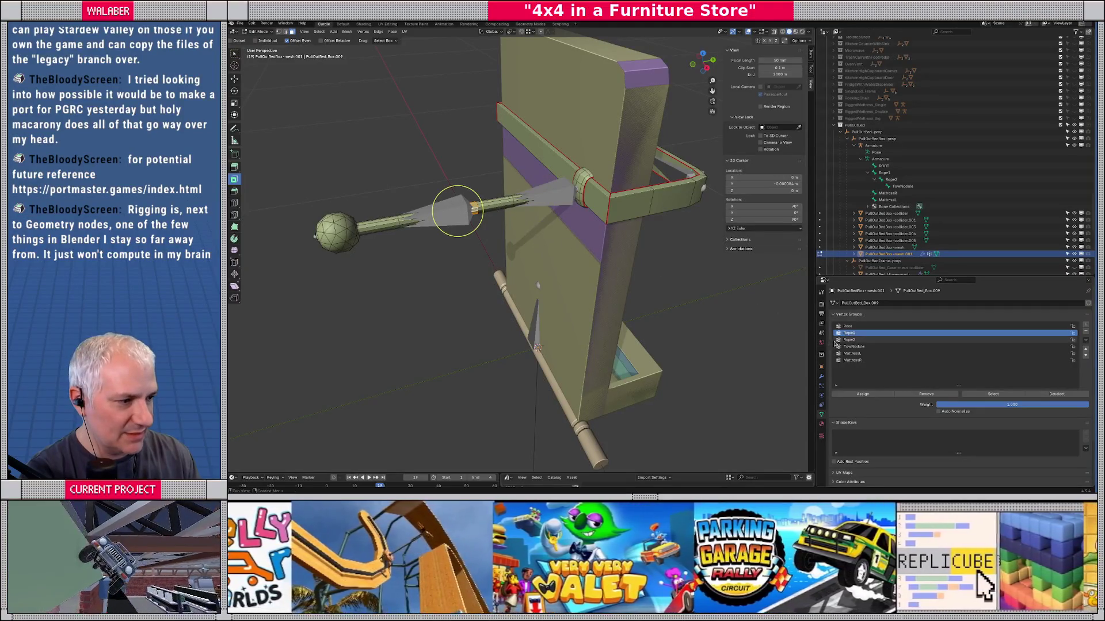
click(859, 394)
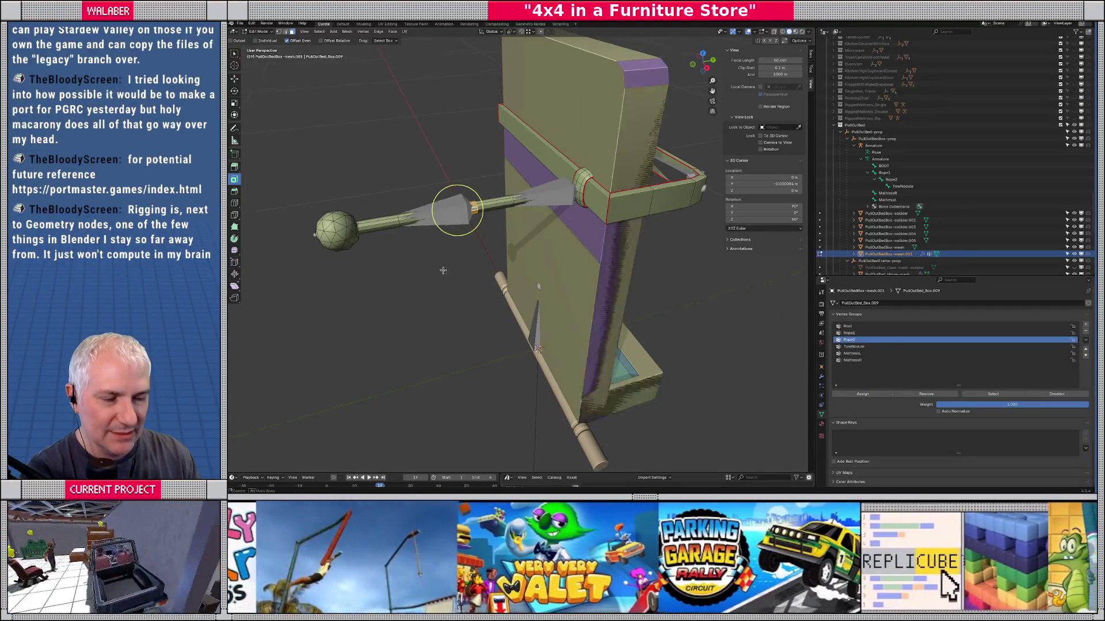
Step: Assign the whole frame to Root, excluding the TowNodule, Rope1 and Rope2 vertices
drag(426, 254, 449, 272)
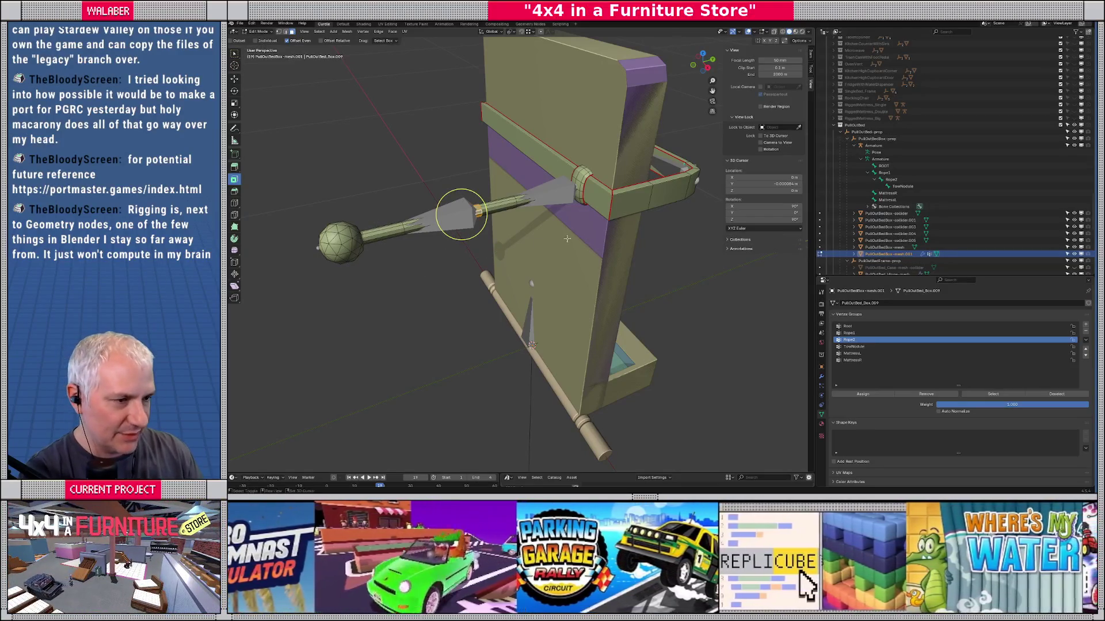
drag(567, 238, 582, 236)
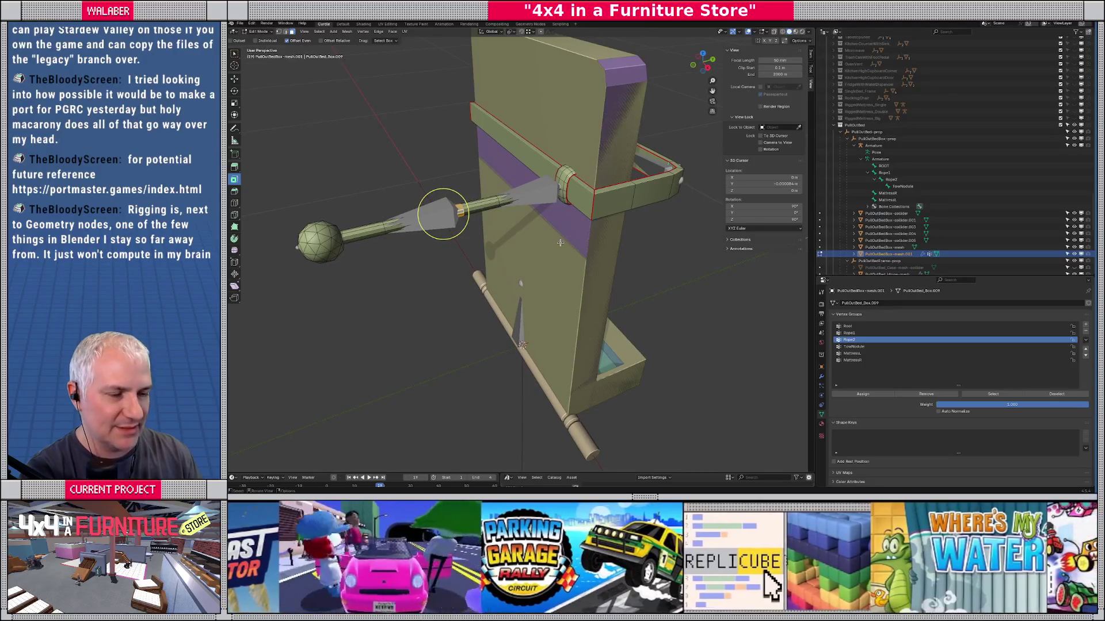
key(ctrl+l)
click(851, 346)
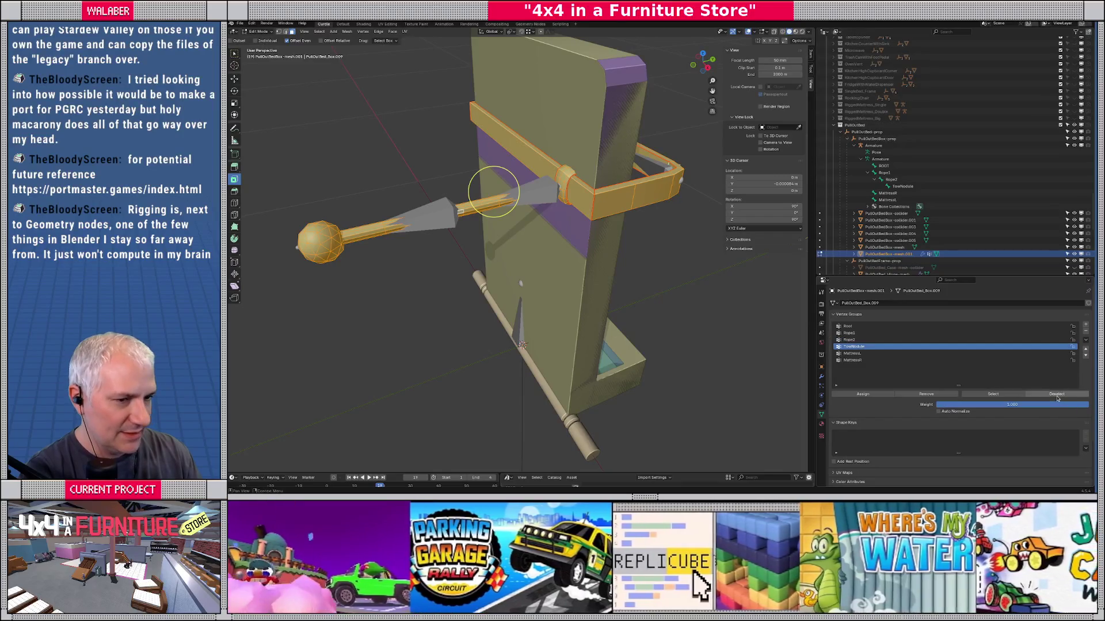
click(1029, 397)
click(867, 334)
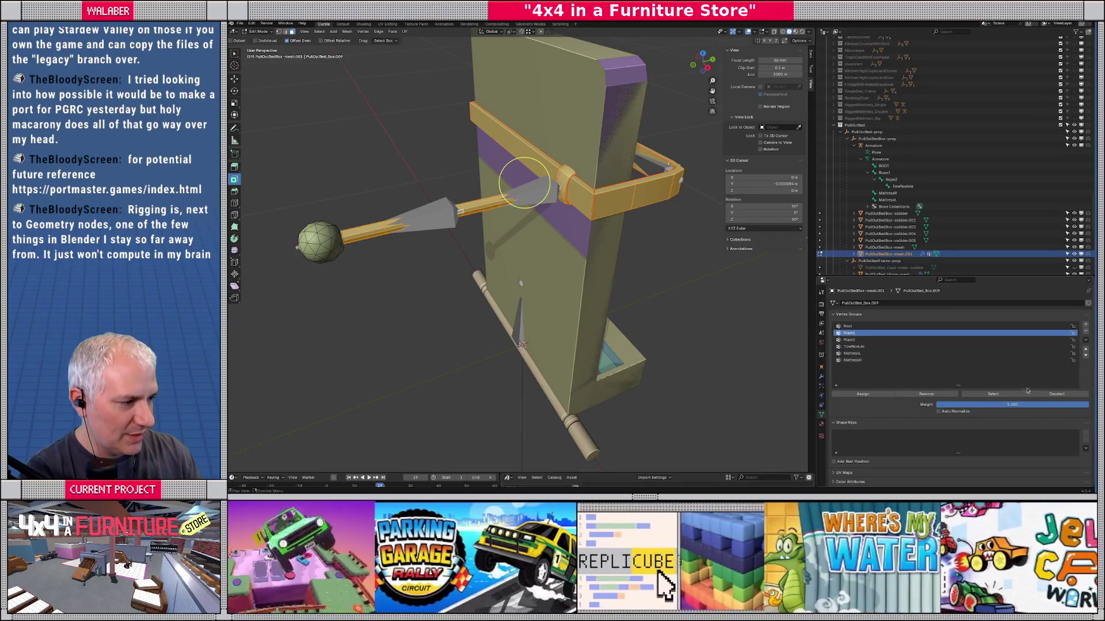
click(1044, 396)
click(978, 339)
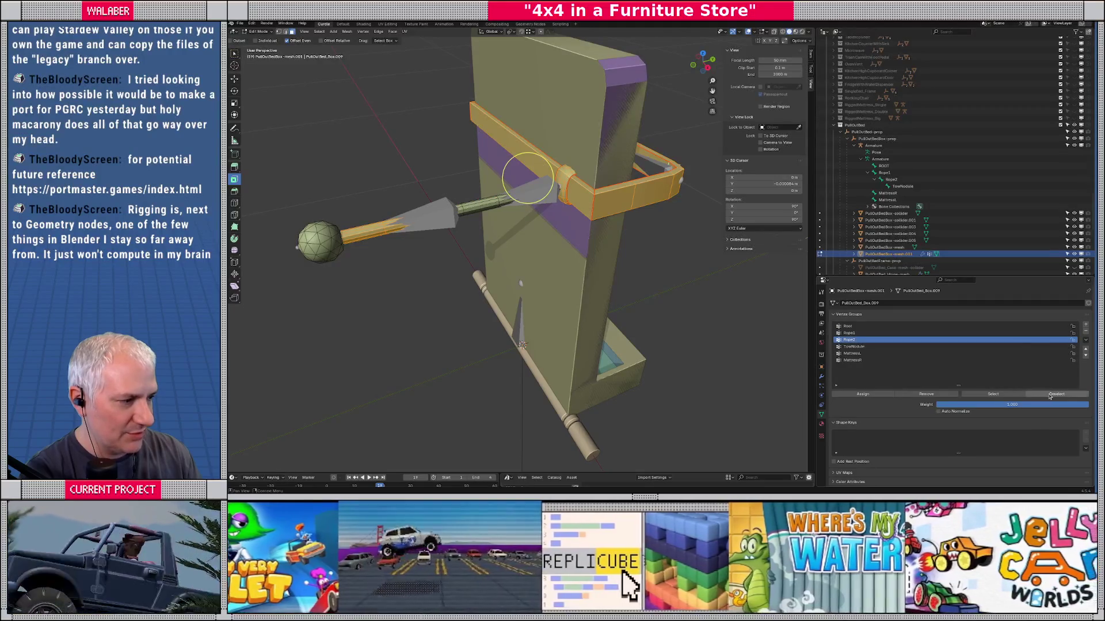
click(1052, 394)
click(841, 327)
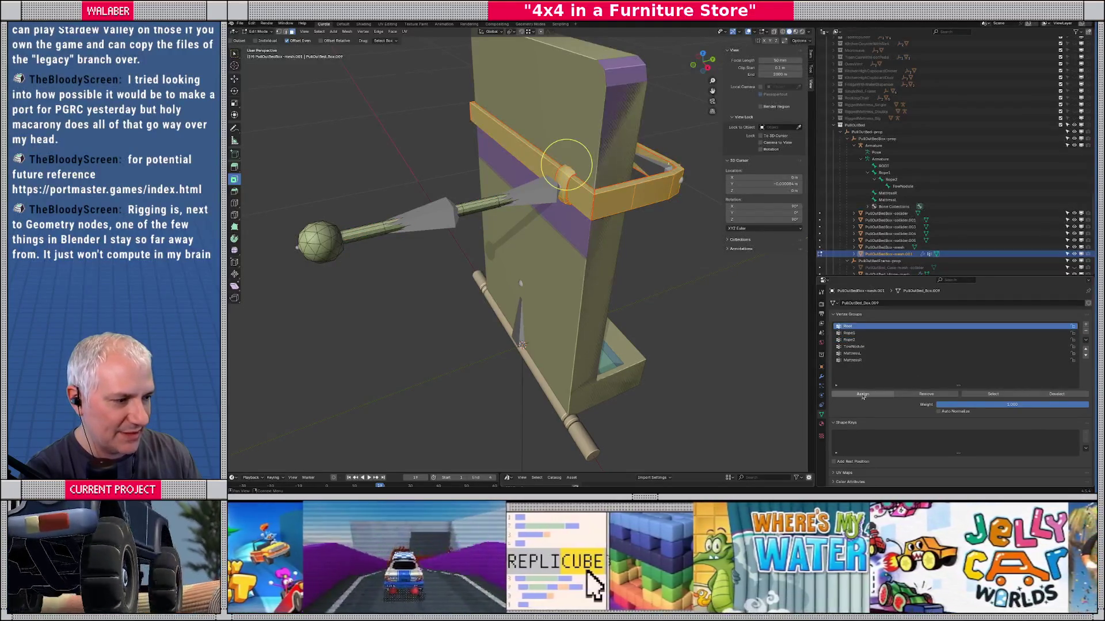
click(862, 395)
drag(518, 253, 471, 247)
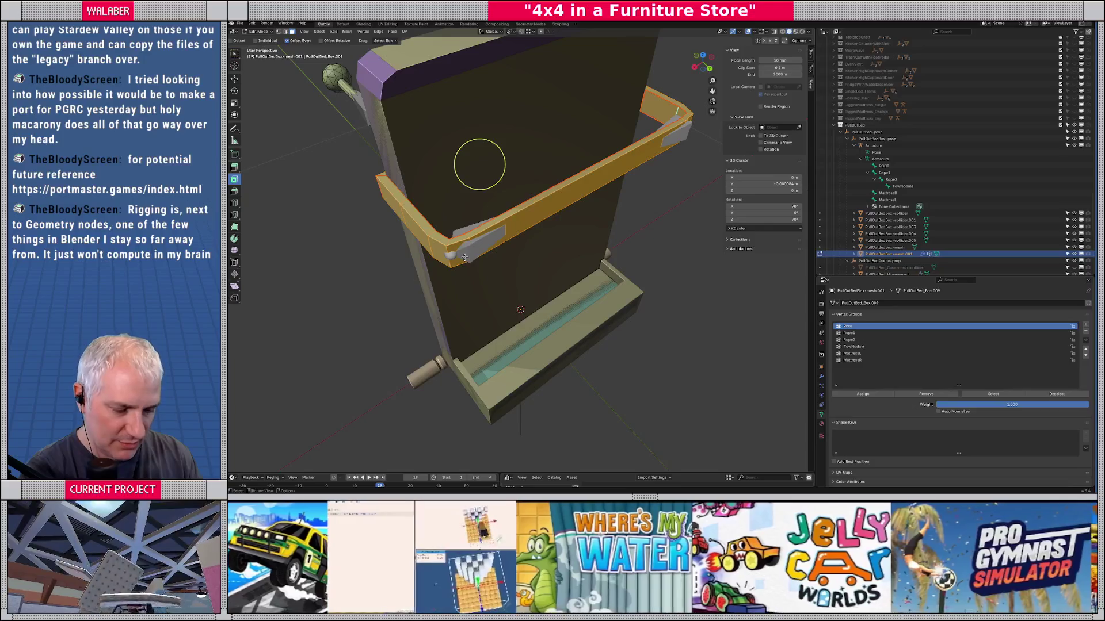
Step: Assign the lower-left corner to MattressR and the upper-right corner to MattressL
click(460, 243)
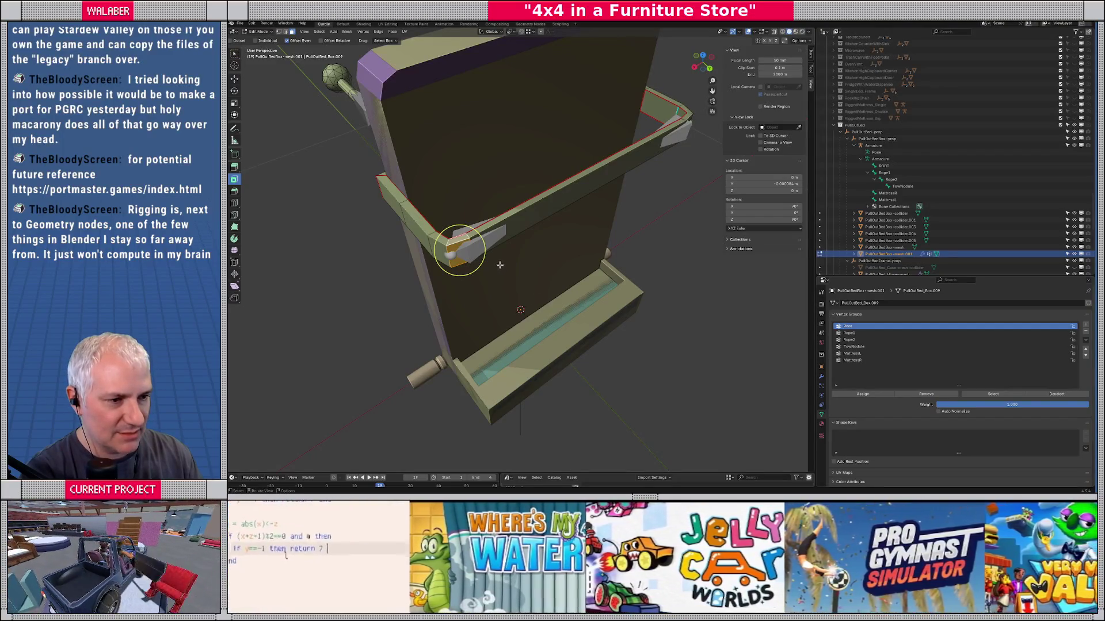
click(857, 360)
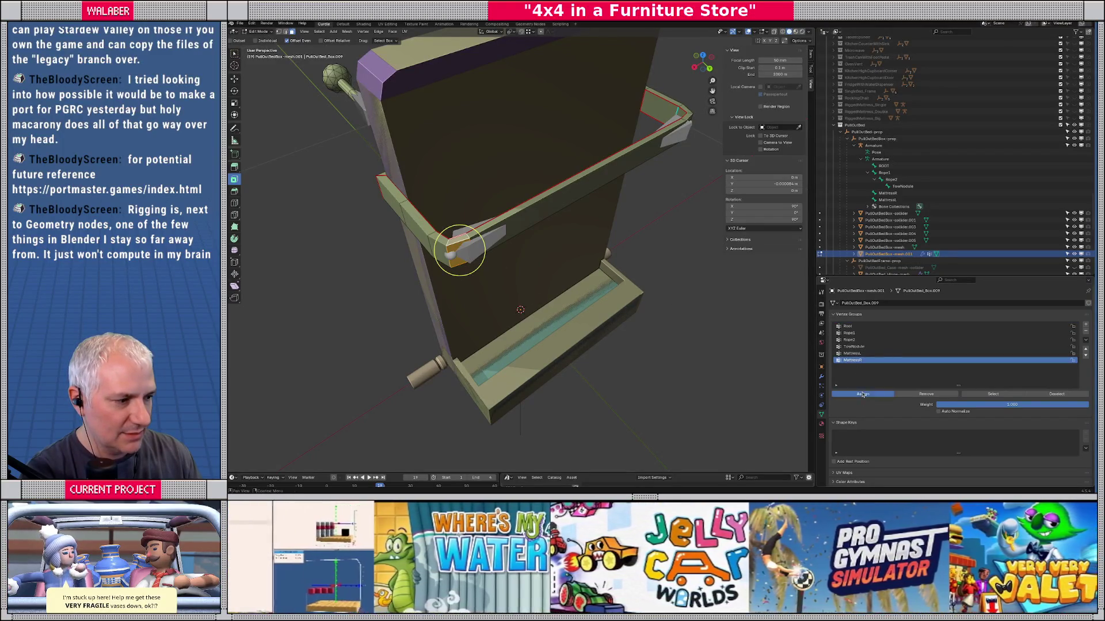
click(862, 394)
click(687, 119)
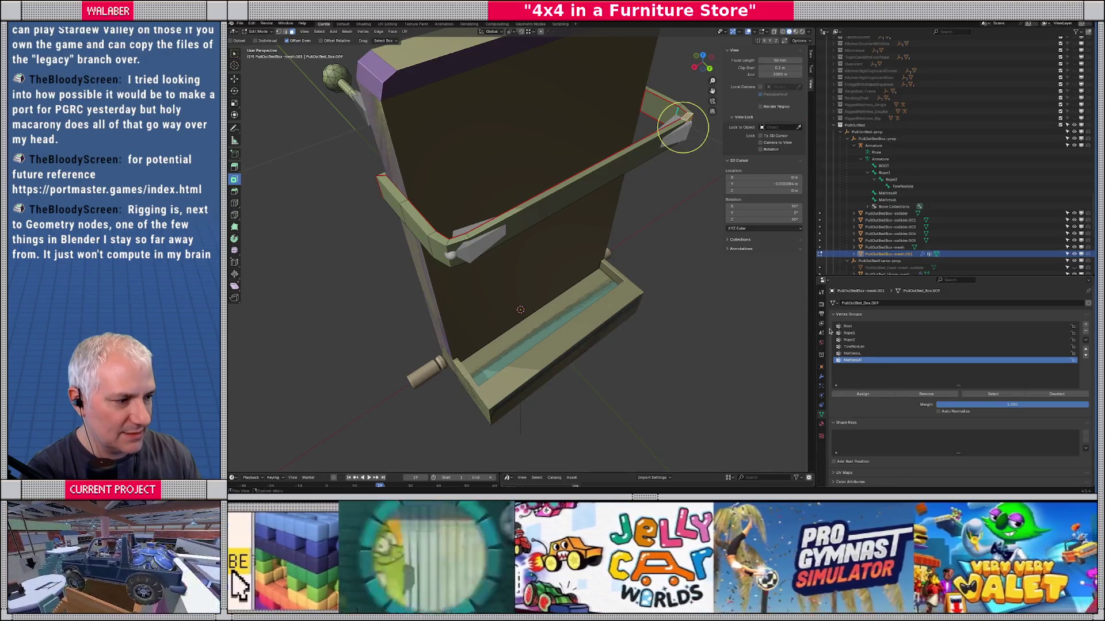
click(852, 353)
click(863, 395)
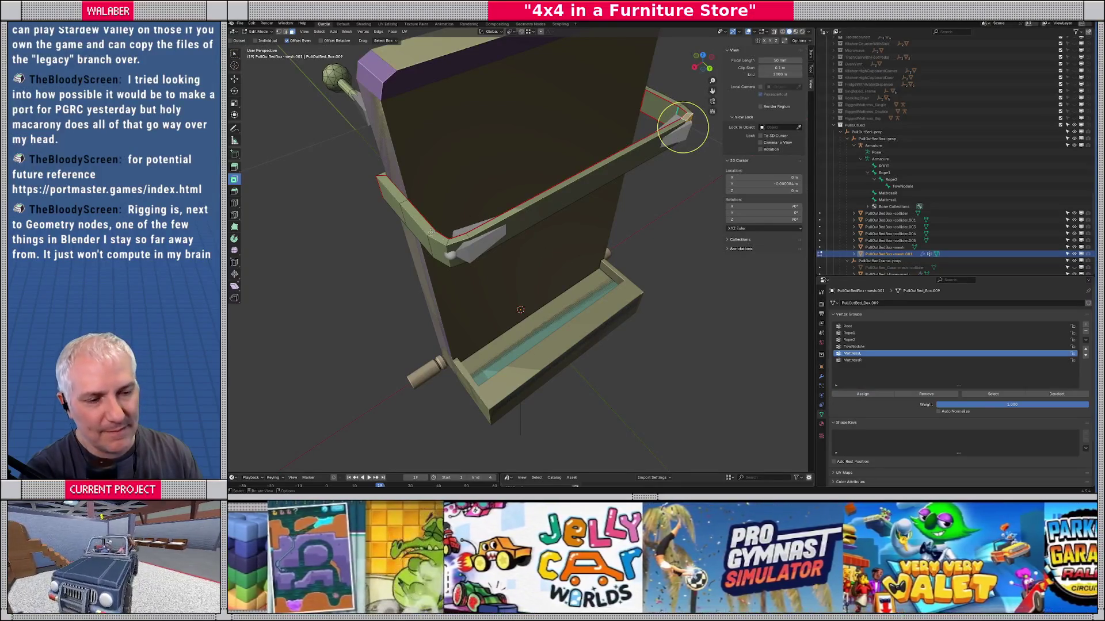
Step: Select the left corner and diagonal bar loops, then switch to Weight Paint mode
alt+click(415, 222)
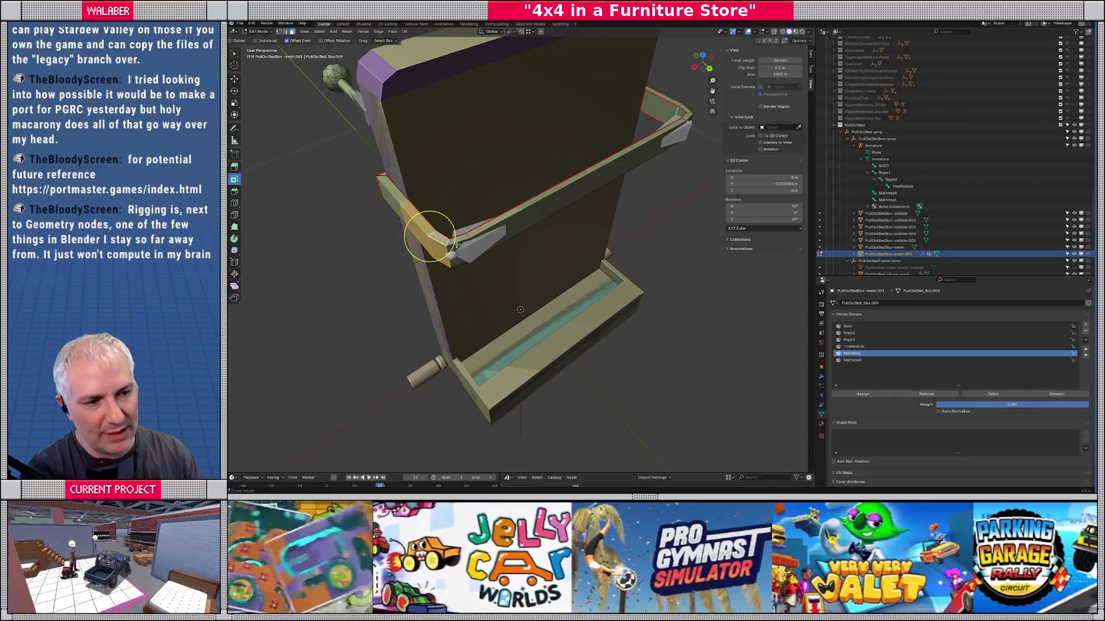
alt+shift+click(498, 213)
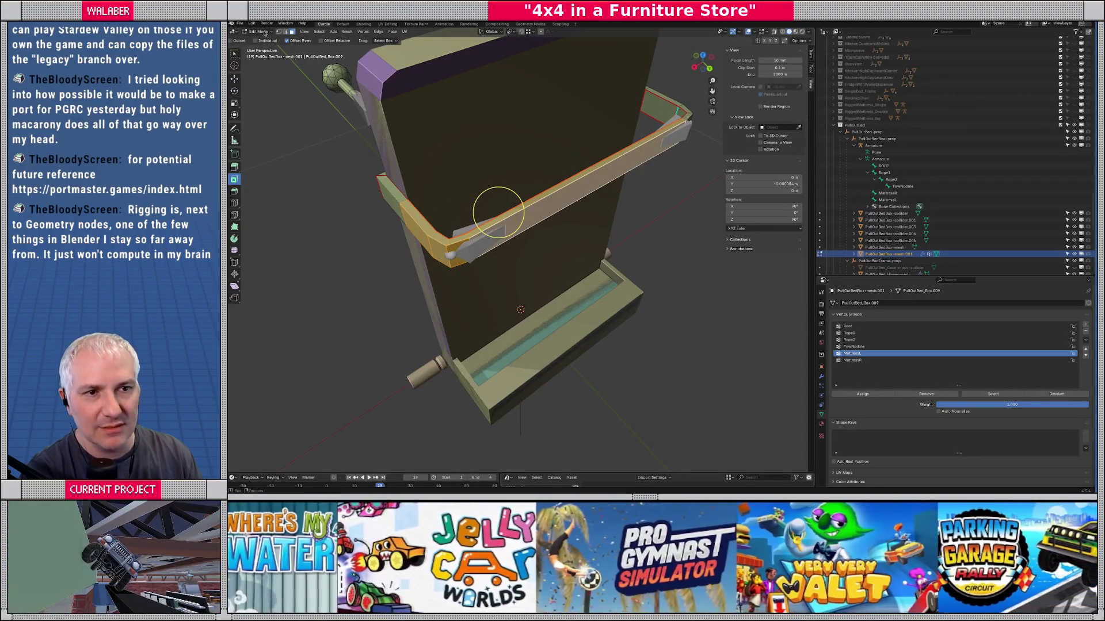
click(260, 31)
click(259, 68)
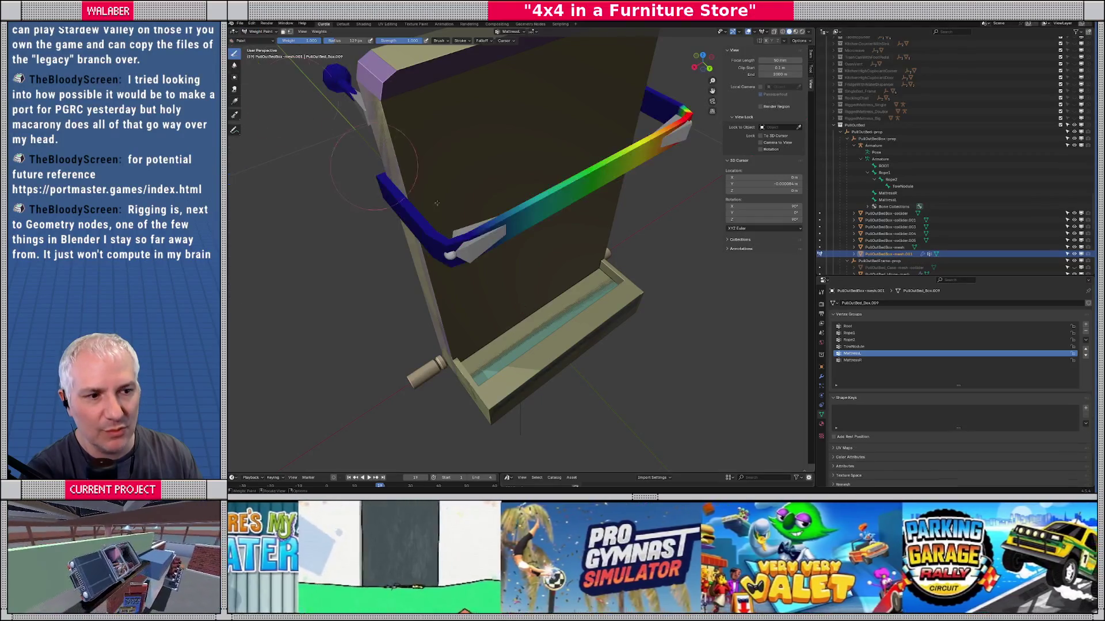
Step: Inspect the MattressR and MattressL weight gradients around the bed post from several angles
click(852, 360)
mouse_move(494, 403)
mouse_down()
mouse_move(529, 370)
mouse_move(591, 254)
mouse_move(486, 265)
mouse_move(505, 255)
mouse_move(500, 103)
mouse_move(512, 268)
mouse_move(632, 288)
mouse_up()
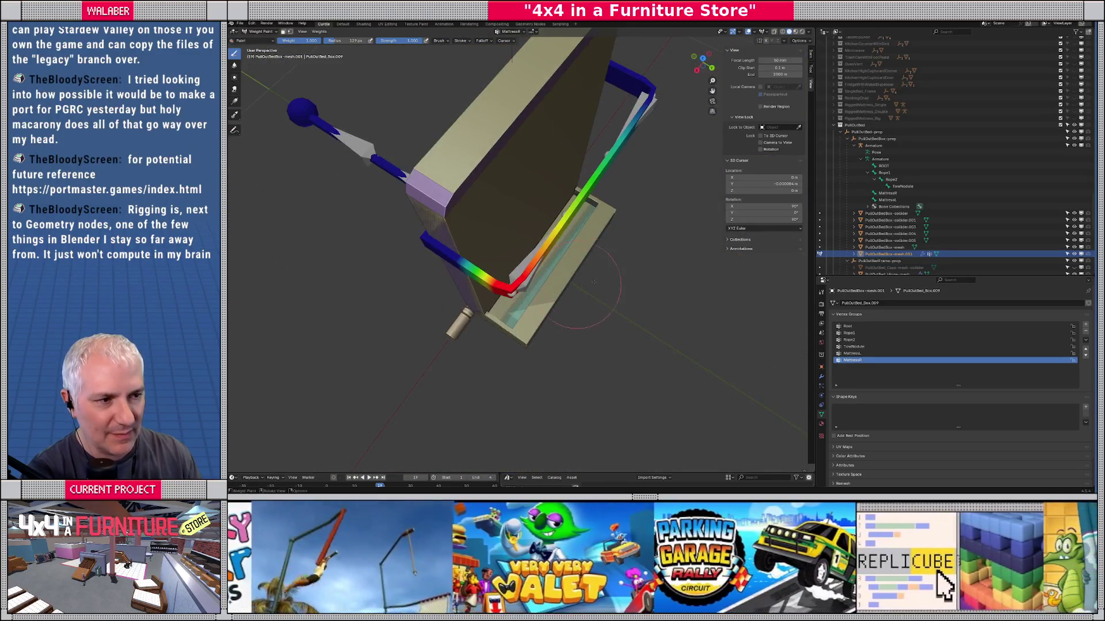
click(851, 354)
mouse_move(751, 300)
mouse_down()
mouse_move(532, 140)
mouse_move(494, 407)
mouse_move(483, 403)
mouse_move(501, 327)
mouse_move(508, 104)
mouse_move(543, 236)
mouse_move(444, 135)
mouse_move(452, 143)
mouse_up()
click(263, 32)
Step: Select the armature, put it in Pose Mode and view the bed from the top
click(262, 36)
click(353, 102)
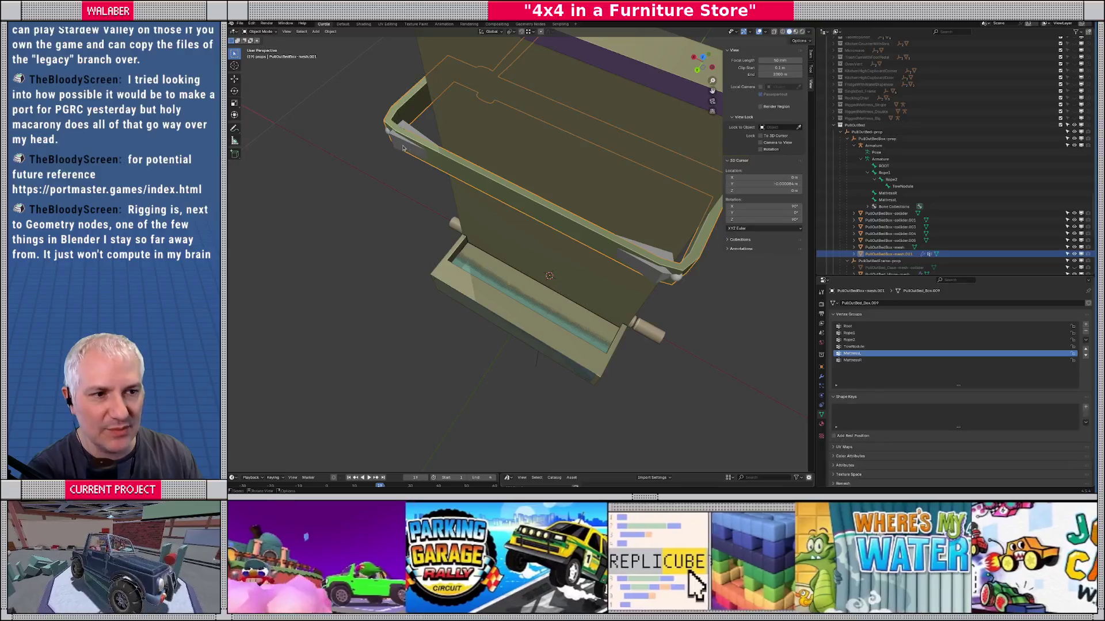
click(262, 33)
click(262, 54)
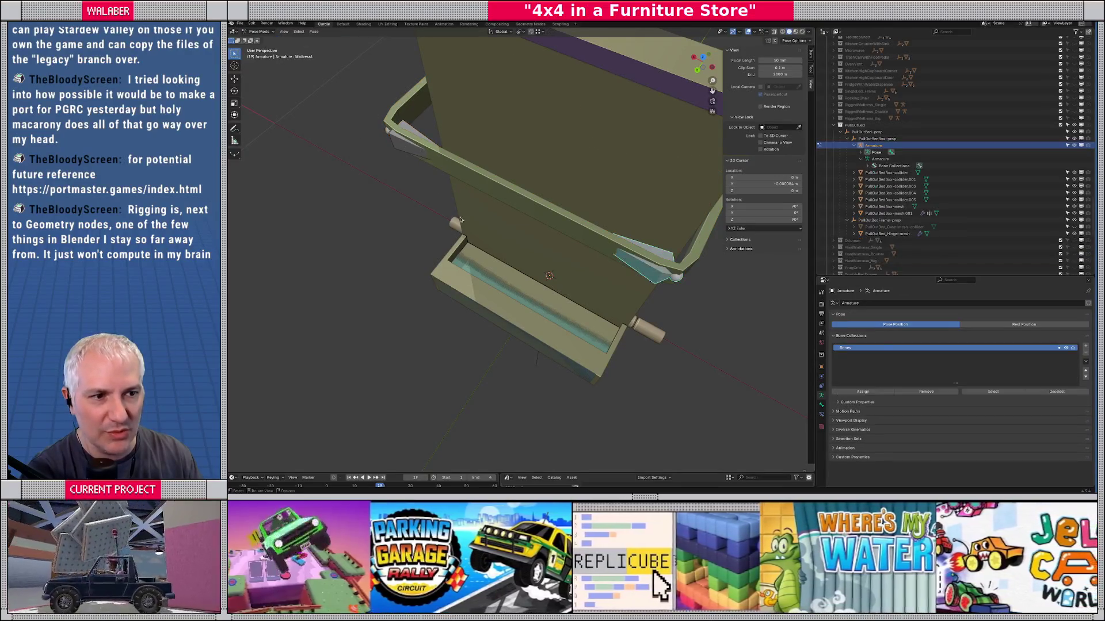
key(KP_7)
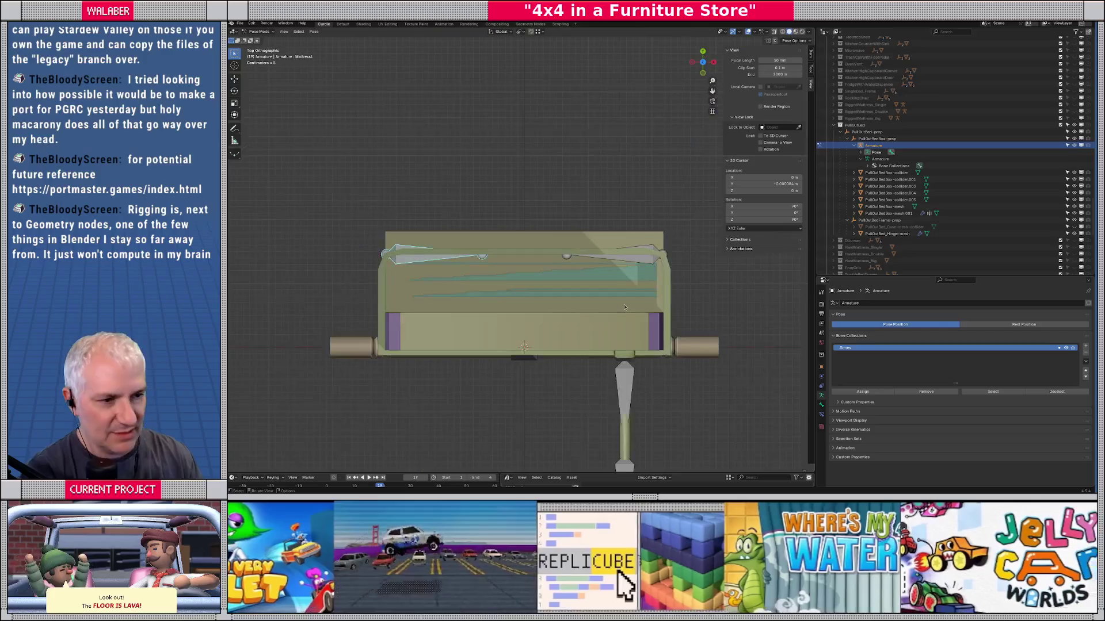
Step: Move the lower and upper bone tips, then compare the result with the rest pose
key(g)
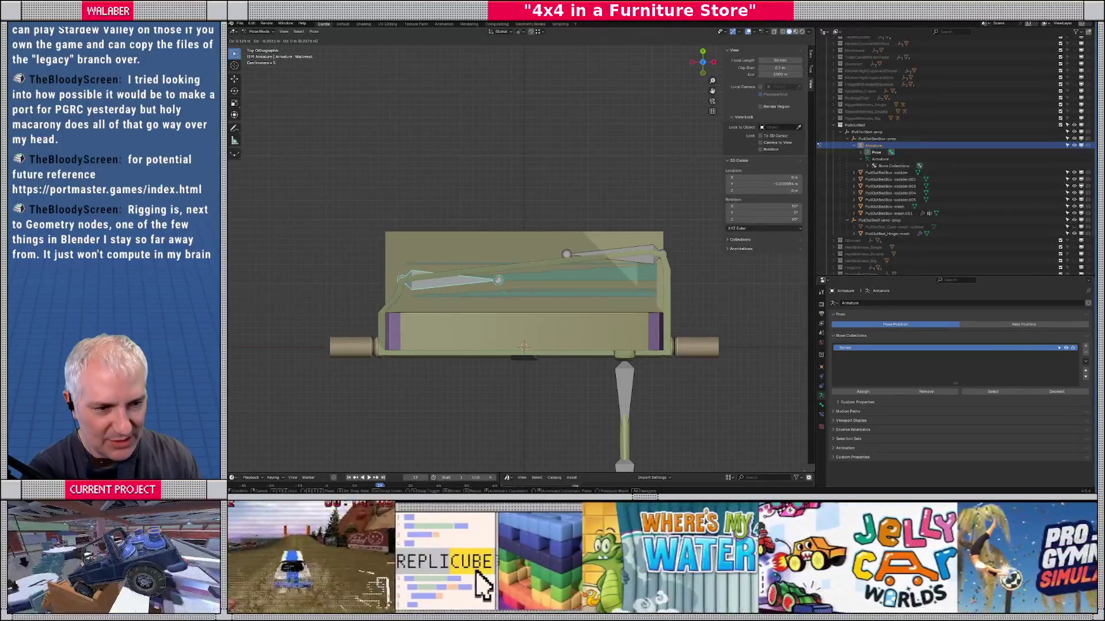
click(604, 256)
click(644, 263)
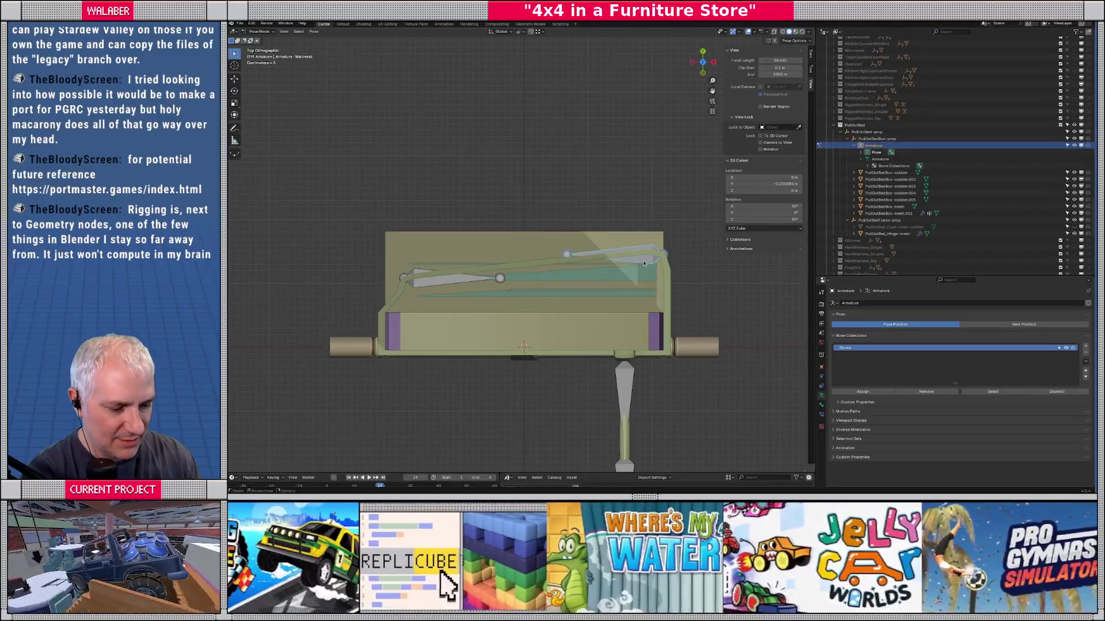
key(g)
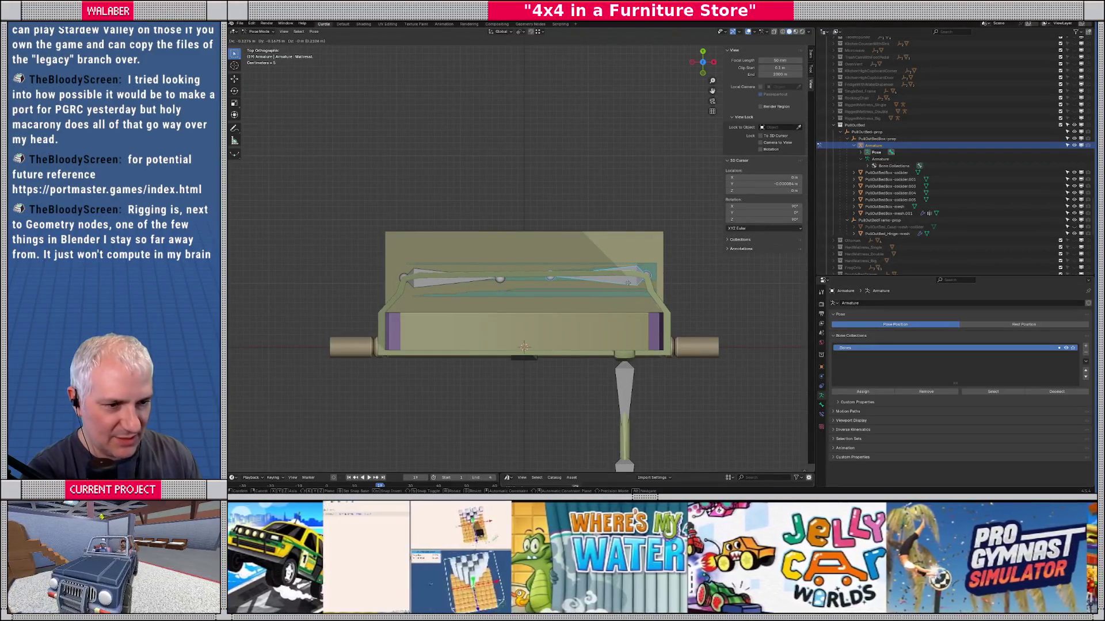
click(627, 283)
mouse_move(627, 282)
mouse_down()
mouse_move(551, 235)
mouse_move(561, 277)
mouse_move(546, 256)
mouse_move(460, 236)
mouse_up()
key(KP_7)
key(Tab)
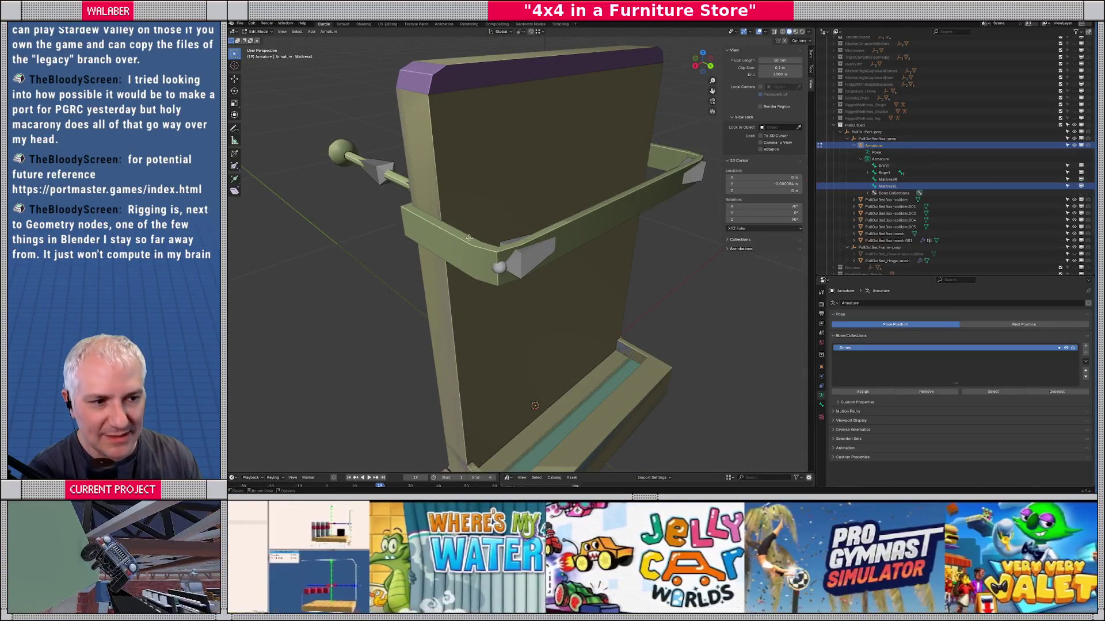
key(Tab)
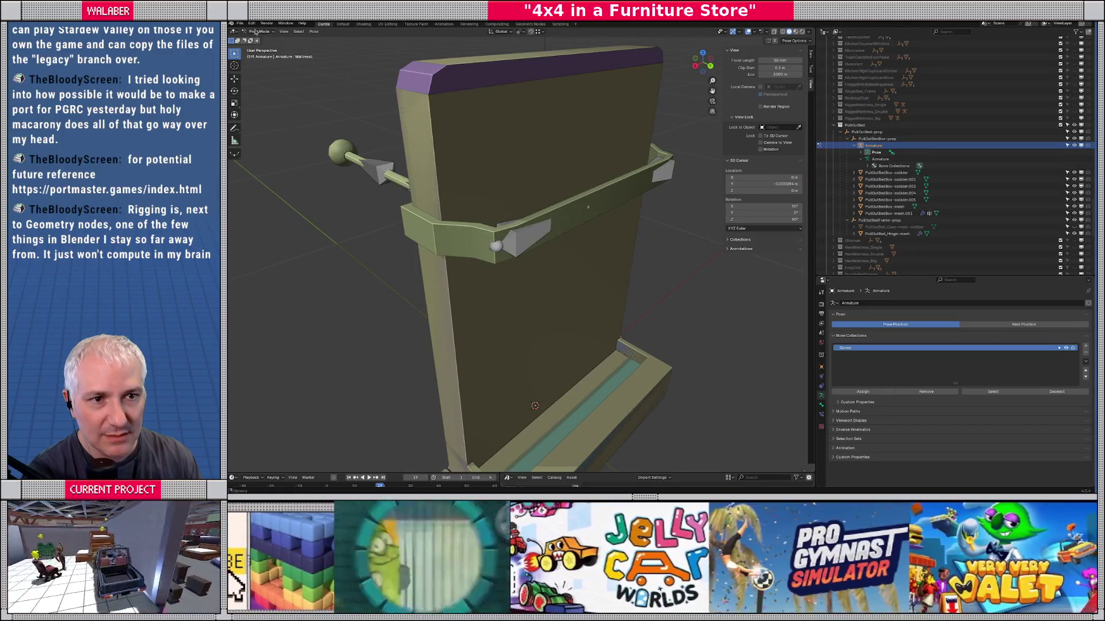
Step: Select the strap mesh, enter Weight Paint and set the paint weight to 0.412
click(255, 31)
click(262, 41)
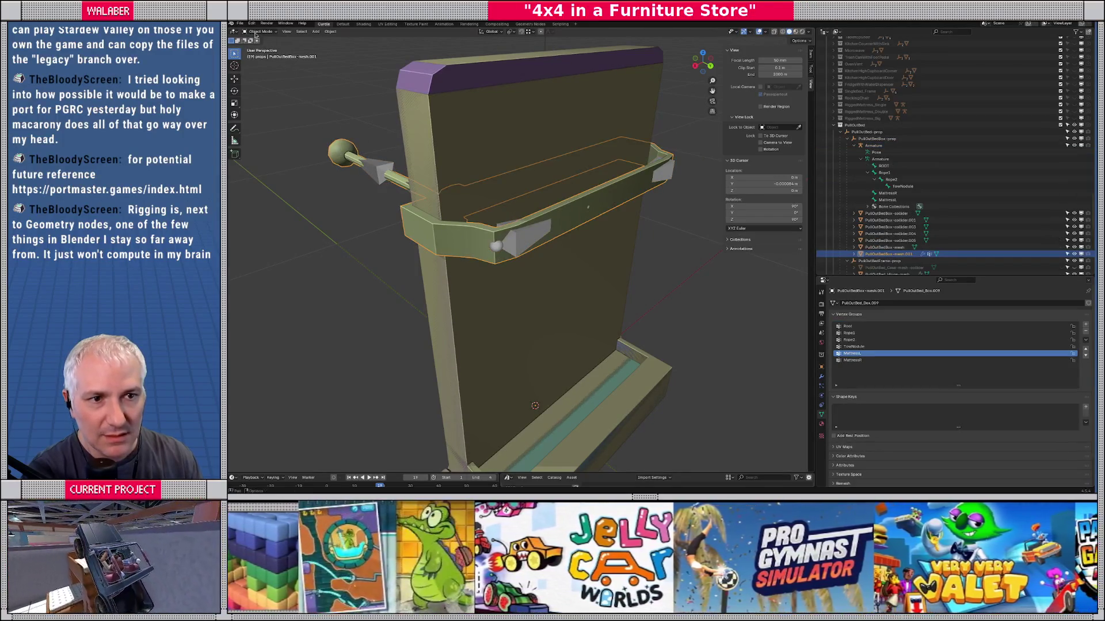
click(255, 32)
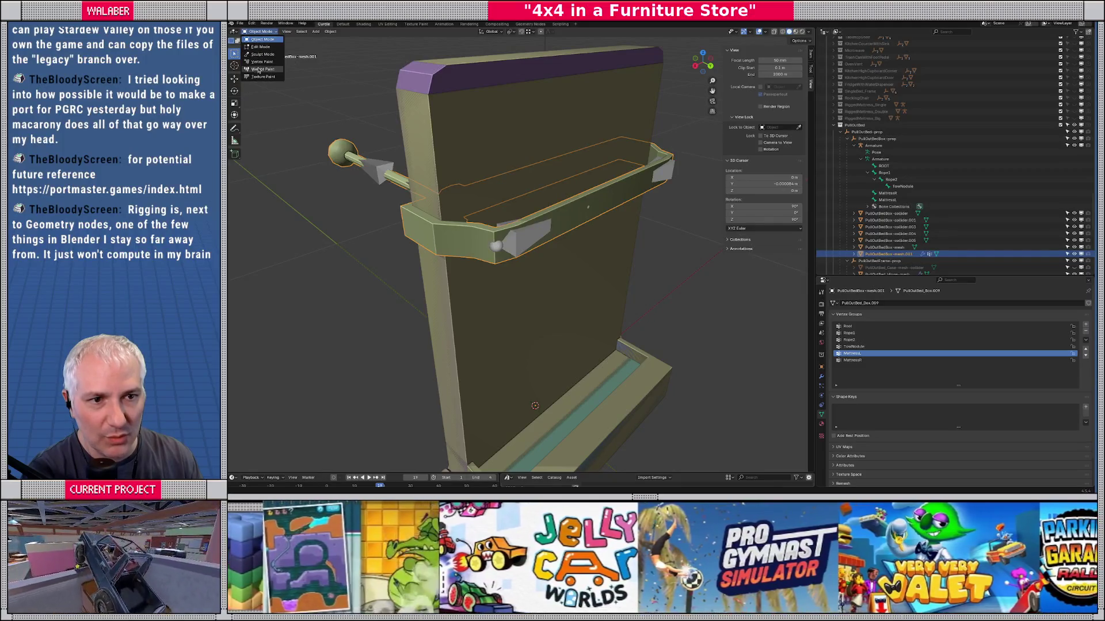
click(259, 71)
scroll(488, 242, up, 3)
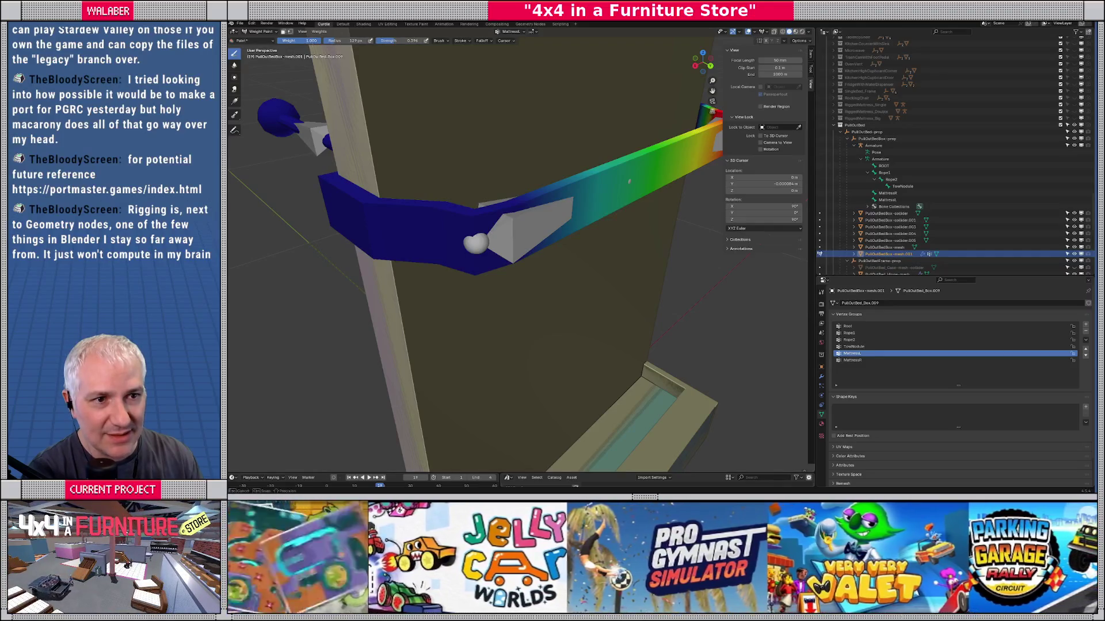
drag(302, 41, 276, 40)
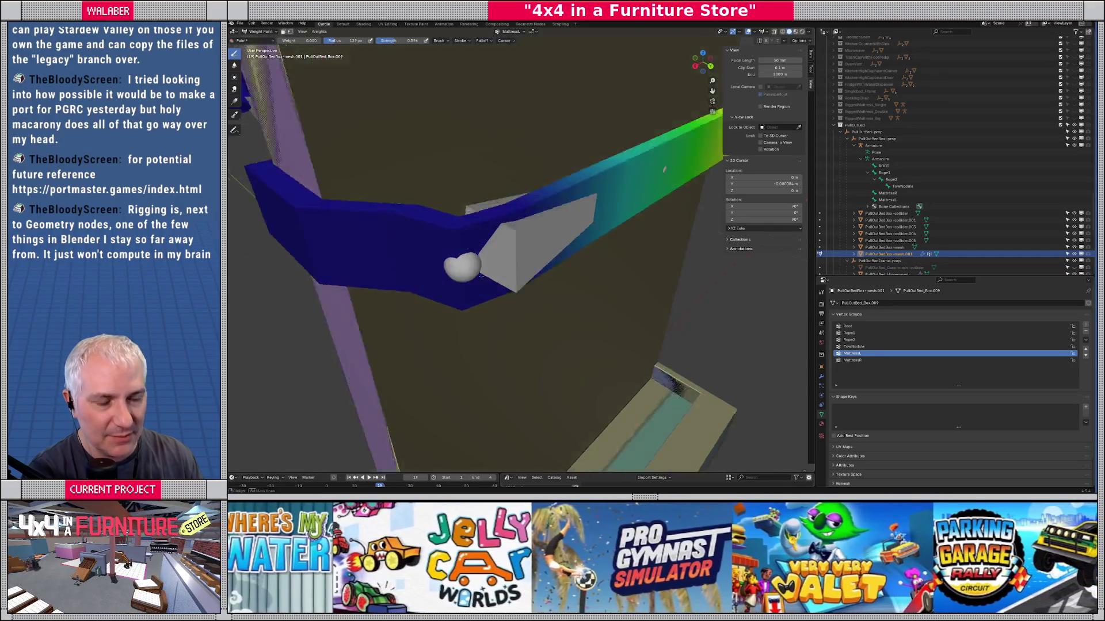
drag(489, 242, 604, 270)
Step: Paint down the MattressR weights near the strap corner, undoing the last strokes
click(879, 360)
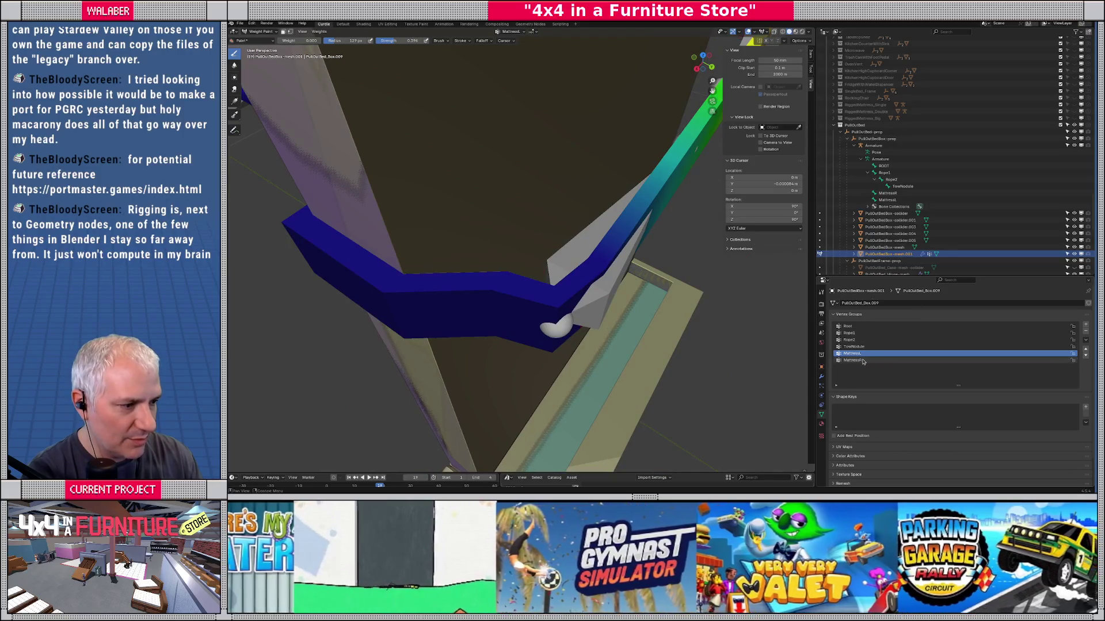
mouse_move(549, 243)
mouse_down()
mouse_move(558, 220)
mouse_move(541, 276)
mouse_up()
scroll(545, 204, up, 5)
scroll(545, 204, down, 6)
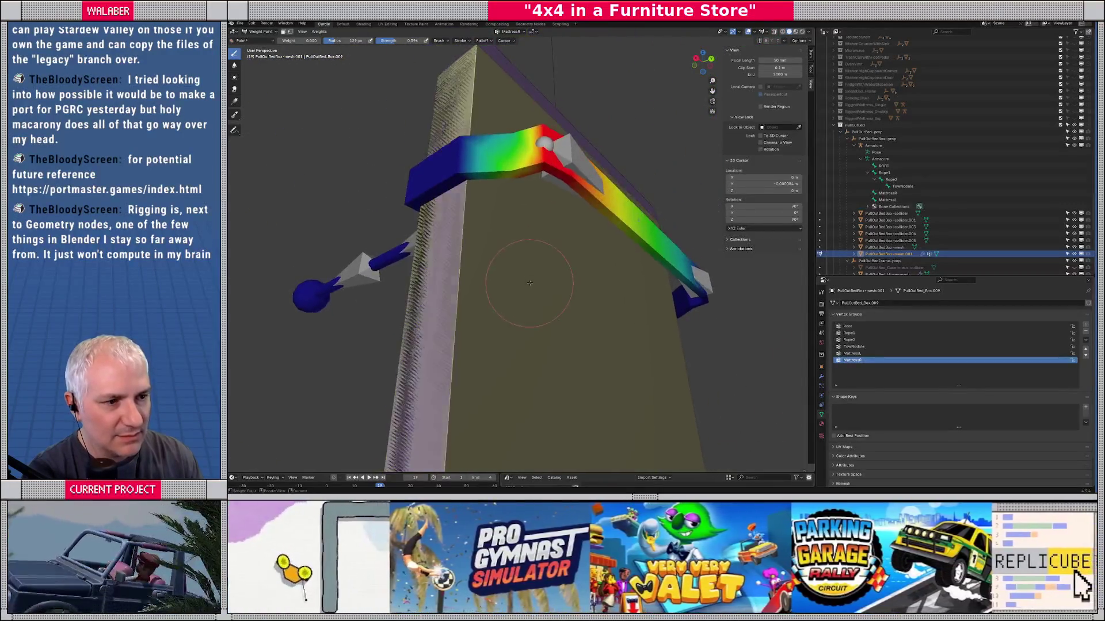
scroll(519, 184, up, 3)
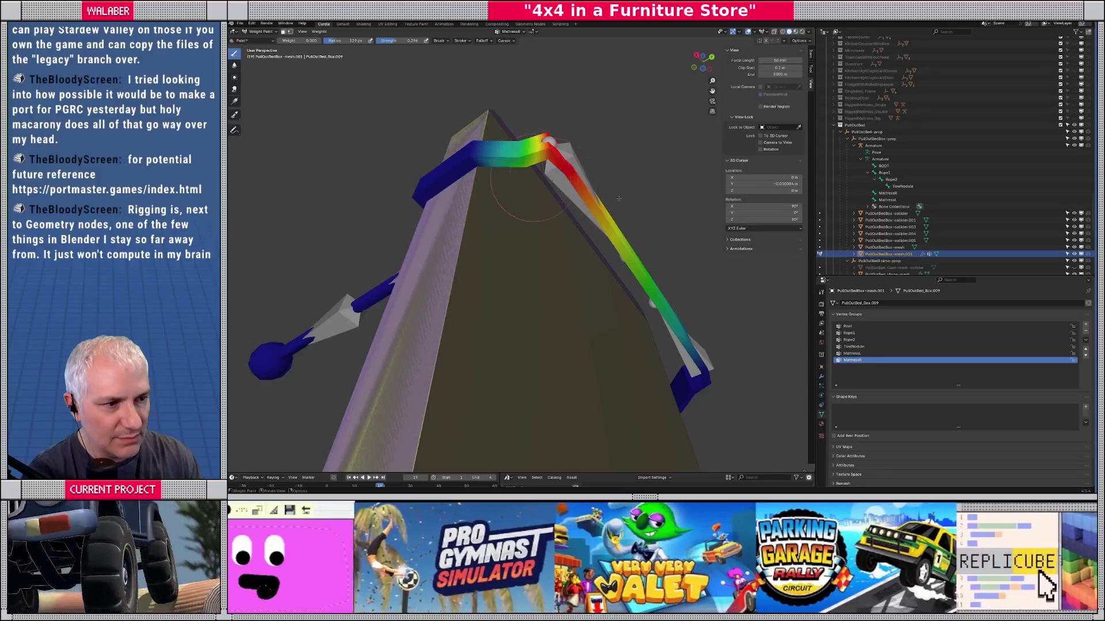
click(847, 326)
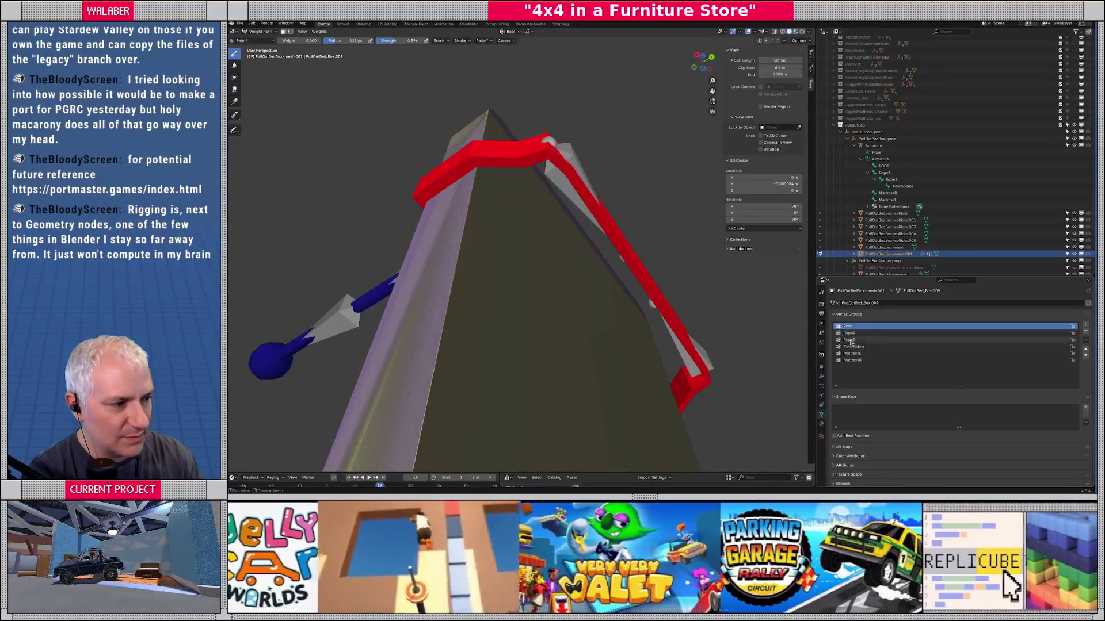
click(851, 360)
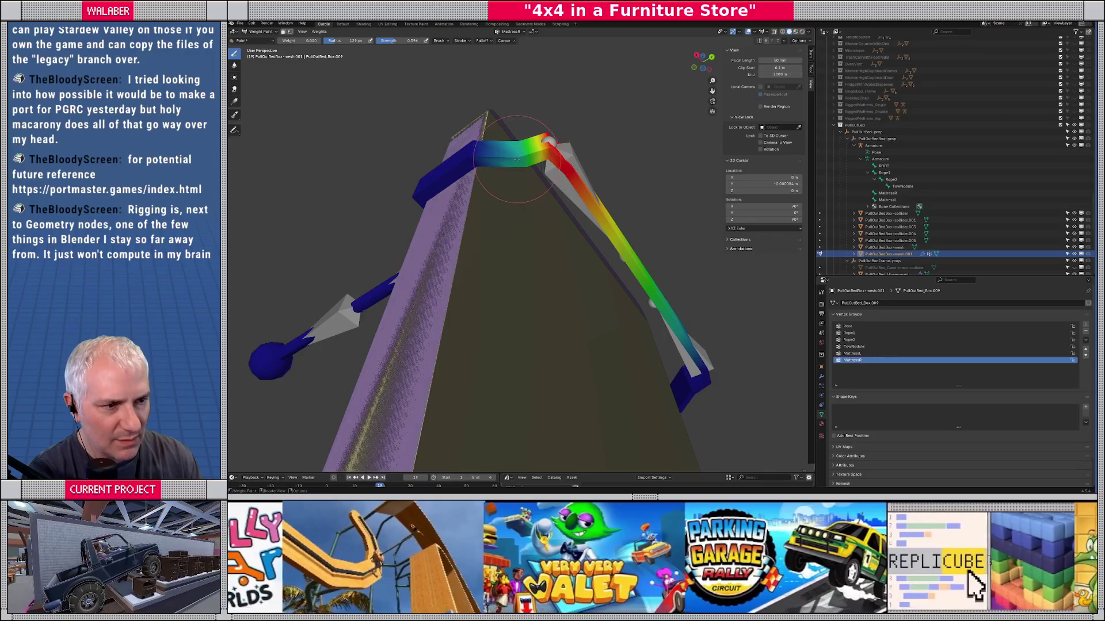
mouse_move(518, 151)
mouse_down()
mouse_move(518, 140)
mouse_move(531, 317)
mouse_move(521, 157)
mouse_move(567, 146)
mouse_move(633, 276)
mouse_move(590, 233)
mouse_up()
key(ctrl+z)
key(ctrl+z)
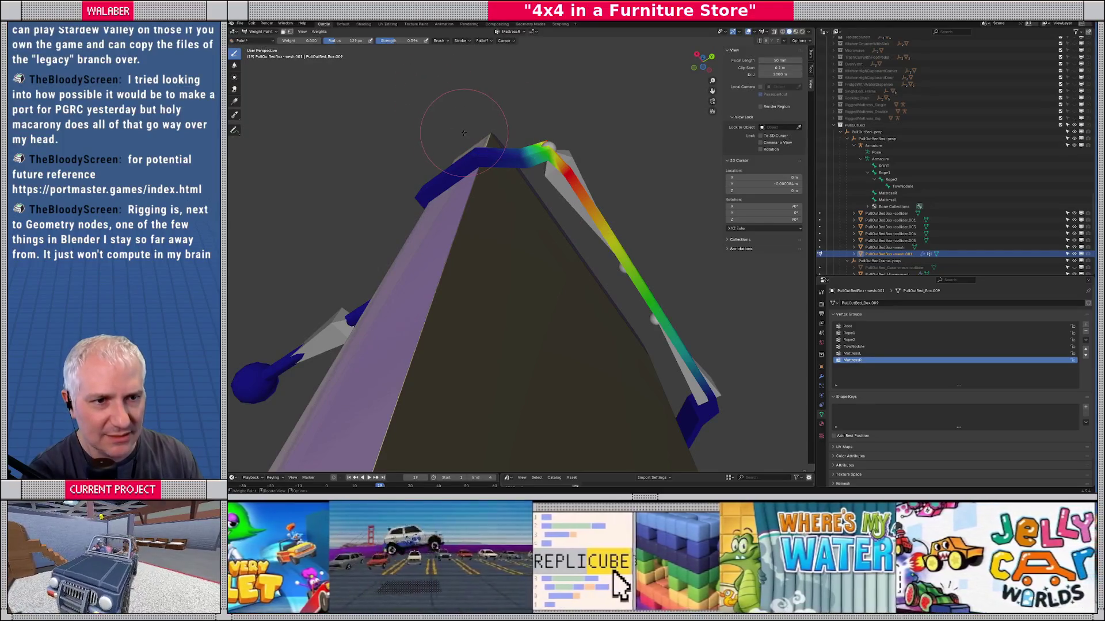
Step: Browse the paint brushes and compare the strap corner between Edit Mode and Weight Paint
click(257, 41)
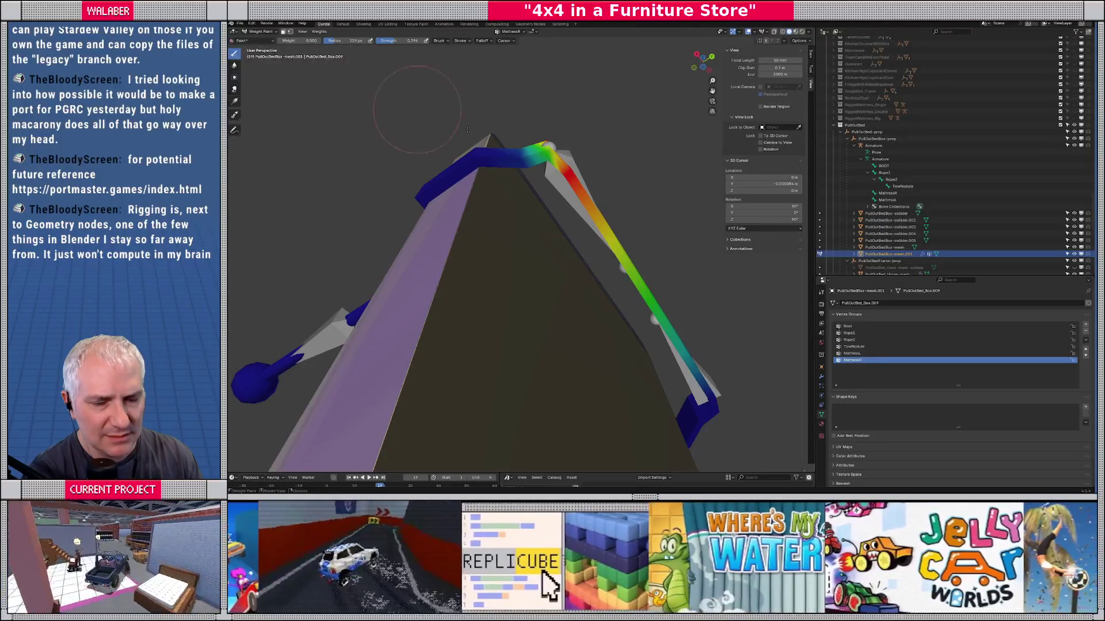
drag(528, 183, 527, 205)
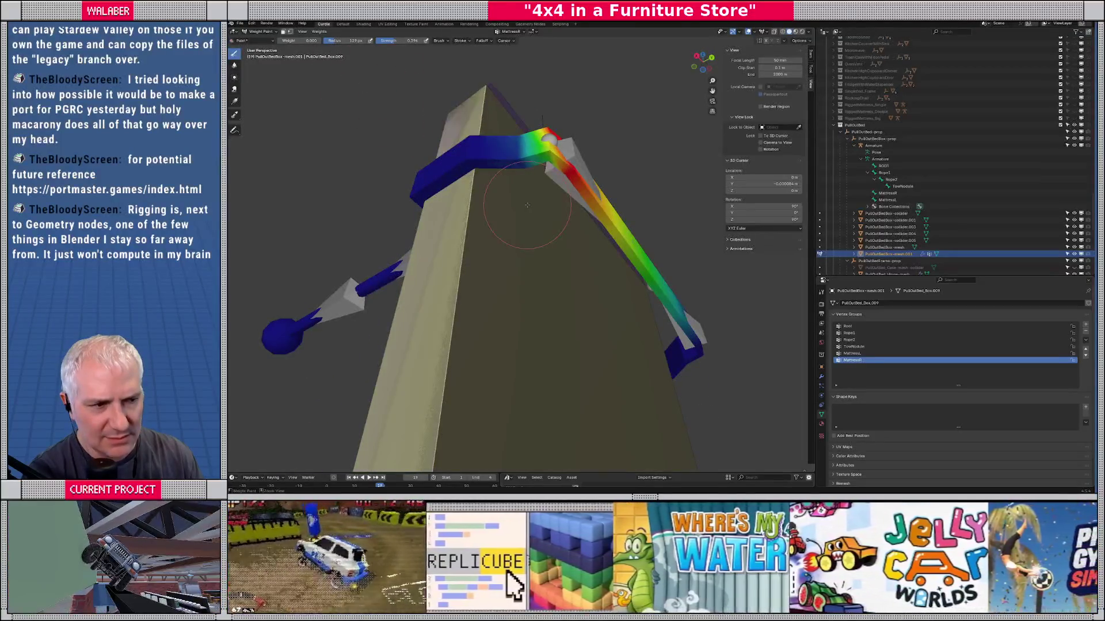
key(Tab)
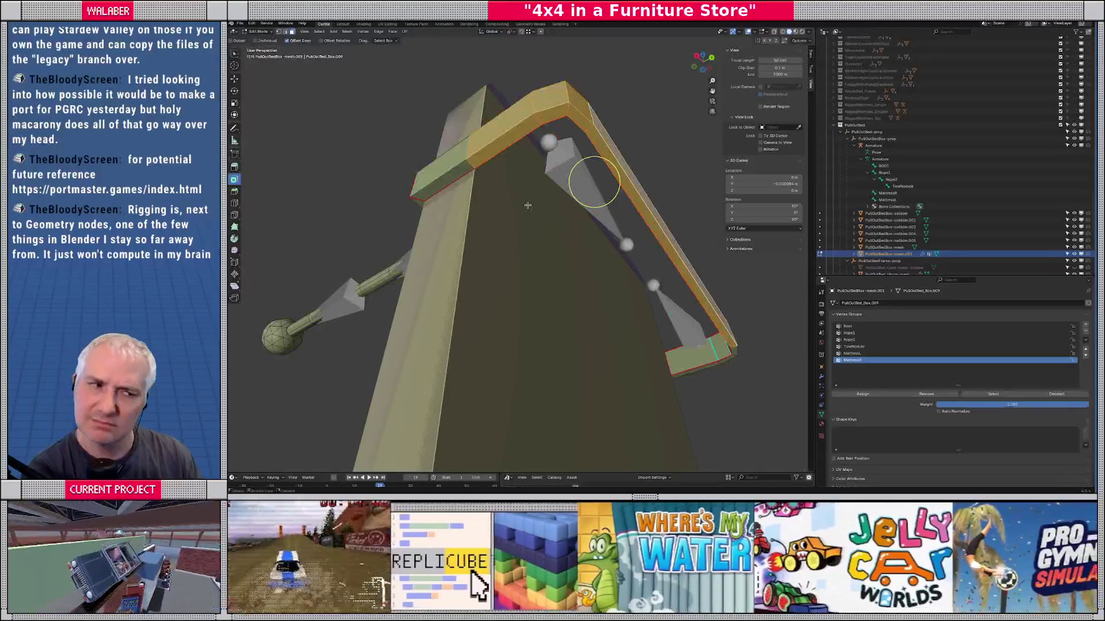
key(Tab)
key(Tab)
key(Tab)
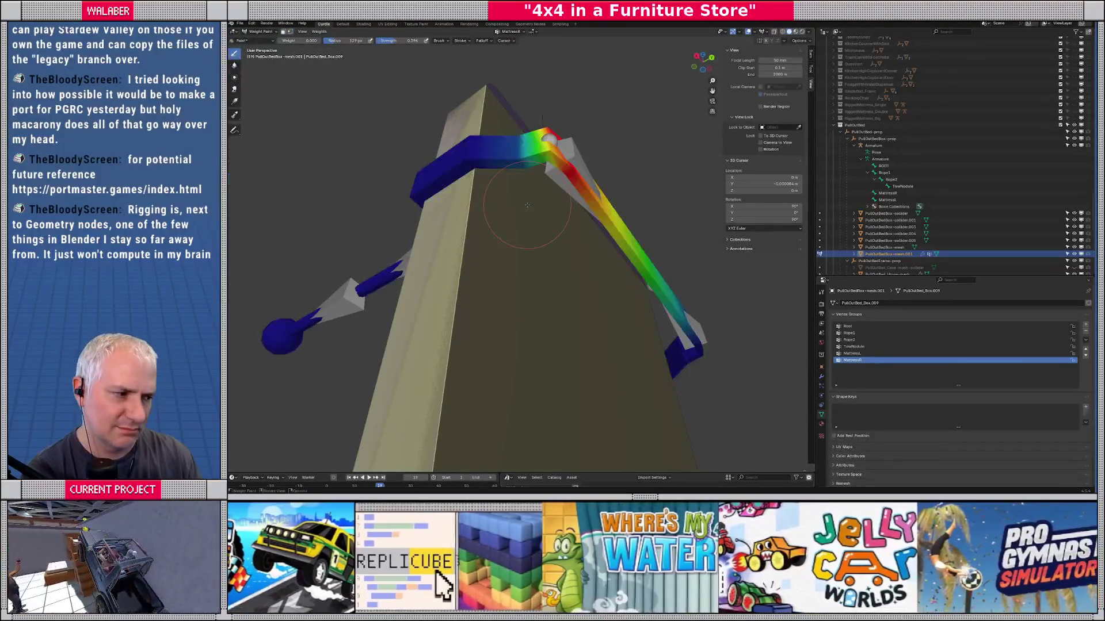
key(Tab)
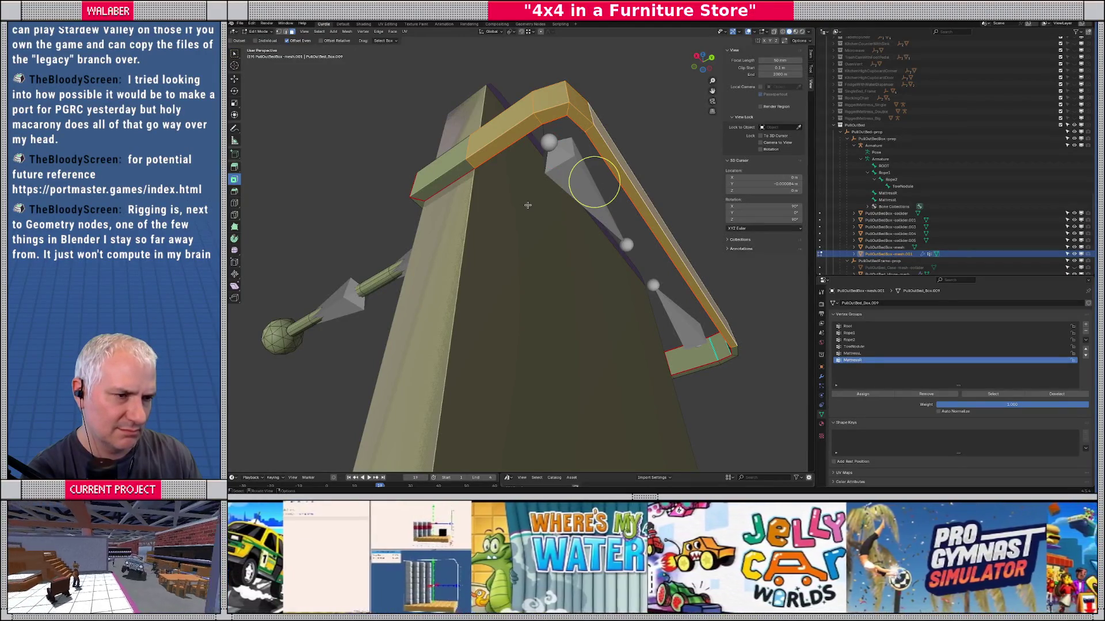
key(Tab)
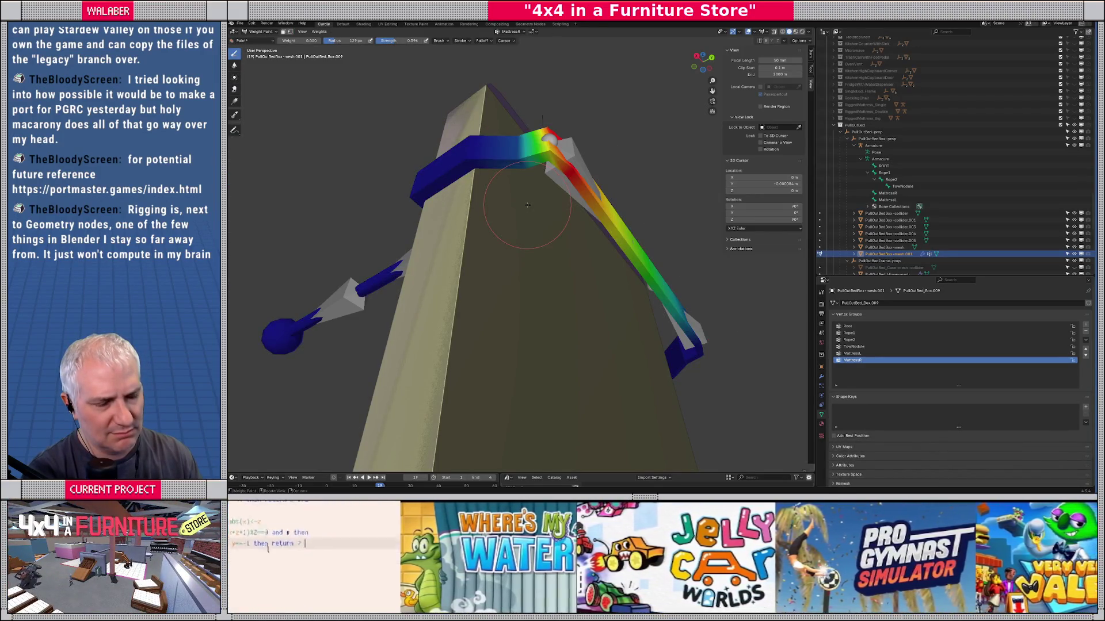
drag(527, 206, 501, 156)
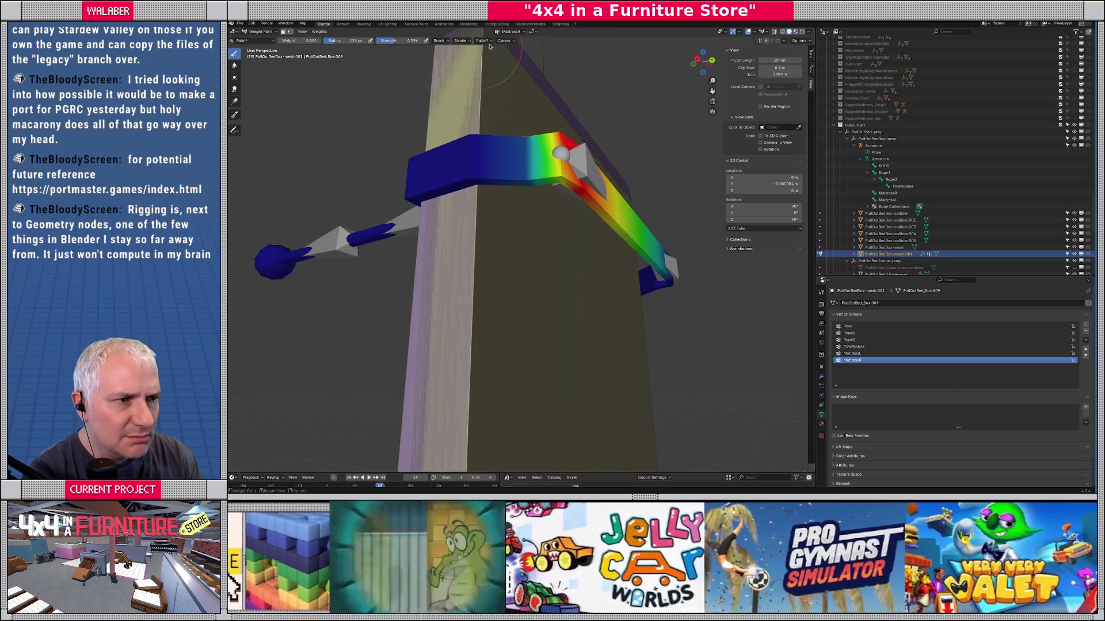
Step: Blend the MattressL gradient into the red corner area, then return to Object Mode
click(852, 354)
scroll(594, 309, up, 5)
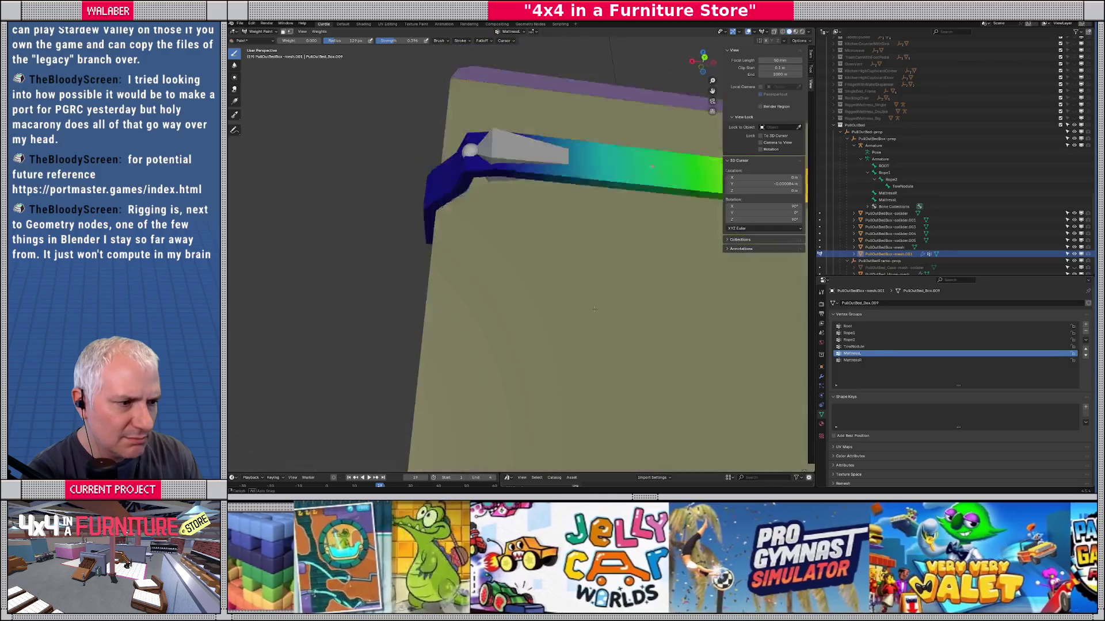
mouse_move(594, 309)
mouse_down()
mouse_move(488, 259)
mouse_move(470, 267)
mouse_move(446, 256)
mouse_up()
key(Tab)
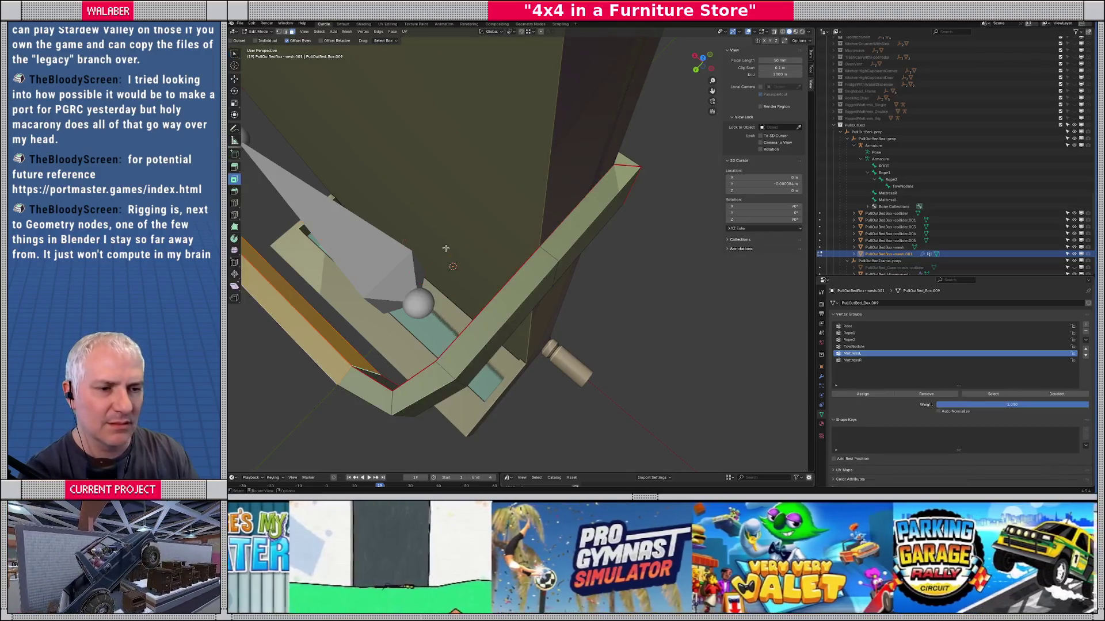
key(Tab)
mouse_move(472, 274)
mouse_down()
mouse_move(458, 262)
mouse_move(470, 241)
mouse_up()
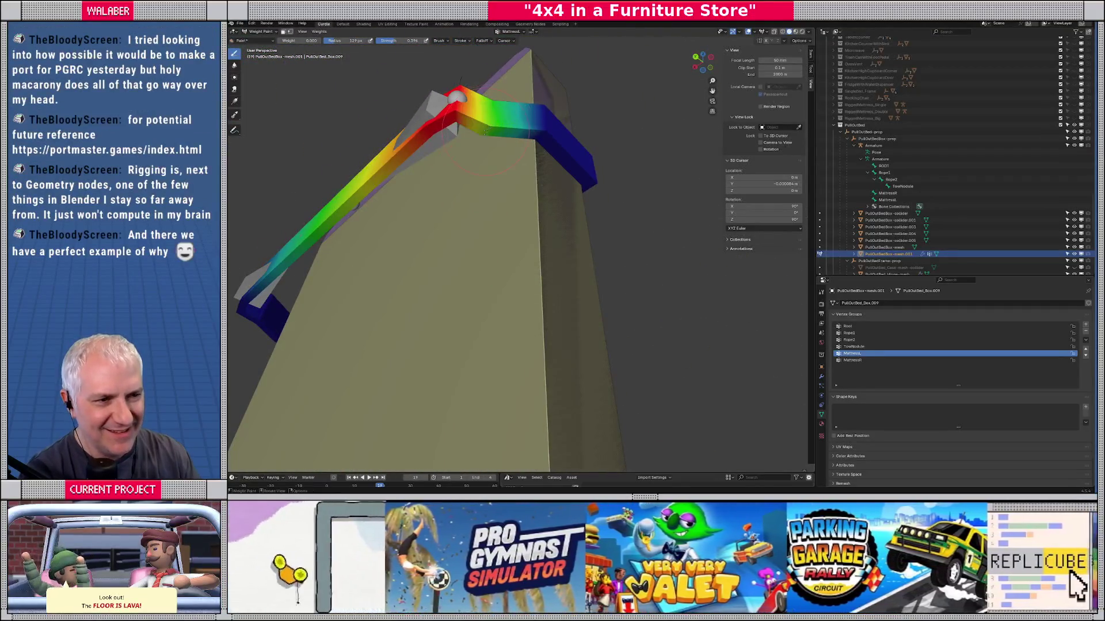
key(ctrl+Tab)
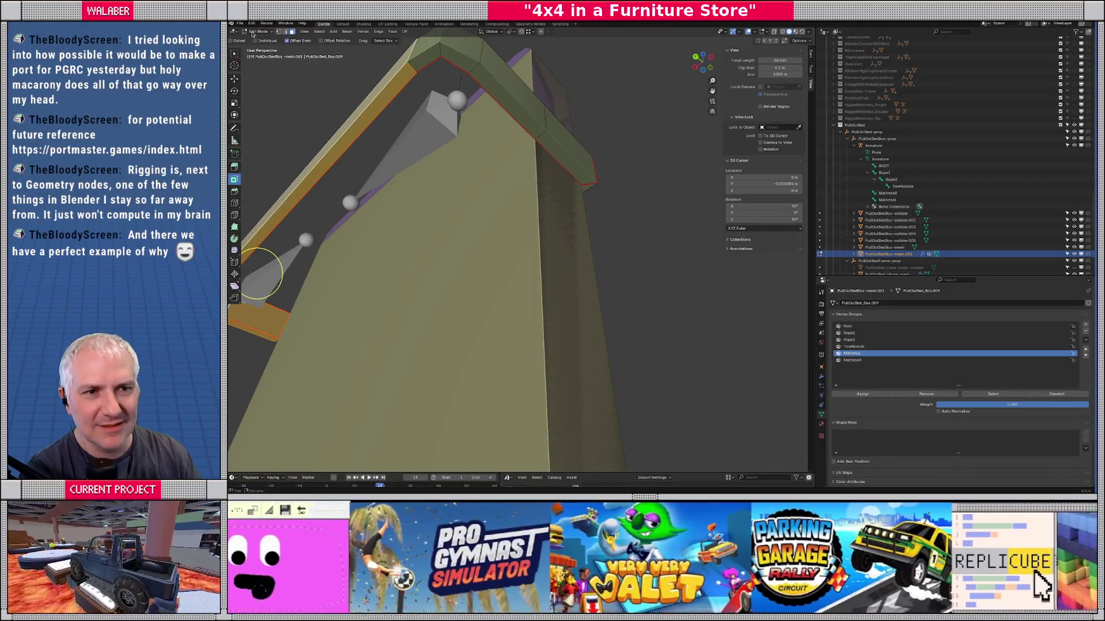
click(447, 123)
Step: Move the strap's bone in Pose Mode to test the bend, then return to Object Mode
click(426, 109)
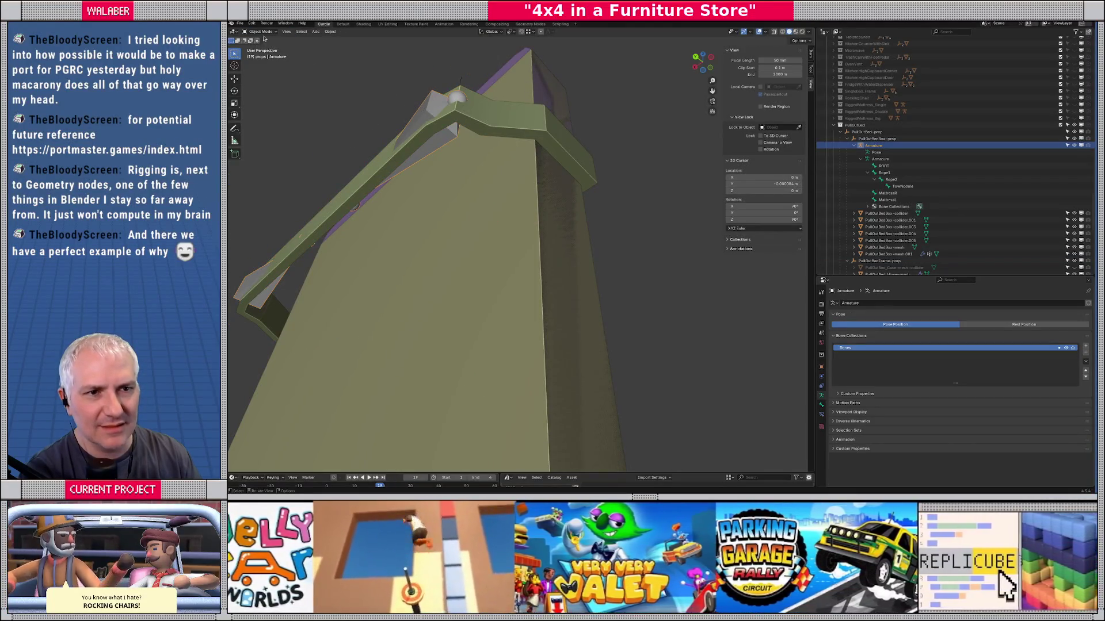
click(259, 32)
click(260, 53)
click(452, 115)
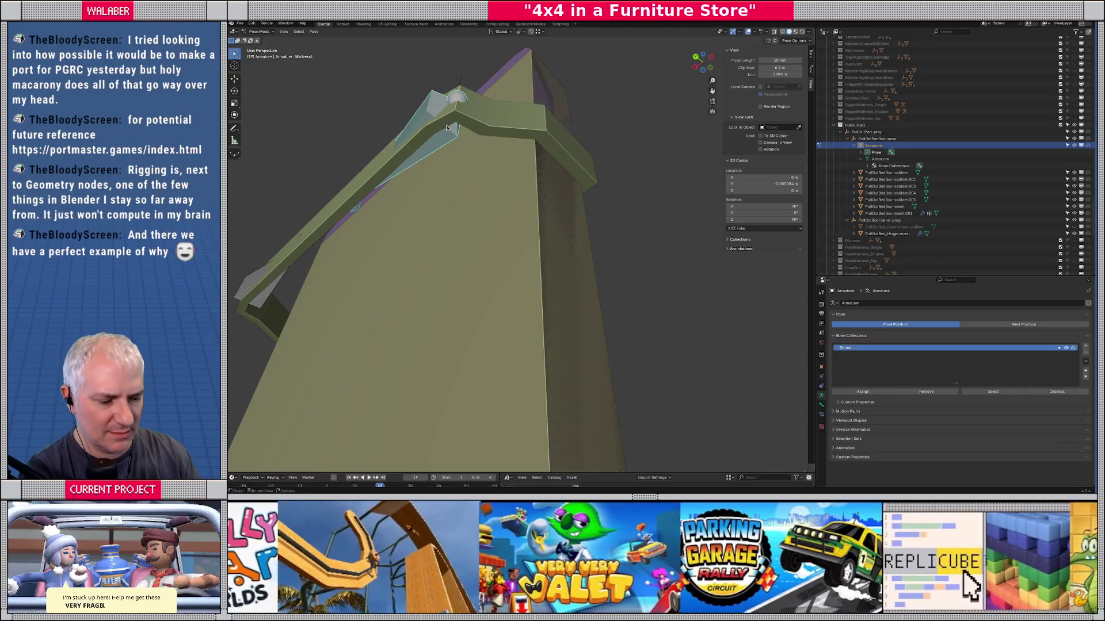
key(g)
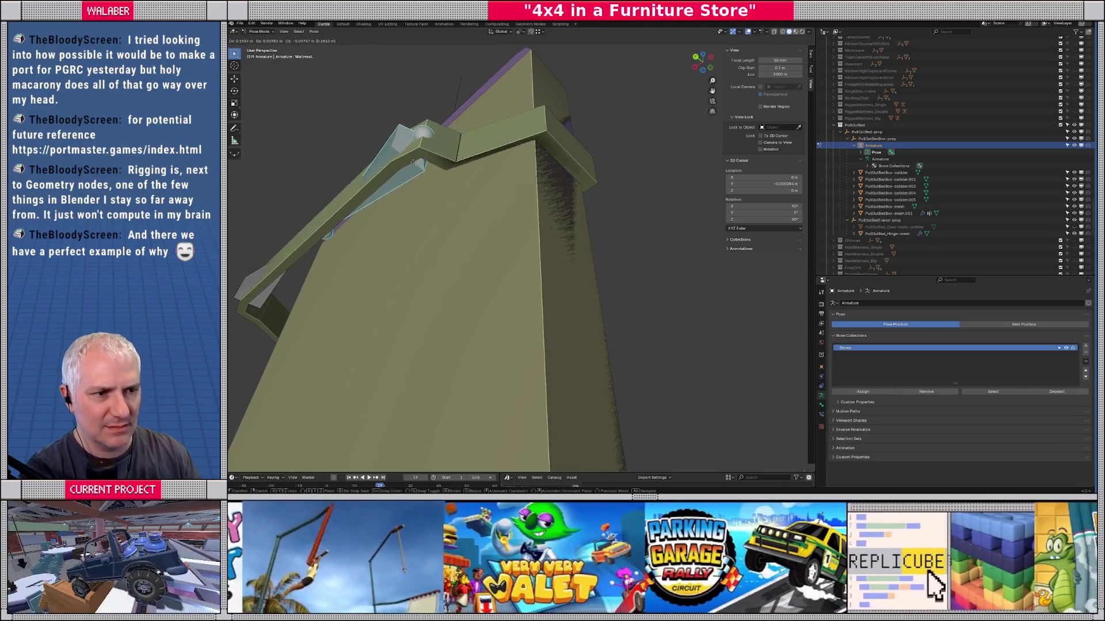
click(390, 211)
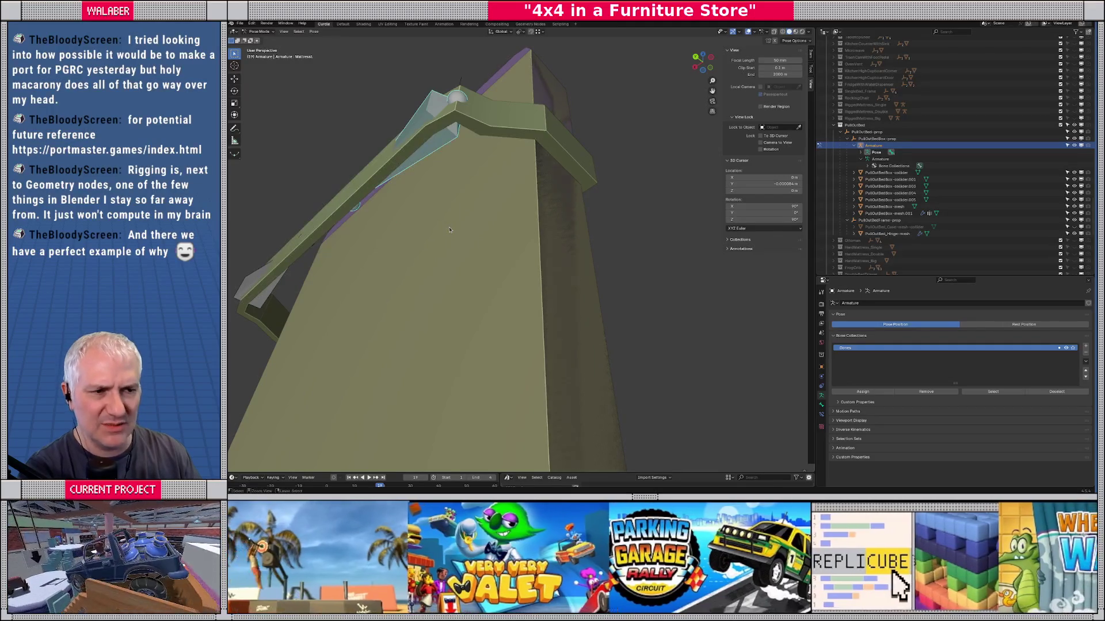
scroll(475, 229, up, 5)
scroll(475, 230, down, 5)
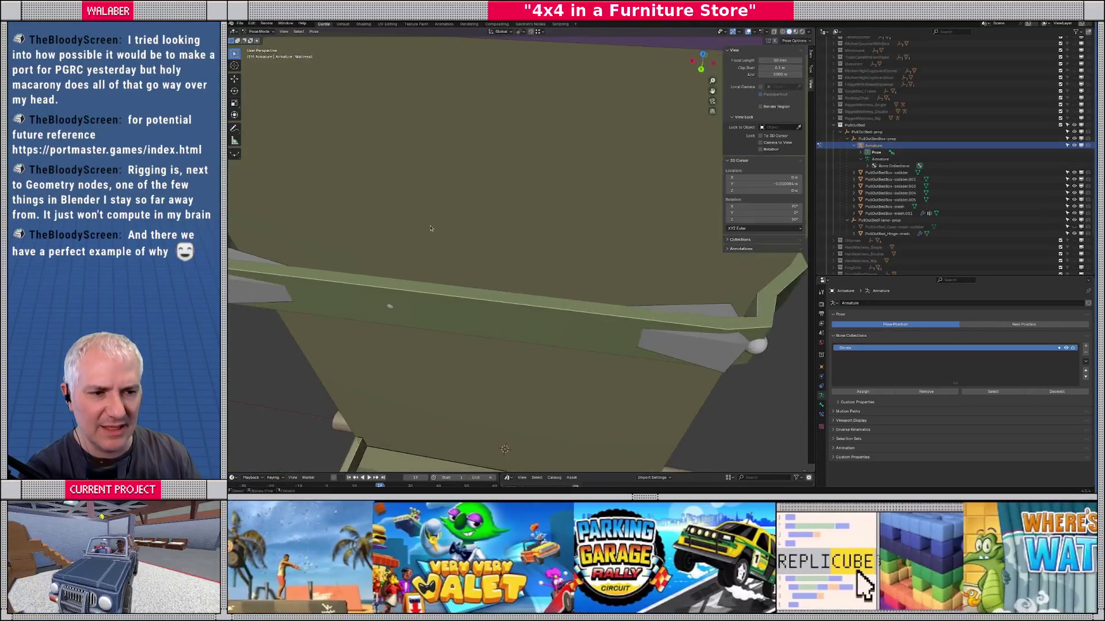
scroll(460, 281, left, 3)
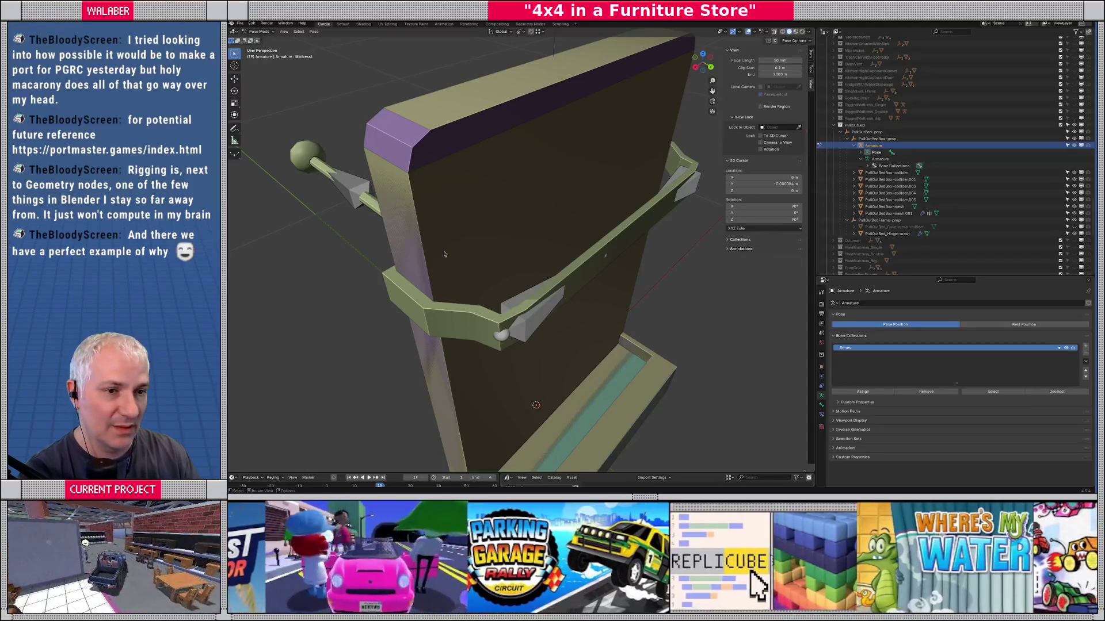
scroll(522, 236, down, 3)
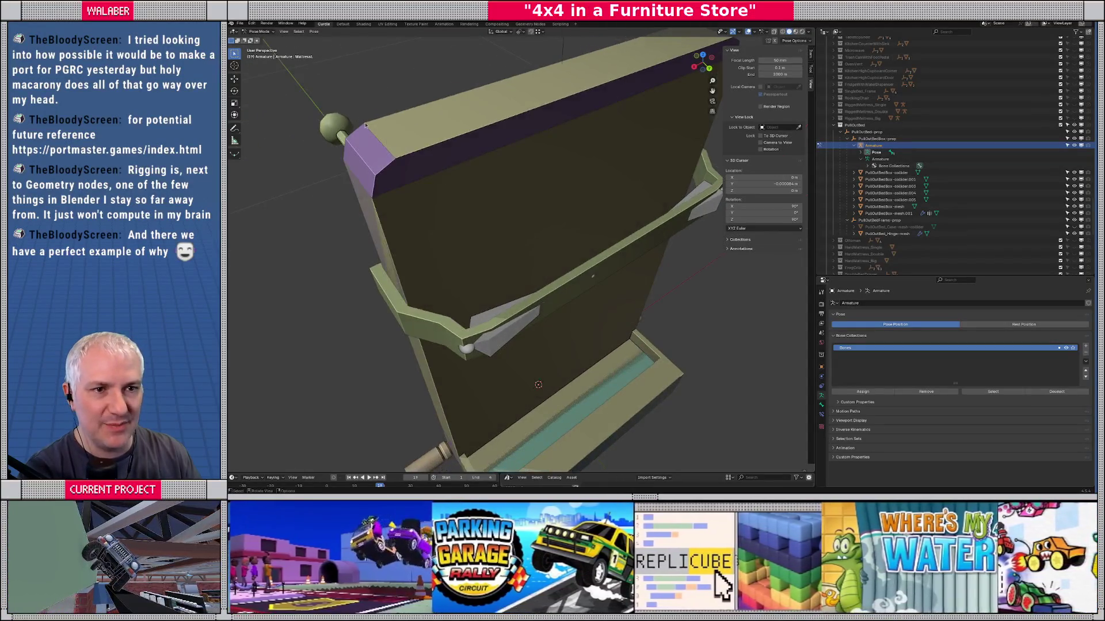
key(ctrl+z)
key(ctrl+z)
key(ctrl+z)
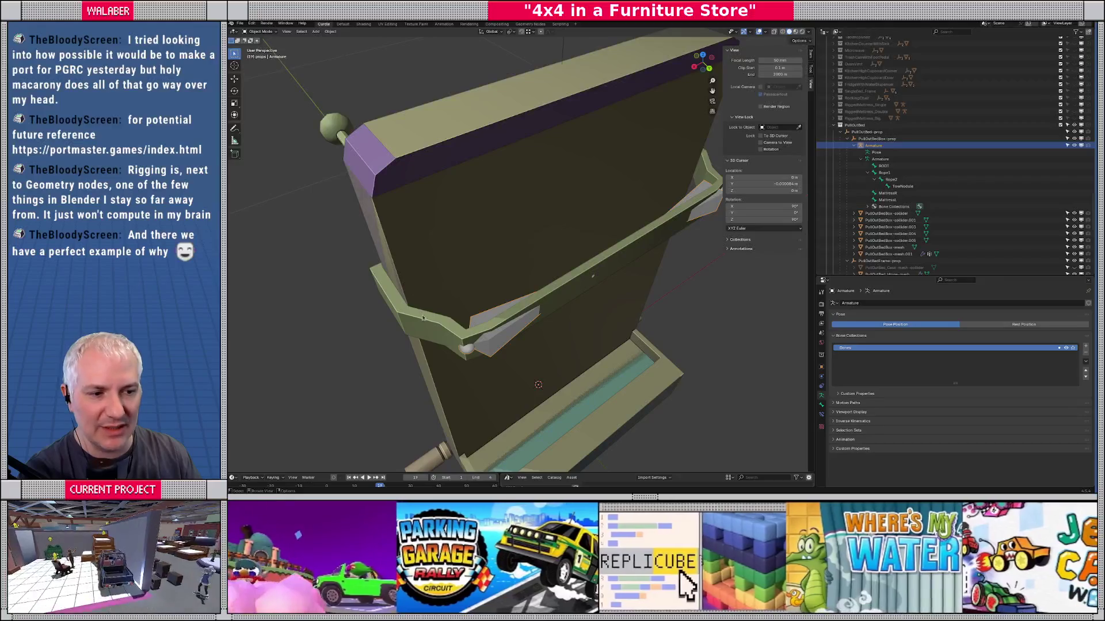
Step: In Weight Paint, paint the bar's Root weights into a fading gradient
click(262, 31)
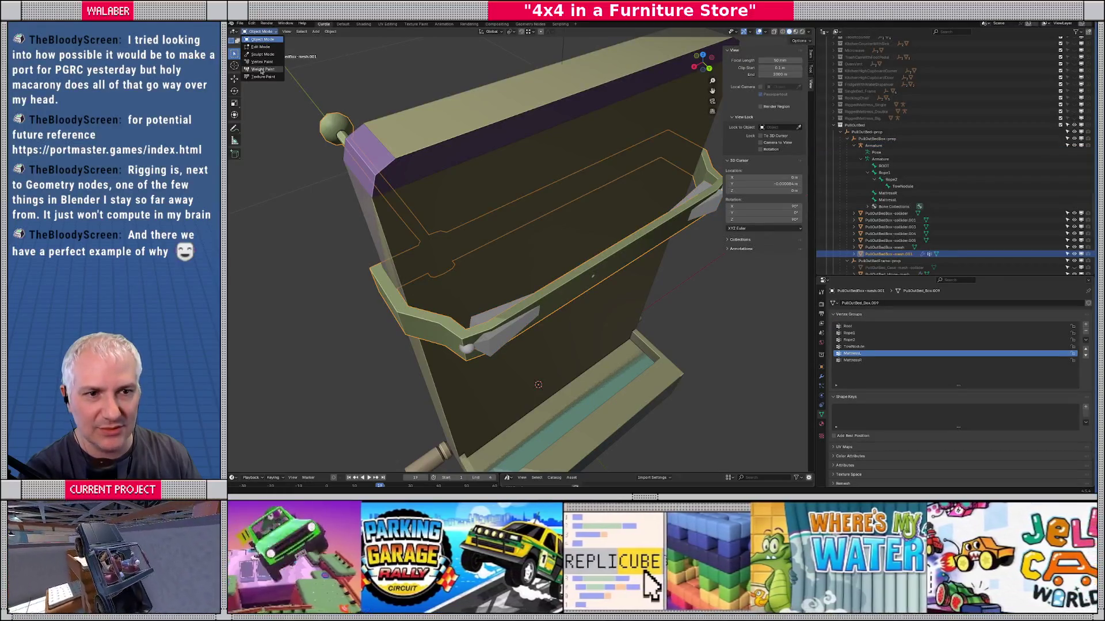
click(261, 71)
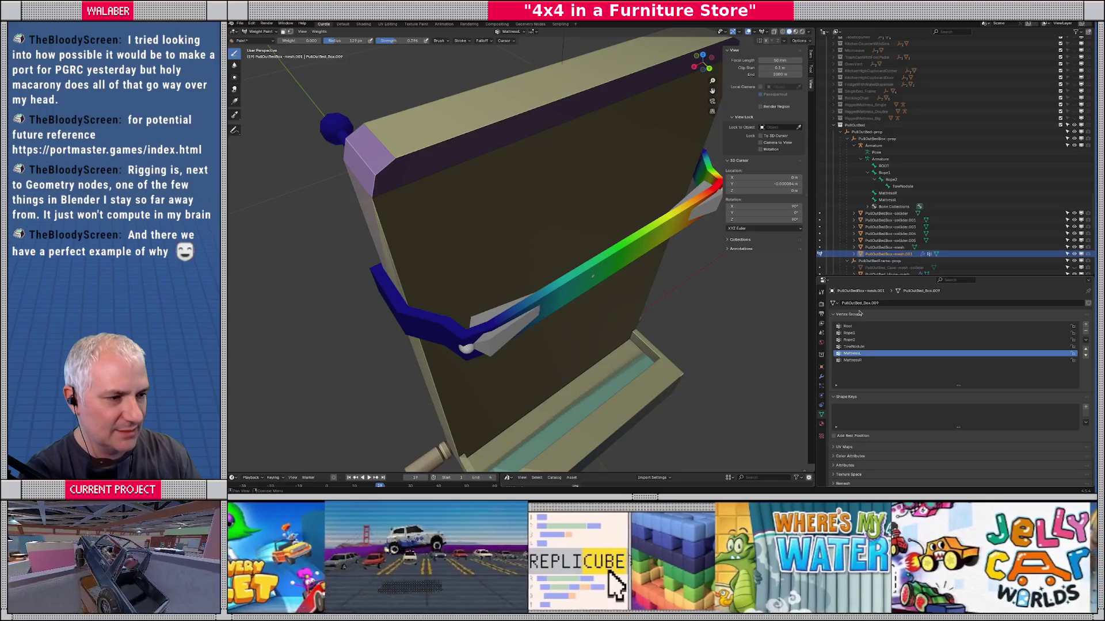
click(846, 326)
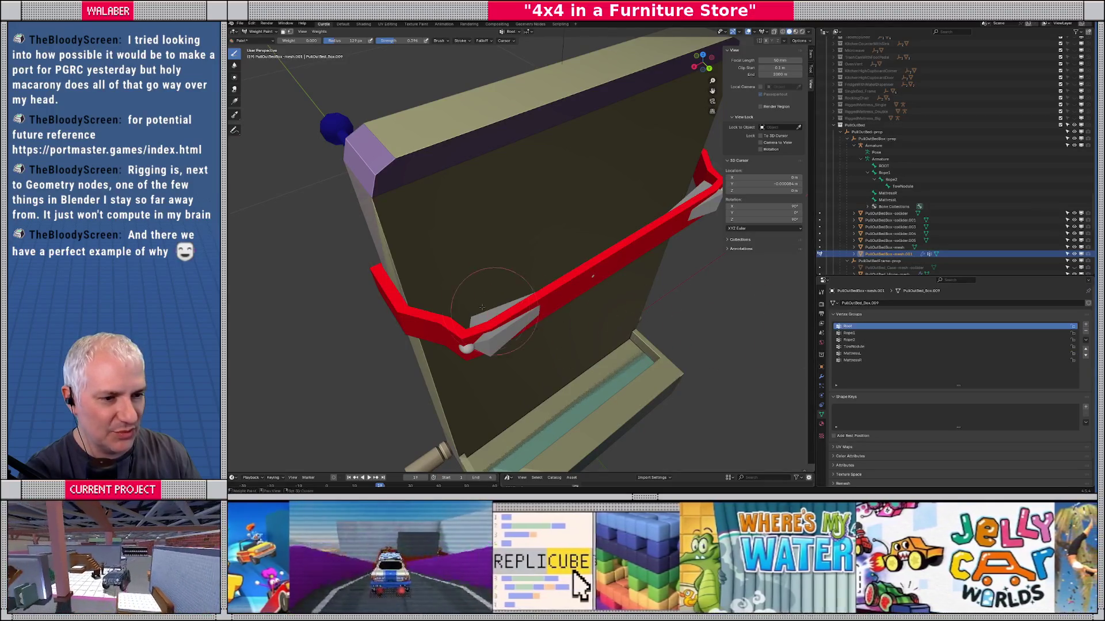
mouse_move(644, 230)
mouse_down()
mouse_move(495, 313)
mouse_move(420, 253)
mouse_move(403, 190)
mouse_move(600, 260)
mouse_up()
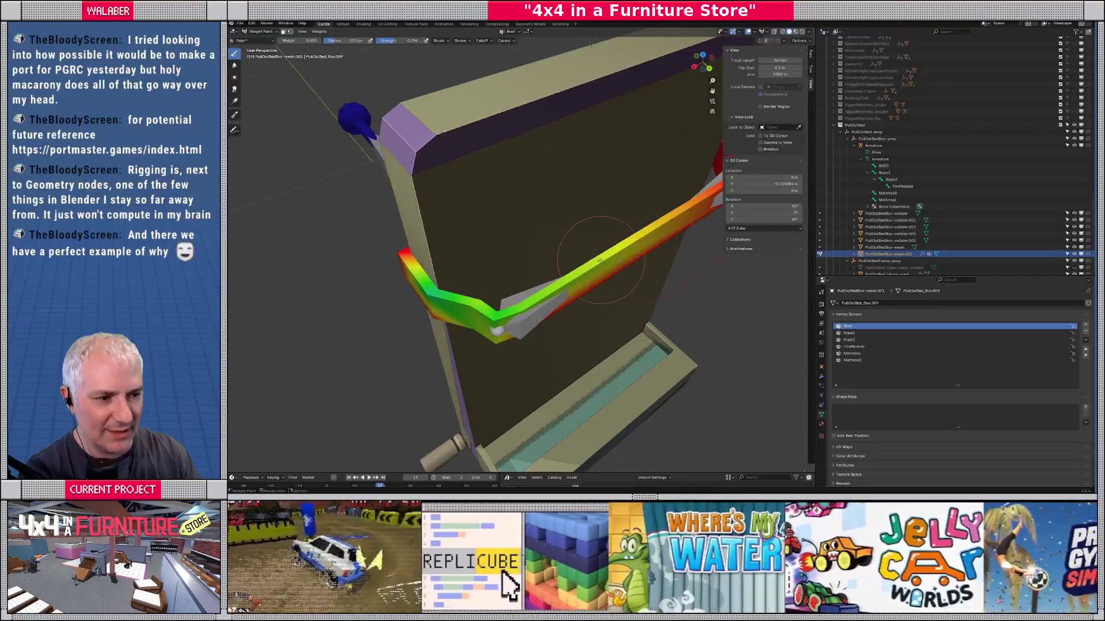
Step: Review the bar's weights in each vertex group and frame the MattressL gradient
click(849, 333)
click(849, 340)
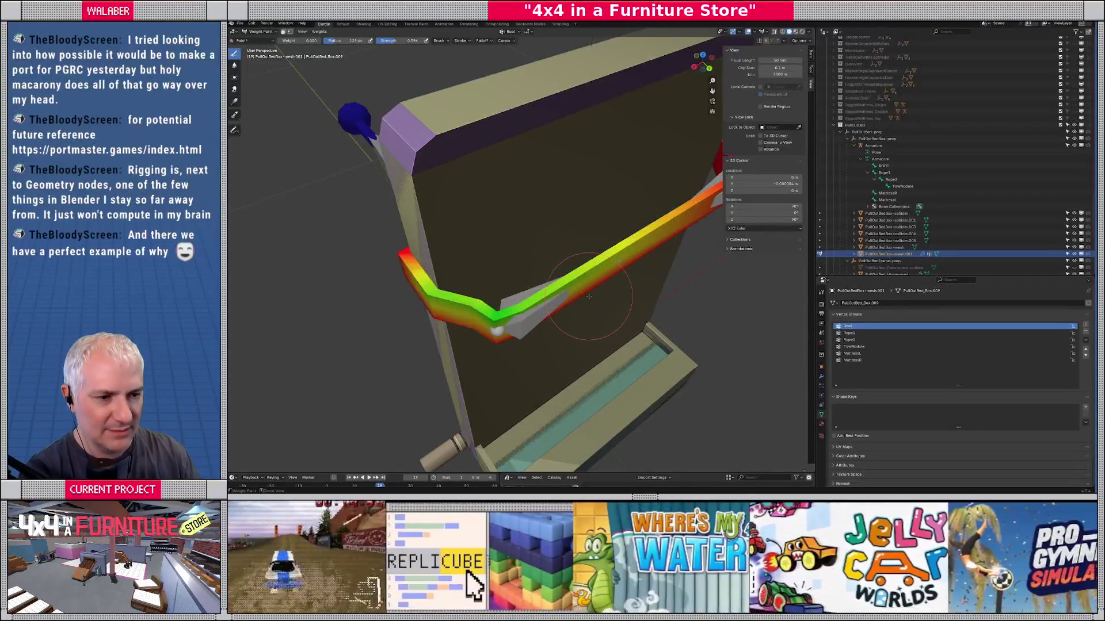
click(854, 347)
click(851, 353)
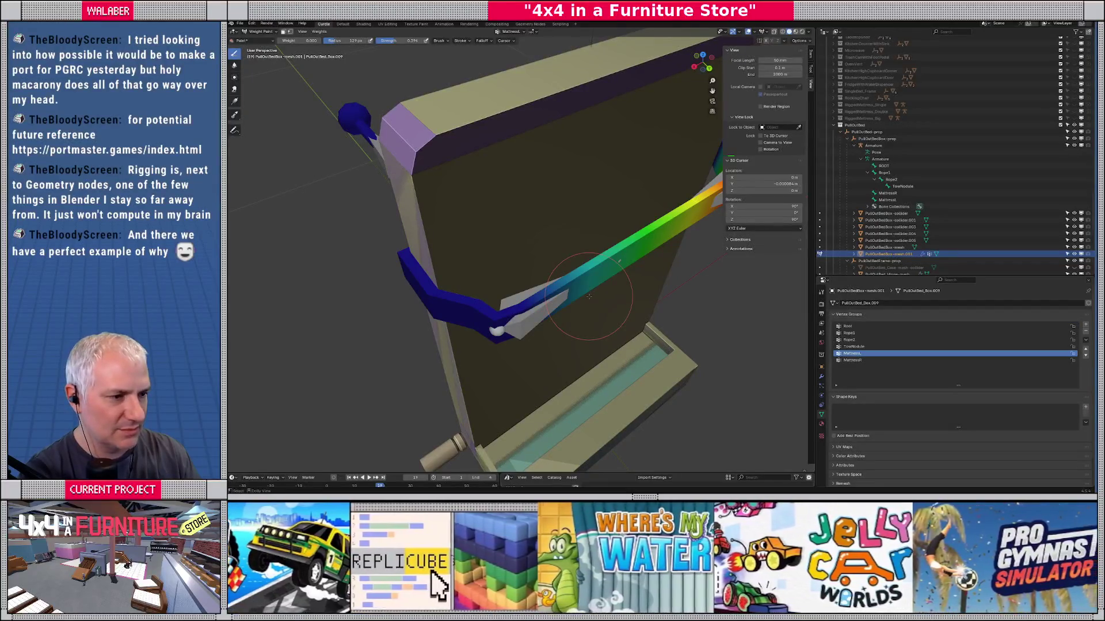
click(852, 360)
click(868, 354)
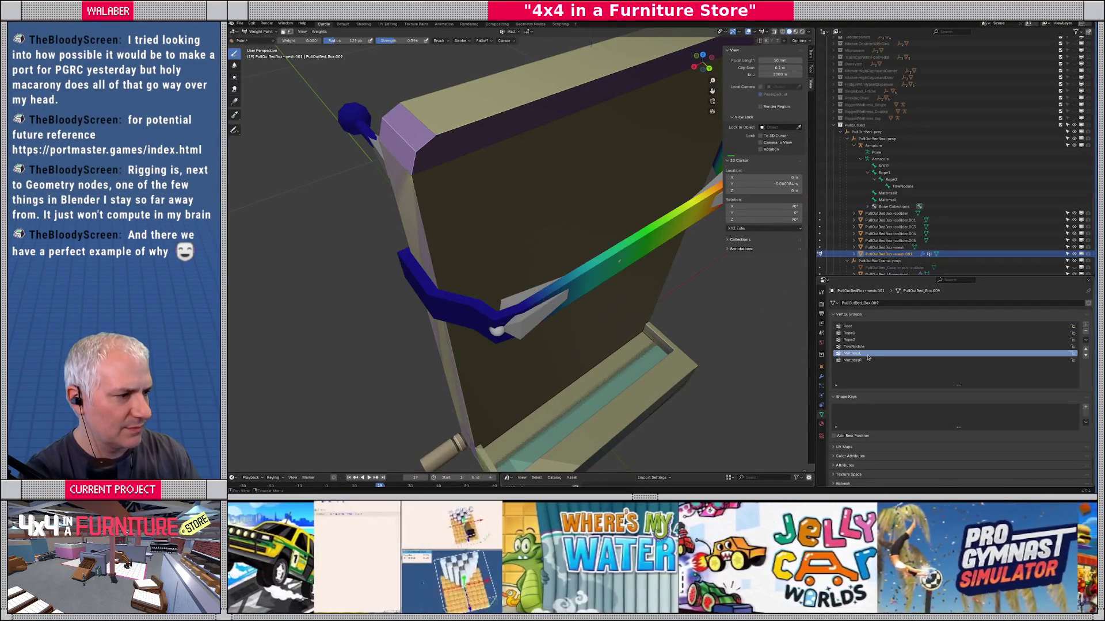
key(KP_Decimal)
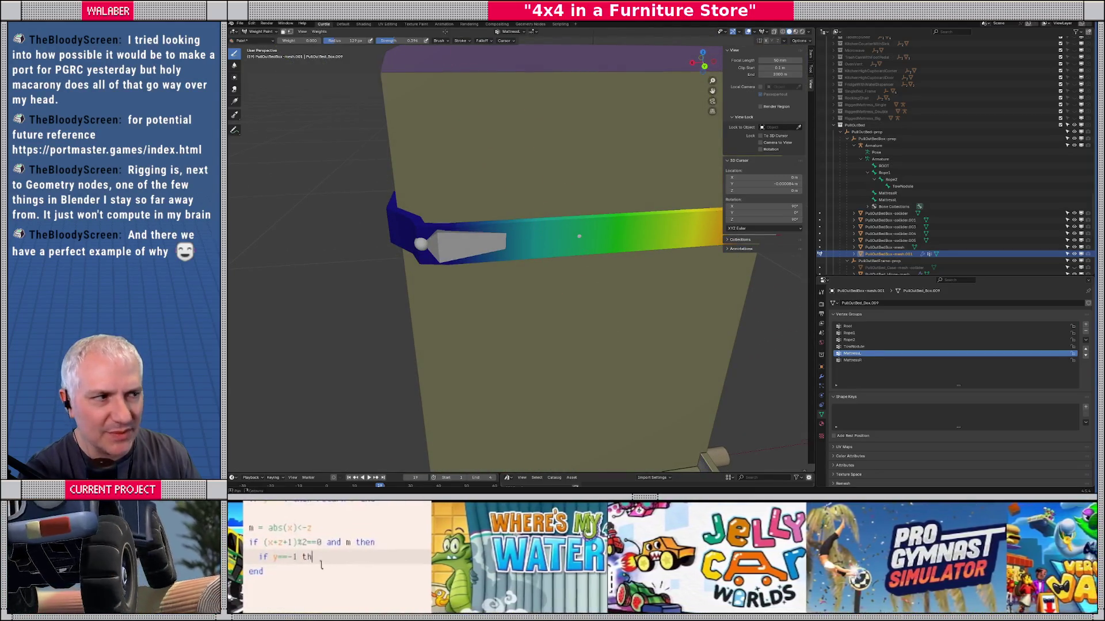
Step: Toggle the viewport gizmo options and bring up the mesh's Modifier Properties
click(724, 32)
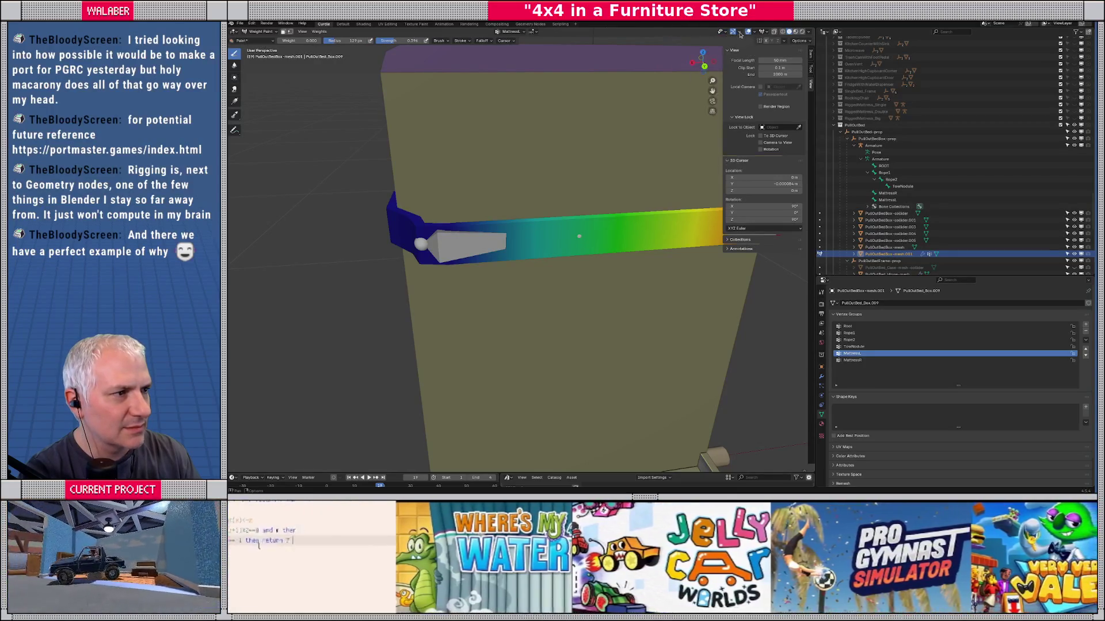
click(740, 32)
click(740, 33)
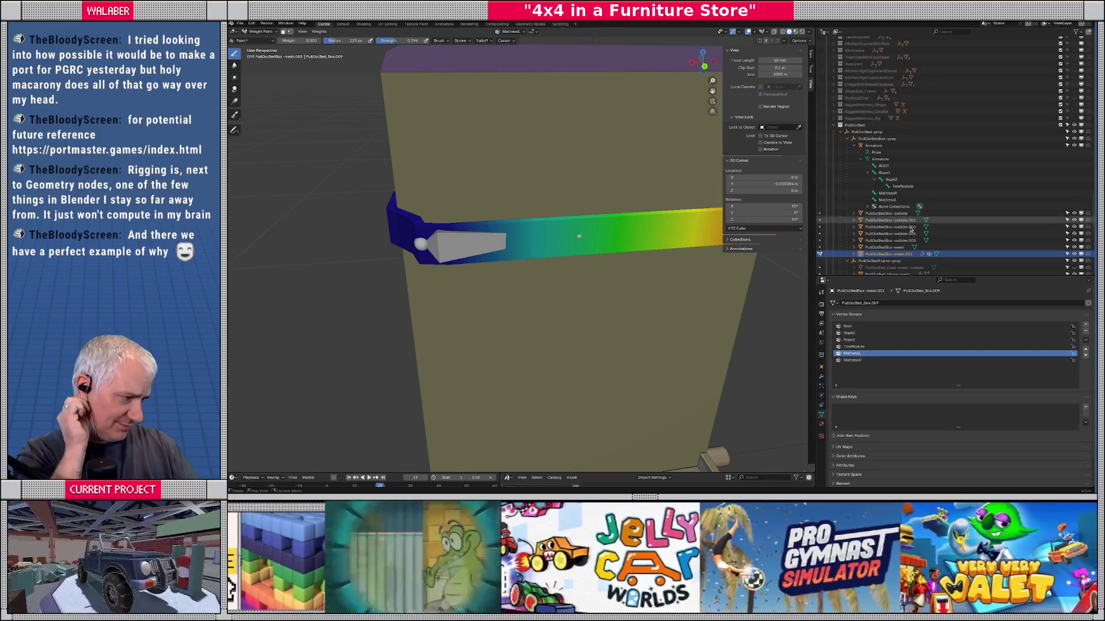
drag(605, 235, 544, 218)
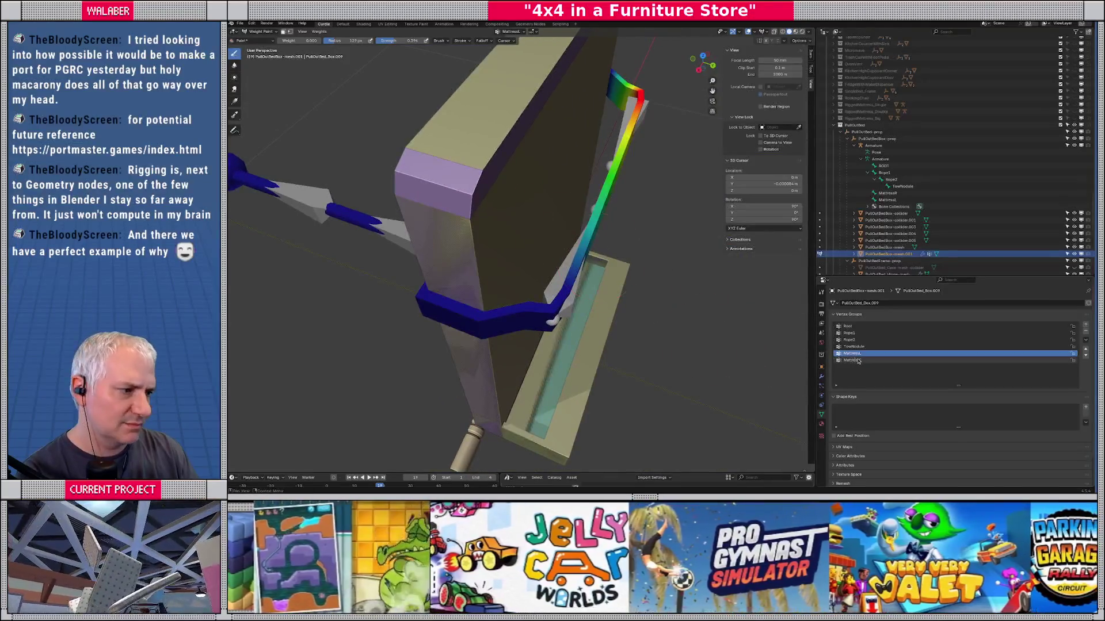
click(821, 378)
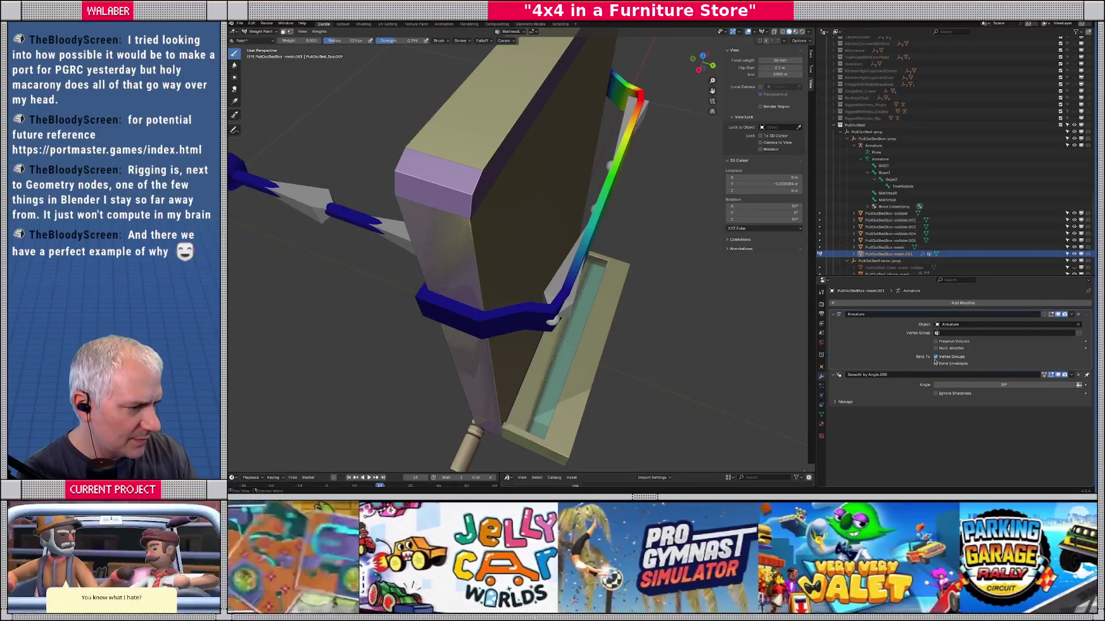
Step: Try Root, Rope1 and Rope2 in the Armature modifier's Vertex Group field, ending on Rope2
click(937, 334)
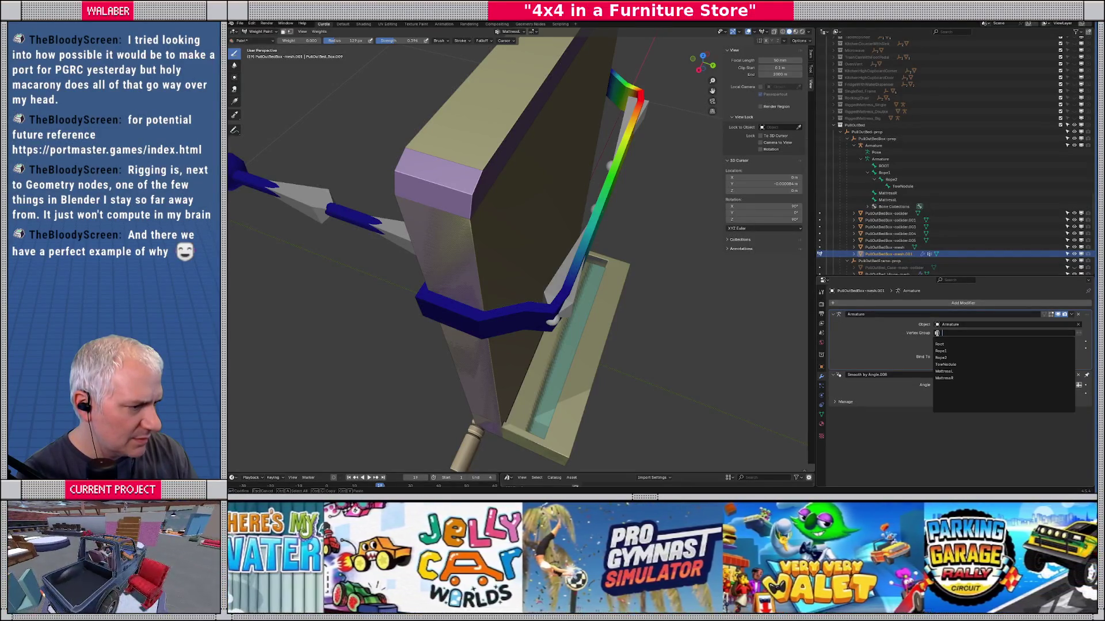
click(940, 344)
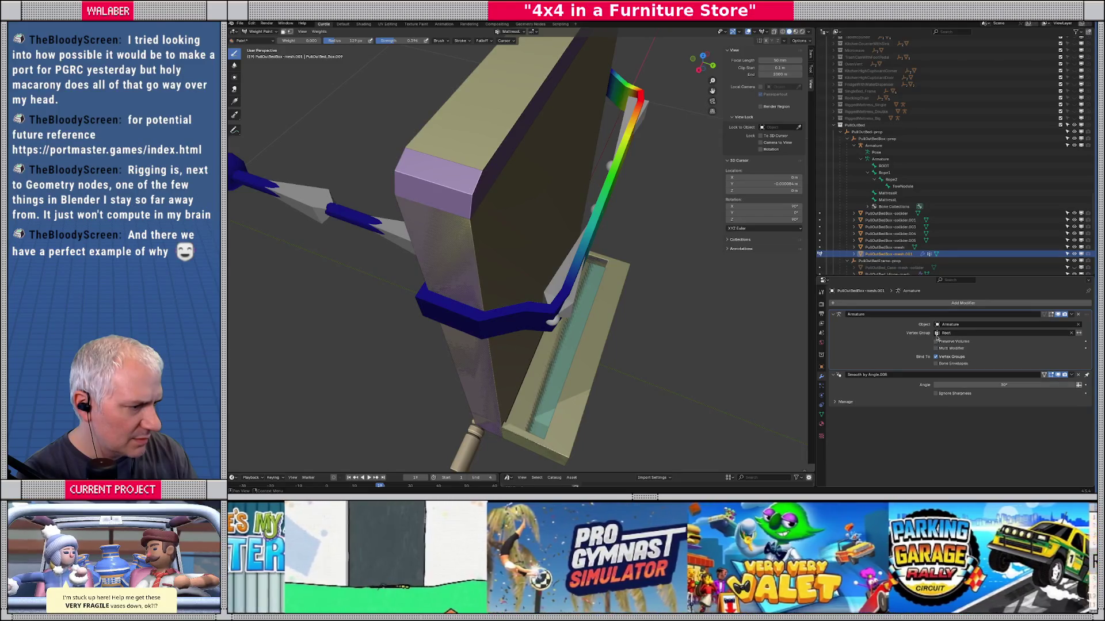
click(937, 333)
click(938, 340)
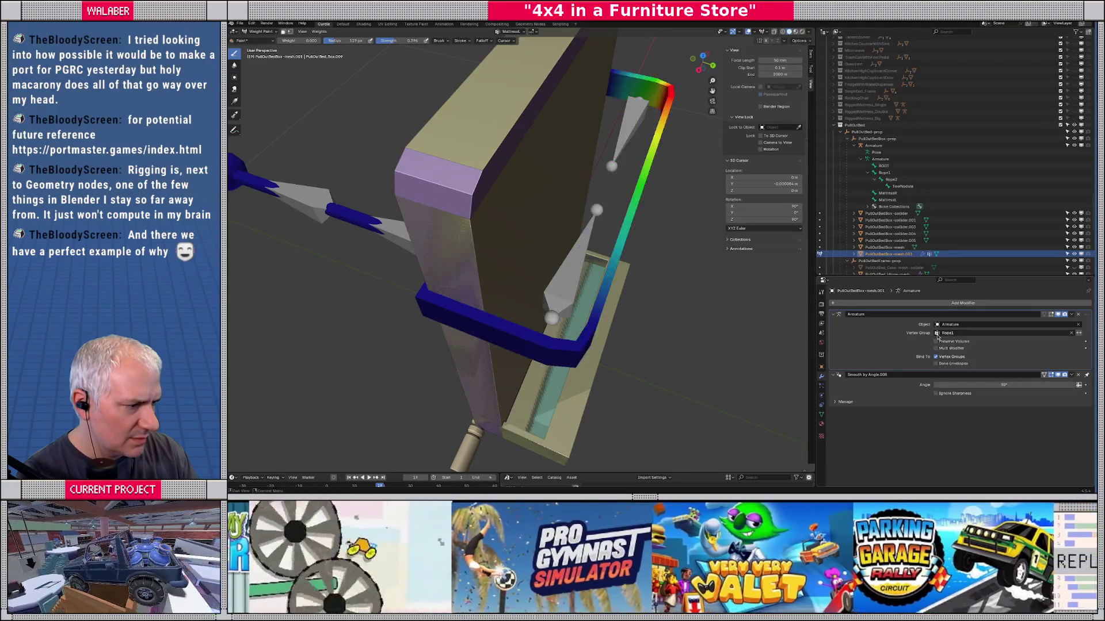
click(937, 334)
click(938, 341)
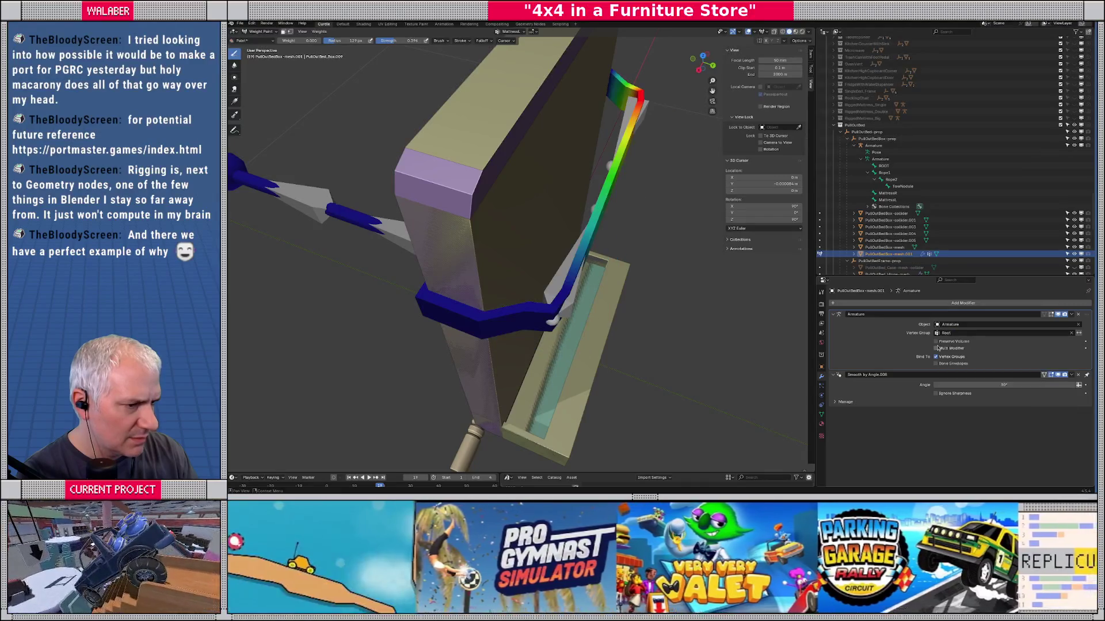
click(937, 333)
click(938, 355)
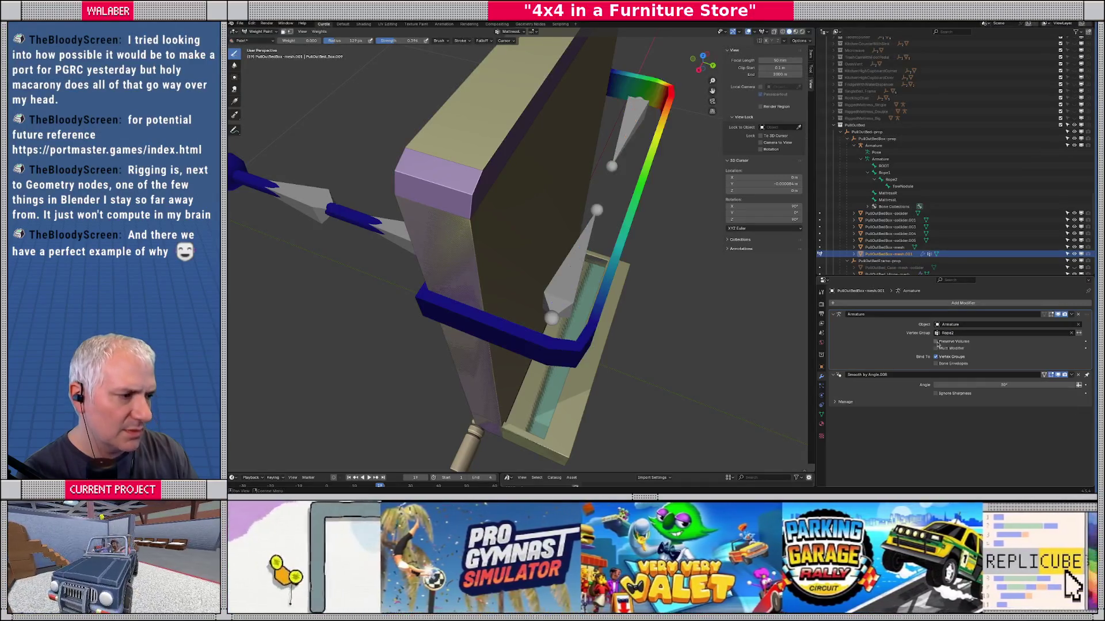
click(937, 334)
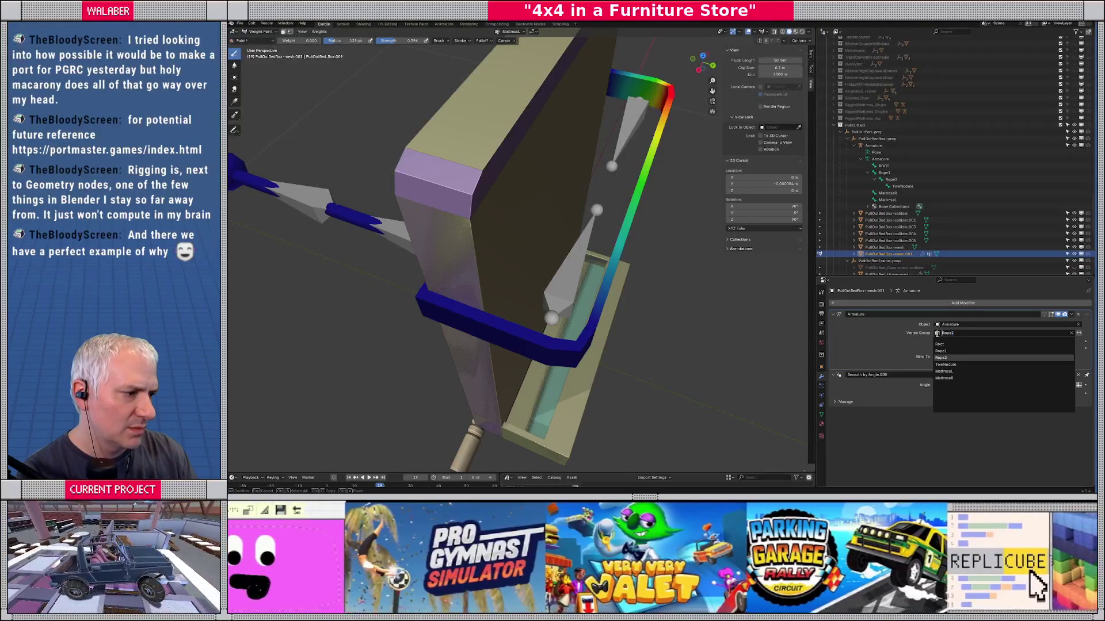
click(922, 348)
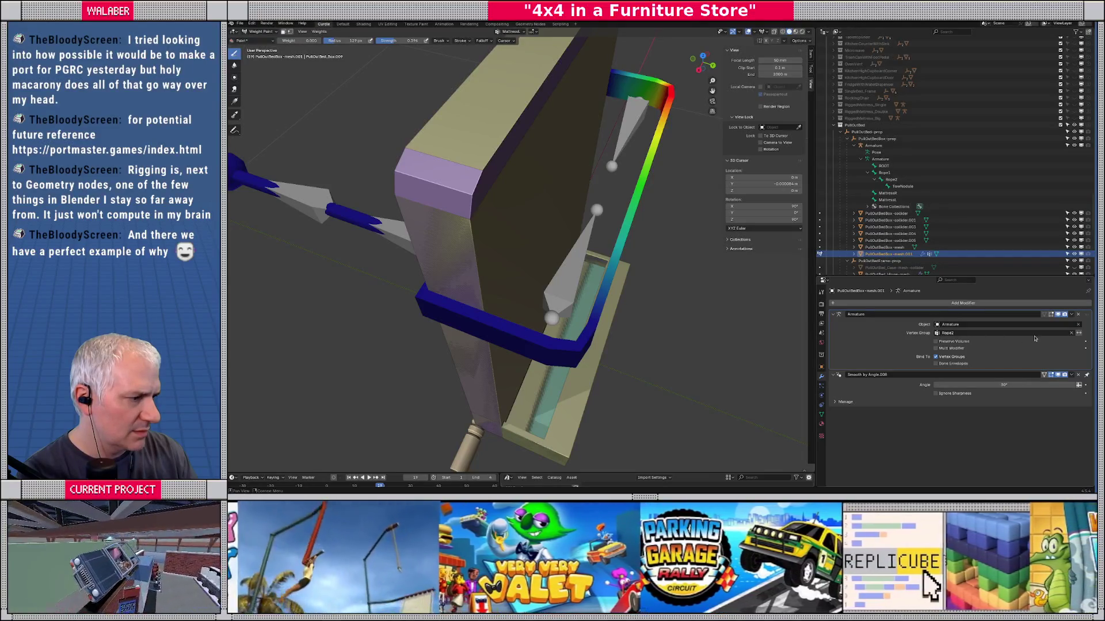
Step: Clear the vertex group, delete the Armature modifier and return to Object Mode
click(1071, 333)
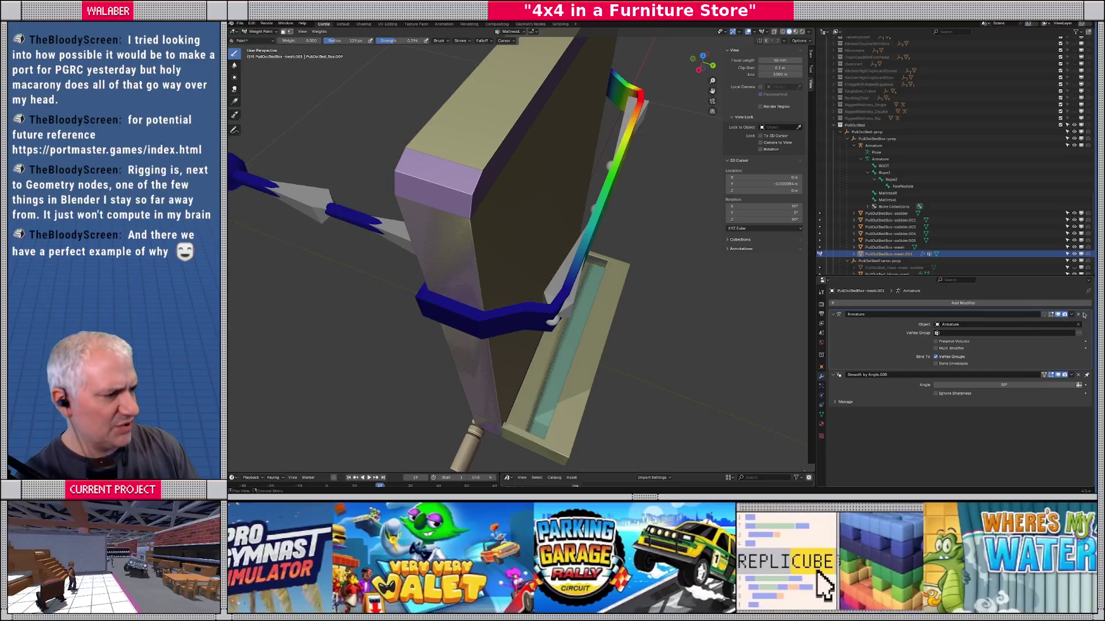
click(1079, 314)
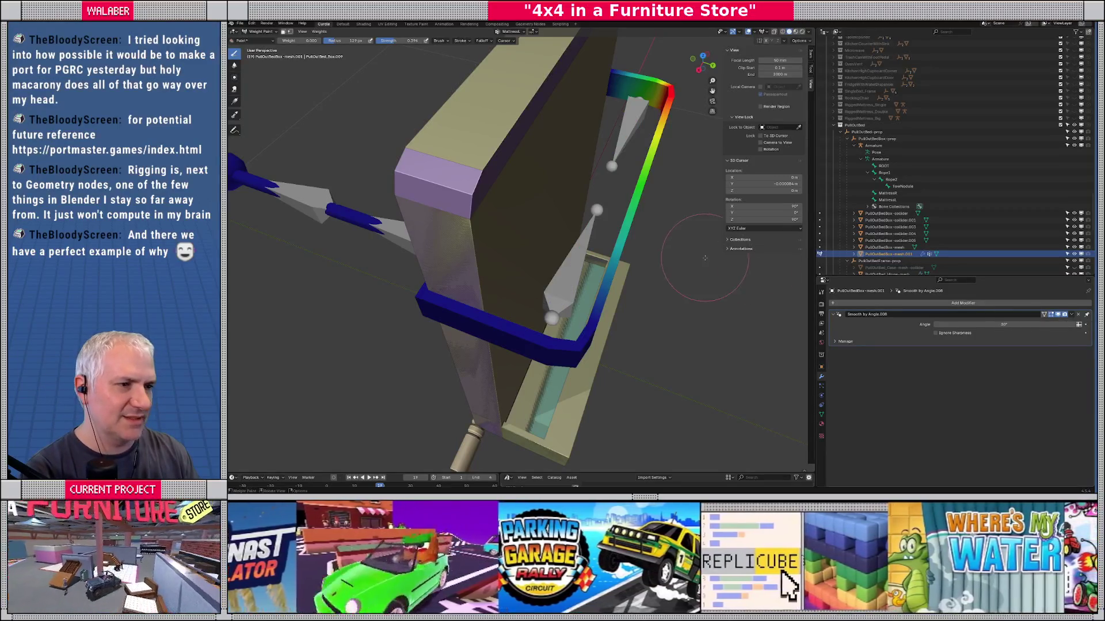
key(Tab)
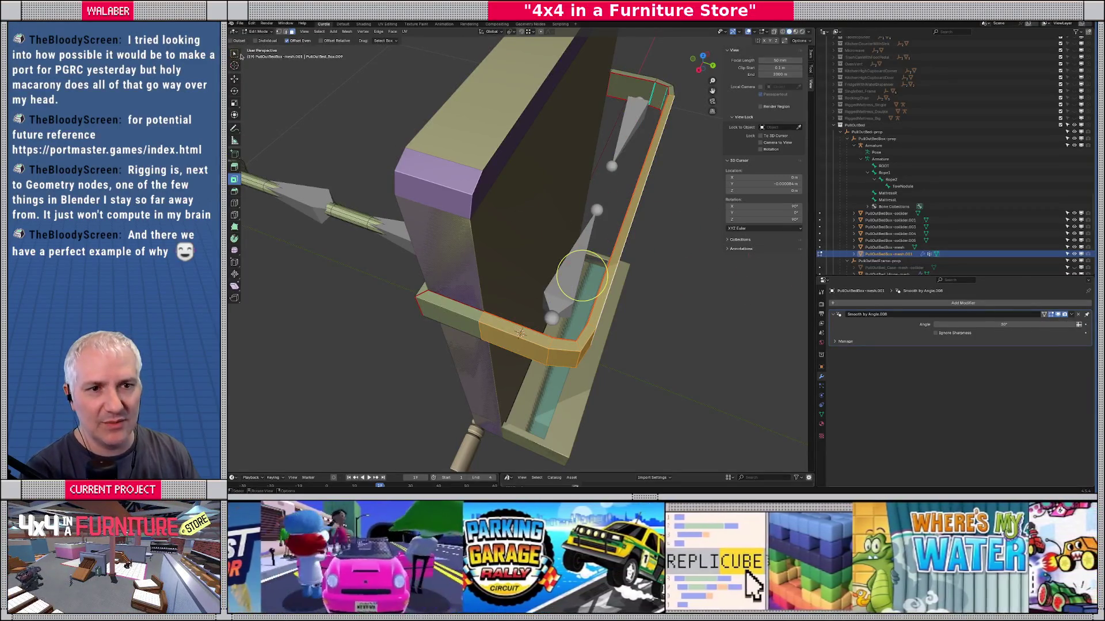
click(251, 32)
click(256, 39)
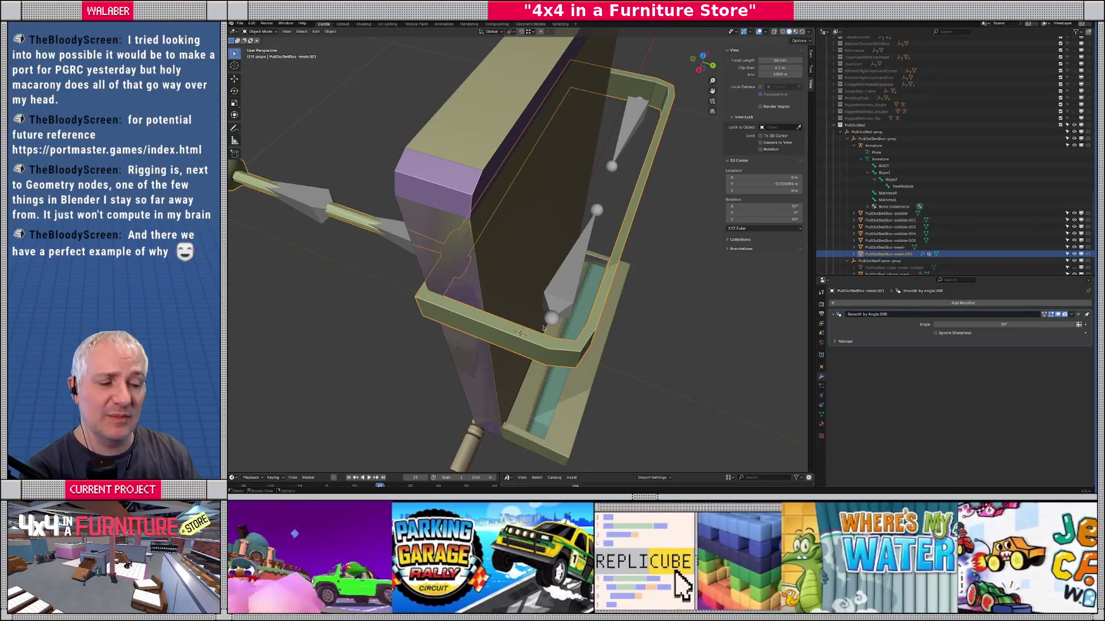
Step: Select the armature and then the bed frame mesh to prepare parenting
click(558, 306)
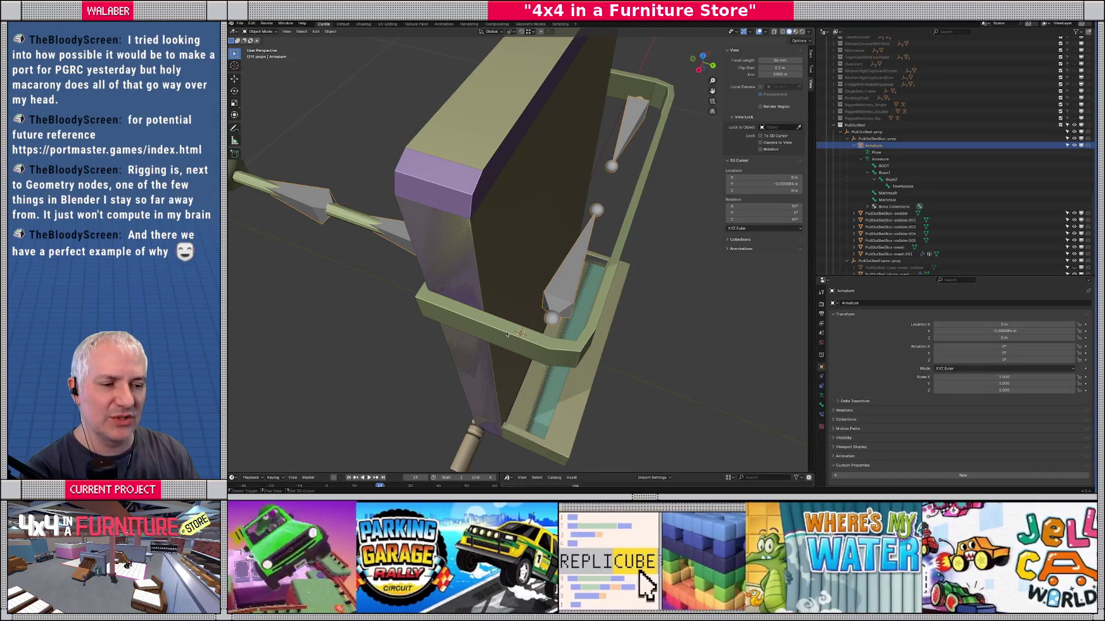
click(506, 334)
key(ctrl+p)
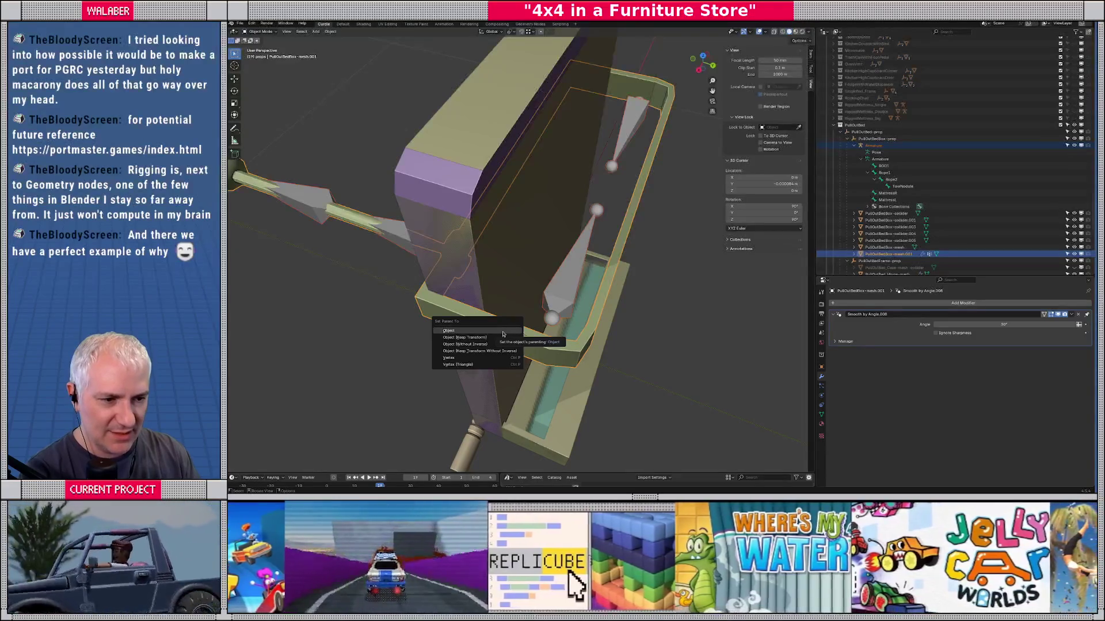
Step: Parent the bed frame mesh to the armature With Empty Groups
click(504, 332)
click(562, 303)
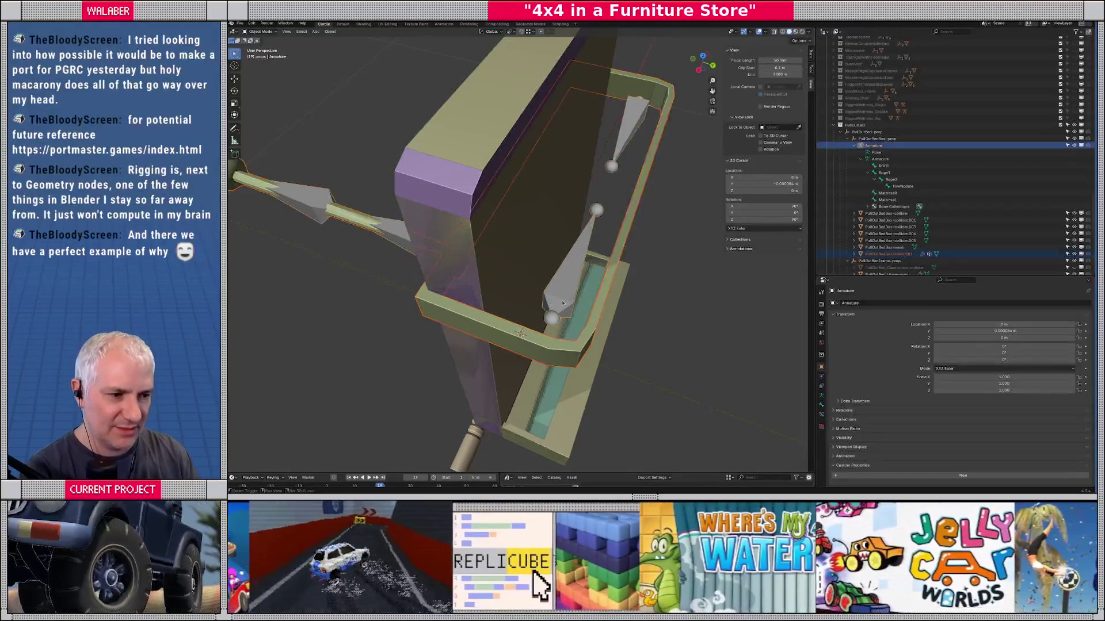
key(ctrl+p)
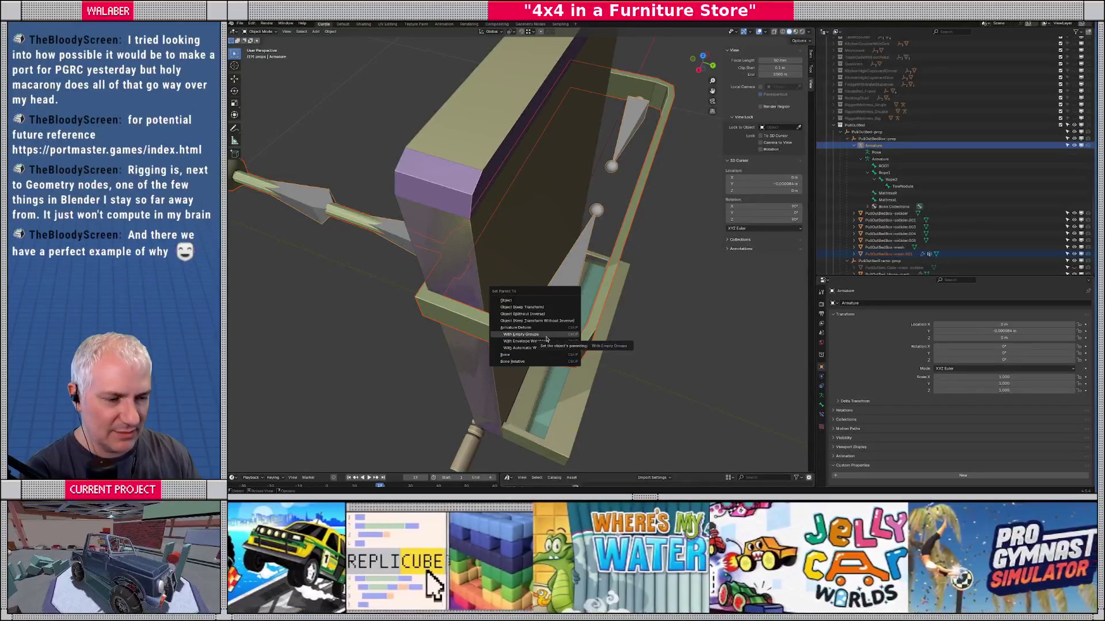
click(521, 335)
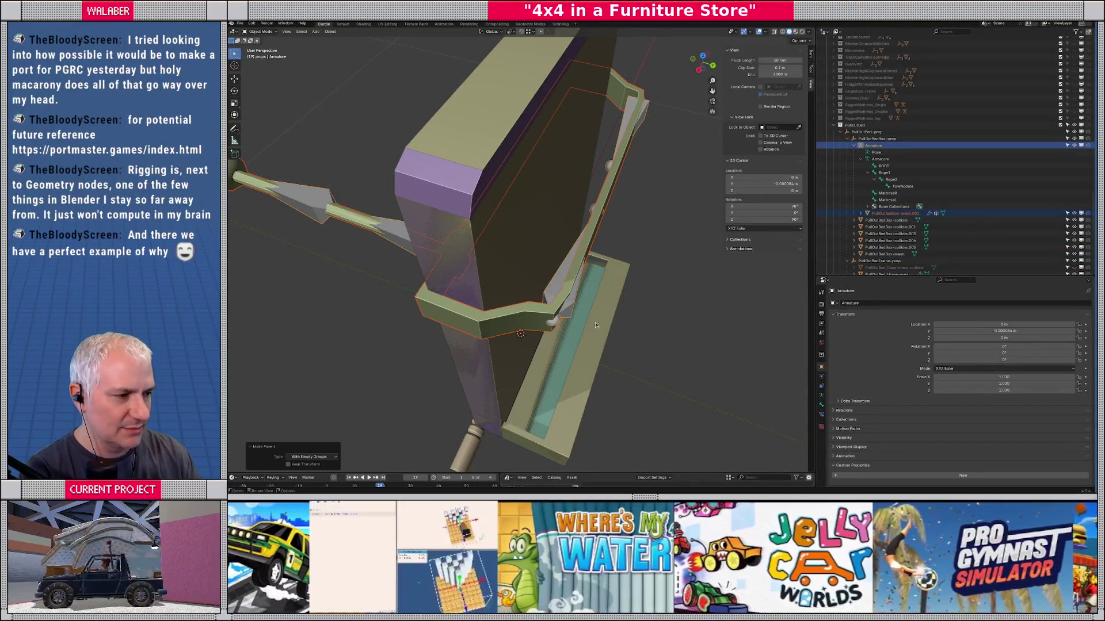
Step: Make Rope1 the mesh's active vertex group in Edit Mode, then leave Edit Mode
click(530, 320)
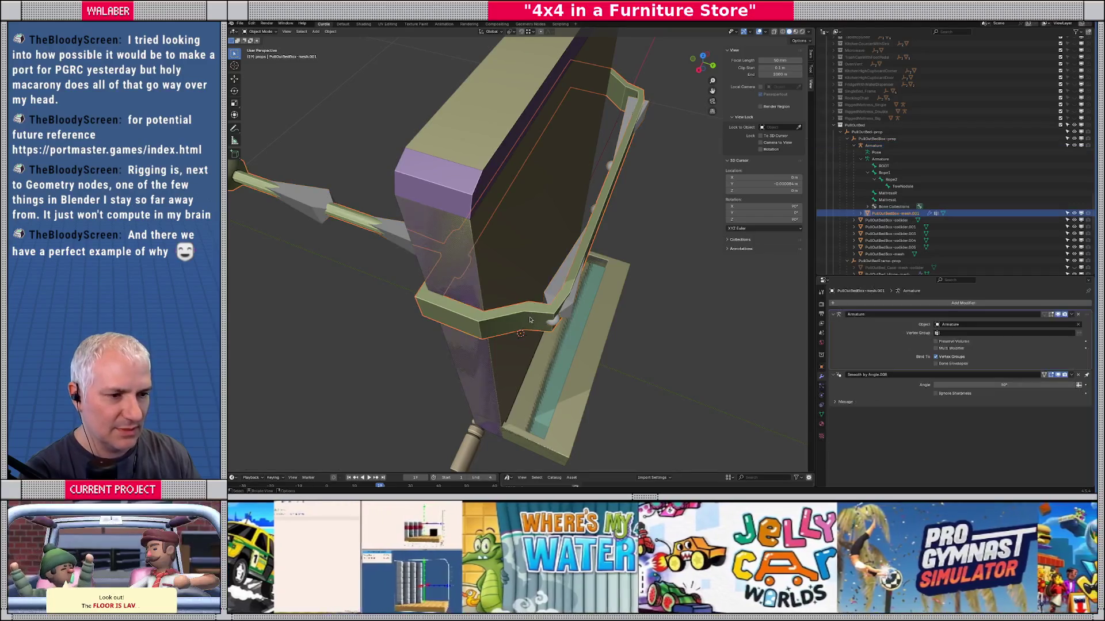
key(Tab)
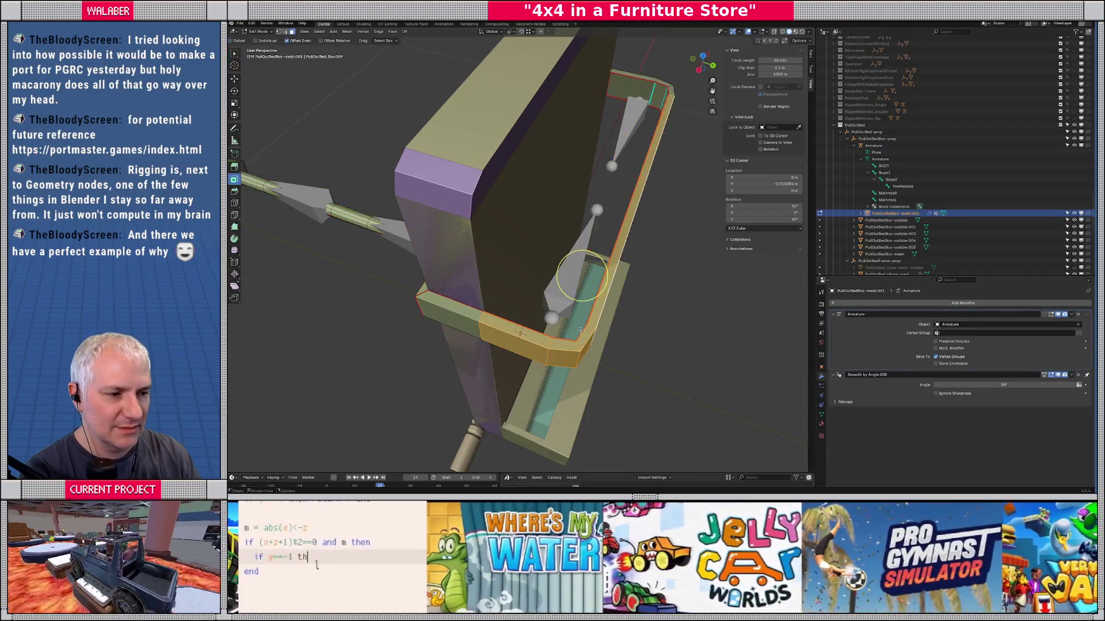
click(821, 415)
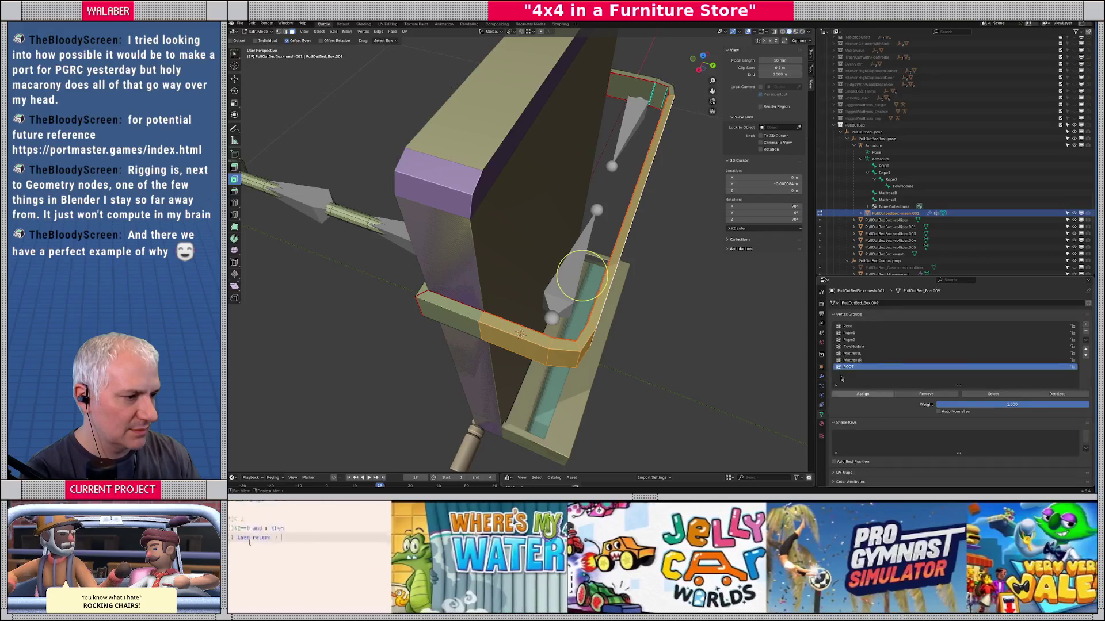
click(849, 333)
key(Tab)
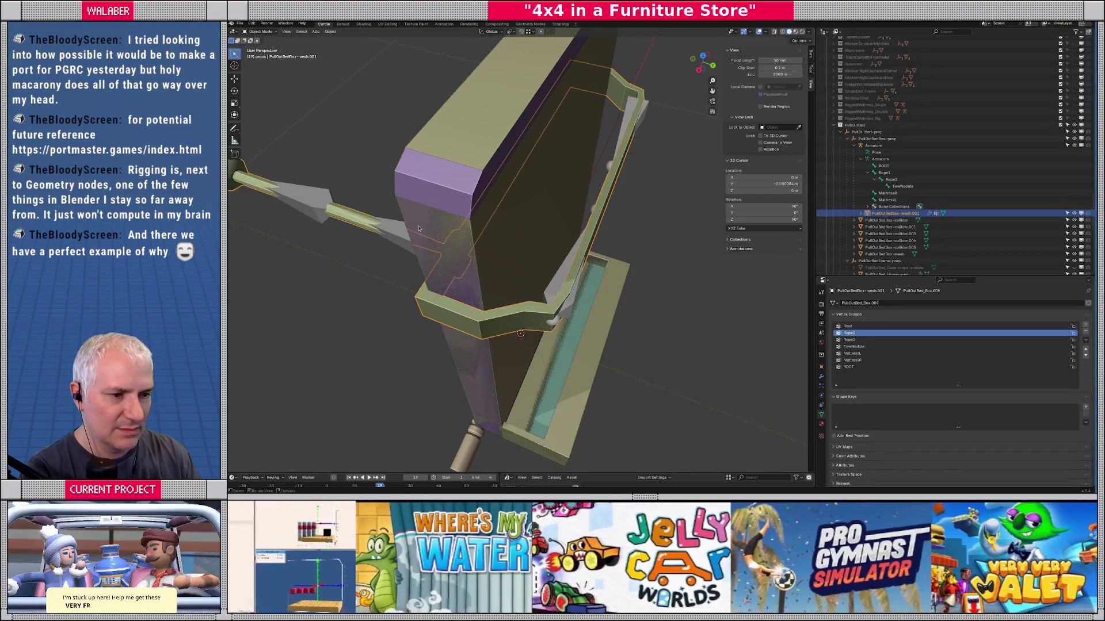
click(263, 33)
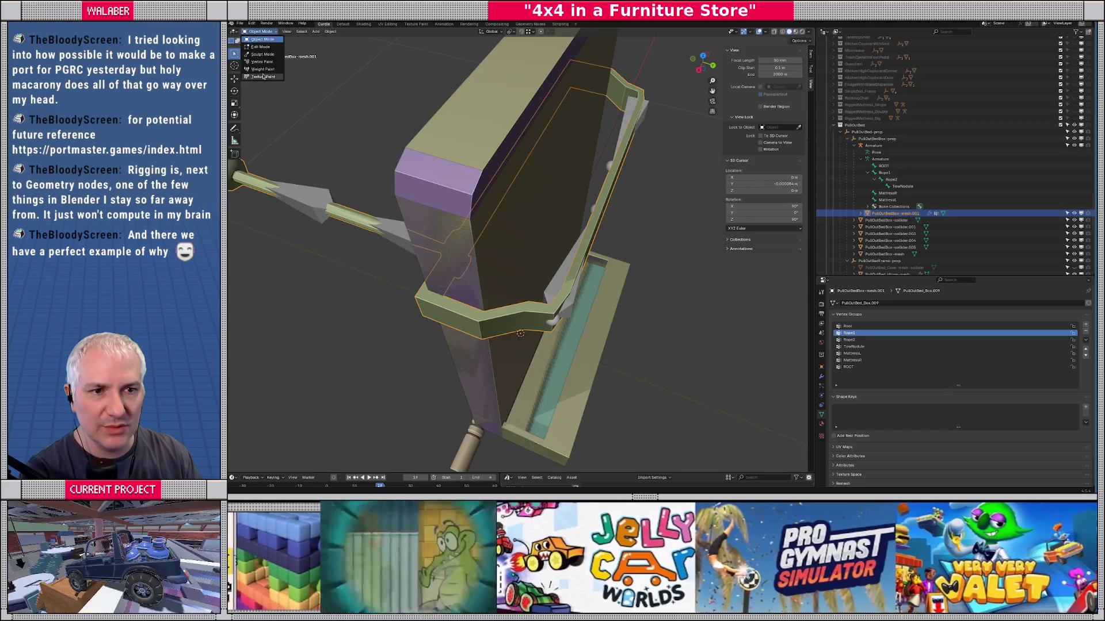
Step: Enter Weight Paint mode and step through the vertex groups to show MattressR weights on the frame
click(263, 69)
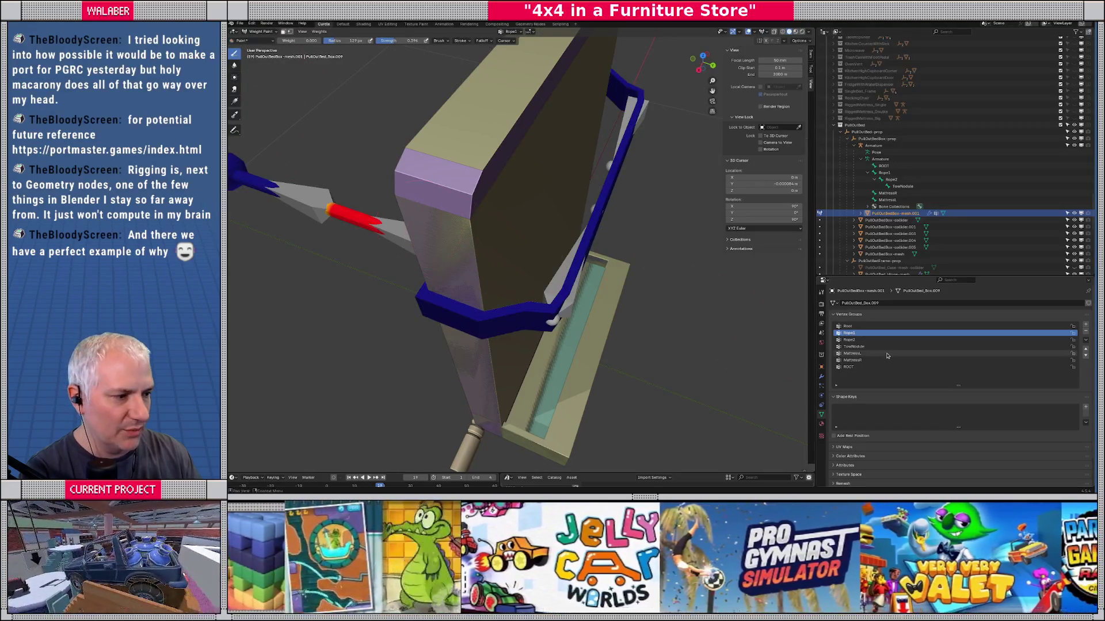
click(861, 347)
click(857, 354)
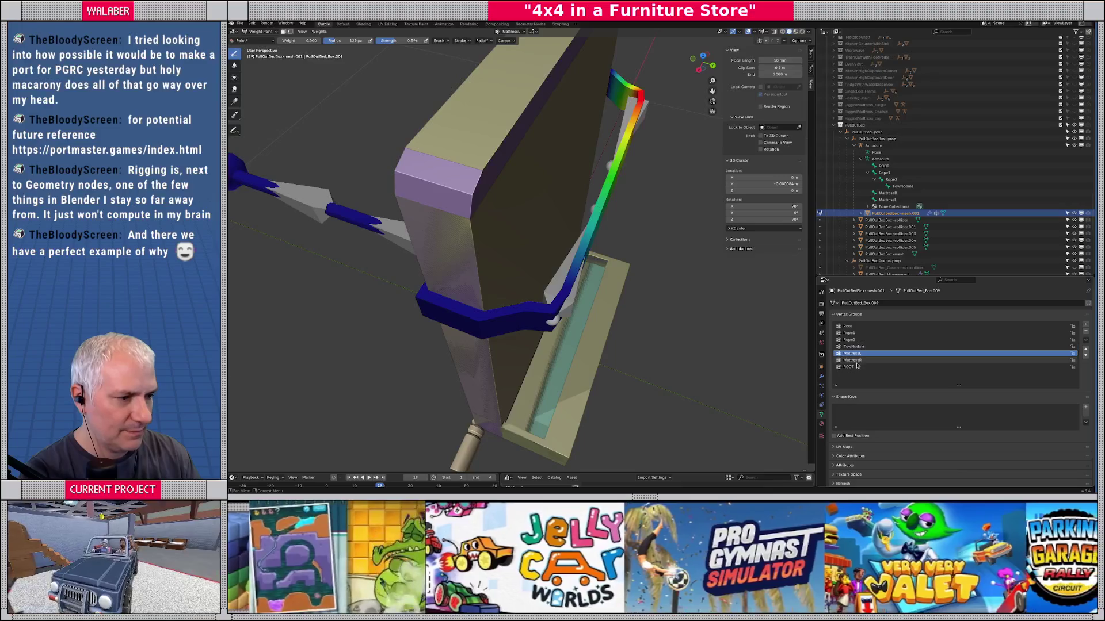
click(857, 360)
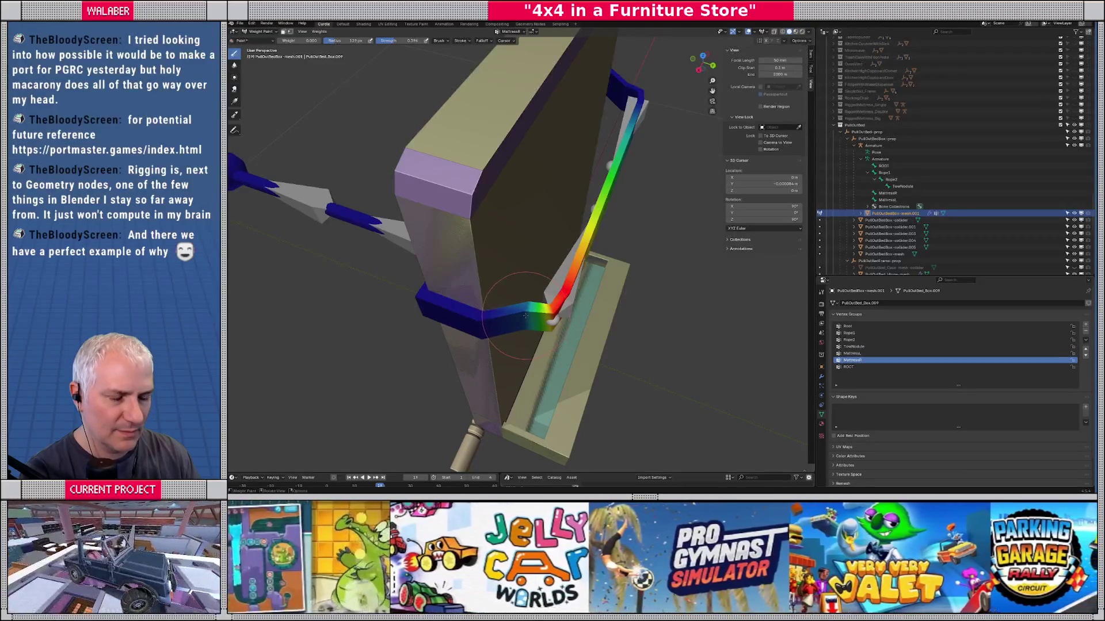
Step: Enable Bone Envelopes binding on the mesh's Armature modifier
scroll(518, 282, up, 2)
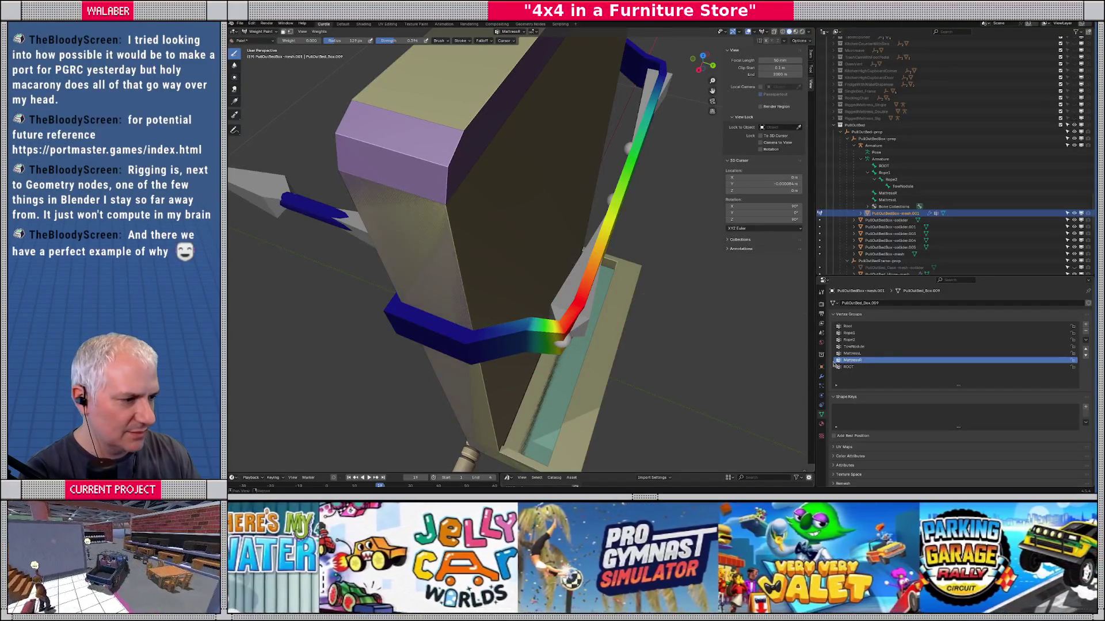
click(821, 376)
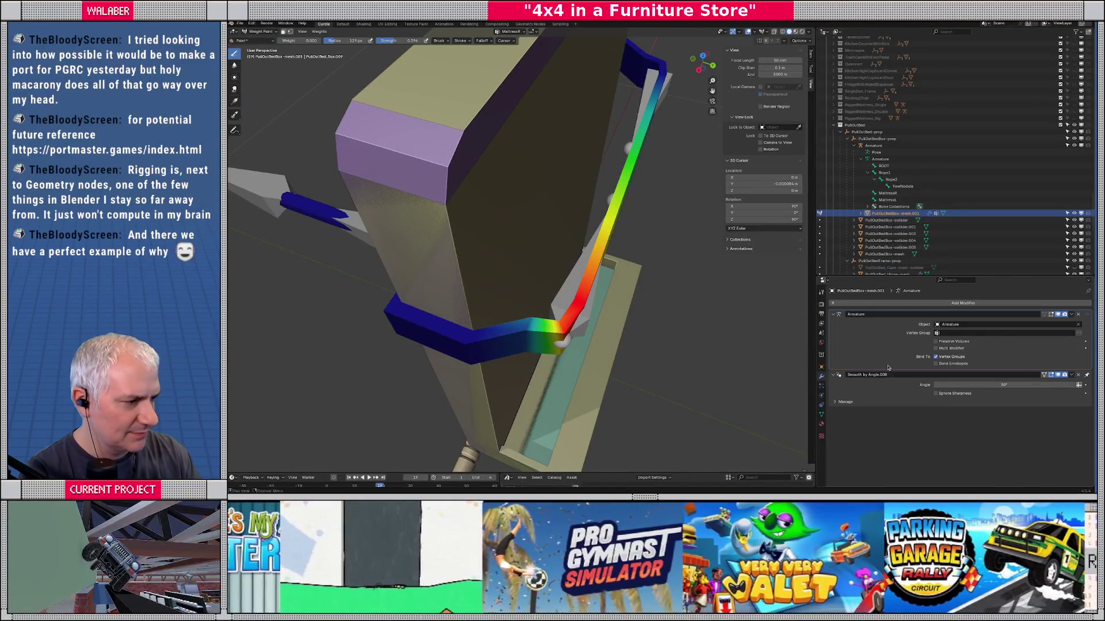
click(955, 365)
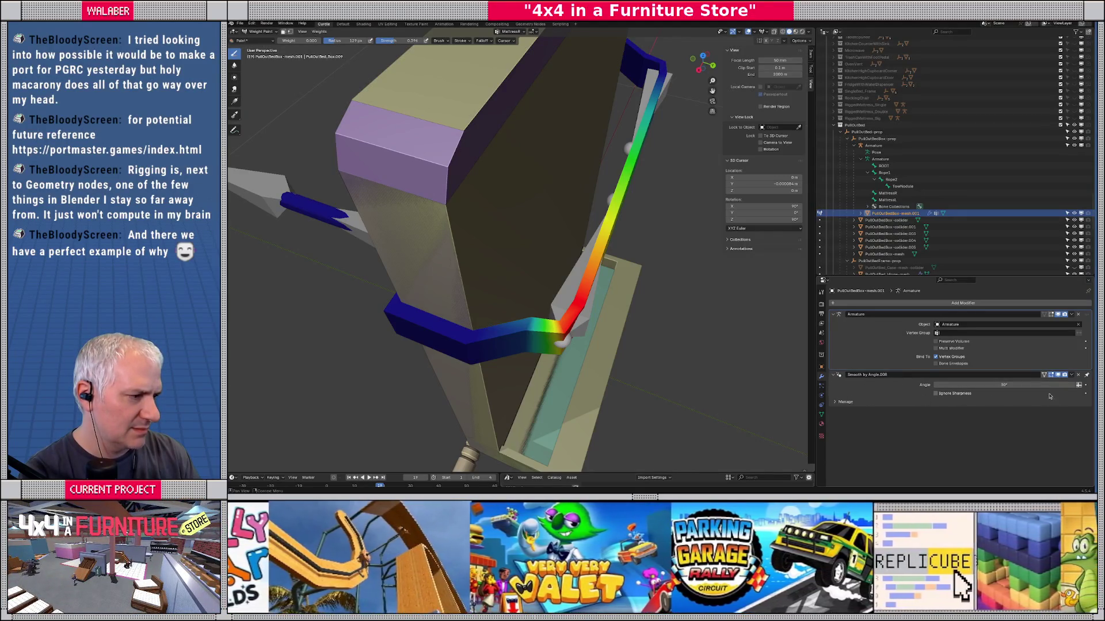
Step: Turn on the Armature modifier's Edit Mode toggle so it deforms the mesh while editing
click(834, 377)
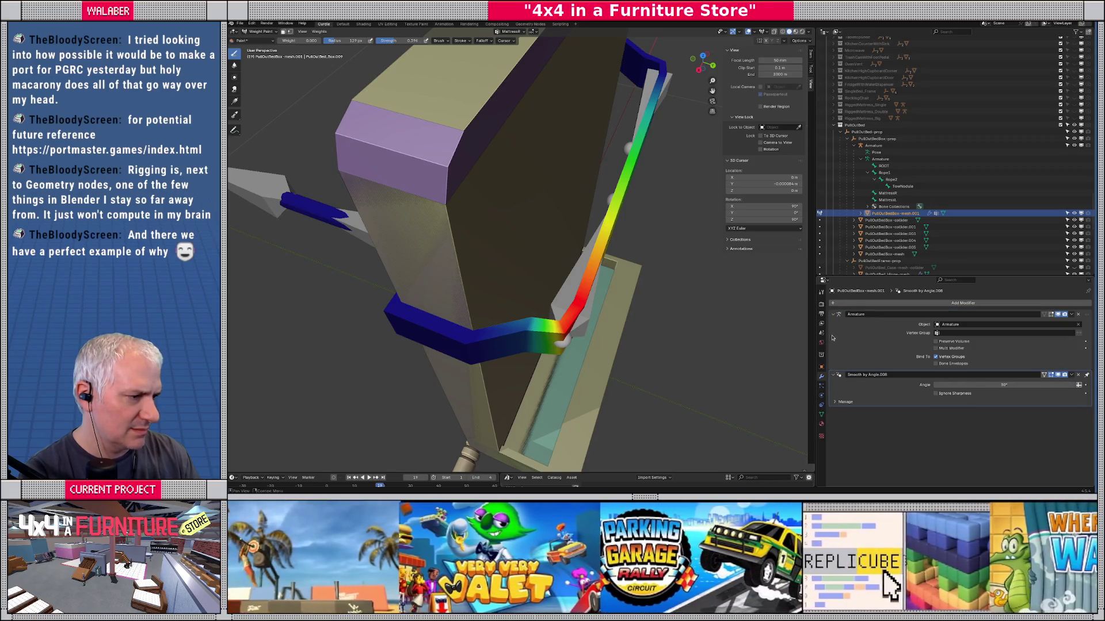
click(831, 348)
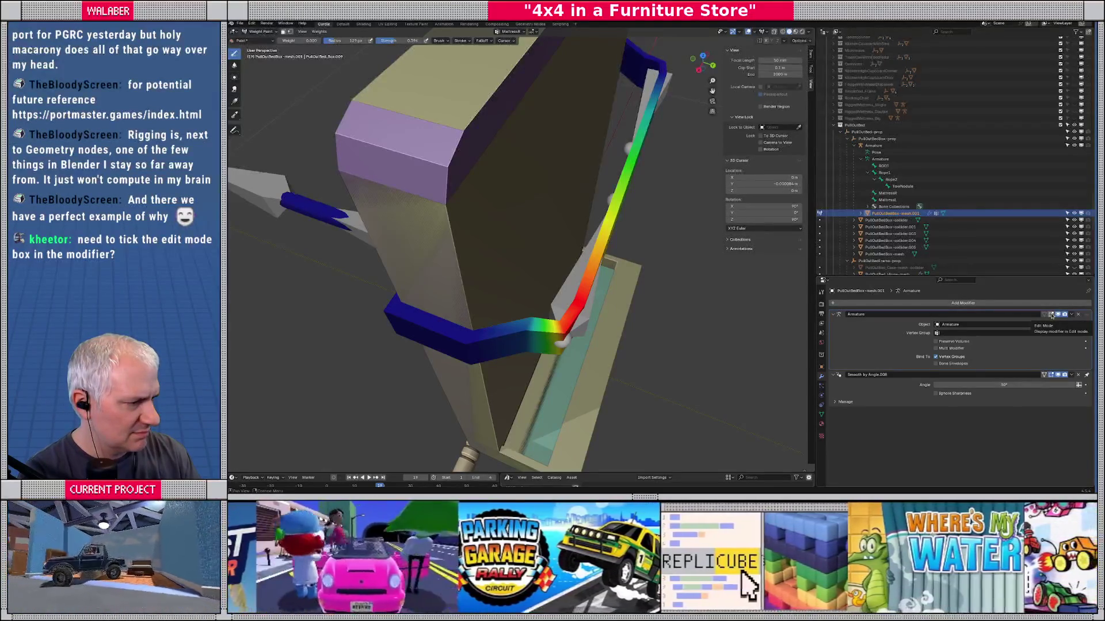
click(1052, 315)
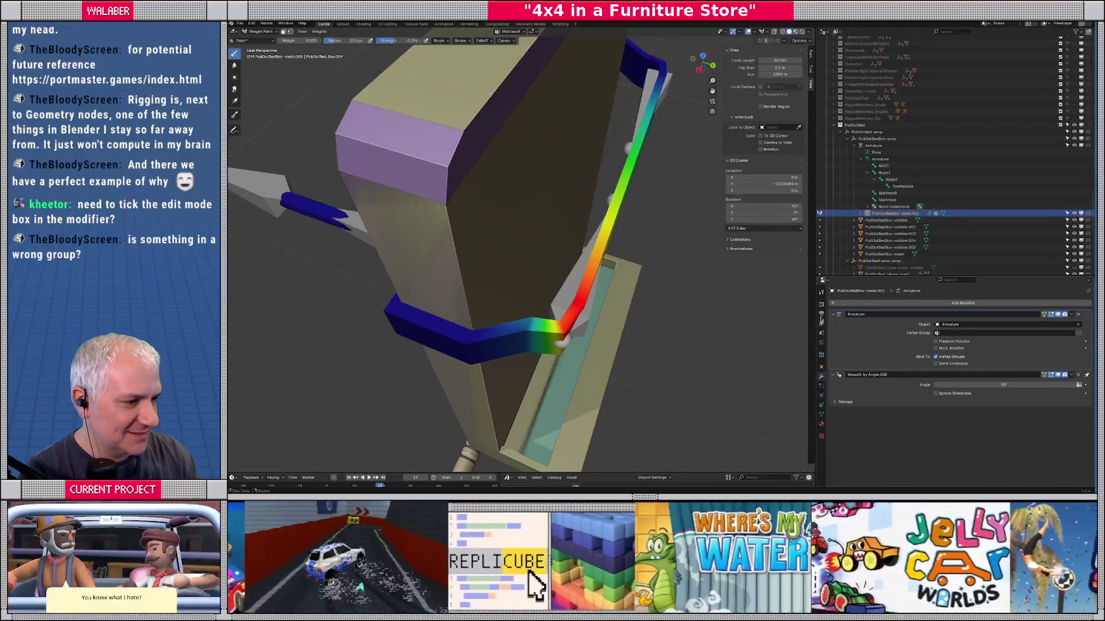
Step: Paint lower MattressL weight on the frame band near the corner, then return to Object Mode
click(821, 414)
click(852, 353)
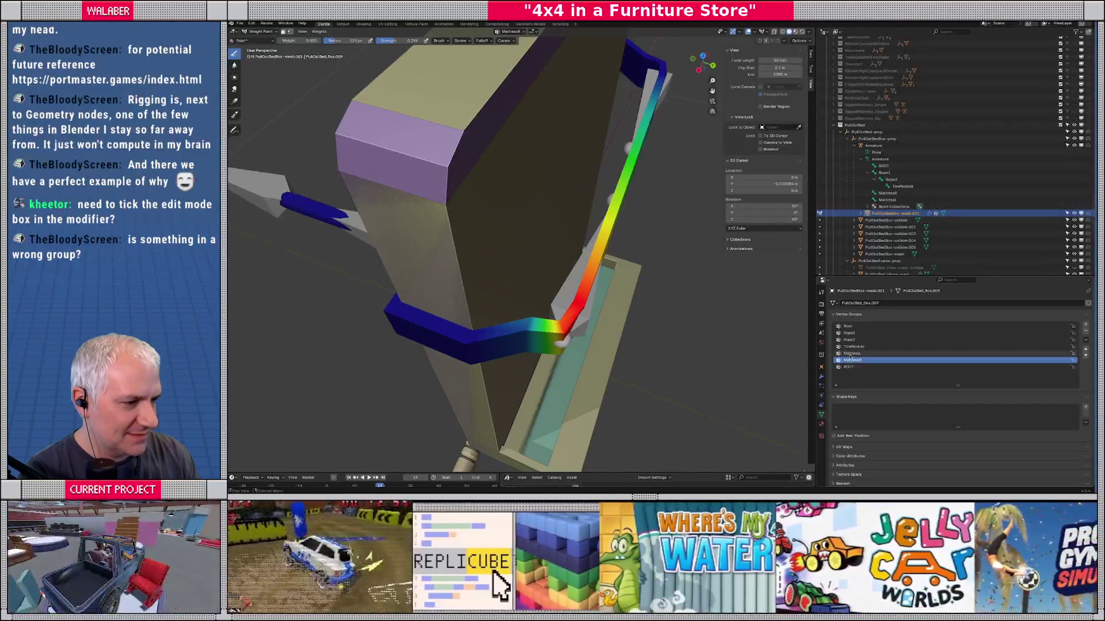
drag(548, 224, 460, 141)
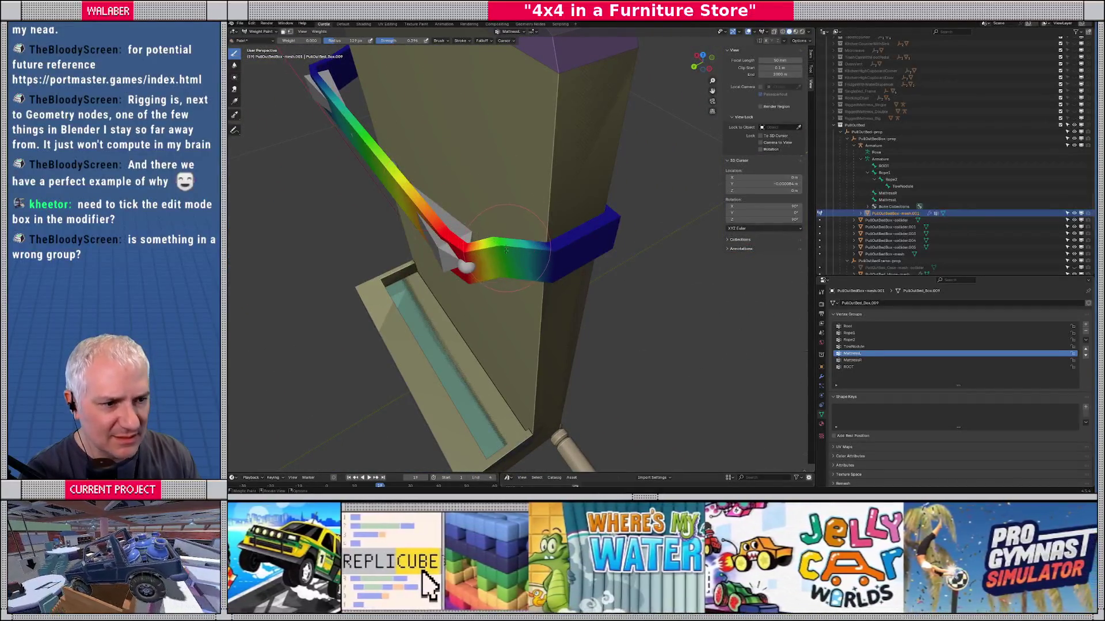
mouse_move(483, 248)
mouse_down()
mouse_move(520, 256)
mouse_move(497, 248)
mouse_up()
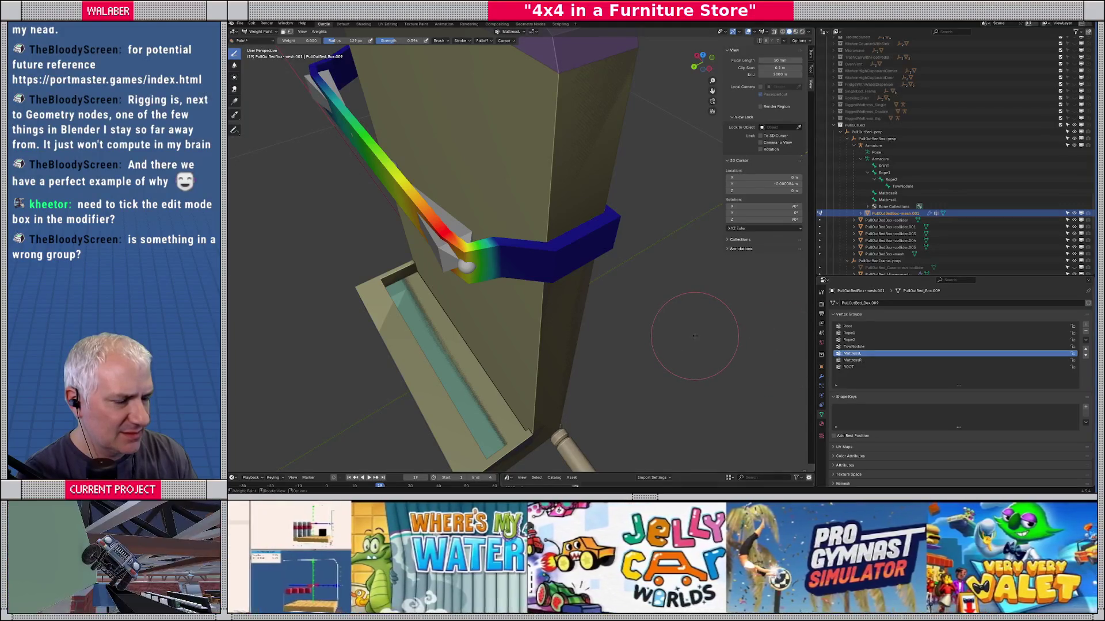
scroll(695, 335, up, 5)
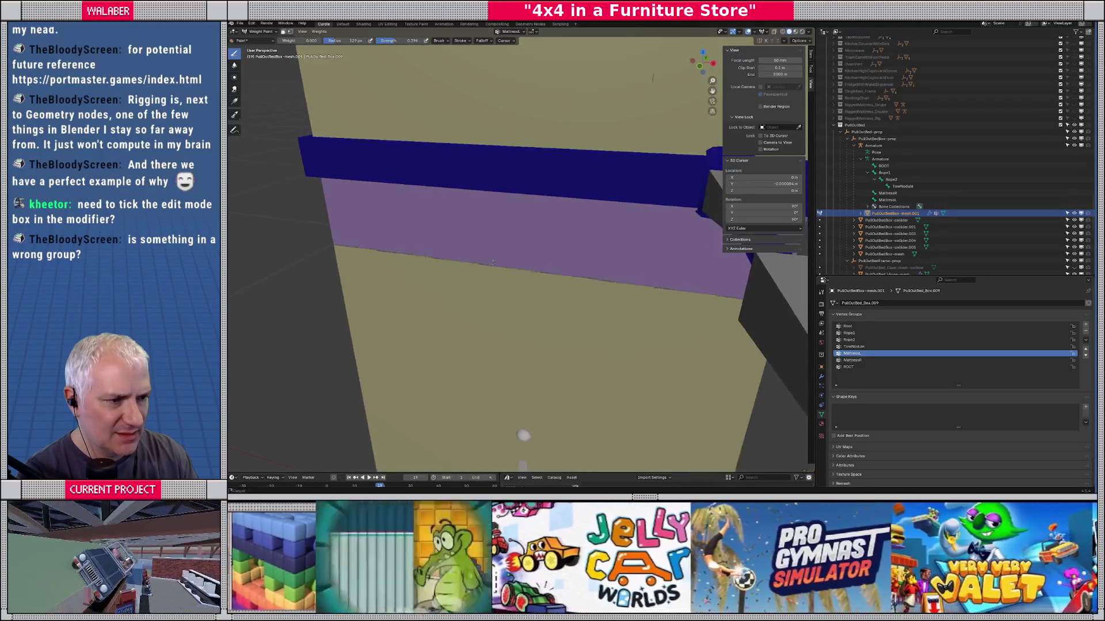
scroll(448, 259, down, 5)
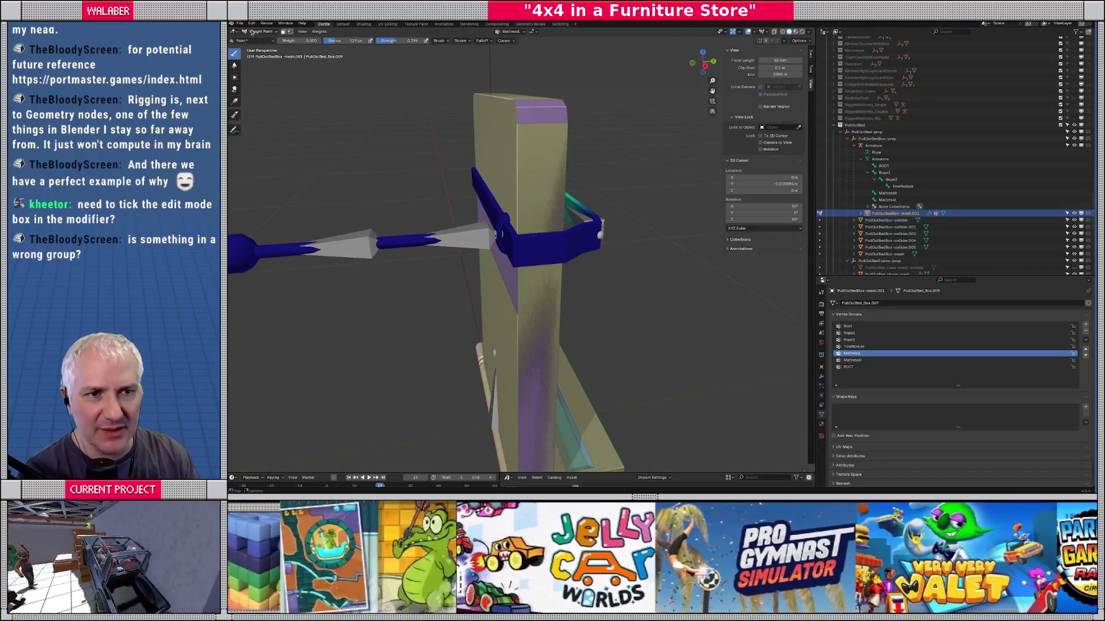
click(260, 31)
click(256, 39)
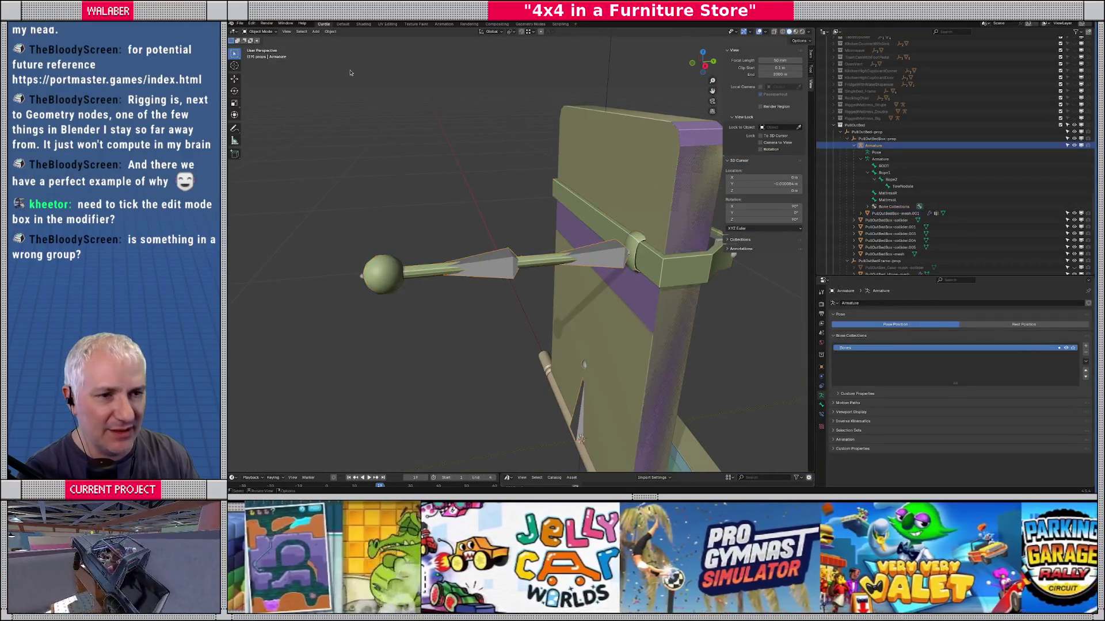
Step: Put the armature in Pose Mode and rotate the arm bone around X
click(256, 31)
click(260, 57)
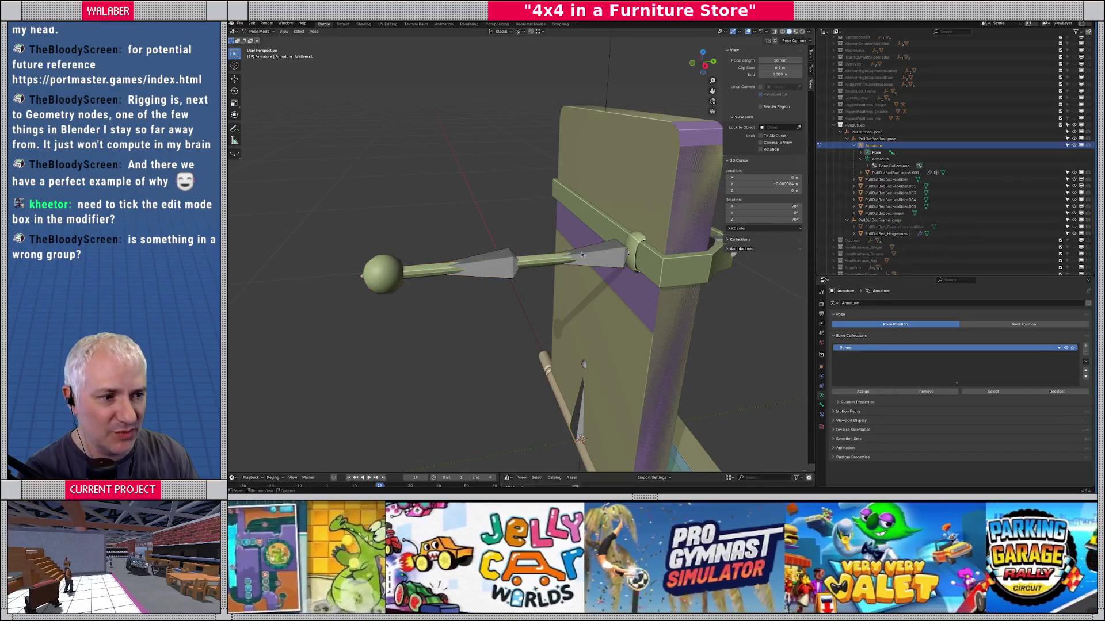
drag(620, 324, 643, 339)
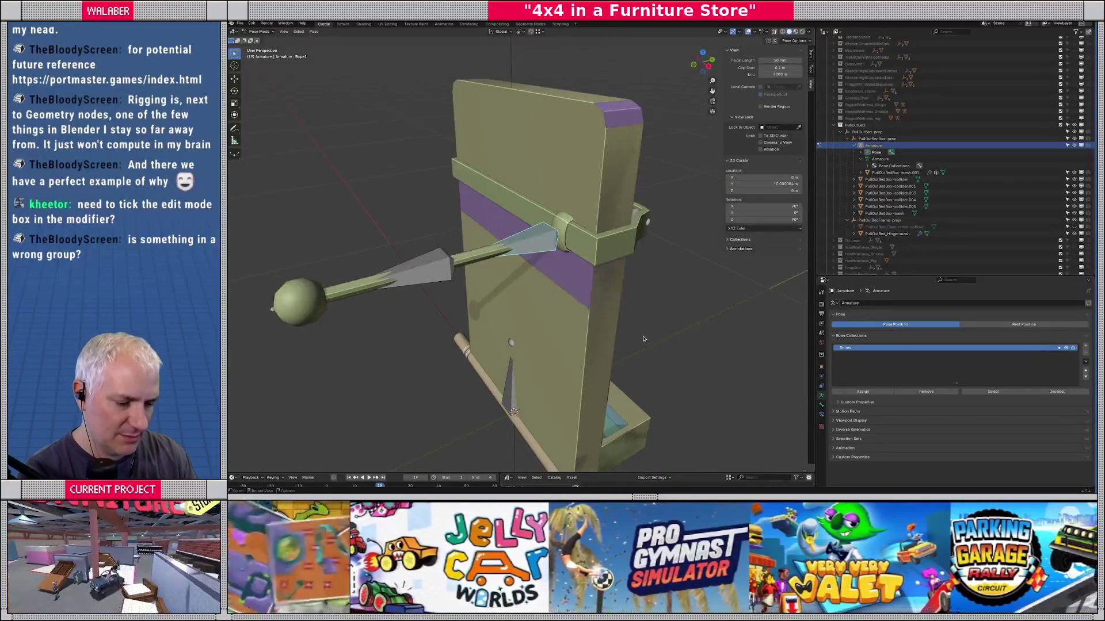
key(r)
key(x)
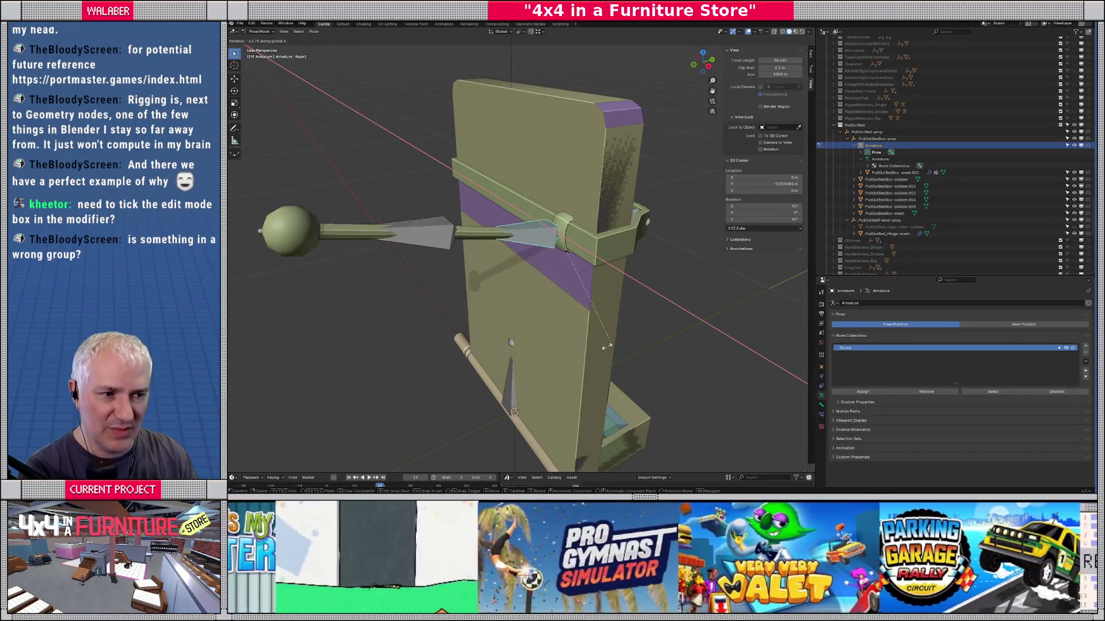
click(458, 233)
Step: Rotate the outer arm bone -38.4° and the TowNodule bone -24.9° around X
click(430, 224)
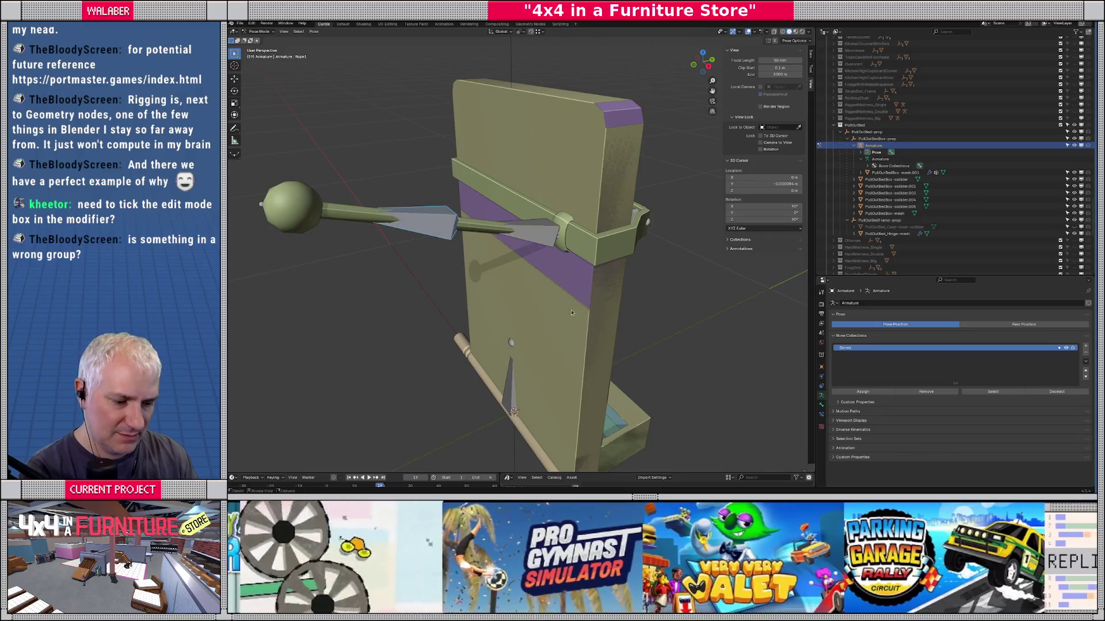
key(r)
key(x)
click(509, 282)
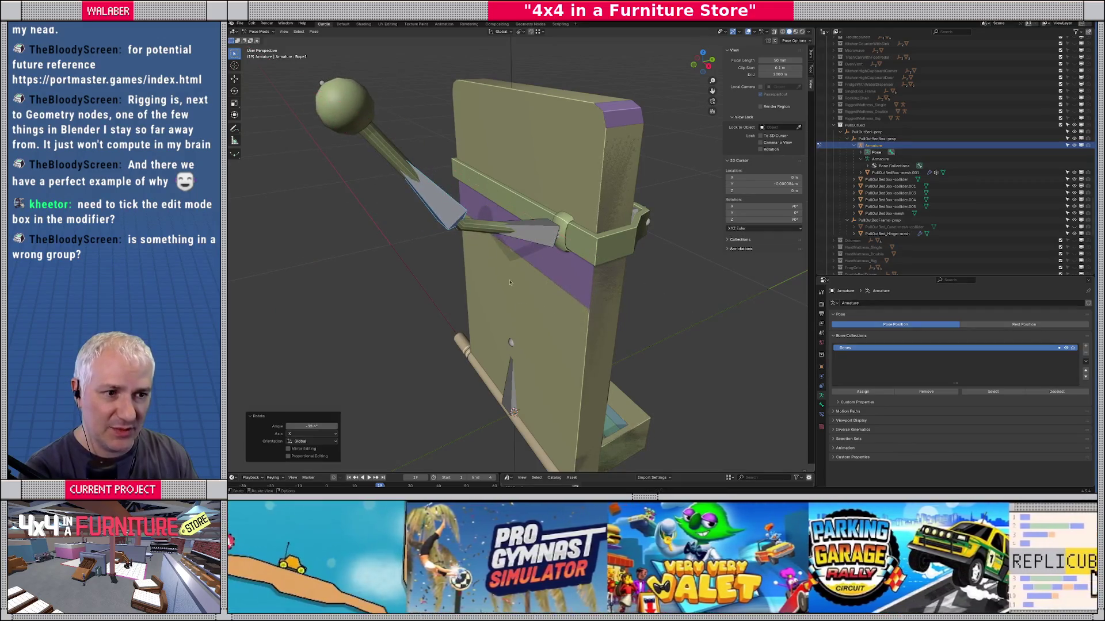
click(347, 106)
key(r)
key(x)
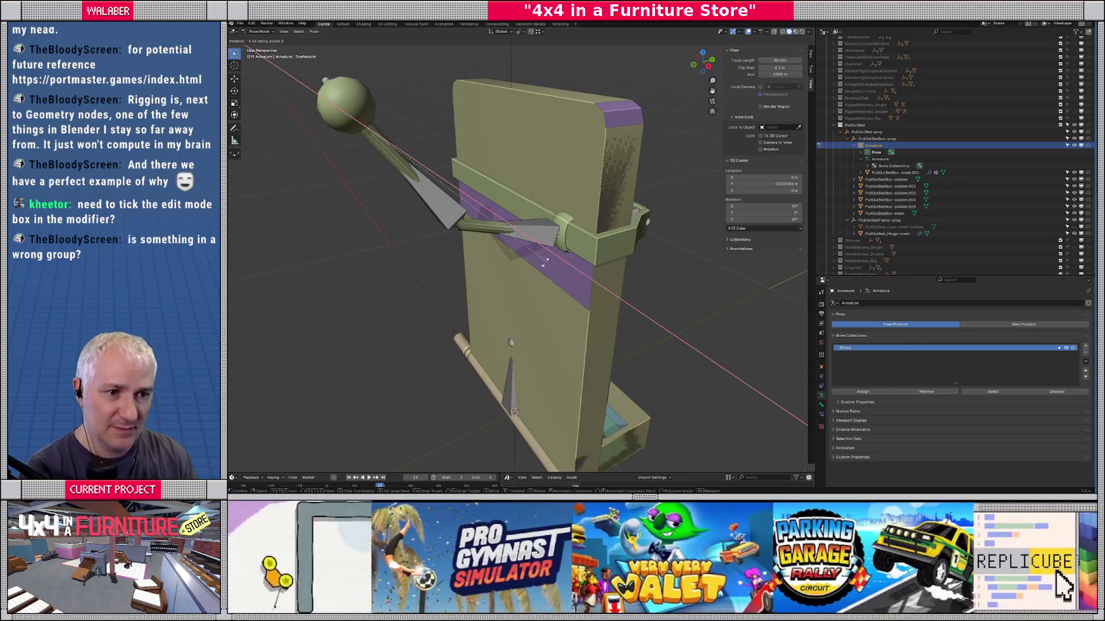
click(460, 232)
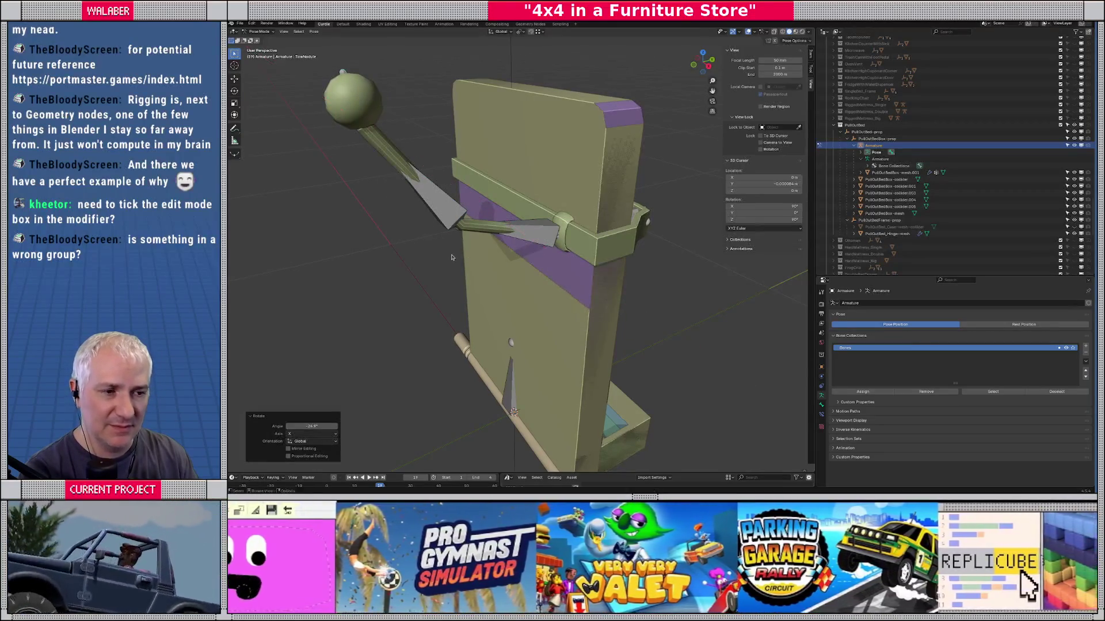
Step: Inspect the bent bed frame from several angles, undo the rotations, and return to Object Mode
scroll(480, 236, up, 3)
mouse_move(480, 236)
mouse_down()
mouse_move(478, 281)
mouse_move(454, 260)
mouse_up()
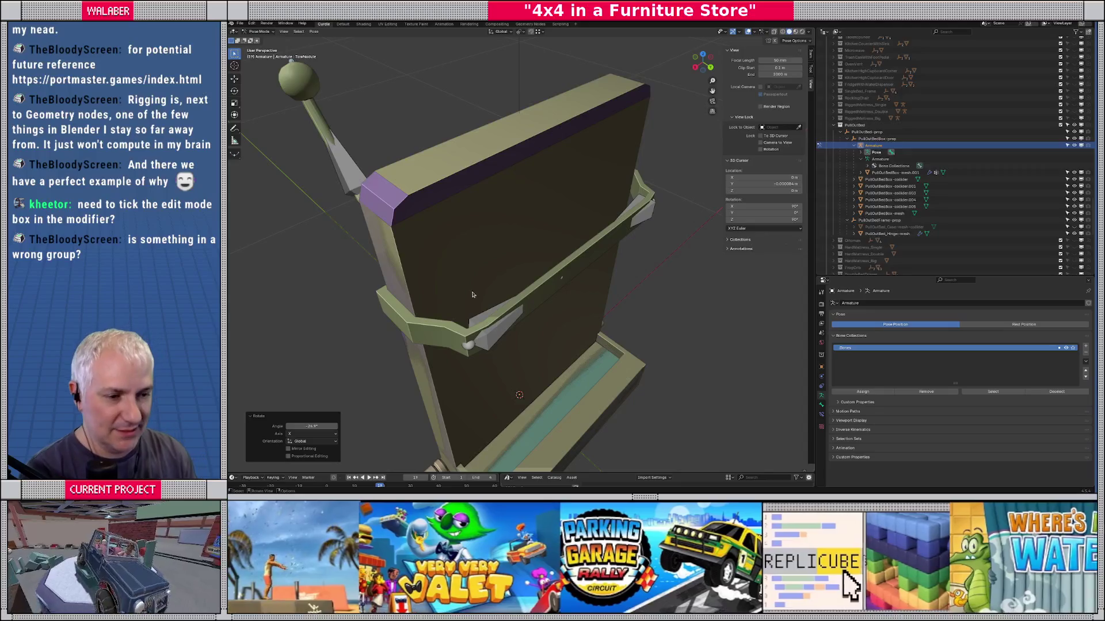
scroll(471, 287, up, 2)
drag(470, 284, 578, 271)
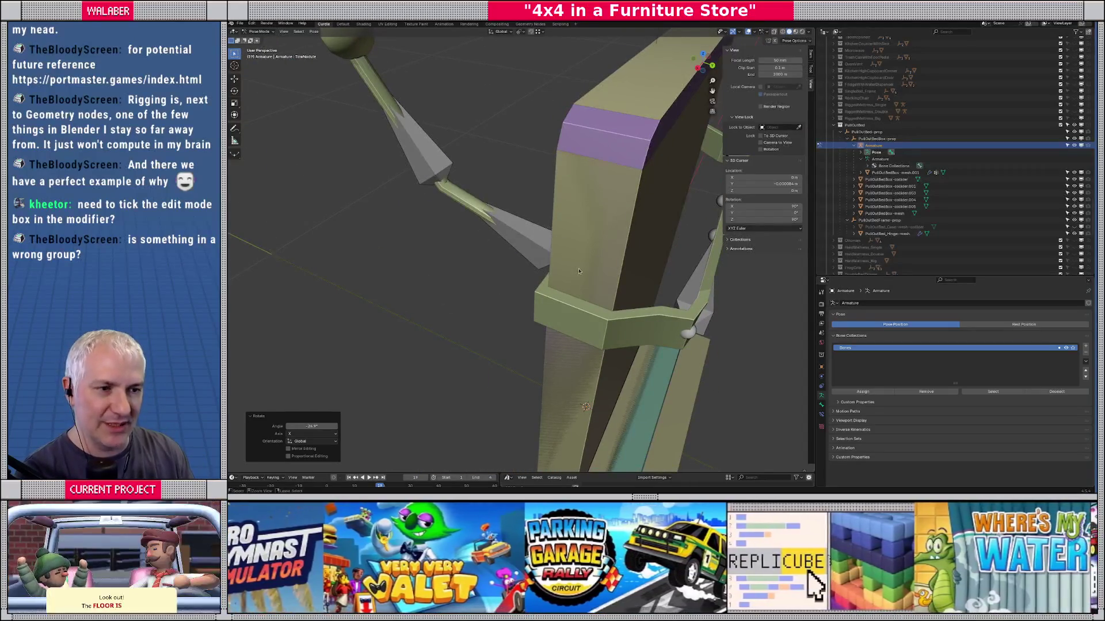
key(ctrl+z)
key(ctrl+z)
key(ctrl+z)
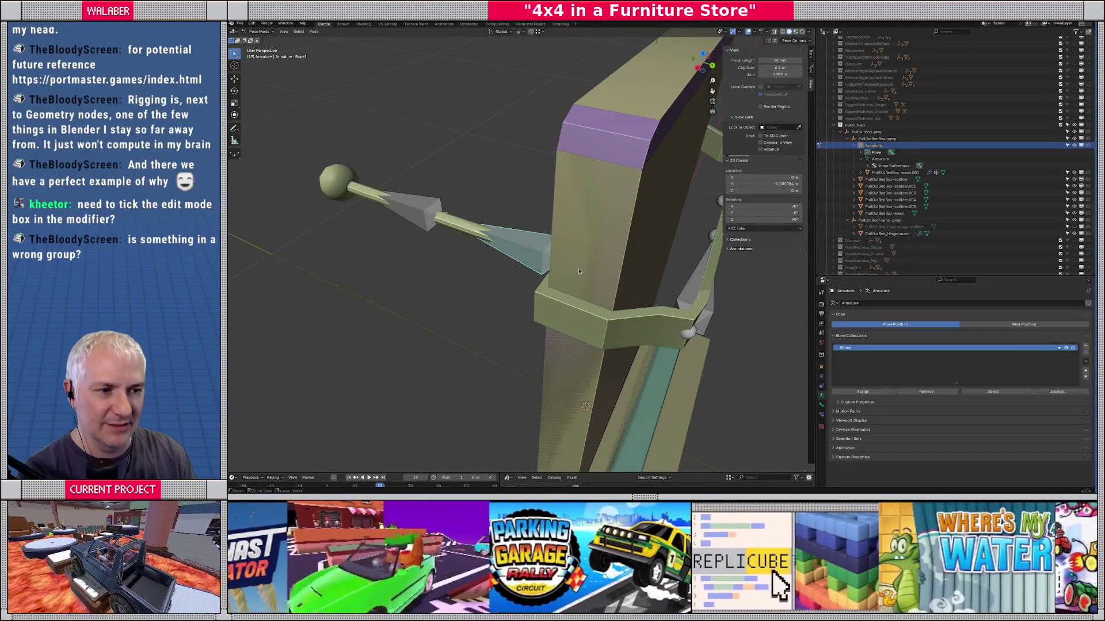
drag(577, 269, 507, 241)
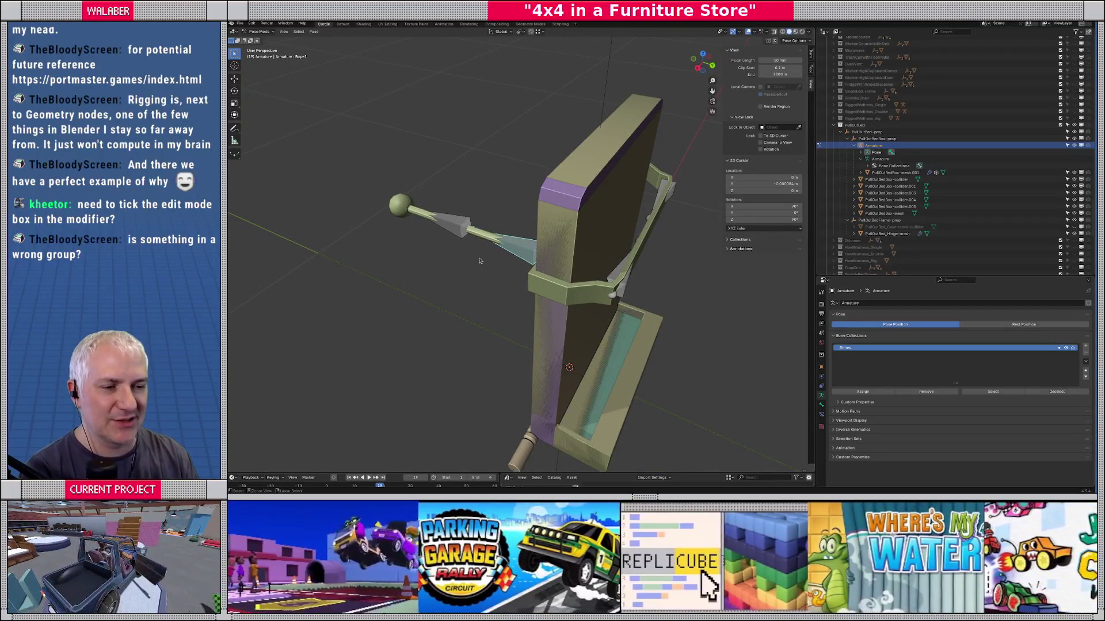
drag(513, 233, 470, 240)
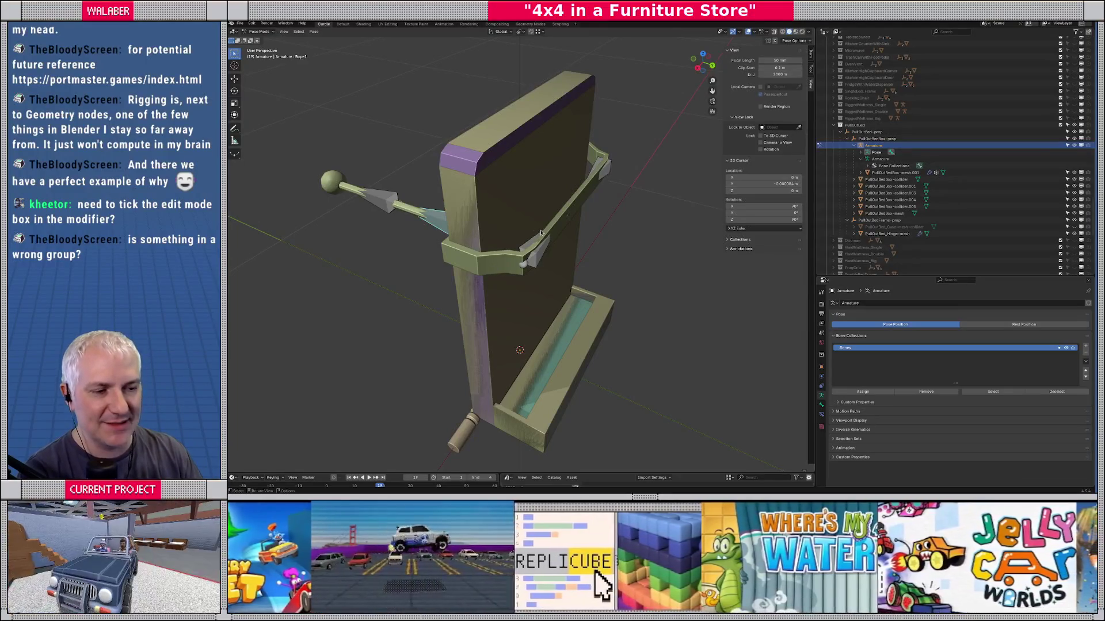
drag(466, 199, 553, 241)
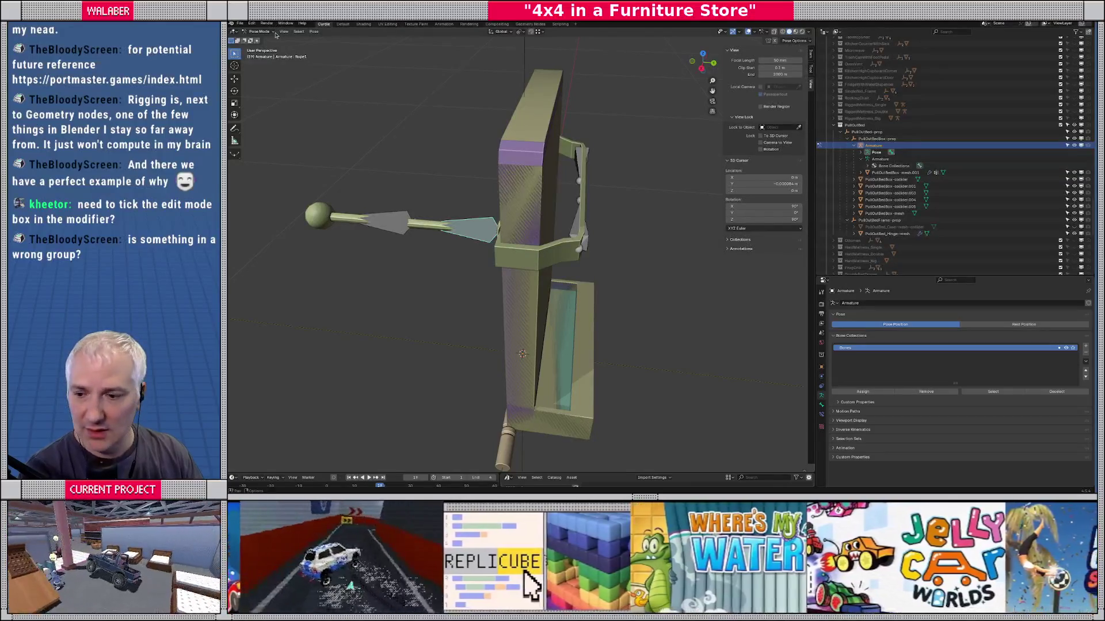
click(259, 31)
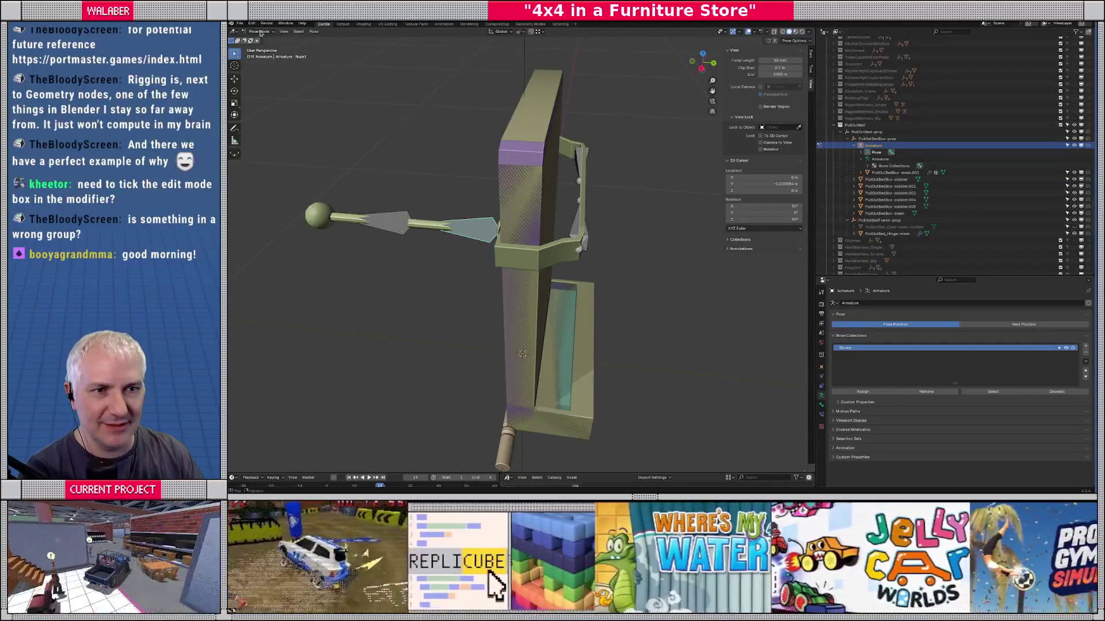
click(259, 39)
Step: In Edit Mode on the bed mesh, set the weight to 0 and assign the selection to ROOT
click(524, 272)
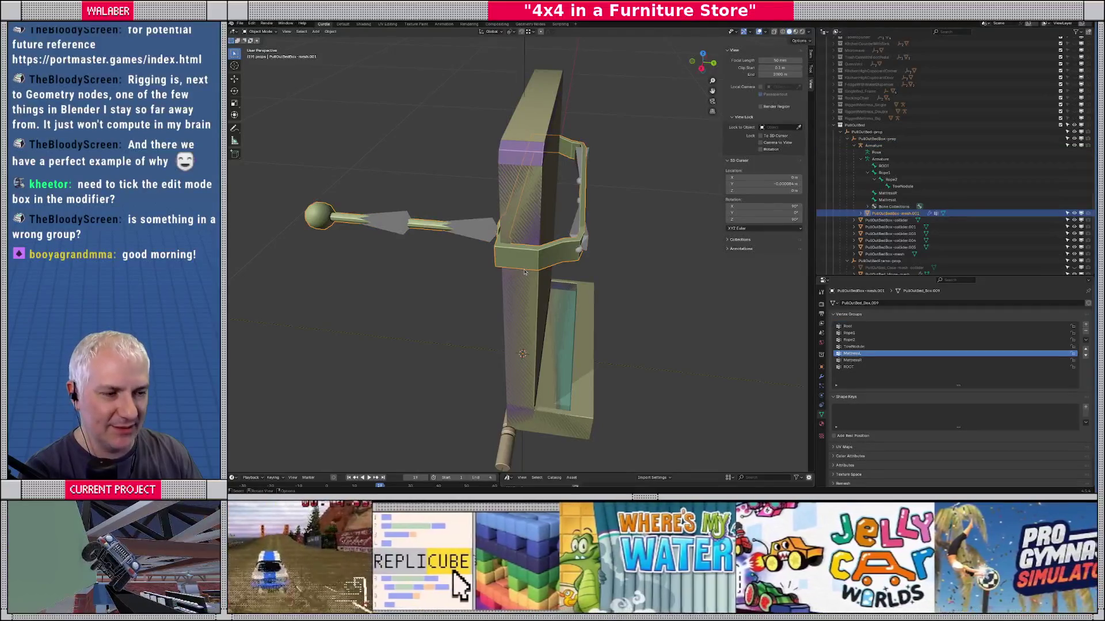
key(Tab)
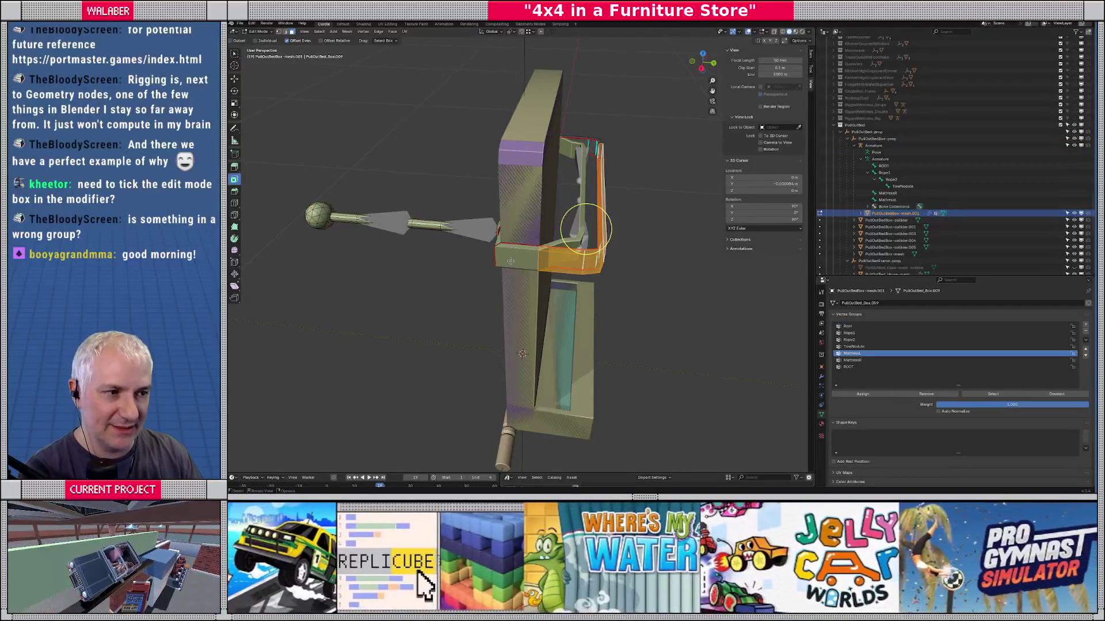
mouse_move(585, 229)
mouse_down()
mouse_move(512, 283)
mouse_move(433, 199)
mouse_move(443, 185)
mouse_up()
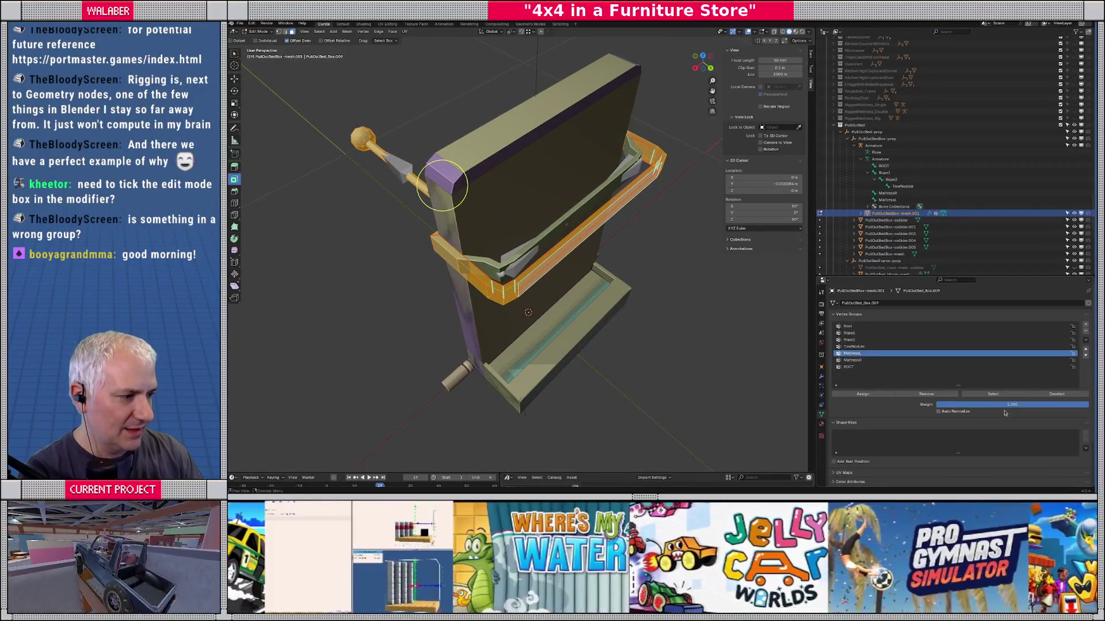
drag(1012, 408, 863, 408)
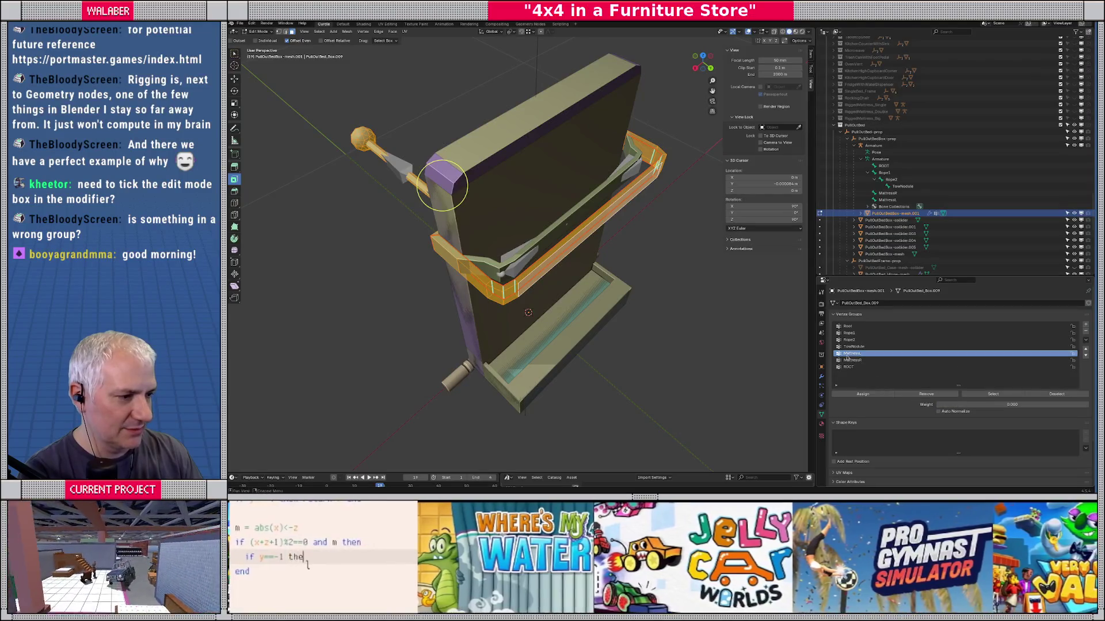
click(847, 367)
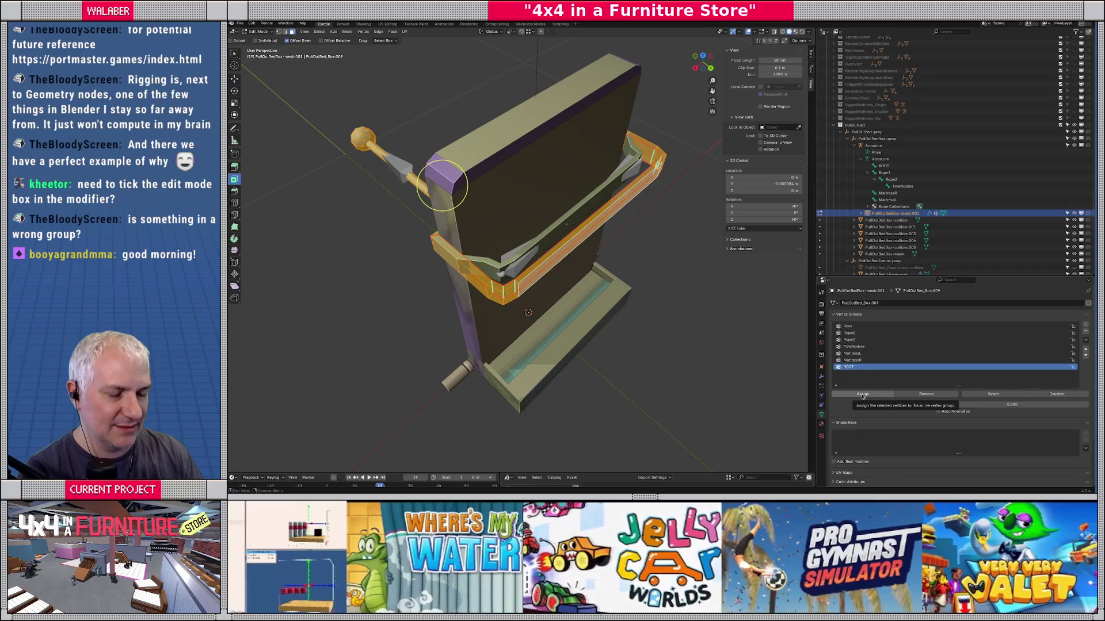
click(862, 395)
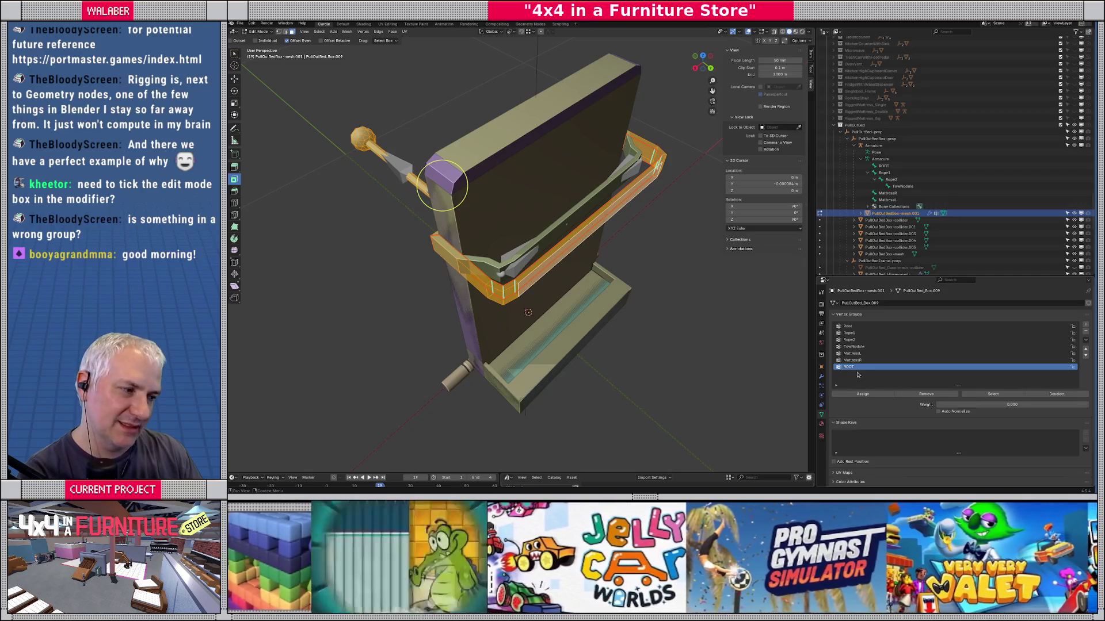
Step: Assign the trim strip's face loop to MattressL at zero weight
click(853, 353)
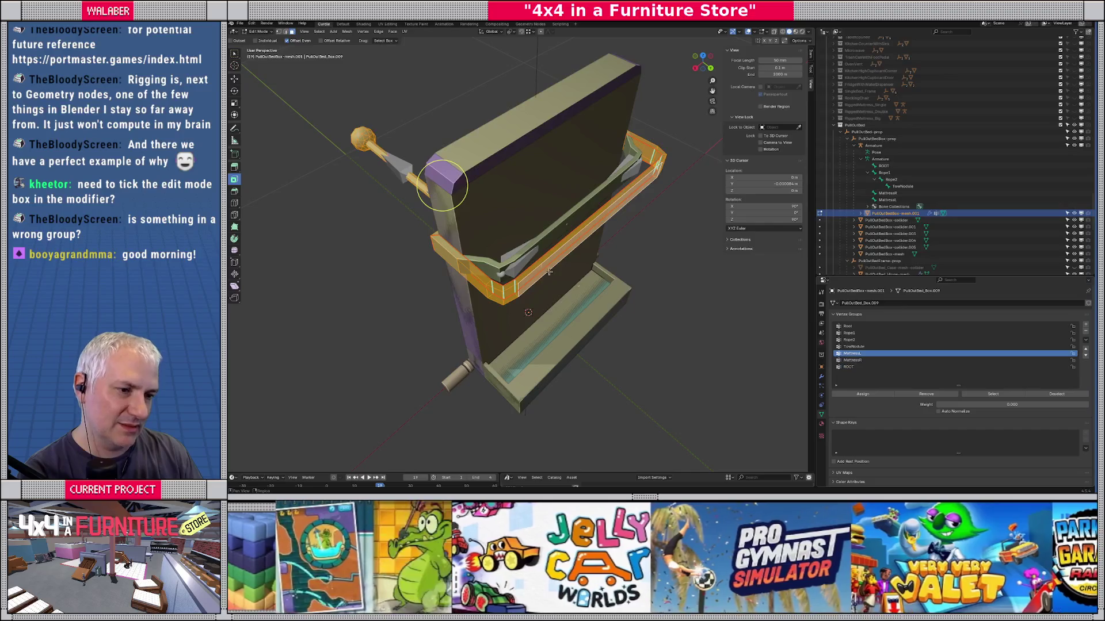
click(507, 288)
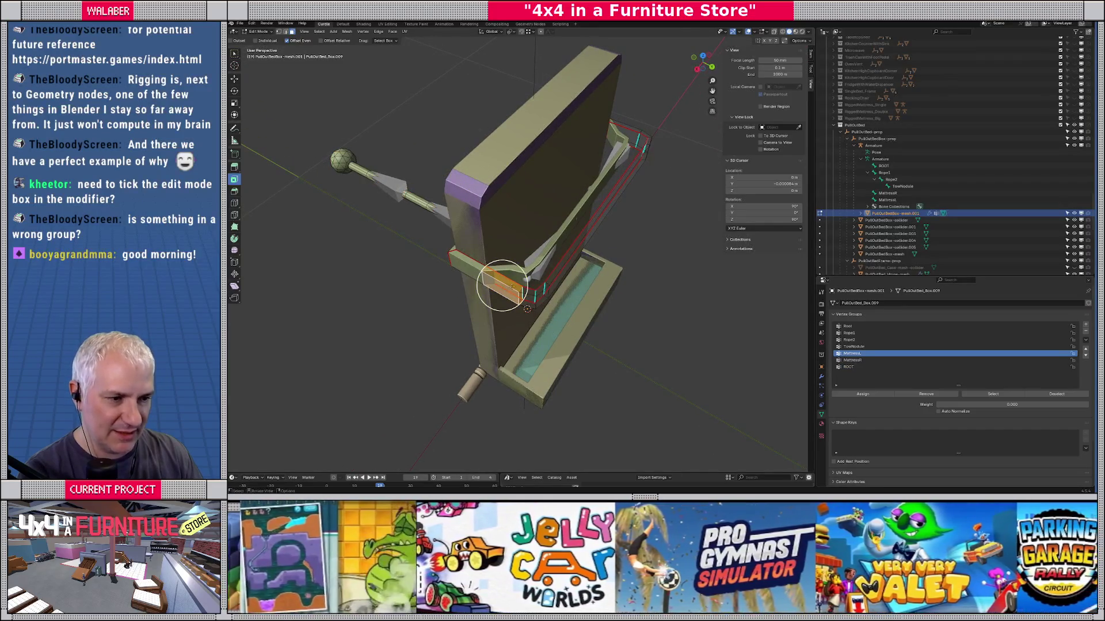
alt+click(550, 257)
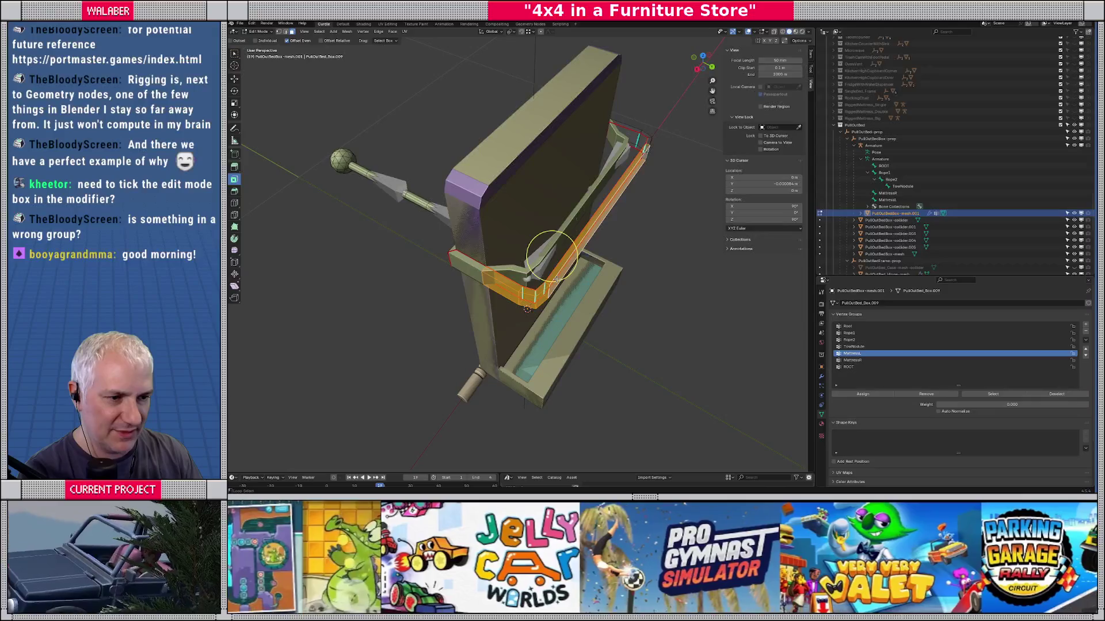
click(862, 394)
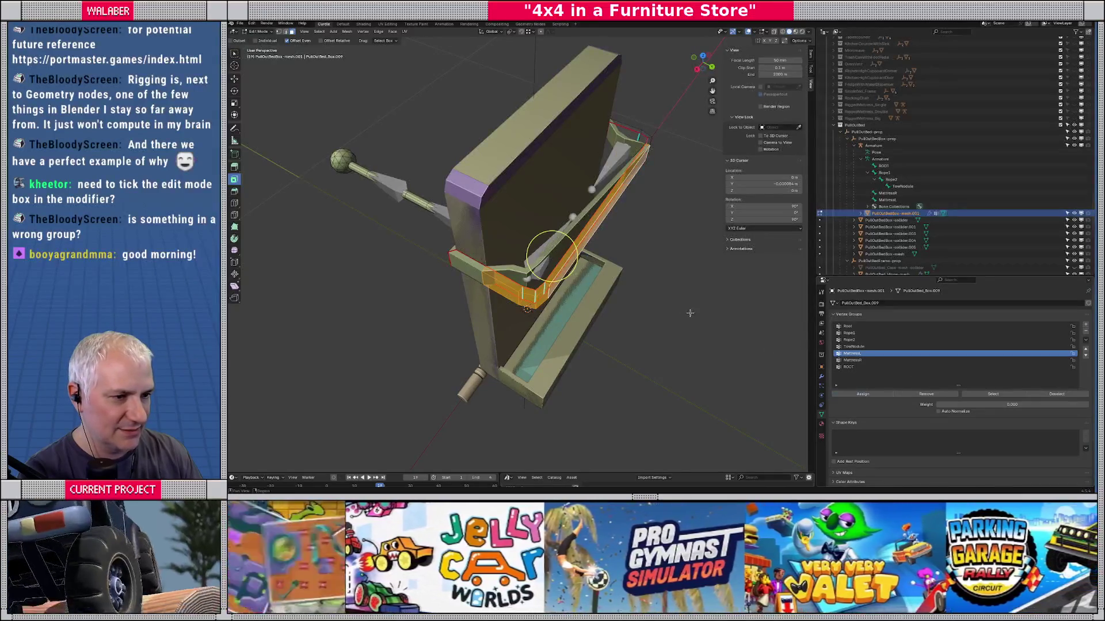
drag(661, 283, 570, 287)
Step: Assign the full trim strip loop and its right-end edges to MattressR, then leave Edit Mode
click(852, 360)
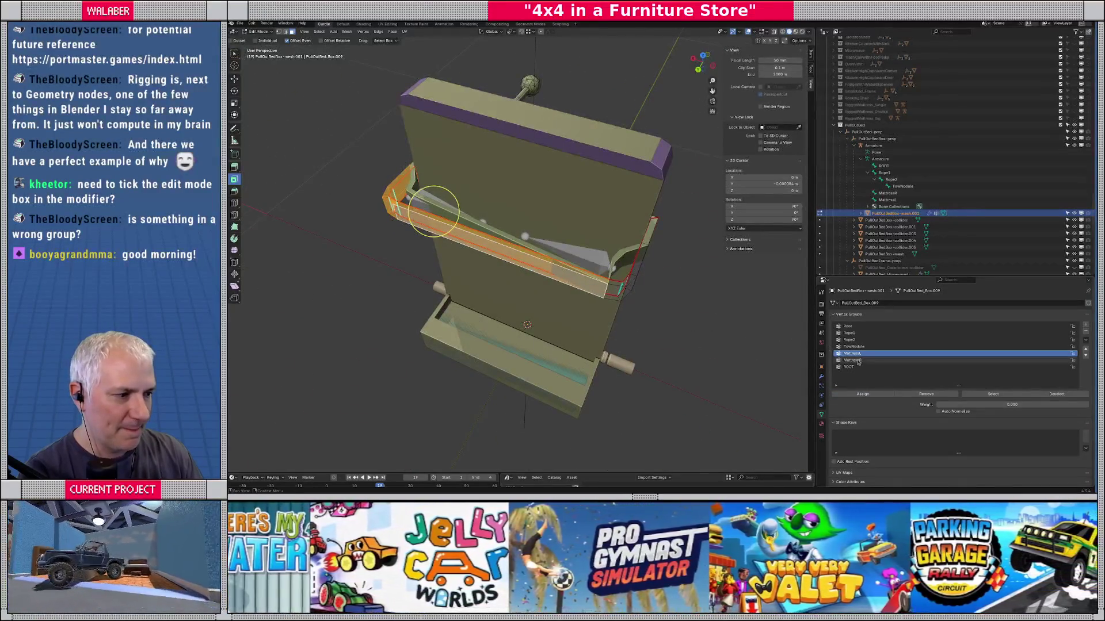
alt+click(630, 281)
alt+shift+click(638, 269)
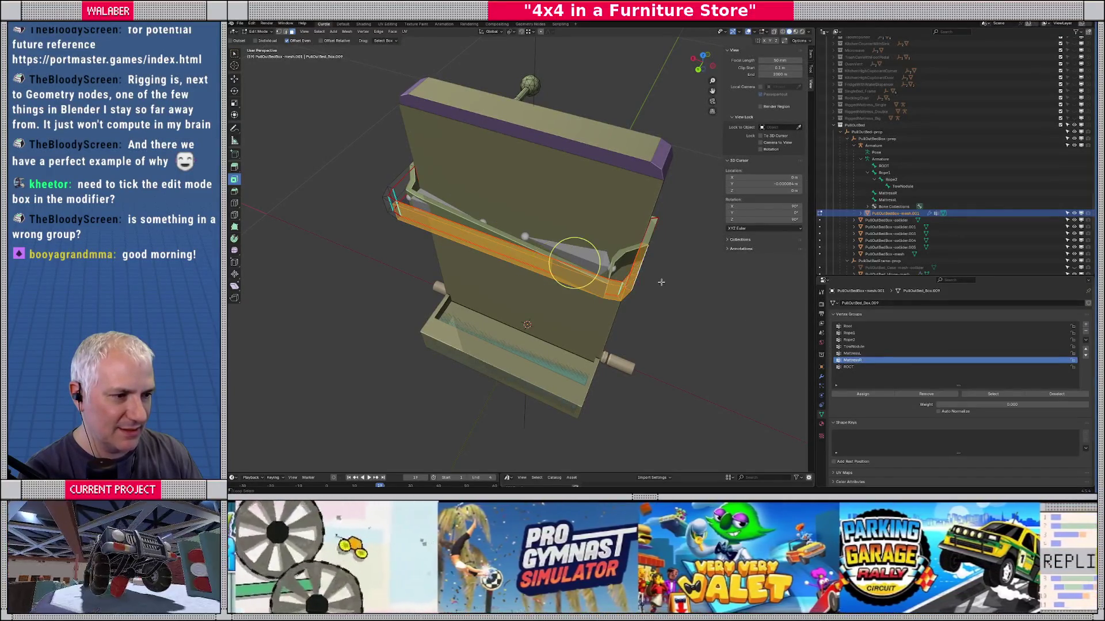
click(852, 394)
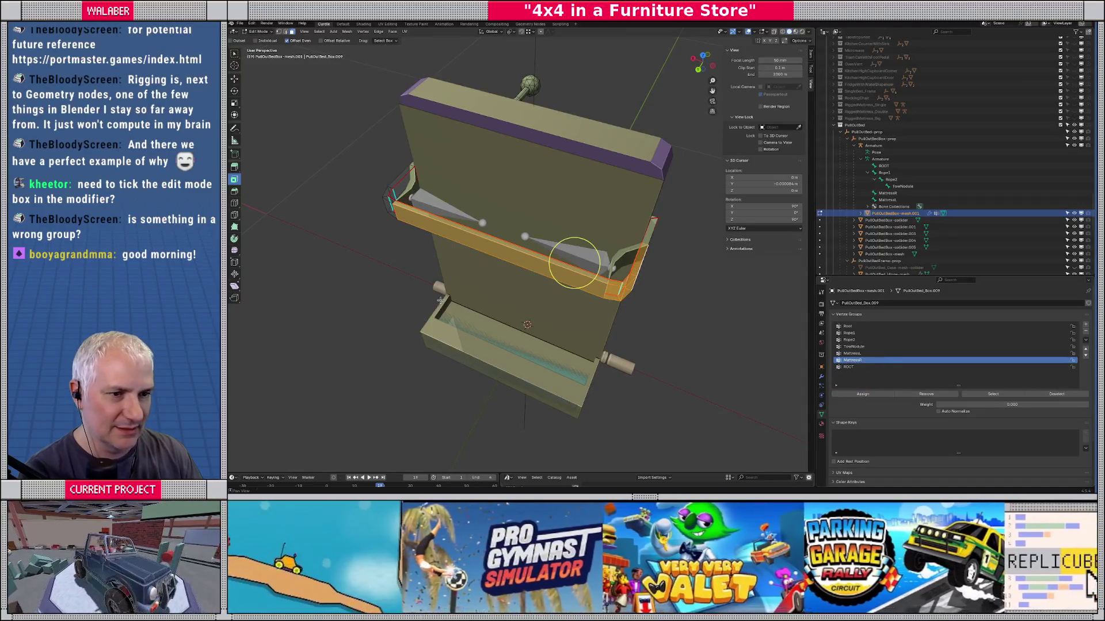
mouse_move(569, 299)
mouse_down()
mouse_move(491, 303)
mouse_move(505, 303)
mouse_up()
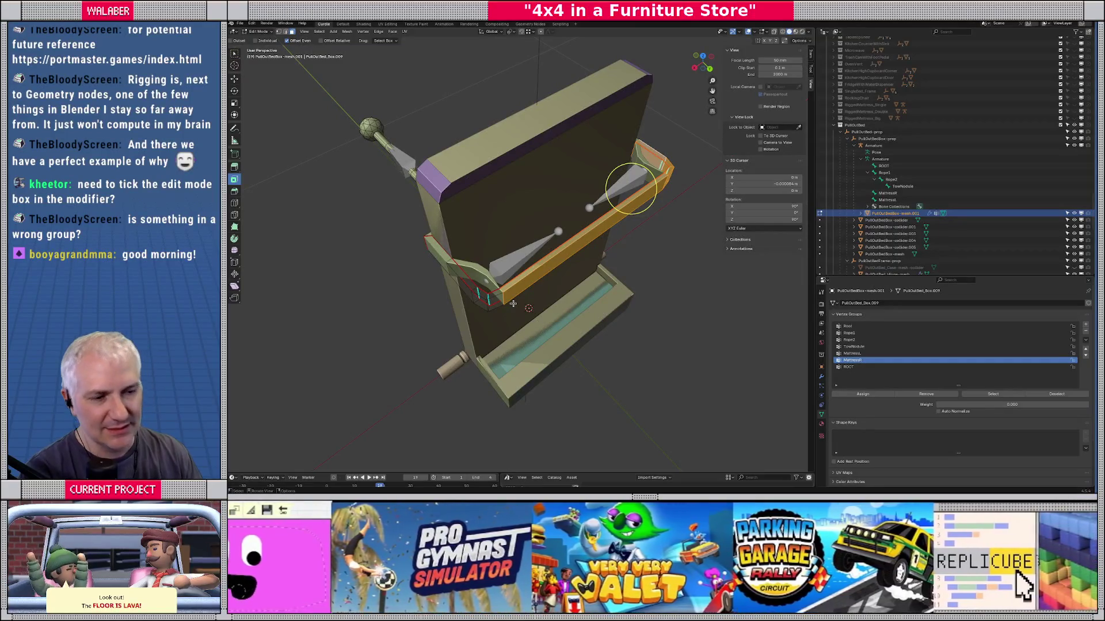
key(Tab)
Step: Inspect the MattressR bone in the armature's Edit Mode
click(513, 266)
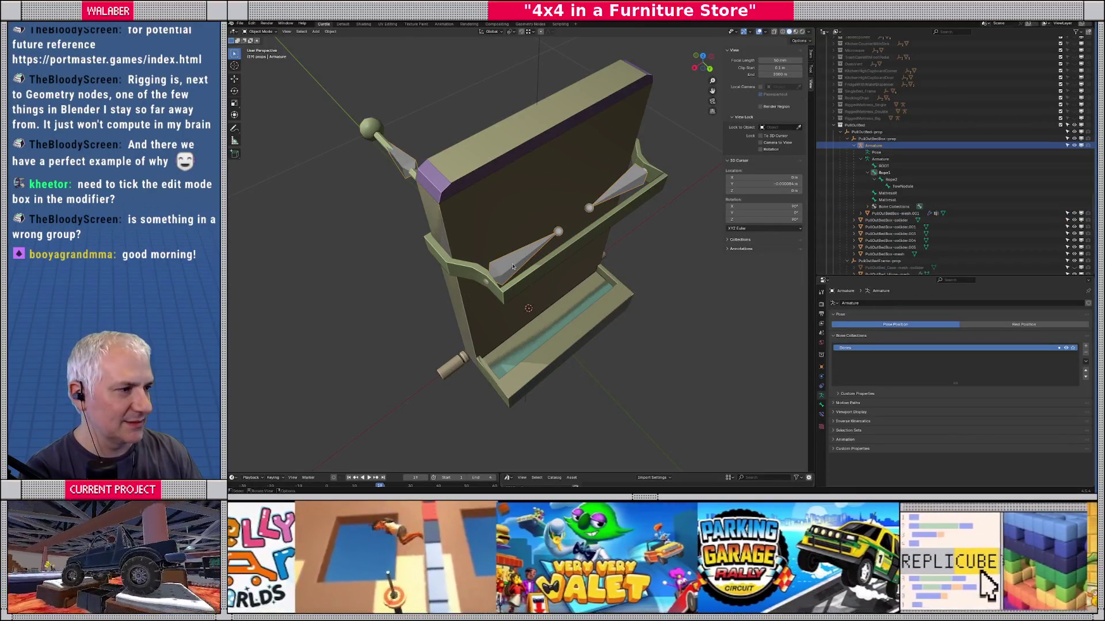
key(Tab)
click(511, 299)
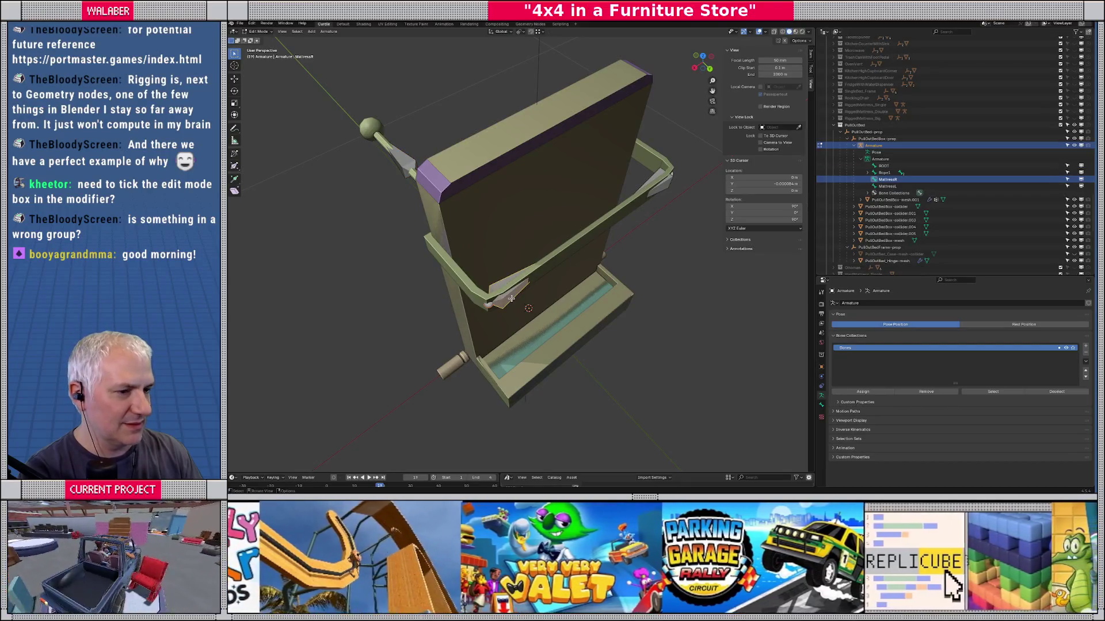
key(Tab)
Step: Select the MattressR group's vertices on the bed mesh in Edit Mode, then clear the selection
click(490, 294)
key(Tab)
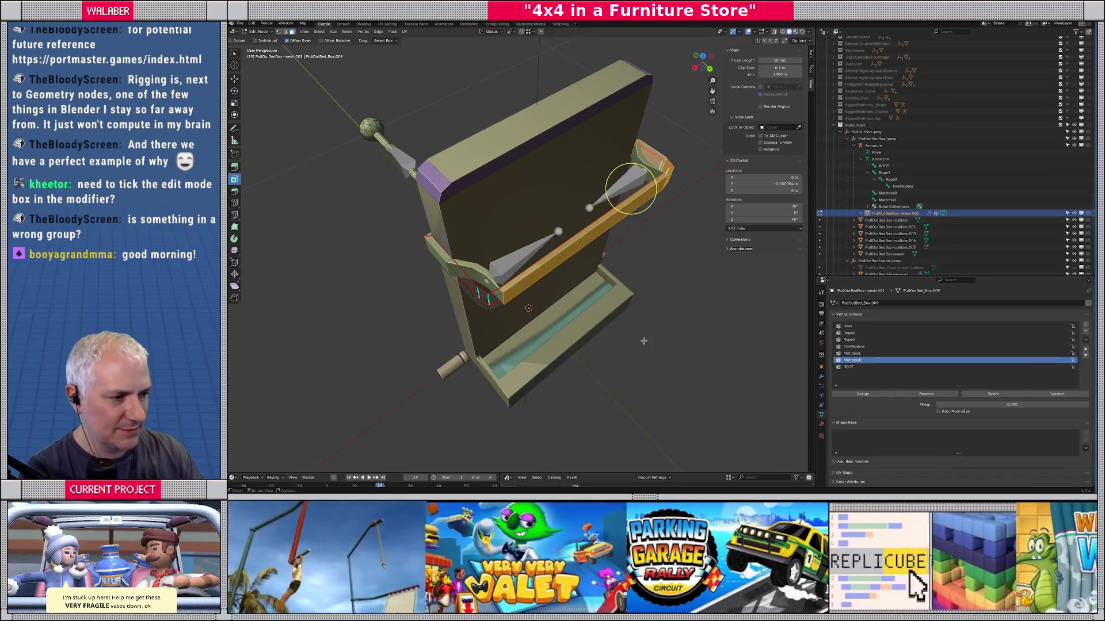
click(1004, 397)
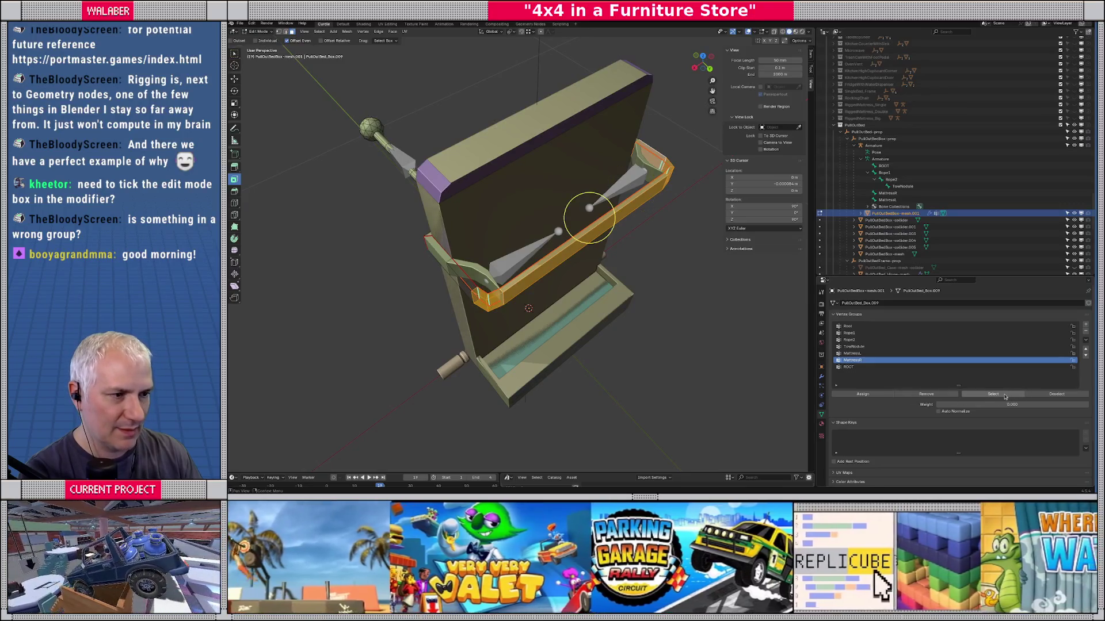
click(466, 283)
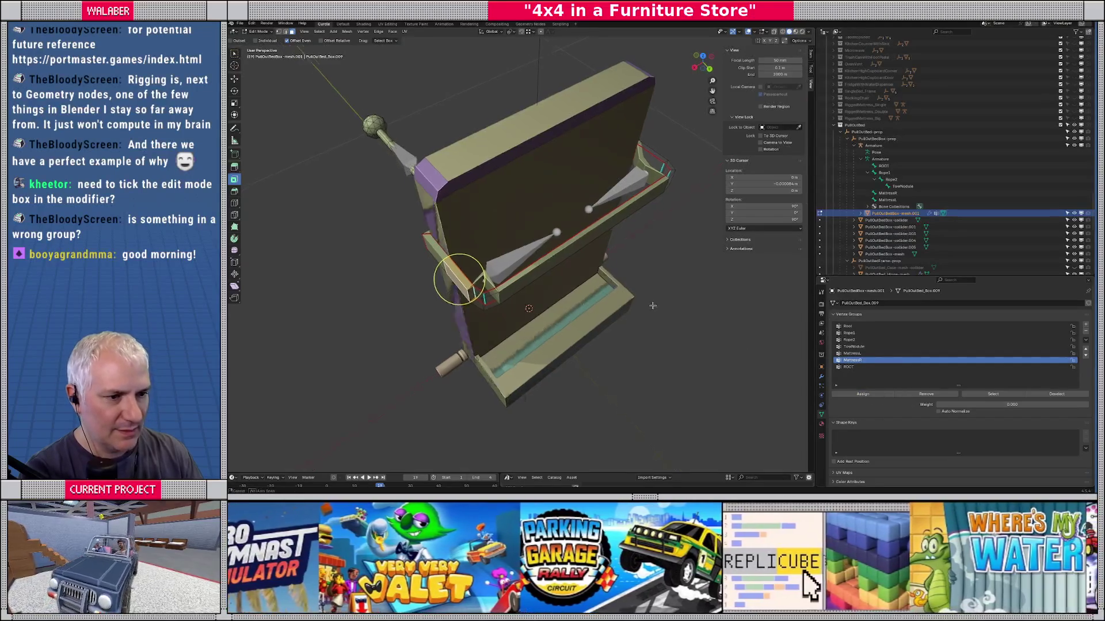
drag(653, 305, 724, 322)
Step: Select the MattressL group's vertices and isolate the small piece at the frame bottom
click(852, 353)
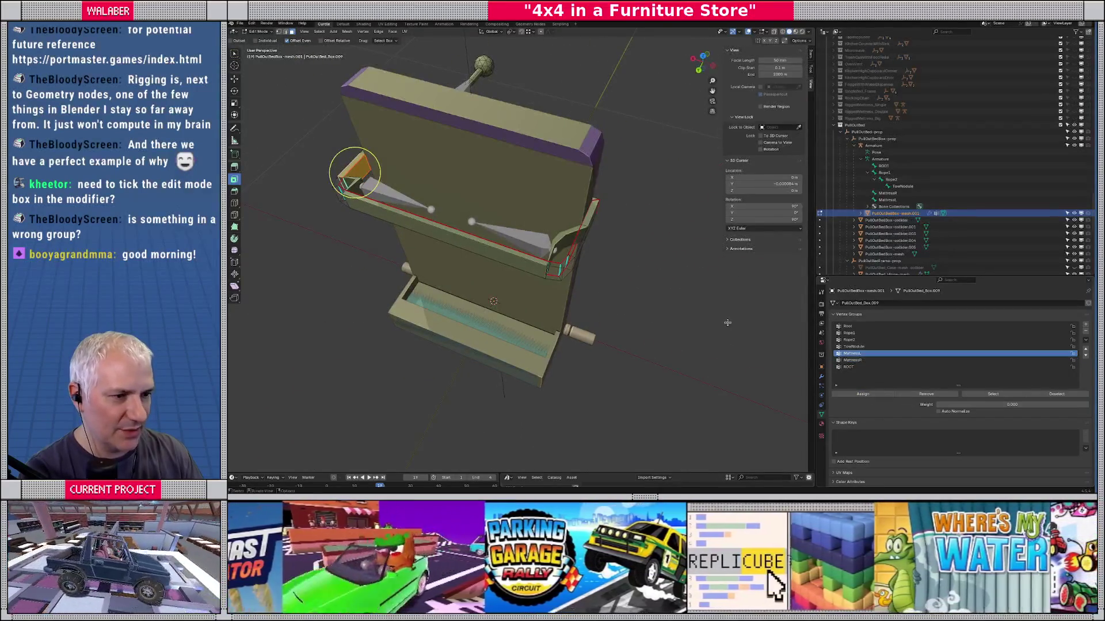
click(975, 395)
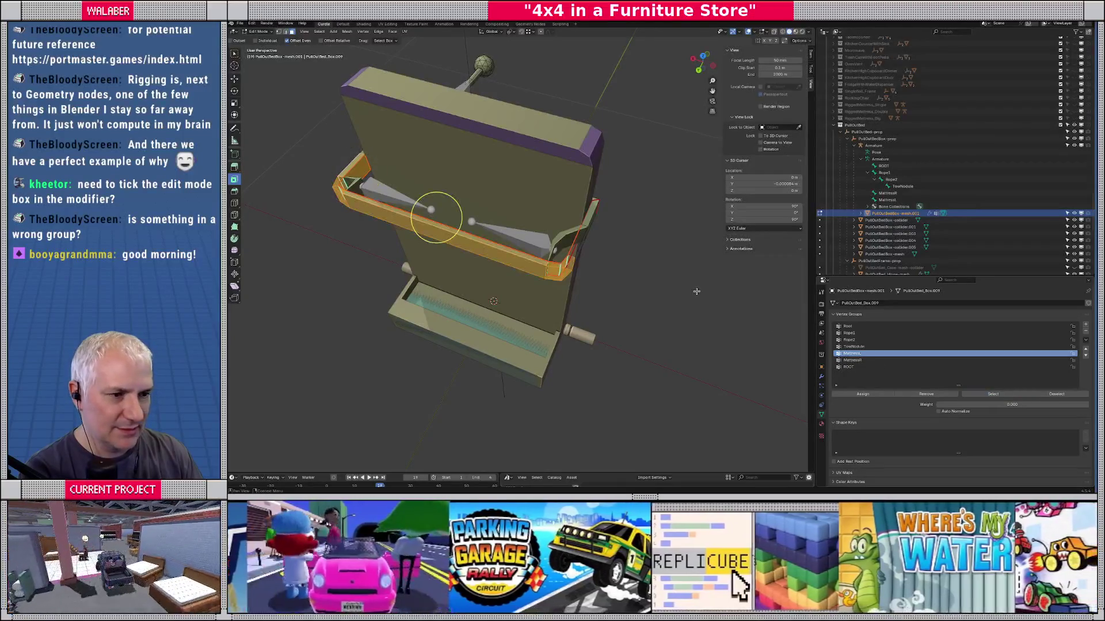
drag(674, 276, 538, 266)
click(500, 255)
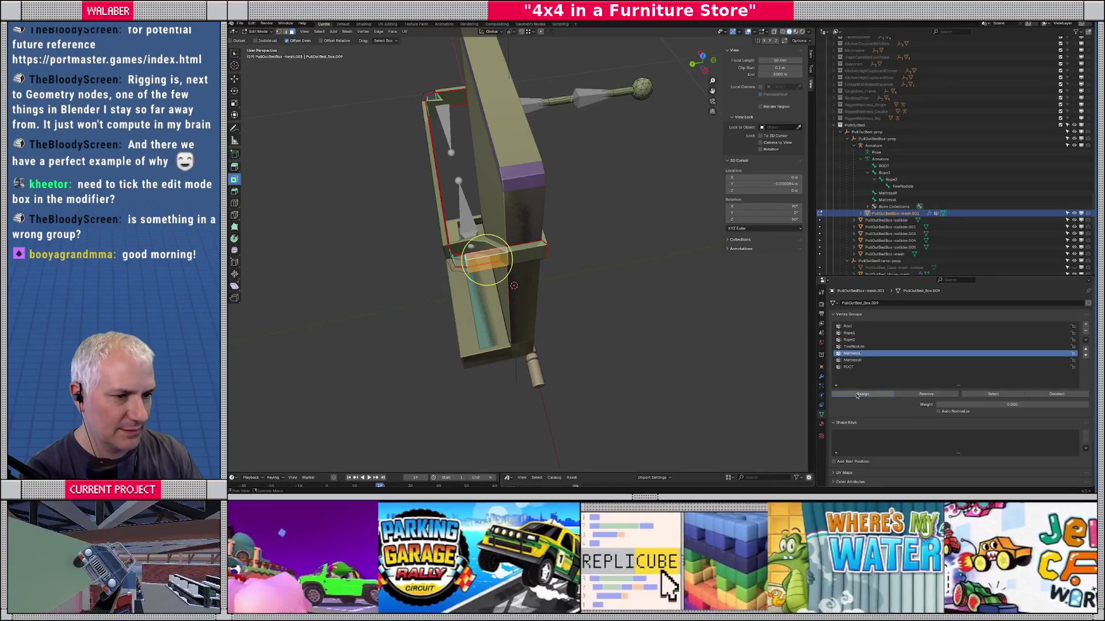
Step: Select the active group's frame rails and add the Root group's top rail
mouse_move(547, 314)
mouse_down()
mouse_move(554, 277)
mouse_move(630, 312)
mouse_up()
click(992, 395)
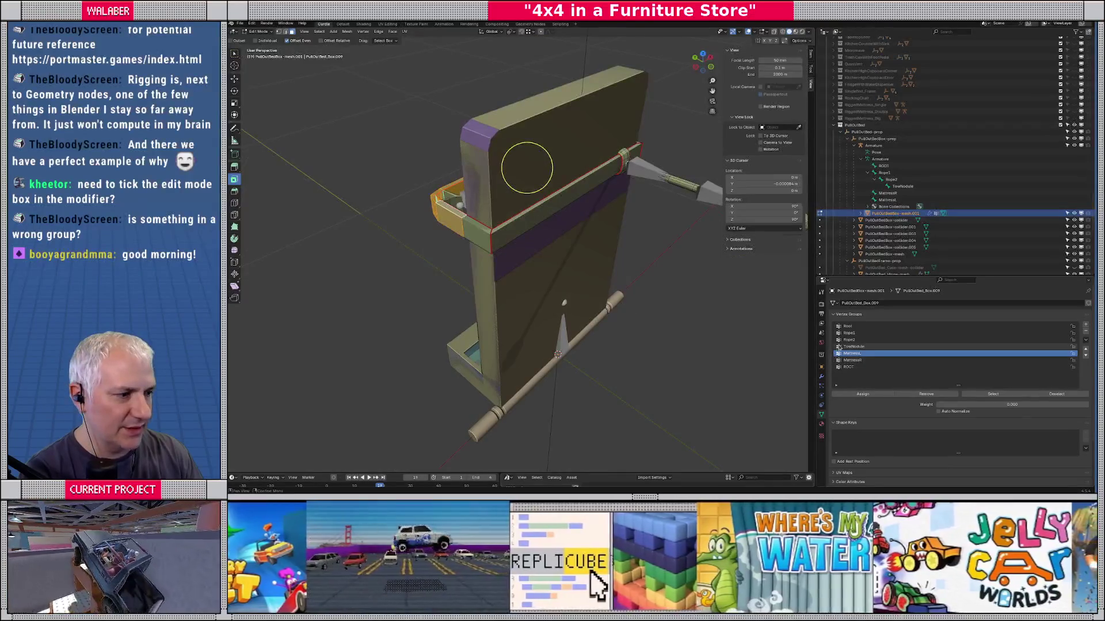
click(862, 326)
click(992, 395)
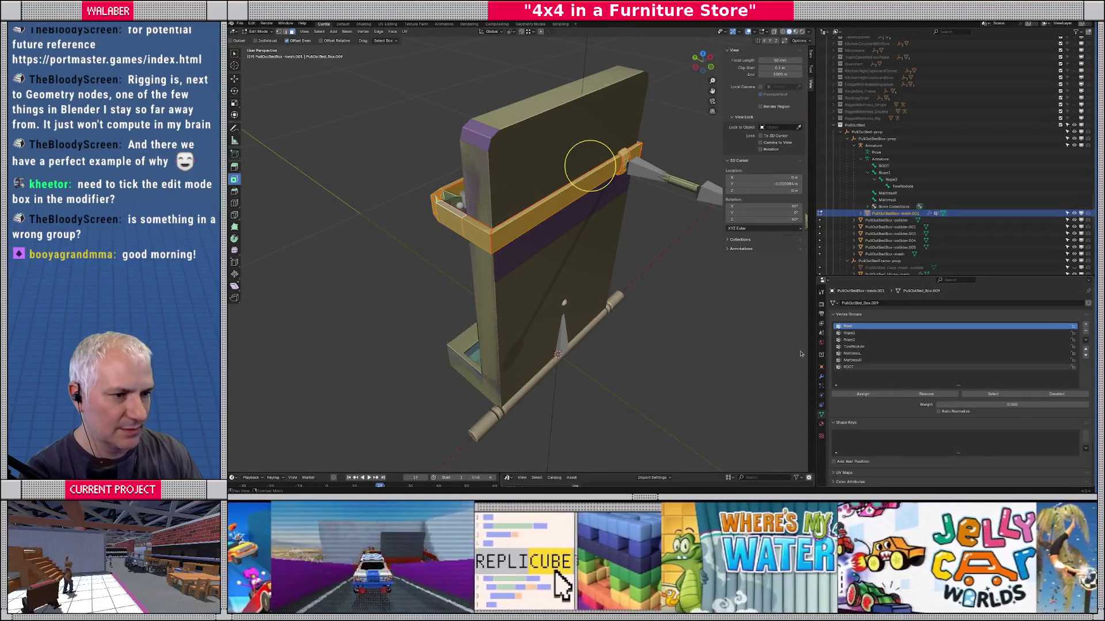
Step: Assign the rope rod's vertices to the Rope2 group and return to Object Mode
mouse_move(633, 299)
mouse_down()
mouse_move(646, 307)
mouse_move(505, 275)
mouse_move(414, 236)
mouse_up()
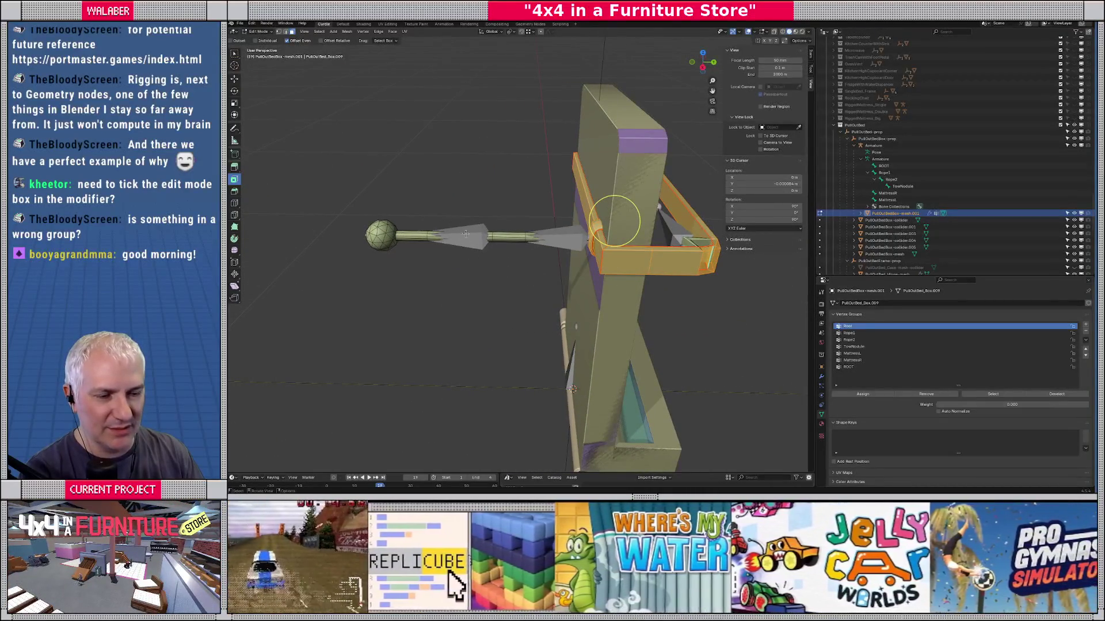
drag(413, 231, 570, 240)
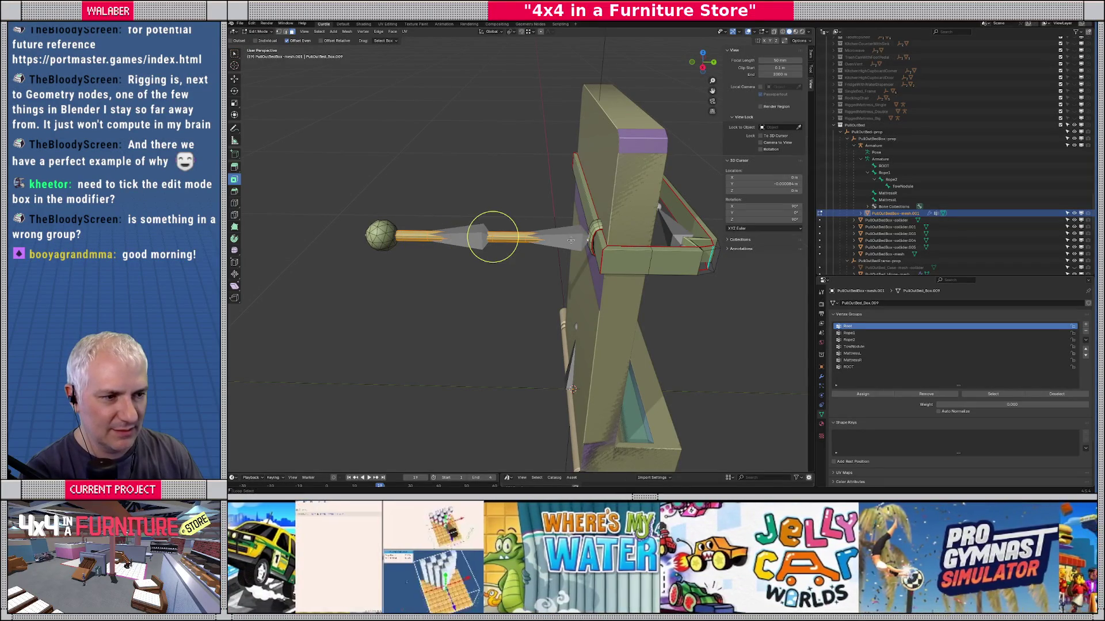
click(849, 333)
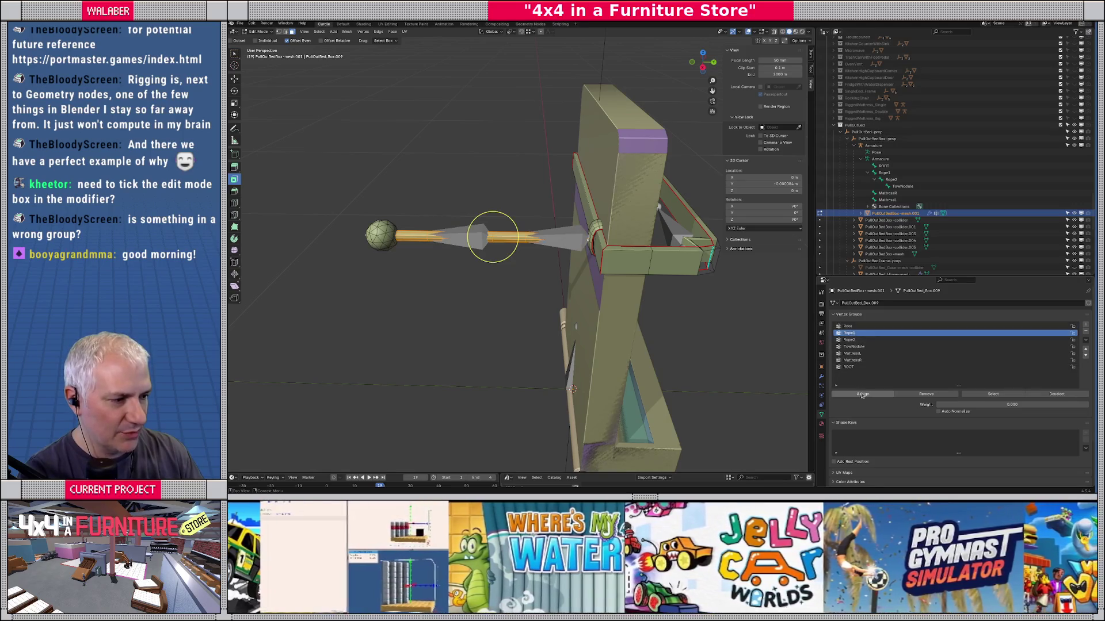
click(849, 340)
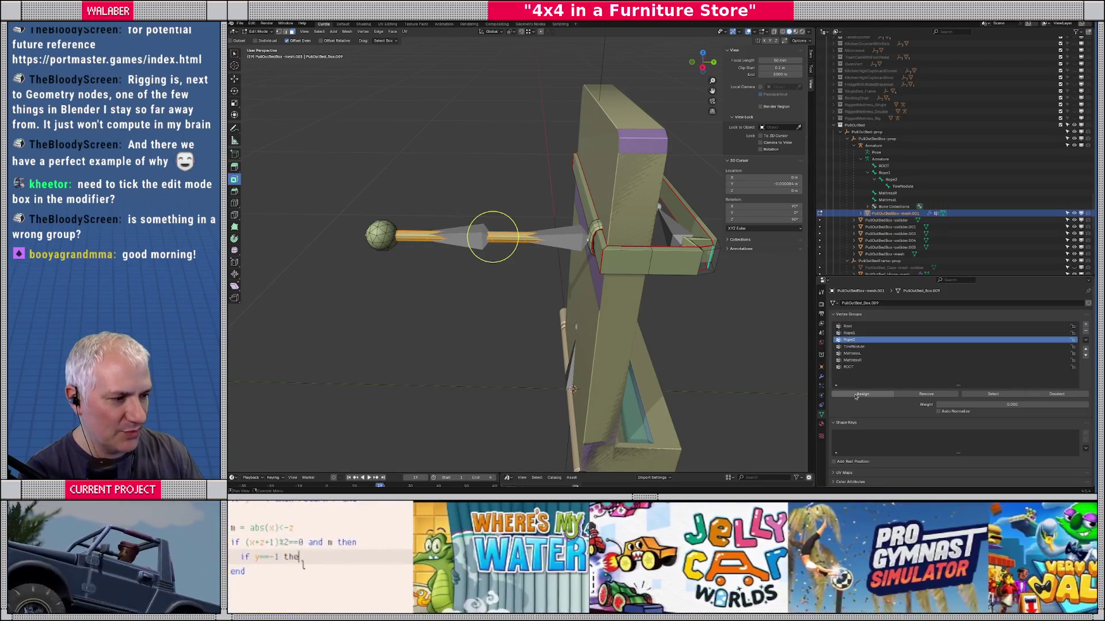
click(862, 396)
scroll(492, 236, up, 2)
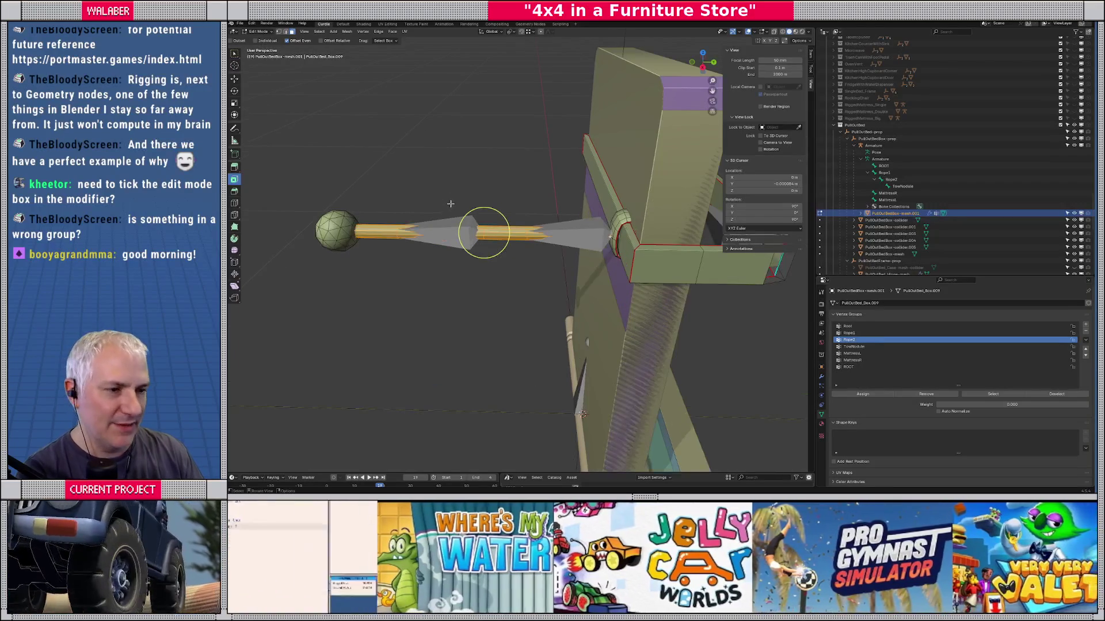
key(Tab)
scroll(411, 146, down, 2)
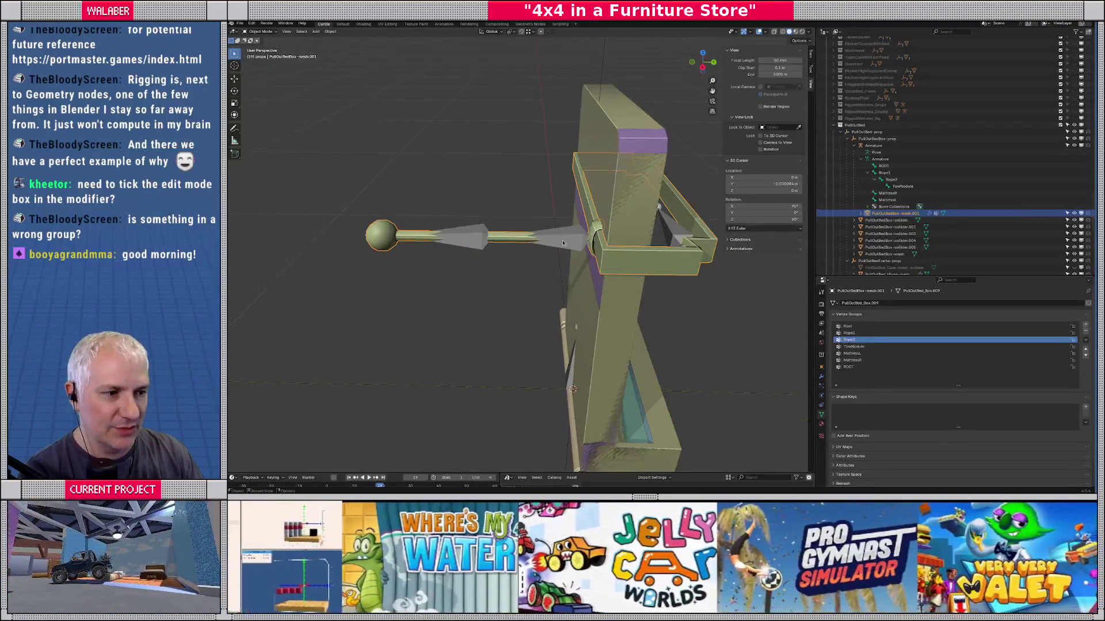
Step: Set the armature's Viewport Display to Stick bones, then reselect the bed box mesh
click(872, 146)
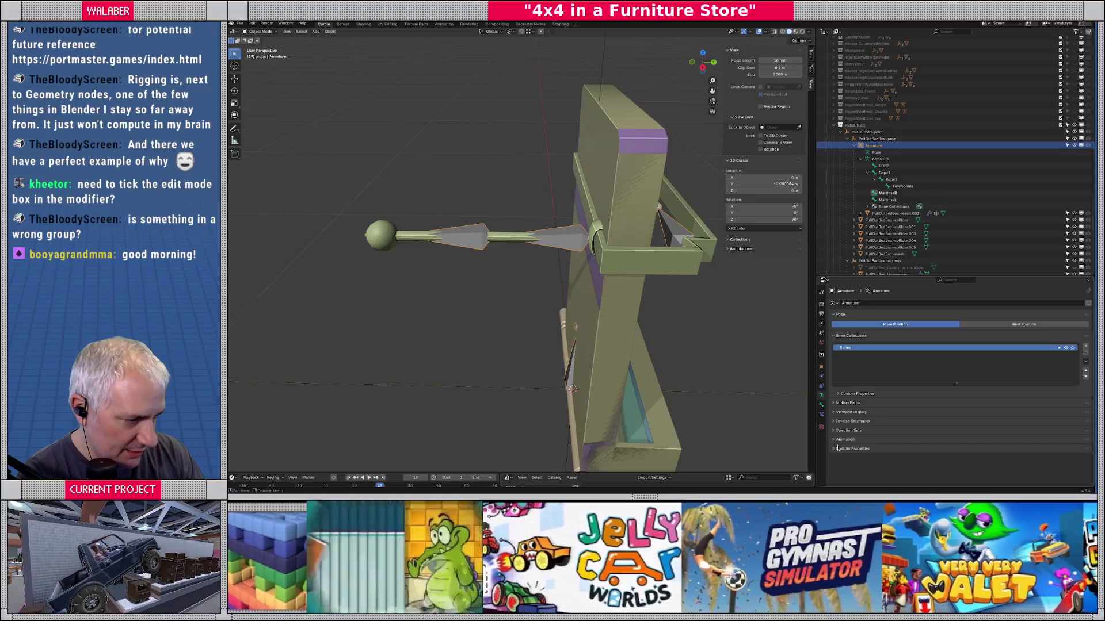
click(822, 405)
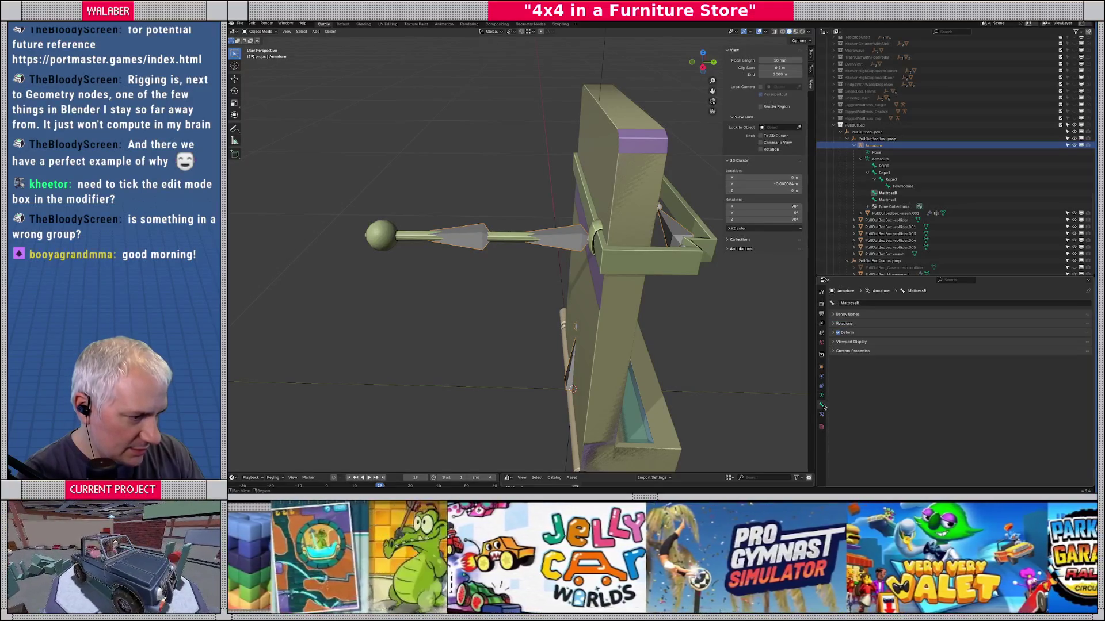
click(821, 397)
click(840, 412)
scroll(944, 403, down, 1)
click(967, 397)
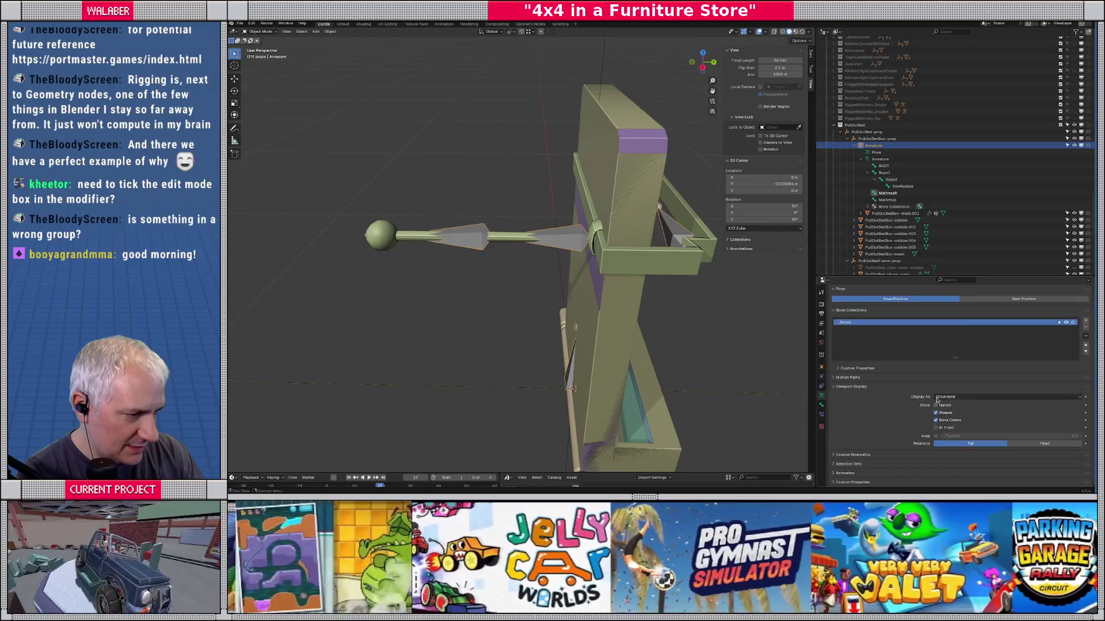
click(958, 412)
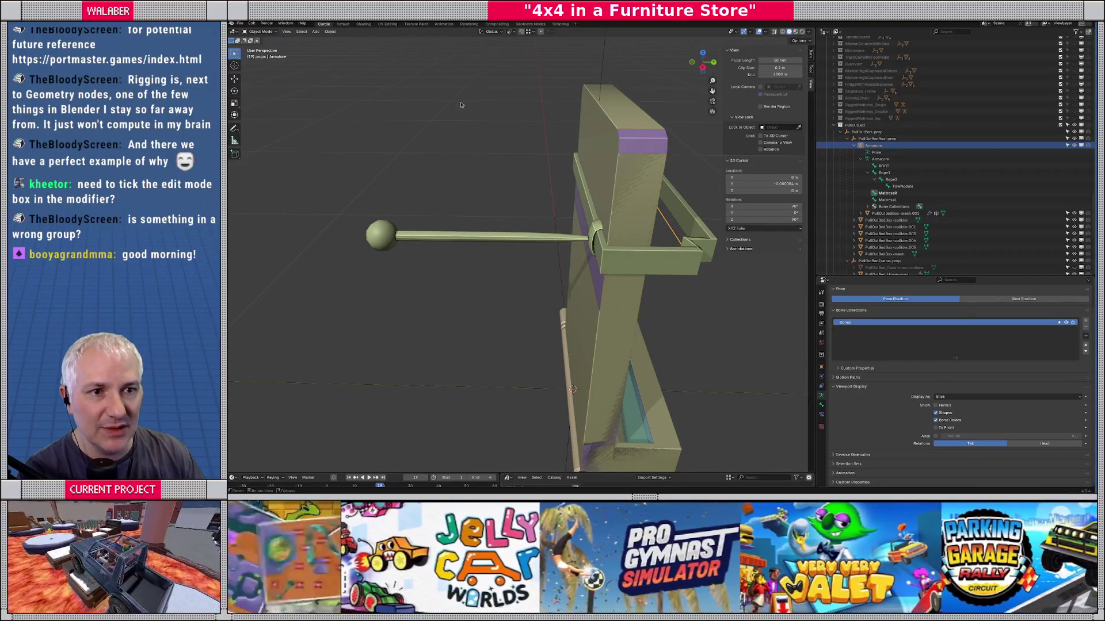
click(533, 234)
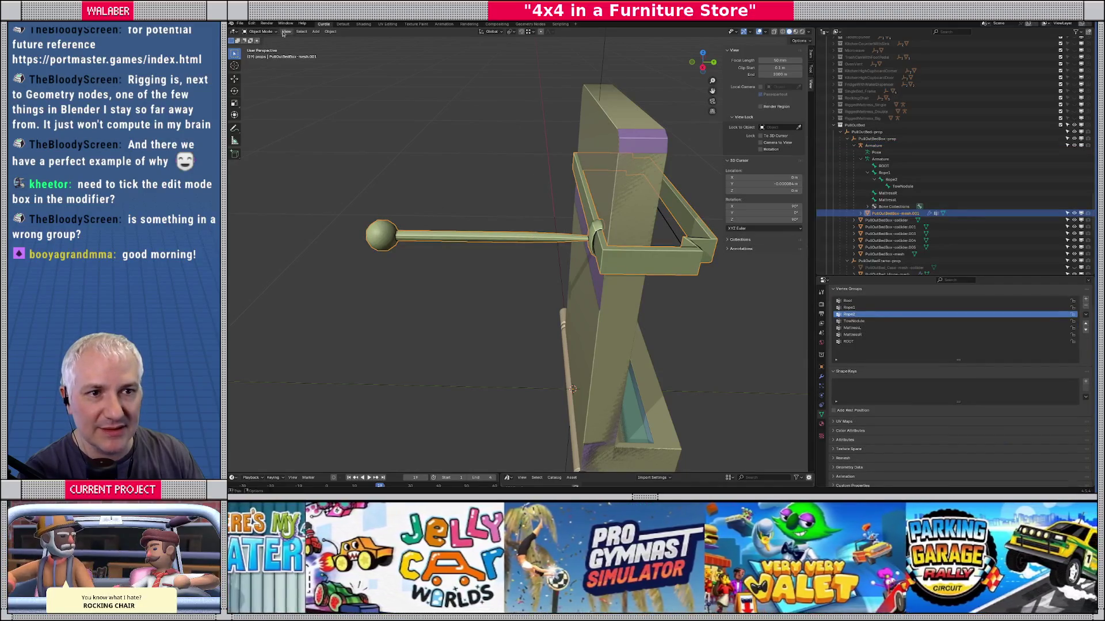
Step: Enter Weight Paint mode with Rope1 as the active vertex group
click(259, 32)
click(263, 69)
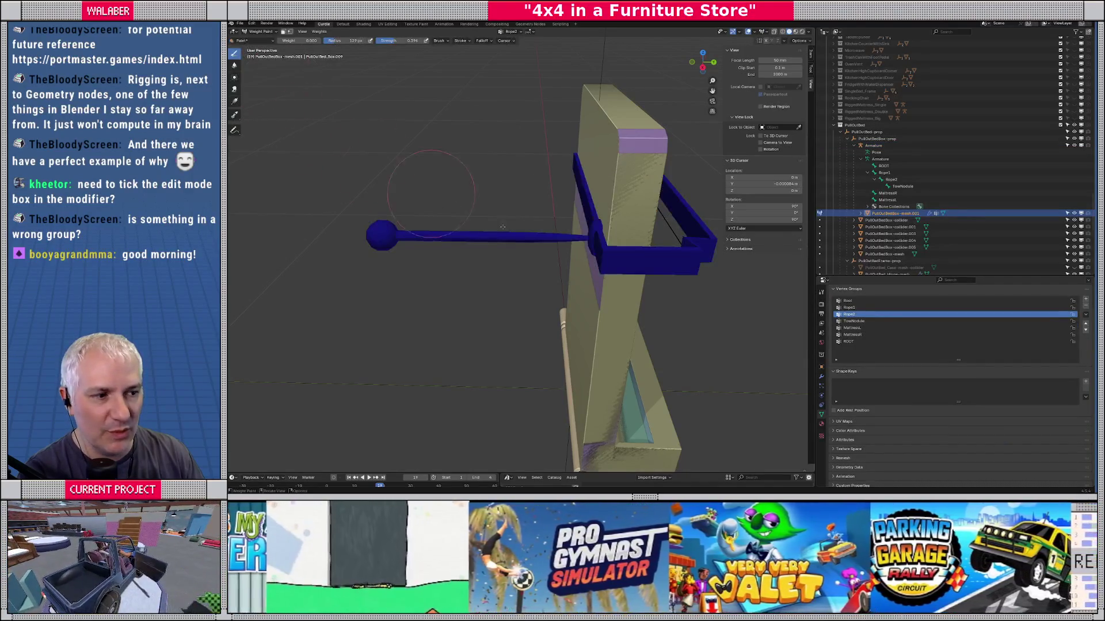
click(850, 307)
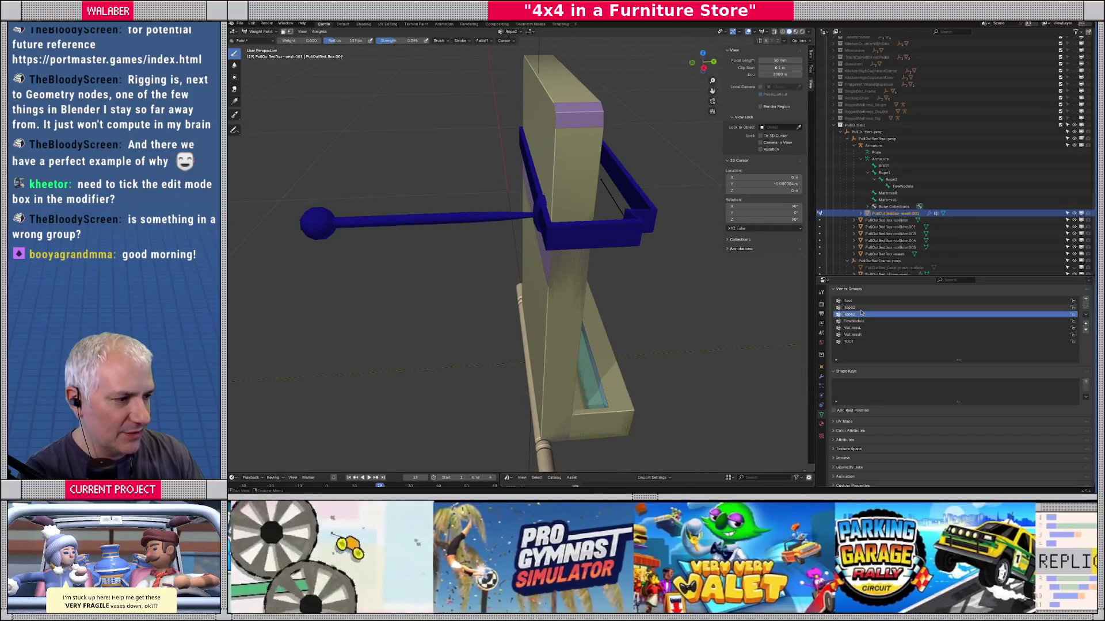
scroll(598, 242, up, 4)
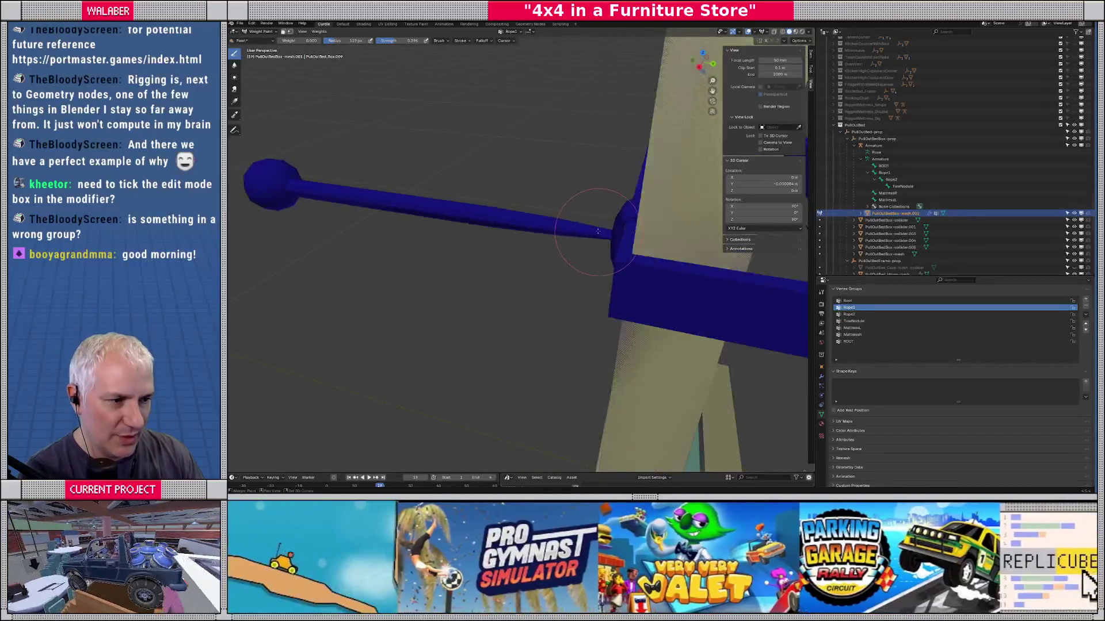
key(Tab)
key(Tab)
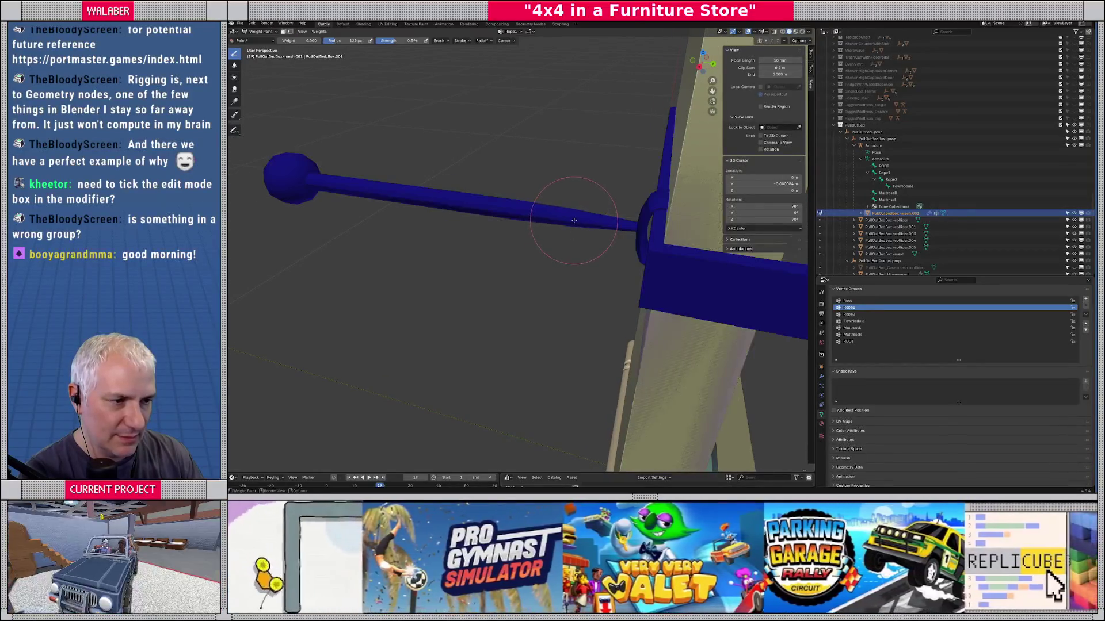
Step: Shrink the brush to 123 px and paint Rope1 at weight 1.000 near the loop
key(f)
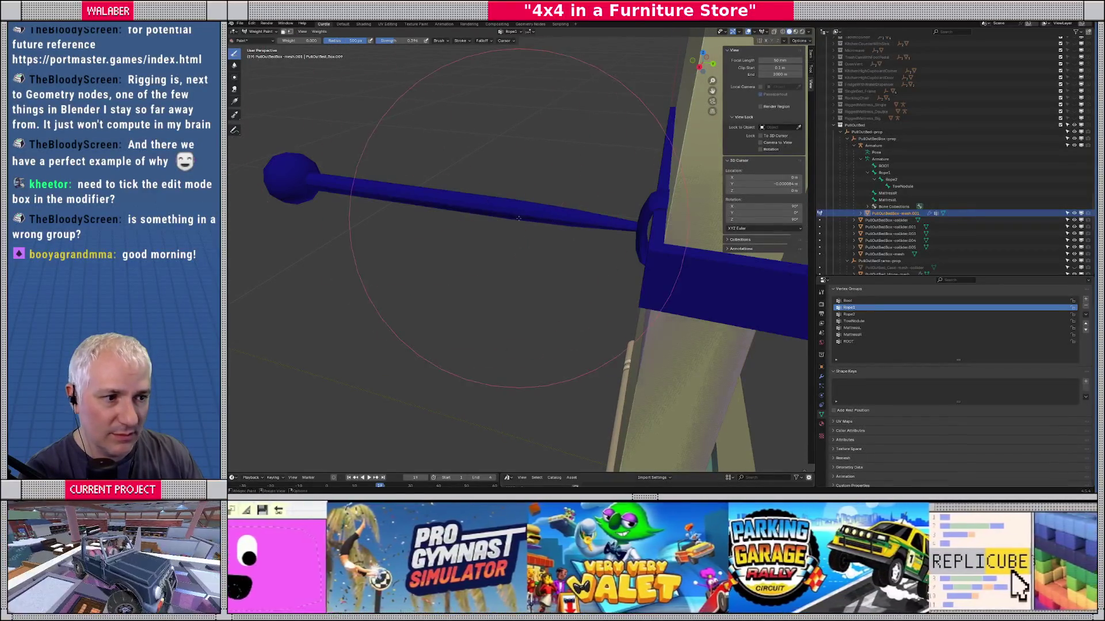
click(582, 257)
key(f)
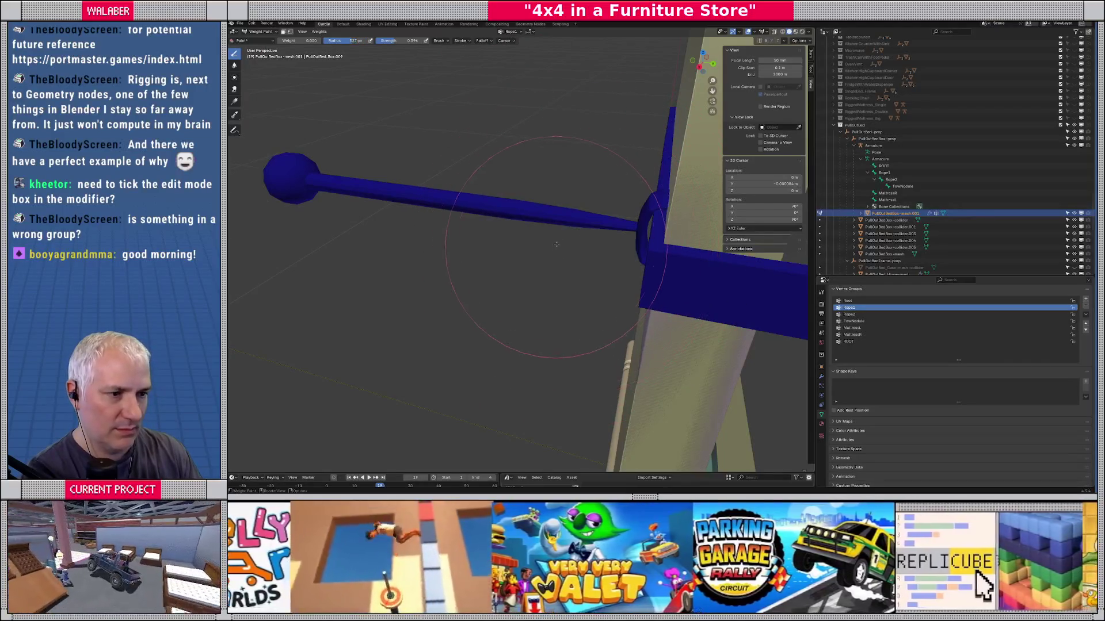
click(552, 230)
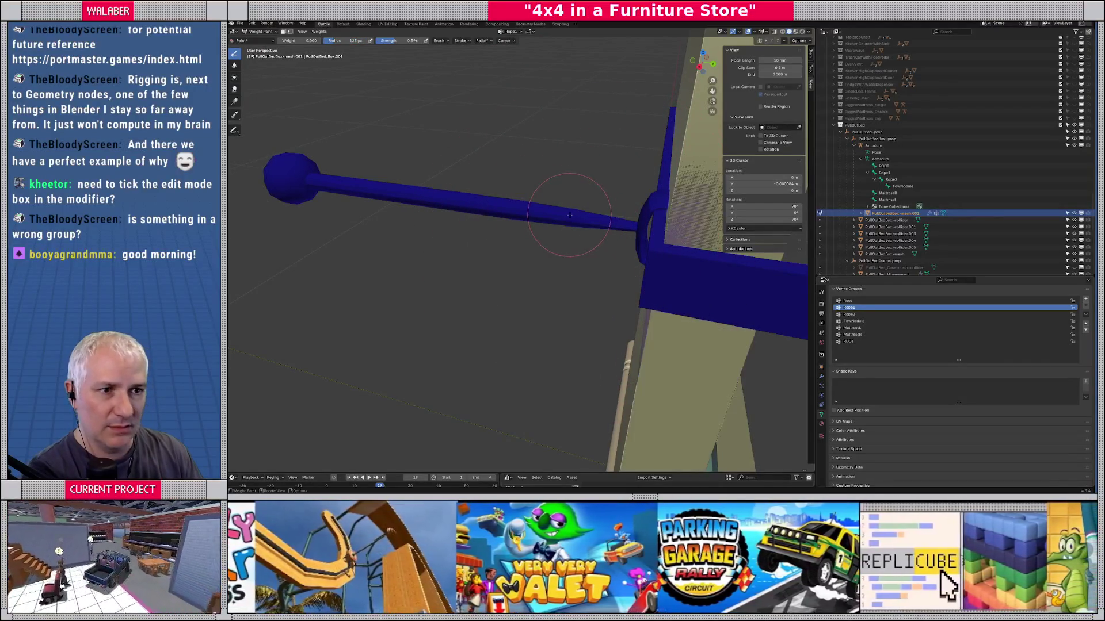
drag(296, 41, 423, 40)
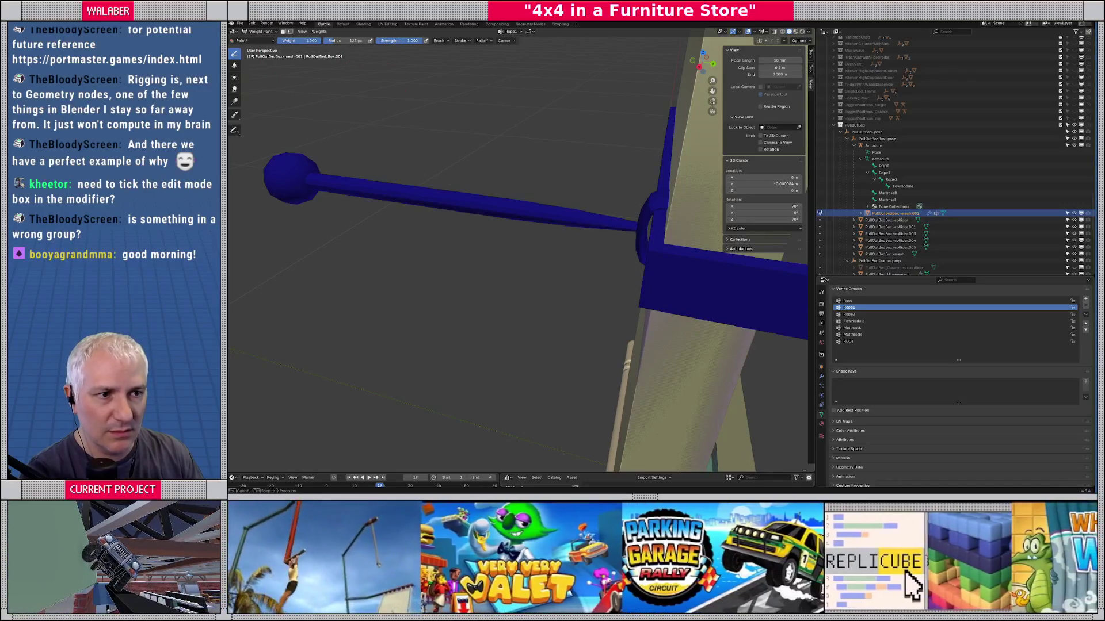
mouse_move(517, 208)
mouse_down()
mouse_move(575, 217)
mouse_move(572, 208)
mouse_move(525, 316)
mouse_move(582, 220)
mouse_move(513, 291)
mouse_move(546, 329)
mouse_up()
Step: Enable face selection masking and give the selected rope tip faces full Rope1 weight
key(Tab)
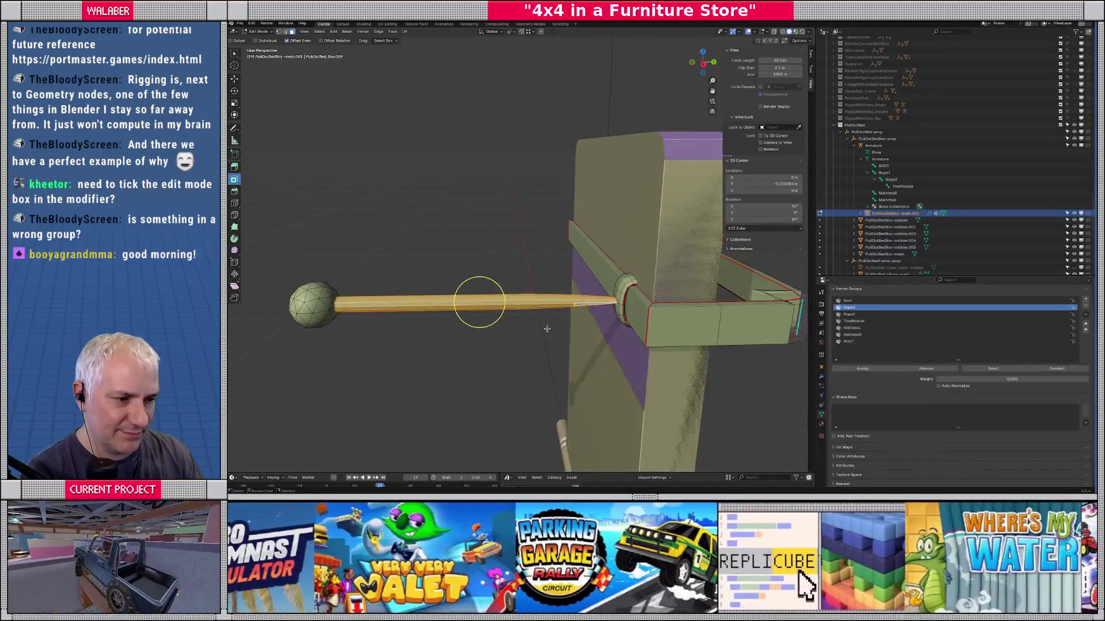
key(Tab)
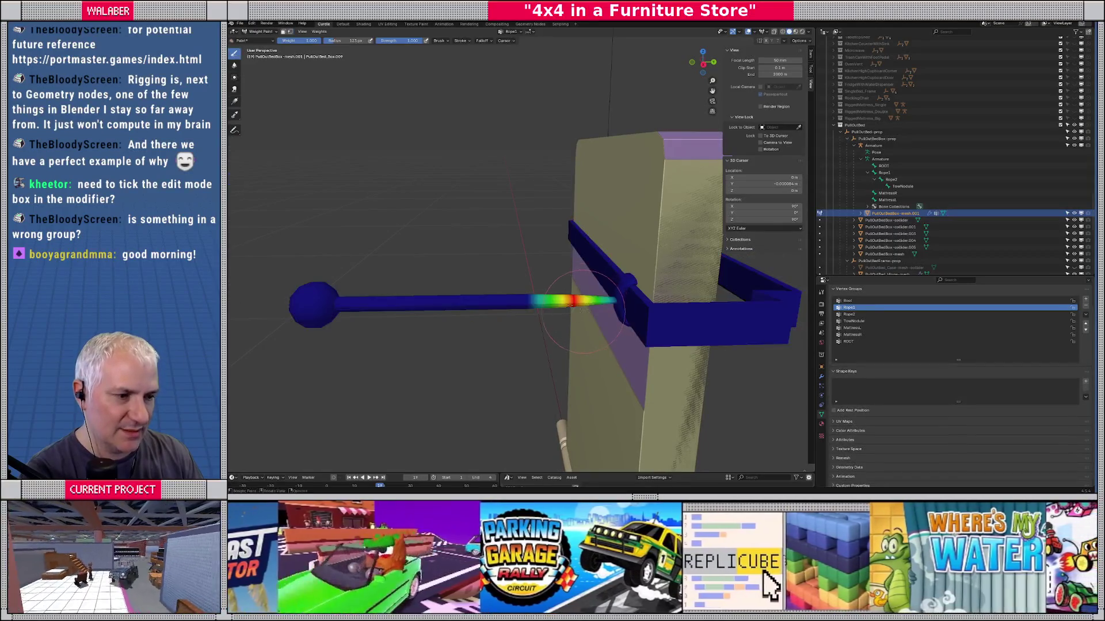
click(318, 31)
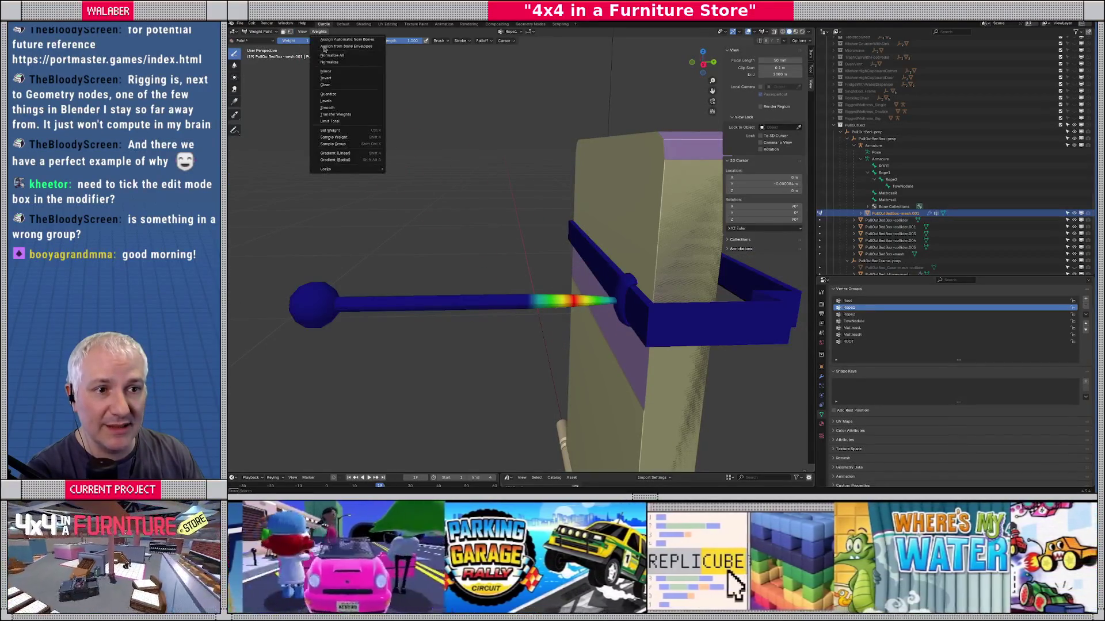
click(343, 131)
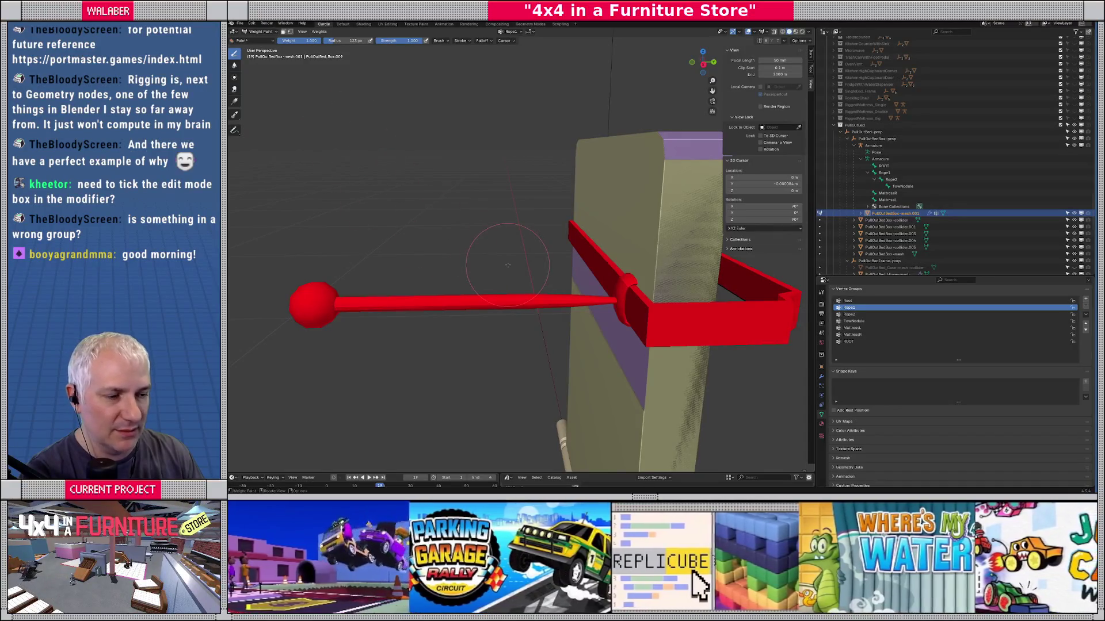
key(ctrl+z)
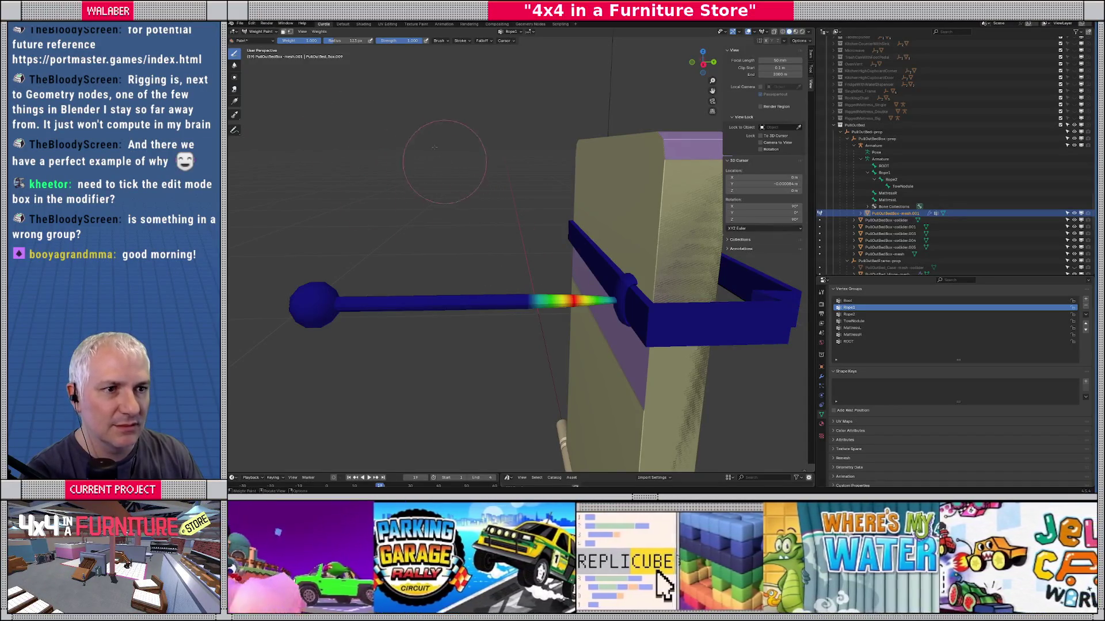
click(318, 32)
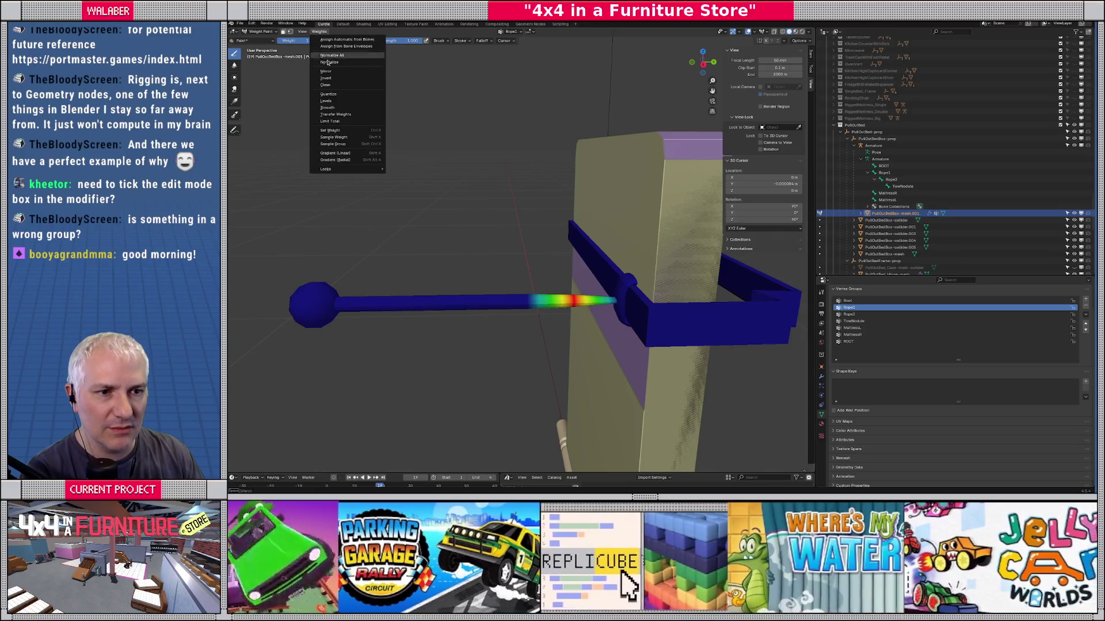
click(342, 130)
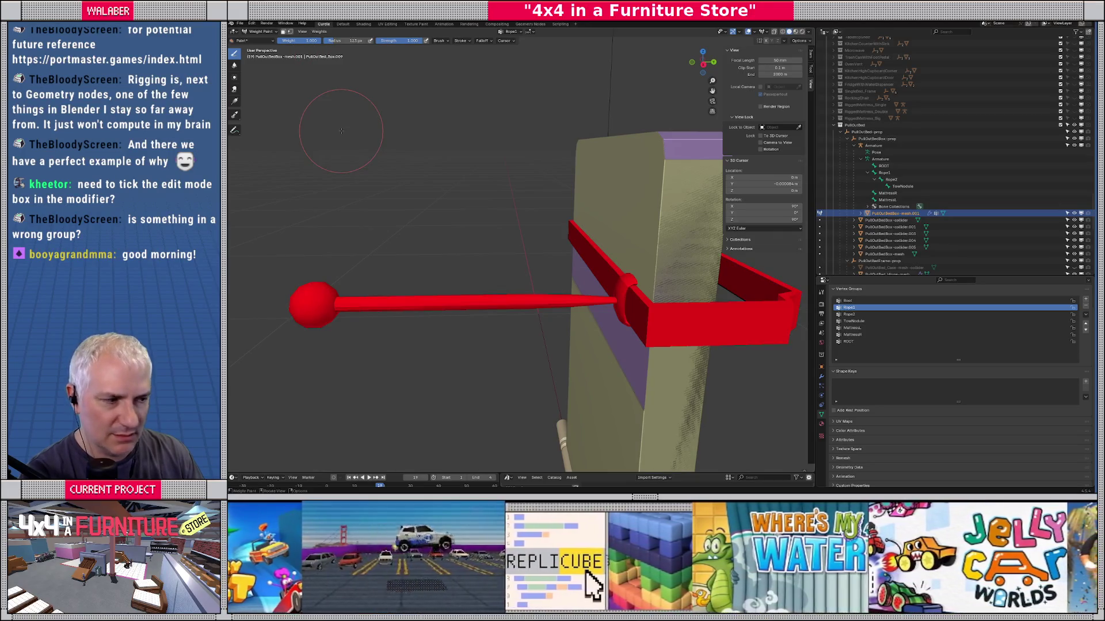
key(ctrl+z)
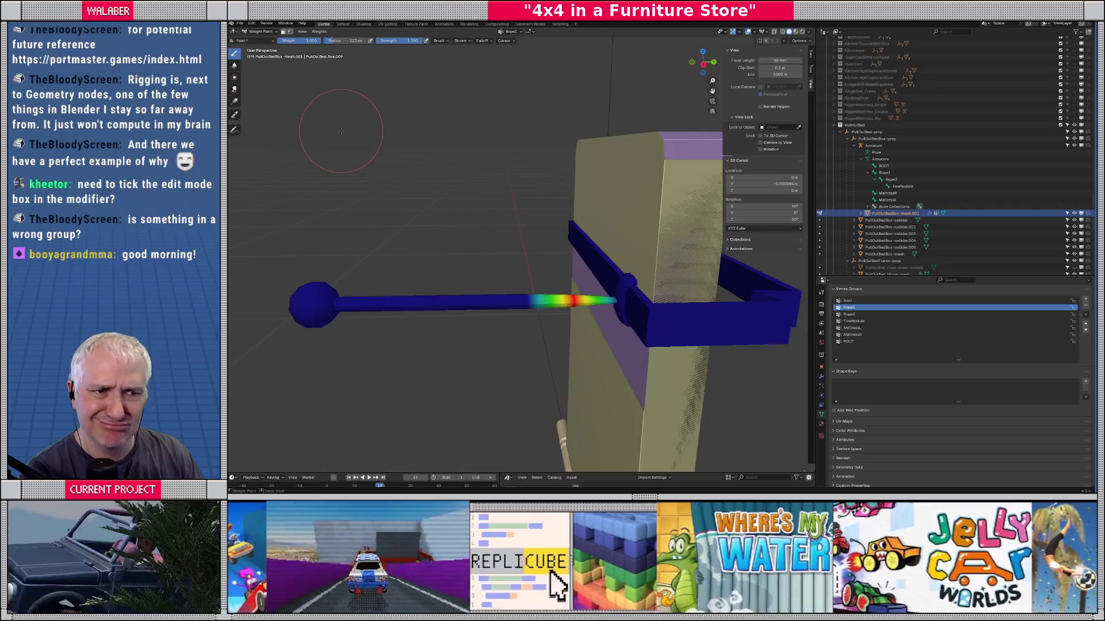
click(318, 31)
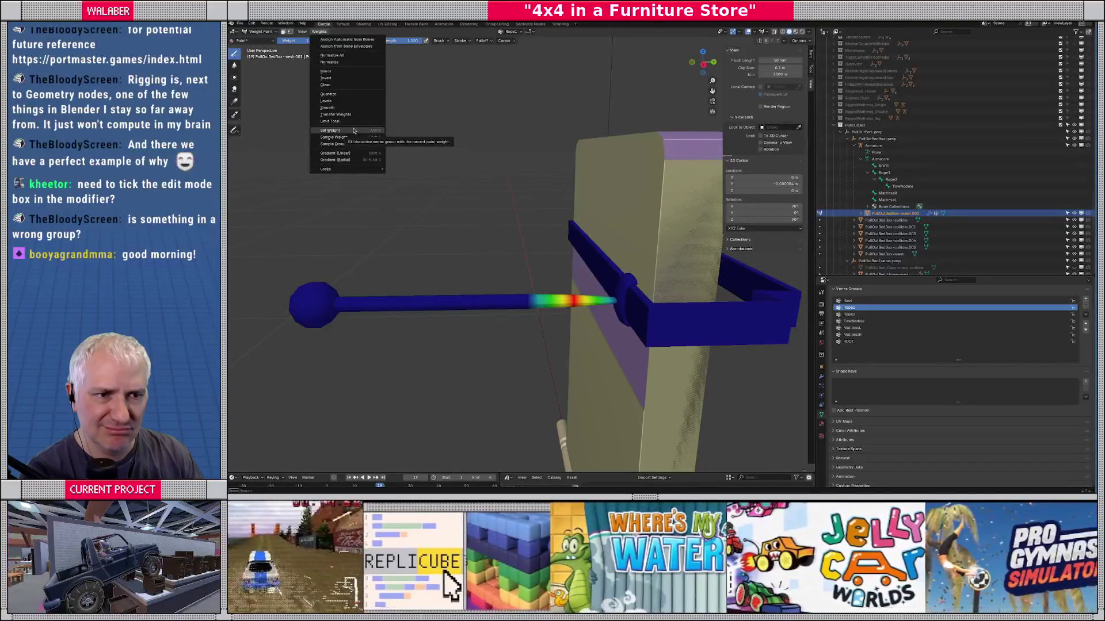
click(283, 32)
click(335, 32)
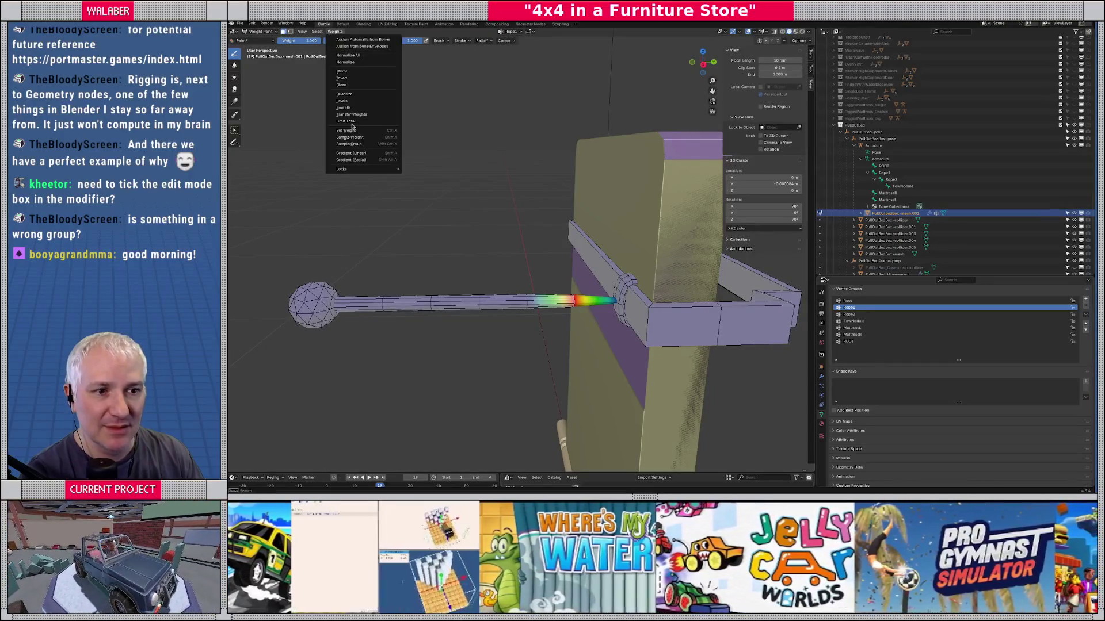
click(348, 130)
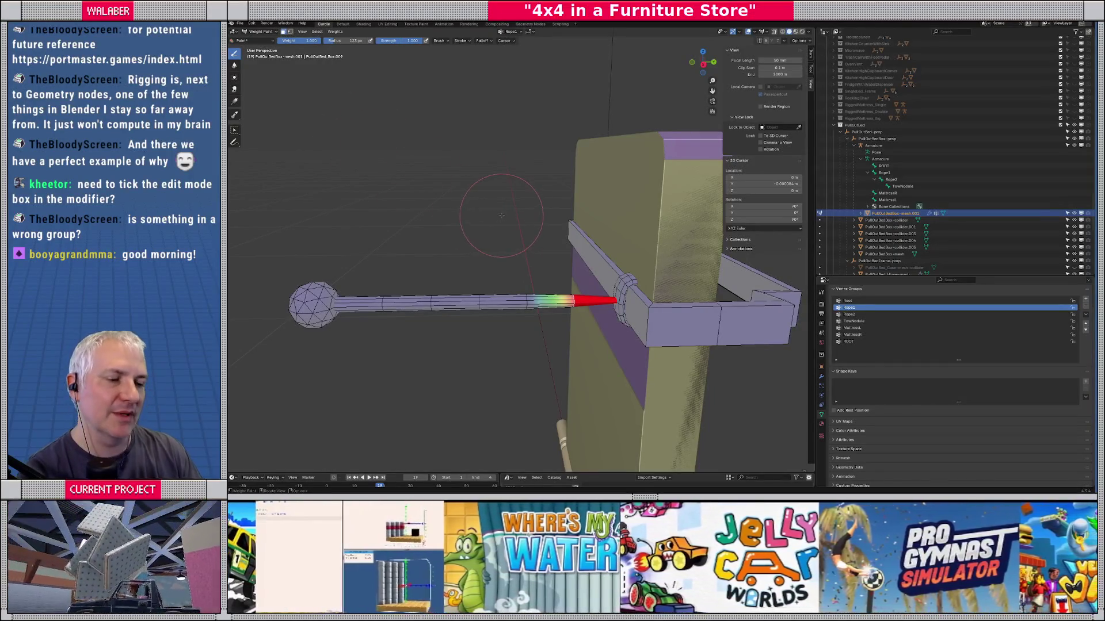
Step: Select a face loop on the rope and set it to full Rope1 weight
key(Tab)
alt+click(536, 318)
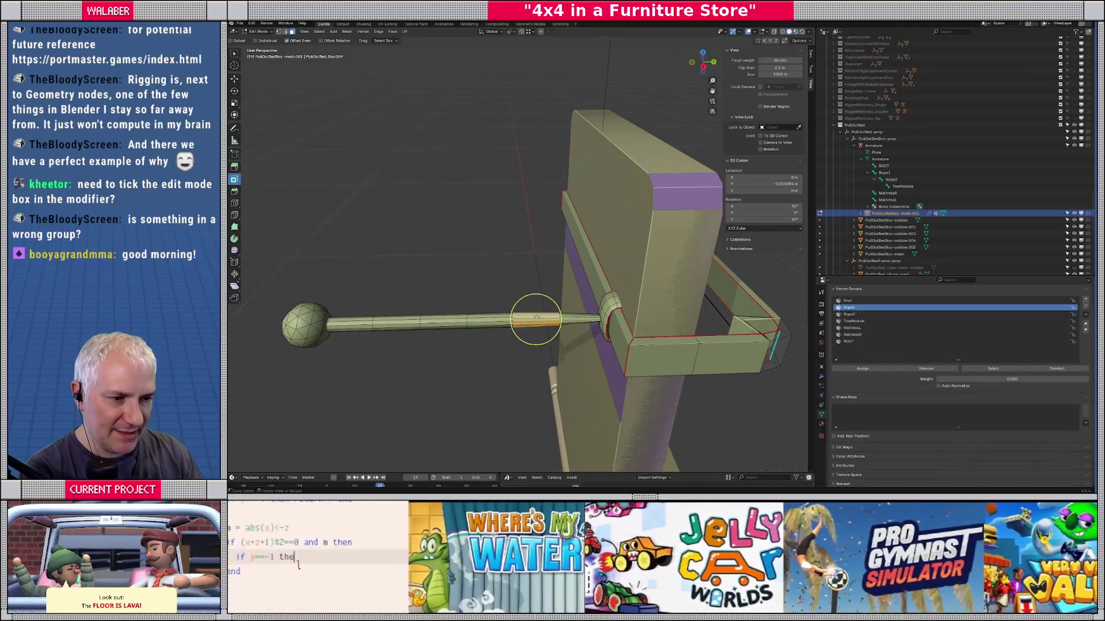
key(Tab)
click(335, 32)
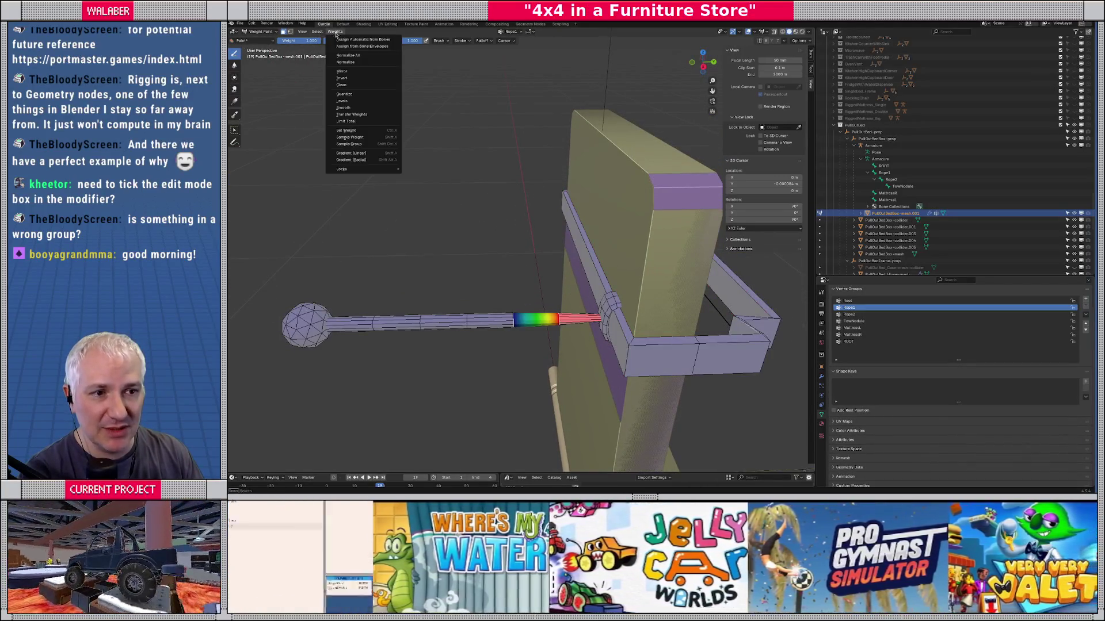
click(355, 131)
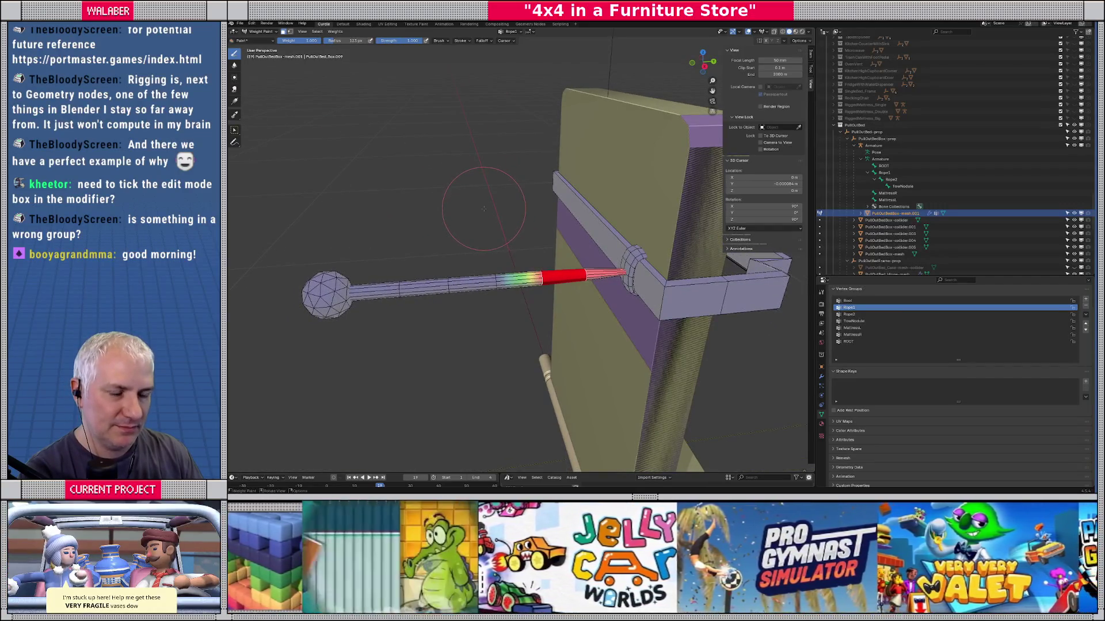
key(Tab)
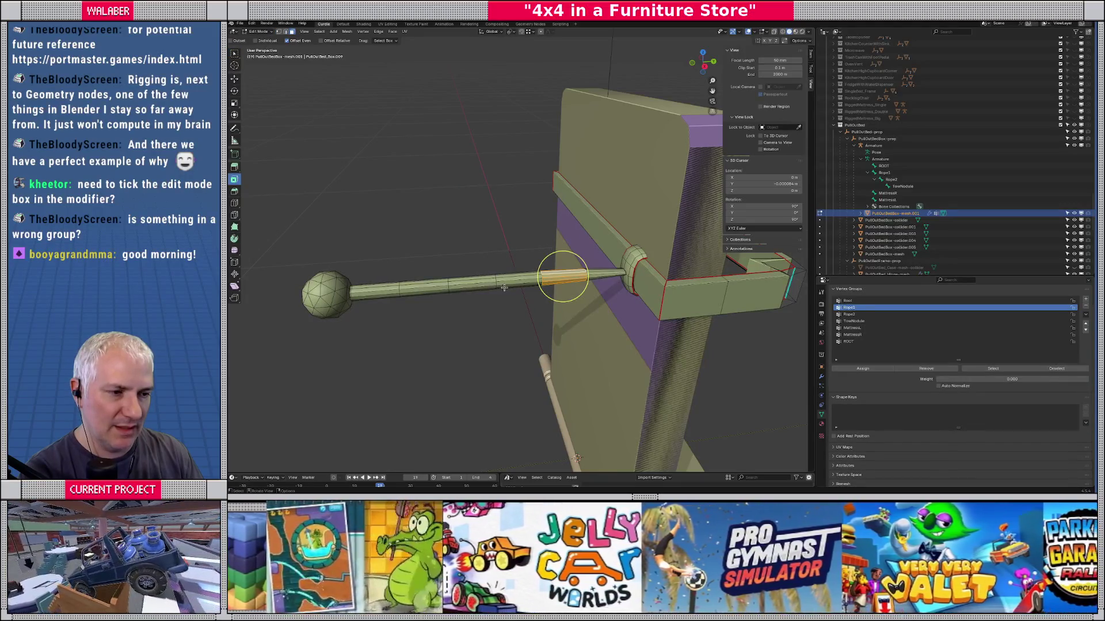
key(Tab)
key(Tab)
key(Tab)
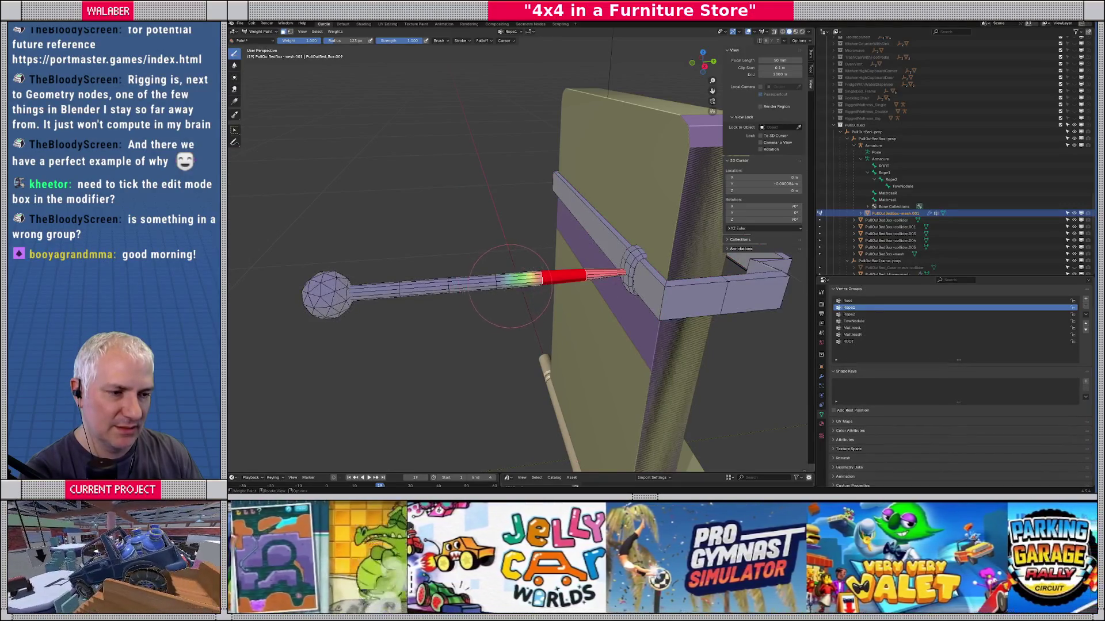
key(Tab)
key(Tab)
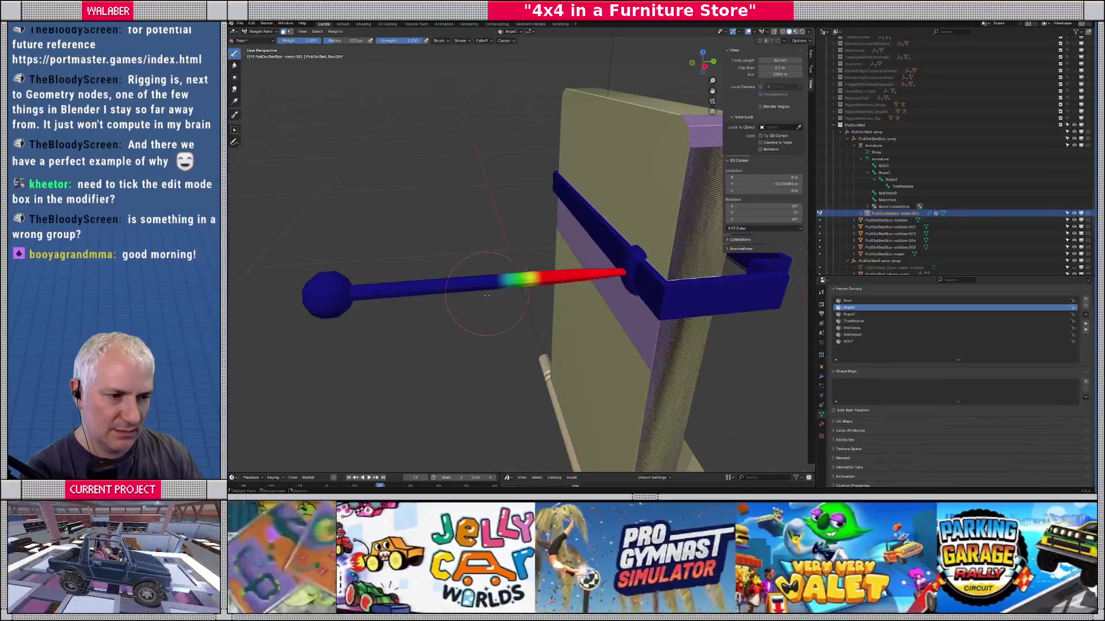
scroll(503, 287, up, 2)
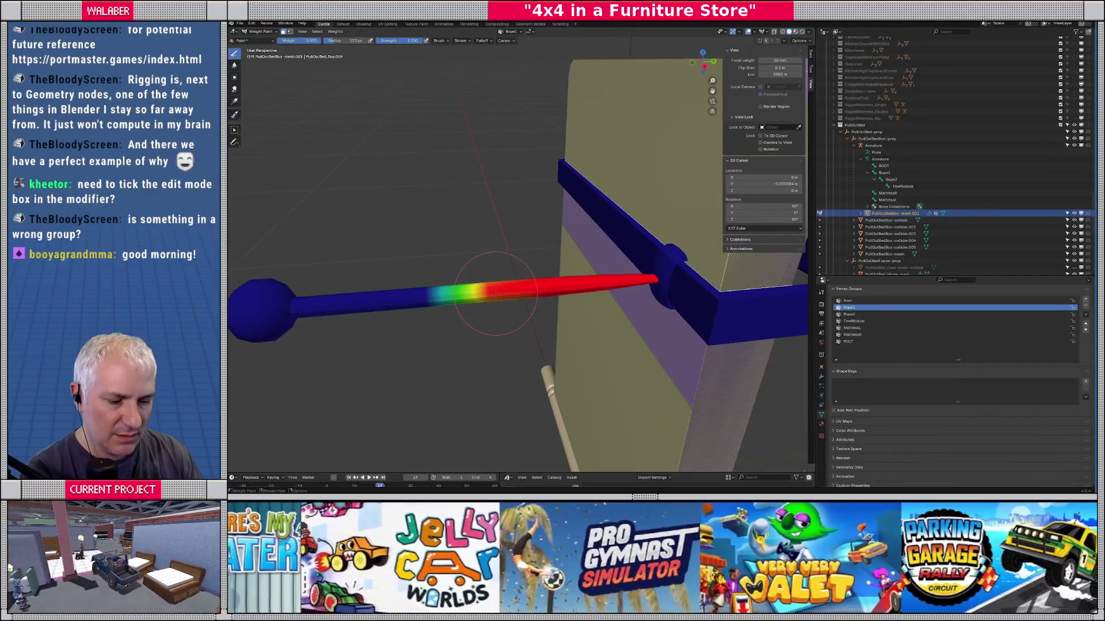
Step: In wireframe view, paint a 0.710-weight stroke along the rod to extend the gradient
click(496, 293)
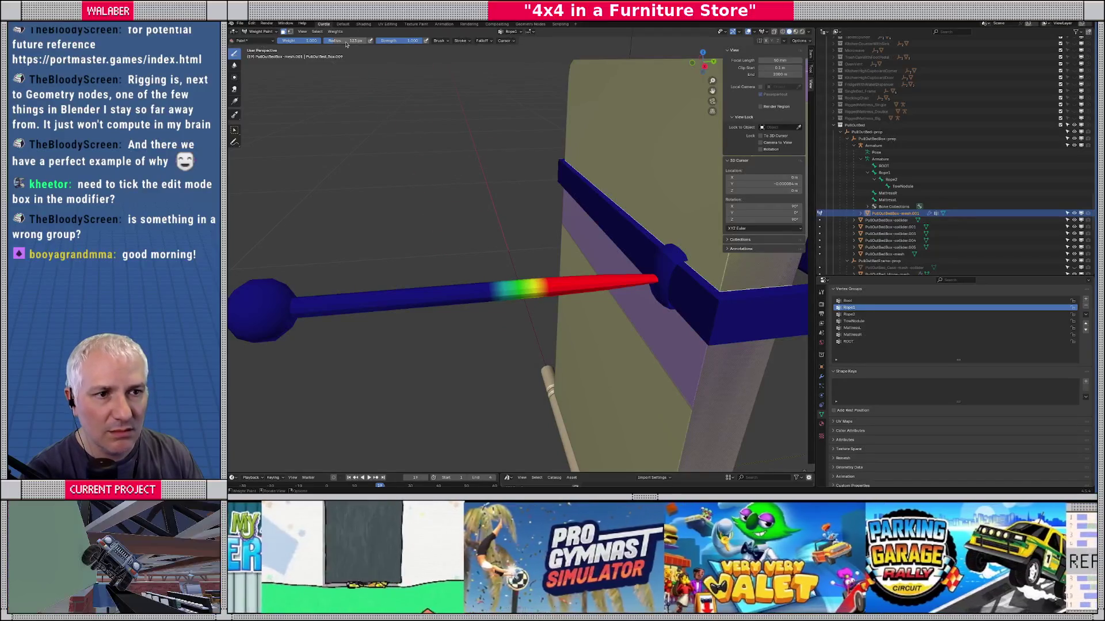
key(shift+z)
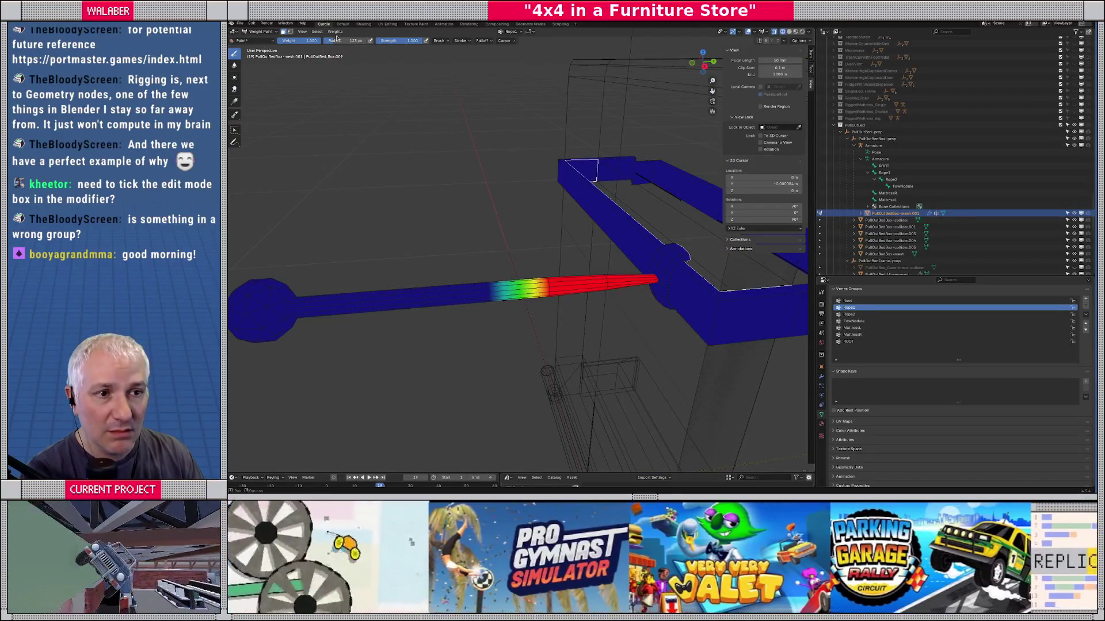
drag(311, 41, 291, 41)
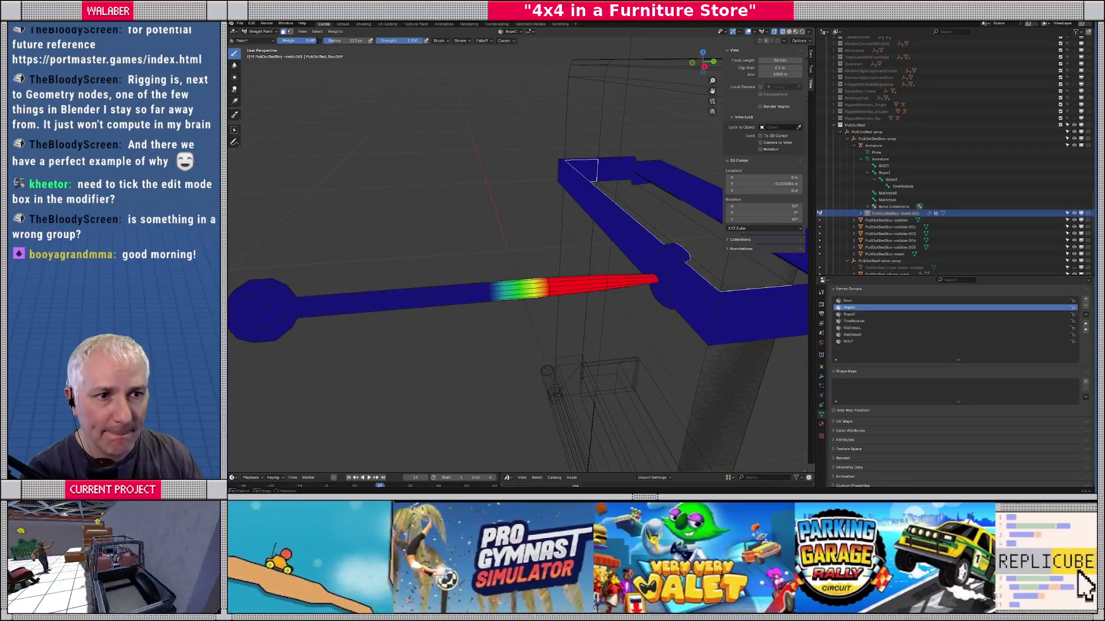
mouse_move(469, 277)
mouse_down()
mouse_move(652, 226)
mouse_move(598, 190)
mouse_up()
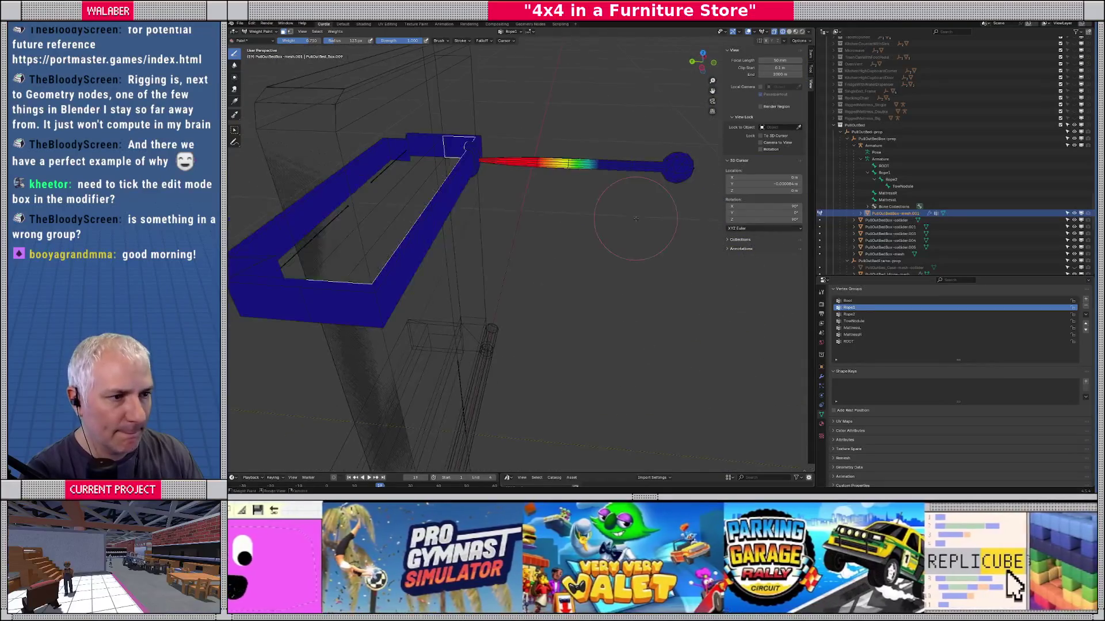
scroll(584, 143, up, 2)
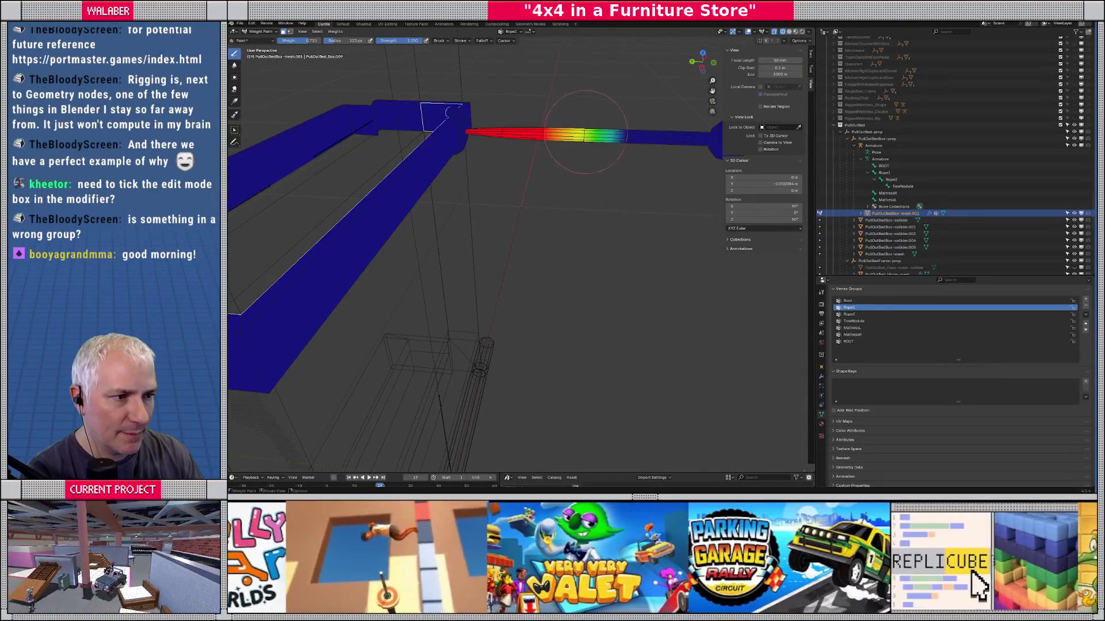
drag(575, 217, 724, 278)
click(842, 315)
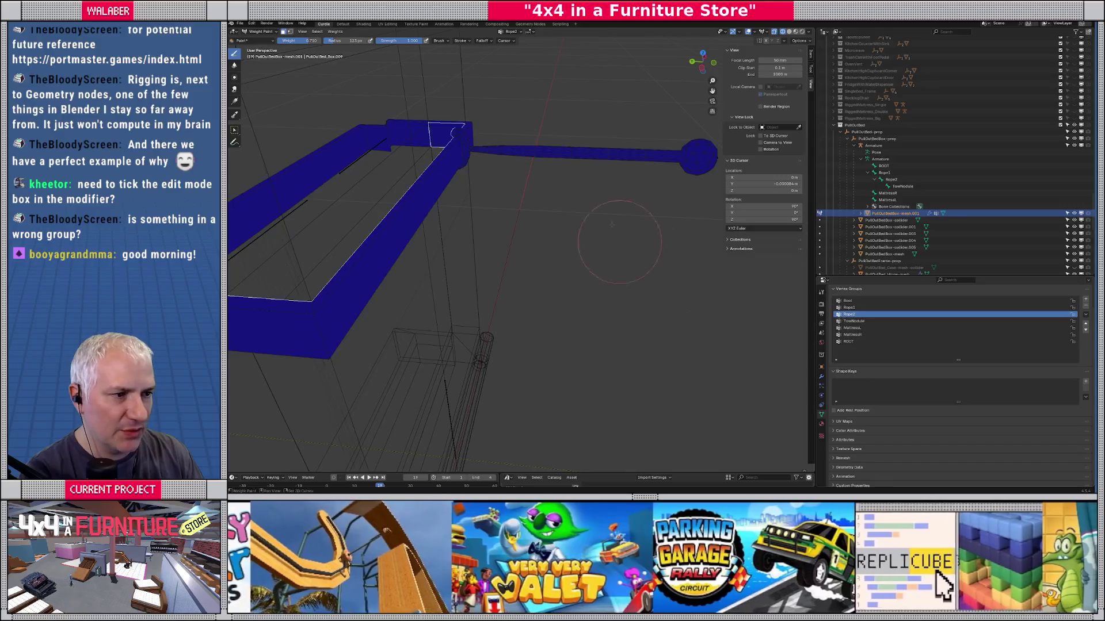
Step: In solid shading, set the rod's Rope2 weights to 0.710 and raise the brush weight to 1.000
key(Tab)
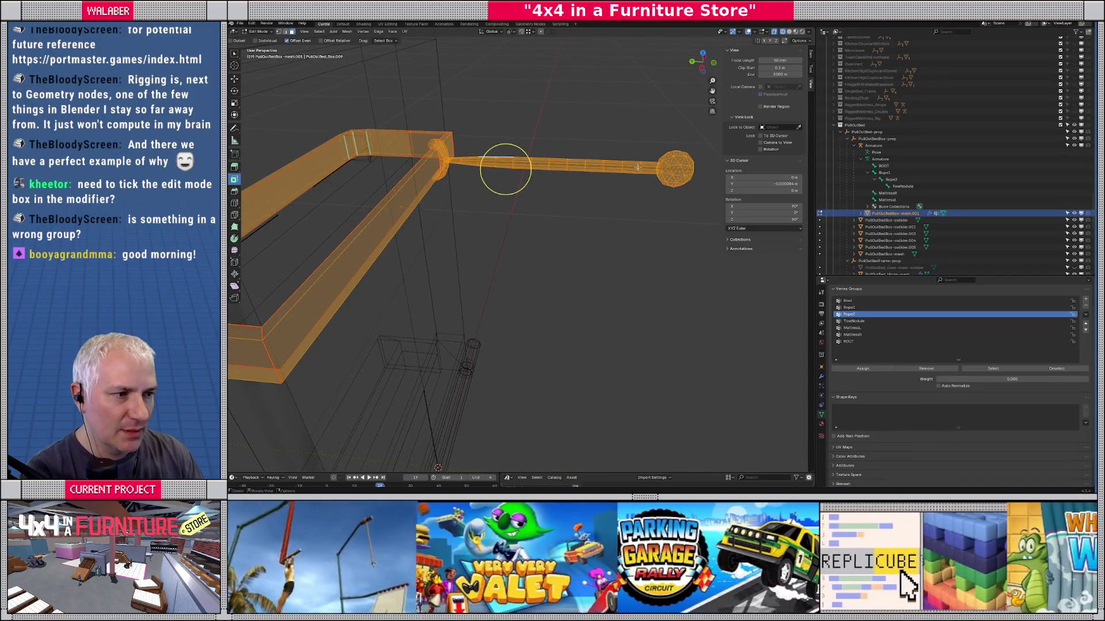
key(shift+z)
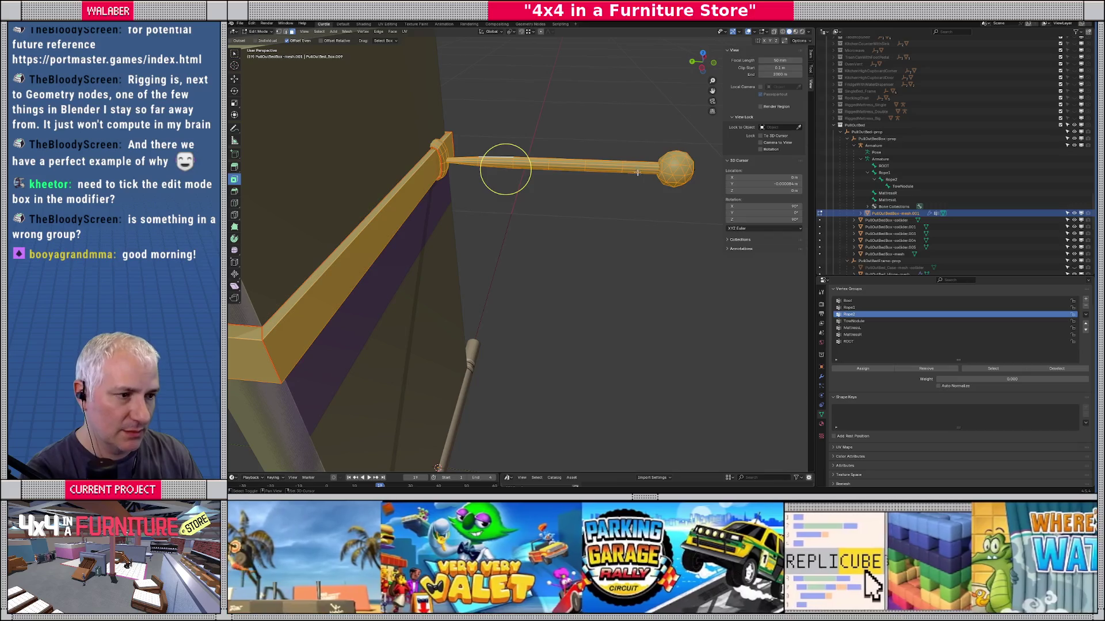
key(Tab)
key(ctrl+Tab)
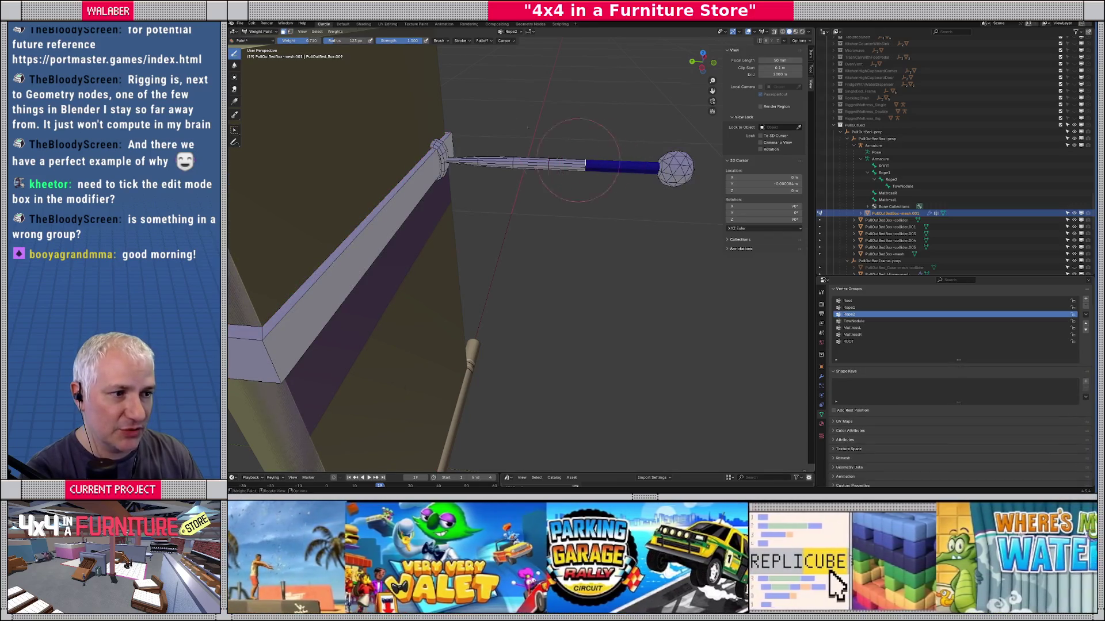
click(334, 31)
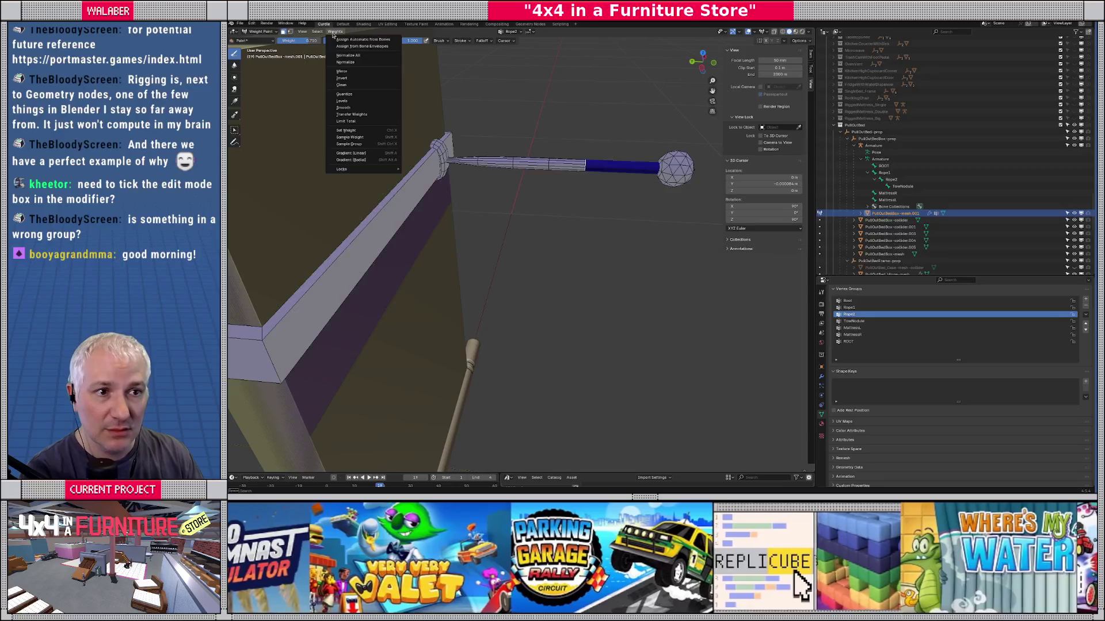
click(362, 131)
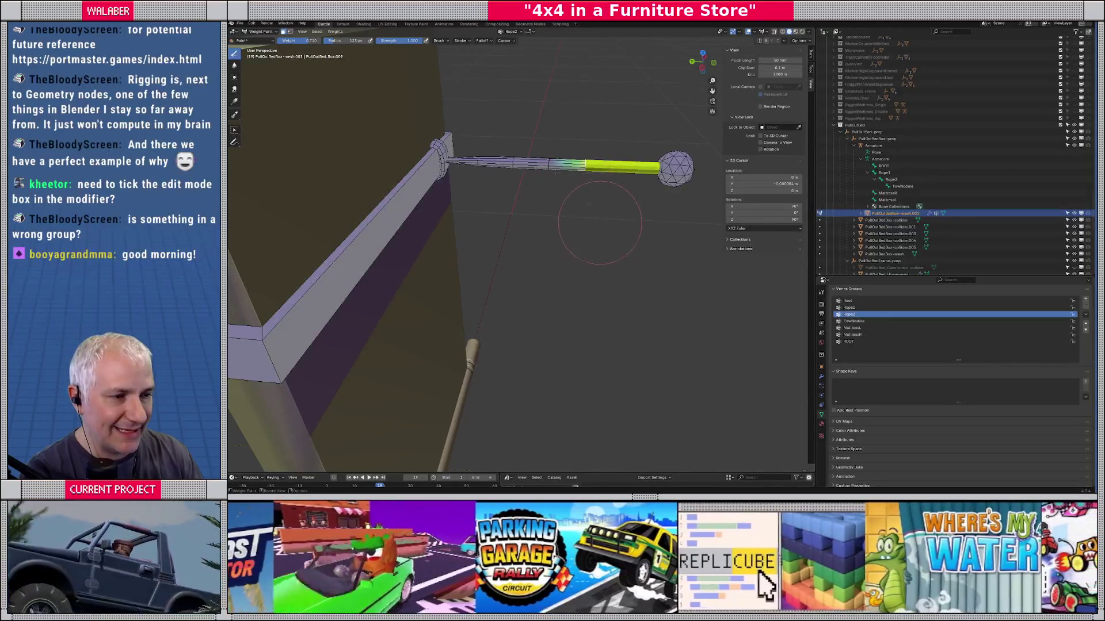
drag(299, 41, 346, 41)
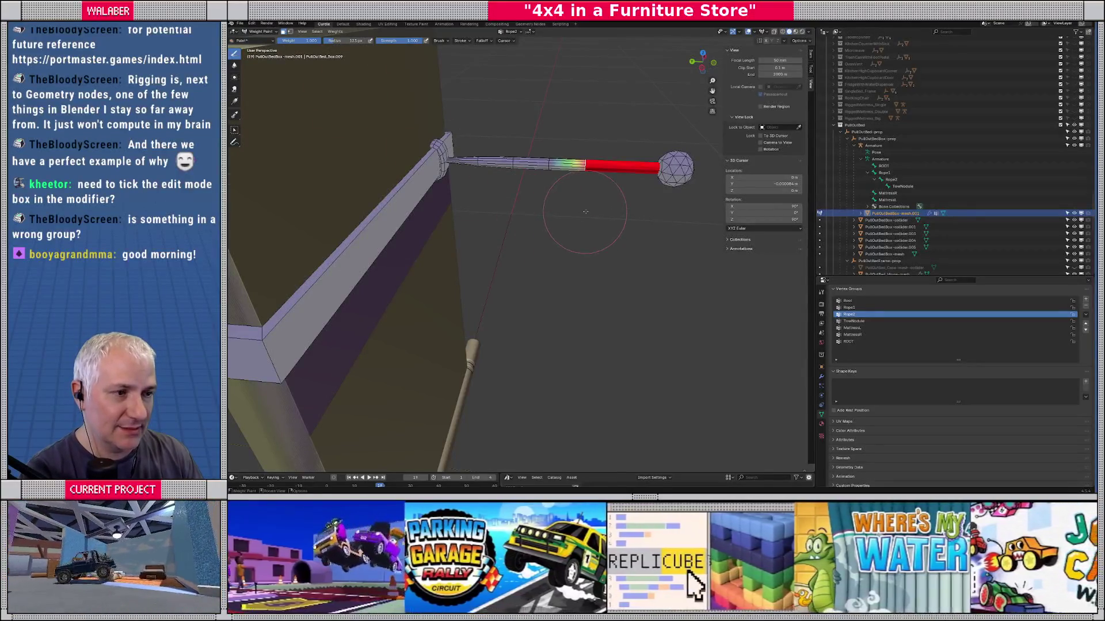
Step: Switch between Edit Mode and Weight Paint to check the Rope2 gradient along the rod
key(Tab)
scroll(594, 214, up, 1)
key(Tab)
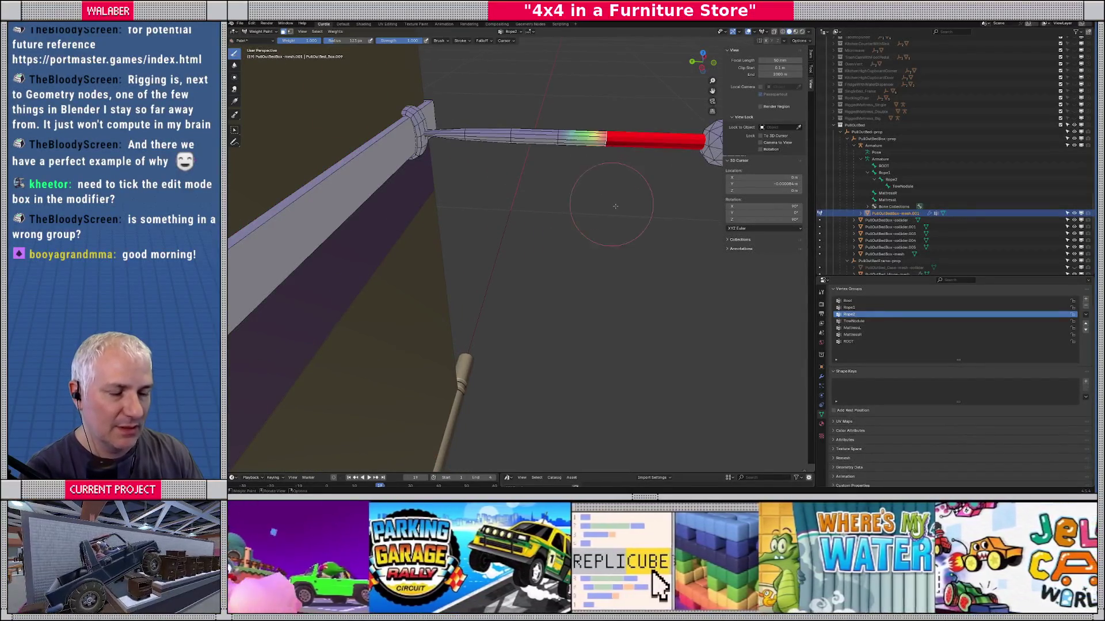
drag(592, 197, 499, 229)
key(Tab)
scroll(471, 193, up, 3)
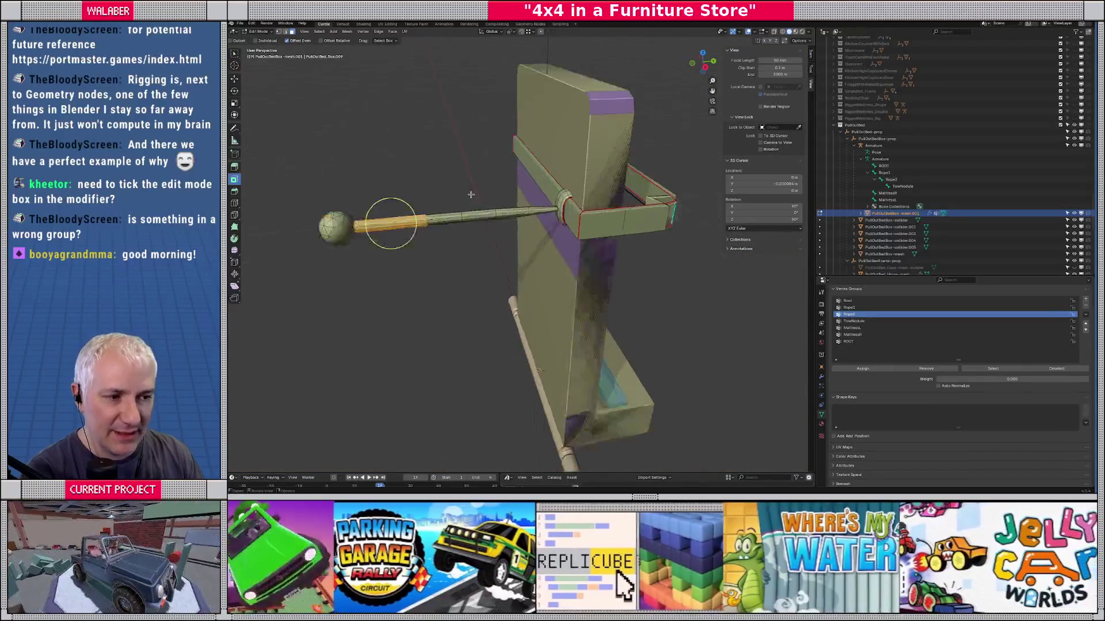
Step: In wireframe view, select the armature inside the rod and put it into Pose Mode
key(Tab)
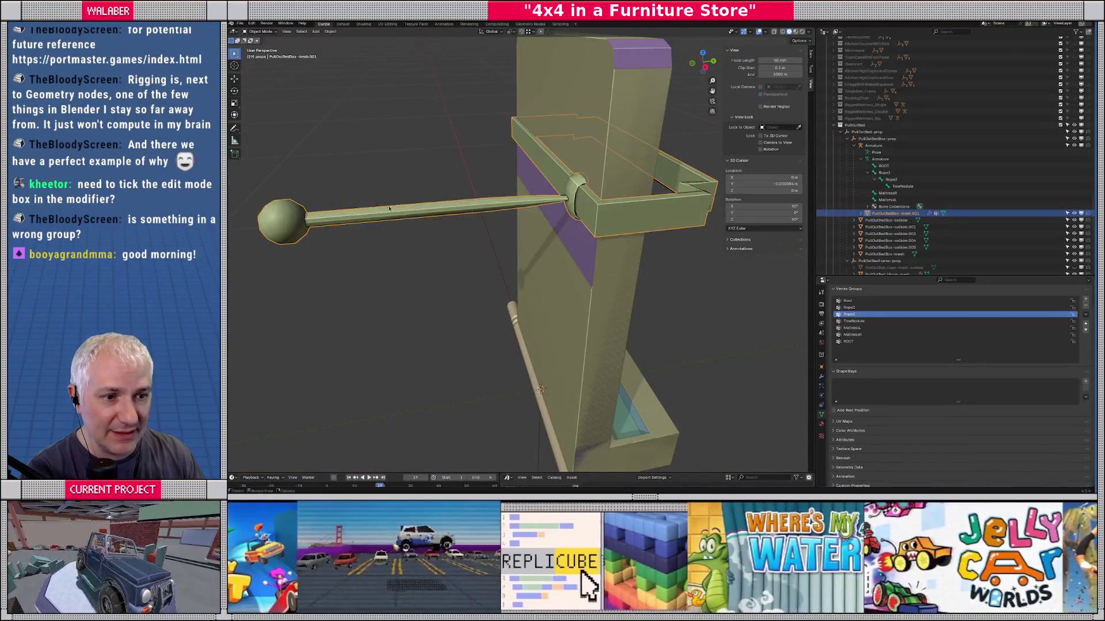
key(shift+z)
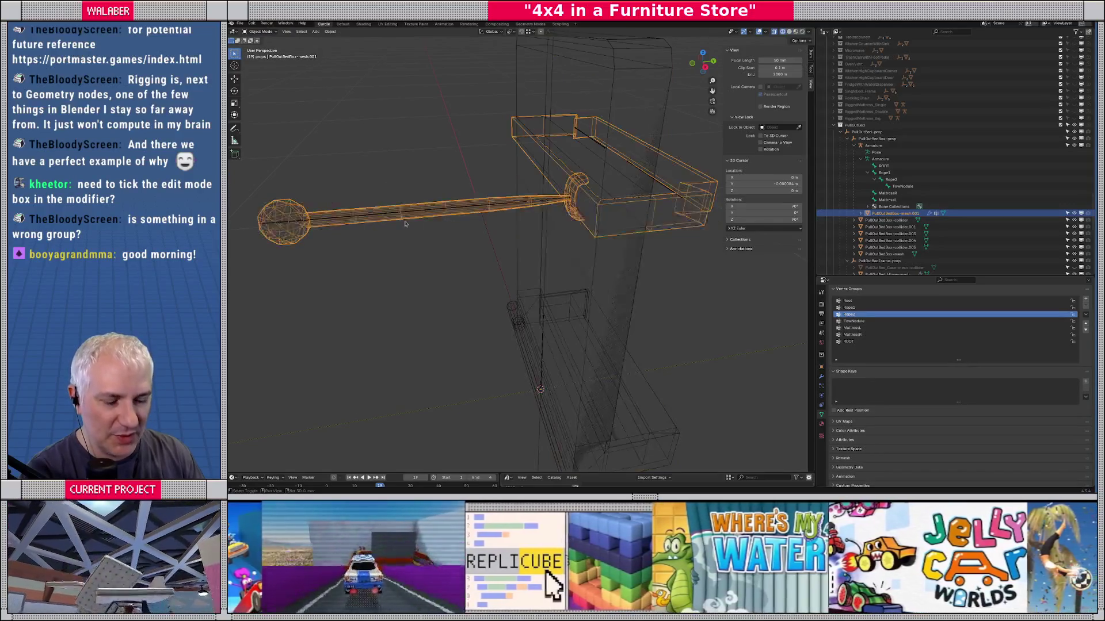
click(456, 211)
key(Tab)
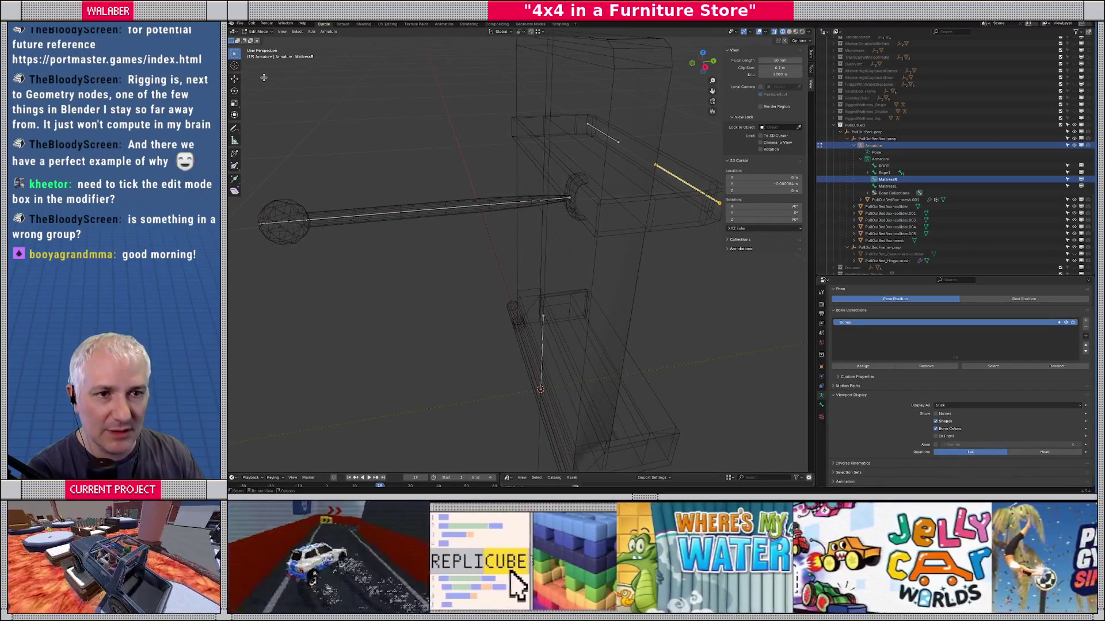
key(ctrl+Tab)
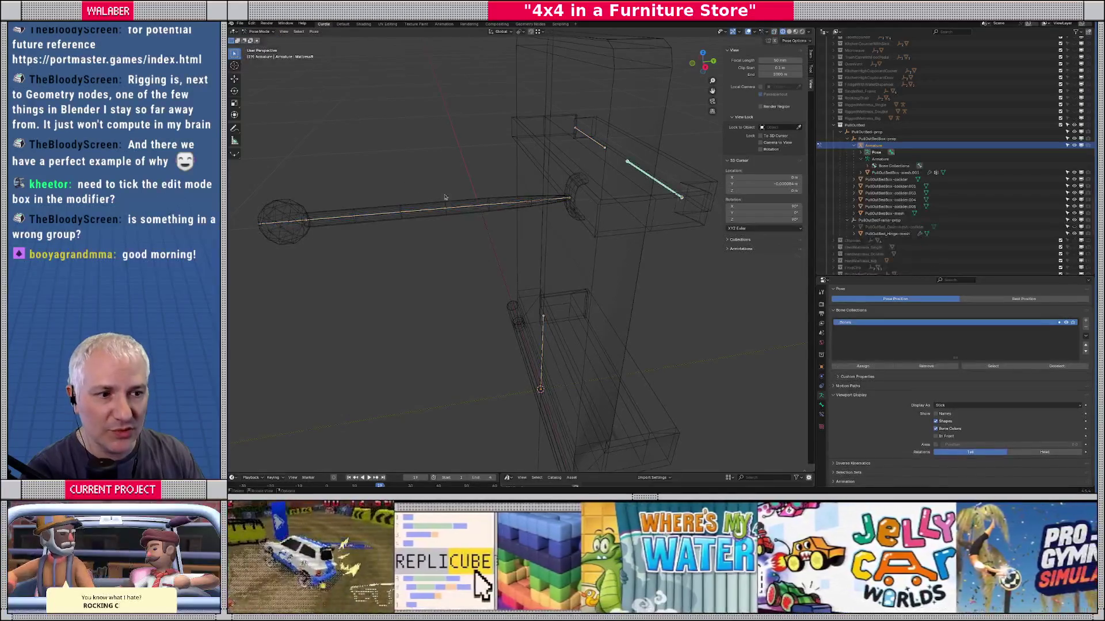
Step: Rotate the Rope1 bone and then the Rope2 bone upward on X, Rope2 to -53°
click(472, 211)
key(r)
key(x)
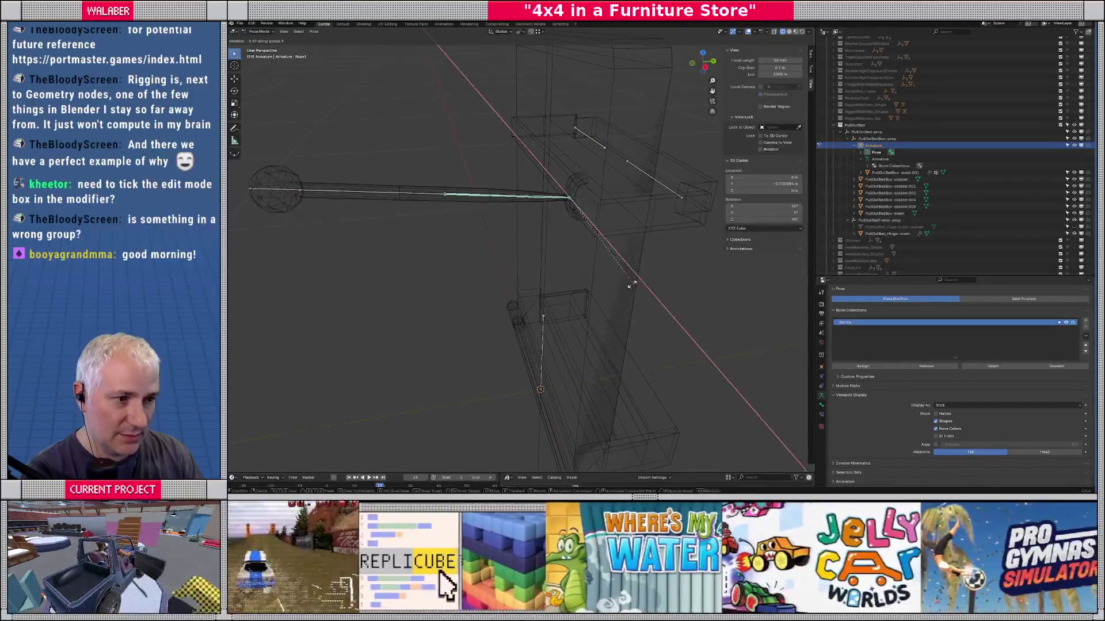
click(437, 190)
click(436, 184)
key(r)
key(x)
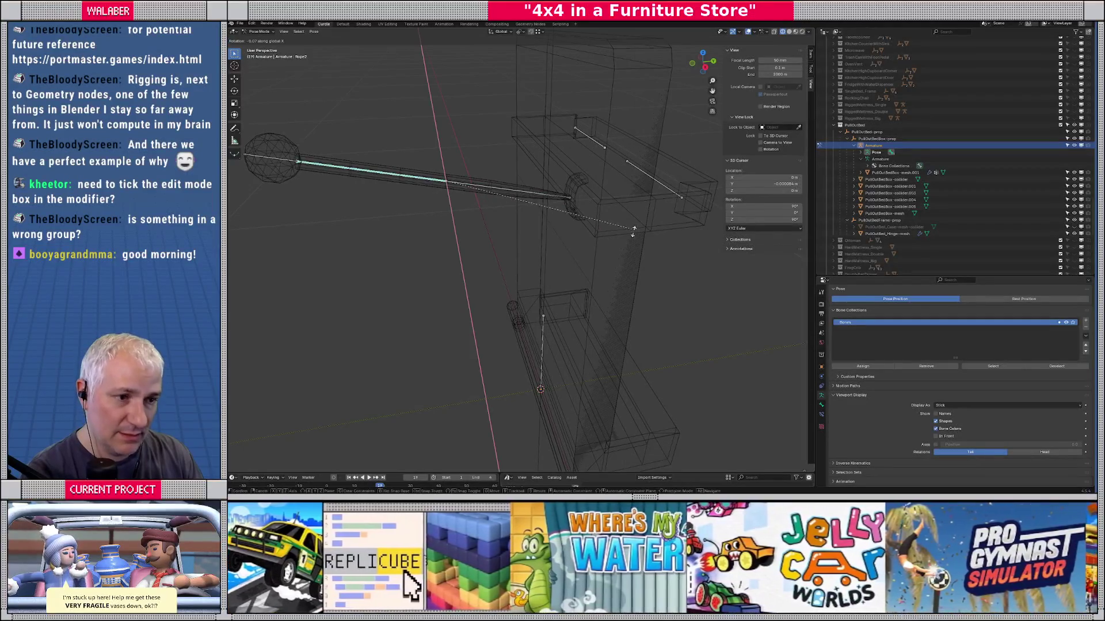
click(406, 212)
drag(402, 211, 465, 267)
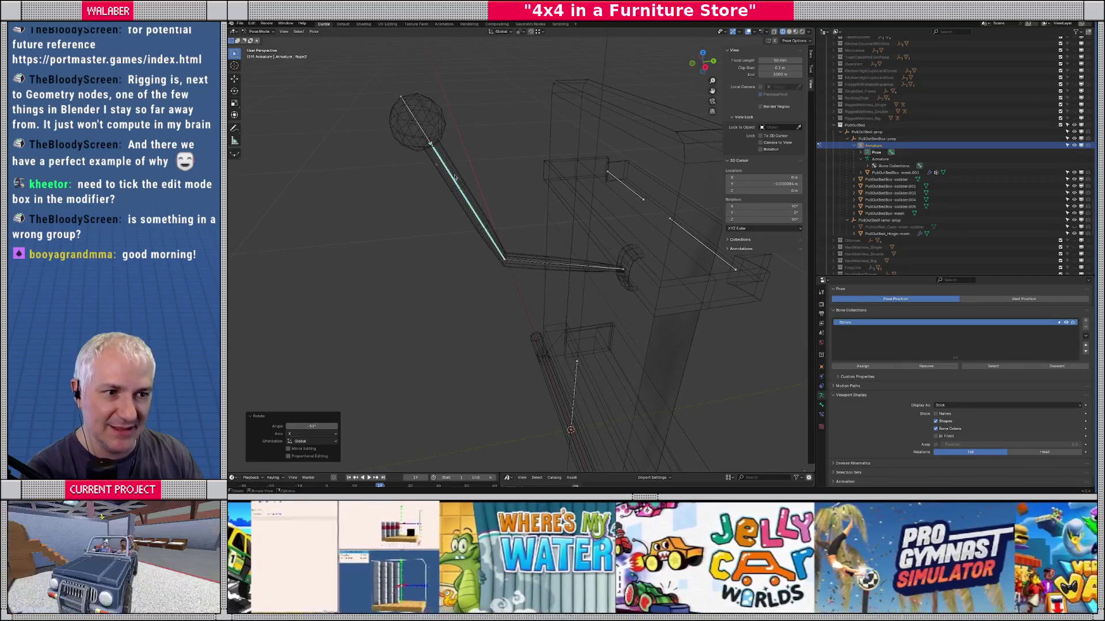
Step: Rotate the TowNodule bone inside the sphere to -28.8° on X
click(419, 132)
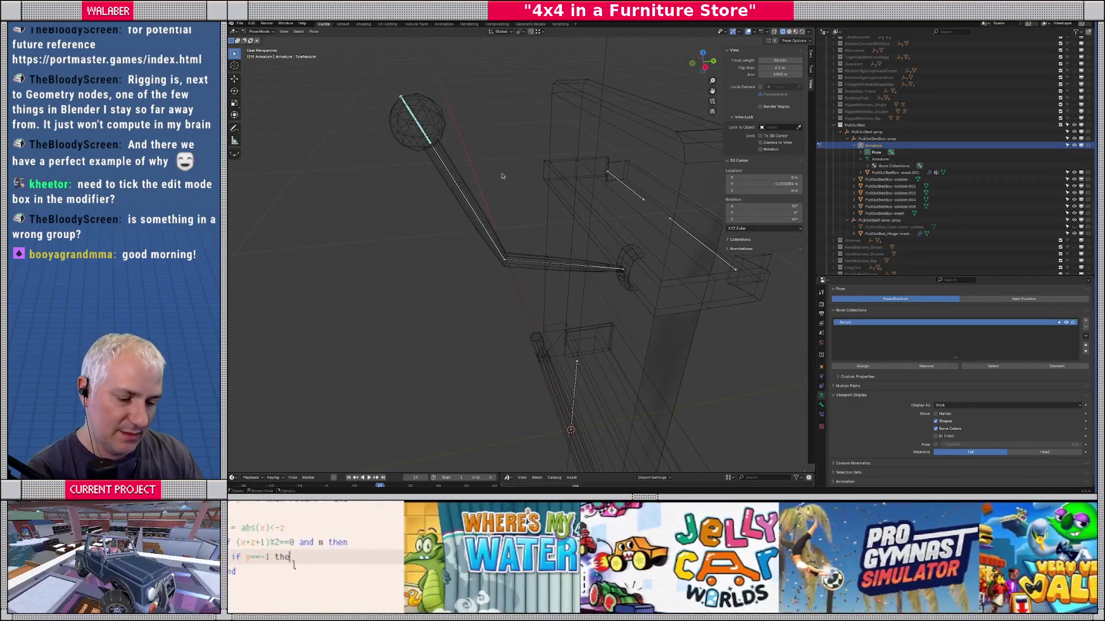
key(r)
key(x)
click(502, 207)
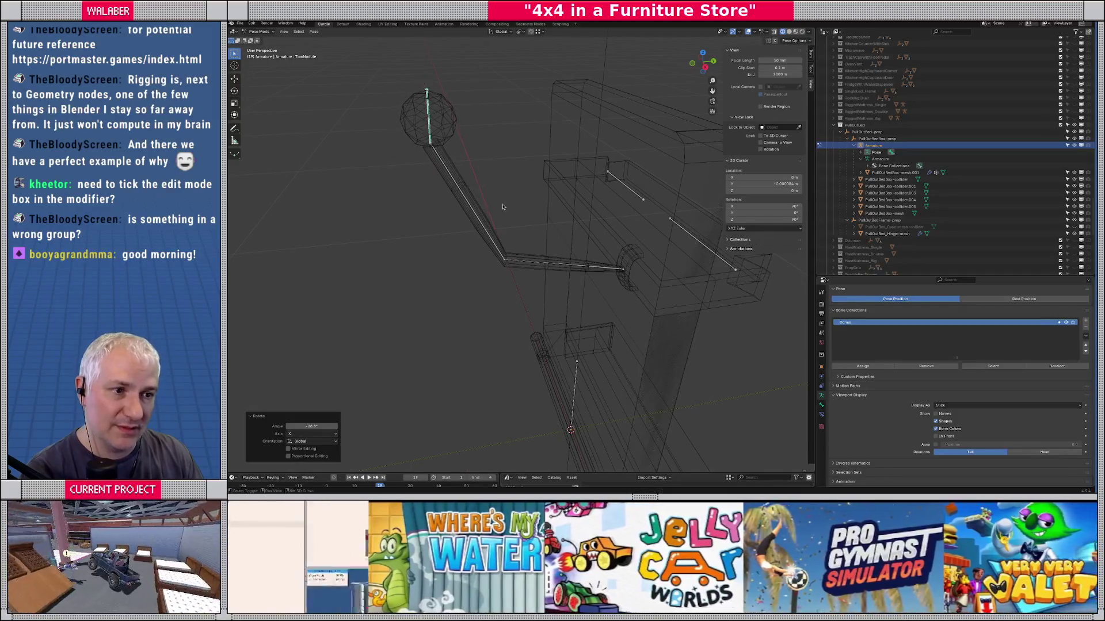
mouse_move(502, 206)
mouse_down()
mouse_move(444, 184)
mouse_move(458, 207)
mouse_move(468, 186)
mouse_up()
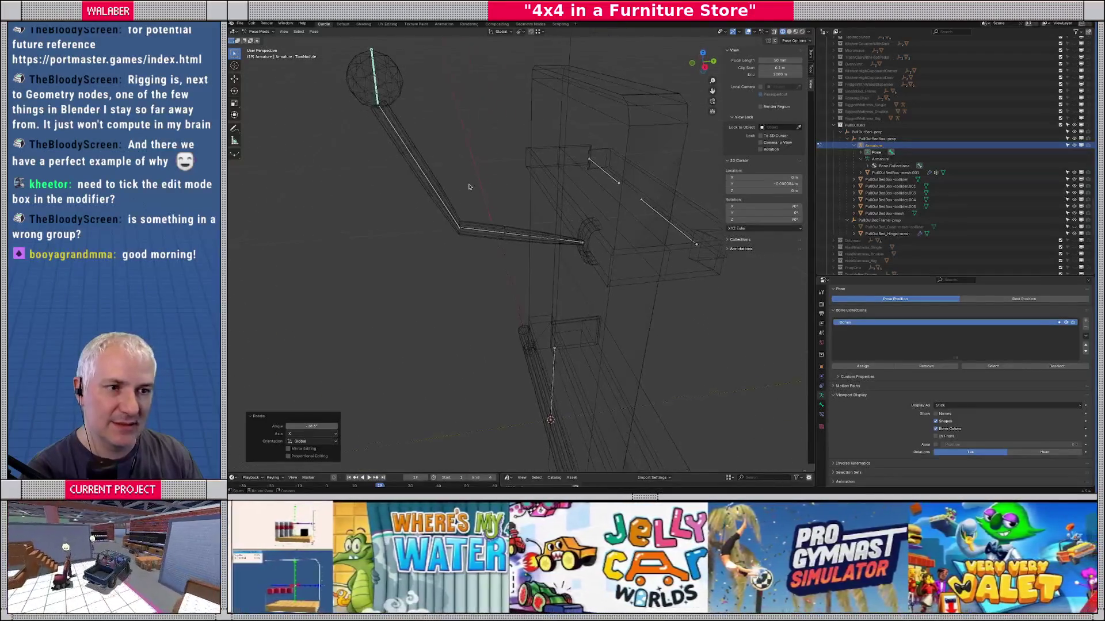
Step: Return to Object Mode, select the bed box mesh and switch it to Weight Paint
click(259, 32)
click(258, 37)
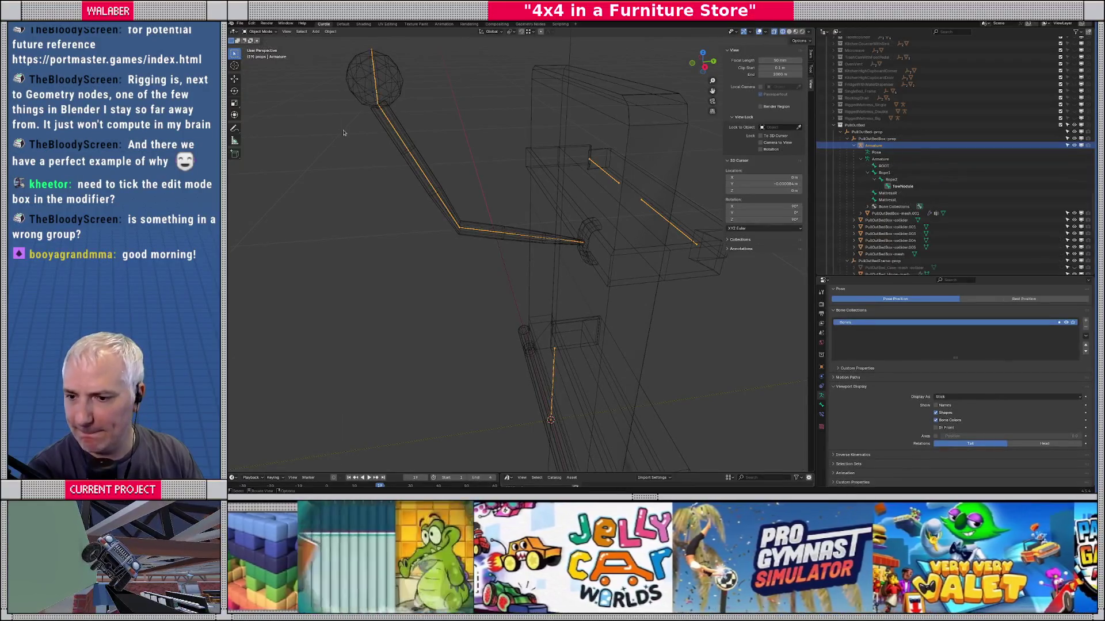
click(392, 109)
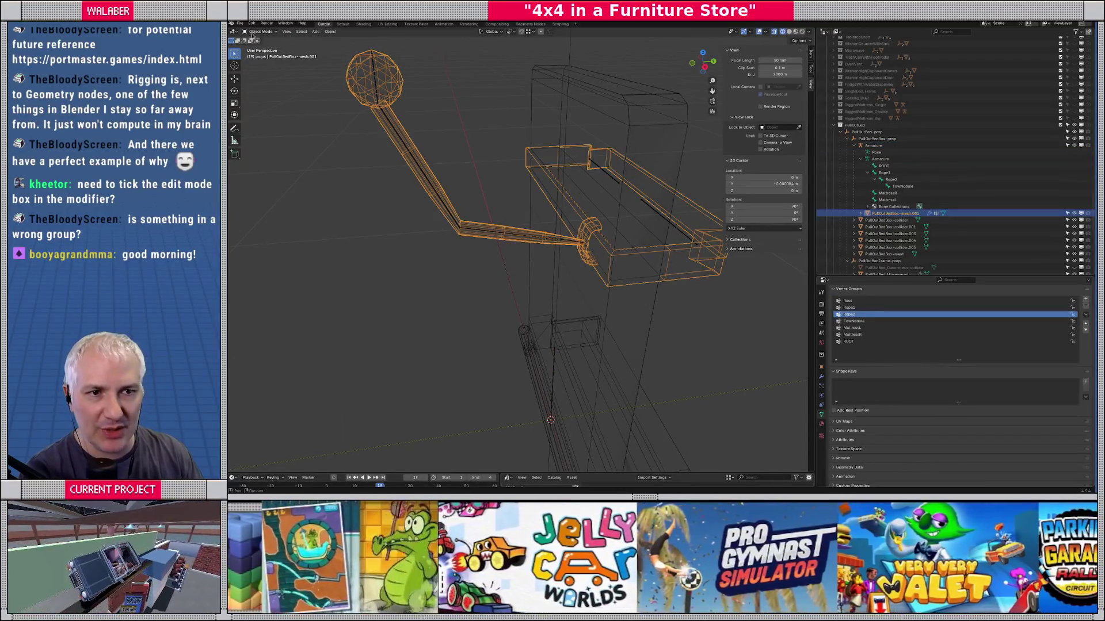
click(254, 33)
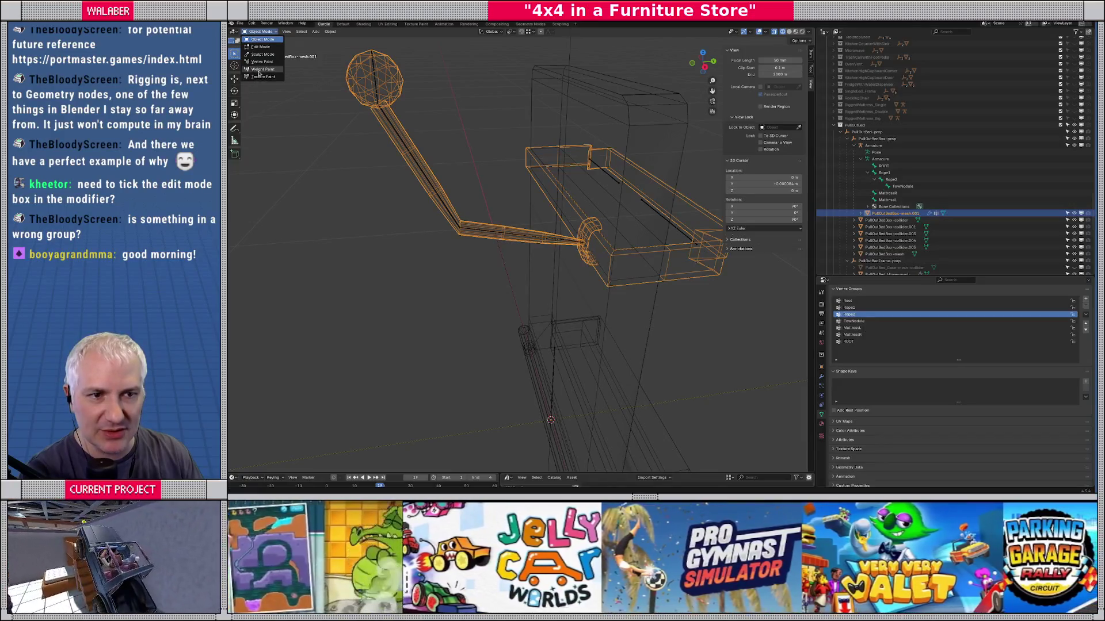
click(262, 69)
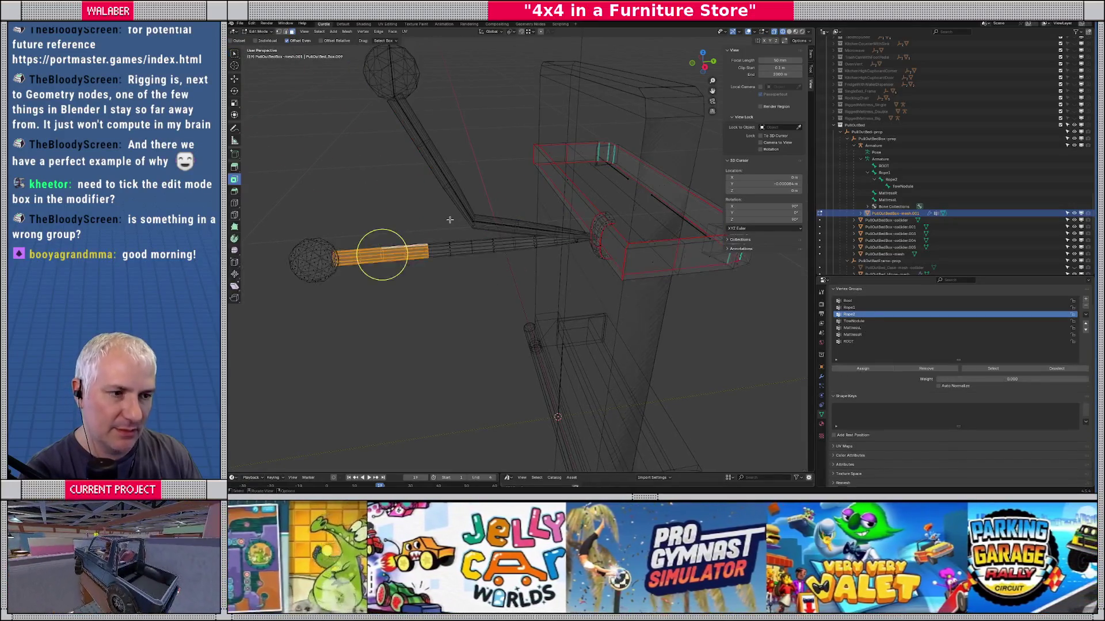
Step: Paint extra weight where the rope meets the bar, then show the Armature modifier settings
scroll(484, 232, up, 3)
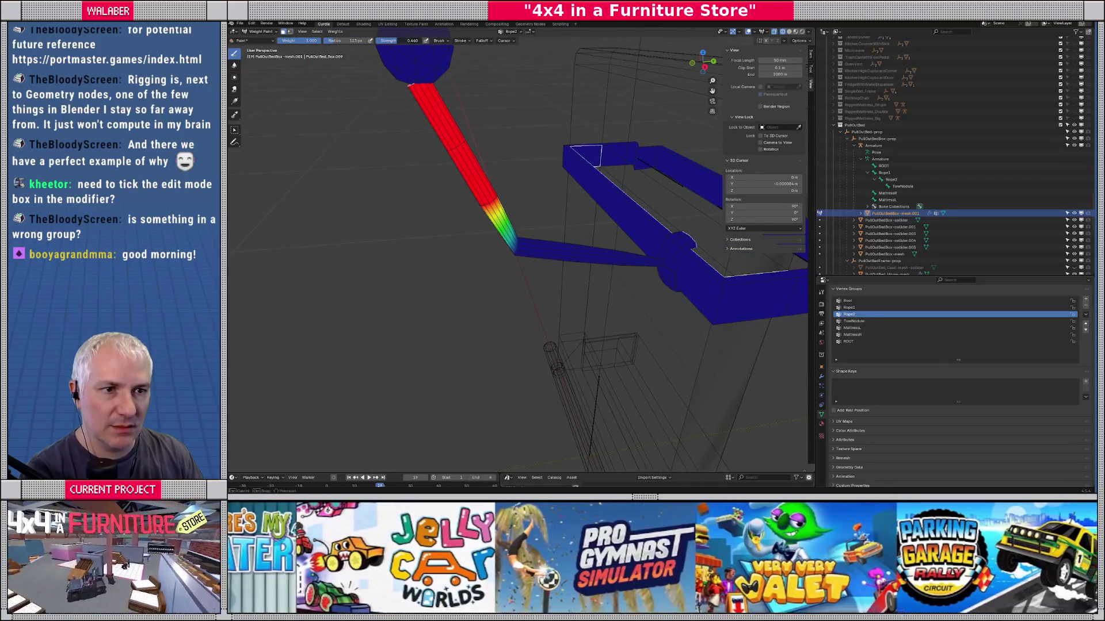
click(517, 247)
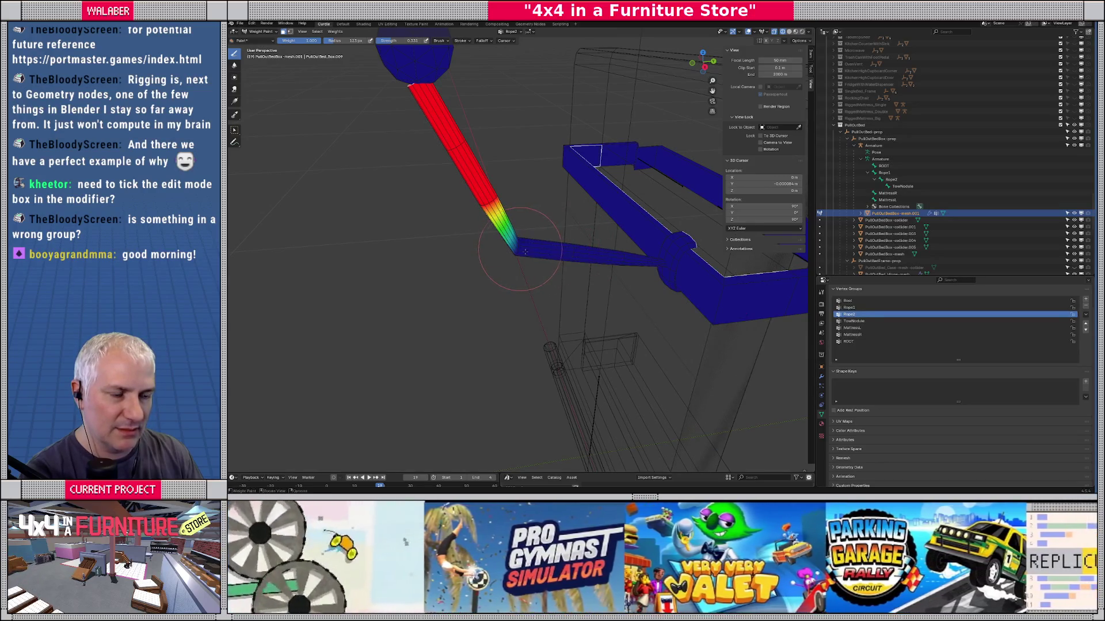
drag(517, 248, 666, 244)
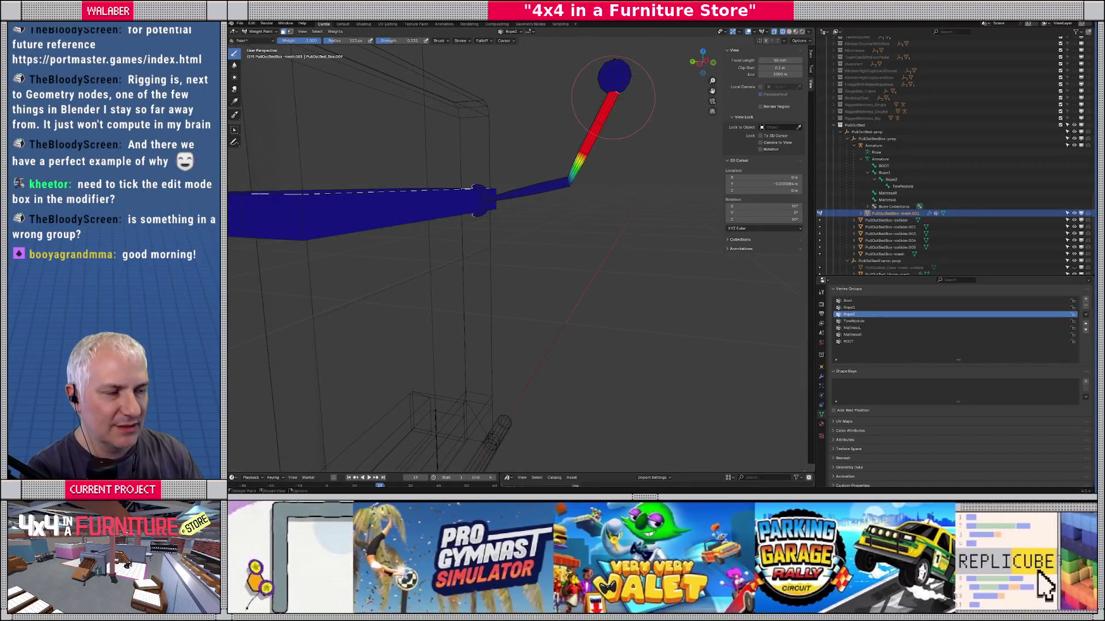
scroll(610, 118, up, 5)
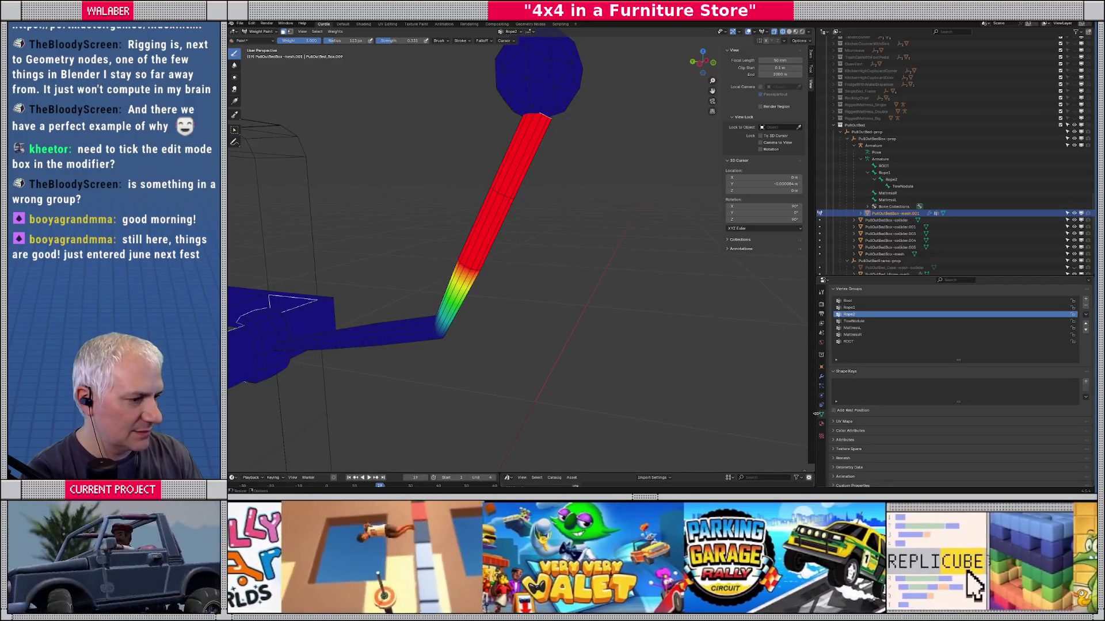
click(822, 378)
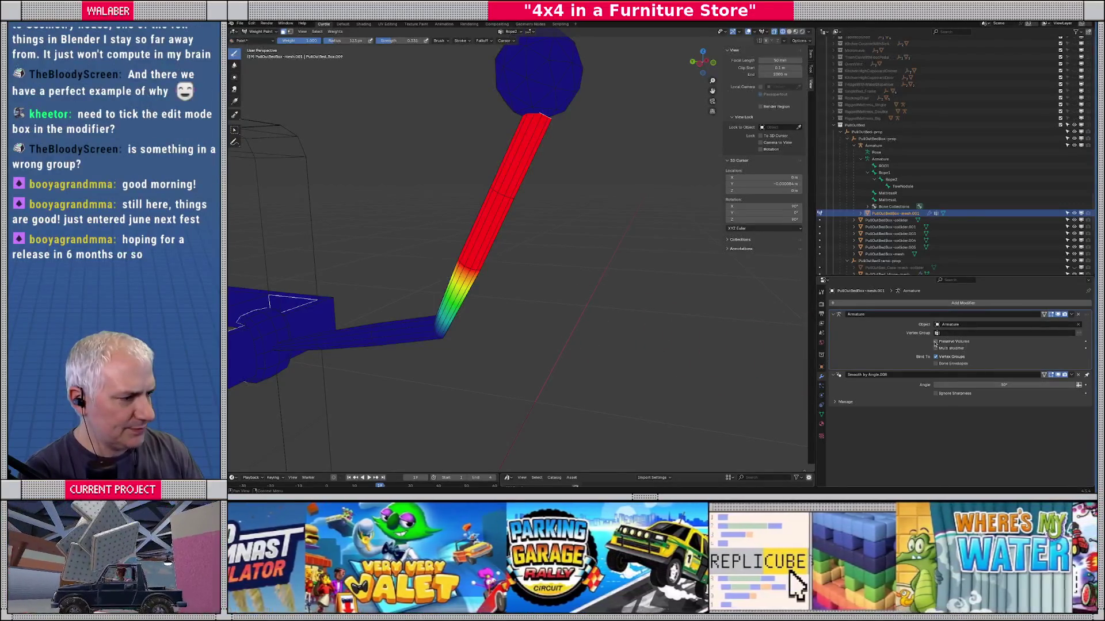
Step: Set the Armature modifier's Vertex Group to Root, then clear the field again
click(937, 333)
click(939, 344)
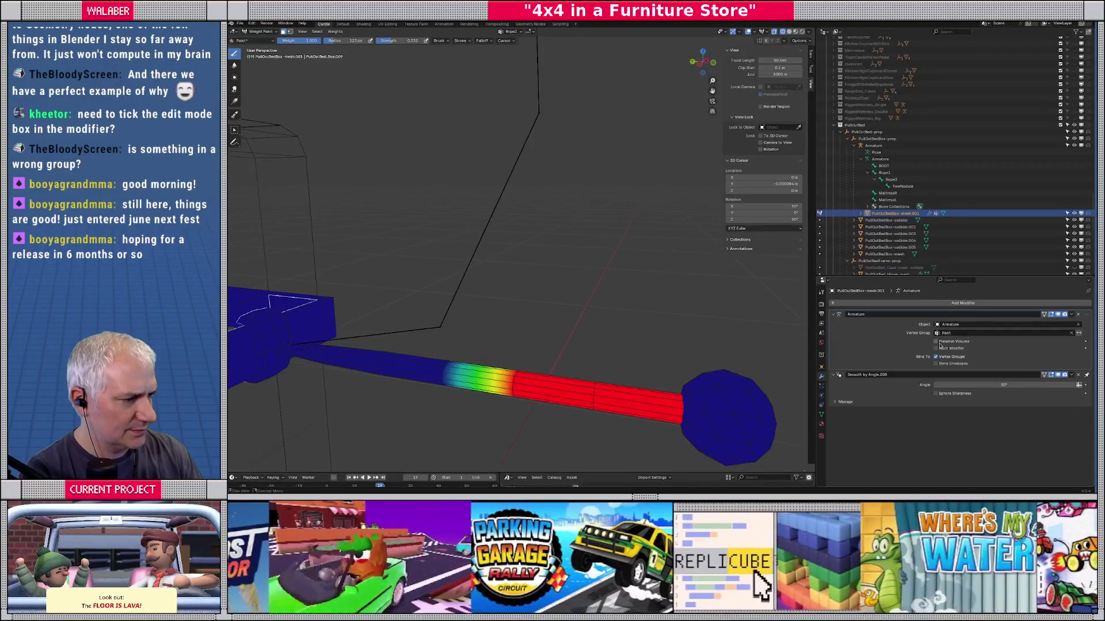
click(943, 333)
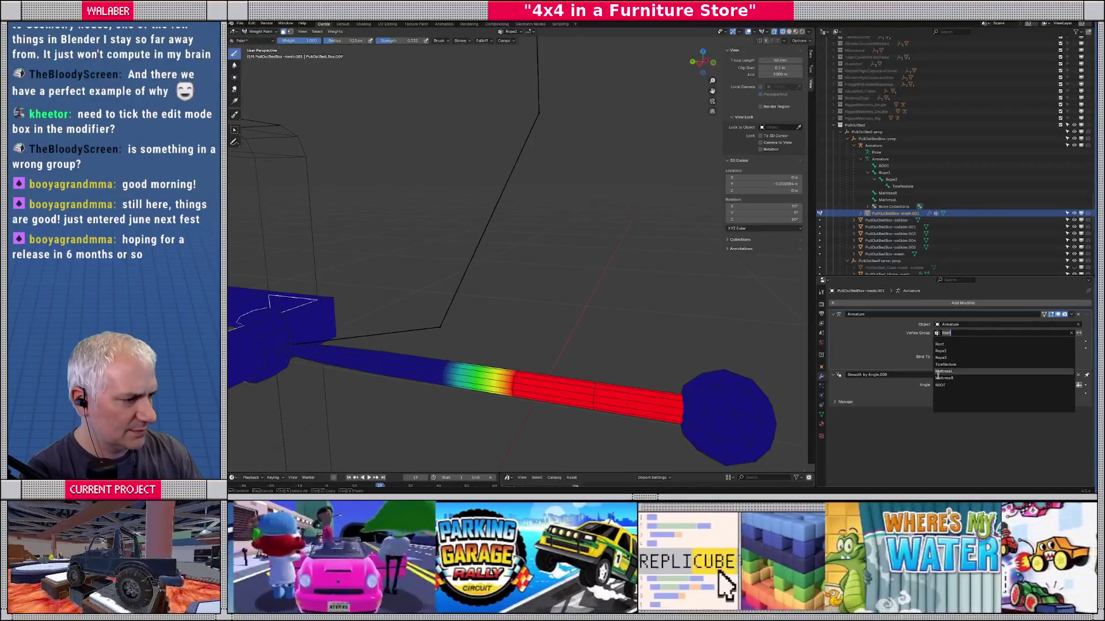
click(939, 384)
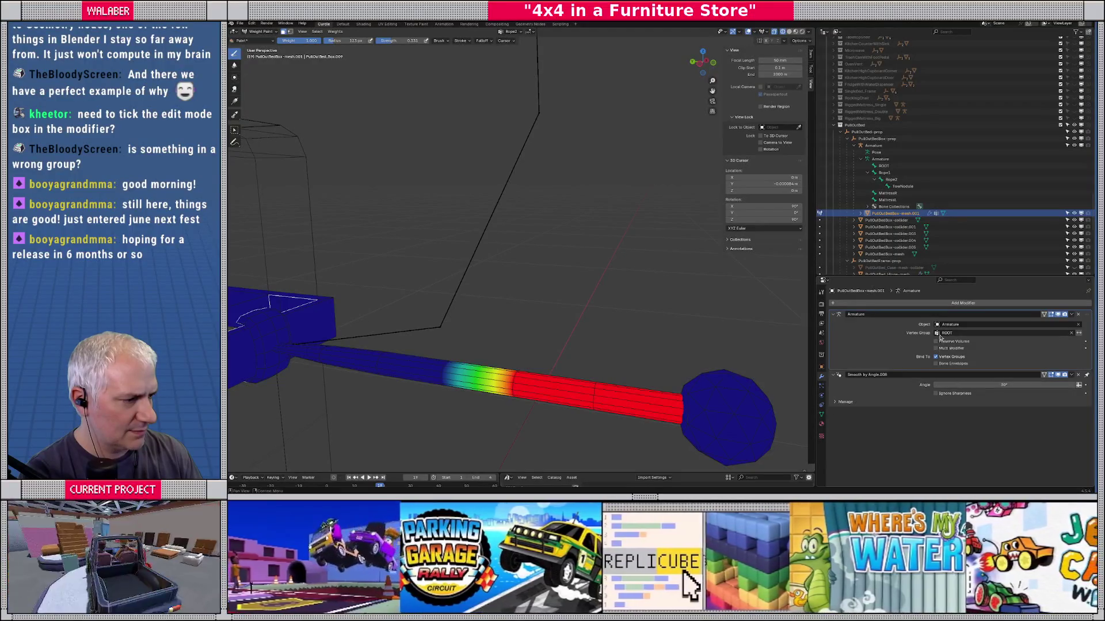
click(1071, 333)
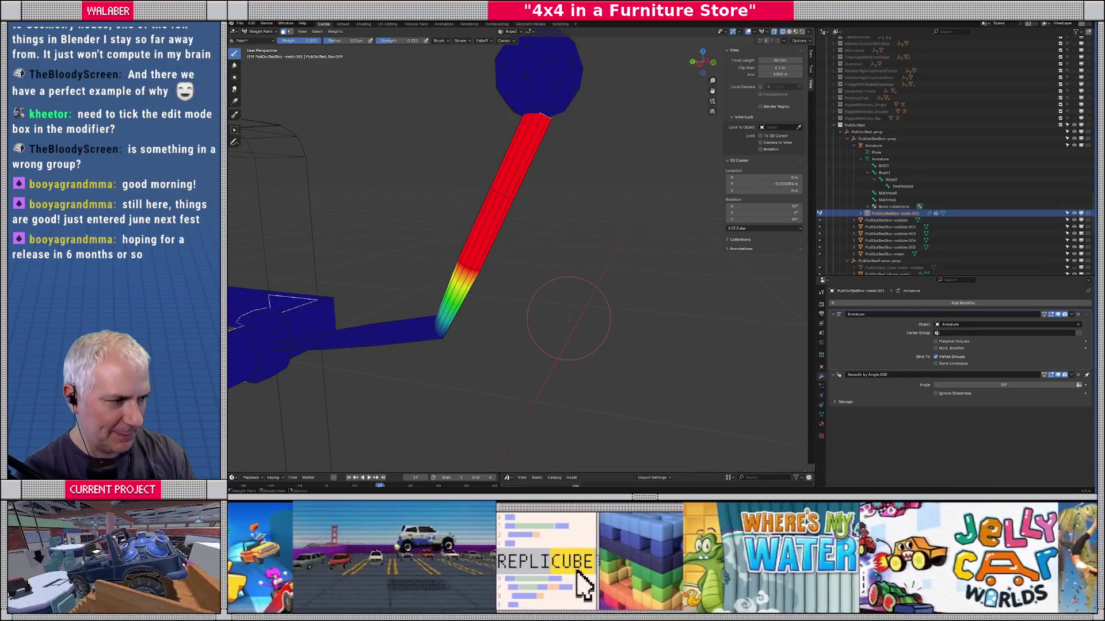
mouse_move(568, 318)
mouse_down()
mouse_move(418, 251)
mouse_move(474, 233)
mouse_move(477, 261)
mouse_up()
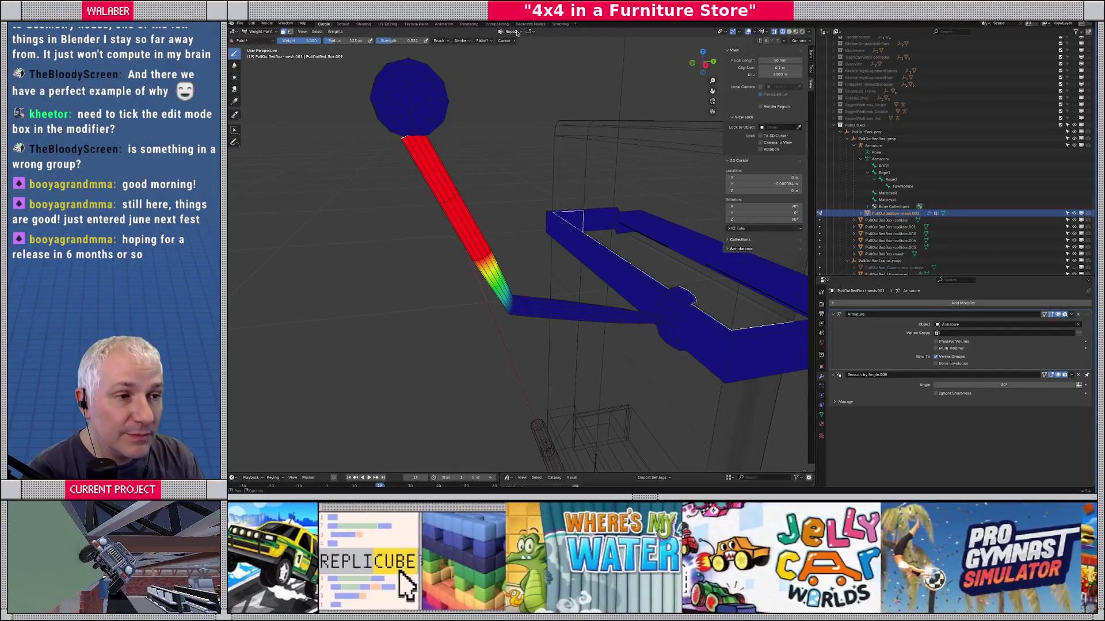
Step: Compare the TowNodule, Rope2, Rope1 and Root weights, then make TowNodule active in Edit Mode
click(516, 33)
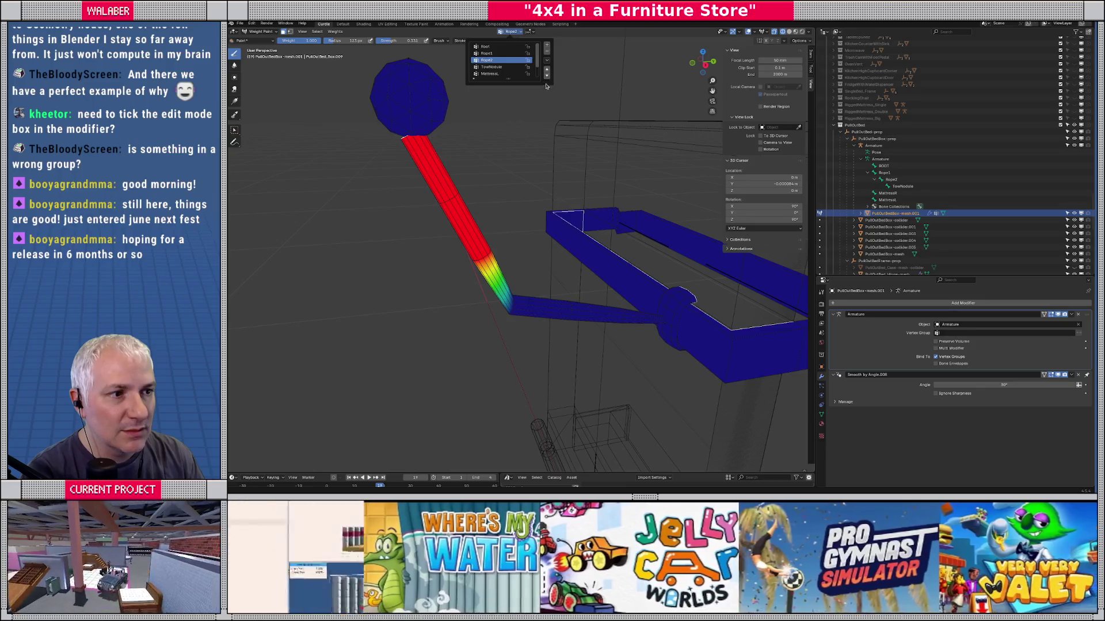
mouse_move(509, 80)
mouse_down()
mouse_move(509, 137)
mouse_move(510, 125)
mouse_up()
click(490, 67)
click(490, 60)
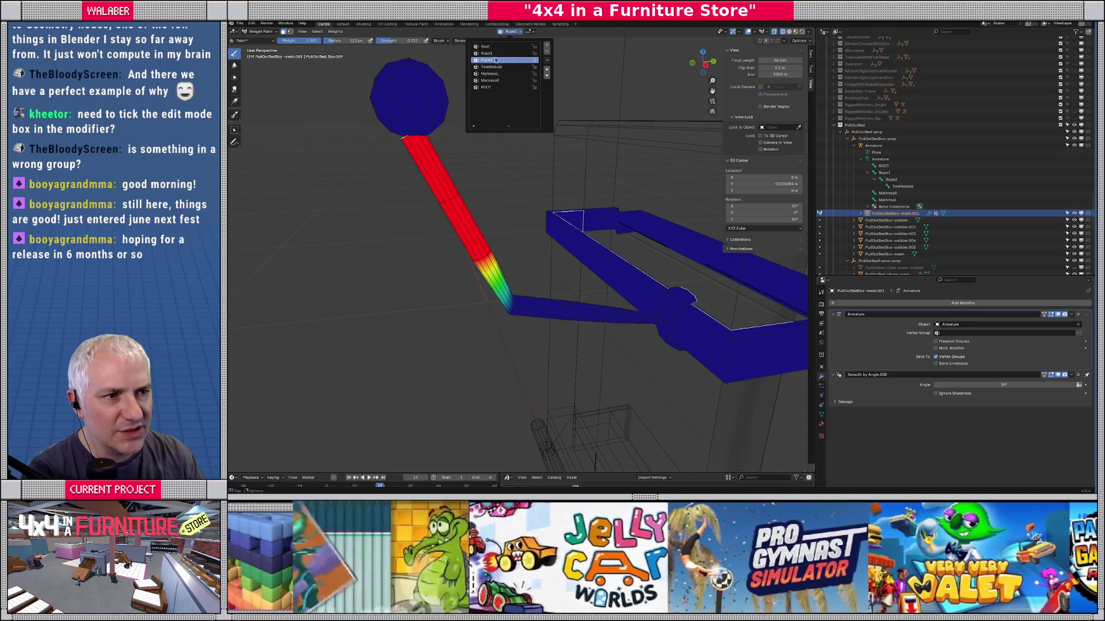
click(493, 53)
click(489, 47)
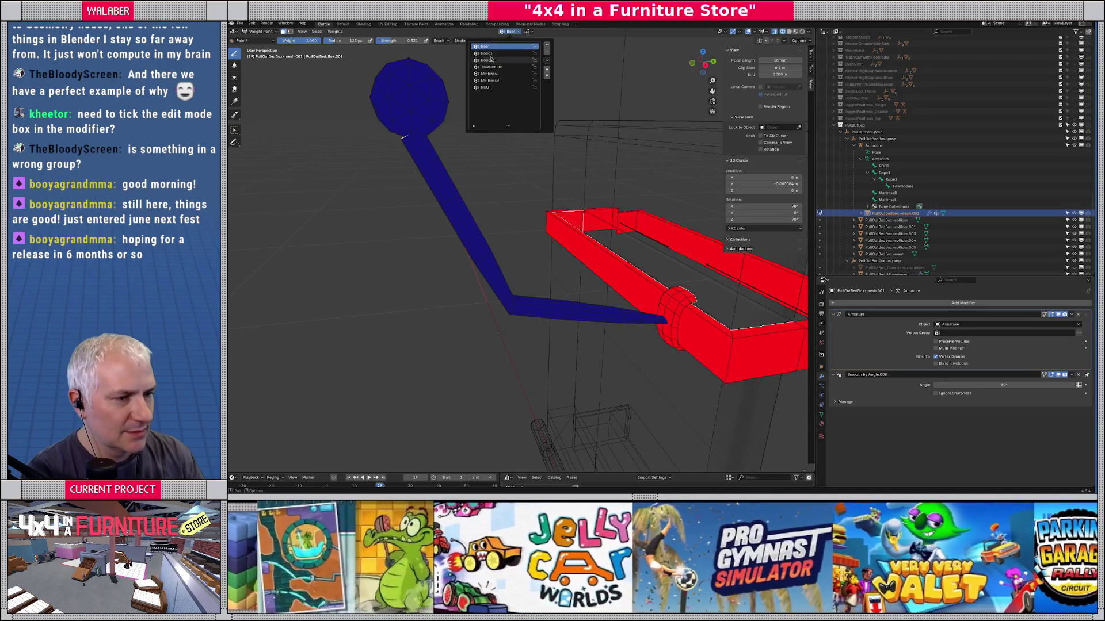
click(490, 54)
click(491, 60)
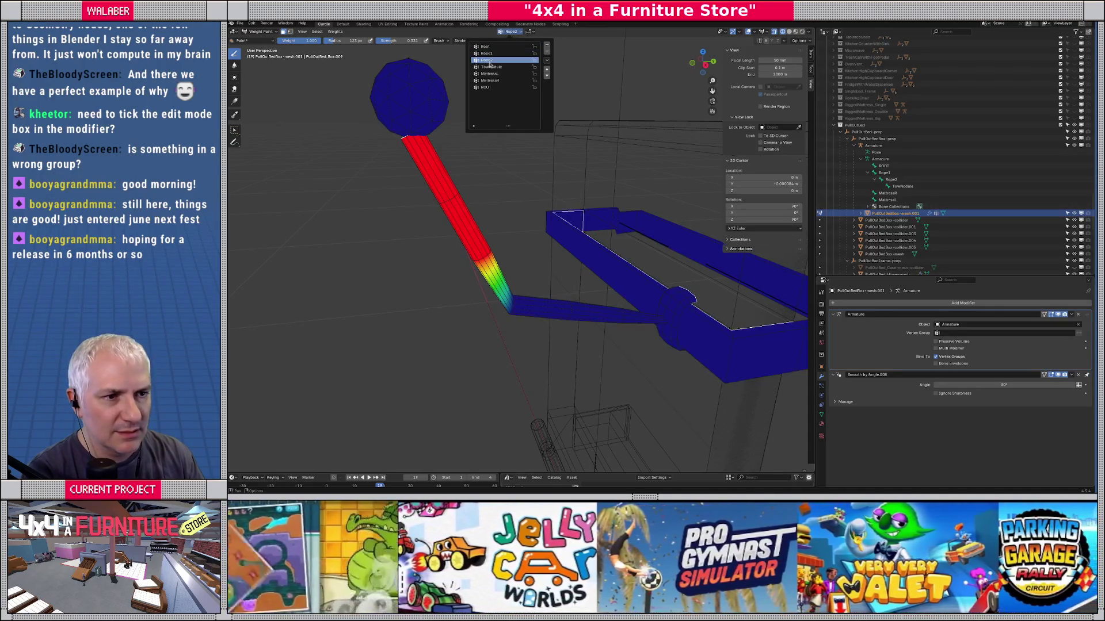
click(490, 67)
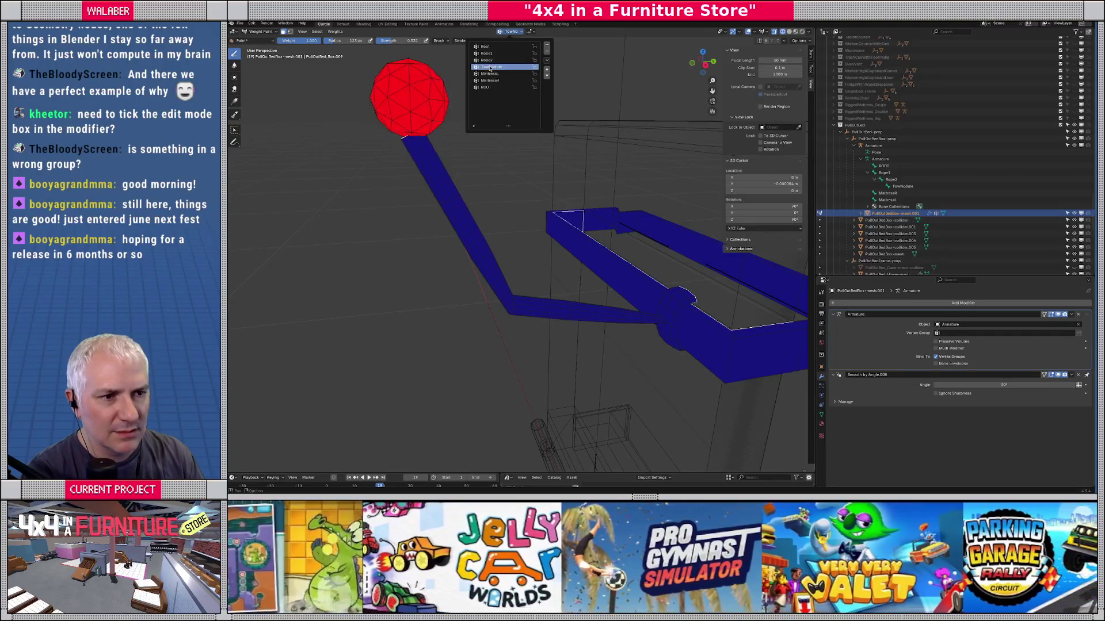
key(Tab)
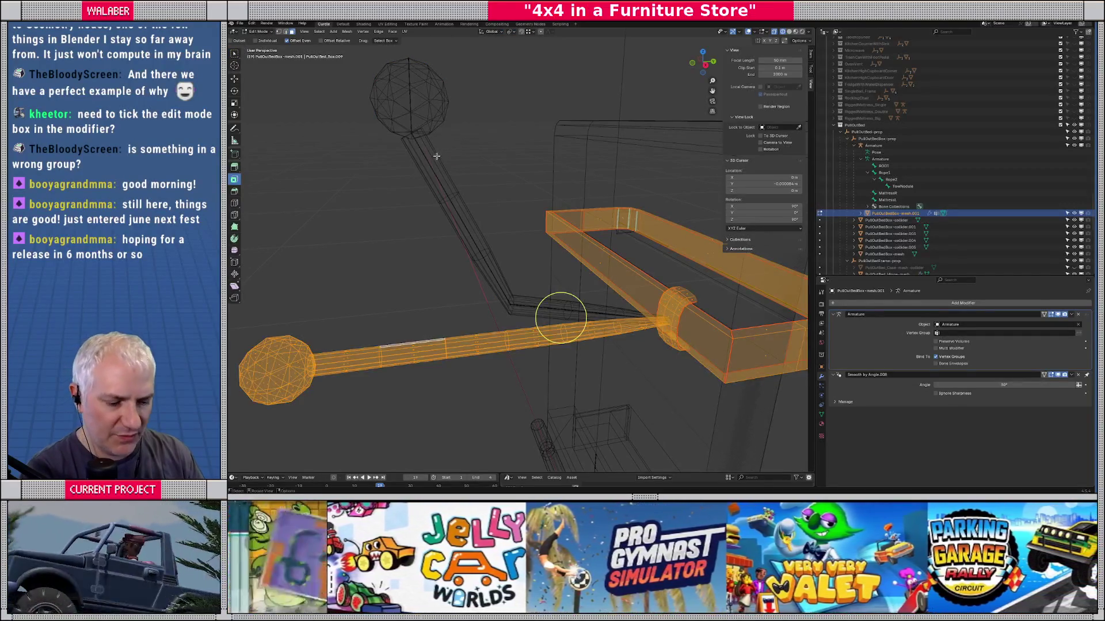
Step: Select the rope section by the sphere, then brush a short weight gradient just below the sphere
click(349, 360)
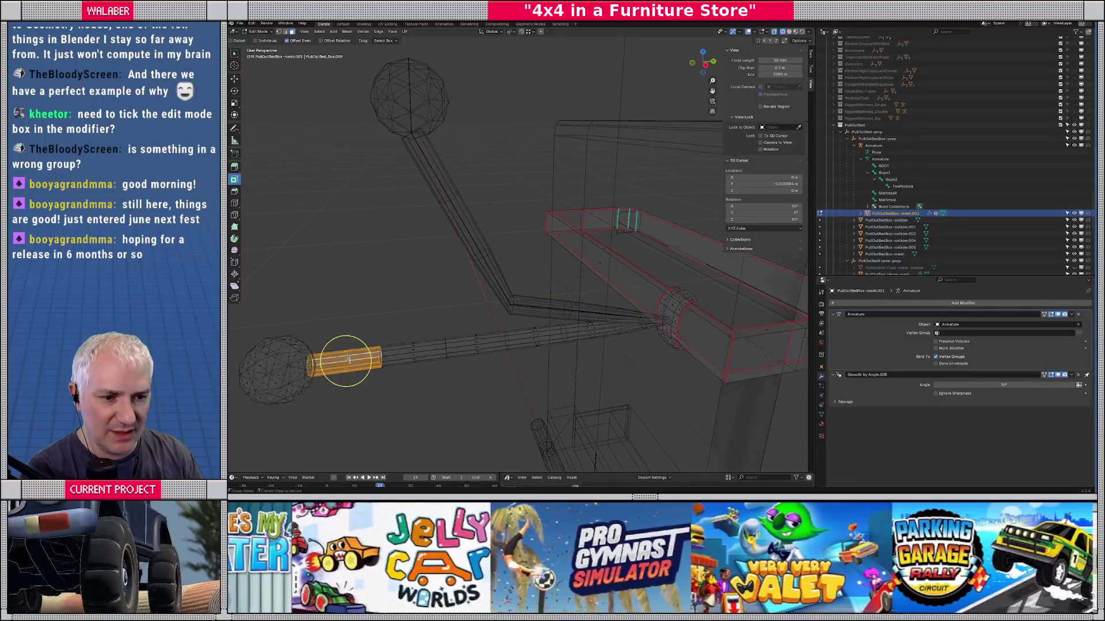
key(Tab)
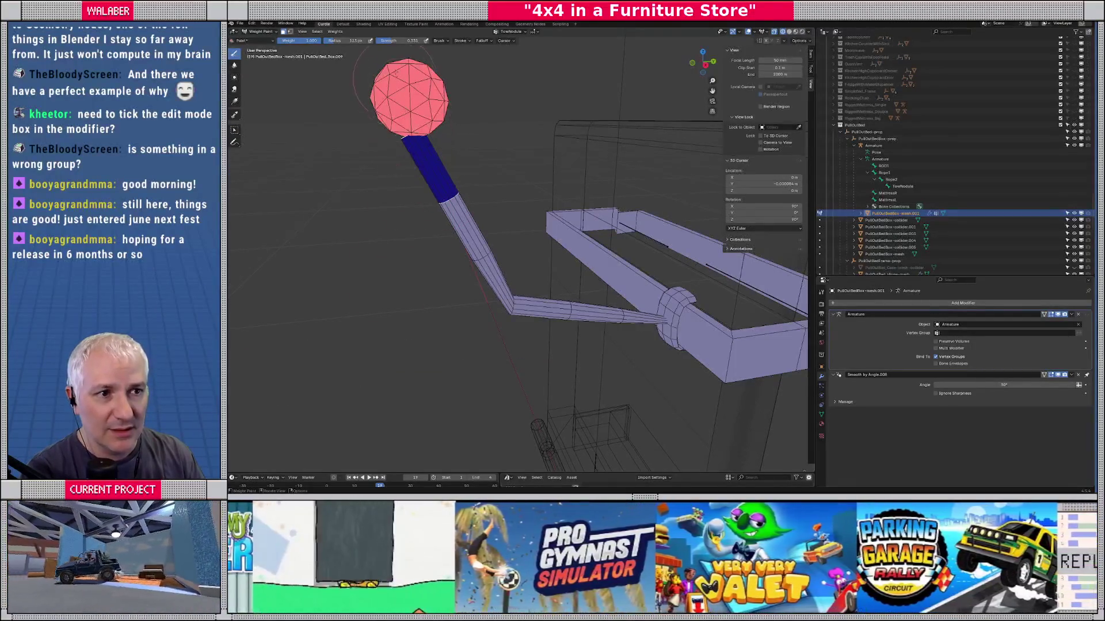
drag(415, 134, 406, 143)
drag(503, 118, 506, 122)
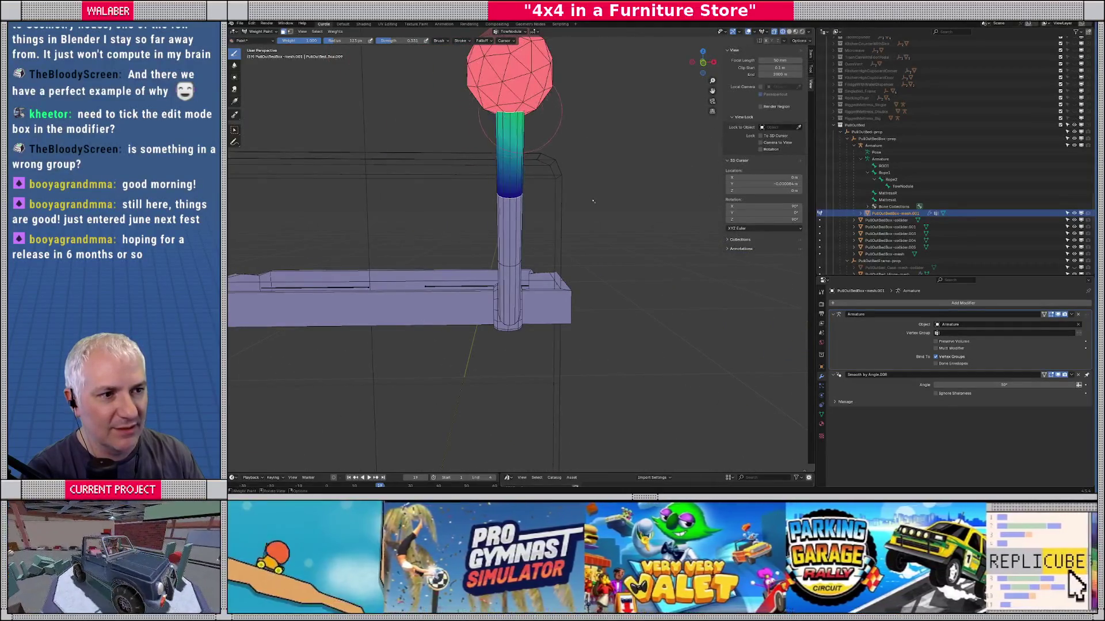
drag(627, 142, 616, 151)
mouse_move(536, 137)
mouse_down()
mouse_move(507, 139)
mouse_move(601, 152)
mouse_move(493, 156)
mouse_up()
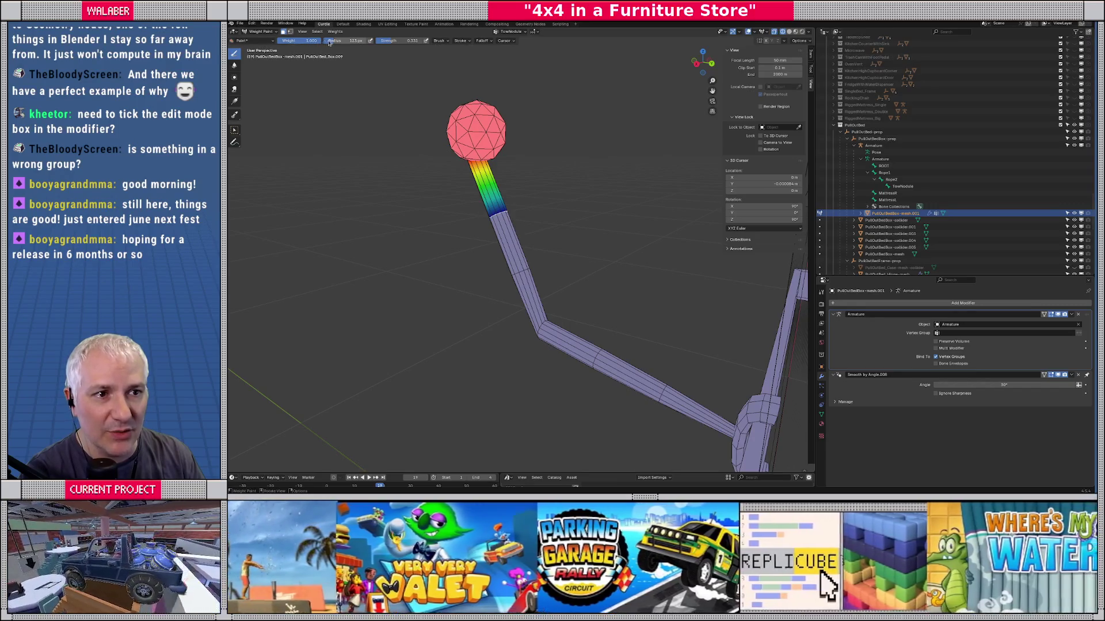
Step: Lock the TowNodule group's weights and check Auto Normalize in the brush options
click(522, 32)
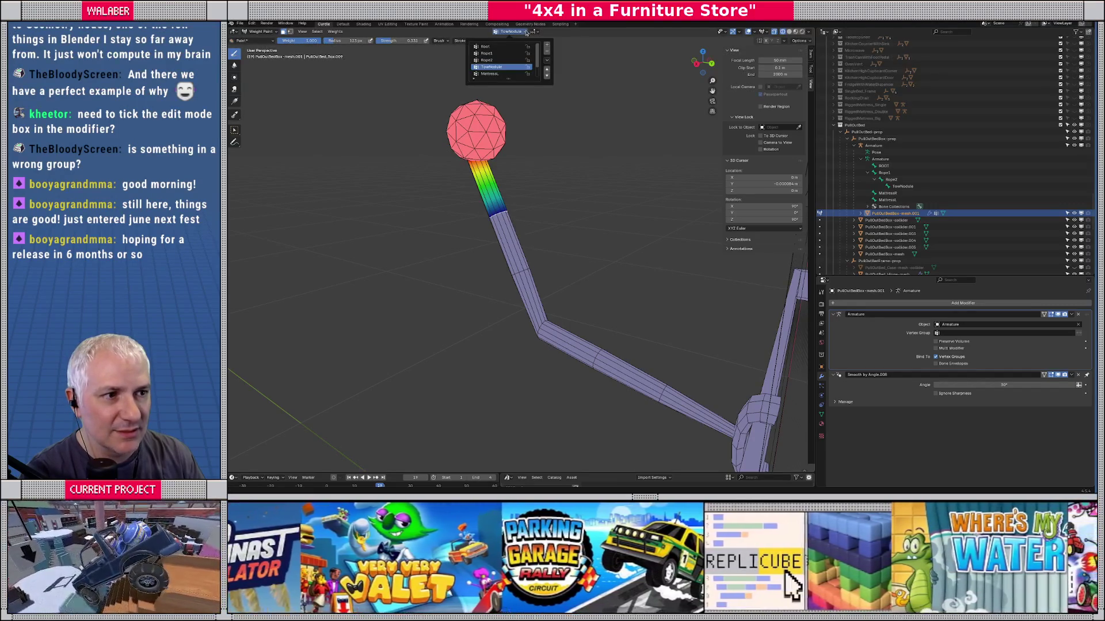
click(528, 68)
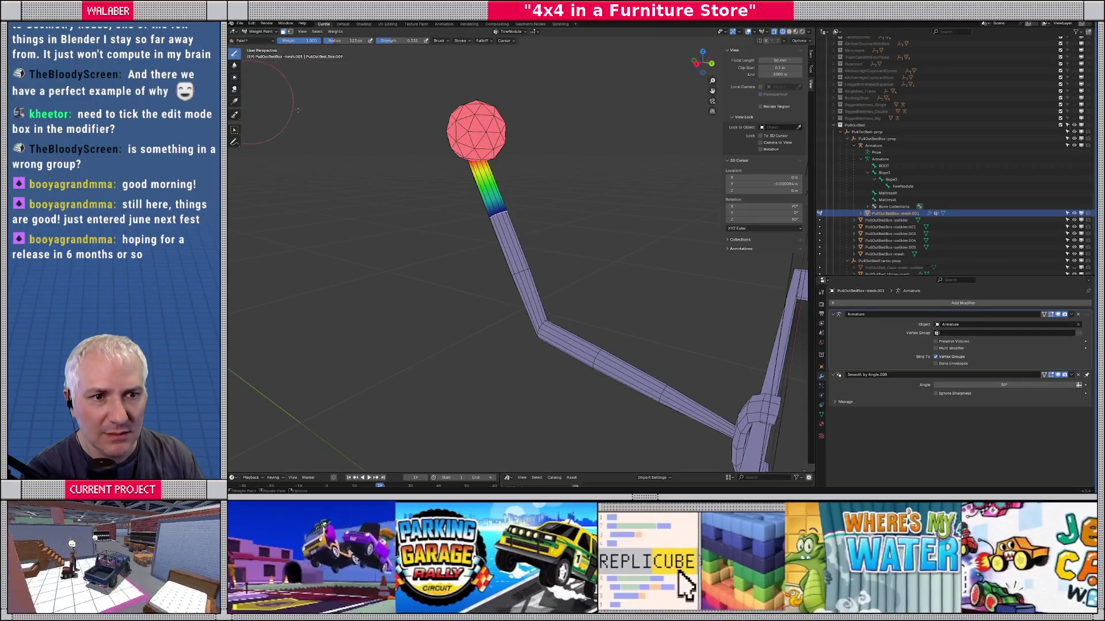
click(811, 71)
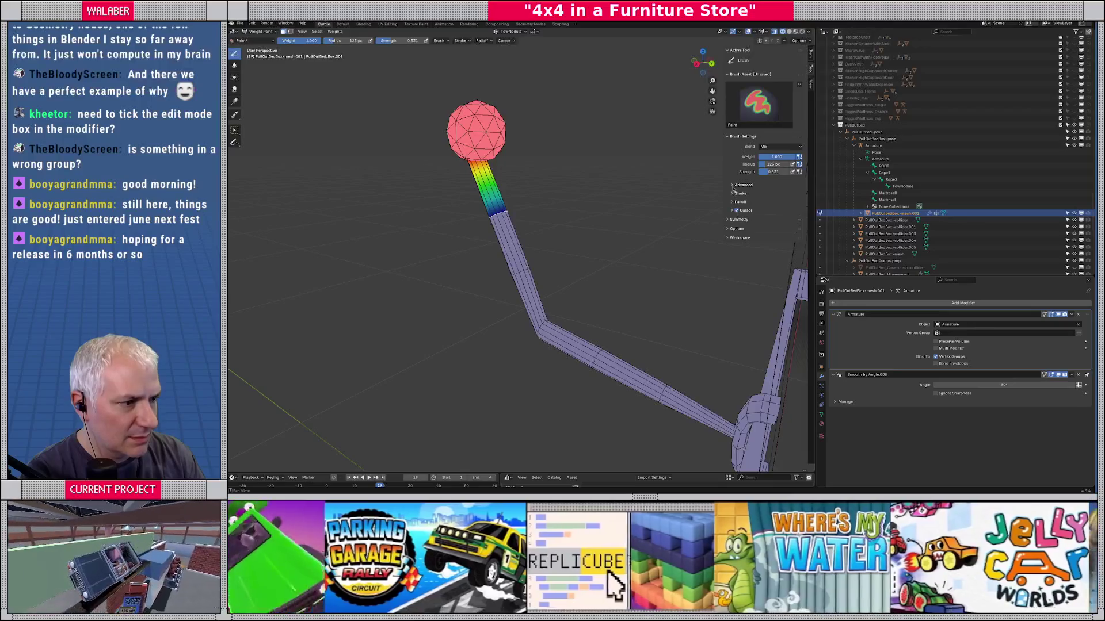
click(733, 185)
click(733, 185)
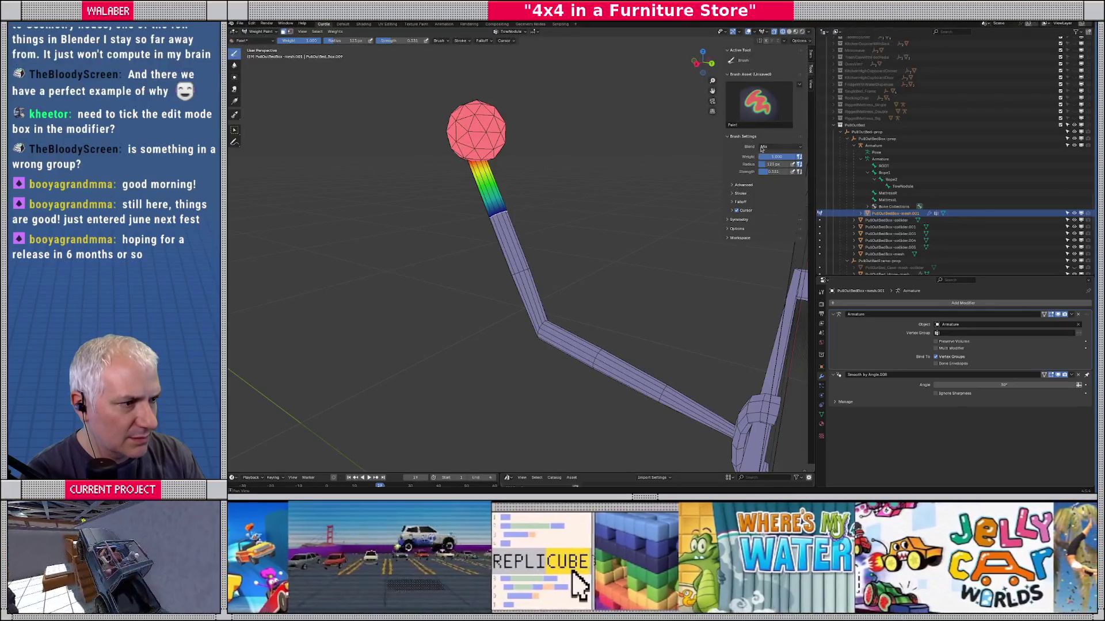
click(729, 229)
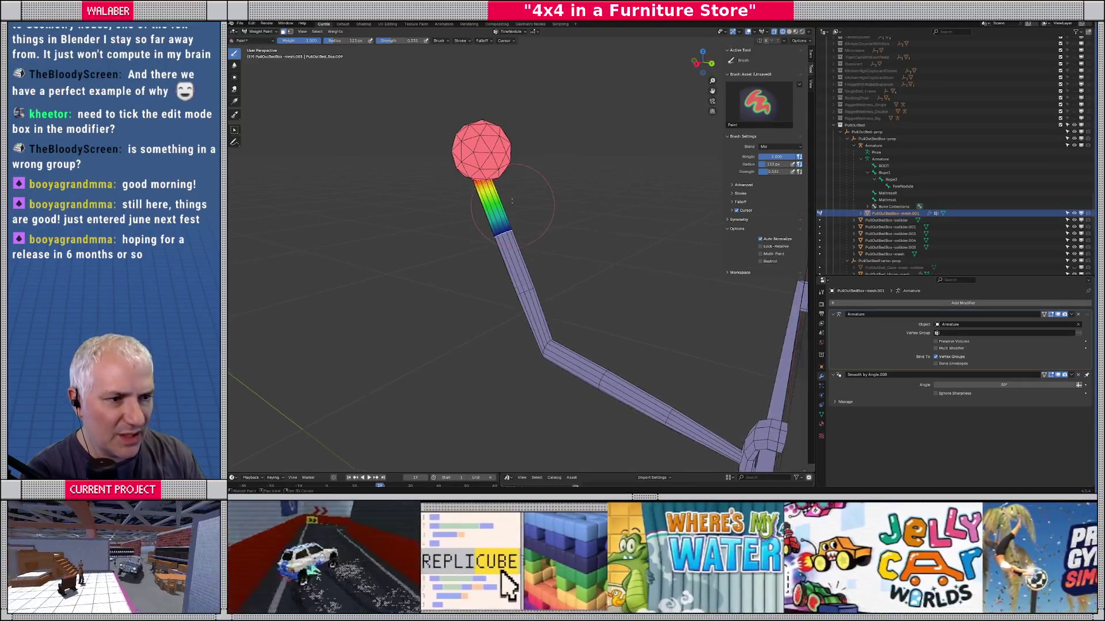
mouse_move(633, 224)
mouse_down()
mouse_move(498, 182)
mouse_move(575, 175)
mouse_move(521, 197)
mouse_move(492, 175)
mouse_up()
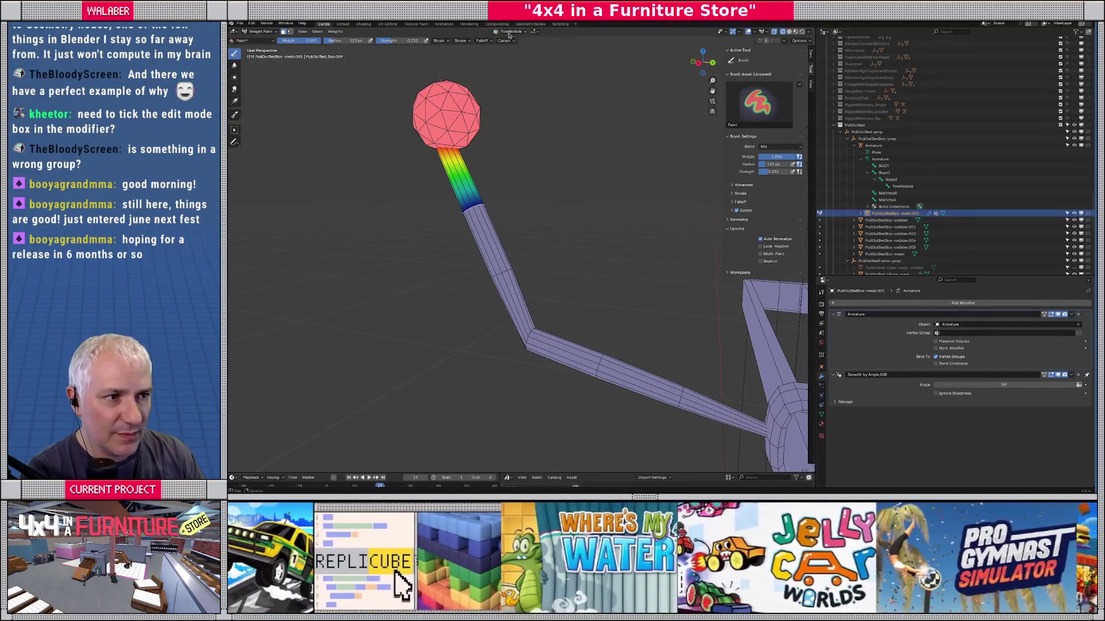
Step: Make Rope1 the painted group and lower the painting weight to about 0.527
click(509, 33)
click(486, 53)
scroll(472, 253, up, 3)
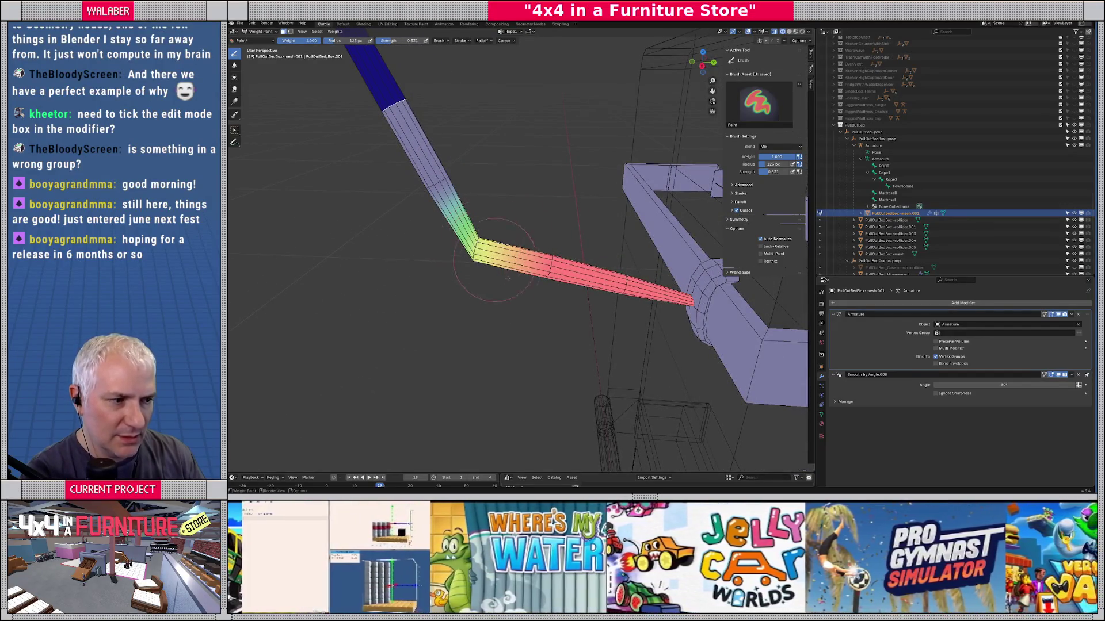
mouse_move(493, 296)
mouse_down()
mouse_move(524, 219)
mouse_move(507, 184)
mouse_up()
scroll(507, 184, up, 2)
key(ctrl+f)
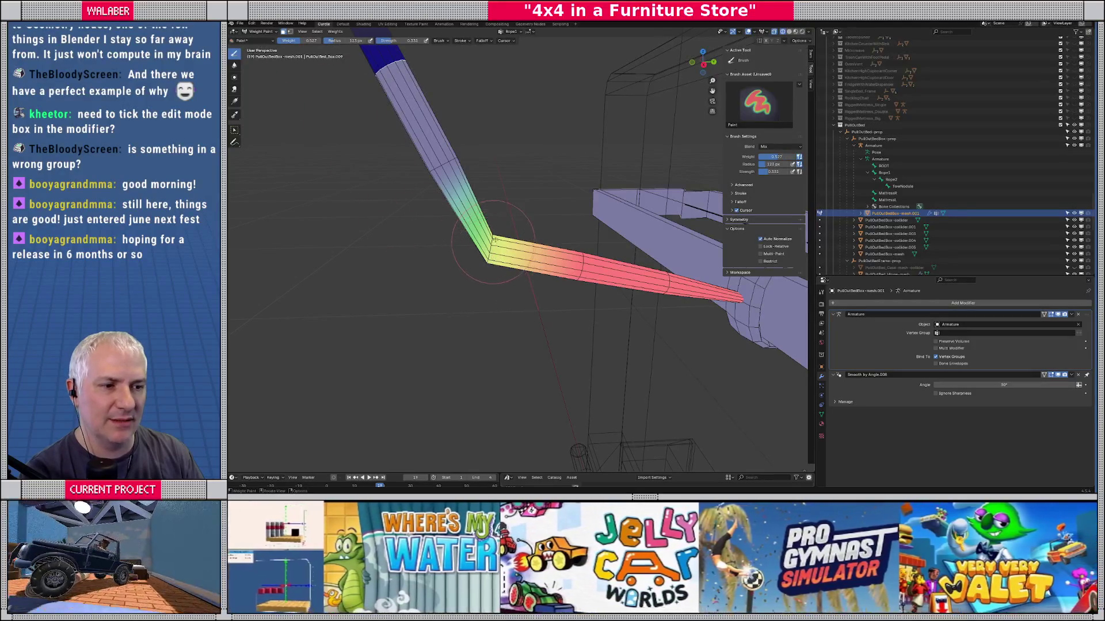
key(Tab)
key(Tab)
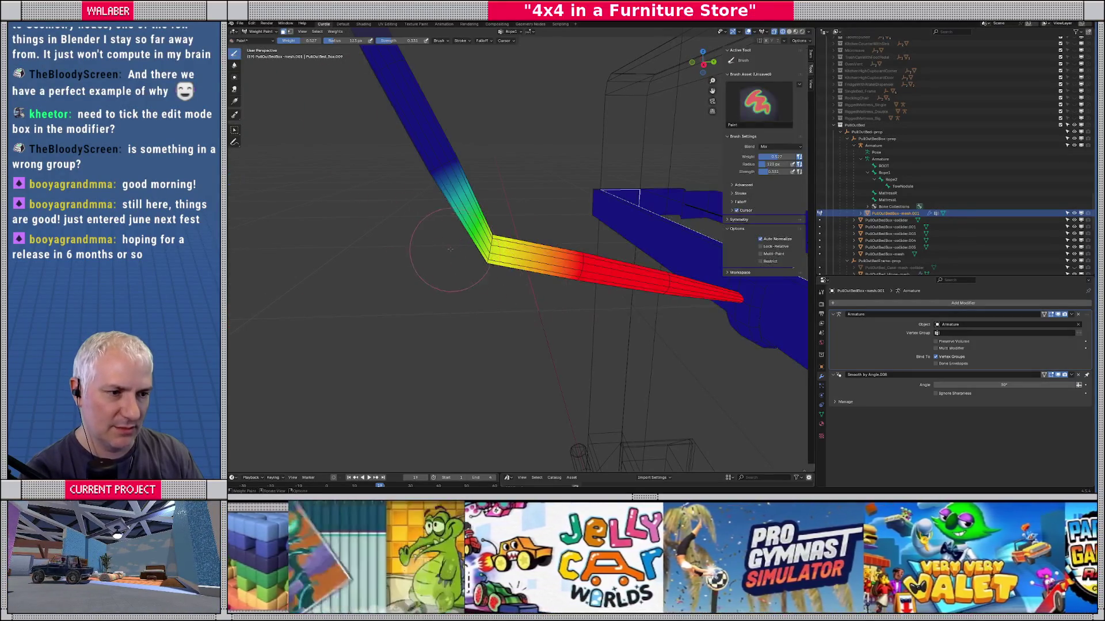
mouse_move(512, 262)
mouse_down()
mouse_move(564, 294)
mouse_move(468, 233)
mouse_move(573, 259)
mouse_move(464, 237)
mouse_move(506, 241)
mouse_up()
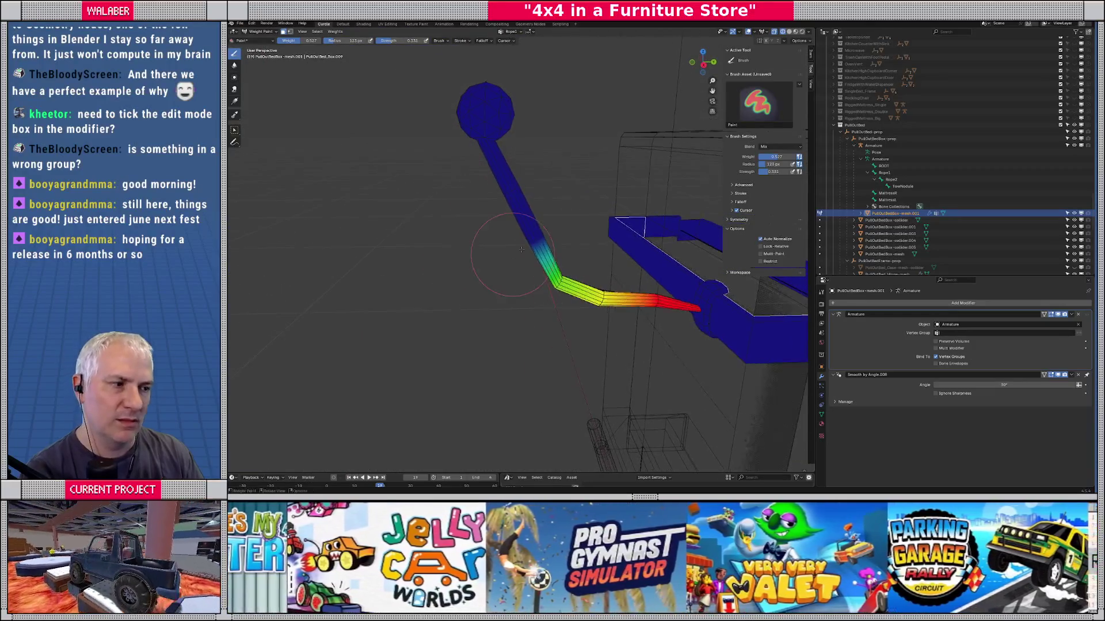
click(510, 31)
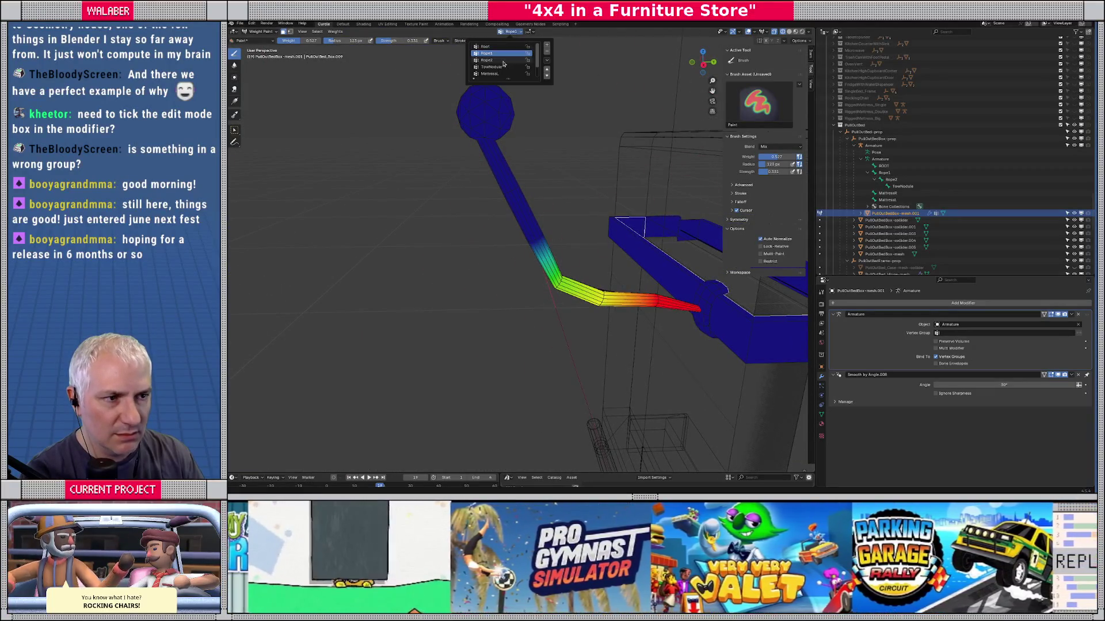
Step: Paint Rope2 at a full brush weight of 1, orbiting to inspect the rope's gradient
click(506, 64)
drag(507, 173, 516, 219)
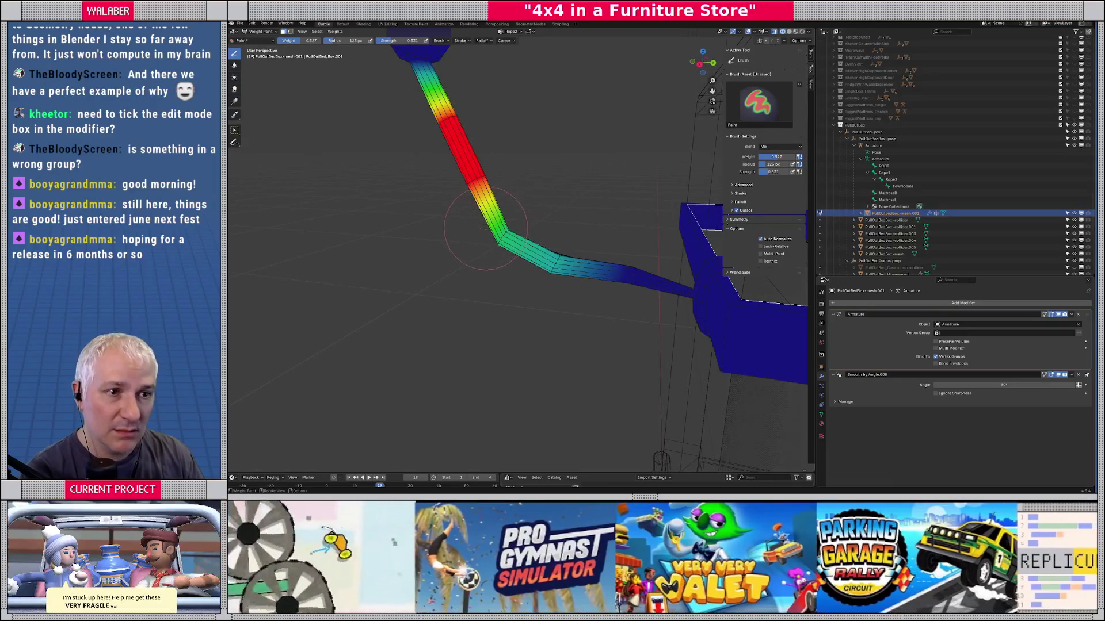
click(305, 40)
text(1)
key(Return)
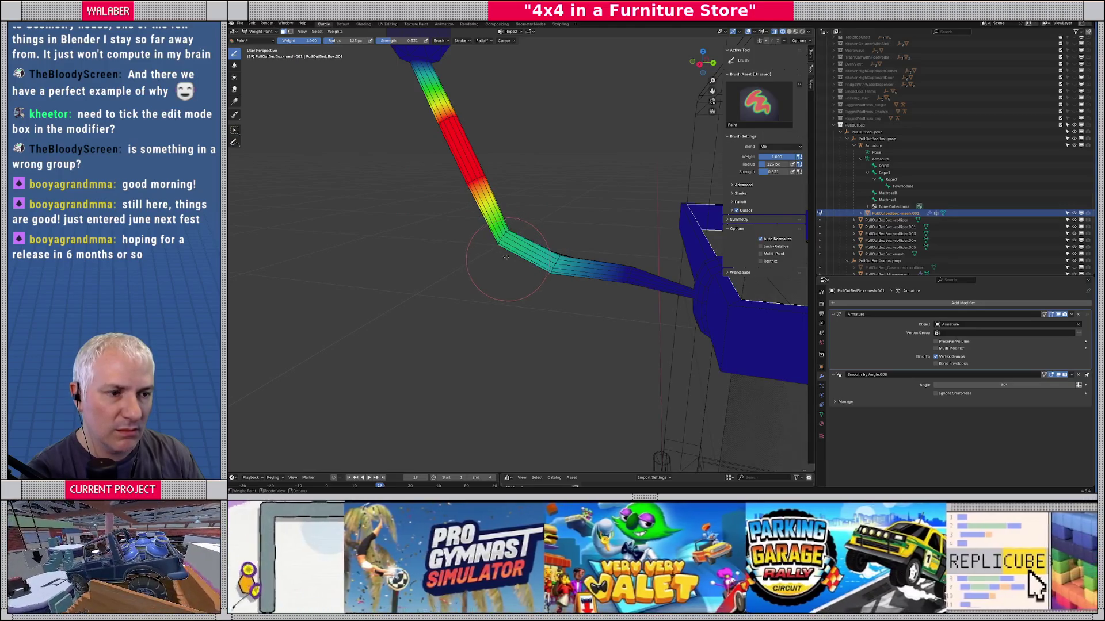
mouse_move(507, 233)
mouse_down()
mouse_move(620, 240)
mouse_move(531, 239)
mouse_up()
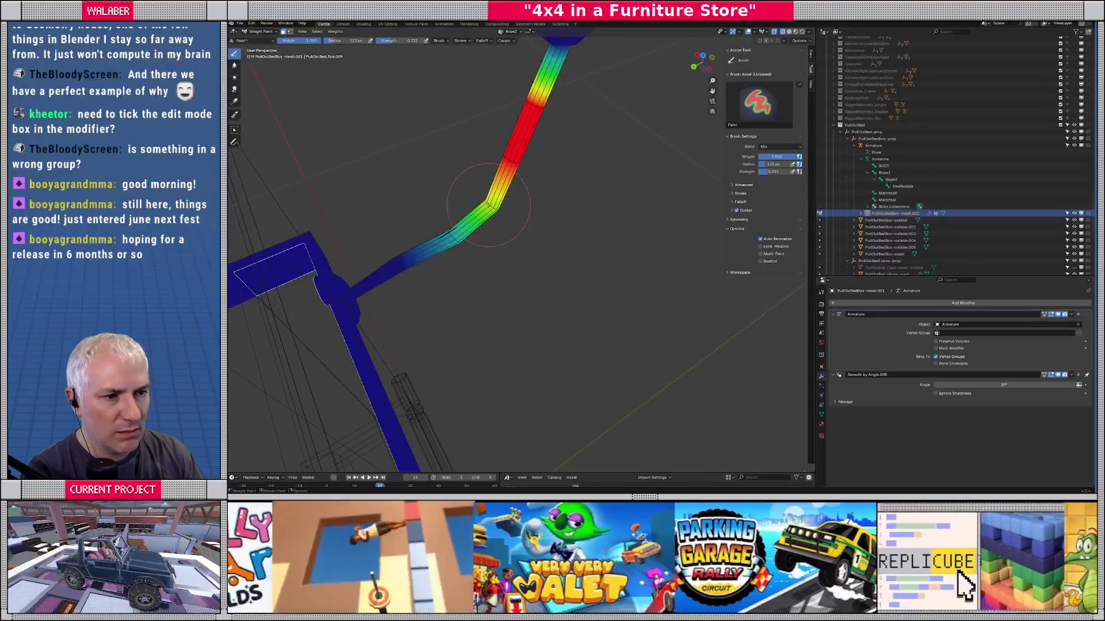
drag(488, 205, 573, 233)
mouse_move(454, 85)
mouse_down()
mouse_move(577, 366)
mouse_move(568, 312)
mouse_up()
scroll(571, 259, up, 2)
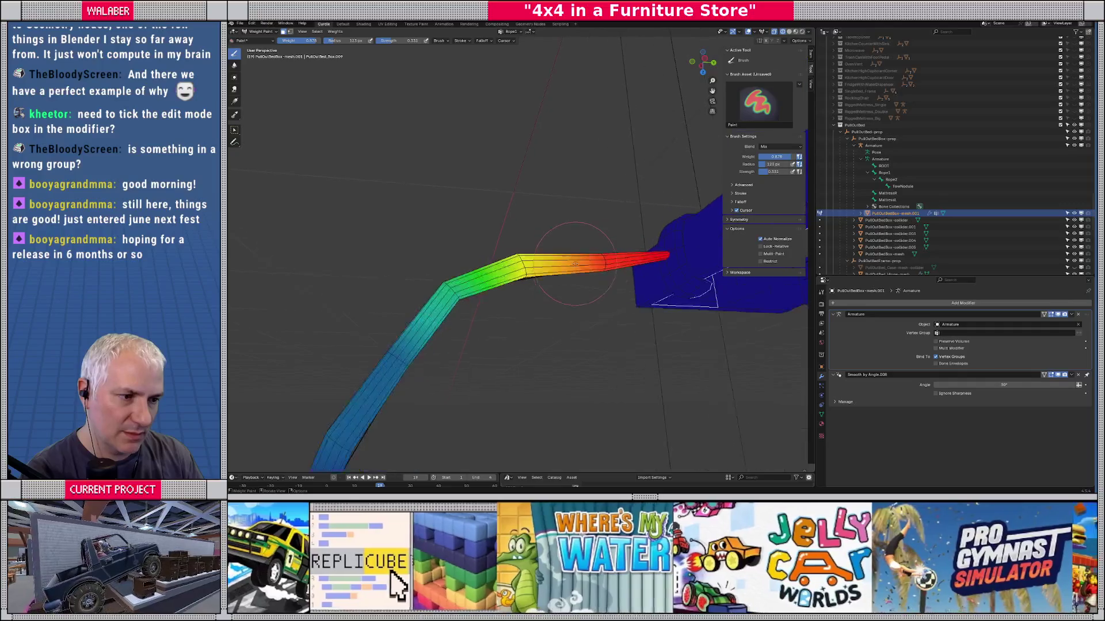
scroll(598, 262, up, 2)
mouse_move(619, 264)
mouse_down()
mouse_move(576, 230)
mouse_move(543, 247)
mouse_move(550, 273)
mouse_move(569, 251)
mouse_move(558, 308)
mouse_move(514, 206)
mouse_move(662, 249)
mouse_up()
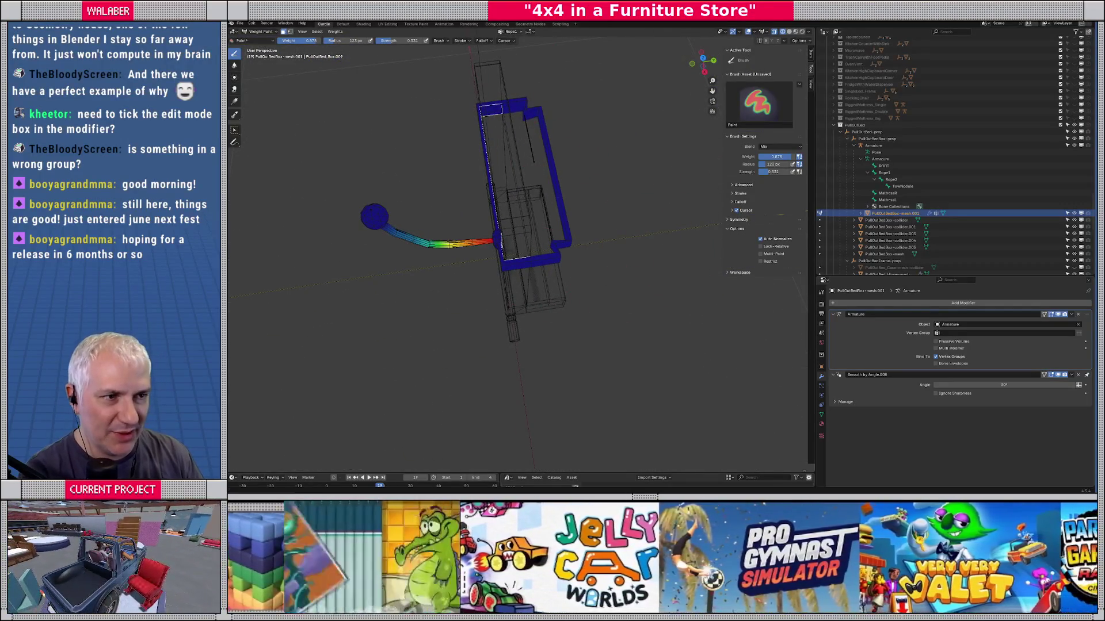
click(514, 33)
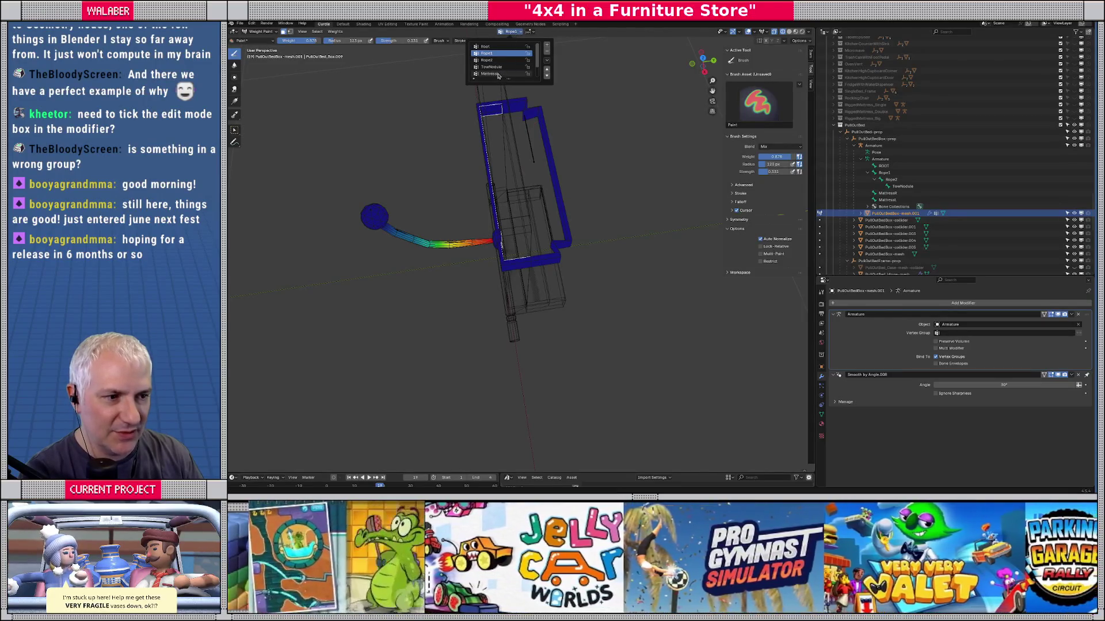
Step: Switch to MattressR, undo the bad corner stroke and paint the frame arm at weight 1.000
click(490, 74)
scroll(594, 245, up, 5)
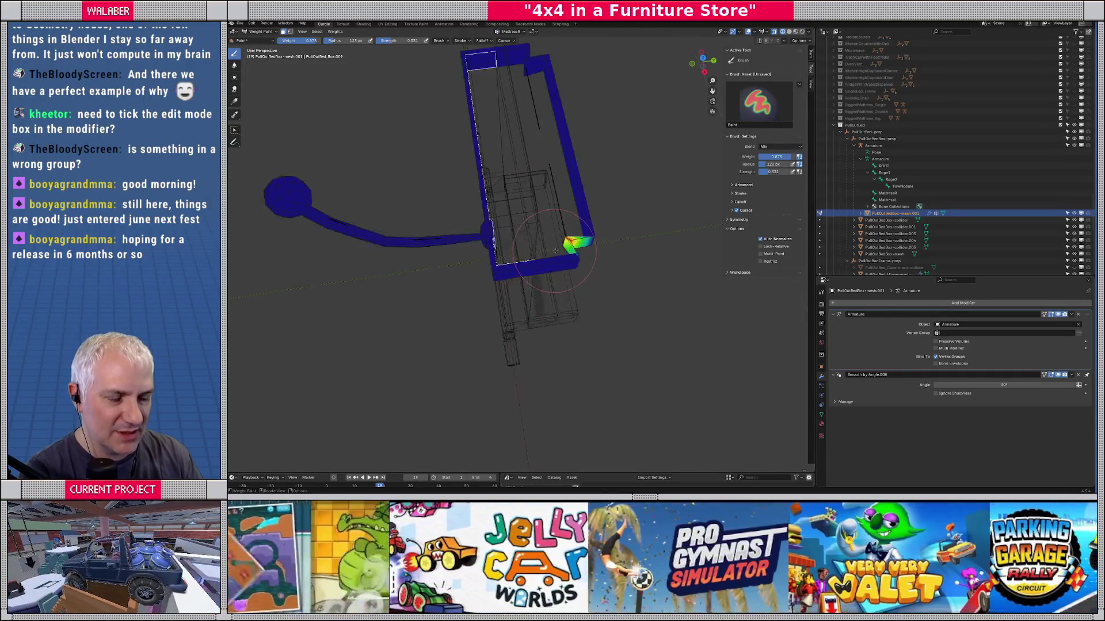
mouse_move(595, 246)
mouse_down()
mouse_move(552, 262)
mouse_move(569, 266)
mouse_up()
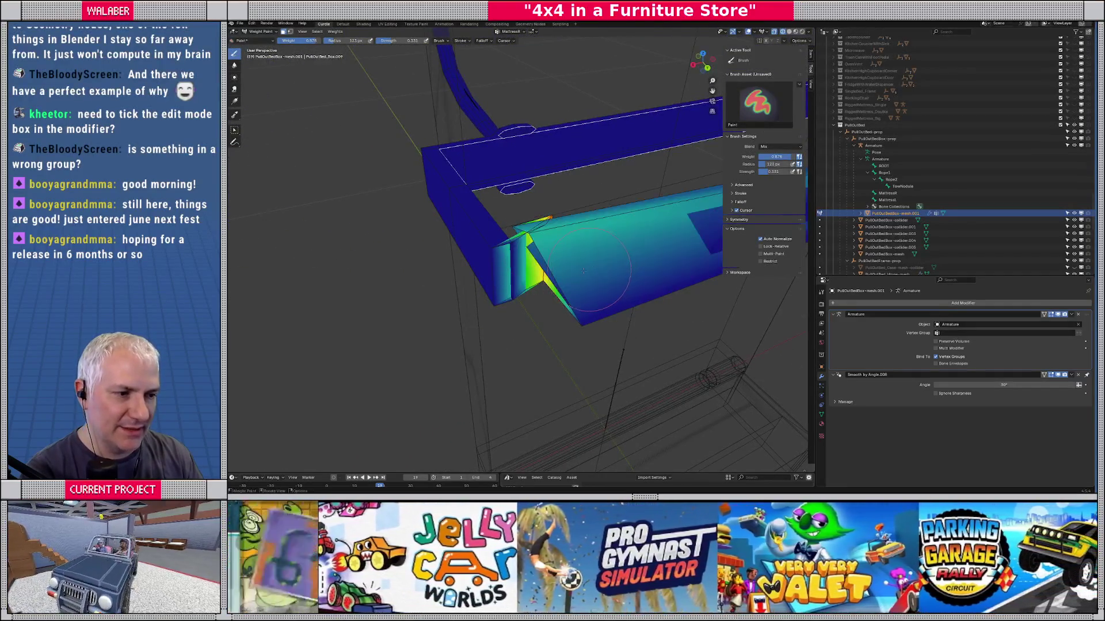
key(ctrl+z)
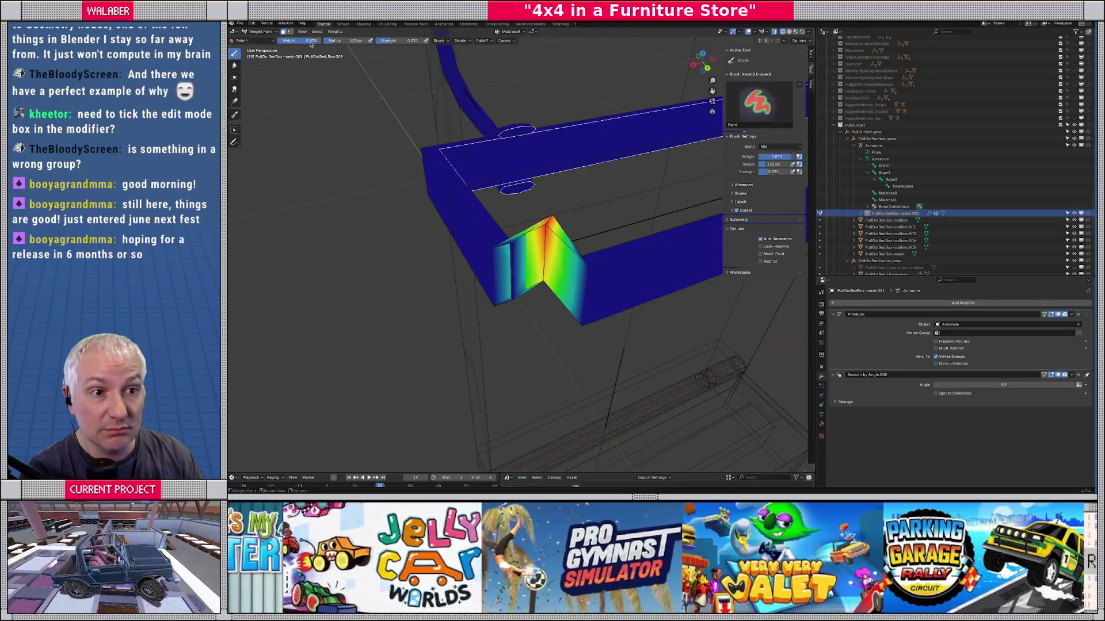
drag(311, 41, 356, 41)
click(592, 275)
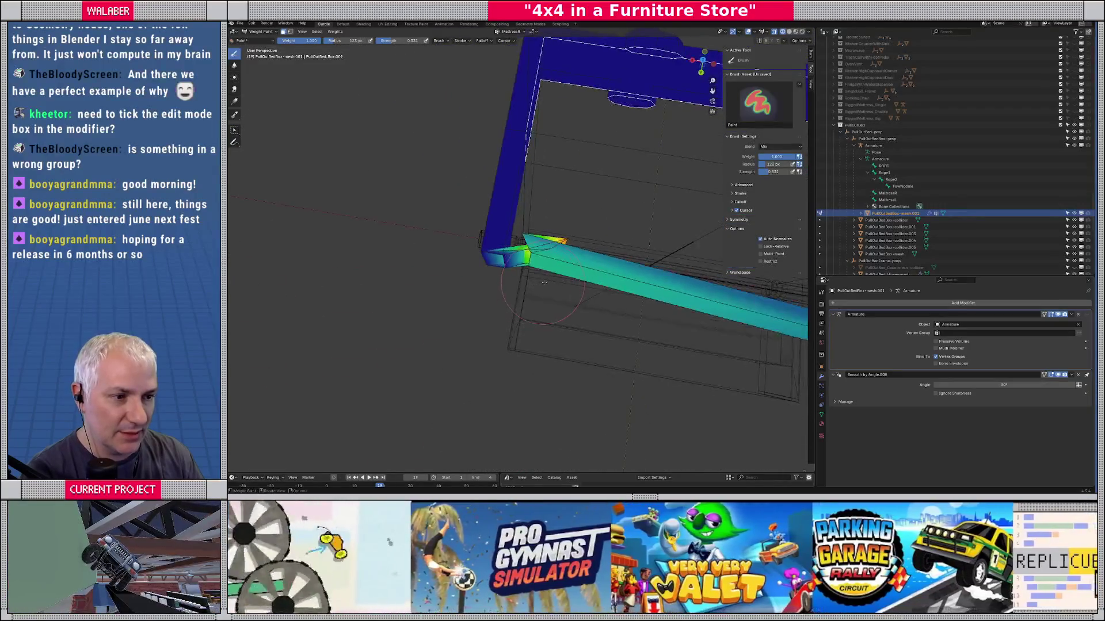
Step: Clear the frame strip's face selection and turn off the face selection mask
key(Tab)
key(Tab)
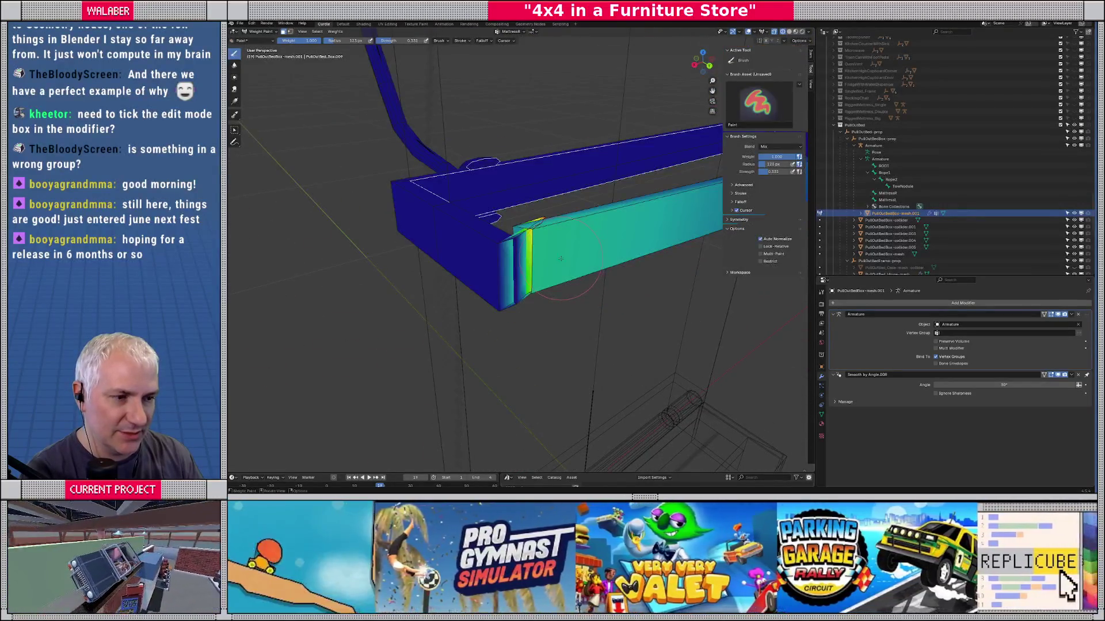
key(Tab)
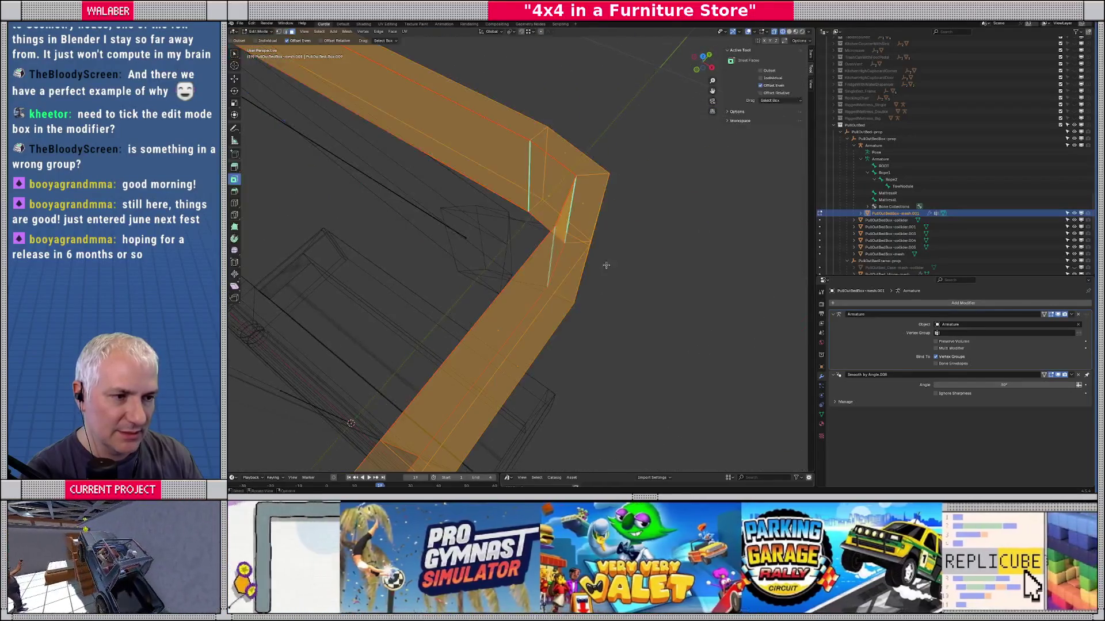
scroll(554, 231, down, 2)
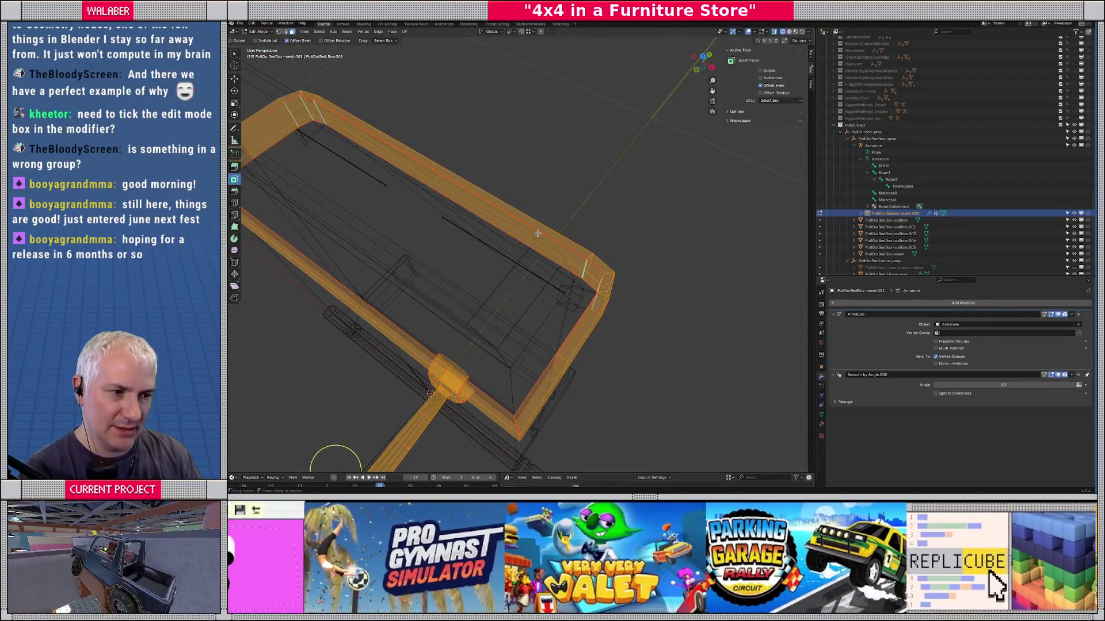
key(Tab)
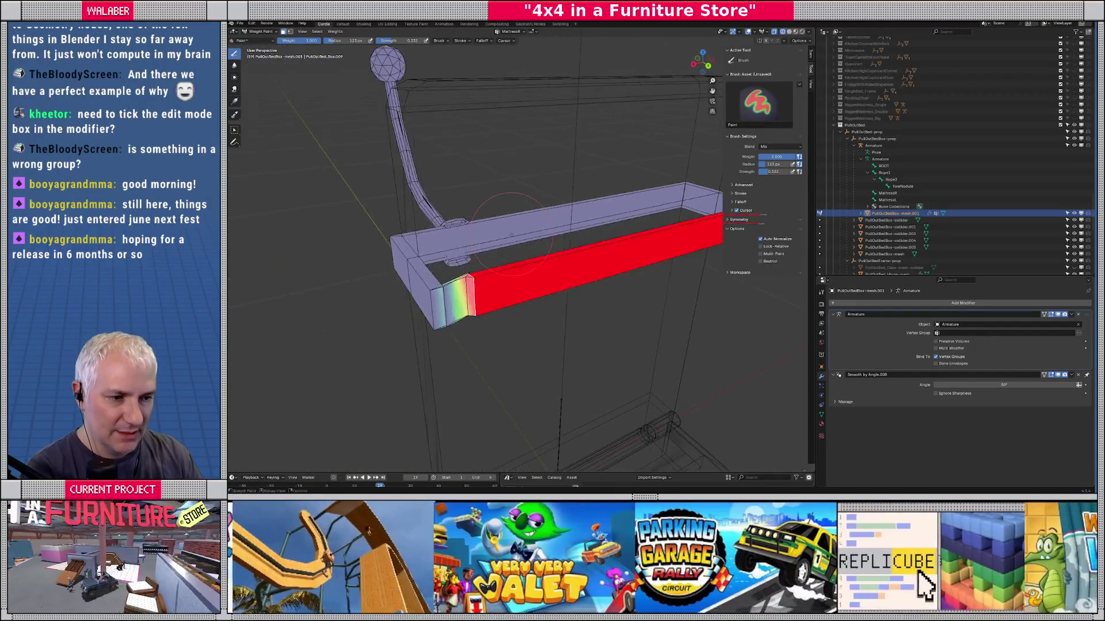
key(Tab)
drag(522, 260, 567, 262)
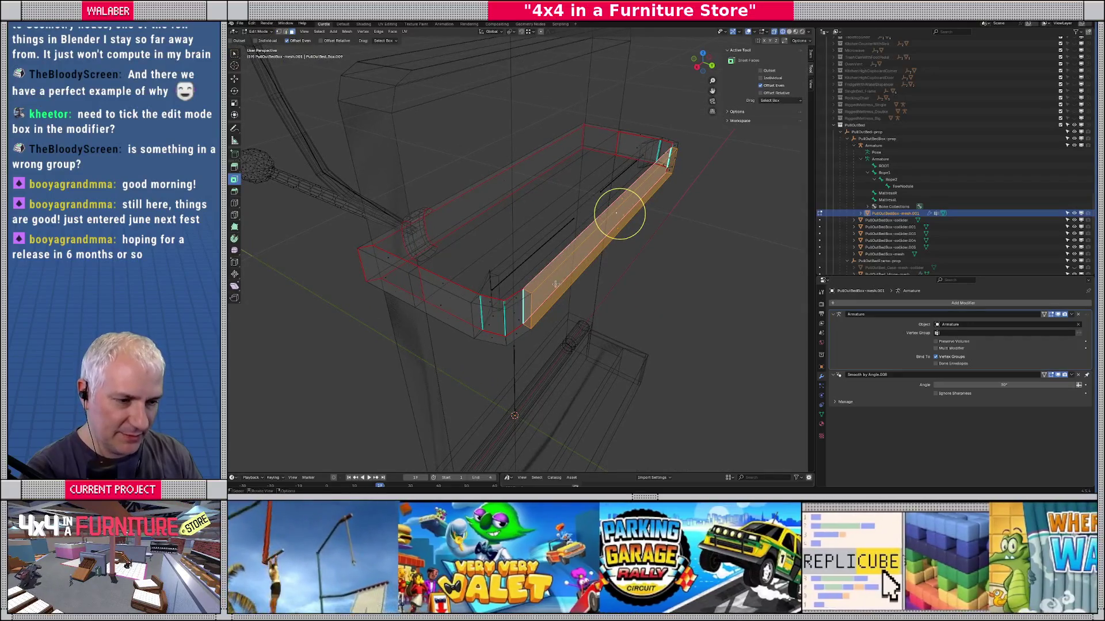
key(alt+a)
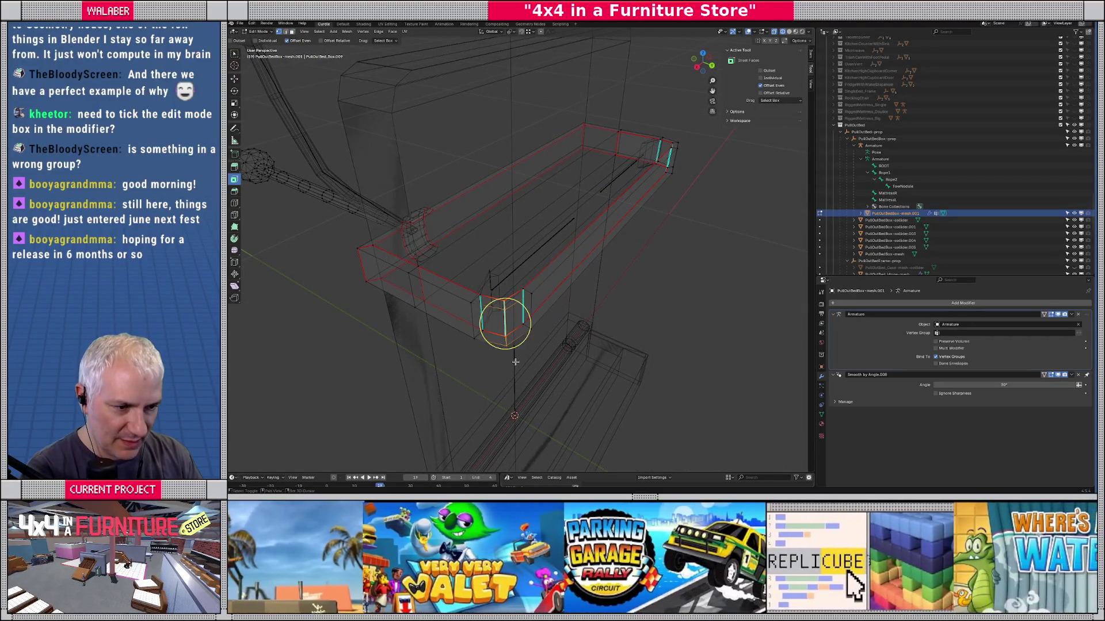
key(ctrl+Tab)
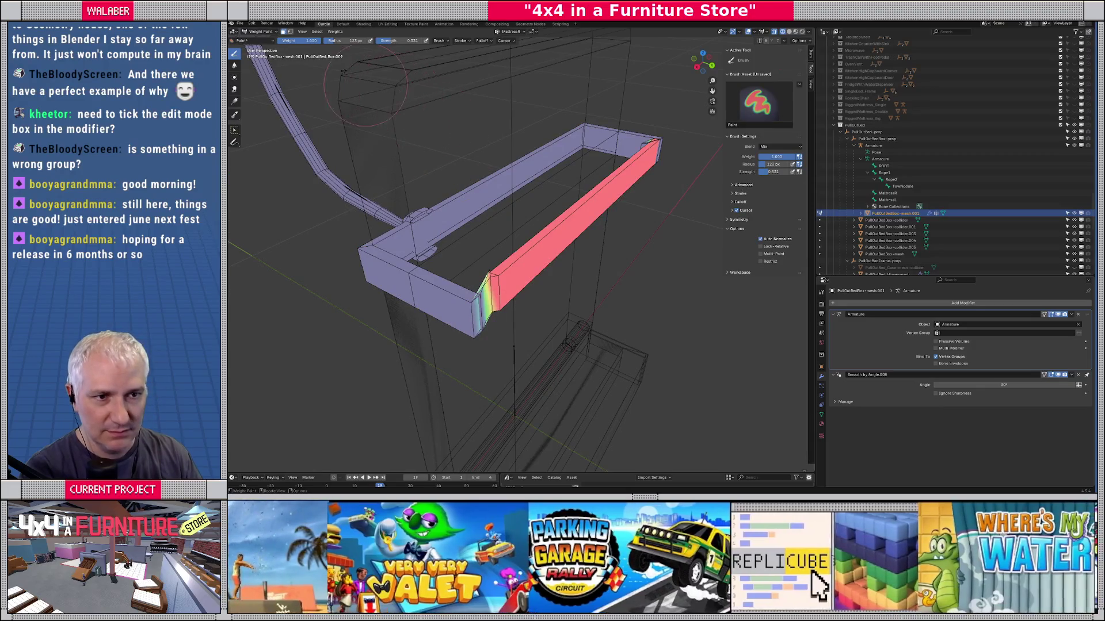
click(290, 31)
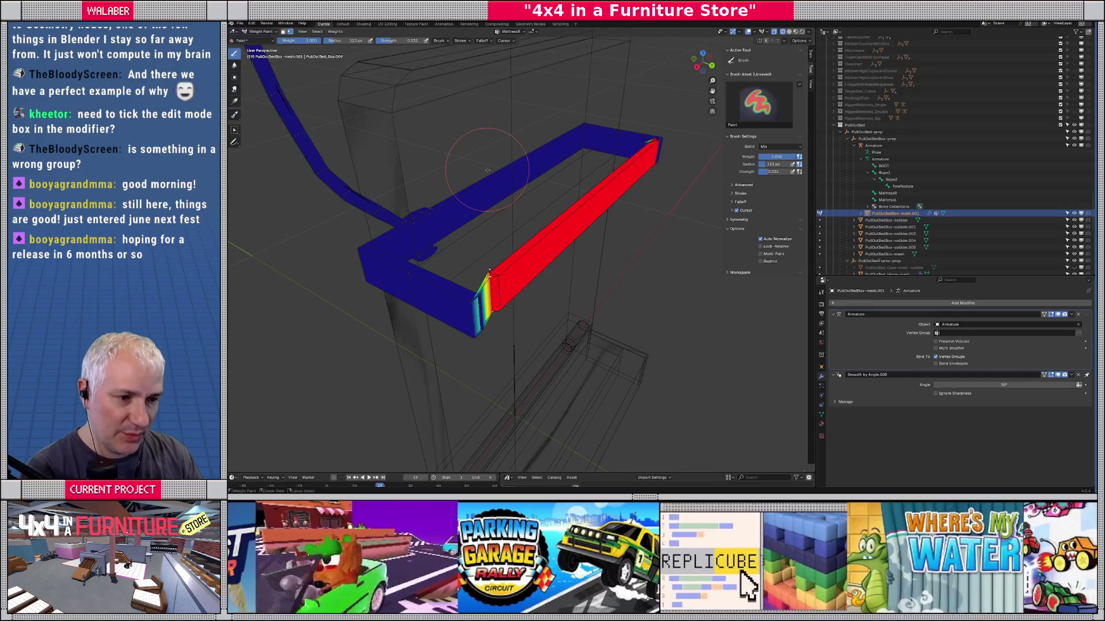
key(Tab)
scroll(518, 259, up, 4)
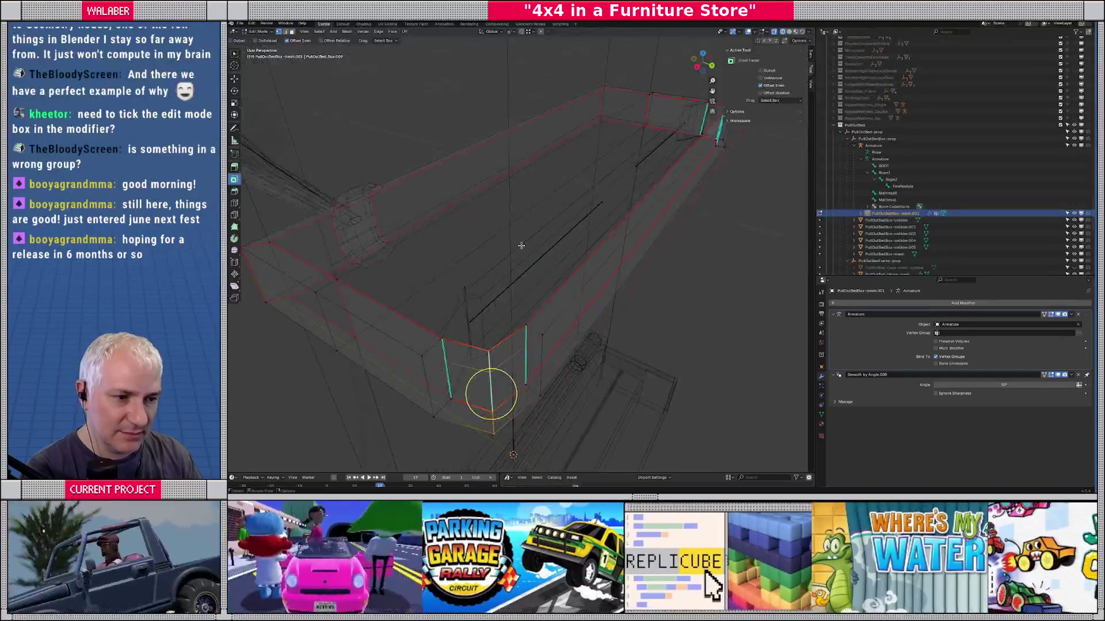
Step: Lower the brush weight to about half and switch to a top orthographic view
scroll(542, 276, right, 10)
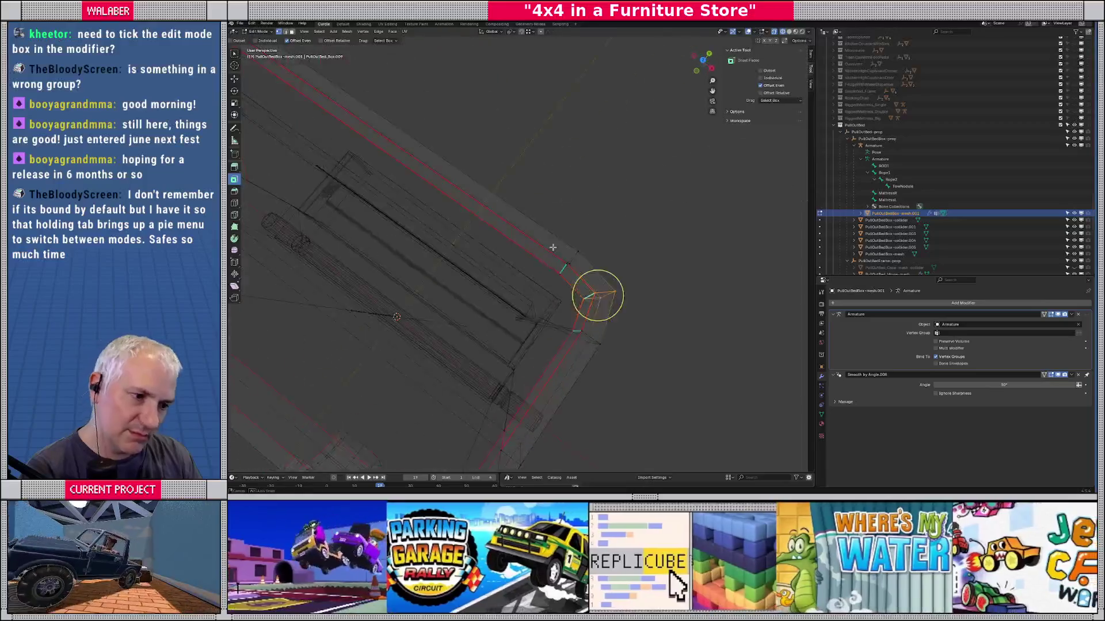
scroll(563, 266, right, 5)
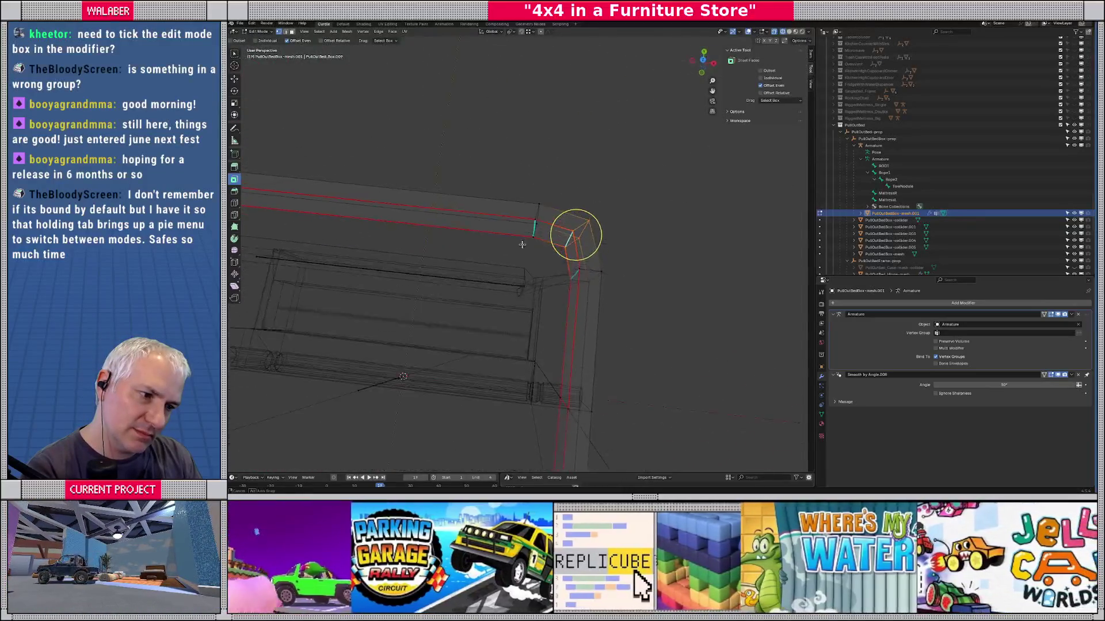
scroll(522, 254, right, 5)
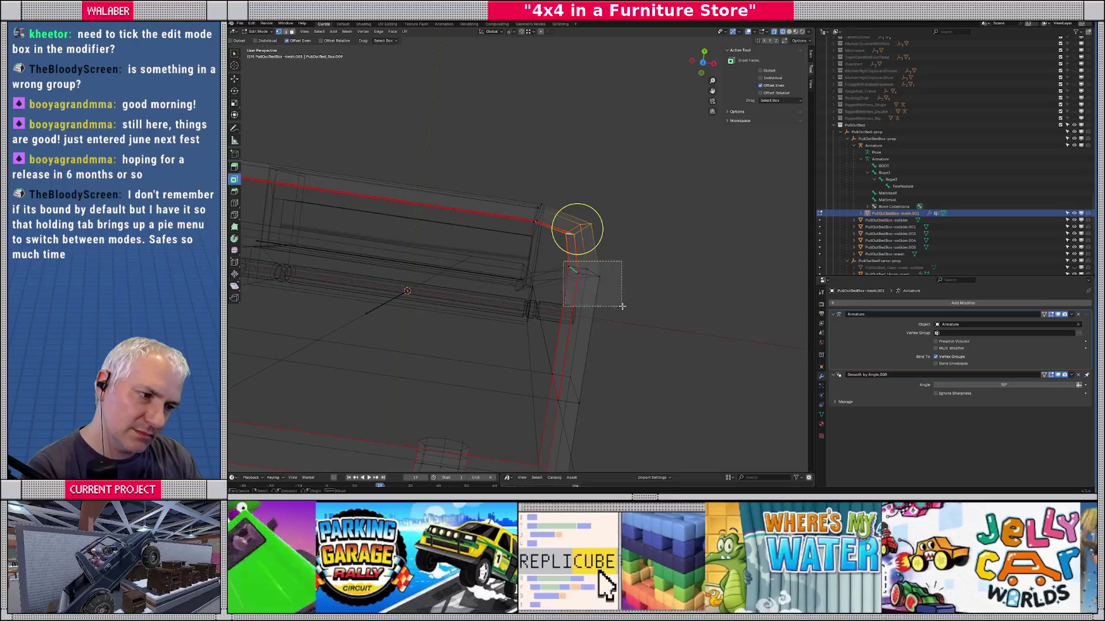
scroll(598, 288, right, 3)
key(ctrl+Tab)
scroll(518, 276, right, 5)
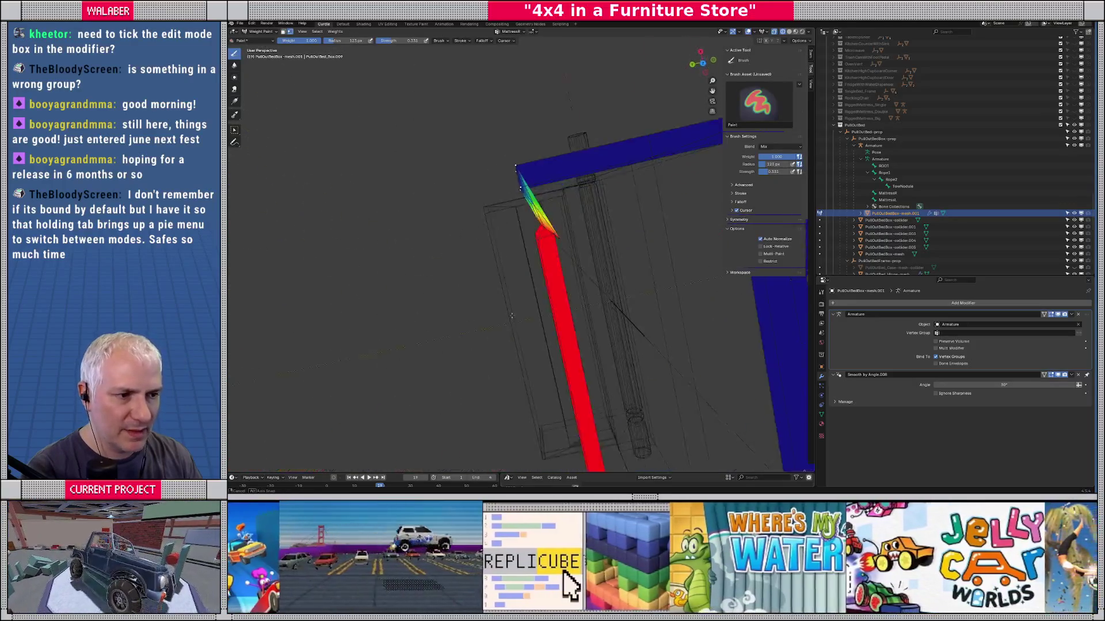
key(ctrl+f)
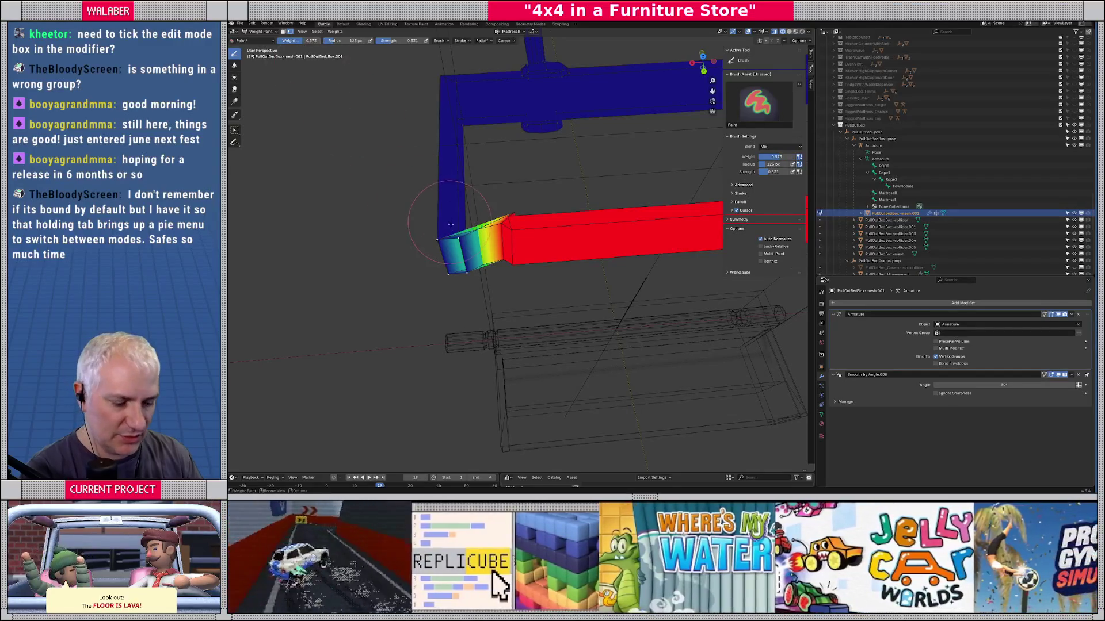
scroll(518, 173, right, 5)
scroll(460, 230, right, 10)
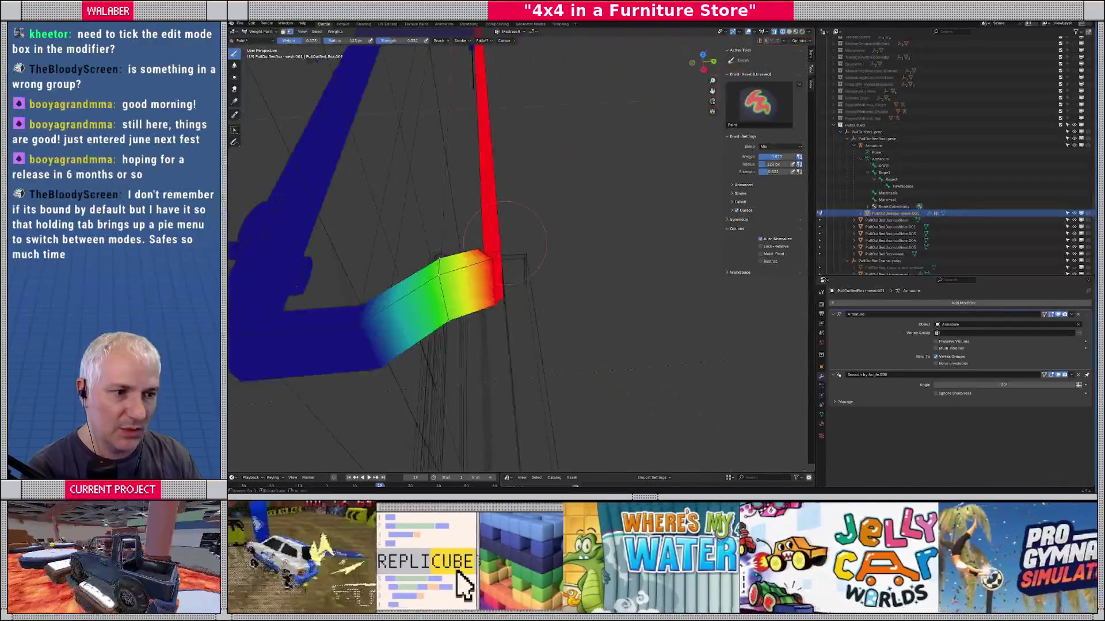
scroll(574, 259, right, 10)
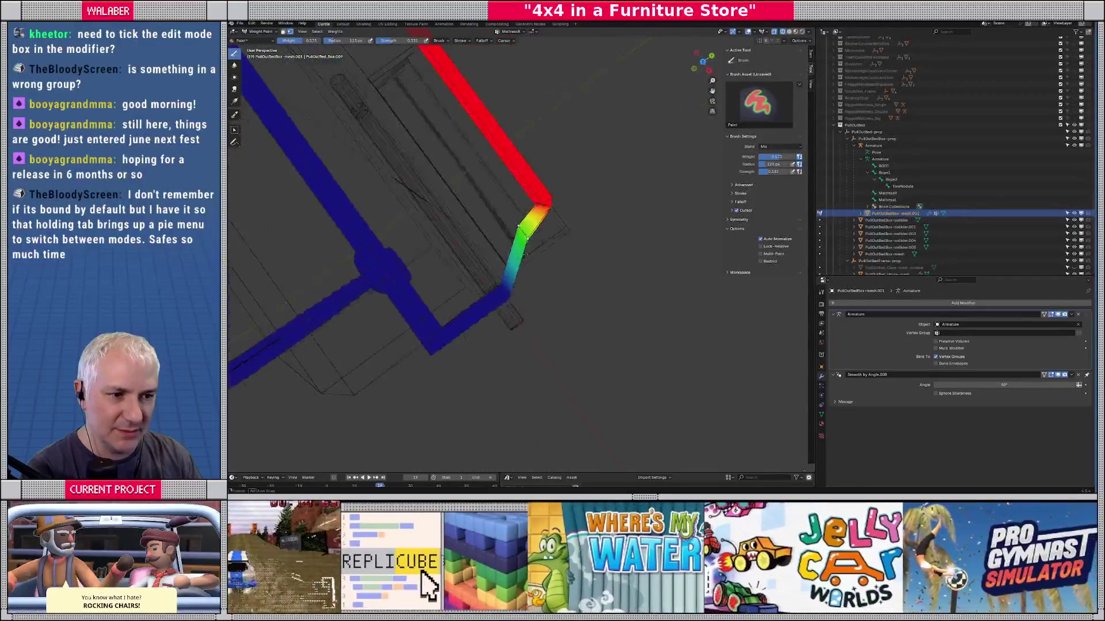
key(KP_7)
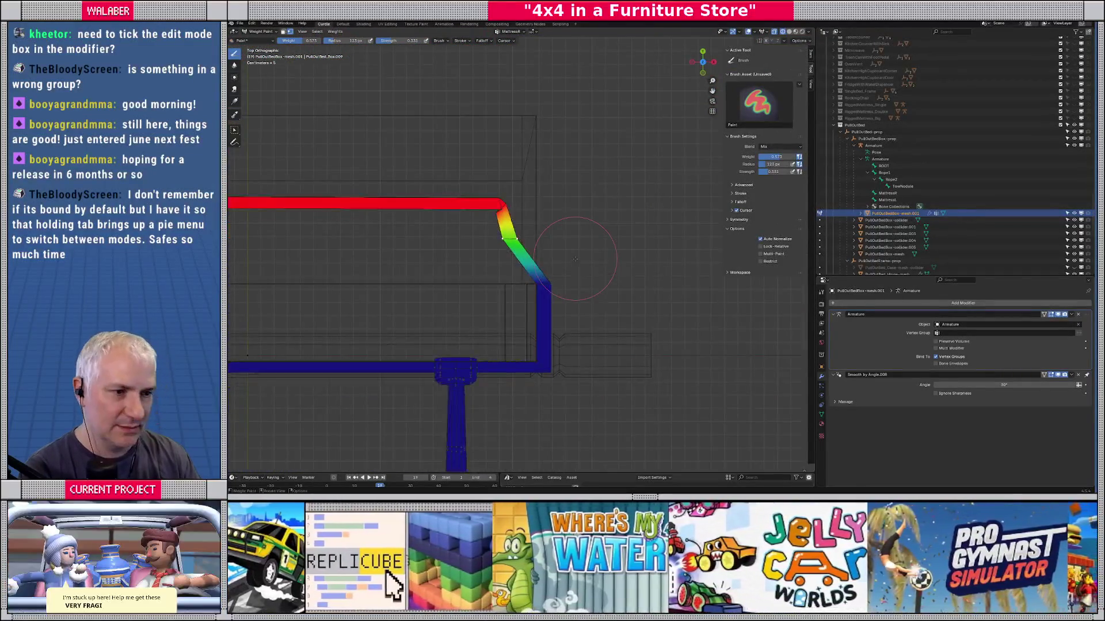
scroll(406, 191, up, 5)
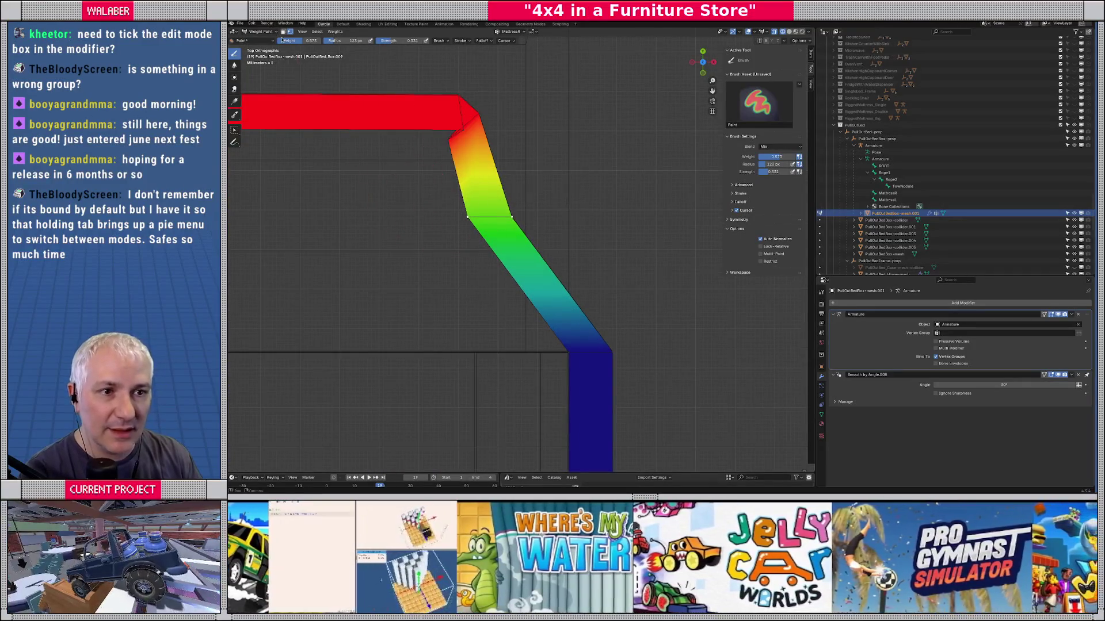
Step: Lower the brush weight to 0.328, then 0.214, while painting the frame corner
drag(296, 41, 291, 44)
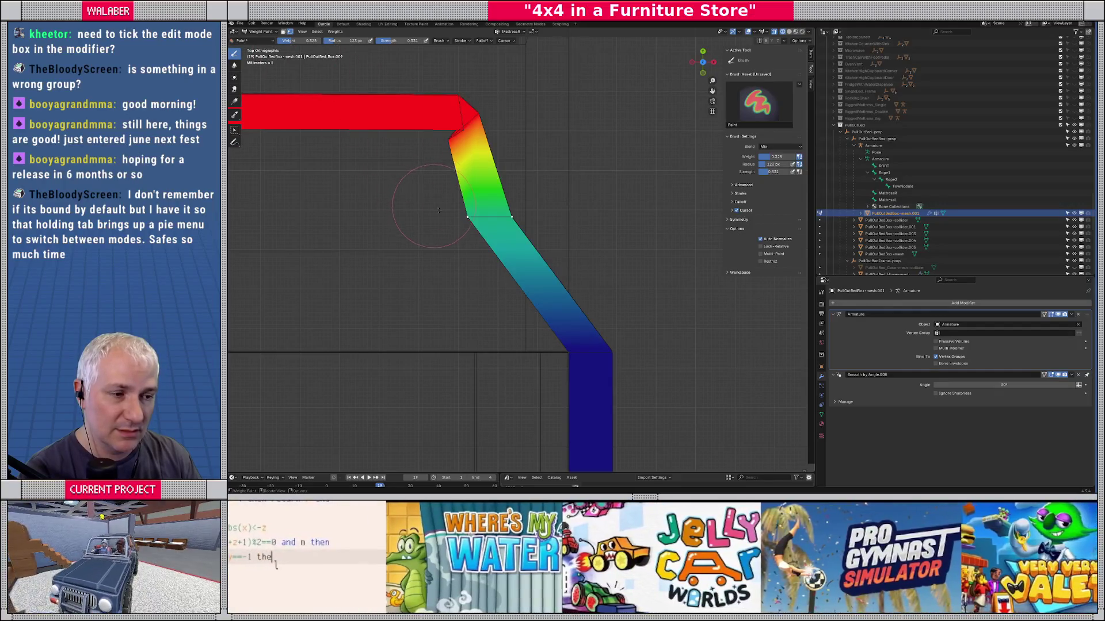
drag(432, 202, 373, 157)
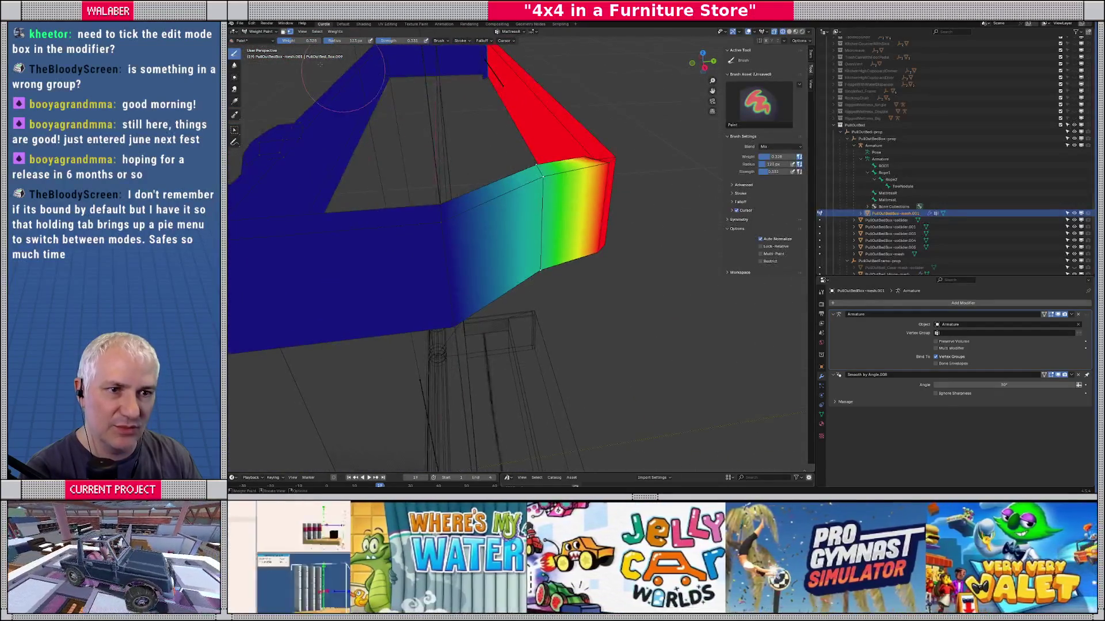
drag(299, 41, 291, 43)
drag(489, 173, 520, 198)
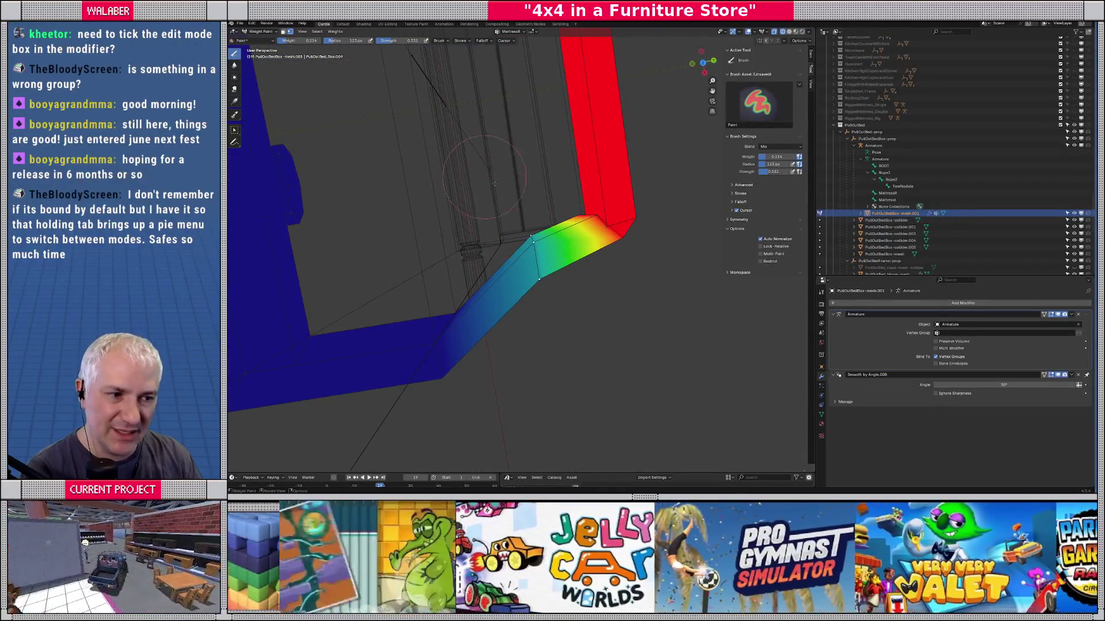
Step: Box-select only the lower diagonal corner edges, then return to Weight Paint
key(Tab)
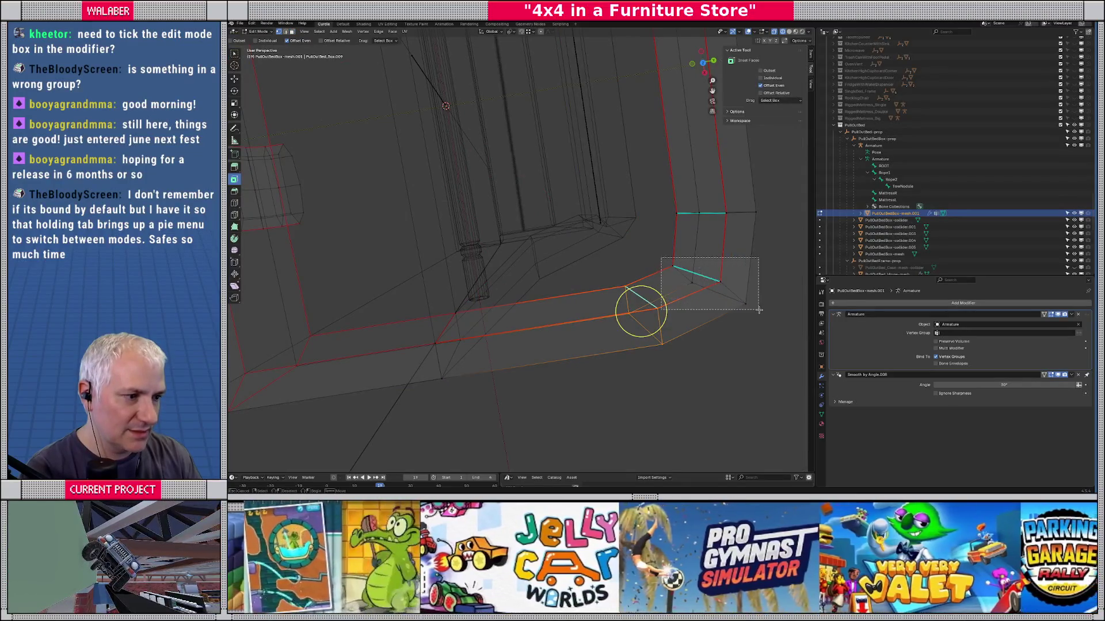
alt+click(754, 310)
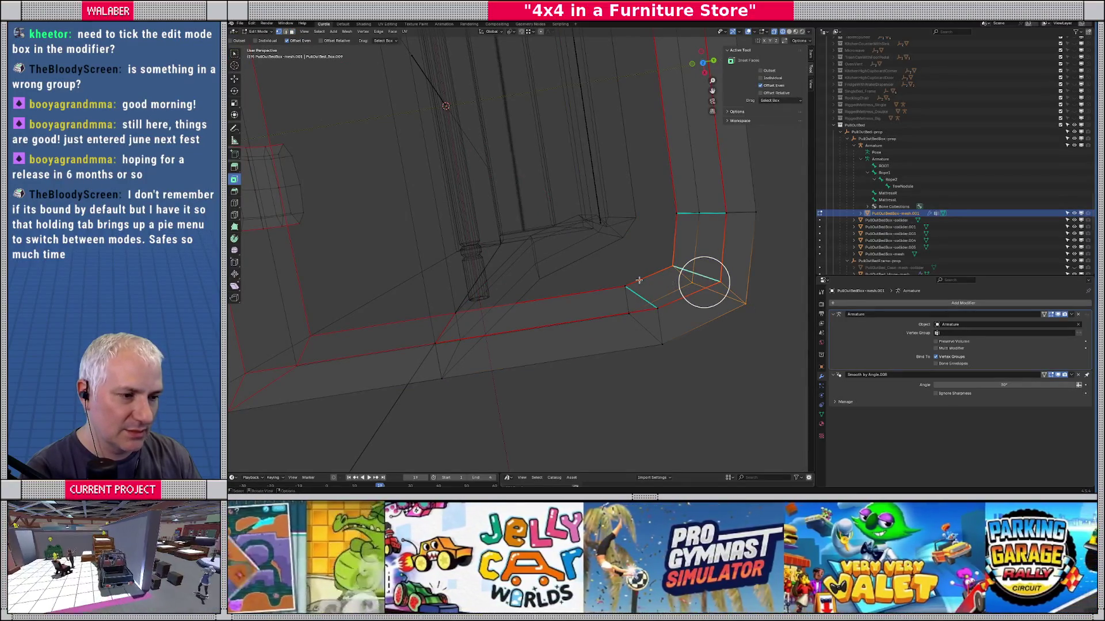
drag(603, 267, 678, 355)
key(ctrl+Tab)
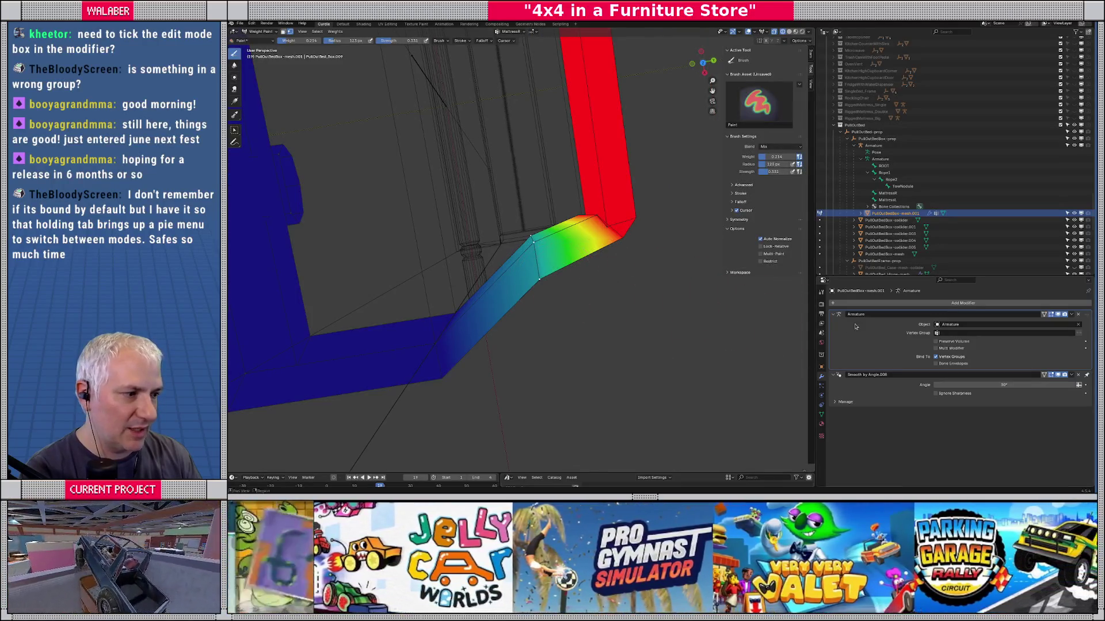
click(511, 33)
scroll(498, 58, up, 3)
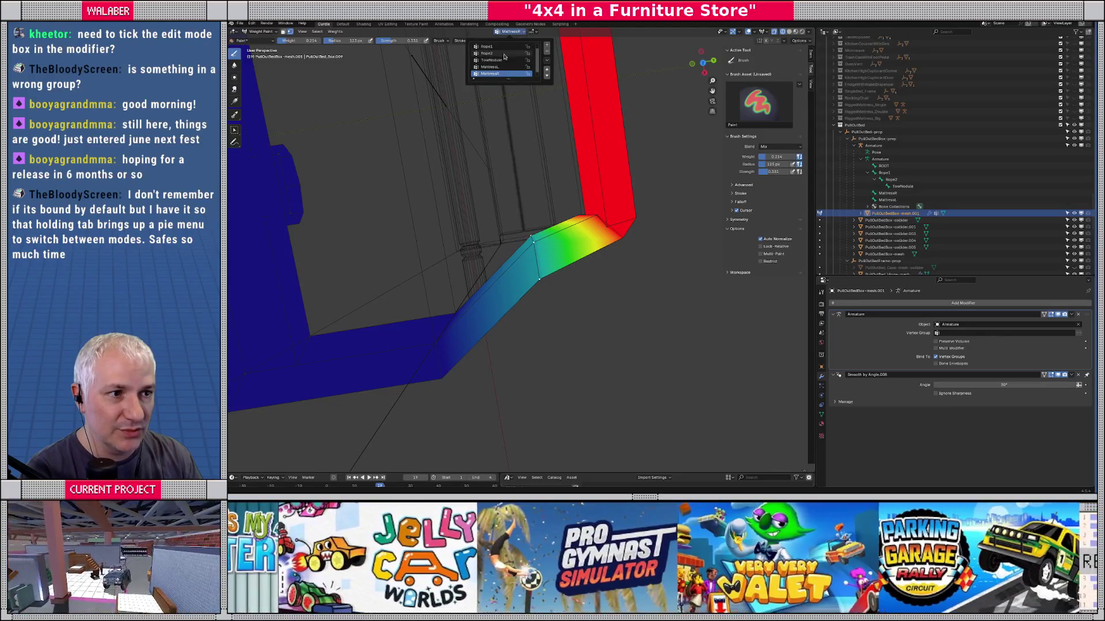
Step: With Root as the active group, paint the diagonal segment at brush weight 0.466, undoing a 0.658 pass
click(496, 47)
key(ctrl+f)
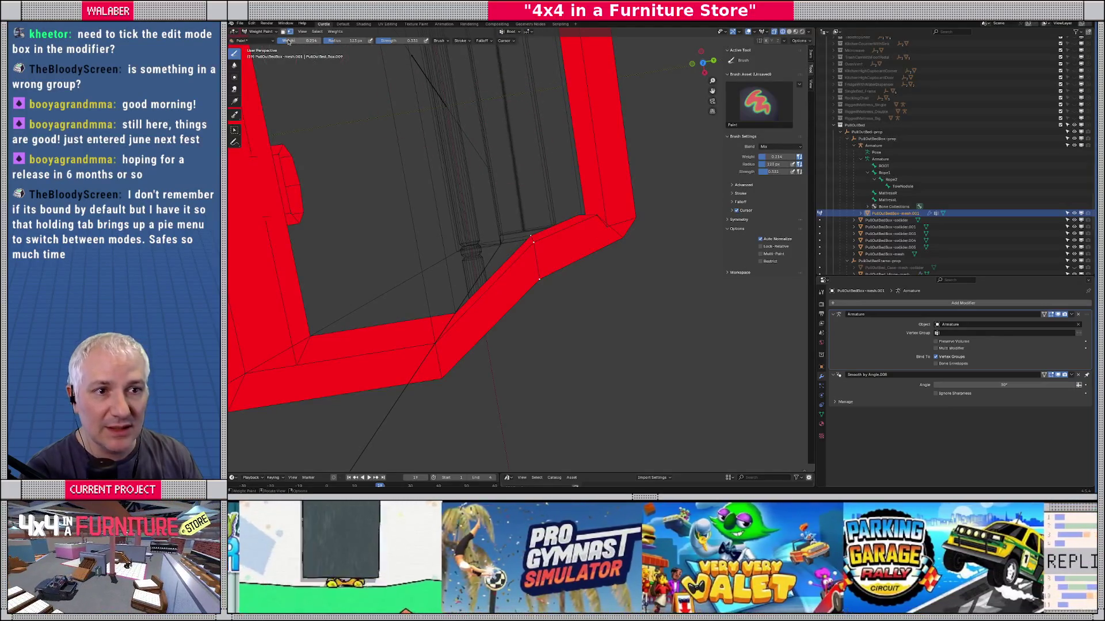
click(367, 148)
click(511, 324)
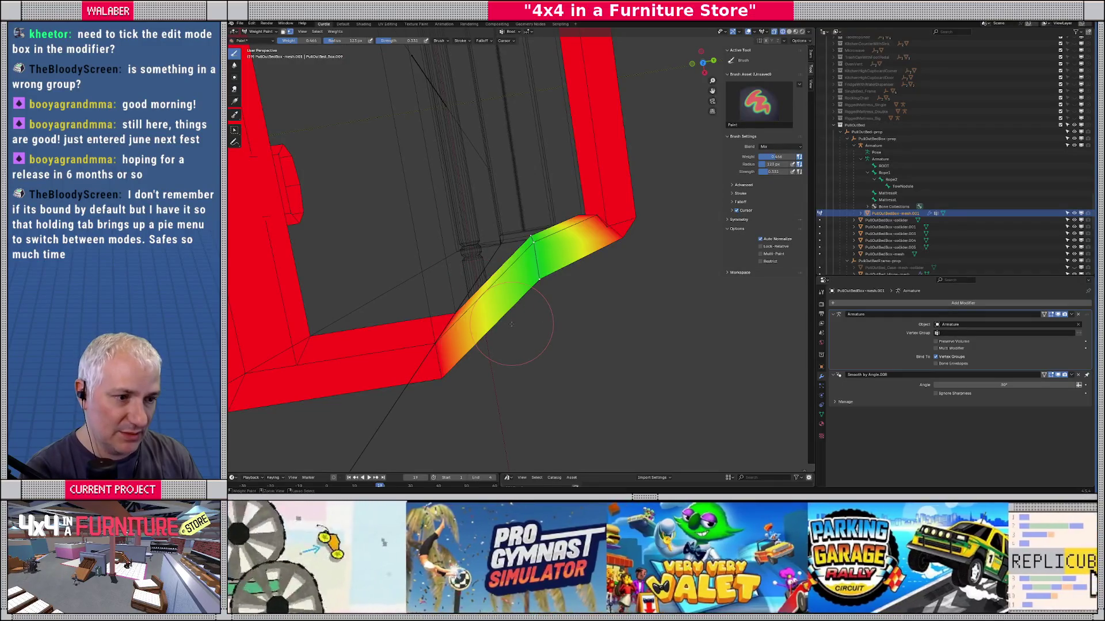
key(ctrl+f)
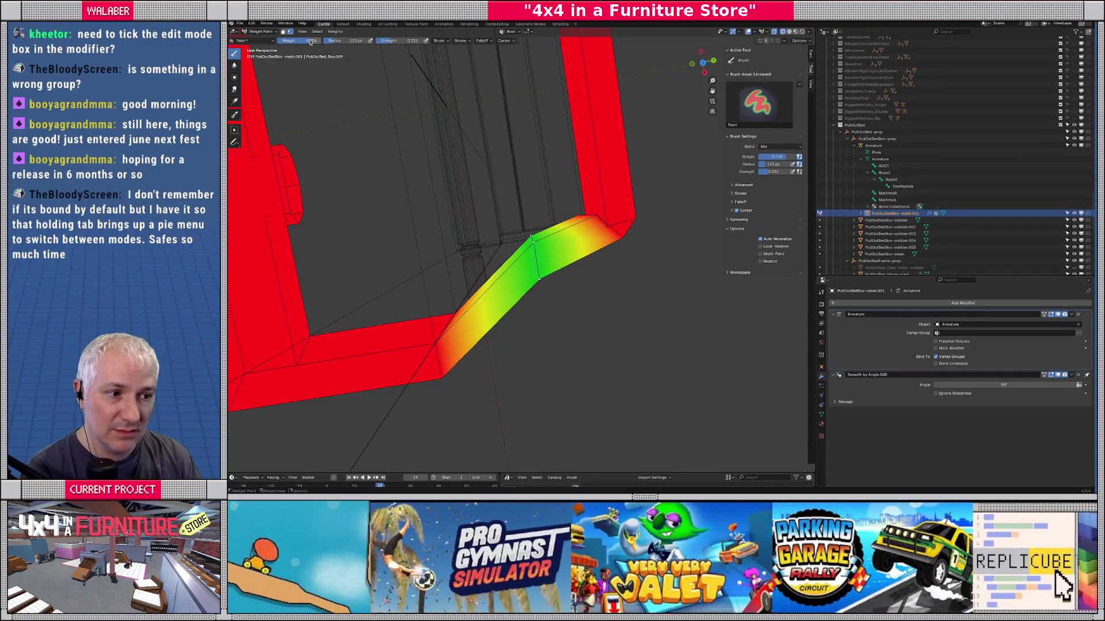
key(ctrl+z)
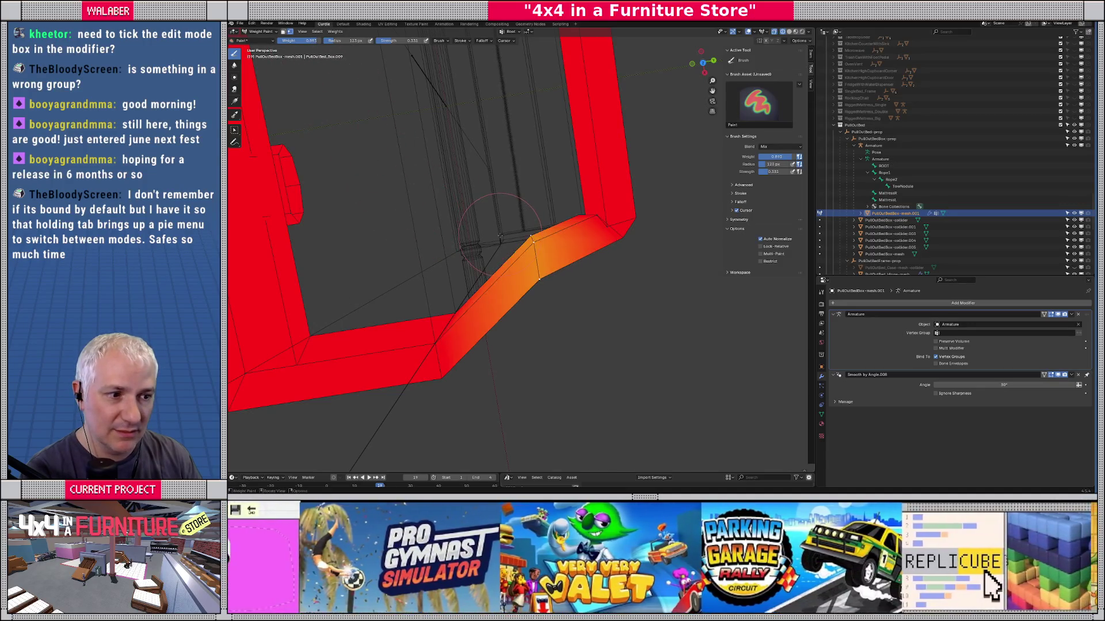
Step: Inspect the painted corner from the top view, then orbit out to see the whole frame
key(KP_7)
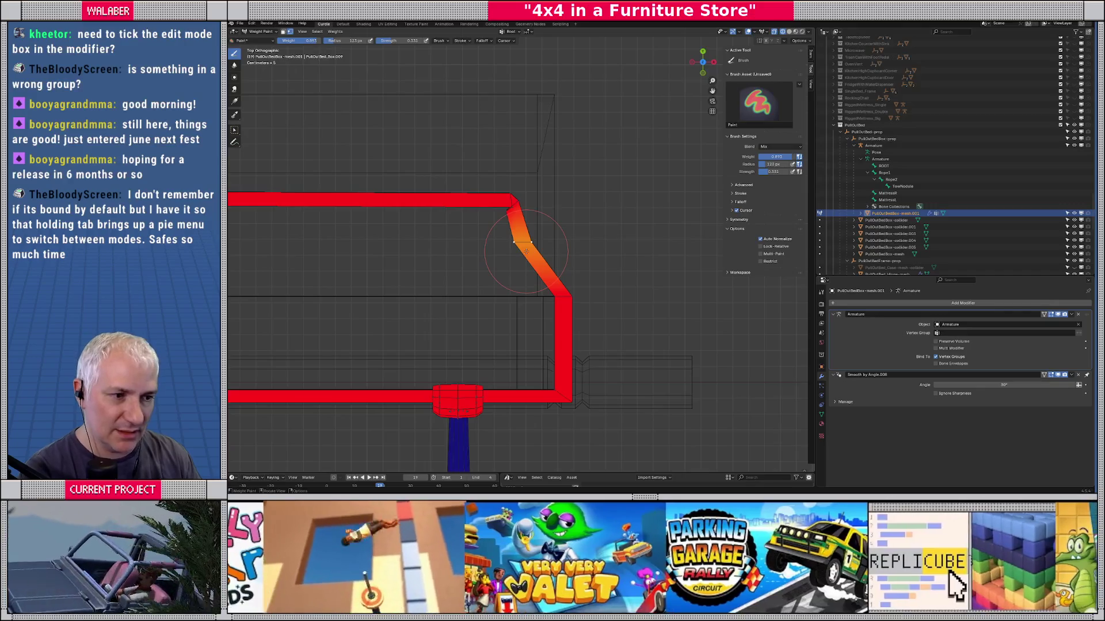
scroll(525, 252, up, 4)
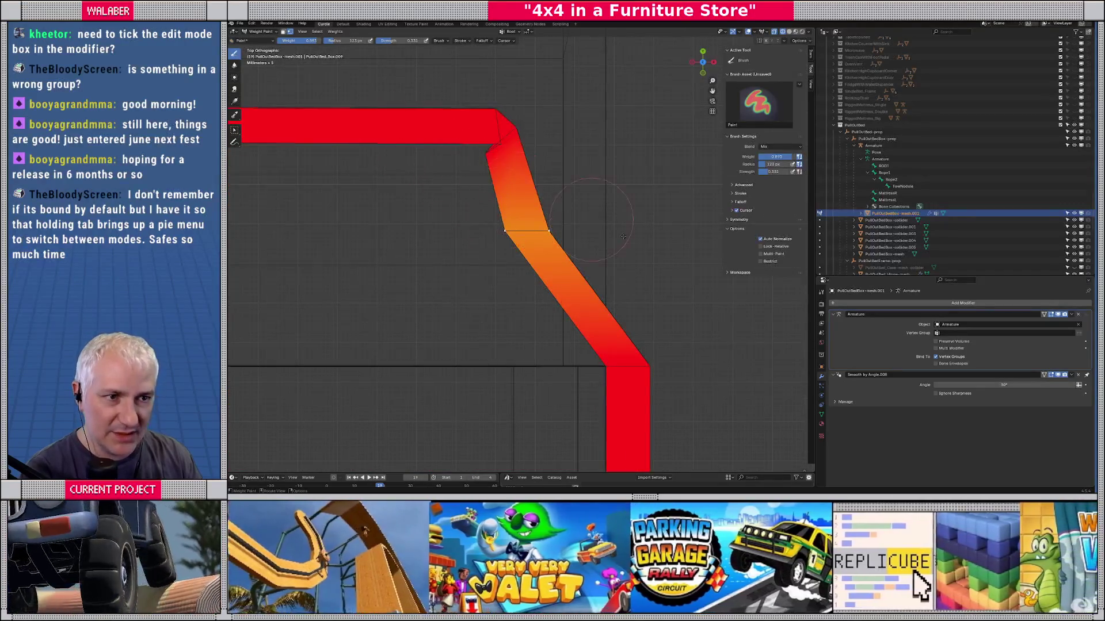
drag(623, 236, 535, 127)
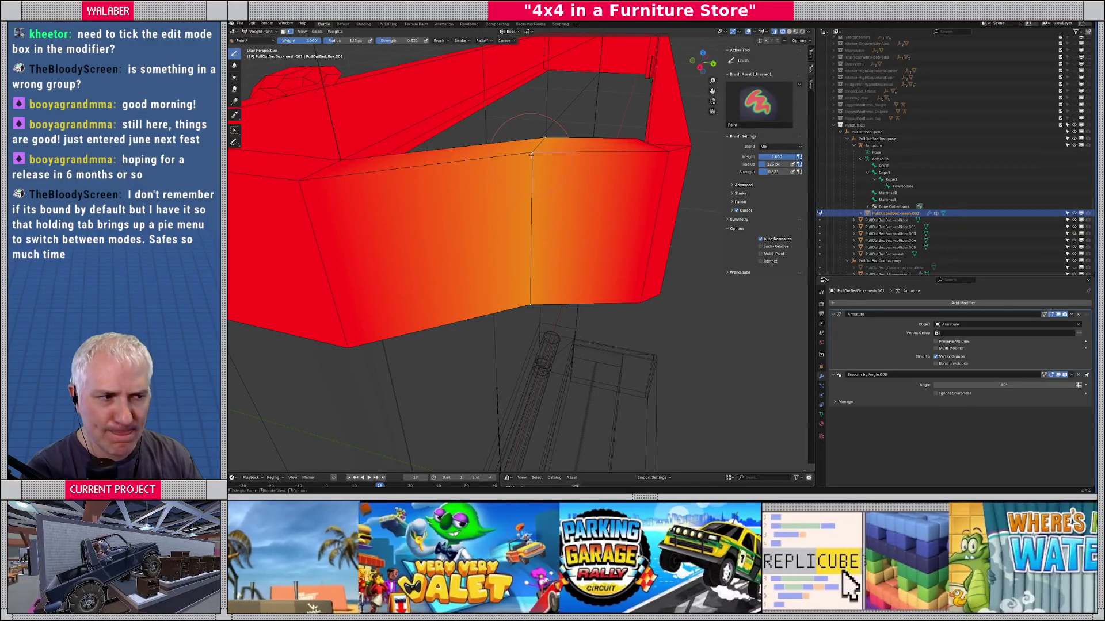
scroll(531, 155, down, 5)
mouse_move(530, 154)
mouse_down()
mouse_move(504, 225)
mouse_move(471, 196)
mouse_up()
Step: Set brush weight to 0.000 and select the top rail face loop plus corner faces, back in Weight Paint
drag(313, 41, 276, 41)
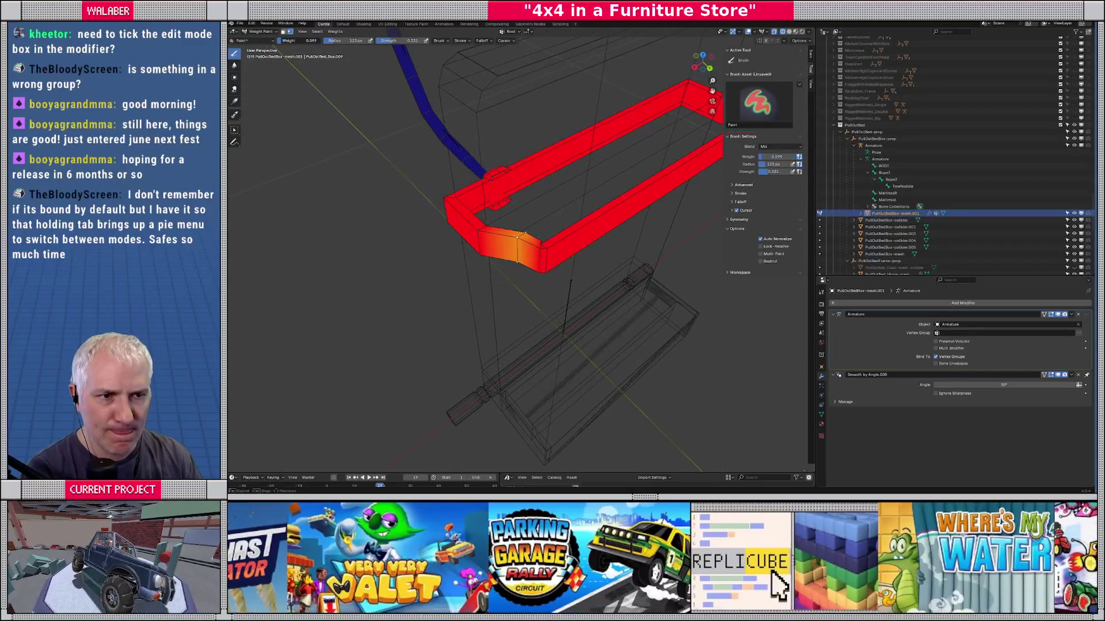
scroll(508, 278, up, 3)
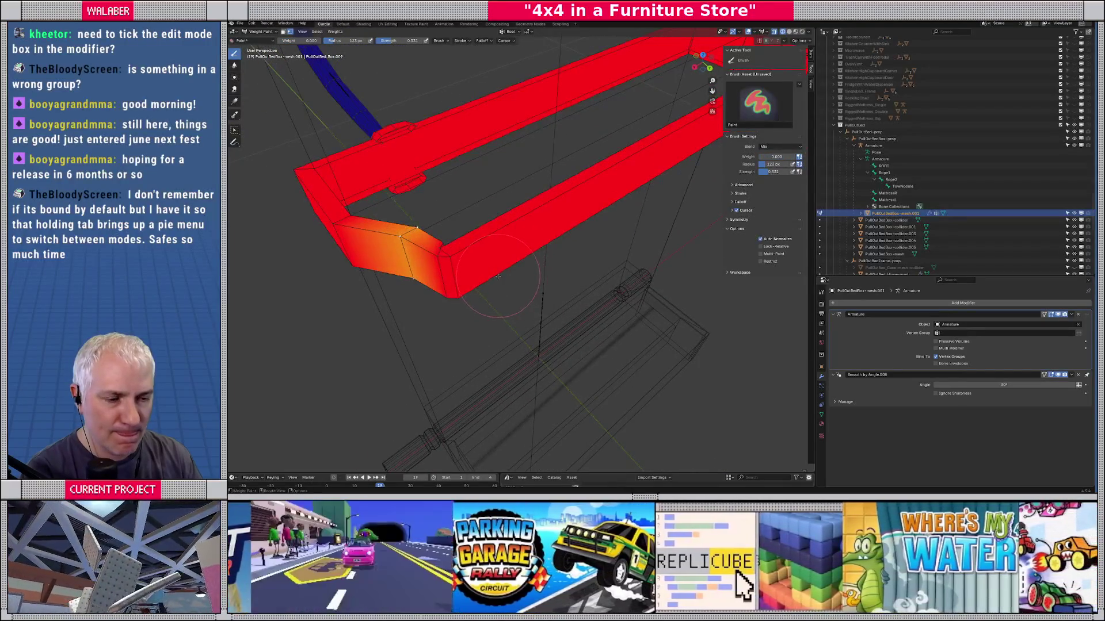
key(Tab)
alt+click(551, 260)
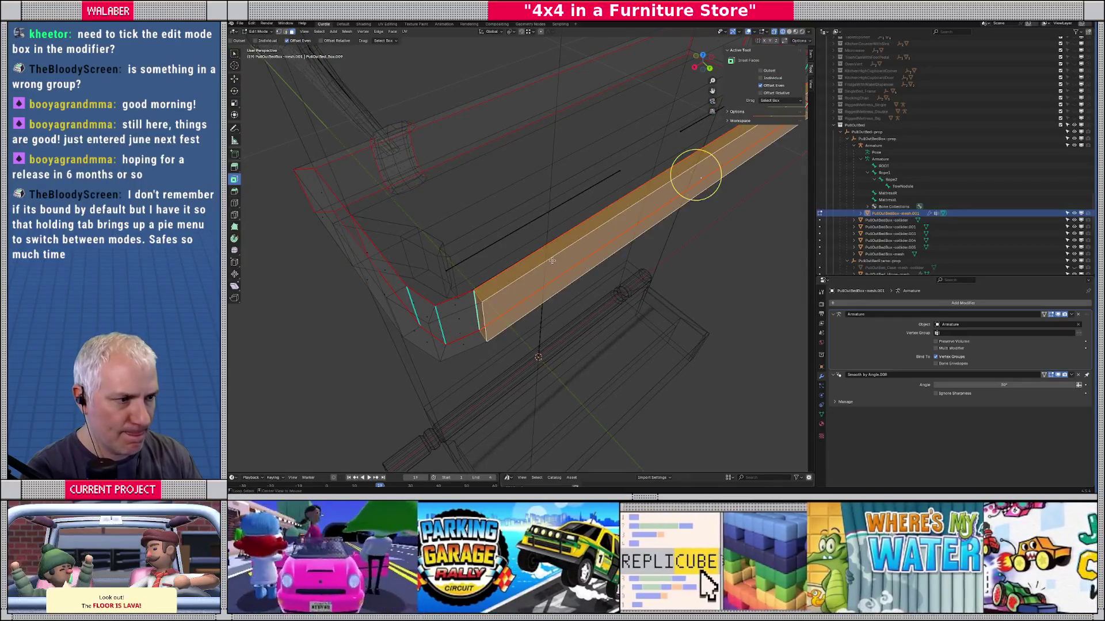
alt+shift+click(467, 308)
mouse_move(548, 286)
mouse_down()
mouse_move(582, 227)
mouse_move(586, 247)
mouse_move(547, 286)
mouse_move(573, 268)
mouse_up()
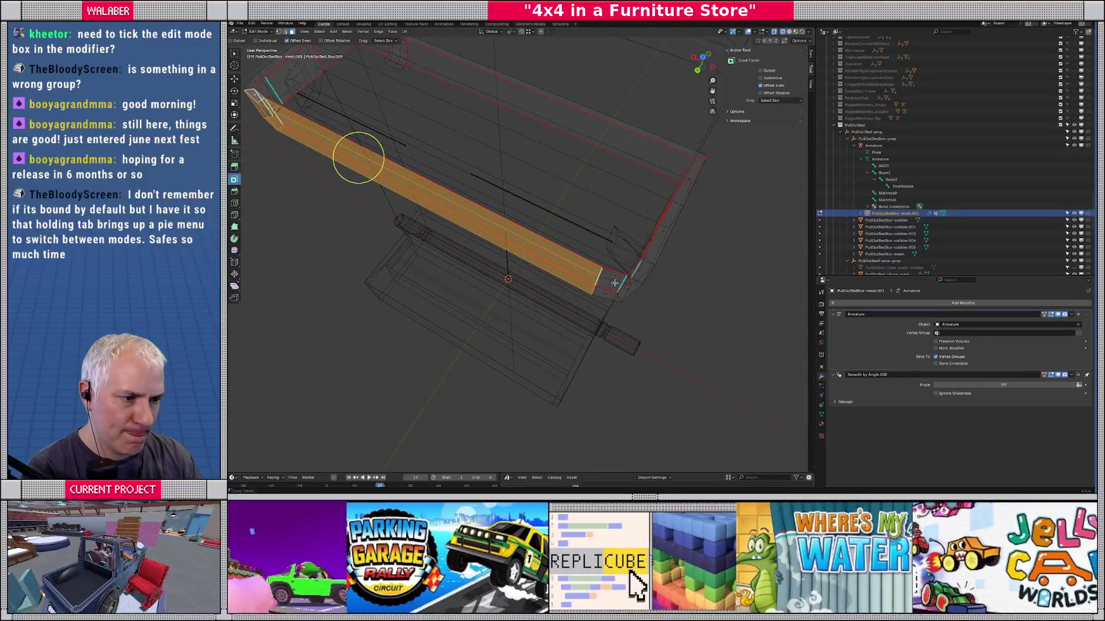
key(ctrl+Tab)
Step: Check the blue rail from above, then select the Armature in the Outliner
scroll(497, 260, up, 3)
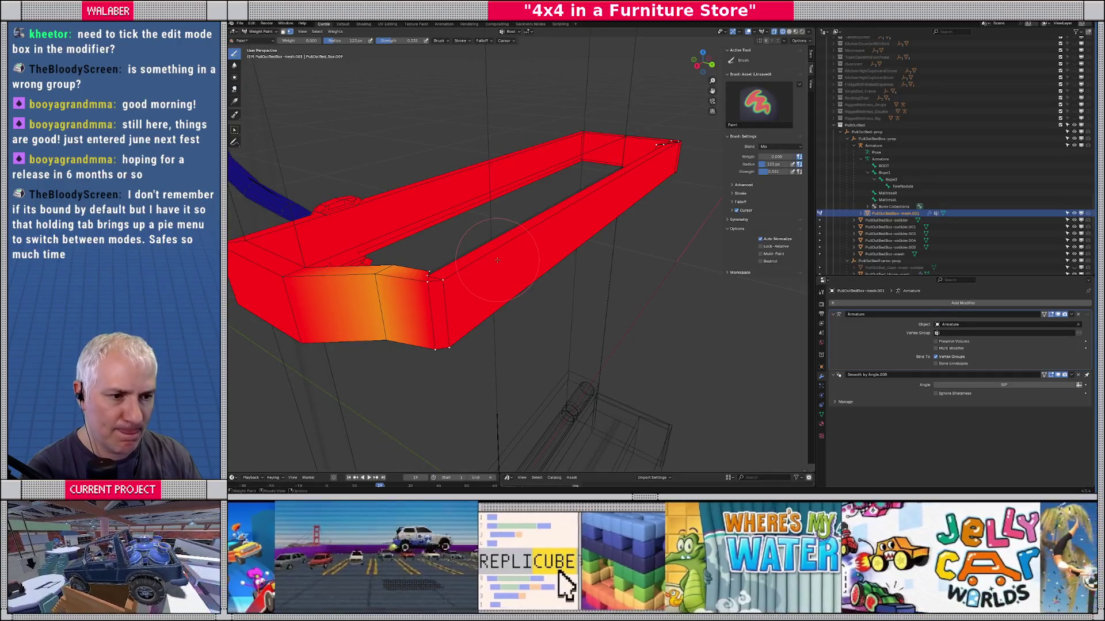
mouse_move(497, 260)
mouse_down()
mouse_move(514, 270)
mouse_move(491, 240)
mouse_up()
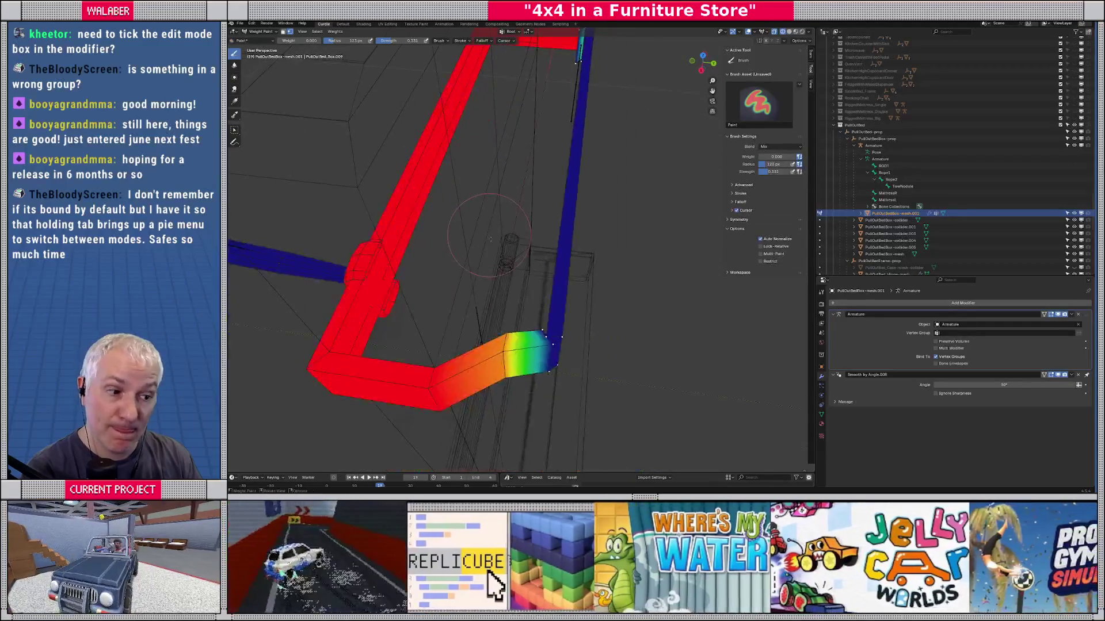
key(KP_7)
key(Tab)
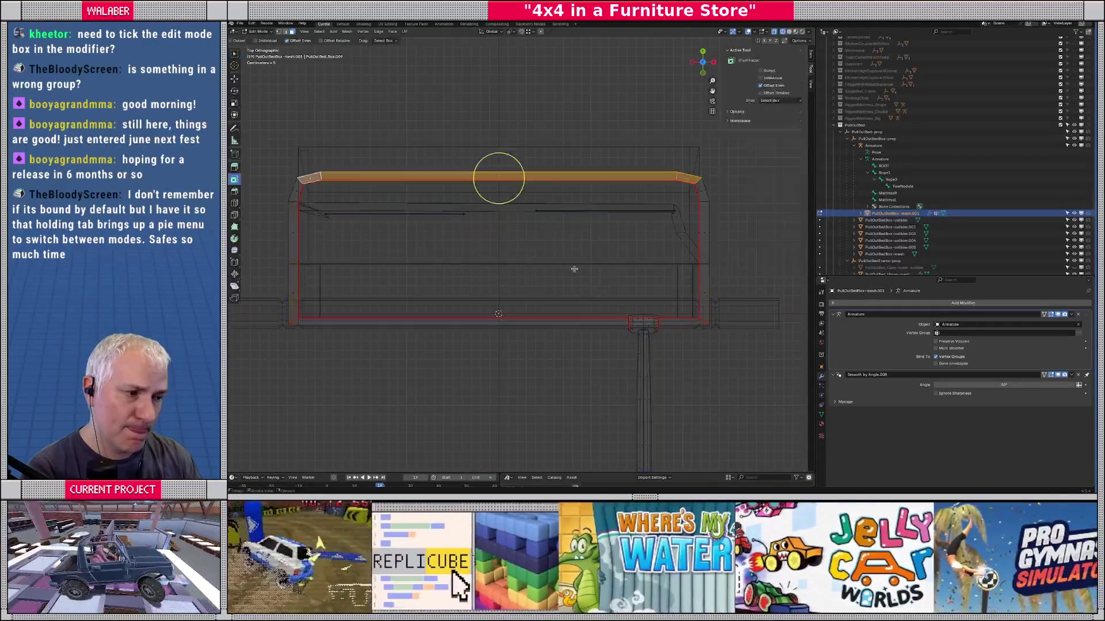
key(Tab)
scroll(578, 269, up, 8)
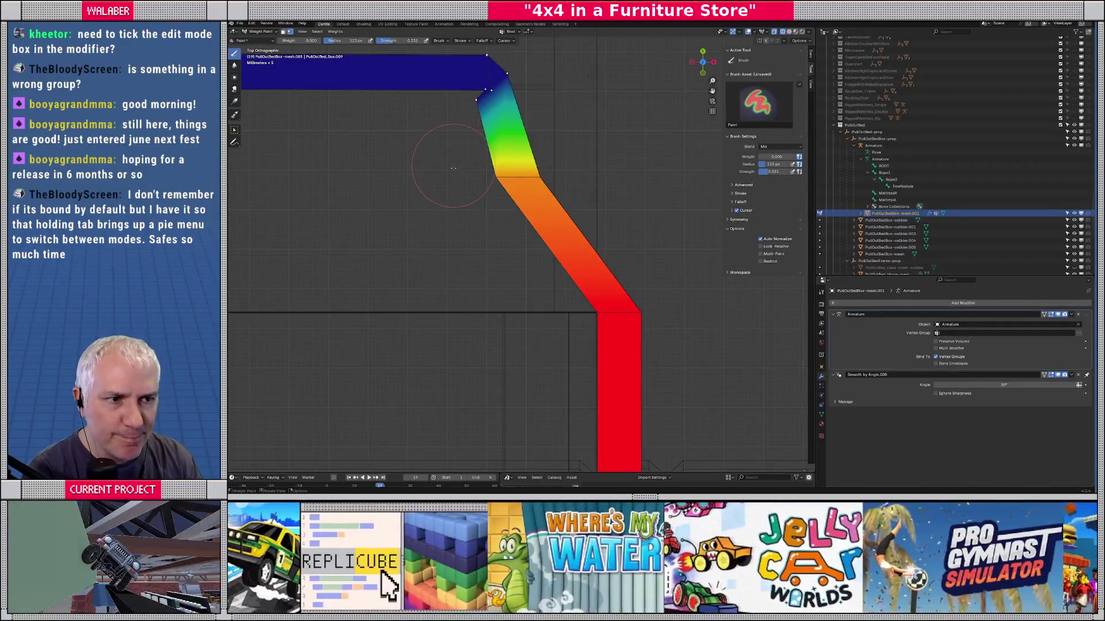
scroll(453, 168, down, 3)
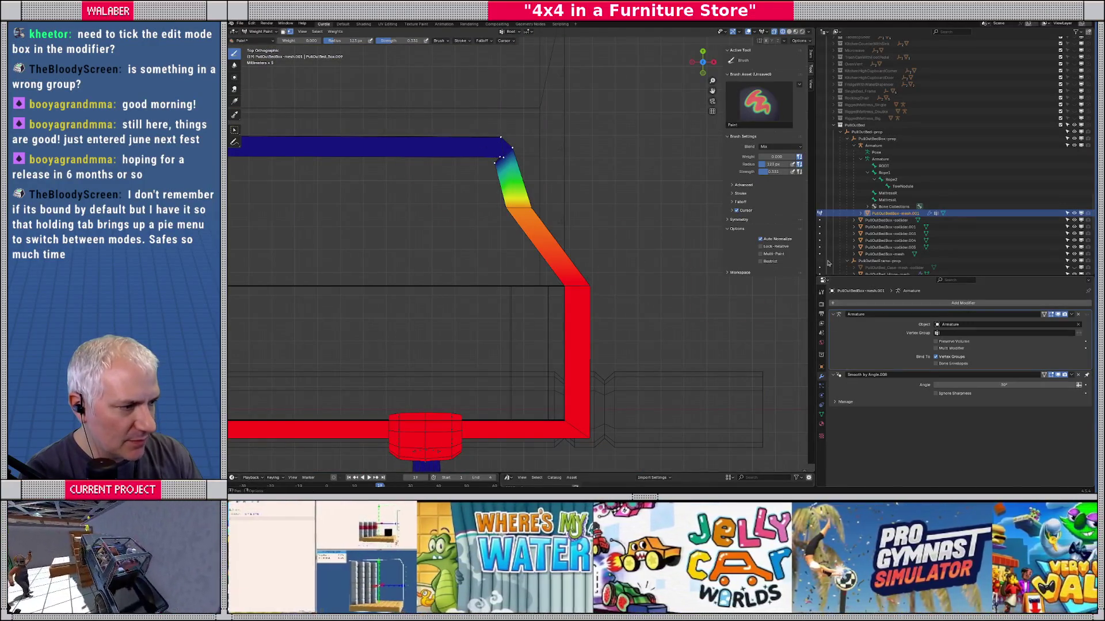
click(873, 146)
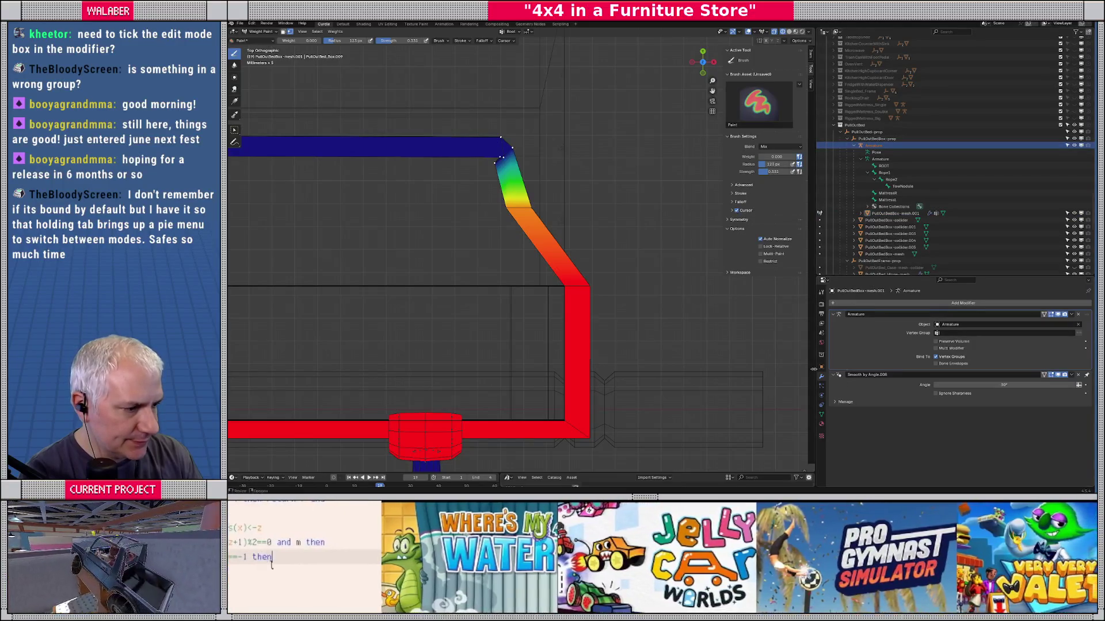
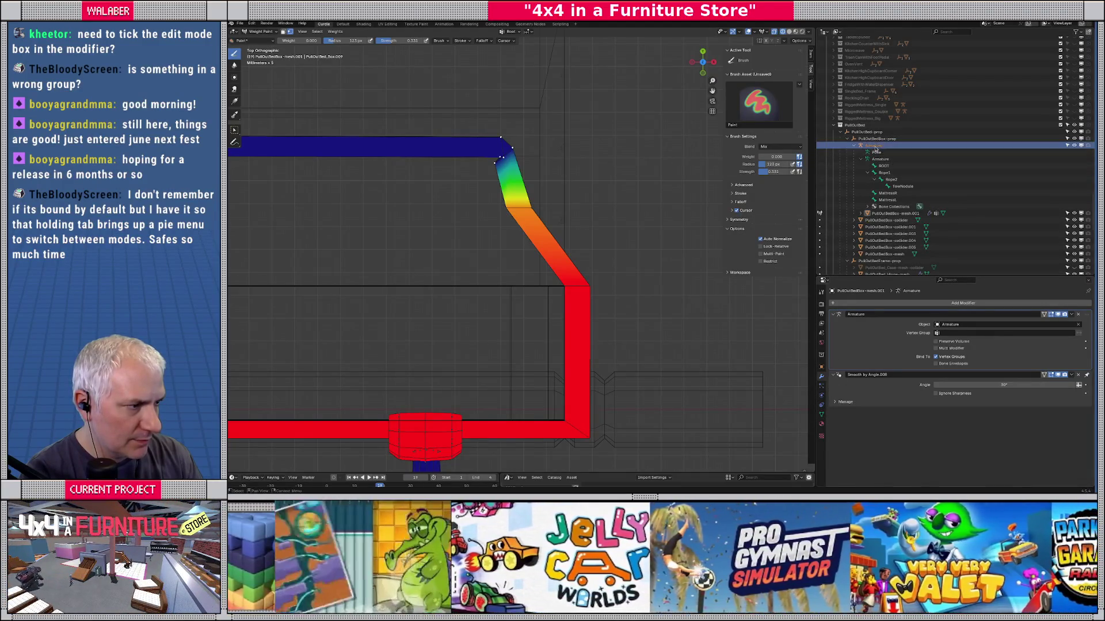
Step: Orbit to see the bed frame in perspective, then switch it from Weight Paint to Object Mode
scroll(565, 335, down, 4)
mouse_move(565, 335)
mouse_down()
mouse_move(460, 230)
mouse_move(403, 144)
mouse_move(328, 106)
mouse_up()
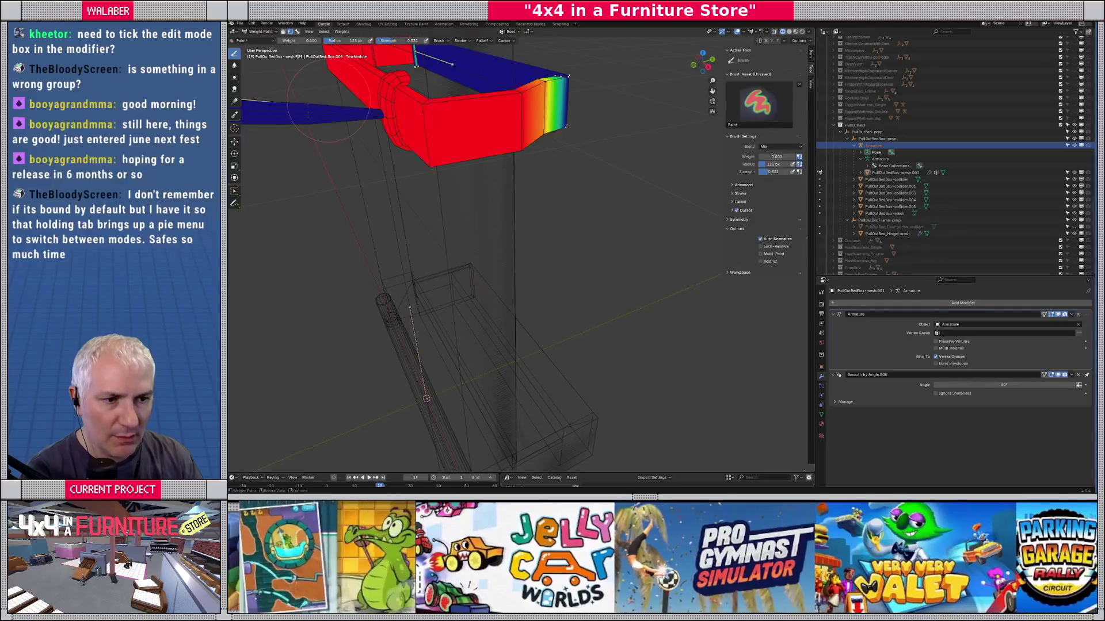
click(260, 31)
click(262, 41)
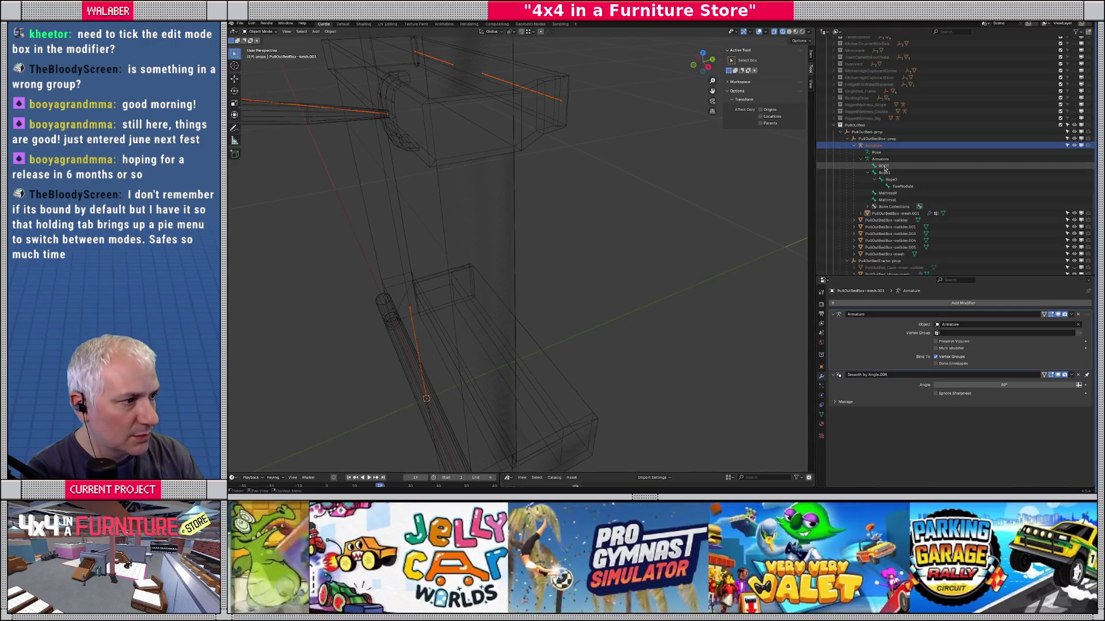
Step: Make the armature active and inspect its object Viewport Display settings
click(873, 145)
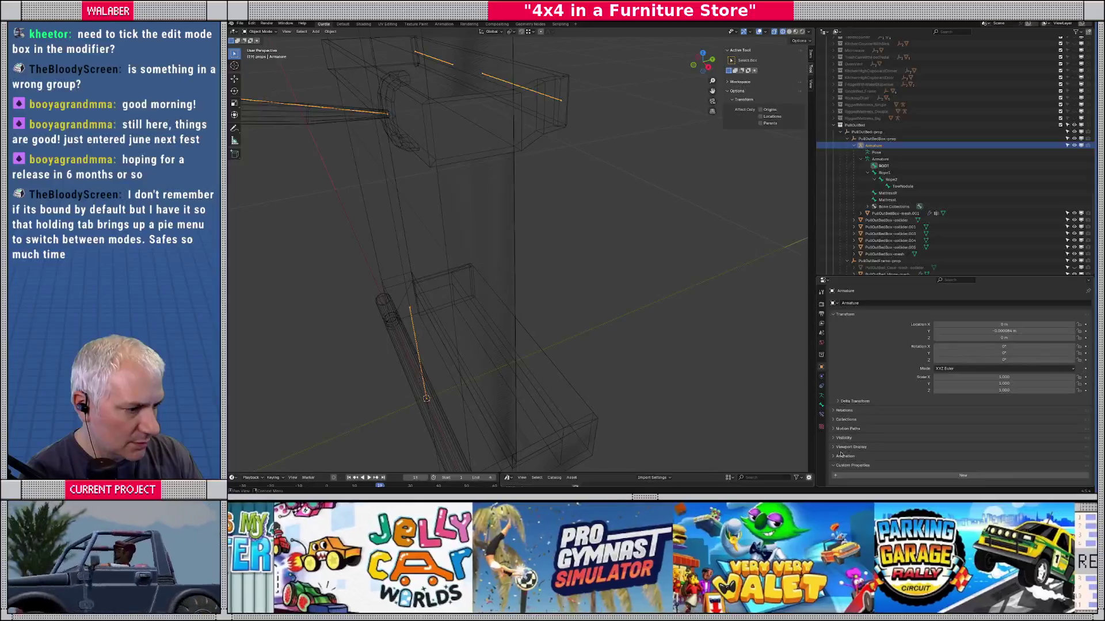
click(843, 447)
scroll(921, 443, down, 3)
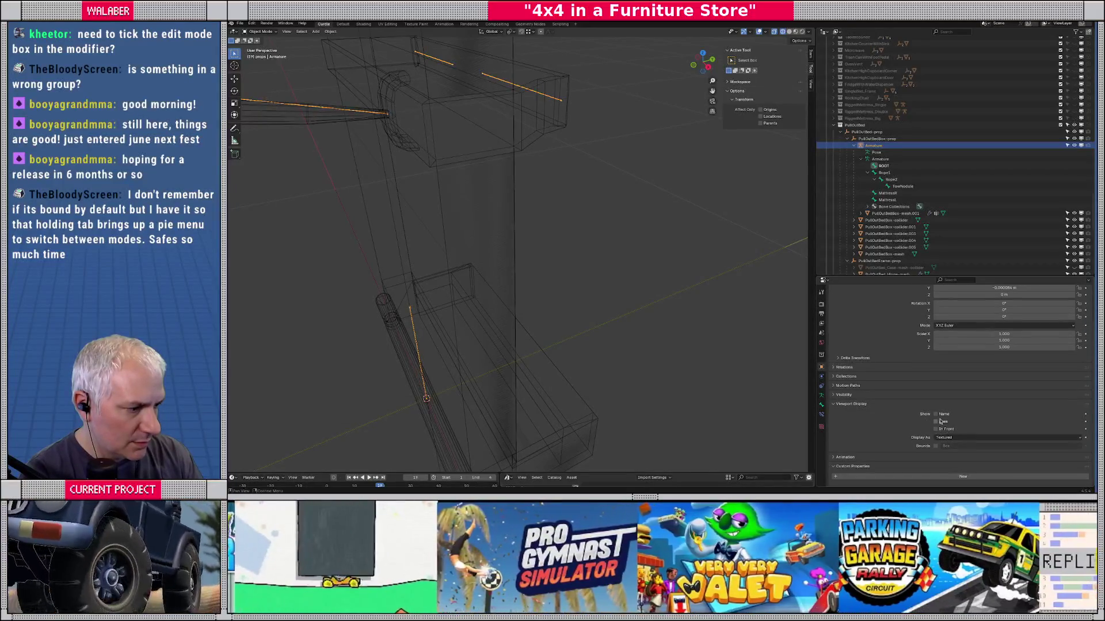
click(943, 438)
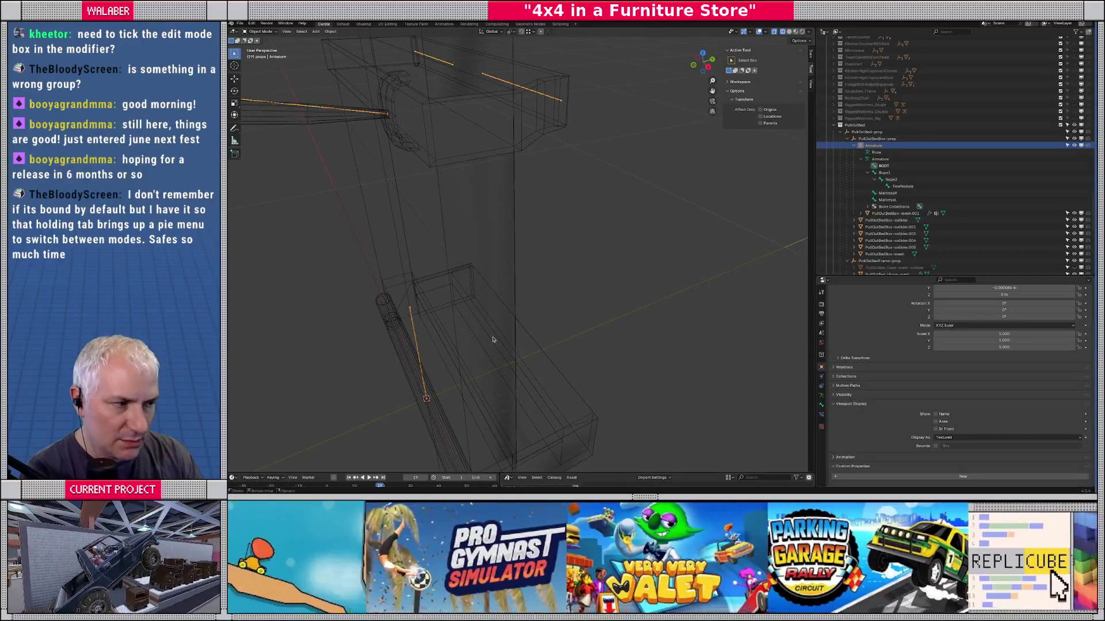
drag(492, 339, 389, 298)
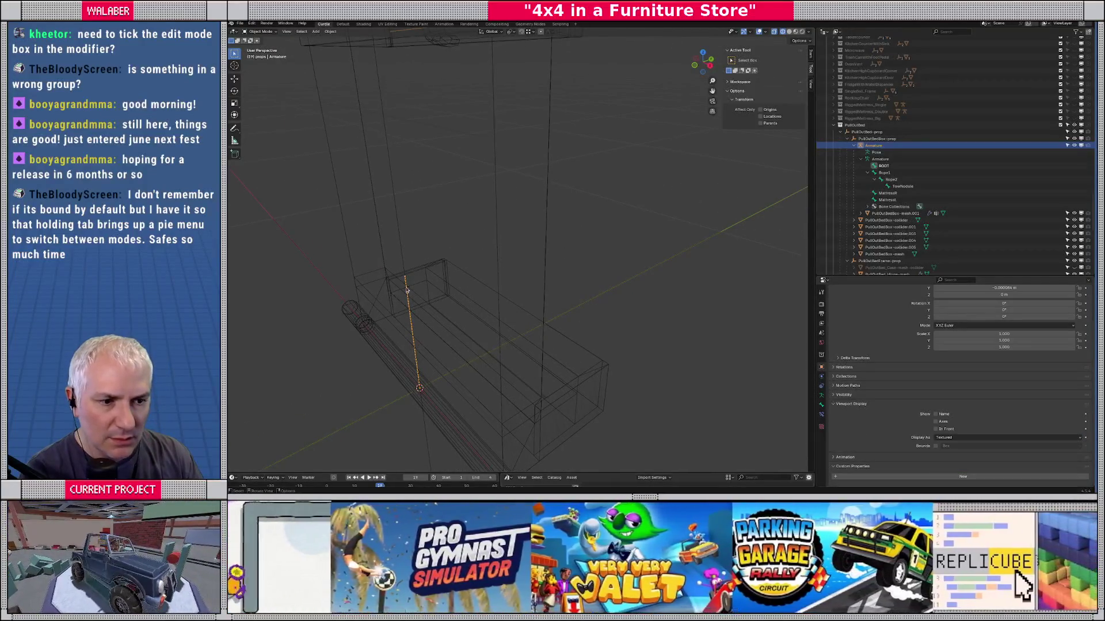
Step: Set the armature's bone Display As to Octahedral and switch the view to solid shading
click(821, 396)
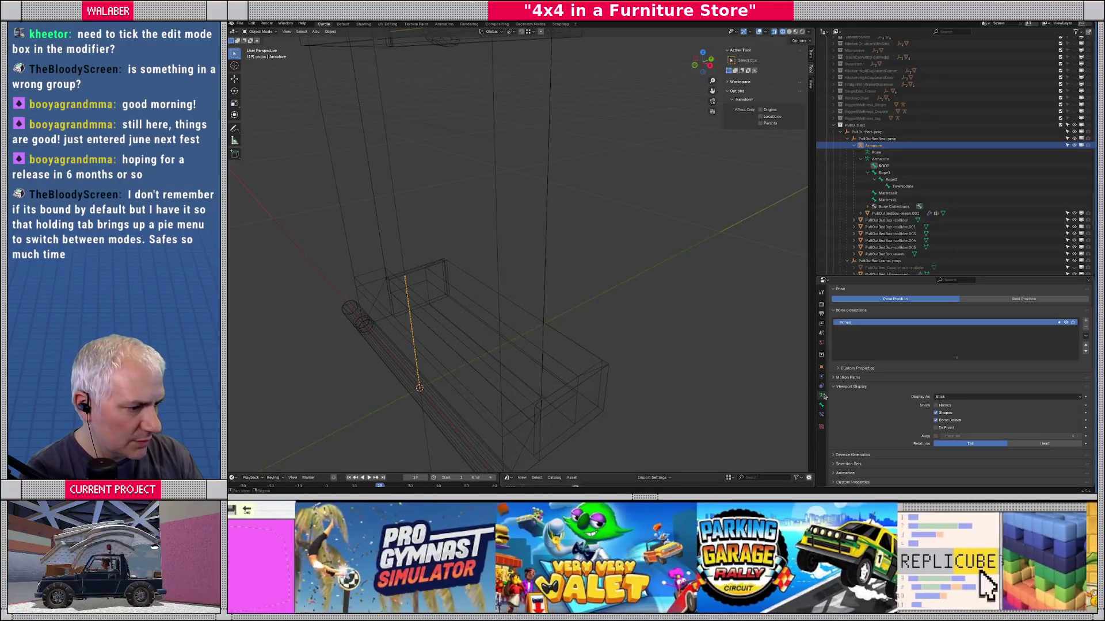
click(955, 397)
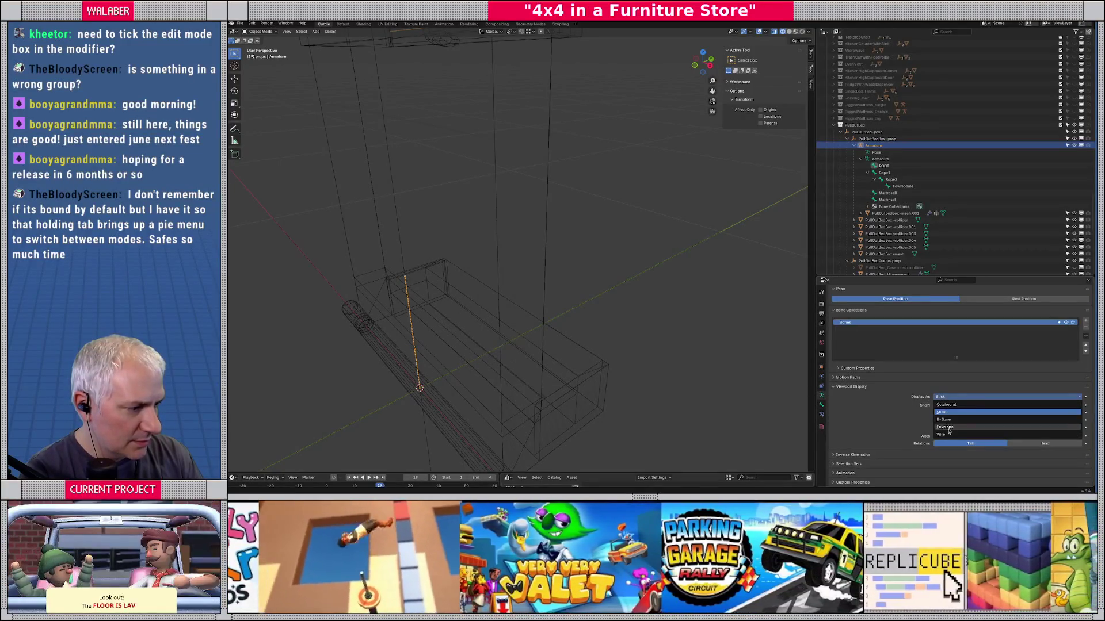
click(946, 405)
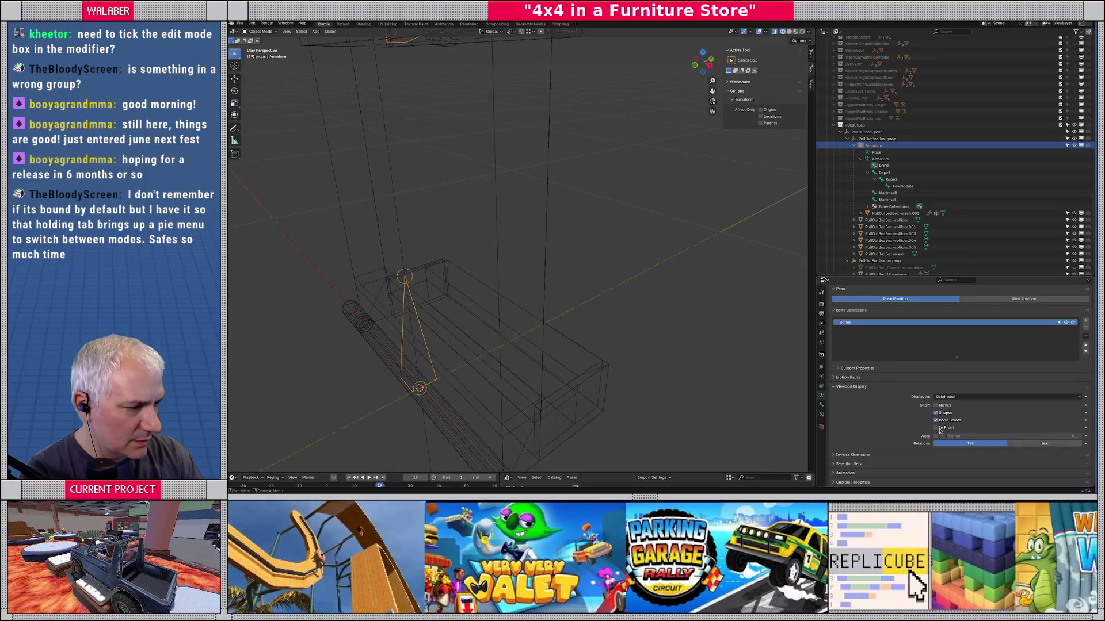
mouse_move(626, 286)
mouse_down()
mouse_move(537, 222)
mouse_move(527, 259)
mouse_up()
key(shift+z)
scroll(537, 201, up, 3)
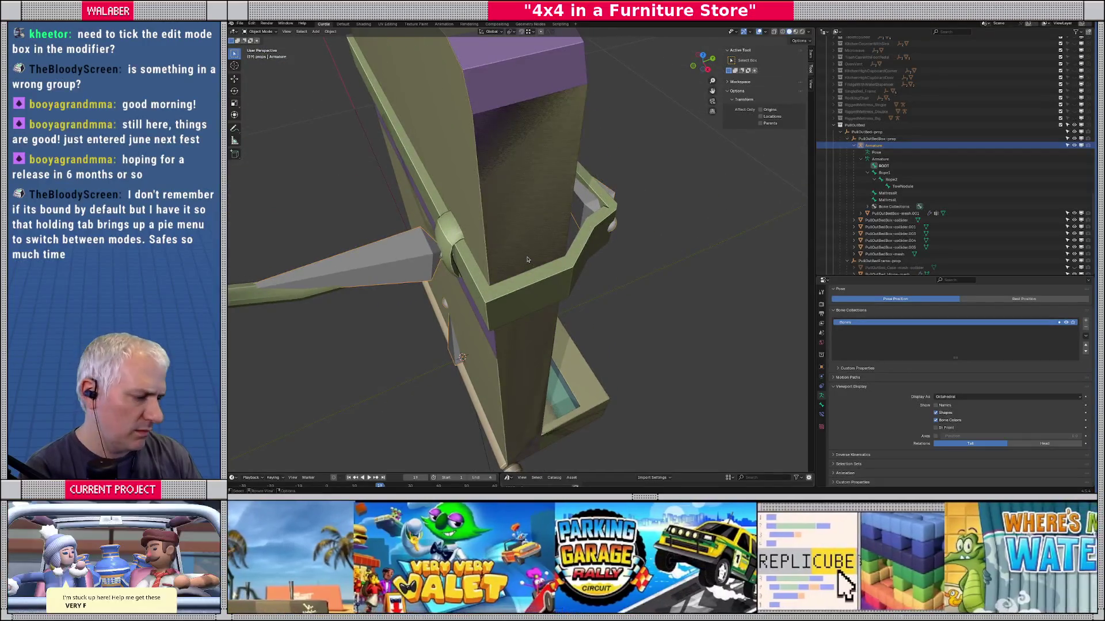
Step: In top view, select PullOutBedBox-mesh.001 and put it into Weight Paint mode
key(KP_7)
scroll(527, 260, up, 2)
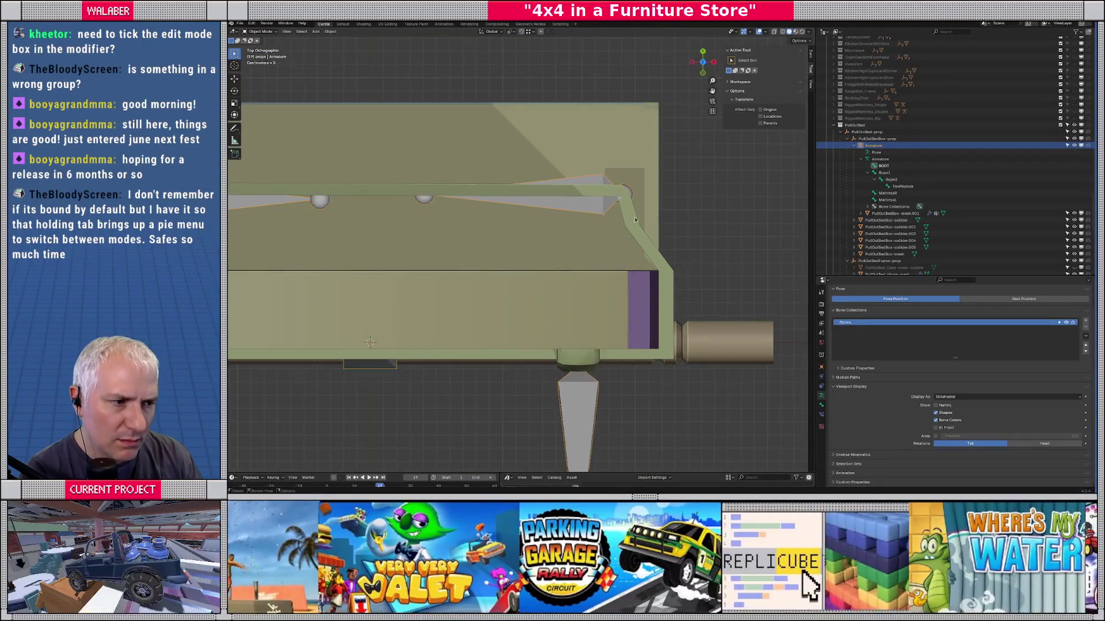
click(633, 226)
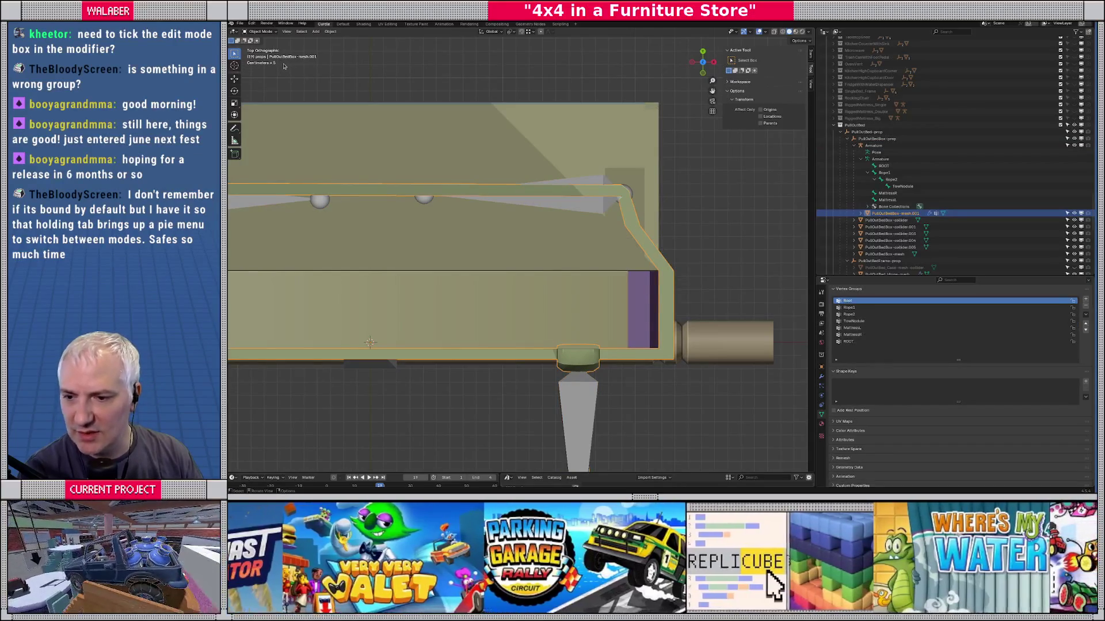
click(267, 33)
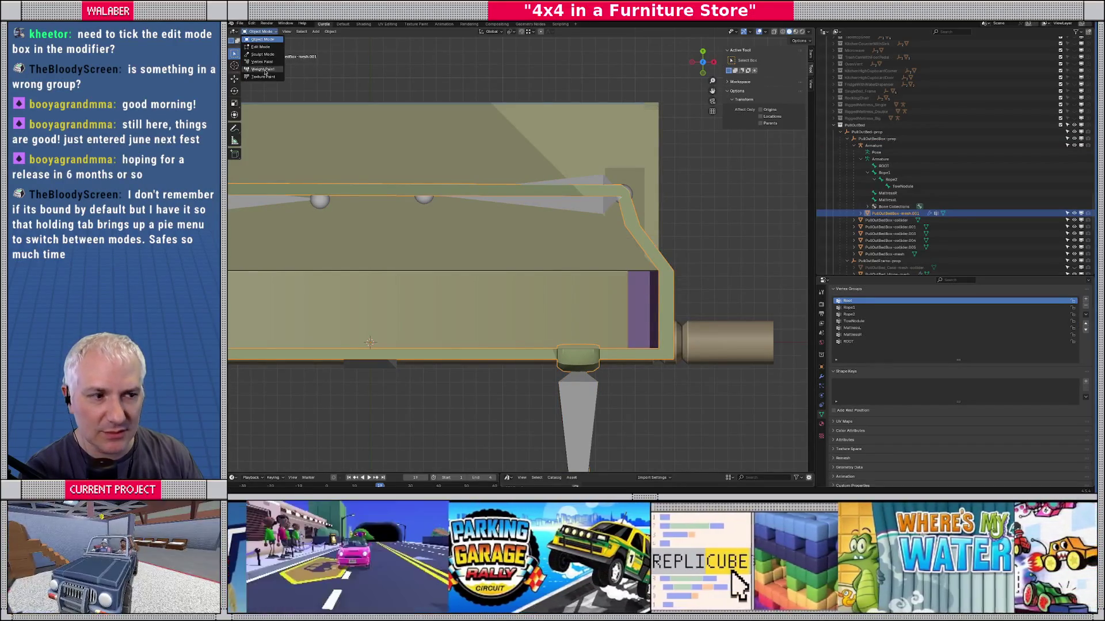
click(266, 71)
mouse_move(555, 232)
mouse_down()
mouse_move(424, 209)
mouse_move(473, 256)
mouse_up()
key(KP_7)
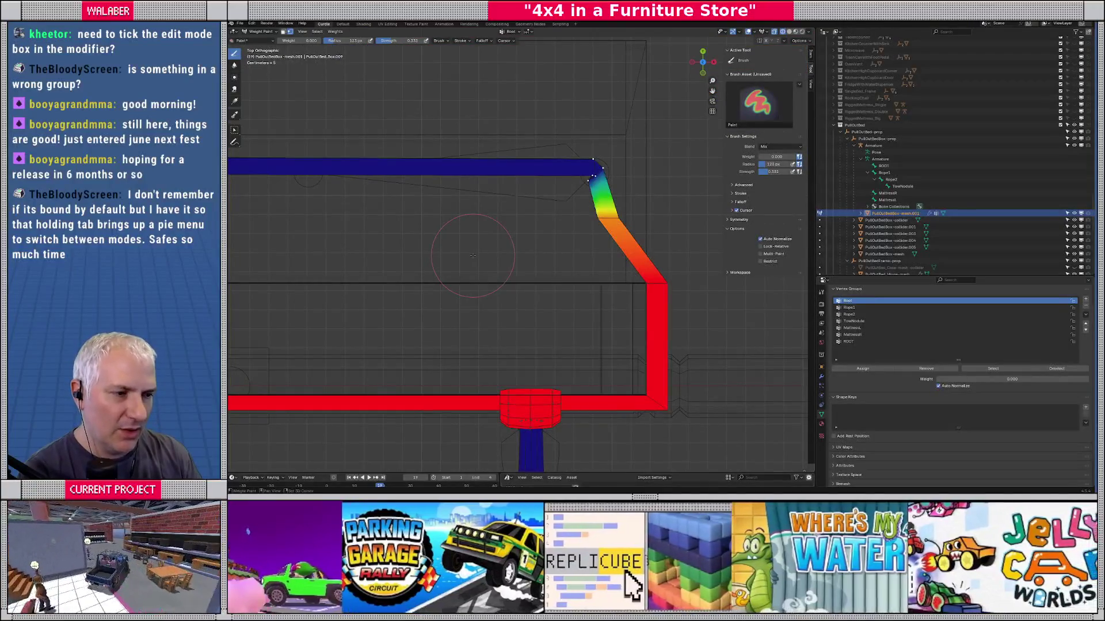
Step: Select the MattressR group and paint its weight down on the upper bar near the bend
scroll(460, 262, up, 1)
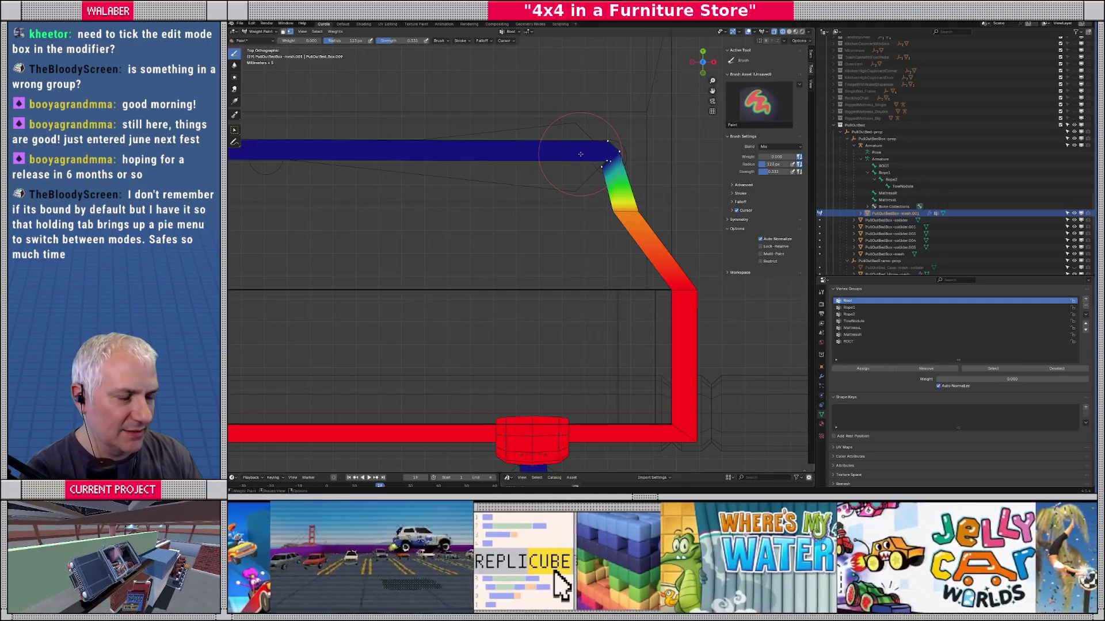
click(852, 334)
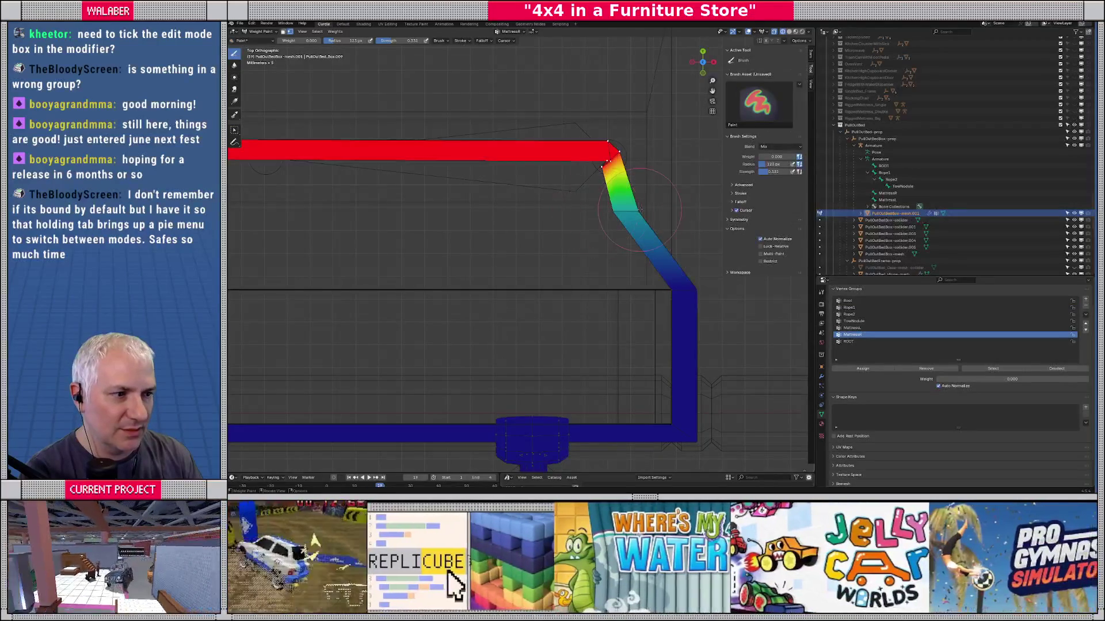
mouse_move(591, 193)
mouse_down()
mouse_move(601, 174)
mouse_move(696, 192)
mouse_up()
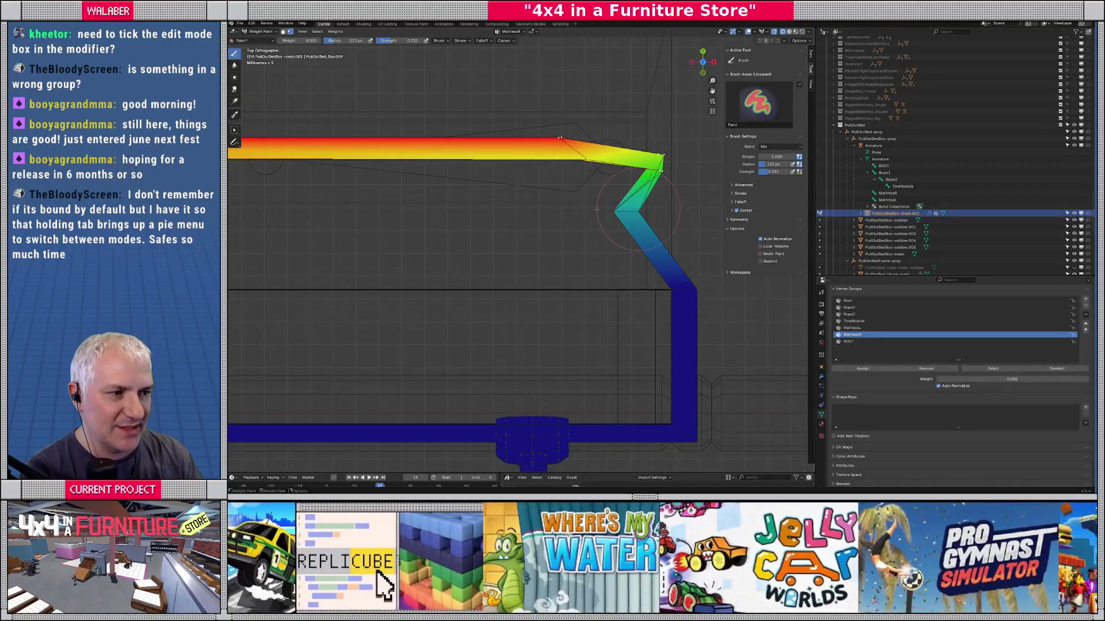
Step: Review the MattressL, ROOT and Root group weights, then take the frame mesh into Edit Mode
click(853, 327)
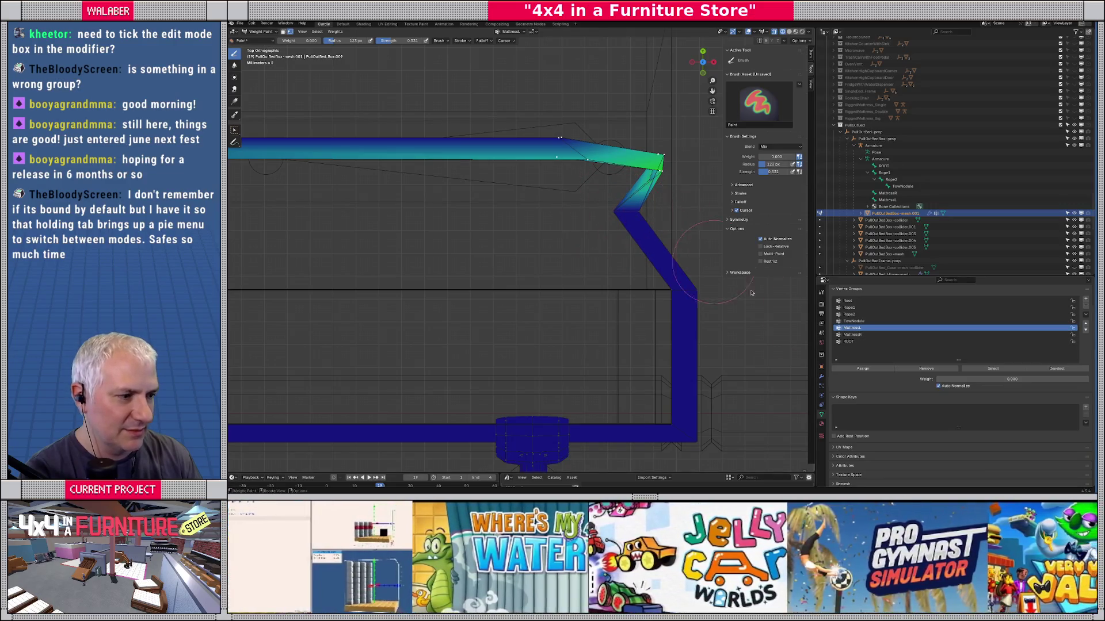
click(849, 341)
click(850, 334)
click(849, 327)
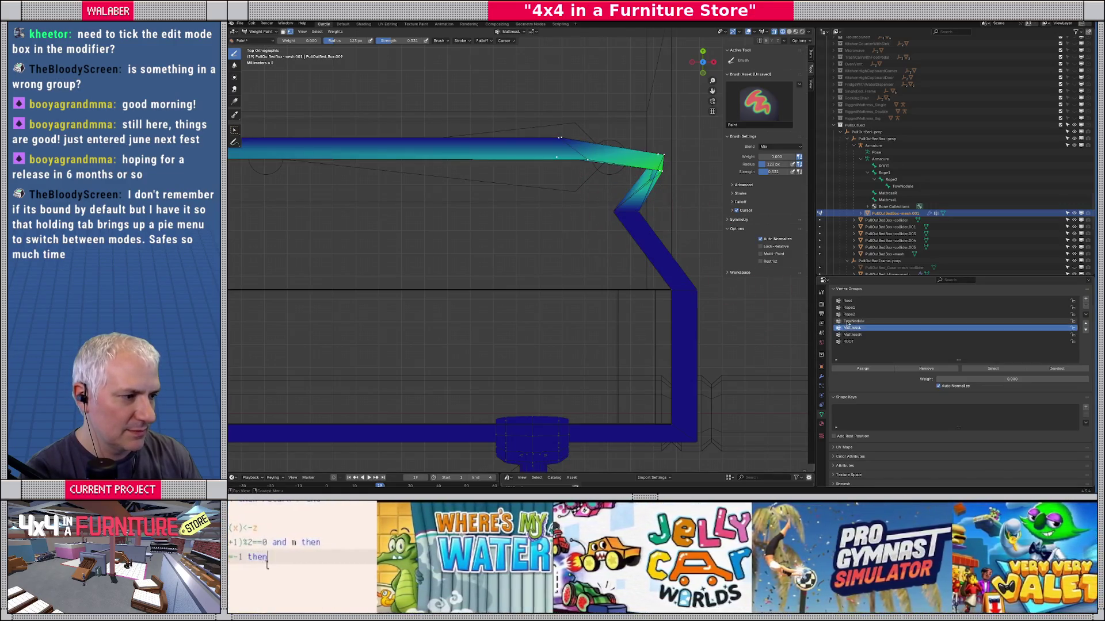
click(853, 321)
click(849, 314)
click(849, 307)
click(848, 300)
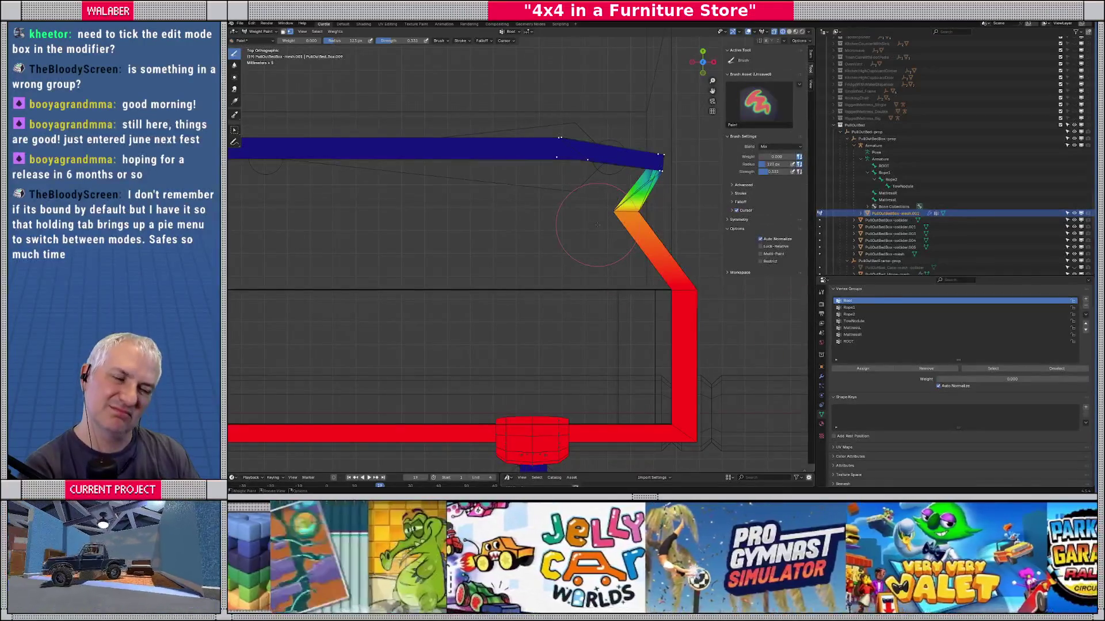
key(Tab)
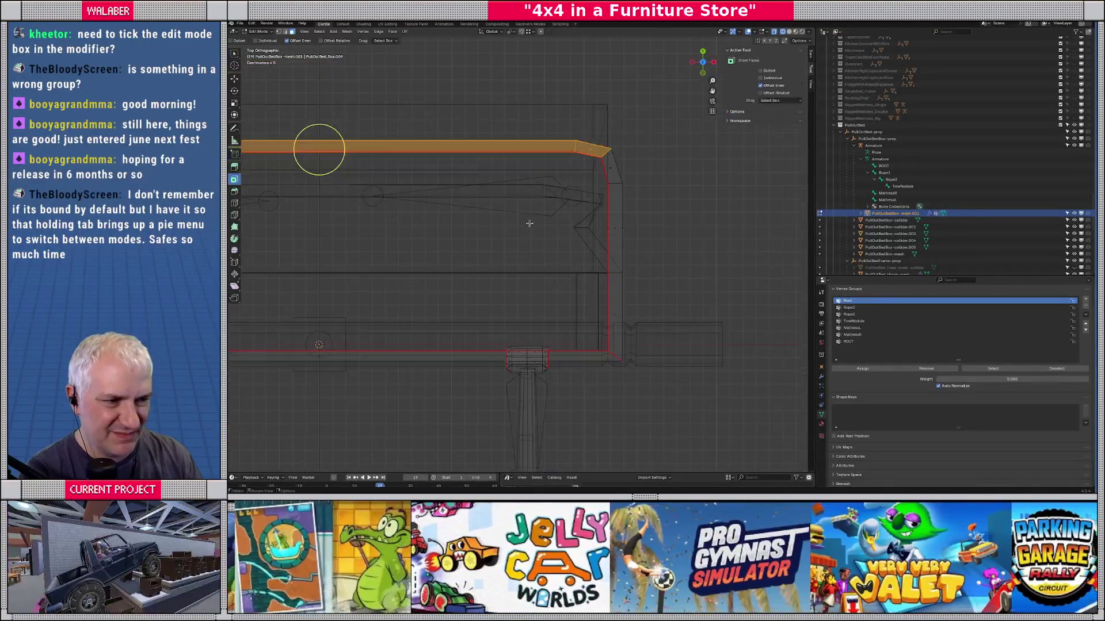
Step: Return the frame mesh to Object Mode, put the armature in Pose Mode, and select the MattressR bone
scroll(532, 230, down, 4)
drag(532, 230, 587, 241)
key(shift+z)
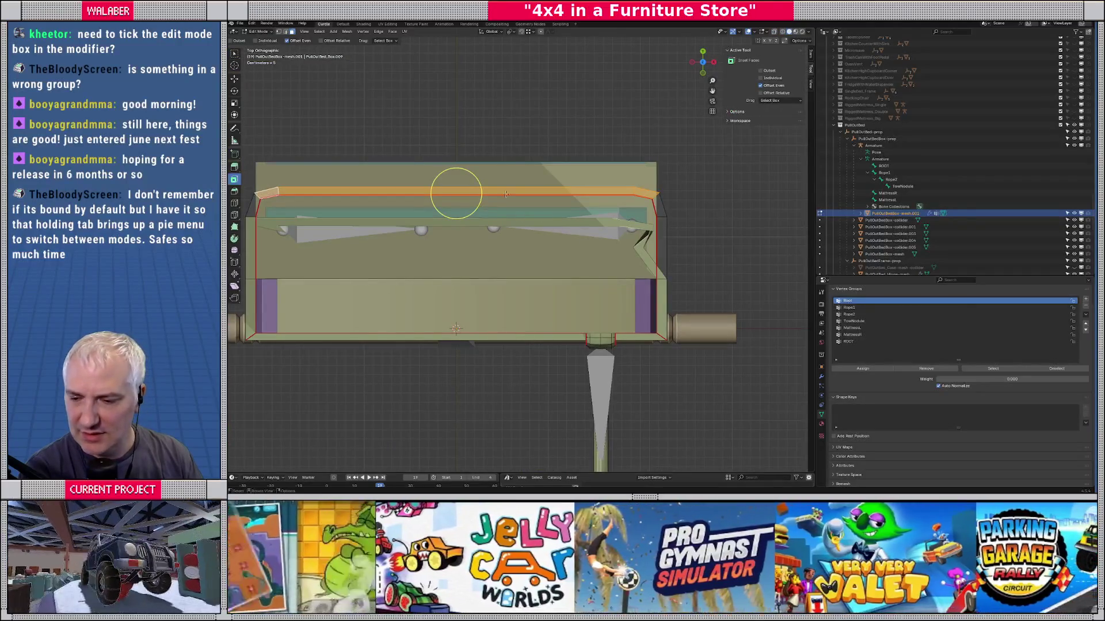
drag(505, 195, 466, 177)
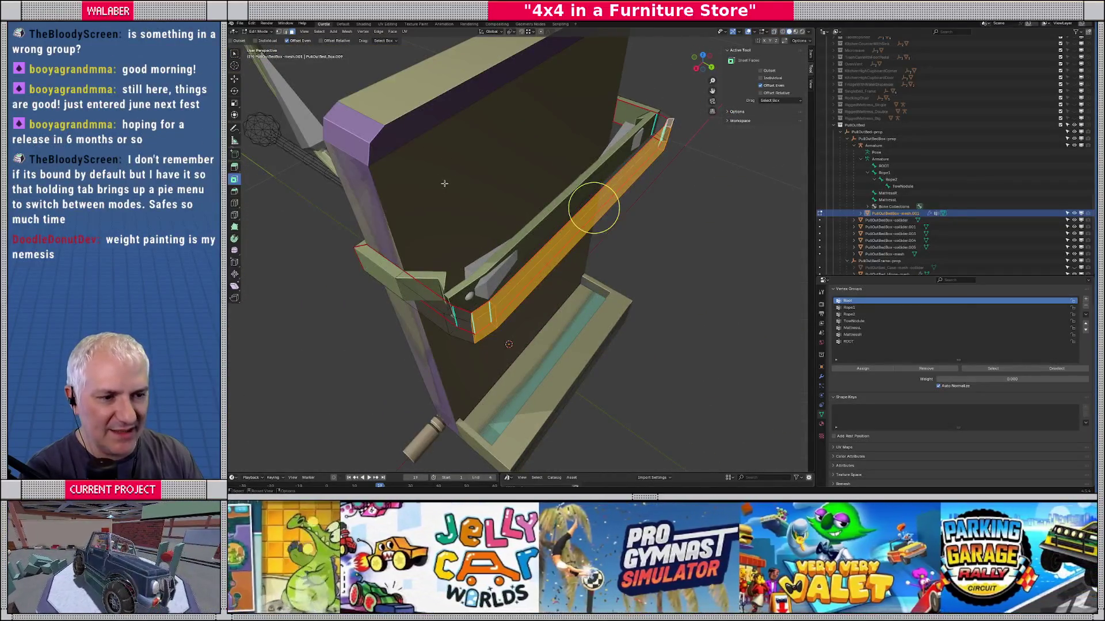
key(Tab)
click(257, 32)
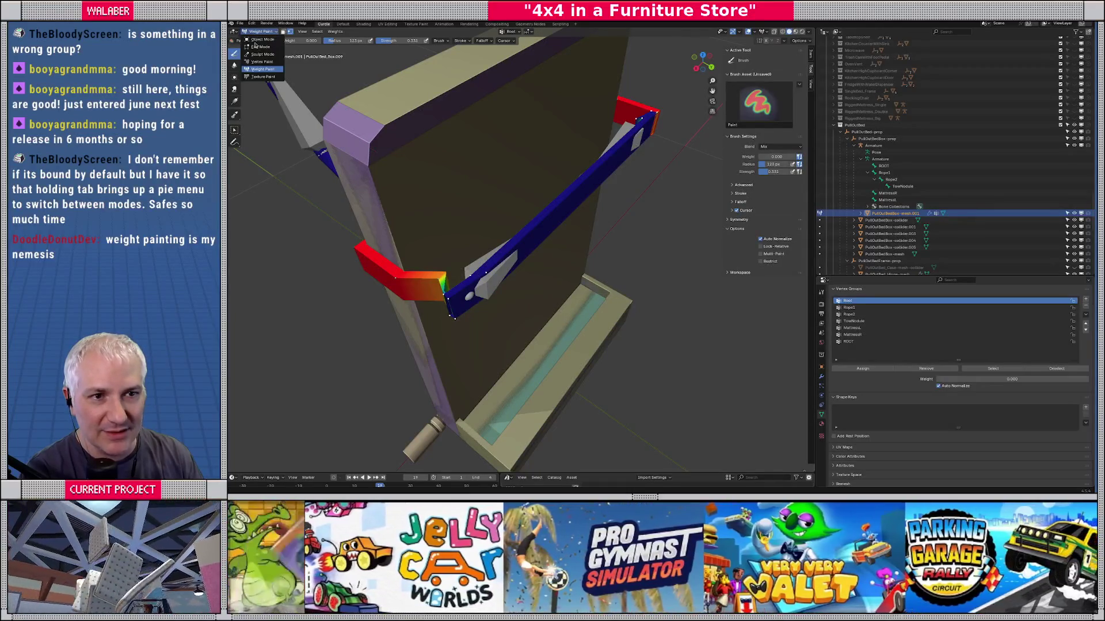
click(260, 39)
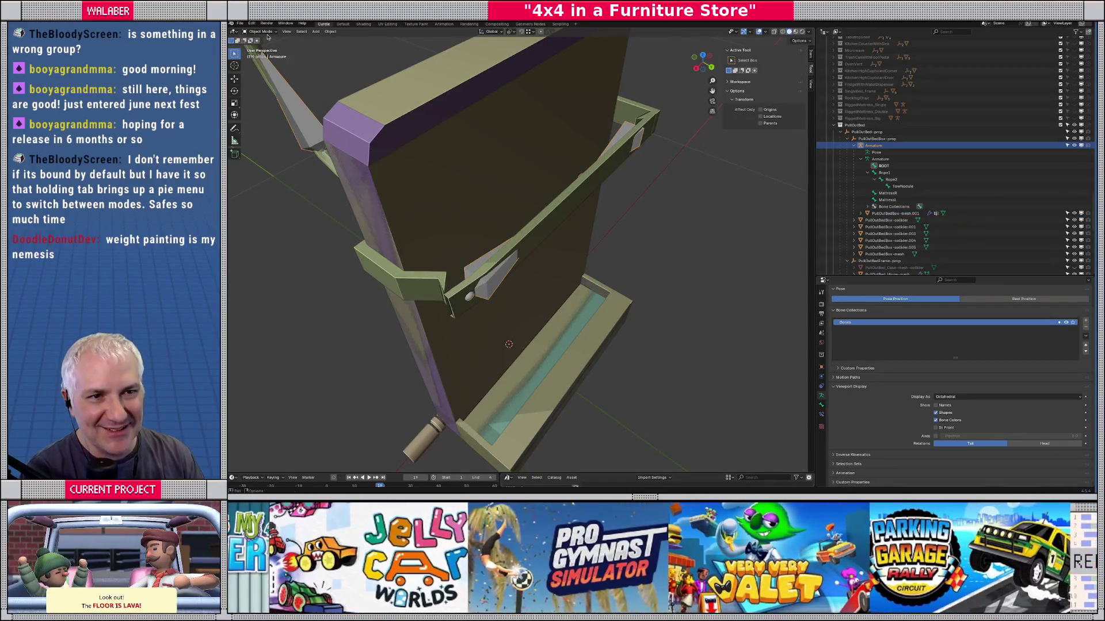
key(ctrl+Tab)
click(489, 286)
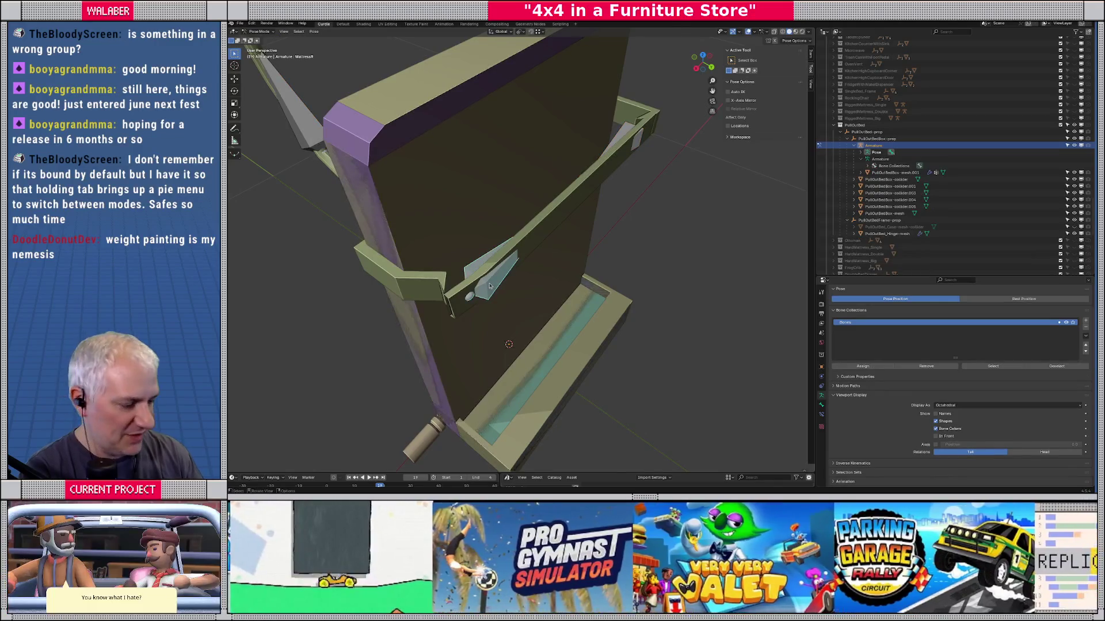
Step: From top view, move the mattress bone to test the fold, then drop it back inside the bed box
key(KP_7)
key(g)
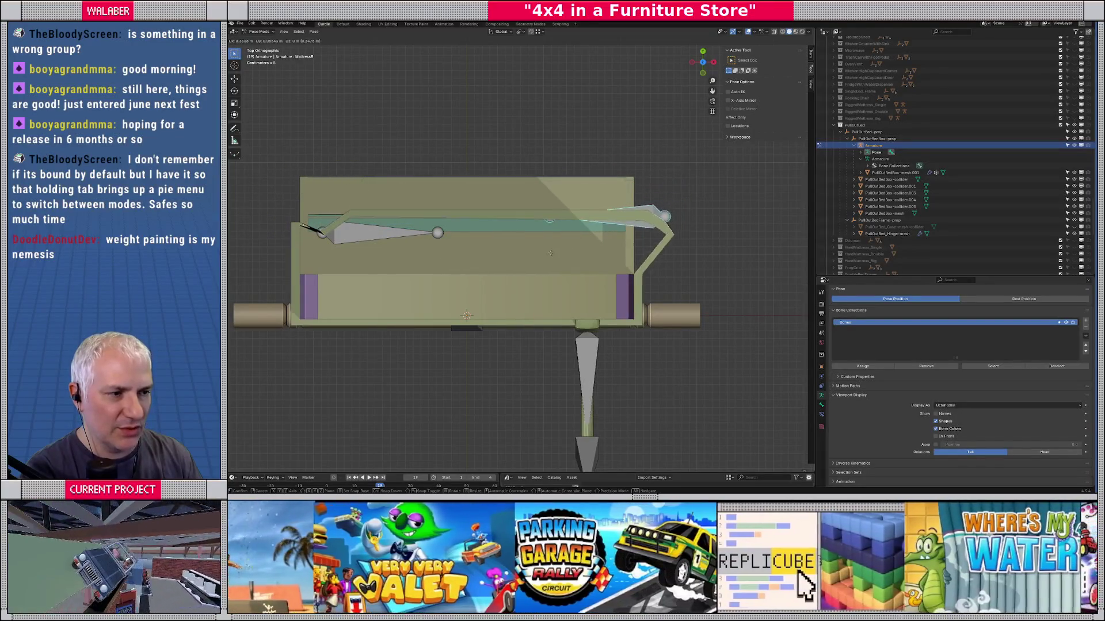
click(476, 241)
scroll(477, 241, up, 3)
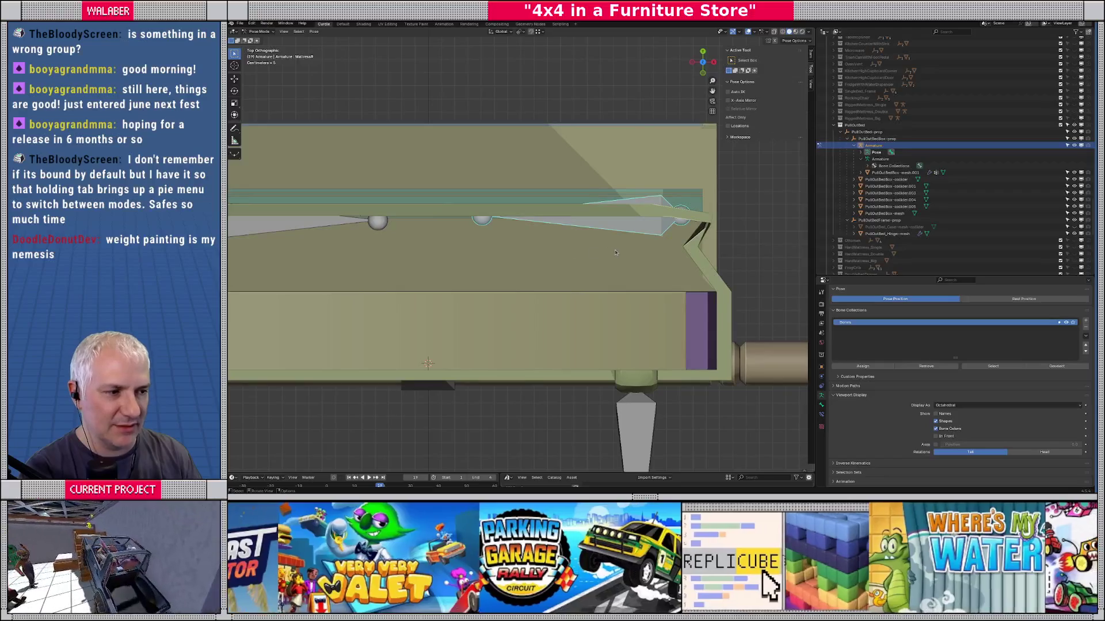
scroll(581, 264, down, 5)
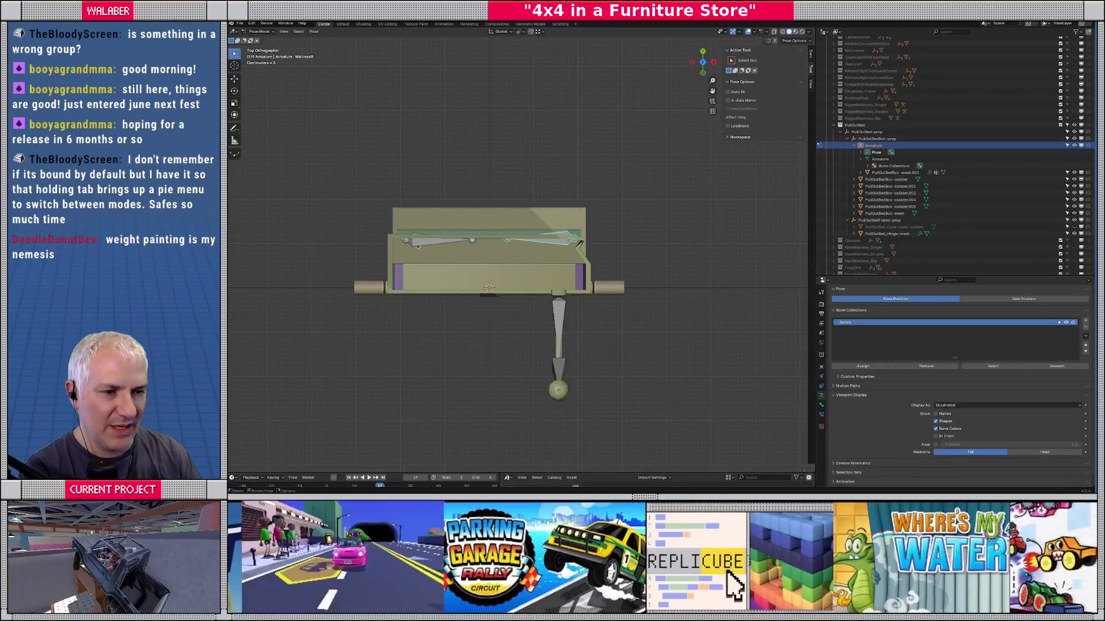
key(g)
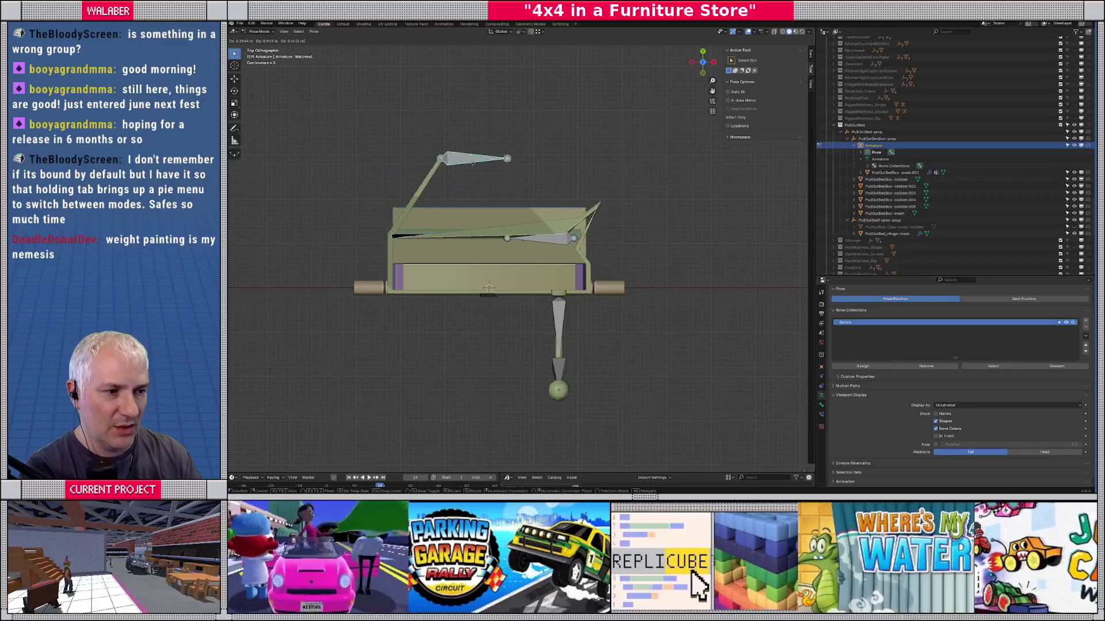
click(477, 203)
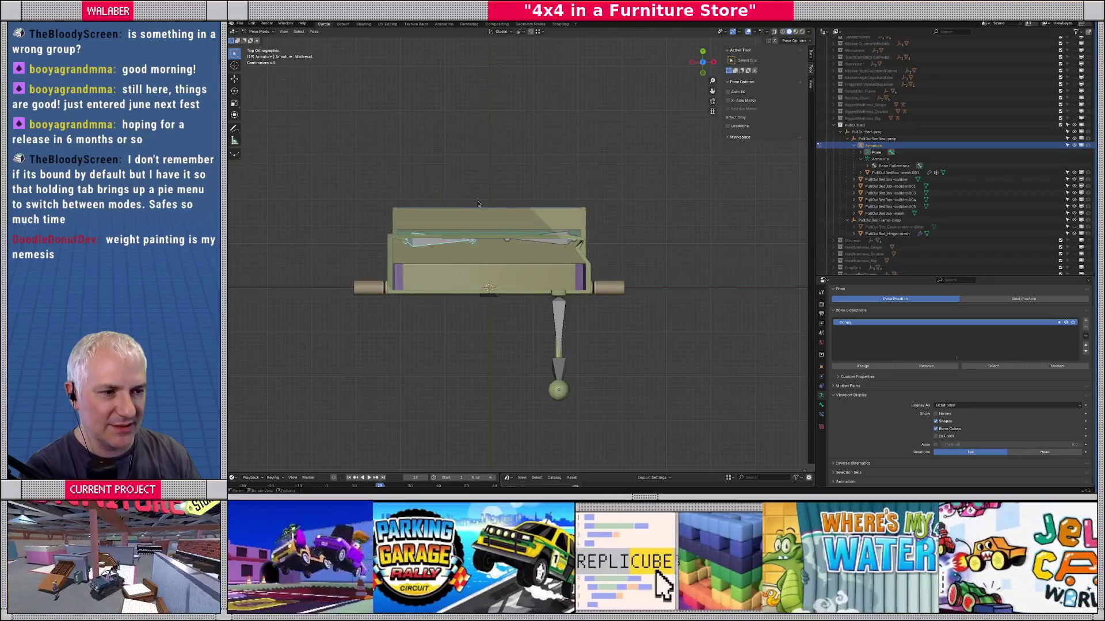
Step: Select then deselect the MattressR bone, show the armature's Object Properties, and leave Pose Mode
scroll(558, 230, up, 2)
scroll(559, 231, up, 1)
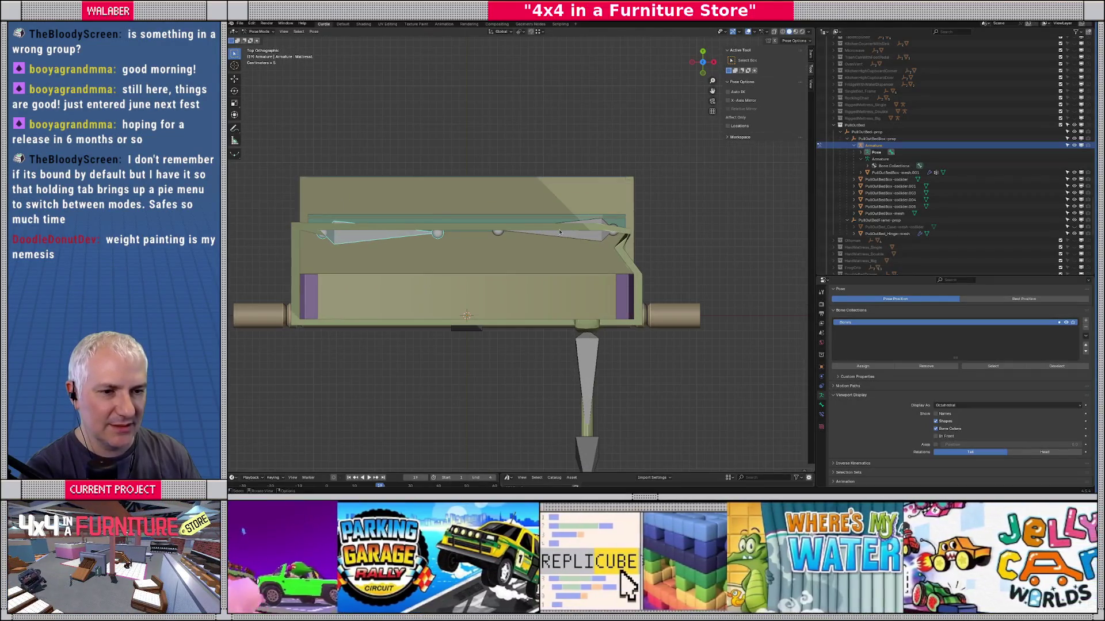
click(584, 237)
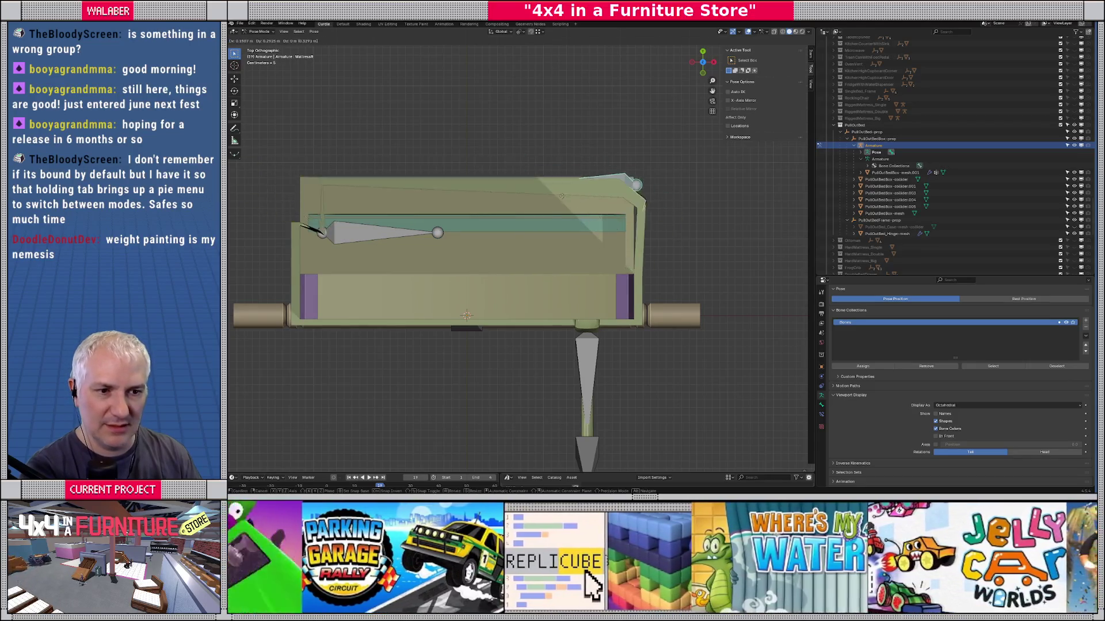
scroll(533, 237, down, 1)
drag(504, 241, 526, 242)
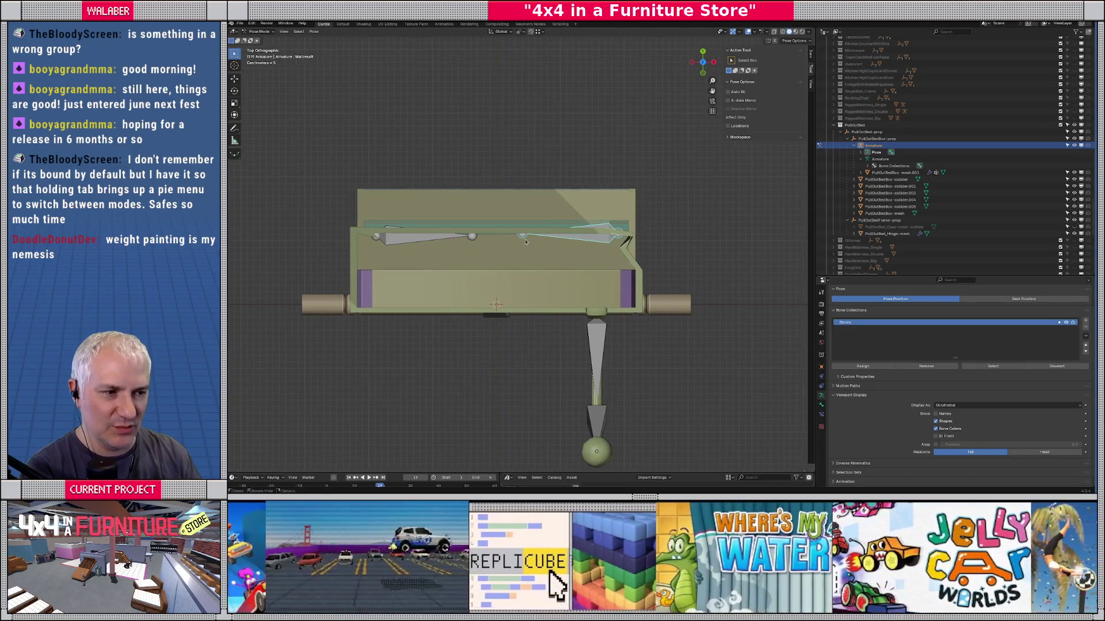
click(636, 269)
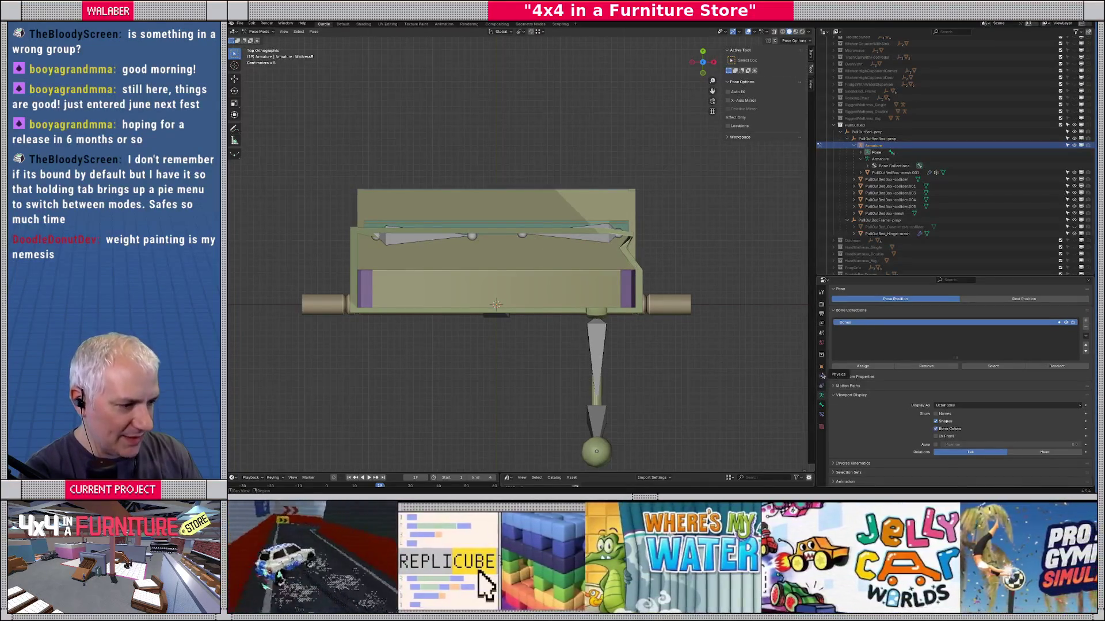
click(821, 366)
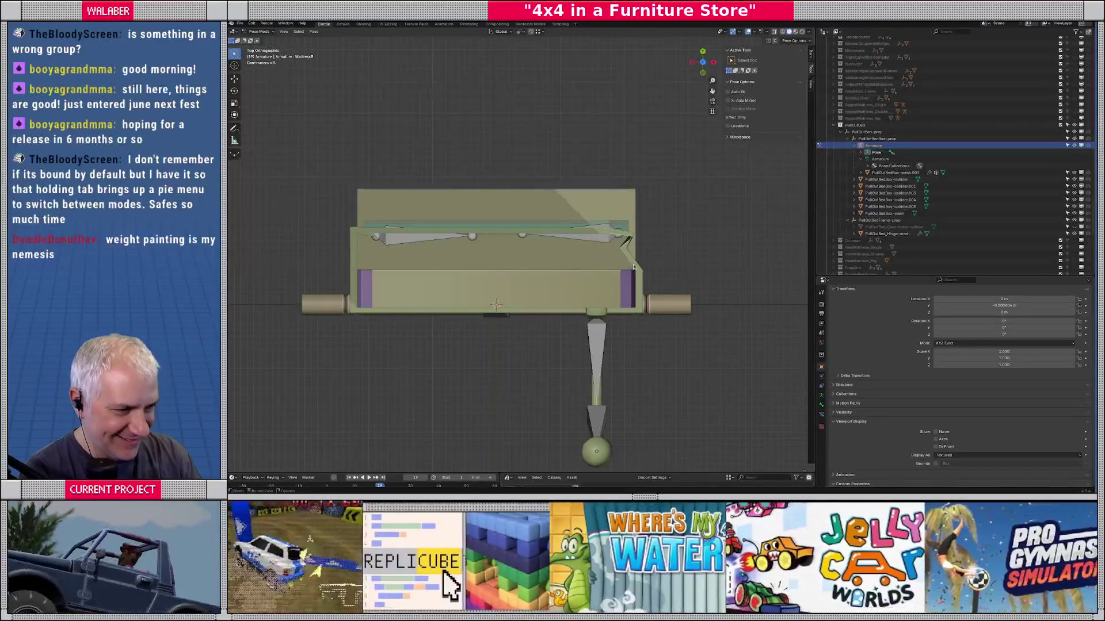
key(ctrl+Tab)
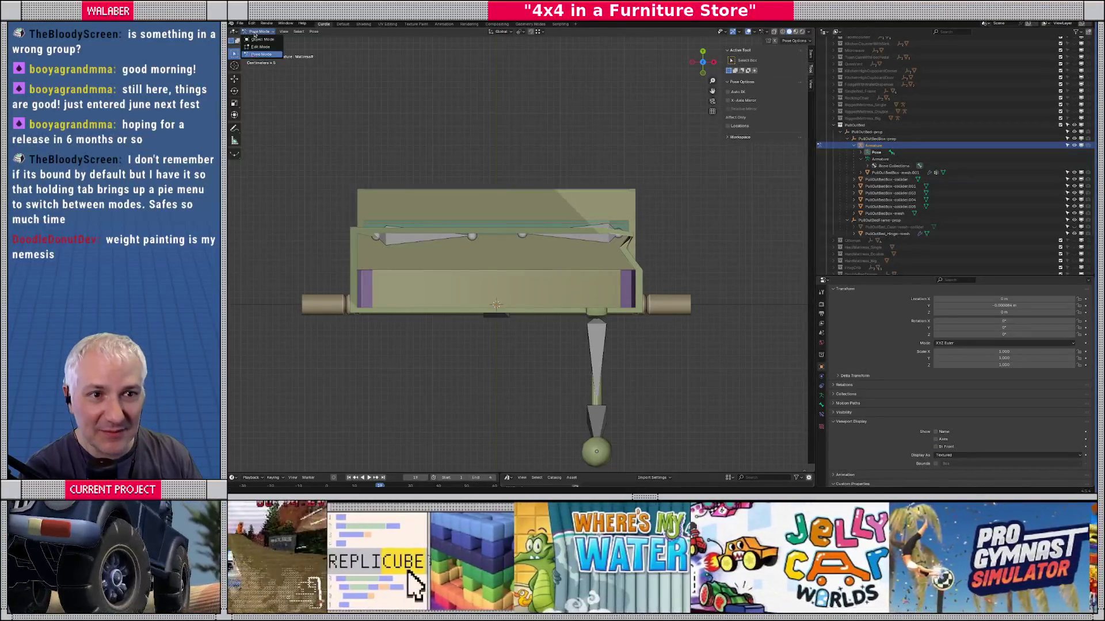
Step: Select PullOutBedBox-mesh.001 and toggle its Armature modifier's effect in the Modifiers tab
click(639, 262)
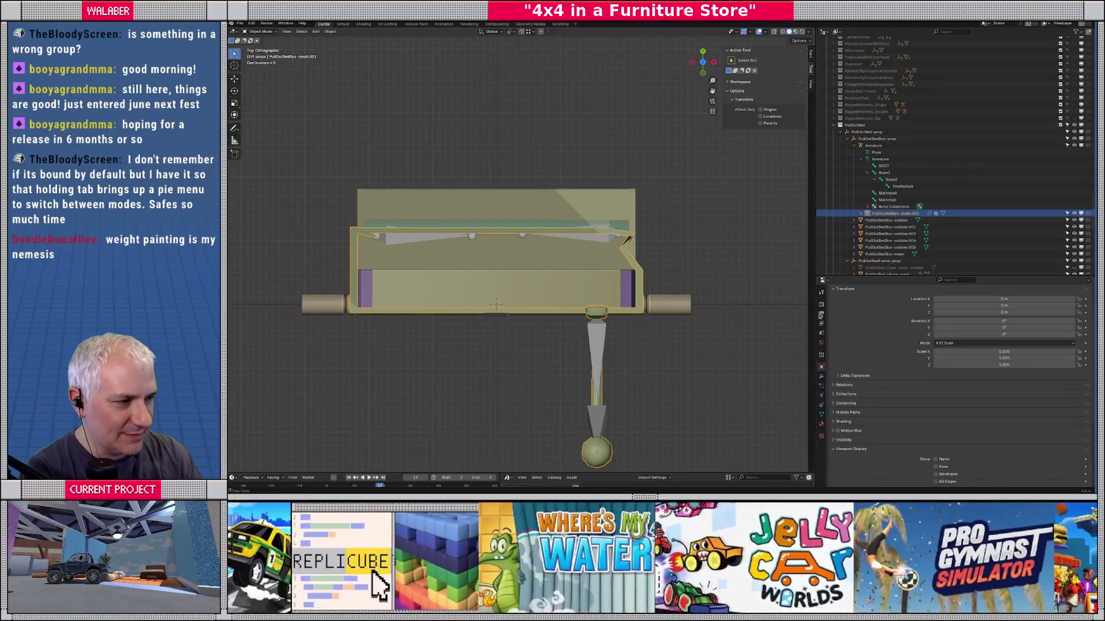
scroll(914, 354, up, 2)
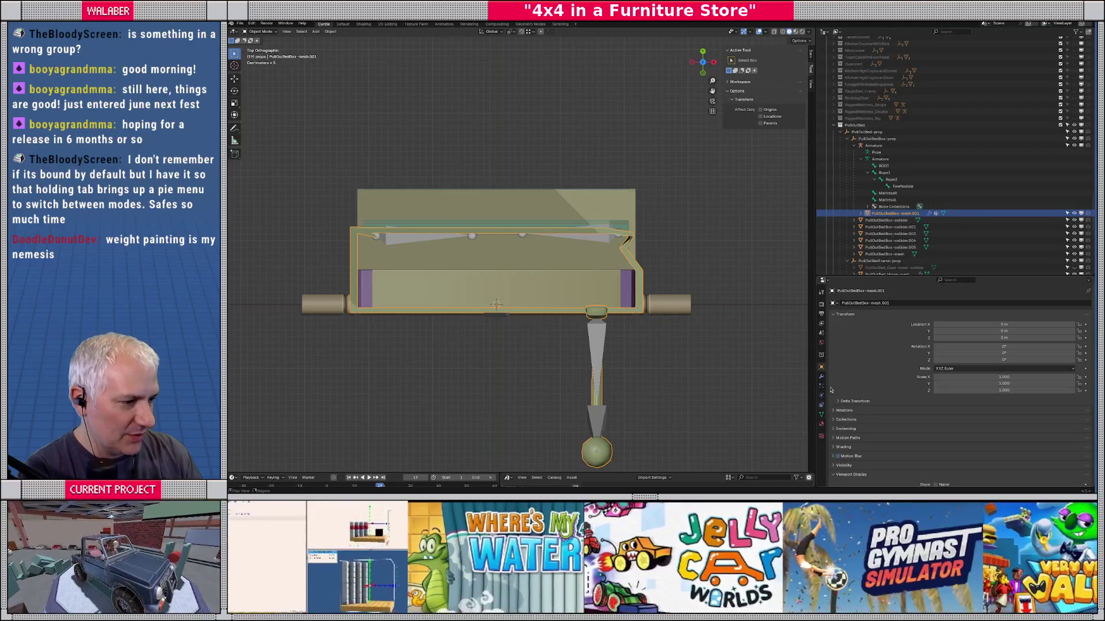
click(822, 377)
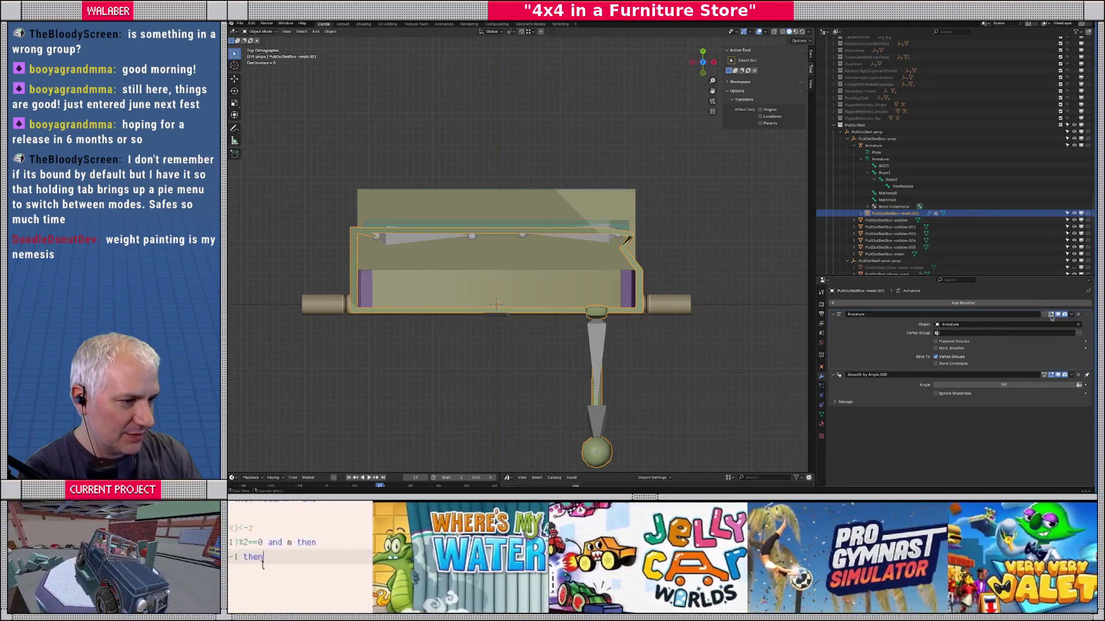
click(1057, 318)
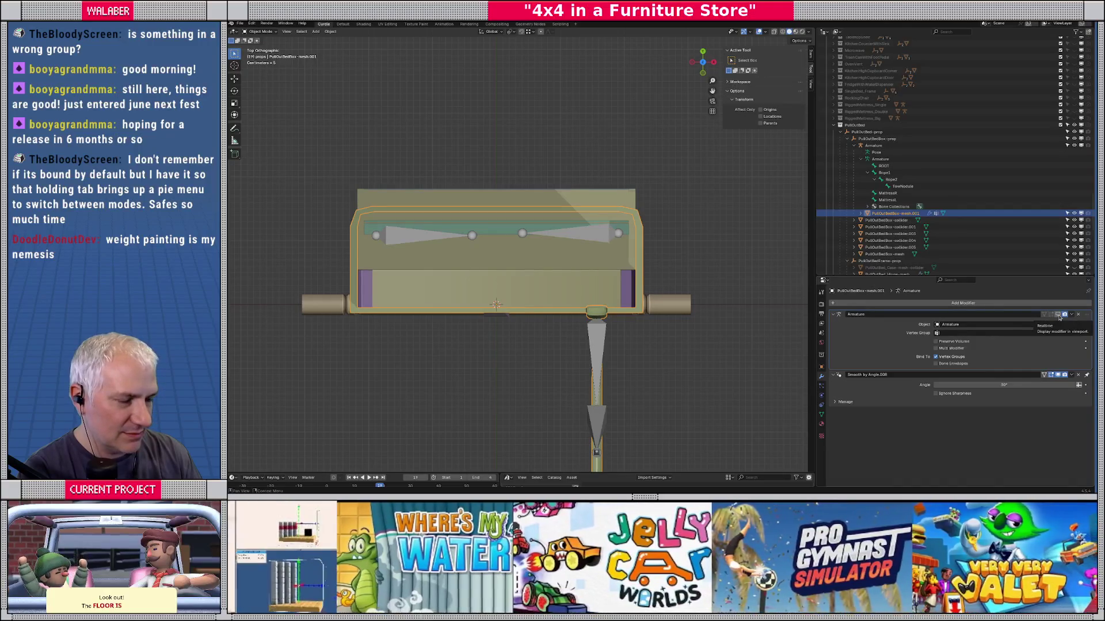
Step: Move the bed box mesh in and out of Edit Mode, then switch it to Weight Paint
drag(633, 322, 583, 255)
key(Tab)
scroll(583, 255, up, 3)
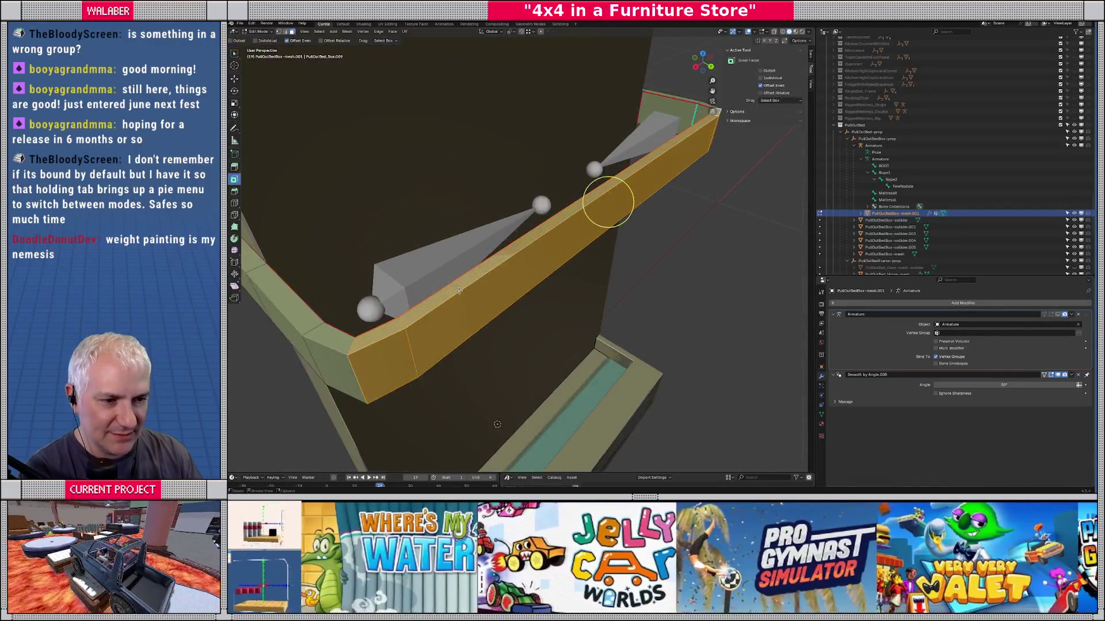
key(Tab)
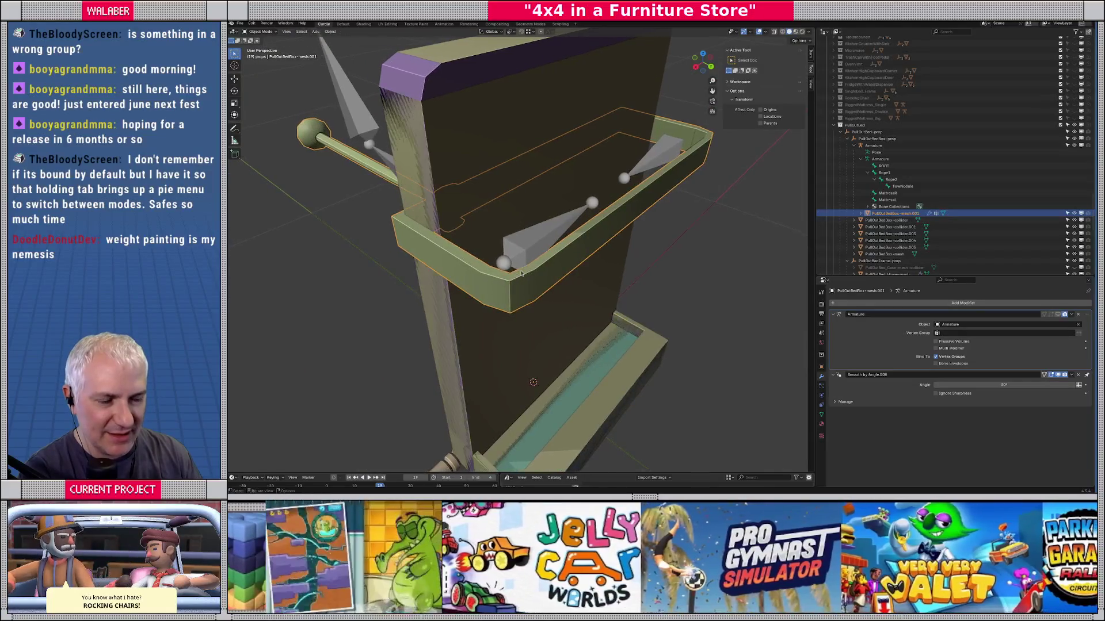
key(Tab)
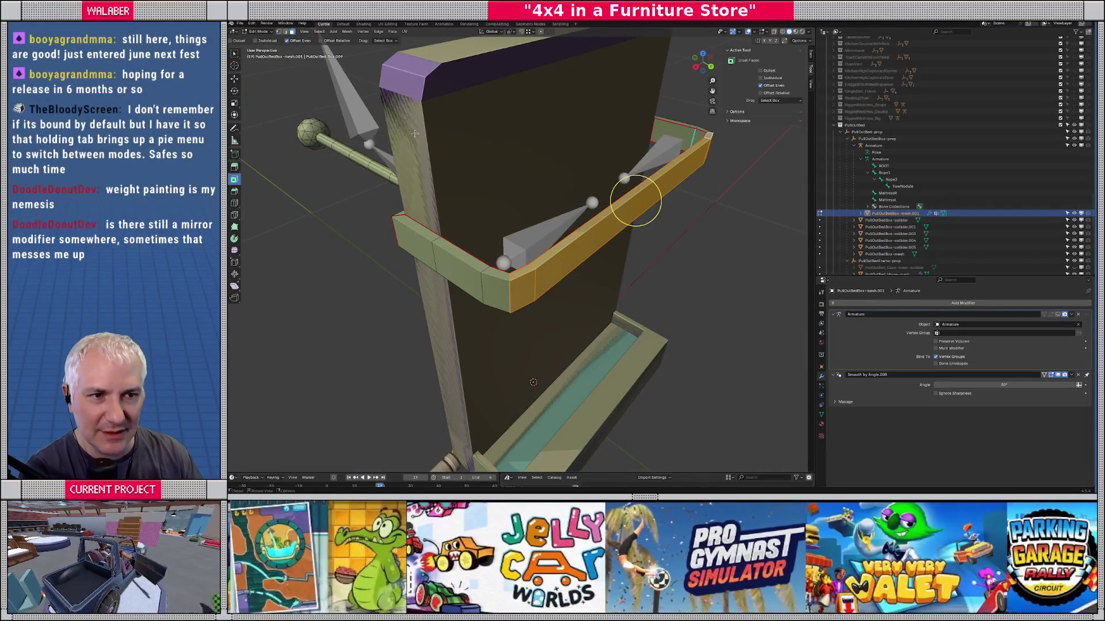
key(Tab)
click(262, 33)
click(262, 66)
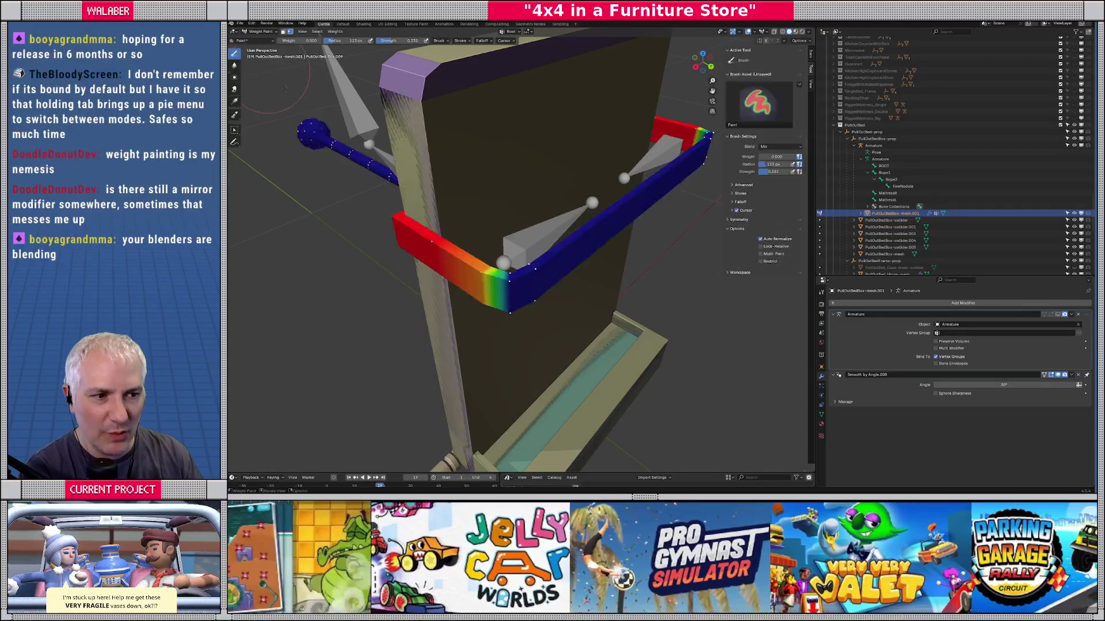
Step: Select the face loop along the frame's right arm and return to weight painting
key(Tab)
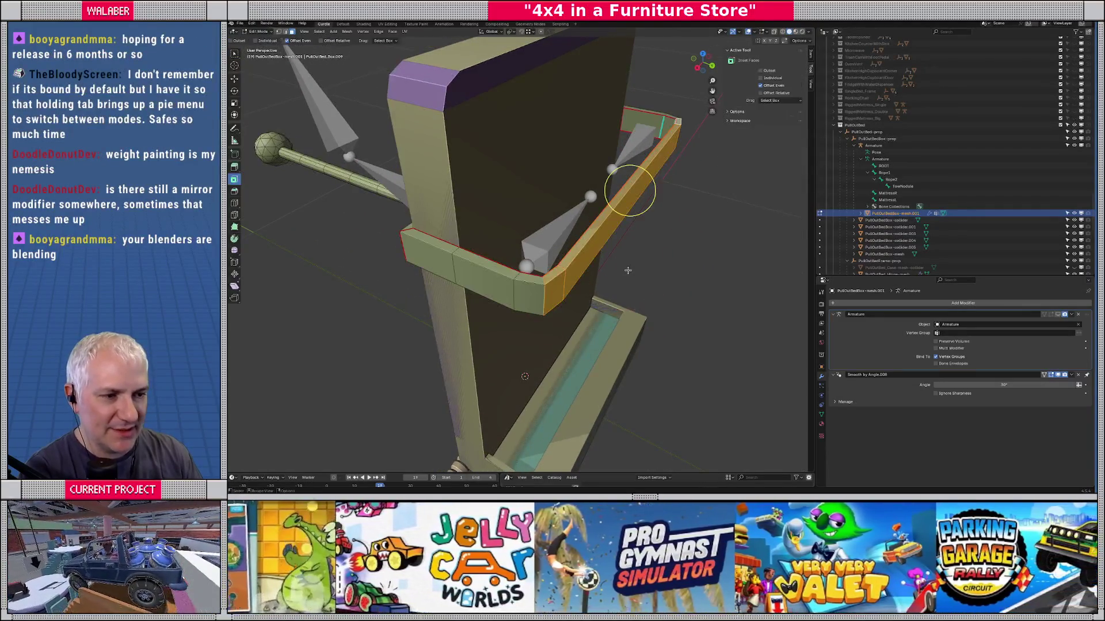
key(Tab)
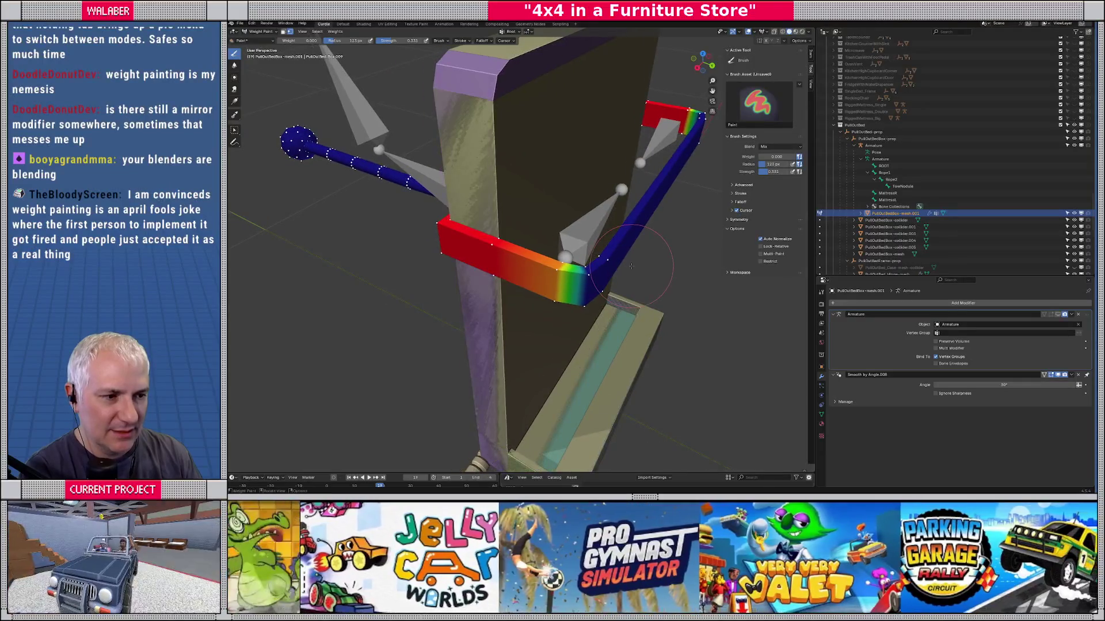
key(Tab)
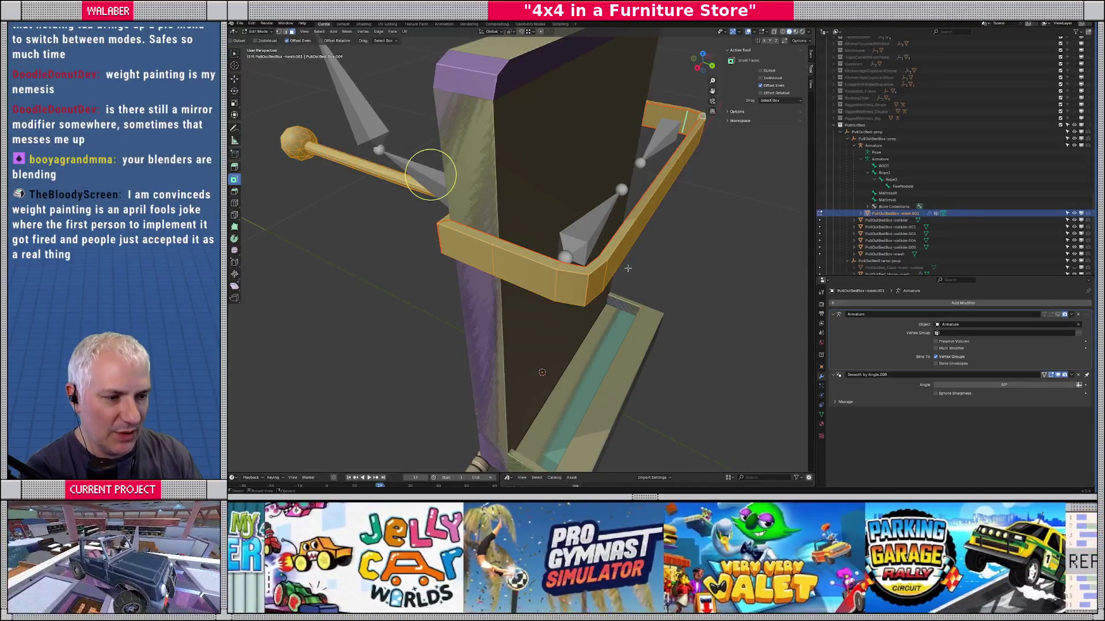
alt+click(626, 230)
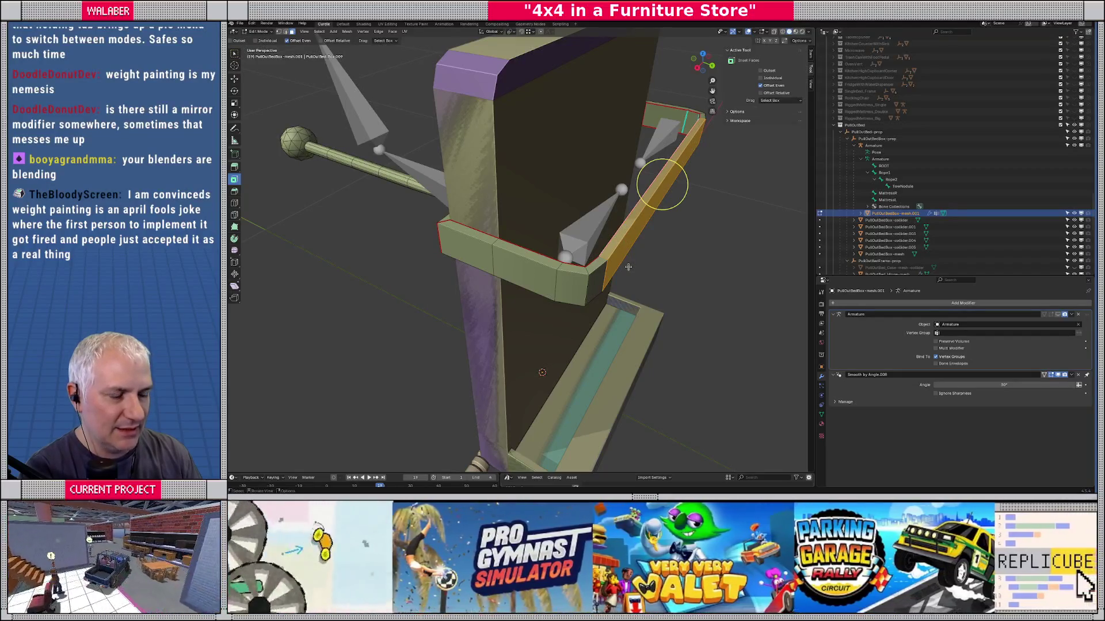
key(Tab)
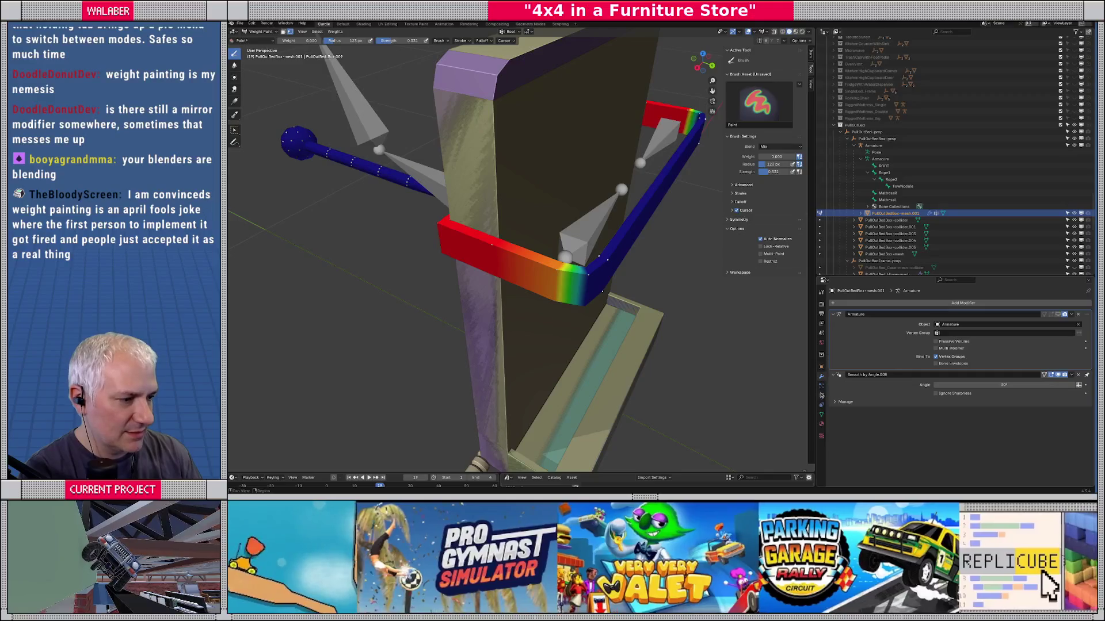
Step: Review the Rope1, Rope2, TowNodule and MattressL vertex group weights
click(822, 415)
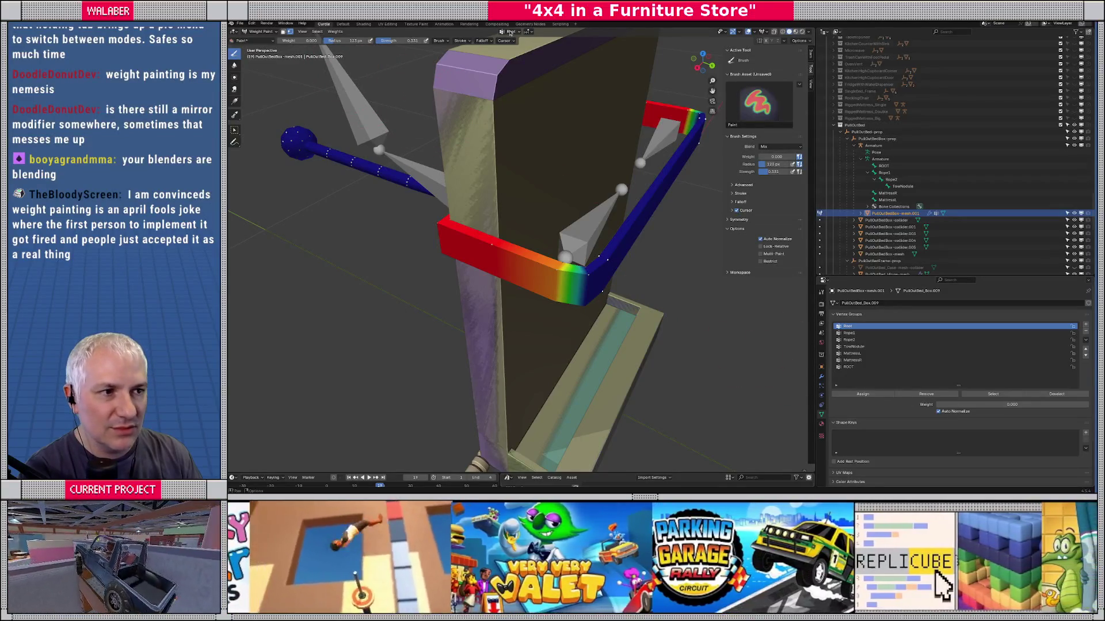
ctrl+click(564, 188)
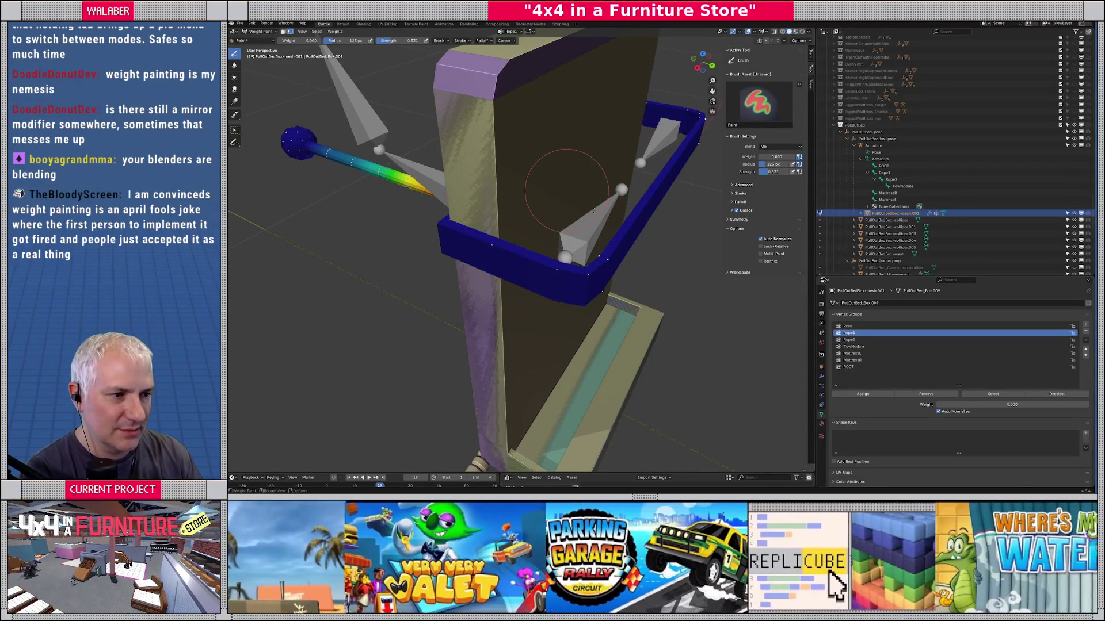
ctrl+click(610, 228)
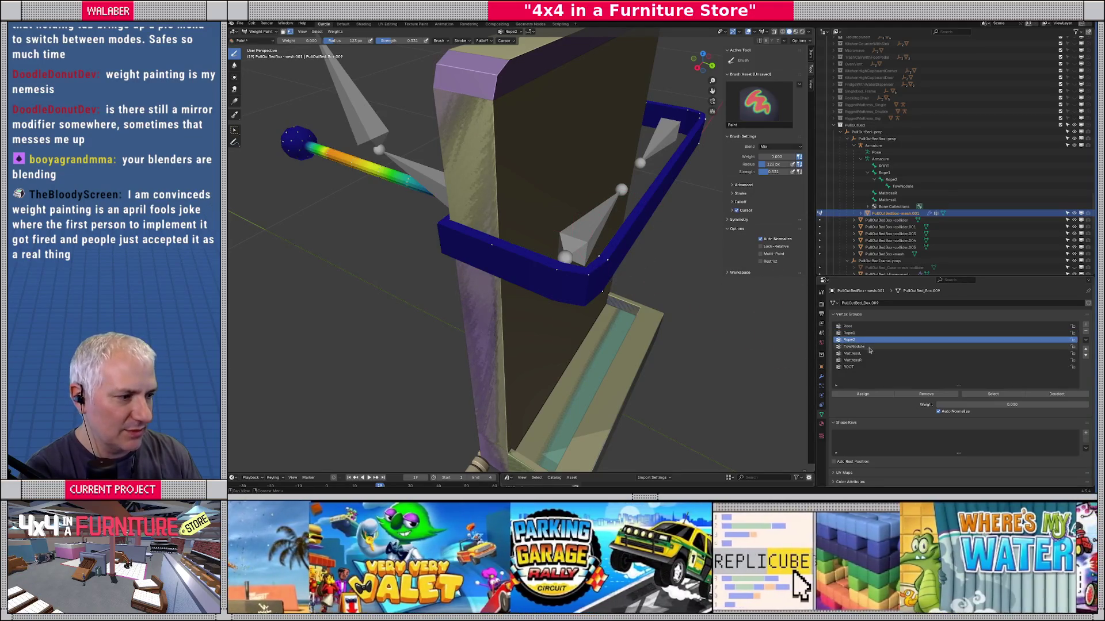
click(865, 347)
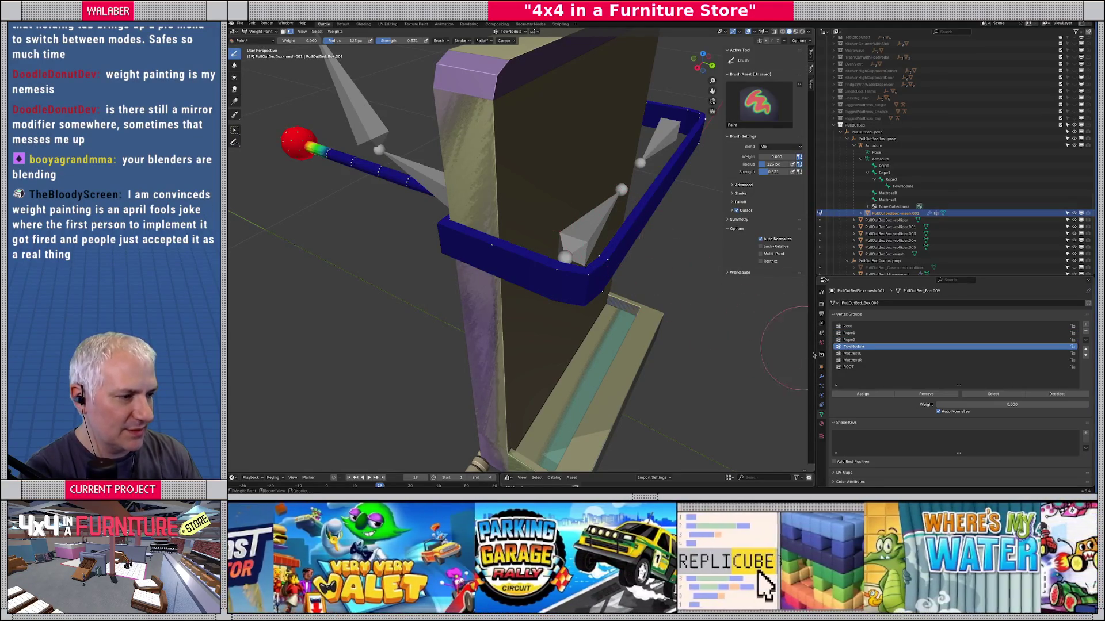
click(852, 353)
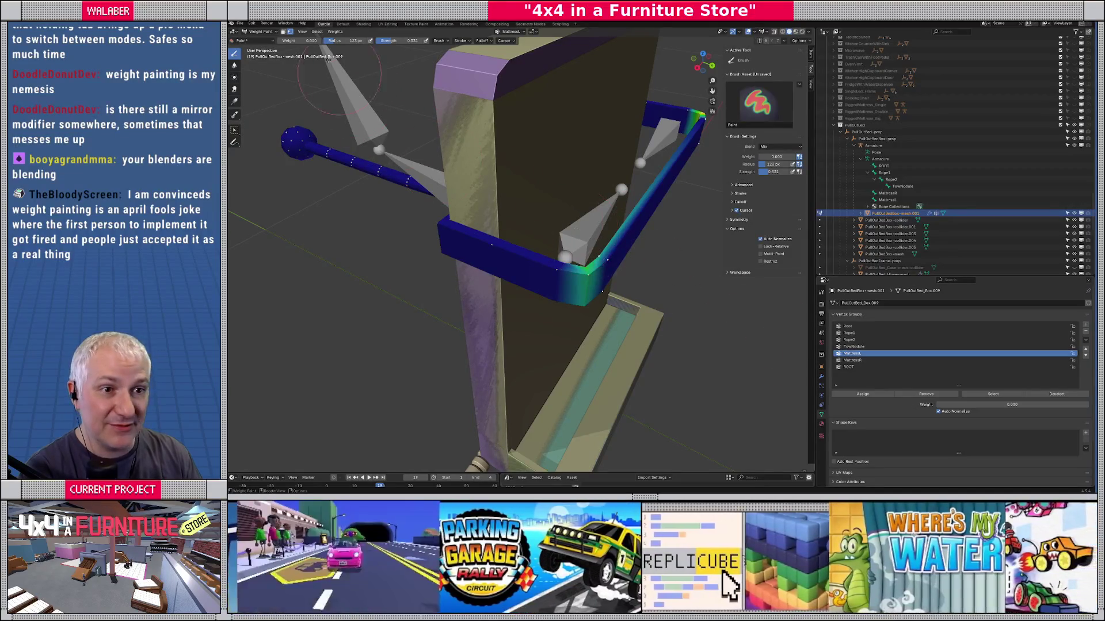
Step: Set brush weight to 1.000 and paint the right arm fully onto MattressR
drag(296, 42, 320, 41)
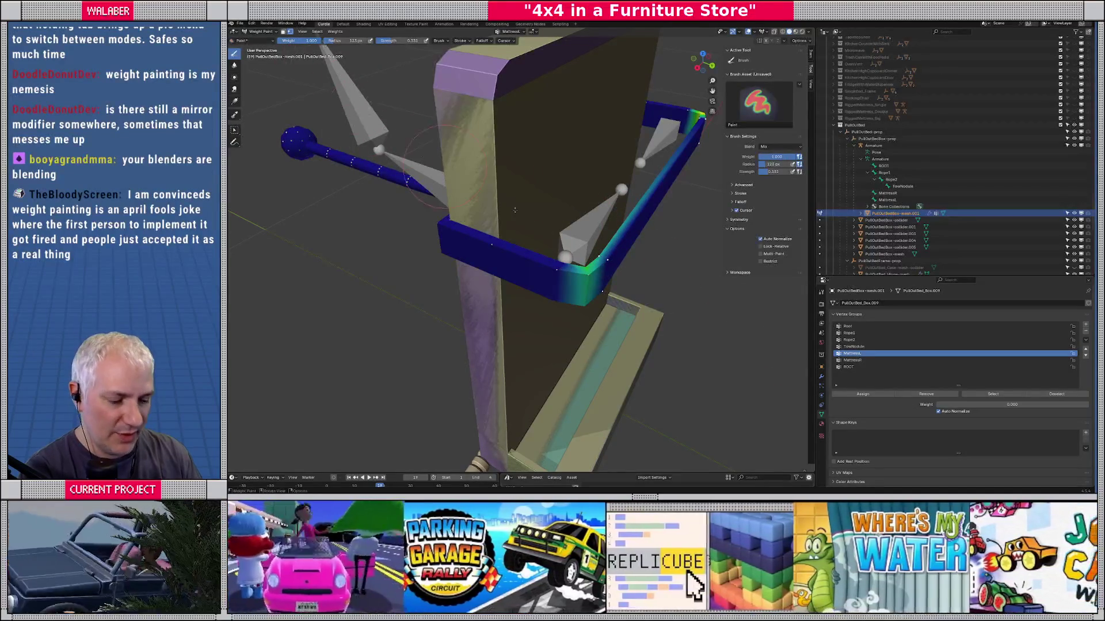
click(852, 360)
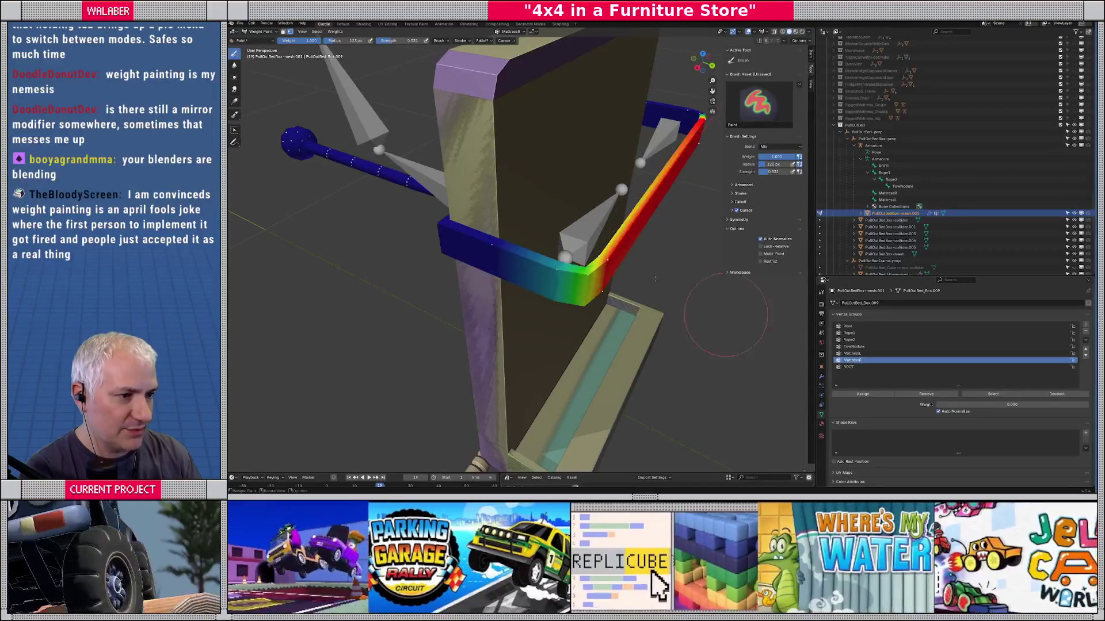
drag(679, 155, 623, 258)
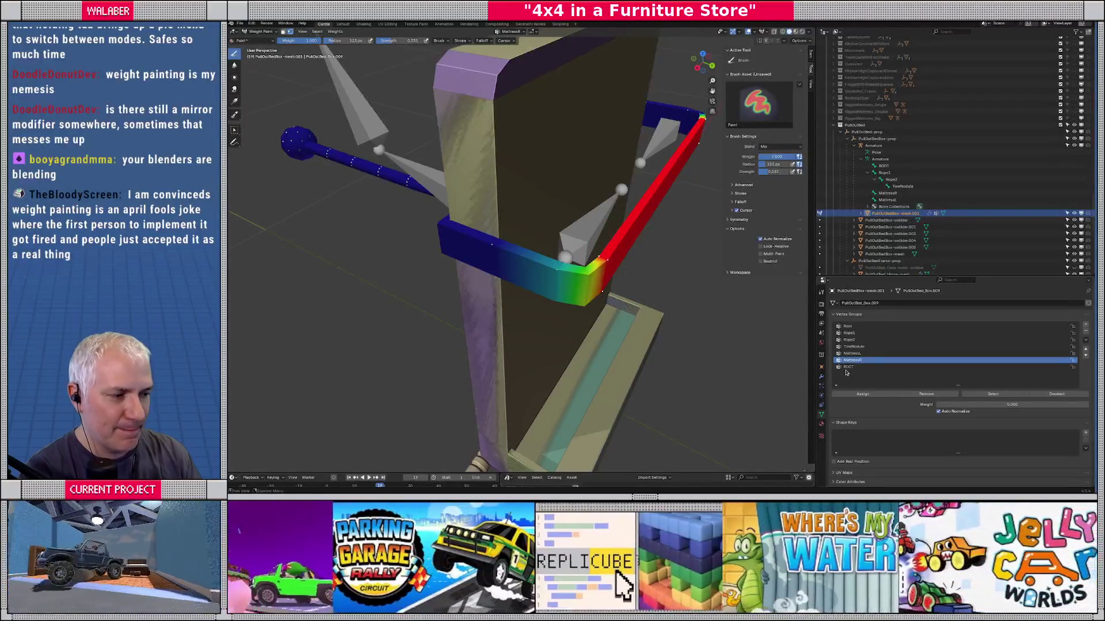
Step: Compare the ROOT and Root group weights, then switch the mesh to Edit Mode
click(848, 367)
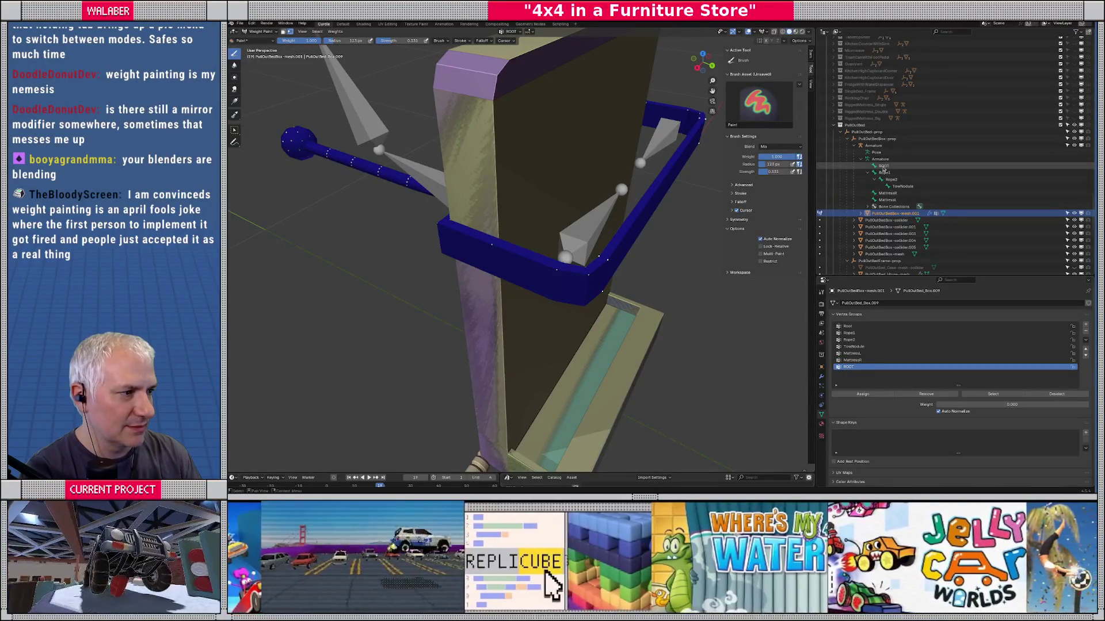
click(848, 326)
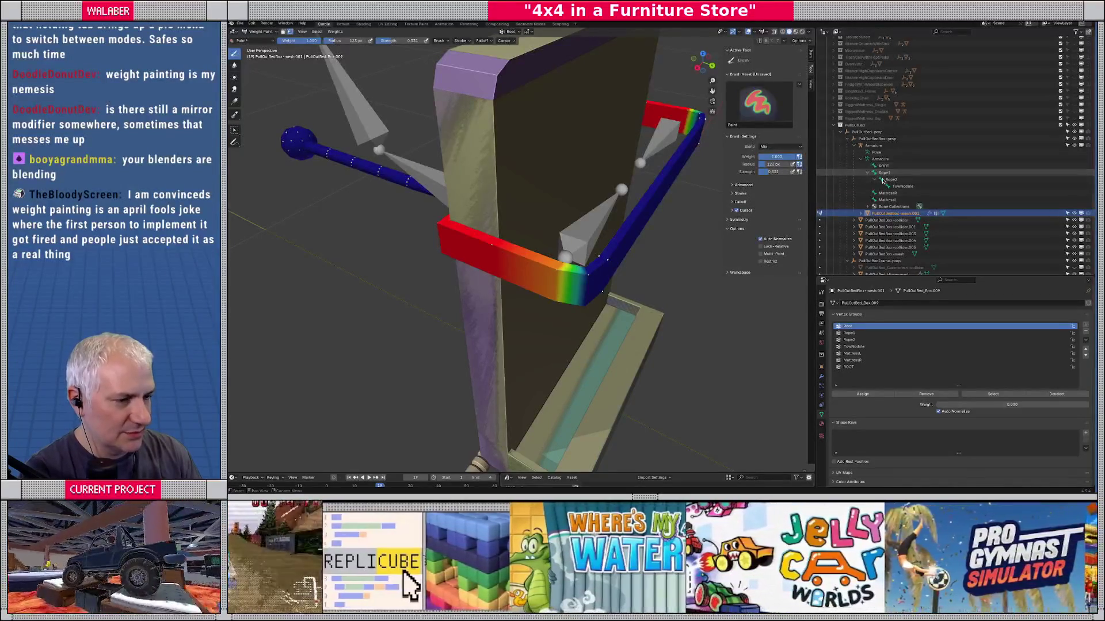
click(849, 367)
click(847, 327)
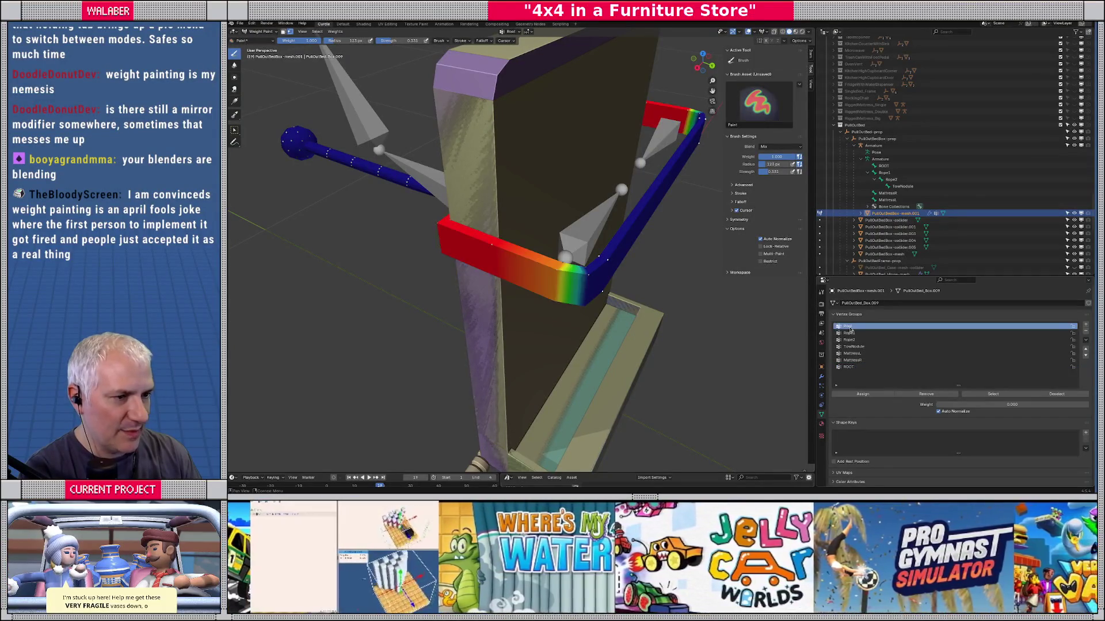
click(848, 368)
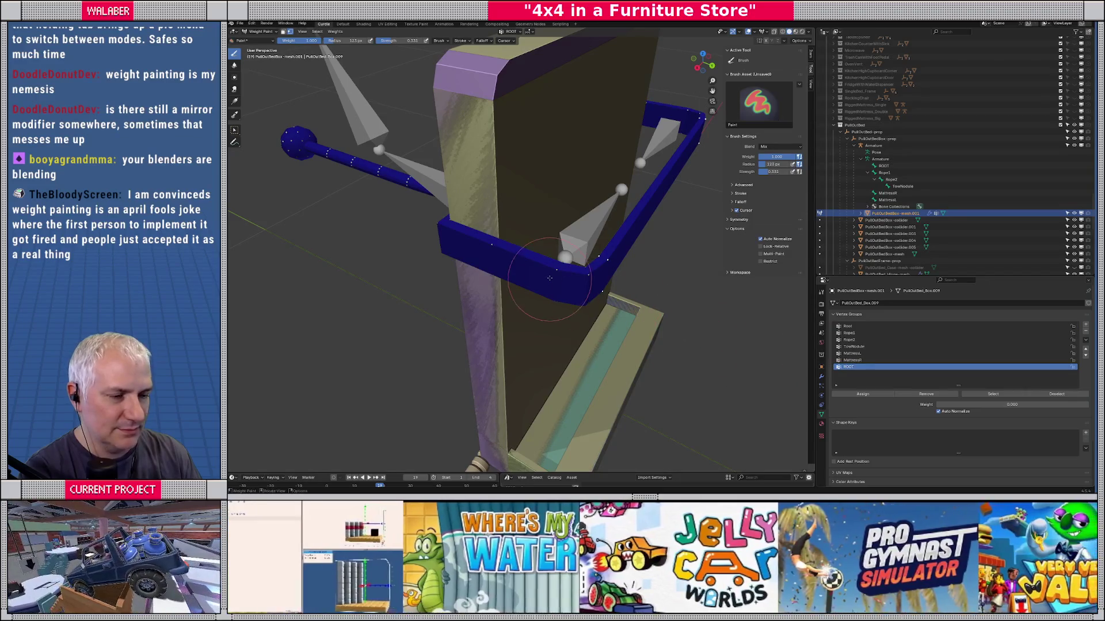
key(Tab)
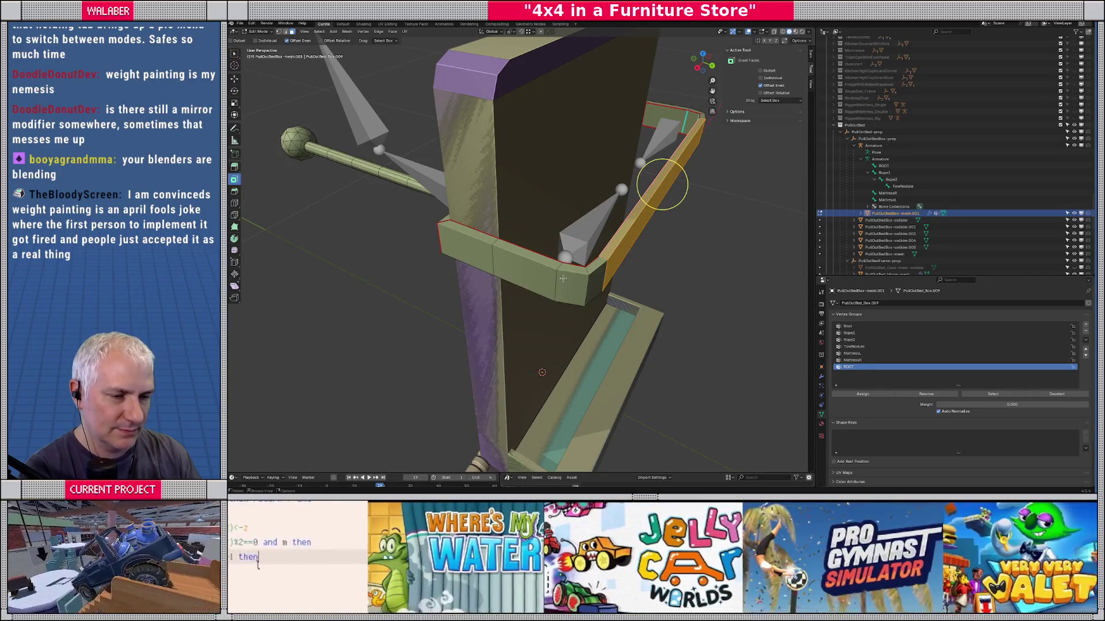
Step: Select the connected geometry and a face loop along the top beam through its corner
mouse_move(563, 278)
mouse_down()
mouse_move(528, 244)
mouse_move(539, 246)
mouse_up()
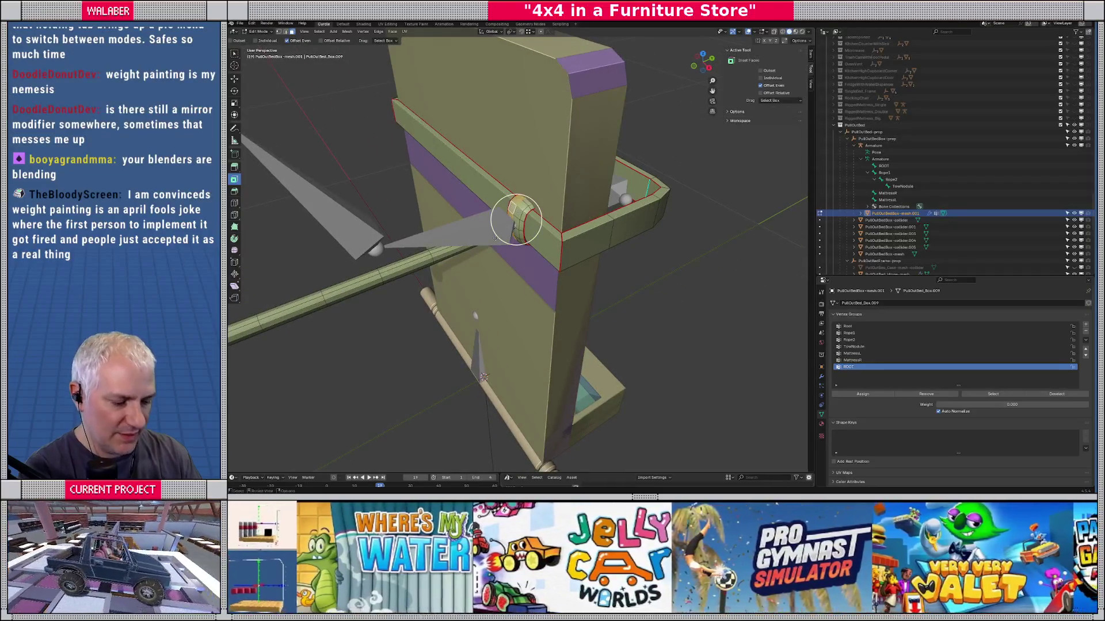
key(ctrl+l)
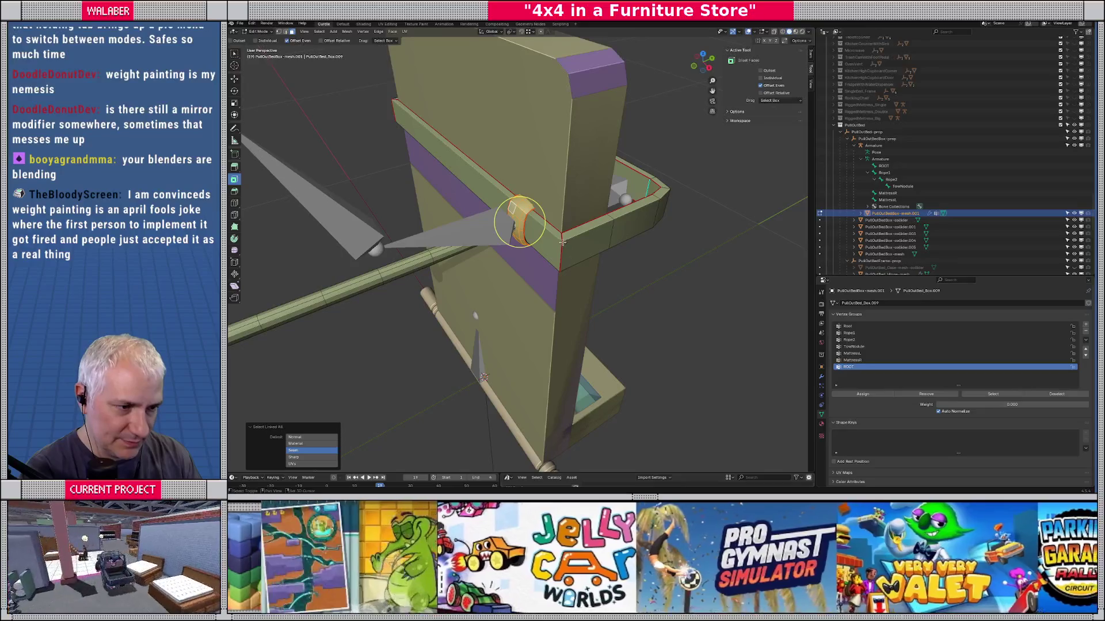
alt+click(552, 237)
alt+click(608, 230)
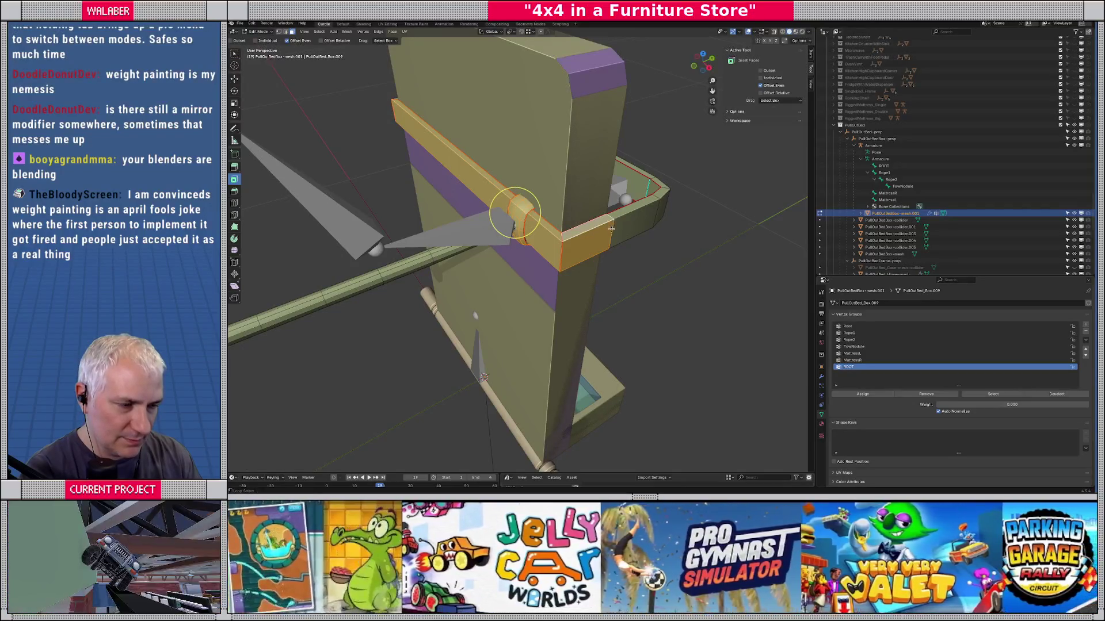
mouse_move(610, 229)
mouse_down()
mouse_move(427, 336)
mouse_move(460, 305)
mouse_up()
Step: Back in Weight Paint, paint ROOT weight onto the beam's lower-left corner
key(ctrl+Tab)
drag(494, 265, 540, 214)
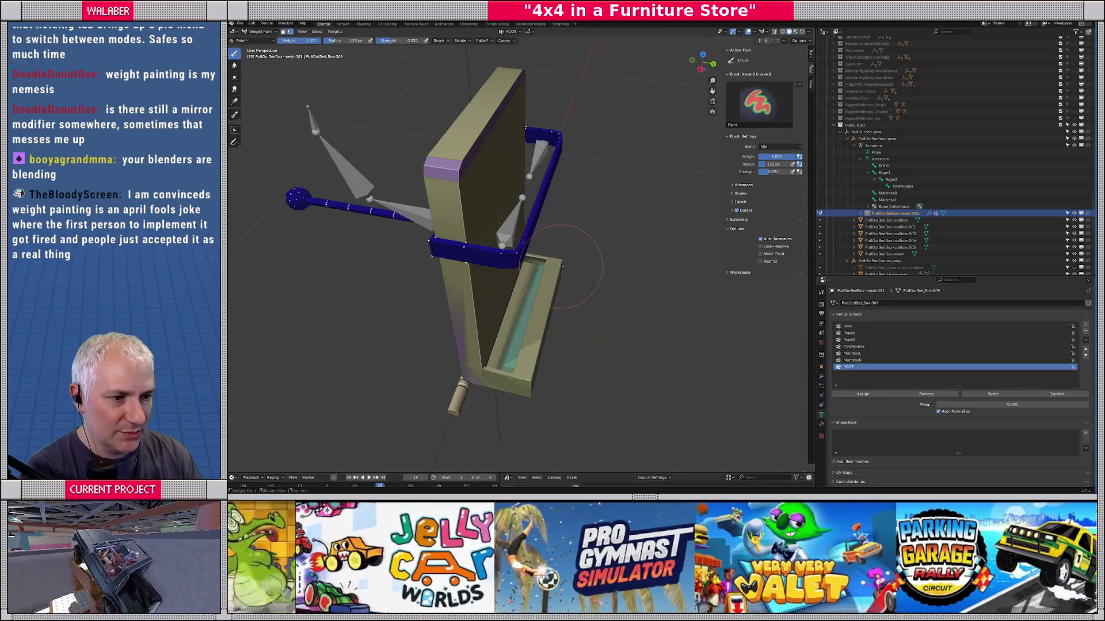
mouse_move(435, 248)
mouse_down()
mouse_move(486, 253)
mouse_move(491, 236)
mouse_move(529, 219)
mouse_up()
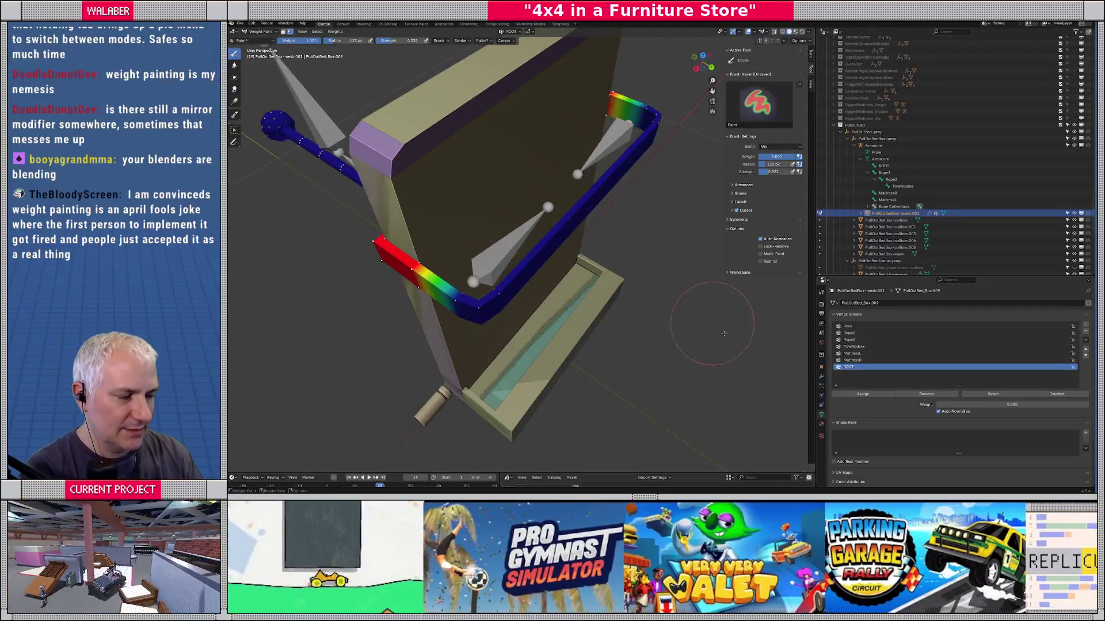
Step: Delete the duplicate Root vertex group, move ROOT to the top, and enter Edit Mode
click(847, 327)
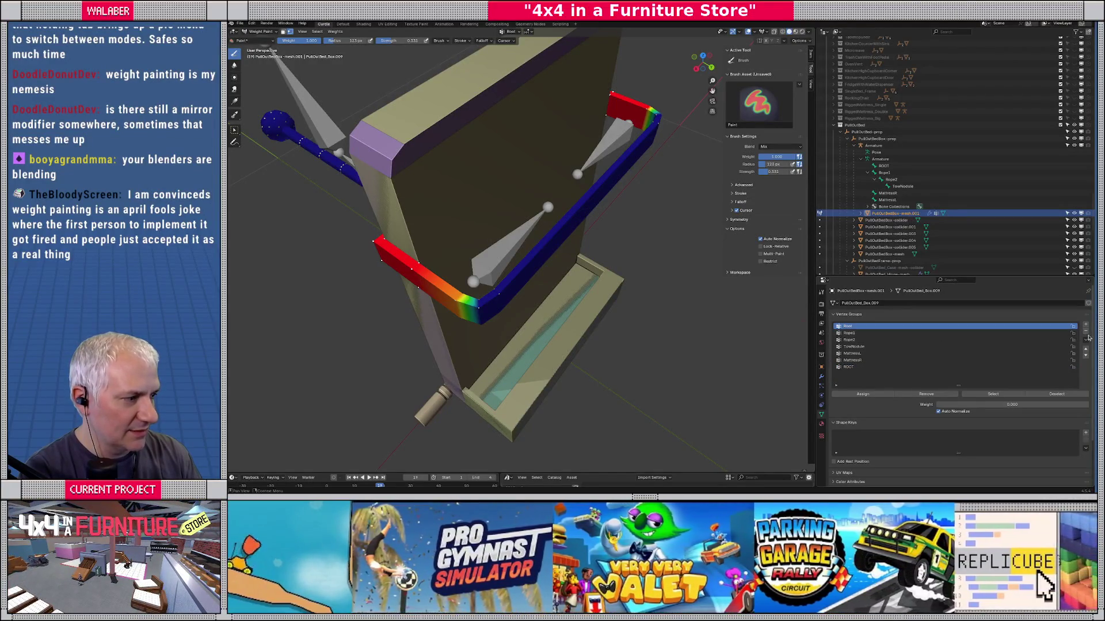
click(1085, 332)
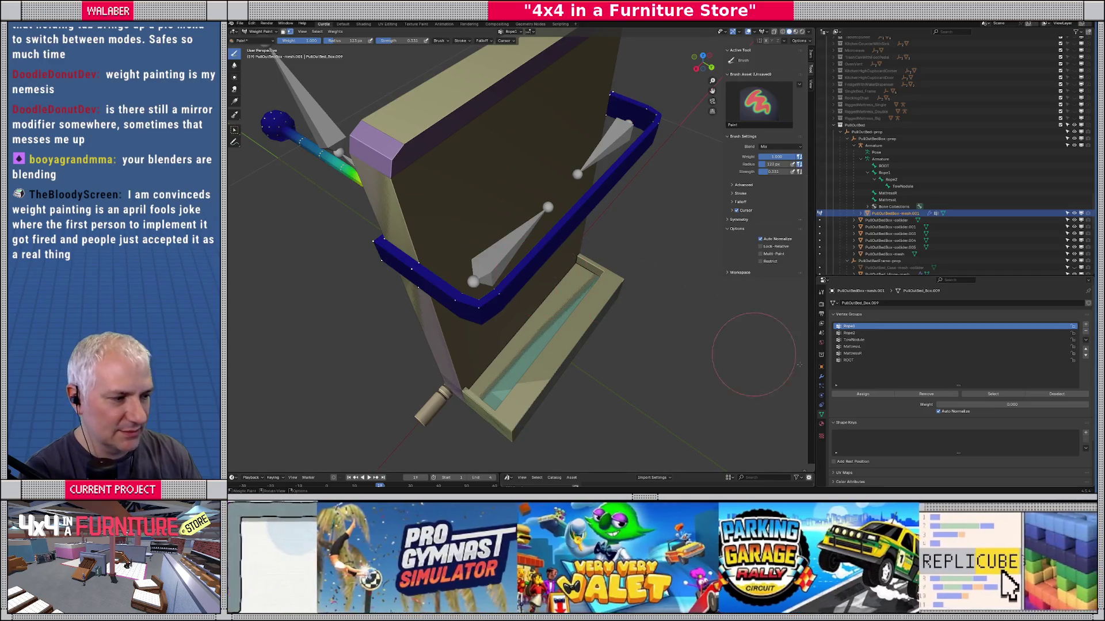
click(852, 360)
click(1086, 348)
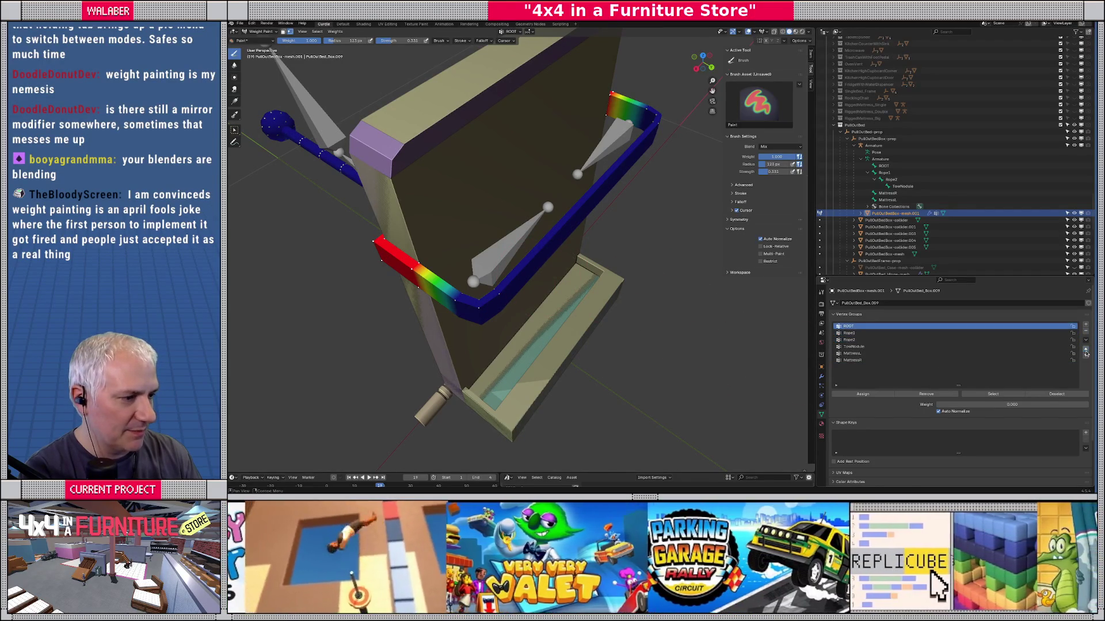
drag(598, 310, 697, 150)
key(Tab)
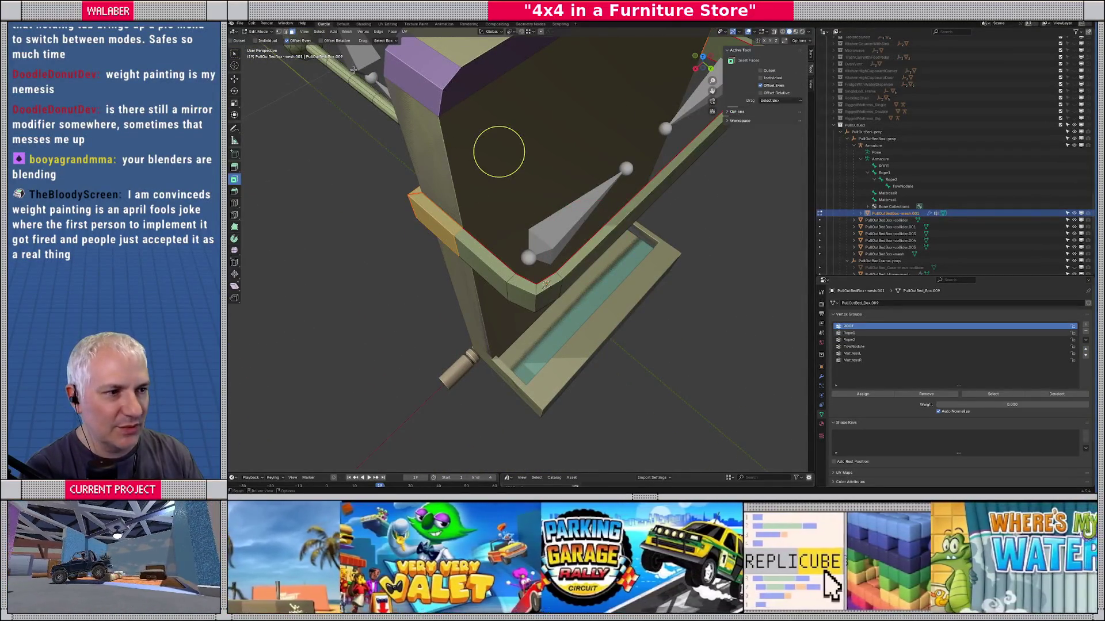
Step: Toggle the Armature modifier's edit-mode display off and back on, then return to Weight Paint
click(821, 376)
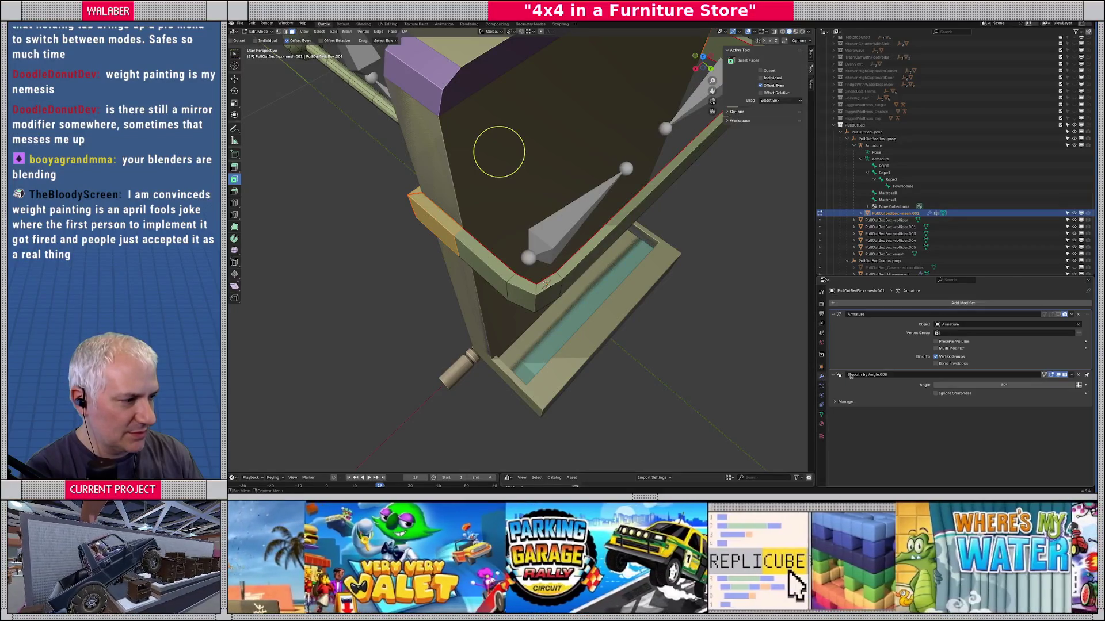
click(1052, 315)
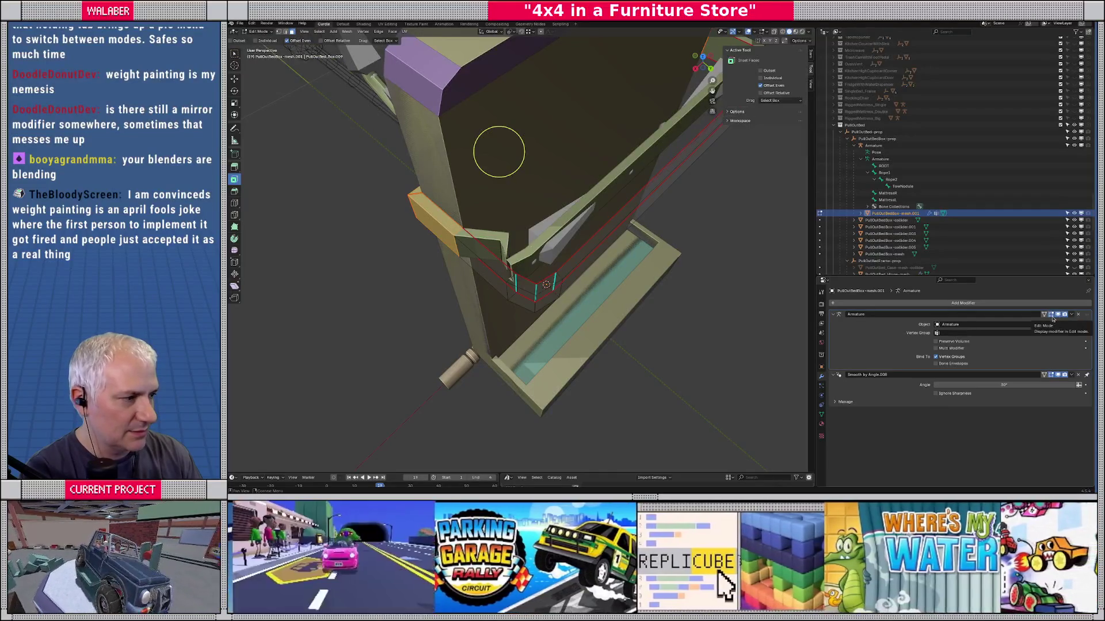
click(1051, 315)
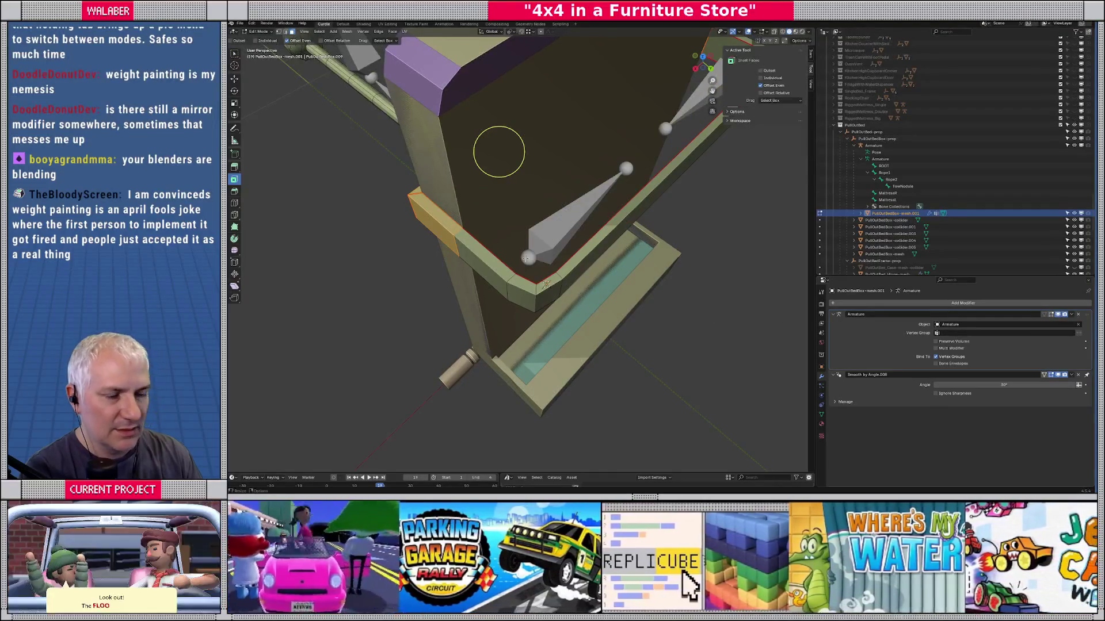
key(ctrl+Tab)
scroll(539, 210, up, 2)
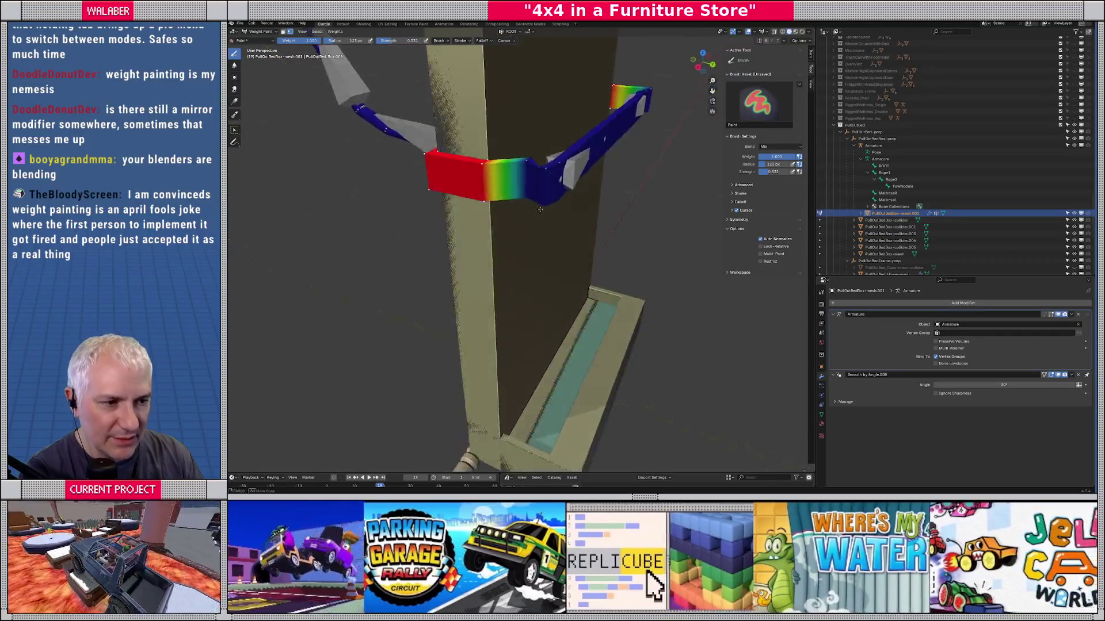
mouse_move(540, 209)
mouse_down()
mouse_move(540, 167)
mouse_move(544, 270)
mouse_up()
Step: Fill the frame's lower corner piece fully with ROOT weight, then switch to Edit Mode
key(Tab)
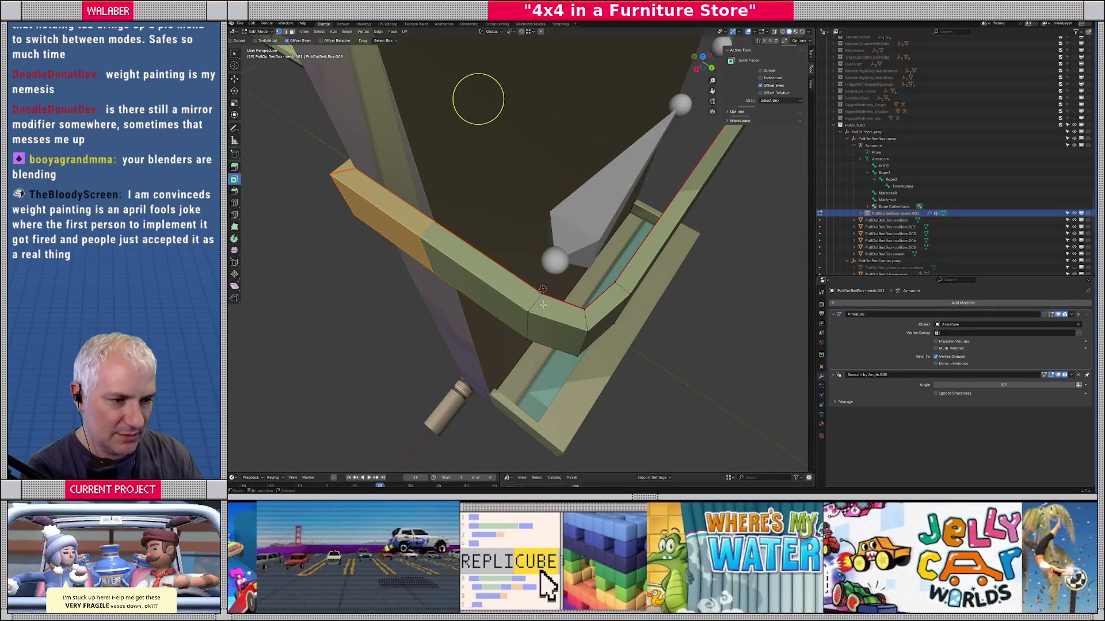
key(Tab)
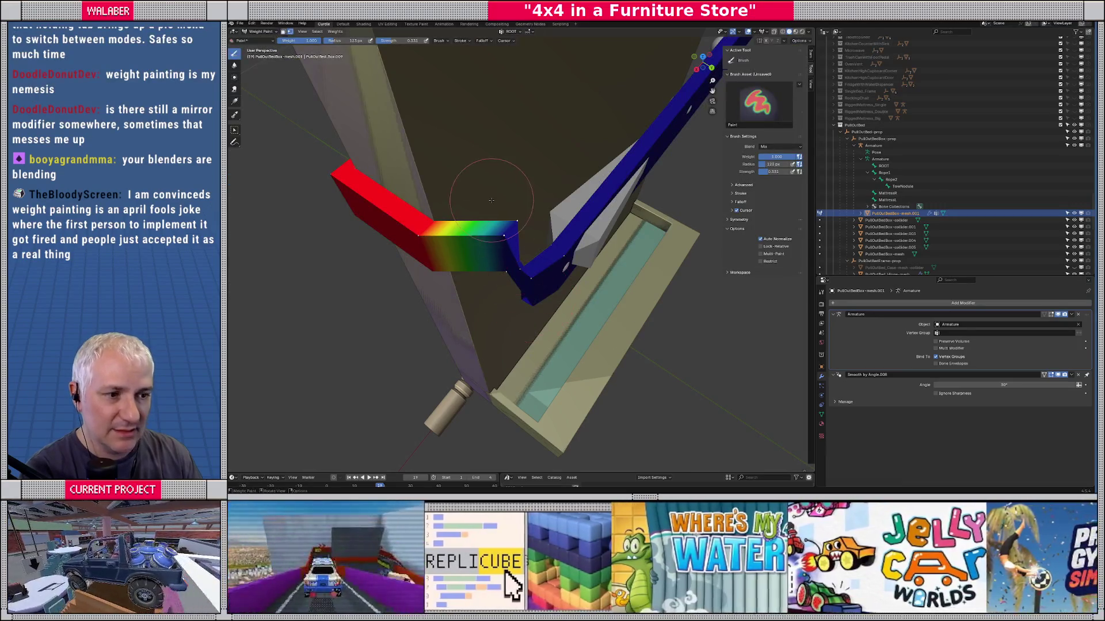
scroll(492, 200, down, 5)
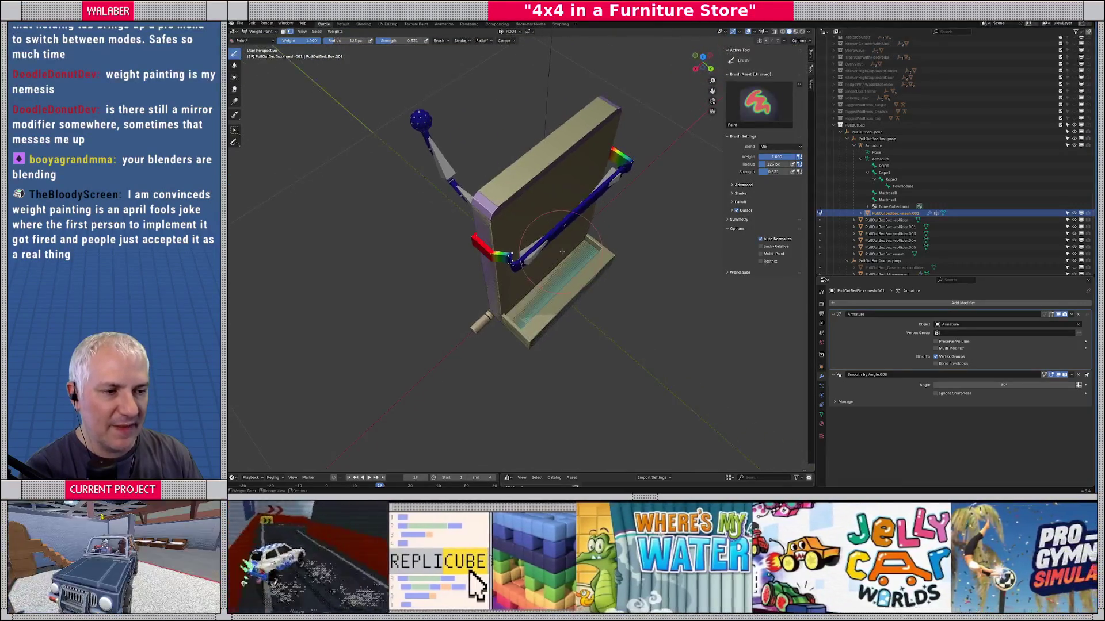
click(821, 415)
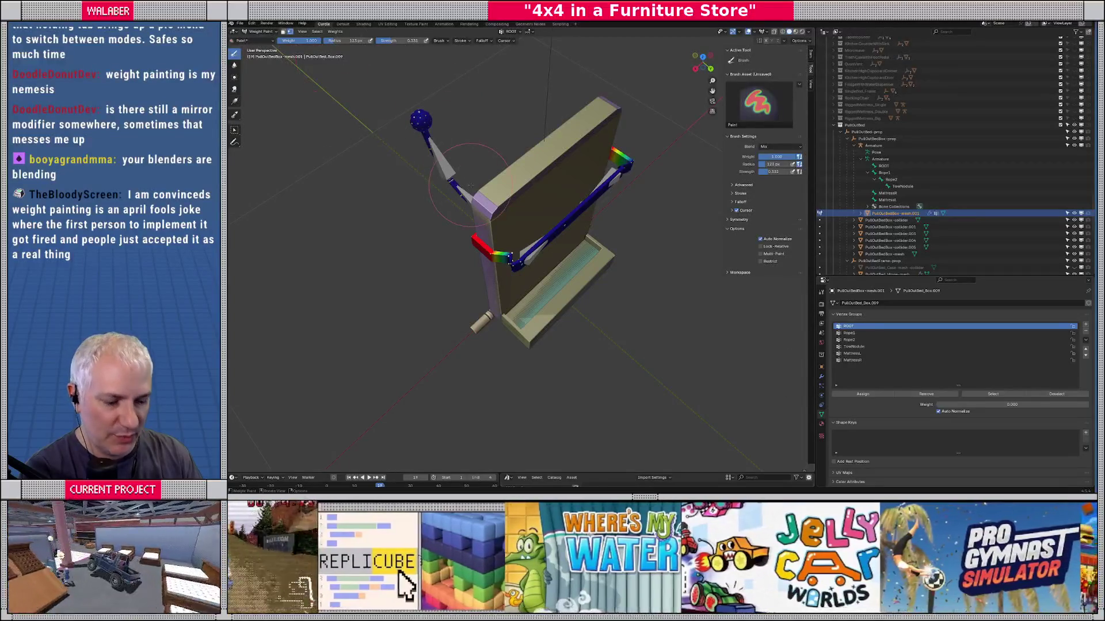
key(ctrl+z)
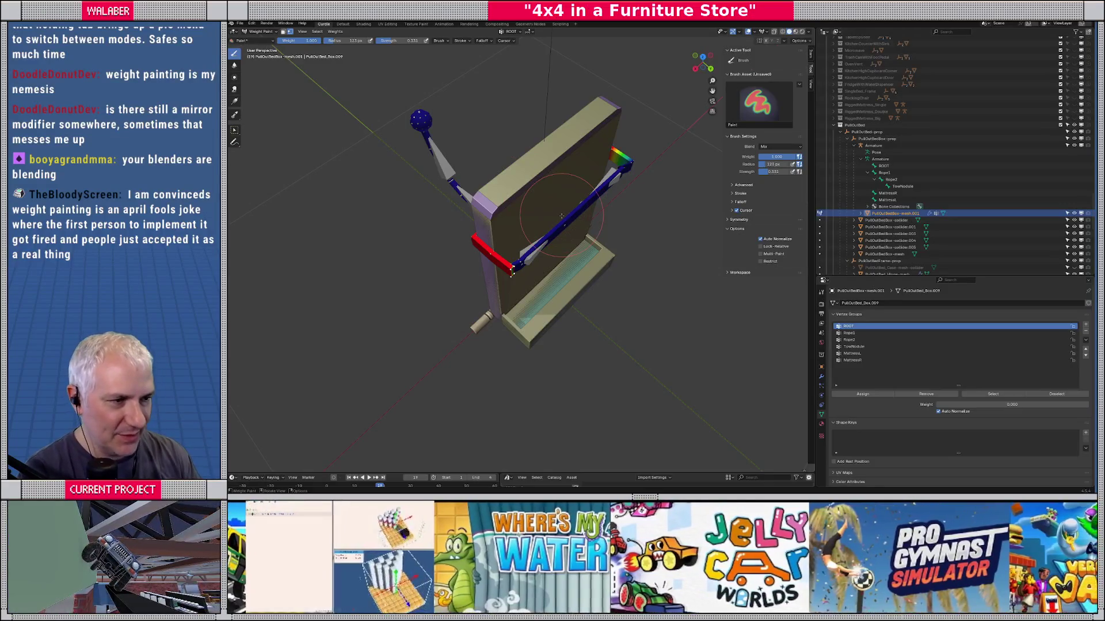
scroll(552, 241, up, 8)
key(Tab)
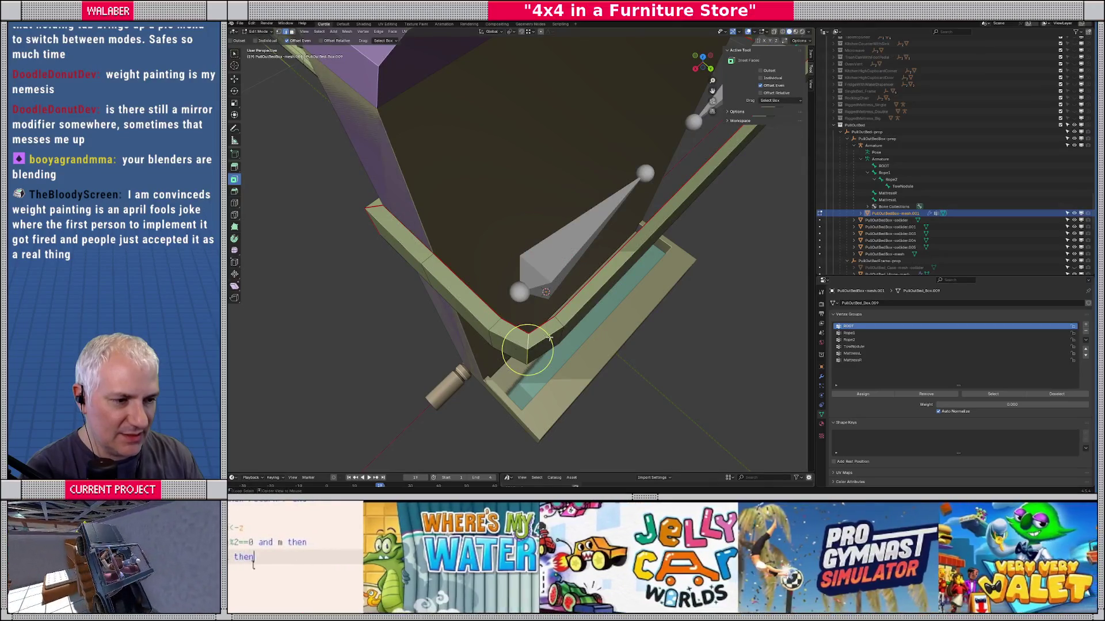
Step: Return to Weight Paint and set the paint weight to 0
key(Tab)
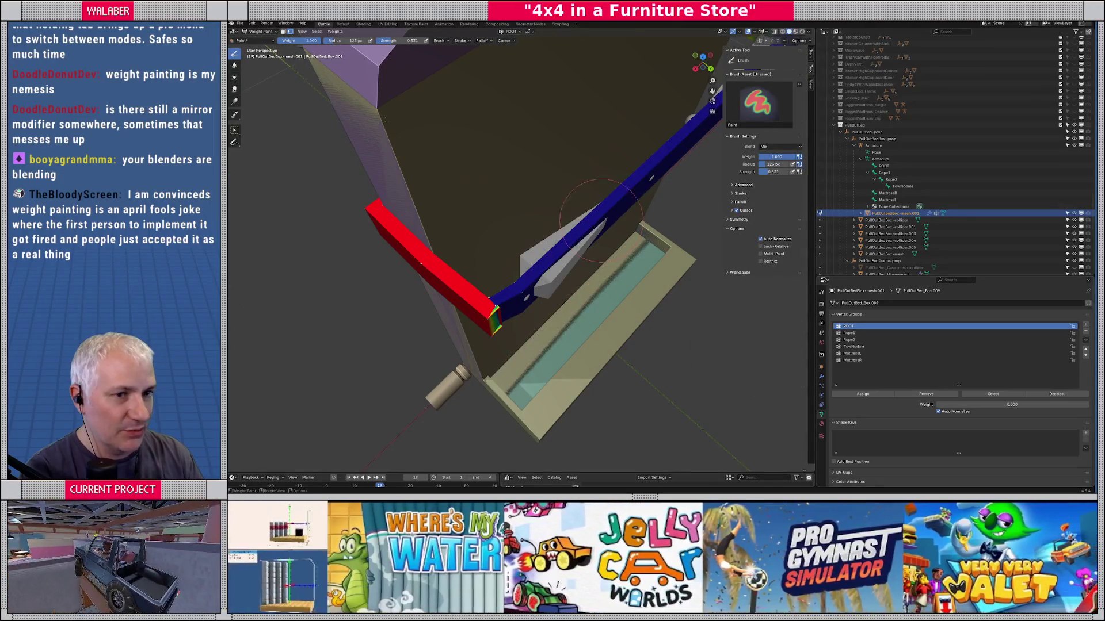
click(318, 42)
text(0)
key(Return)
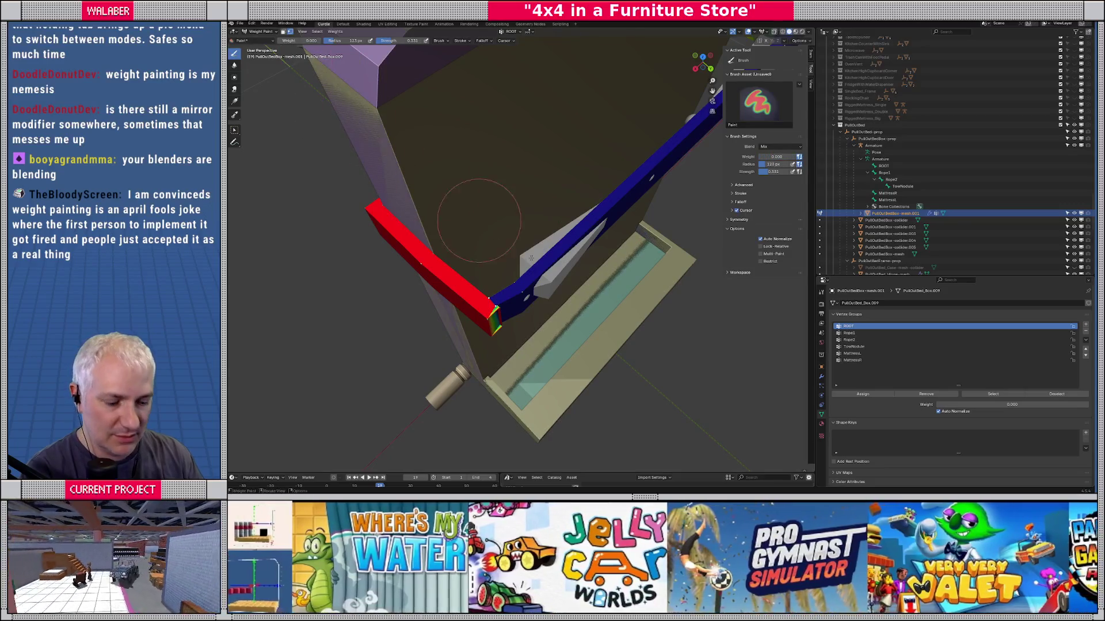
Step: Make MattressR the active vertex group and set the paint weight to 1
click(510, 32)
scroll(500, 74, down, 1)
click(492, 73)
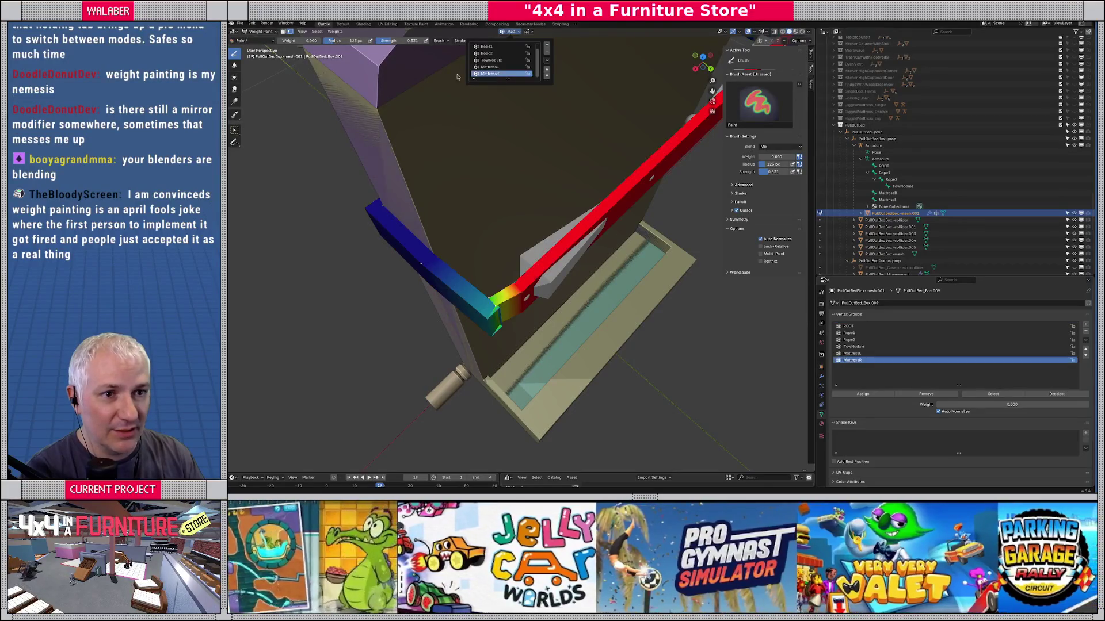
click(299, 41)
text(1)
key(Return)
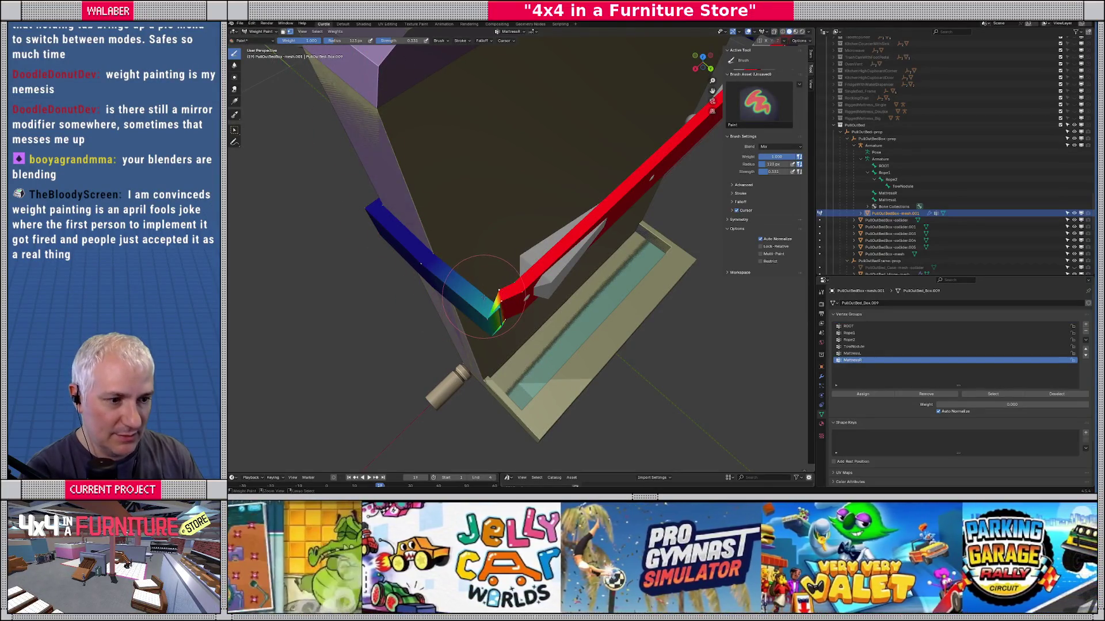
Step: Paint 0.710 MattressR weight onto the hinge corner and view it from the top
mouse_move(518, 291)
mouse_down()
mouse_move(569, 284)
mouse_move(548, 279)
mouse_move(517, 90)
mouse_up()
key(Tab)
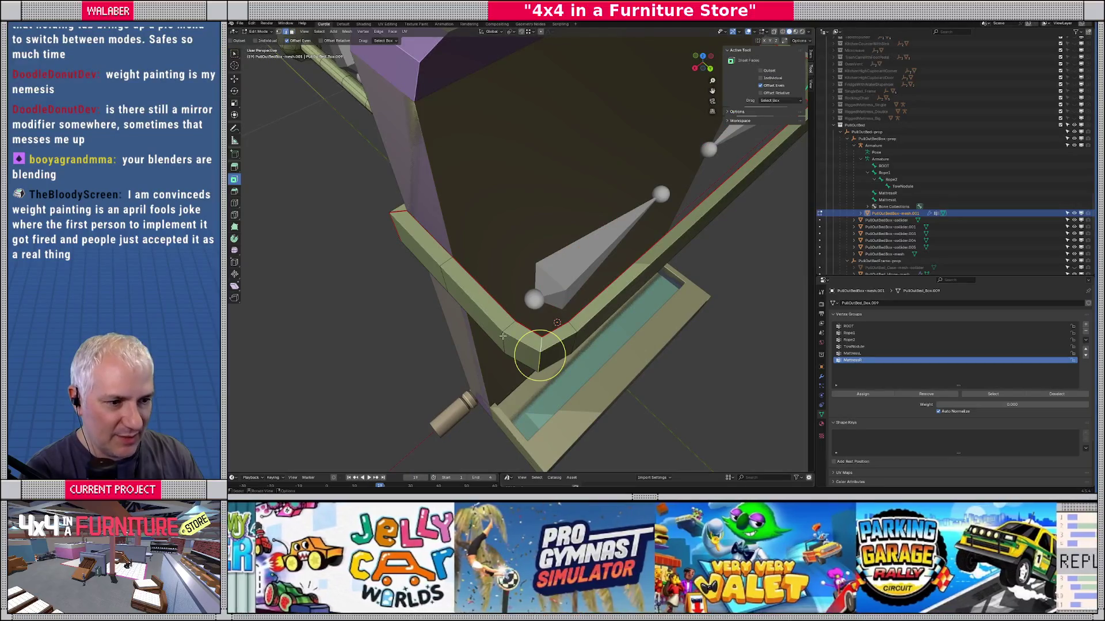
key(Tab)
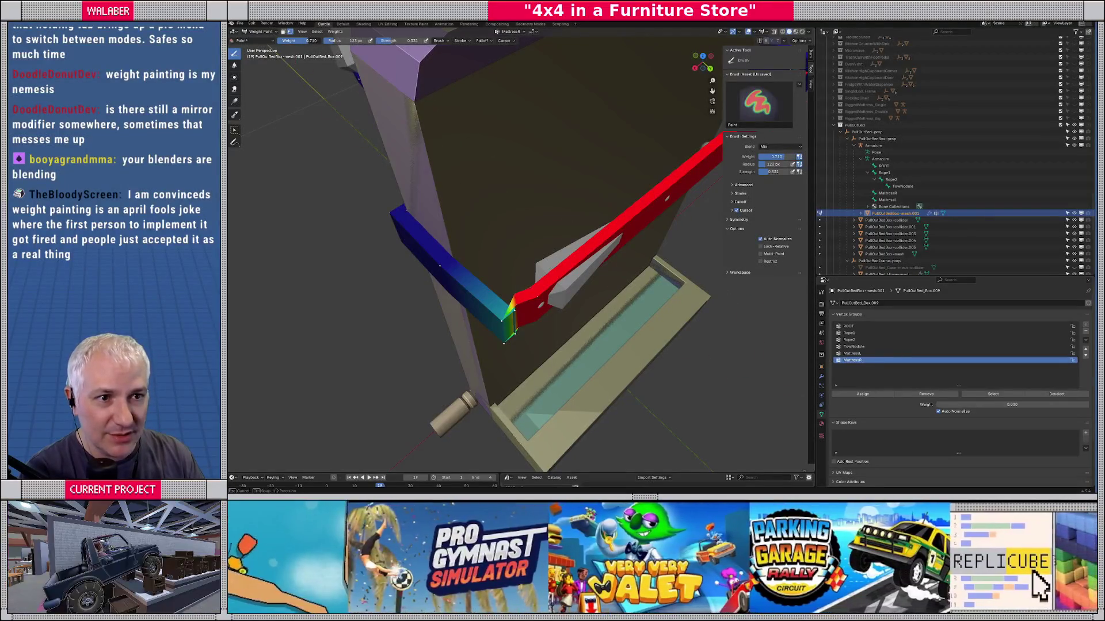
drag(311, 41, 291, 41)
click(501, 254)
key(KP_7)
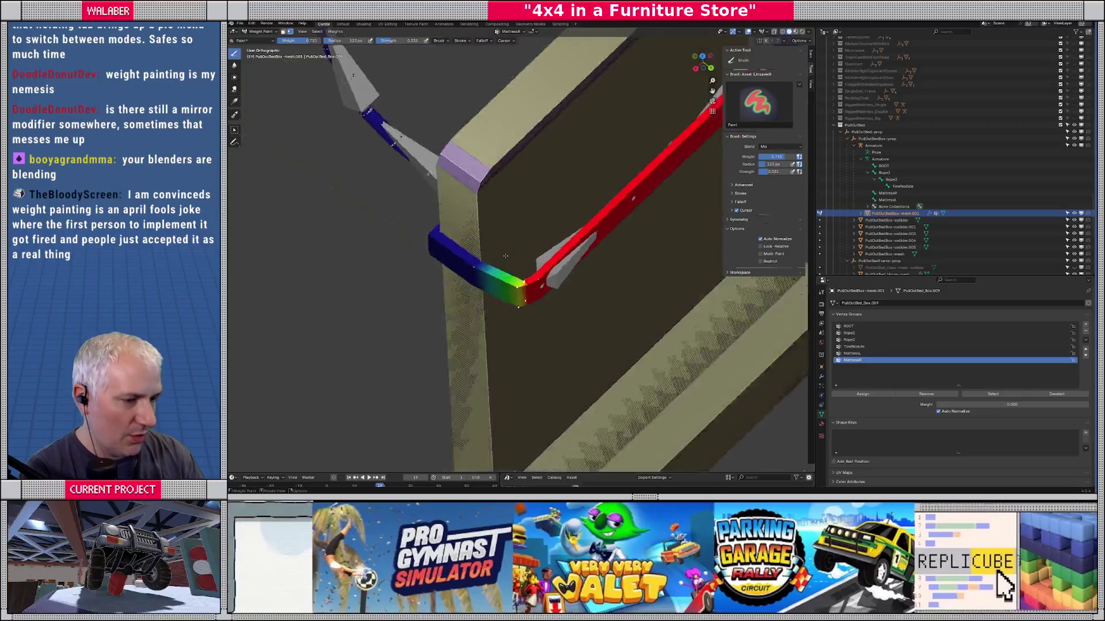
Step: Raise the weight-paint brush weight to about 0.893
scroll(505, 255, up, 5)
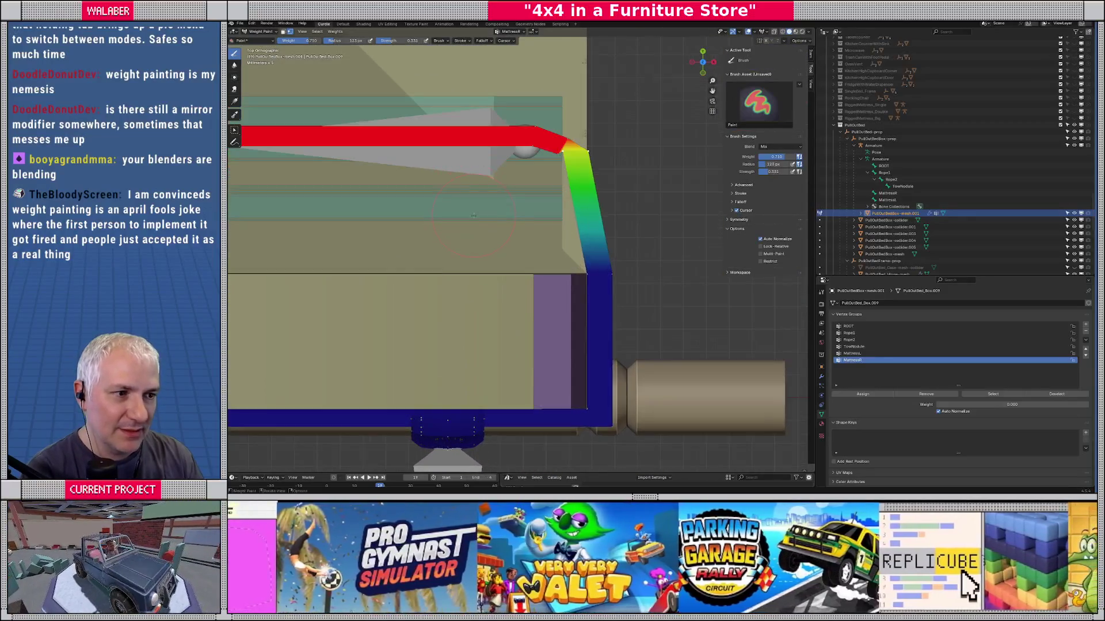
drag(310, 43, 320, 43)
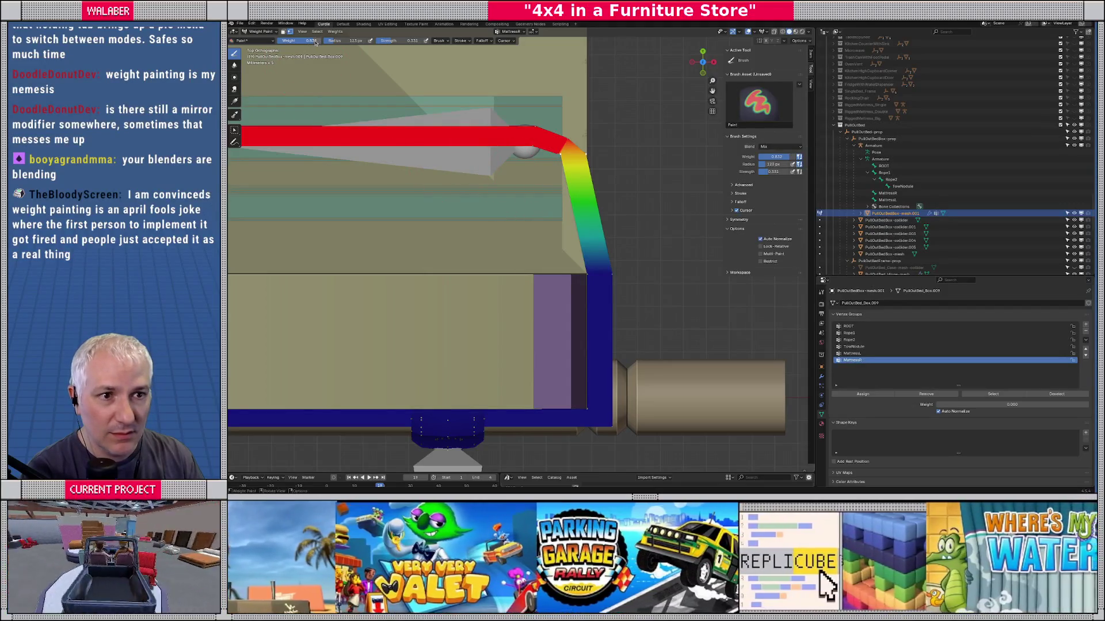
drag(315, 43, 321, 43)
scroll(509, 203, down, 1)
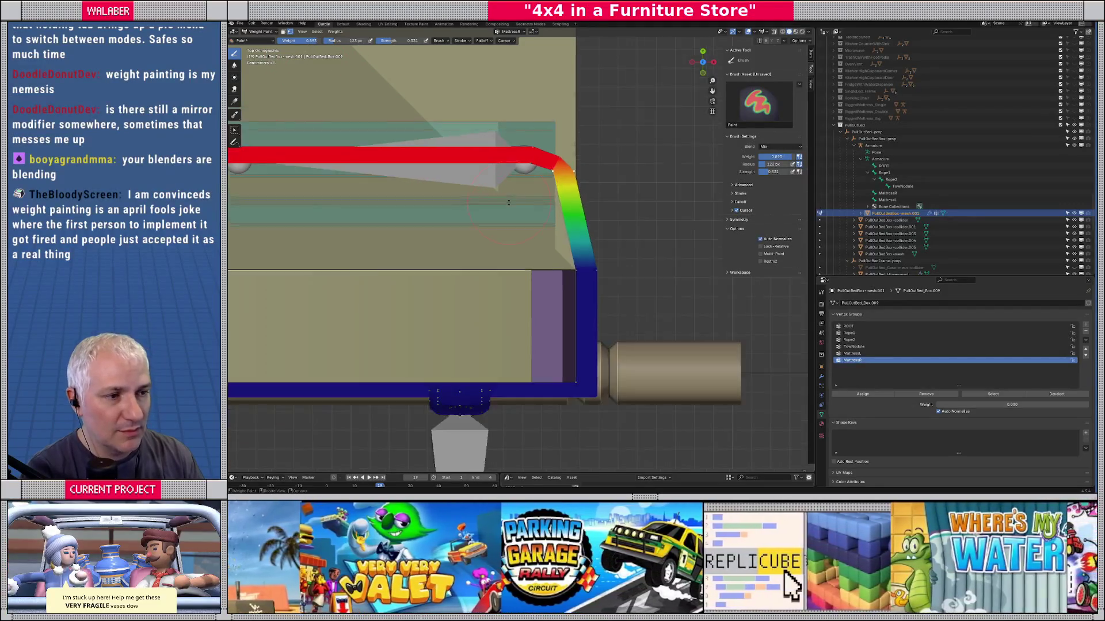
scroll(508, 202, down, 2)
scroll(509, 203, up, 1)
scroll(535, 201, down, 3)
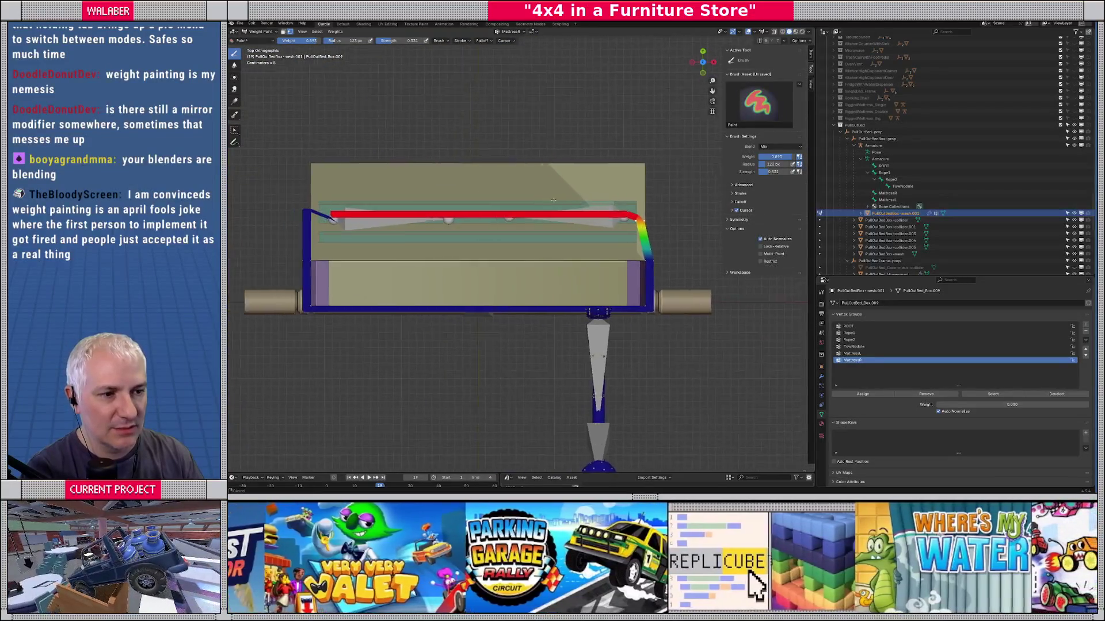
scroll(541, 200, right, 3)
scroll(530, 201, left, 3)
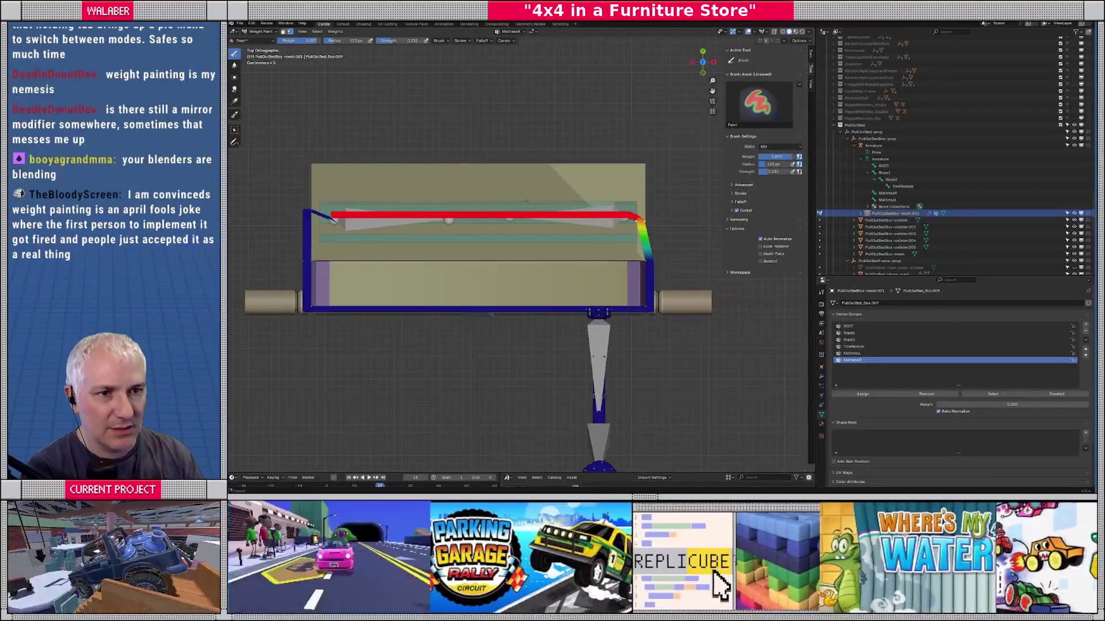
Step: Inspect the box corner up close in Edit Mode, then go back to Weight Paint
key(Tab)
mouse_move(485, 186)
mouse_down()
mouse_move(600, 215)
mouse_move(623, 240)
mouse_up()
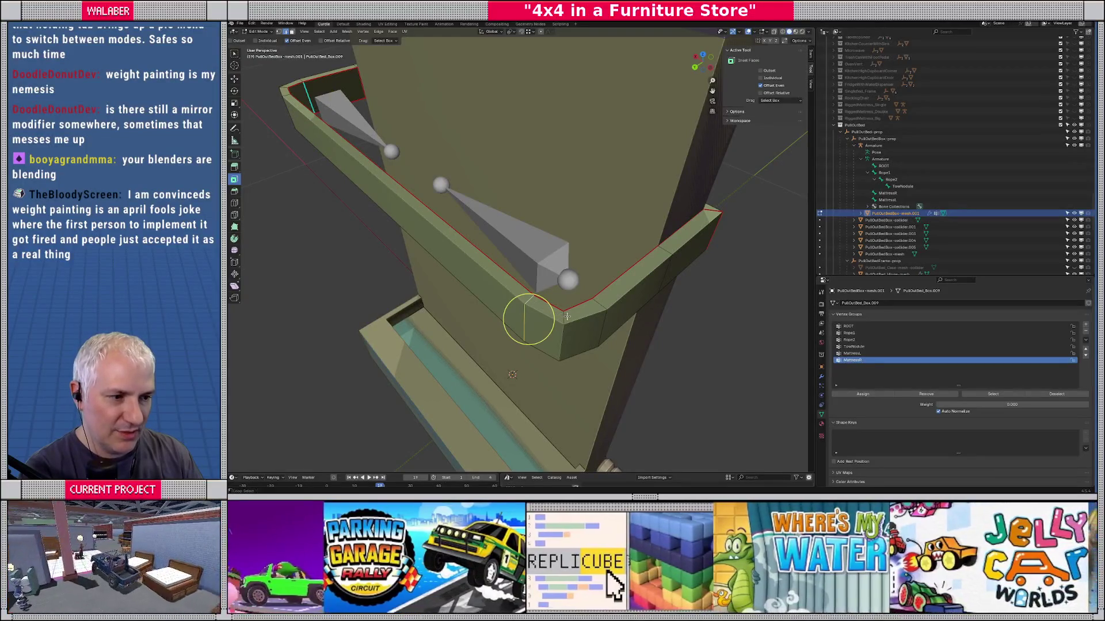
key(ctrl+Tab)
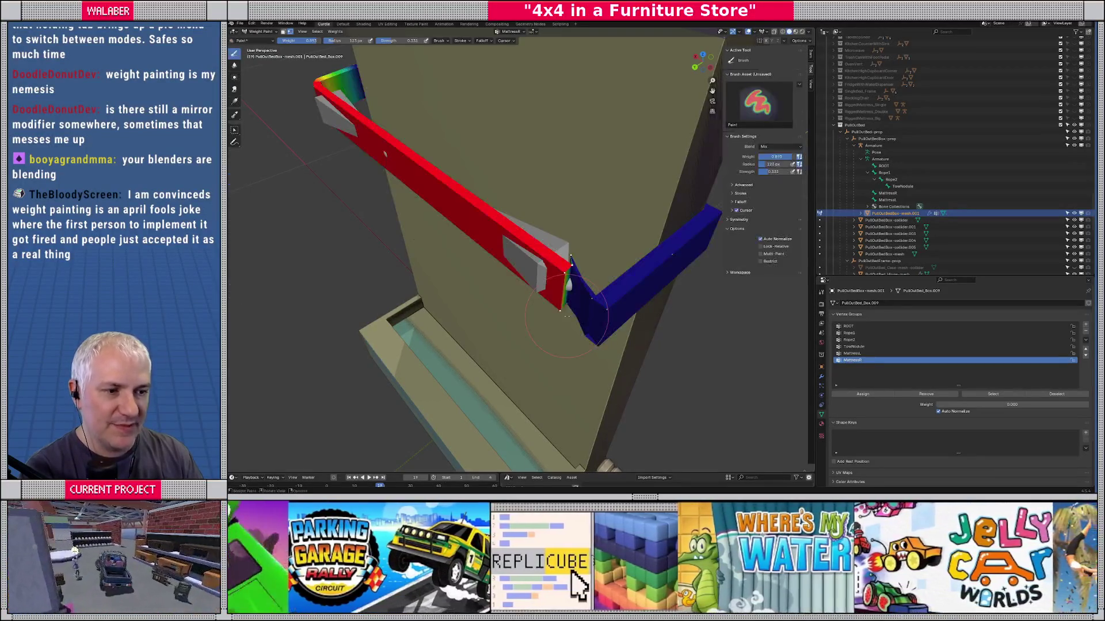
Step: Make MattressL the active vertex group with a paint weight of 1.000
click(852, 353)
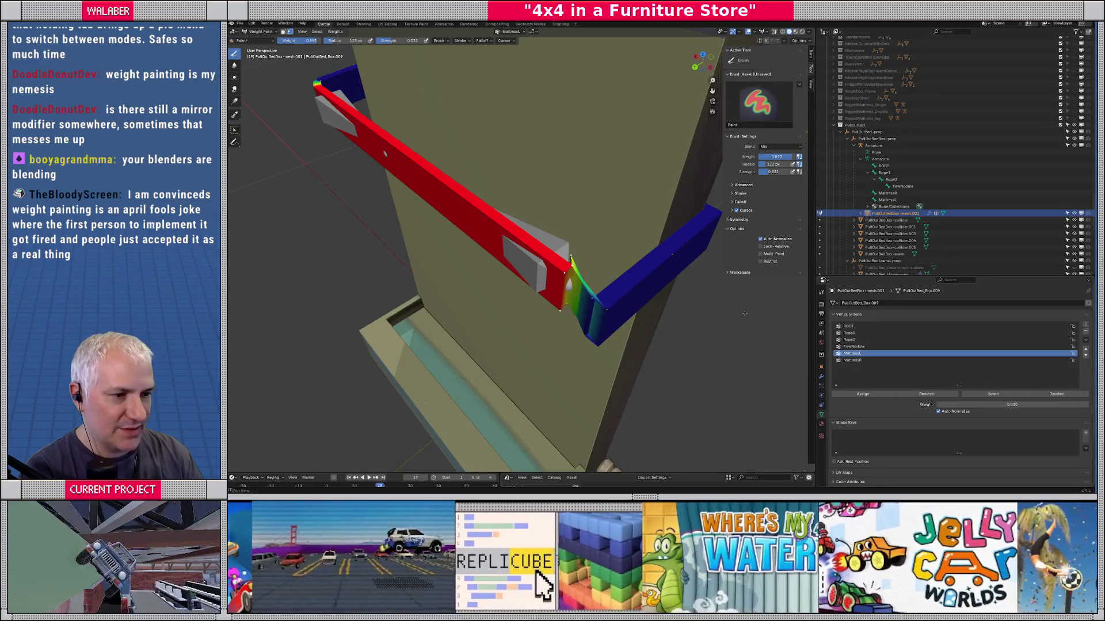
click(310, 40)
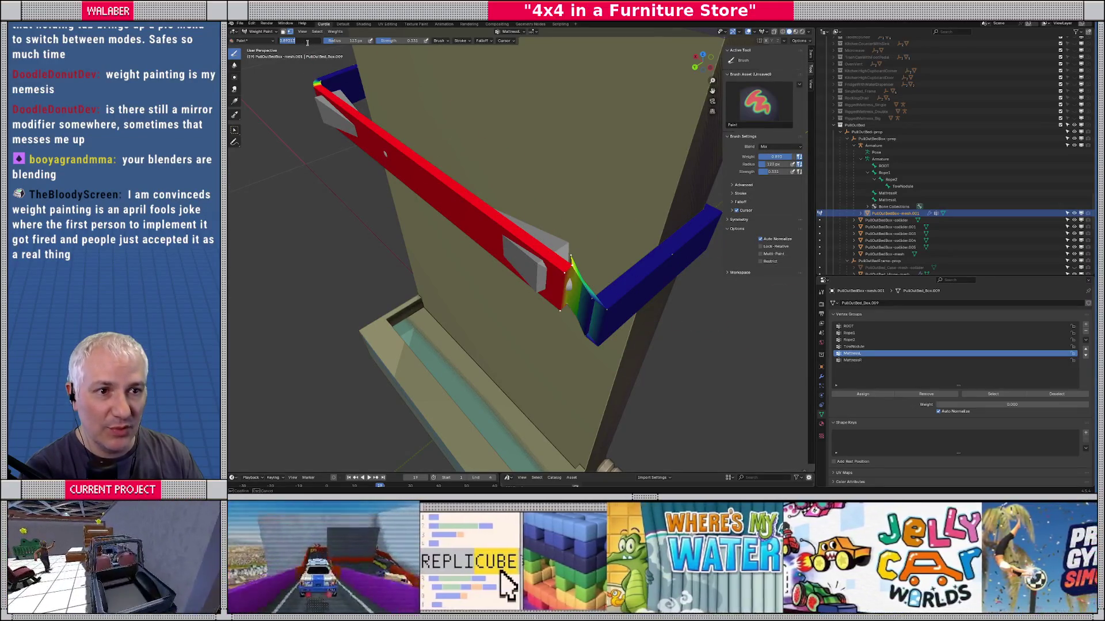
text(1)
key(Return)
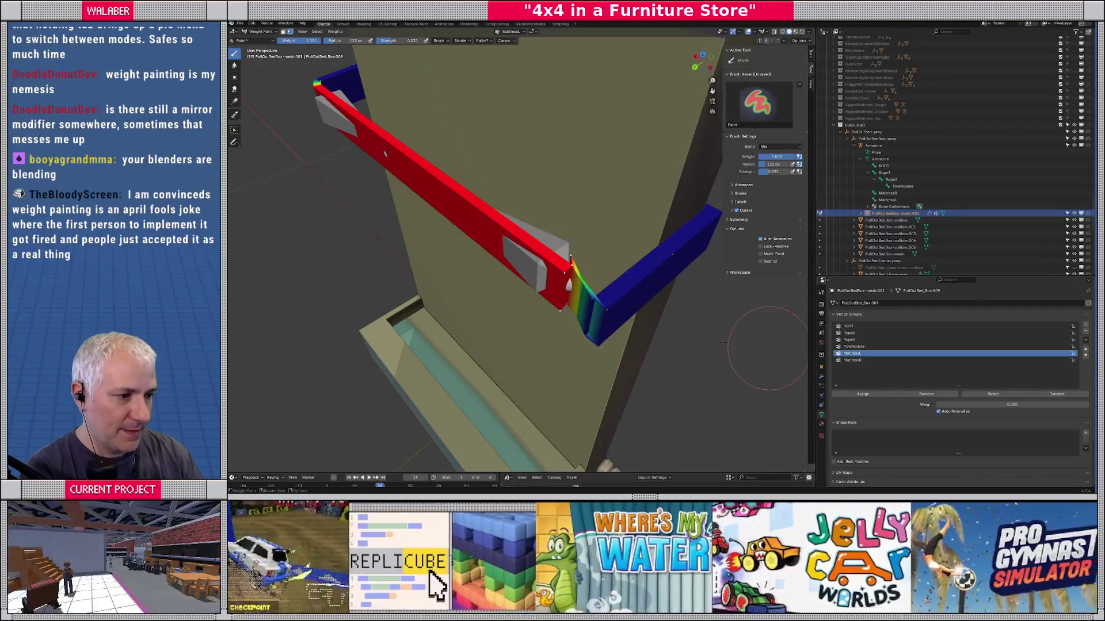
Step: Deselect the corner face in Edit Mode and return to Weight Paint
key(Tab)
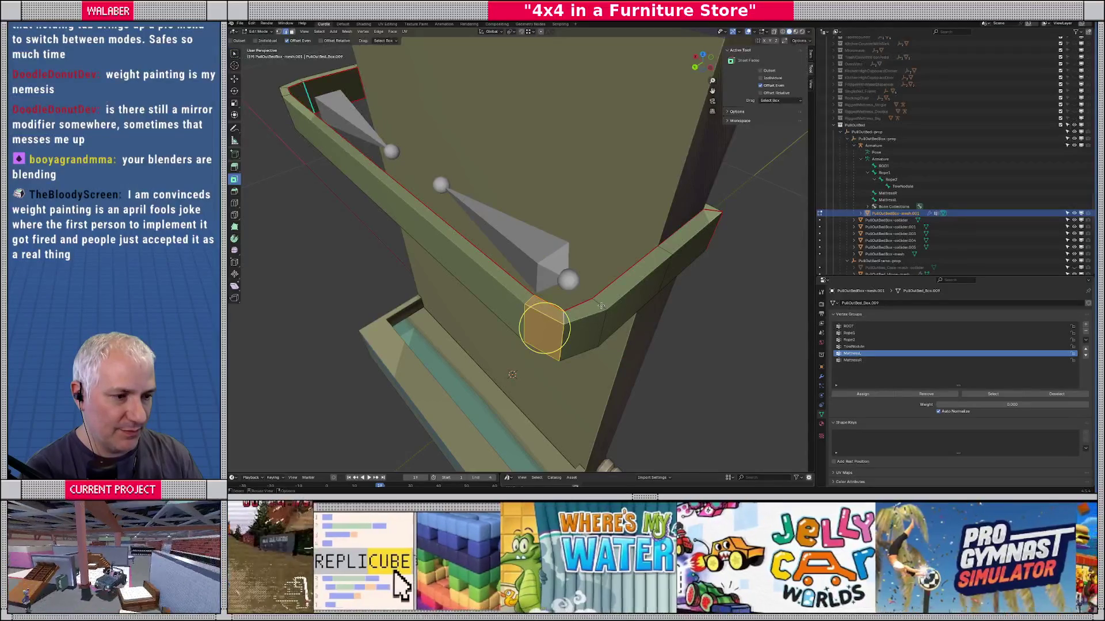
key(alt+a)
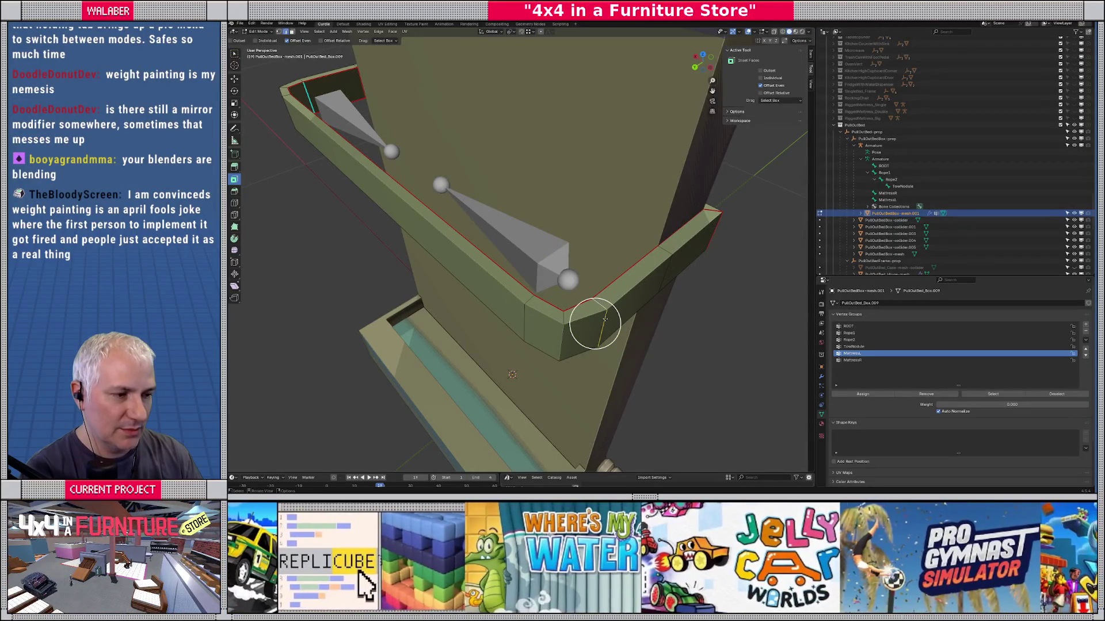
key(Tab)
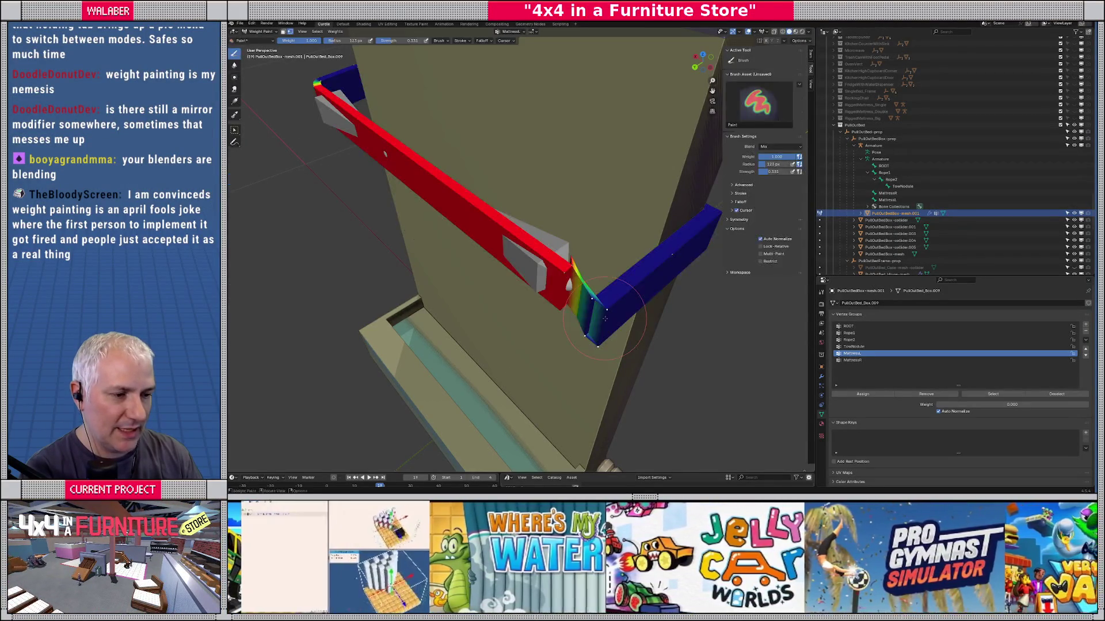
Step: Re-enter paint weight 0.893, undo that change, and switch to top view
click(301, 41)
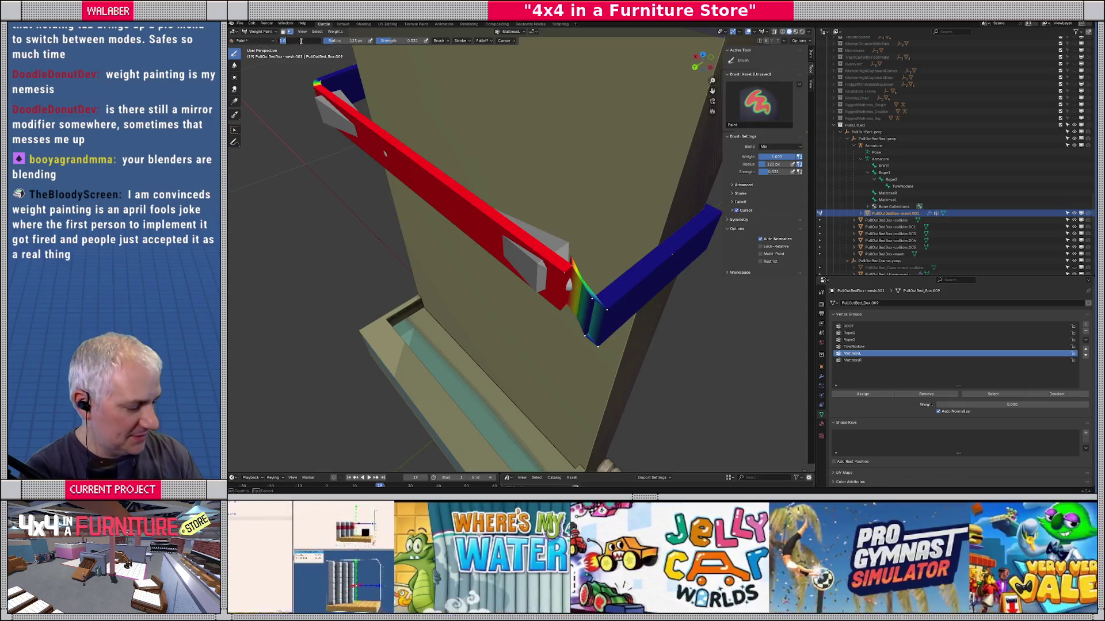
key(Return)
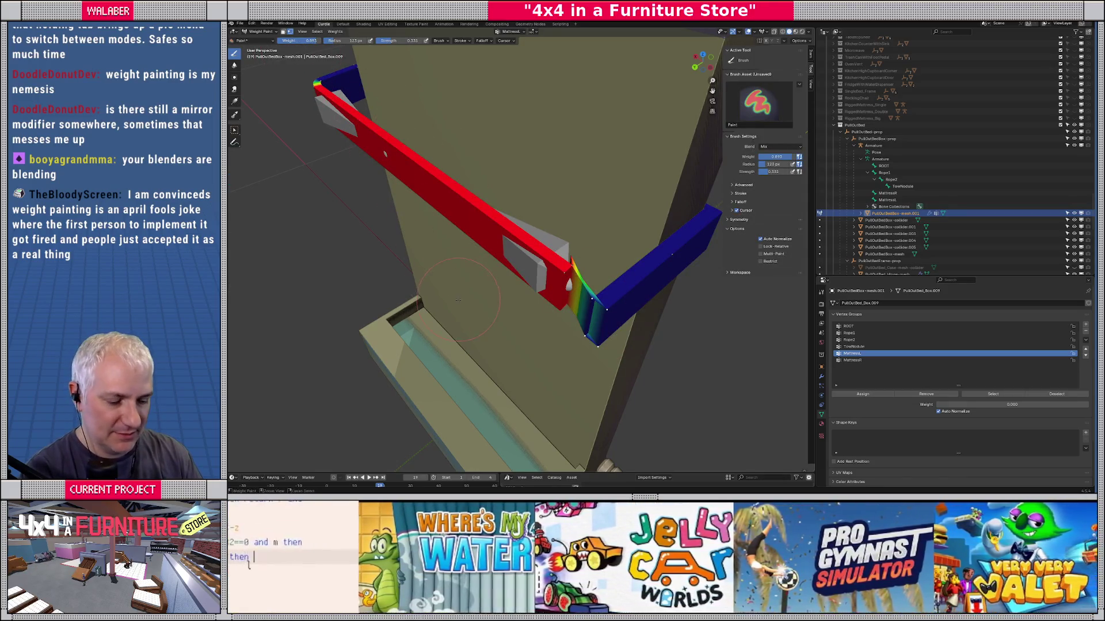
key(ctrl+z)
key(KP_7)
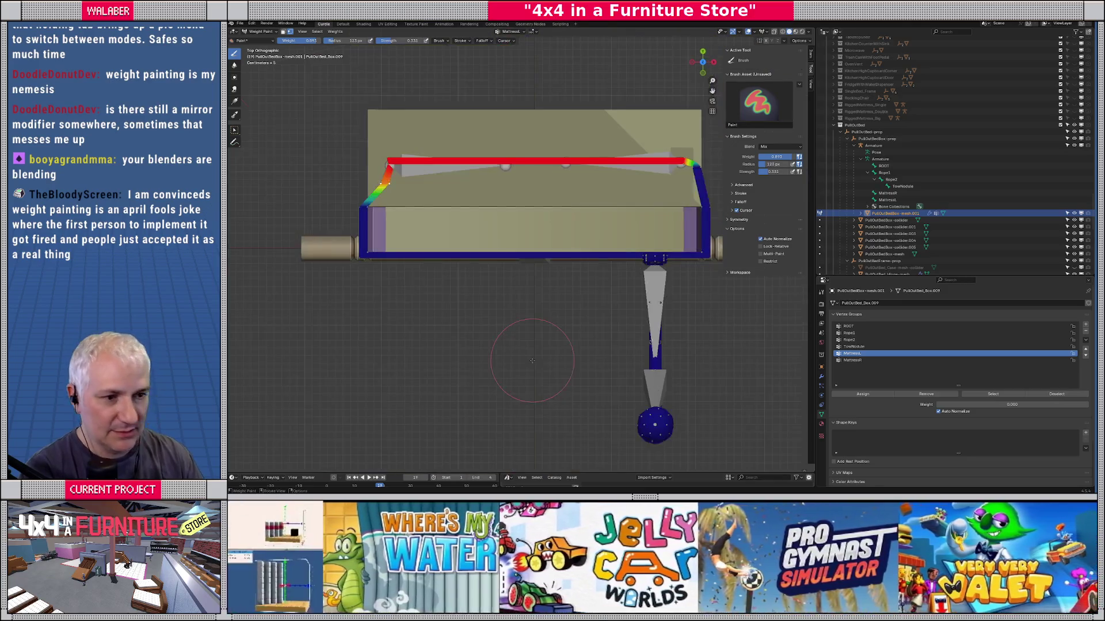
Step: Center the box and orbit to the hinge corner, passing briefly through Edit Mode
drag(476, 221, 481, 277)
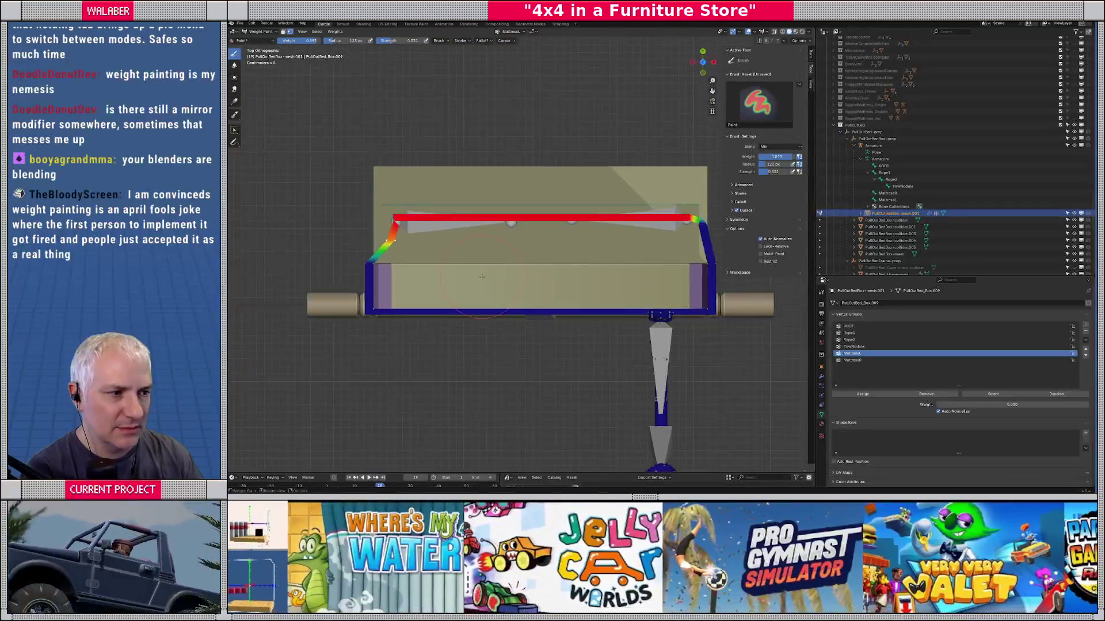
key(Tab)
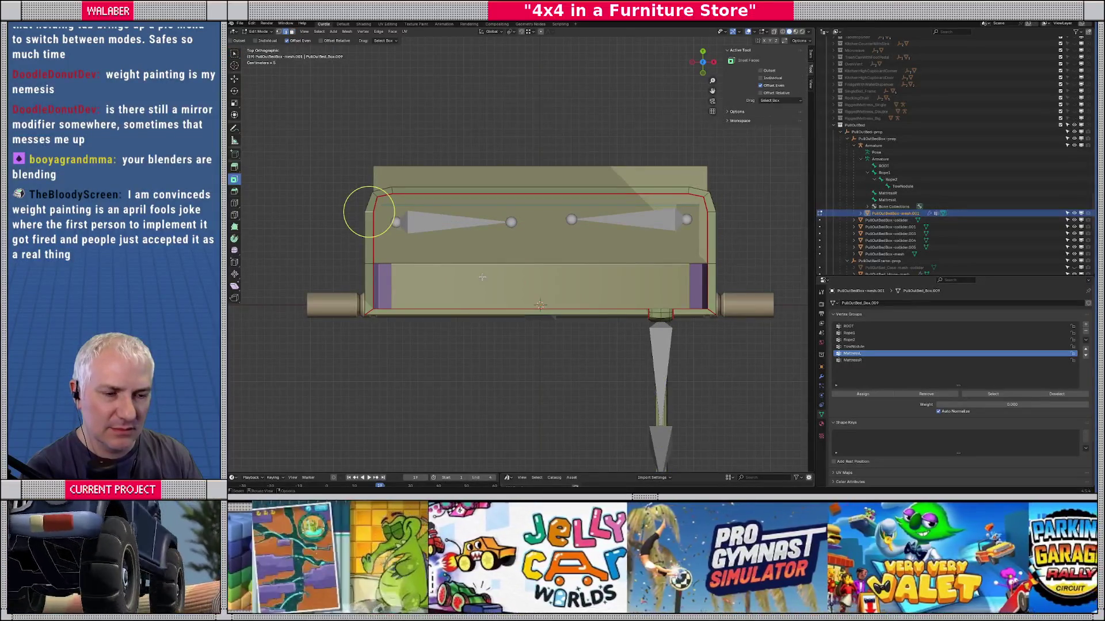
drag(482, 278, 529, 277)
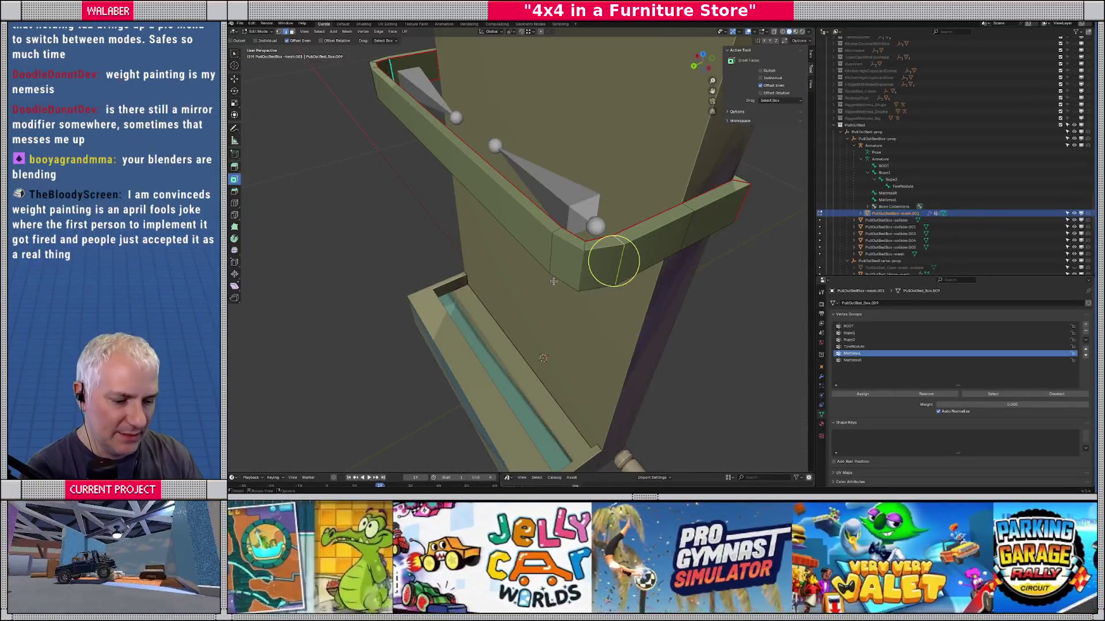
key(Tab)
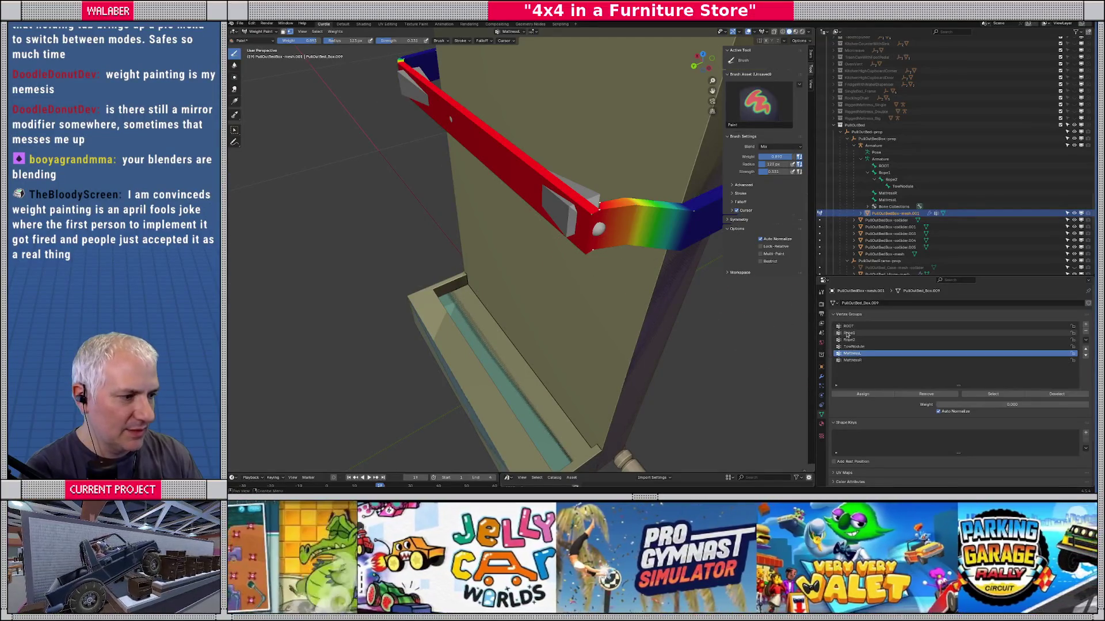
Step: Check the ROOT weights, then activate MattressR with paint weight raised to 1.000
click(848, 327)
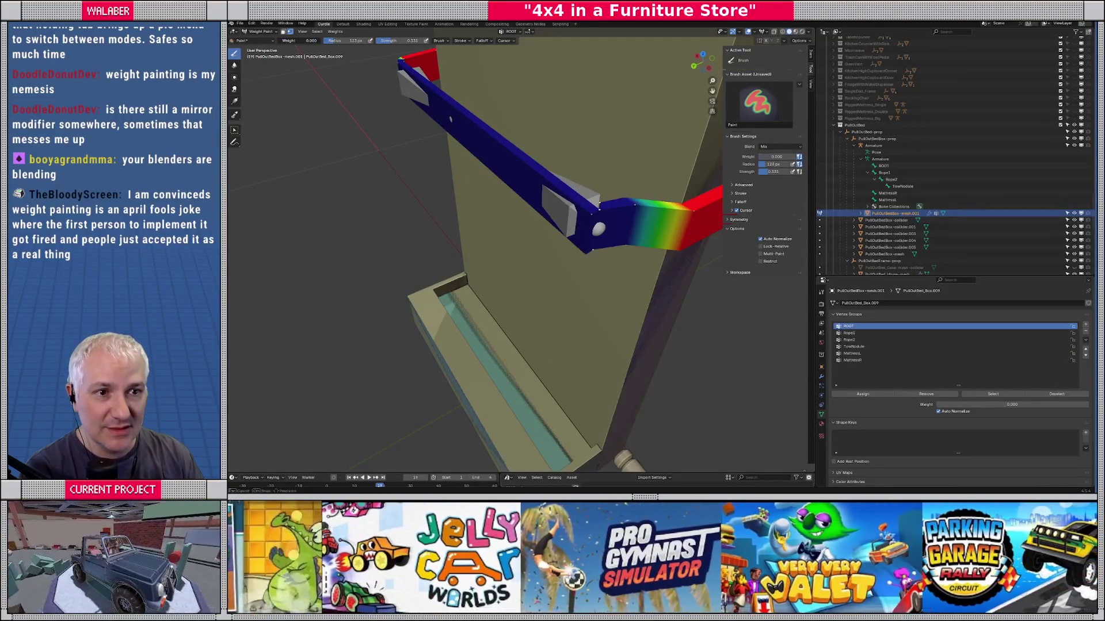
key(BackSpace)
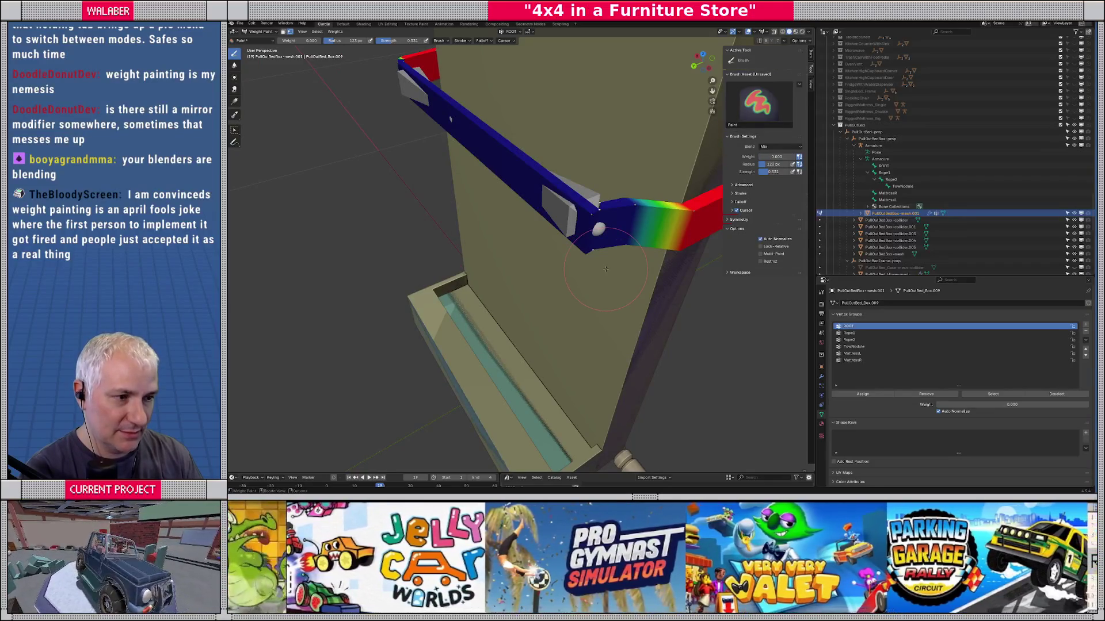
click(851, 360)
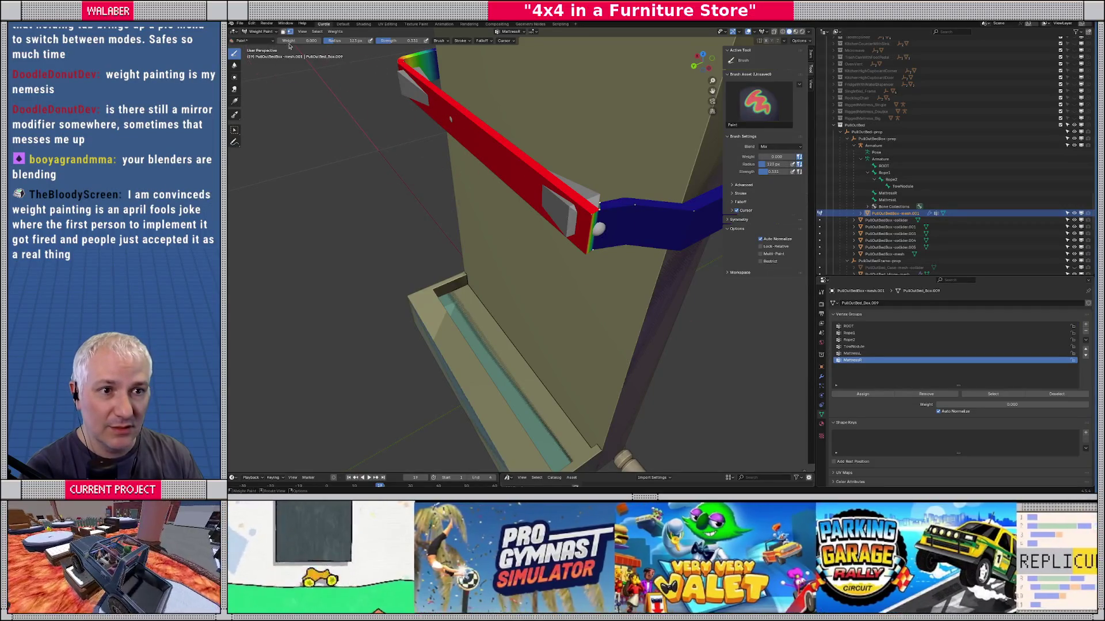
drag(297, 40, 323, 40)
mouse_move(528, 260)
mouse_down()
mouse_move(475, 324)
mouse_move(508, 303)
mouse_up()
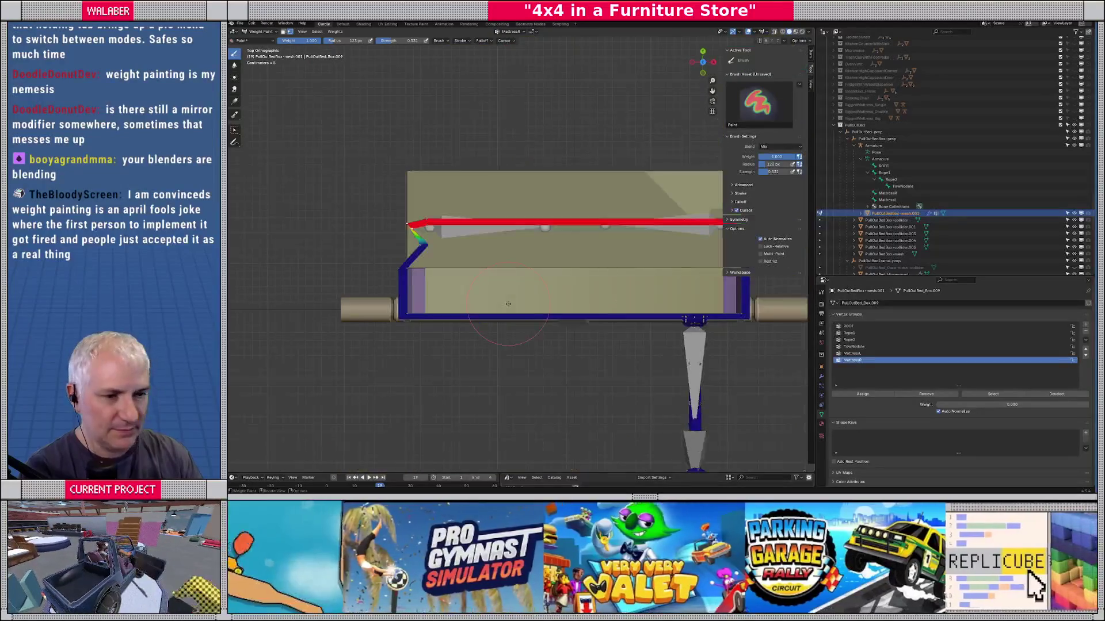
Step: On MattressL, paint the frame's left edge down to weight 0
key(Tab)
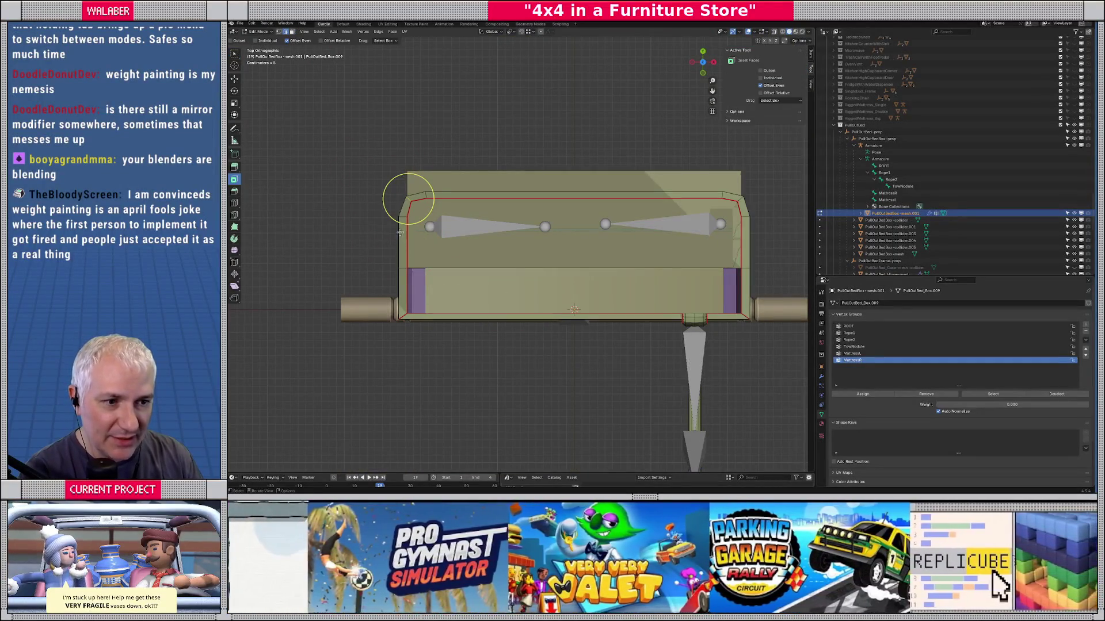
key(Tab)
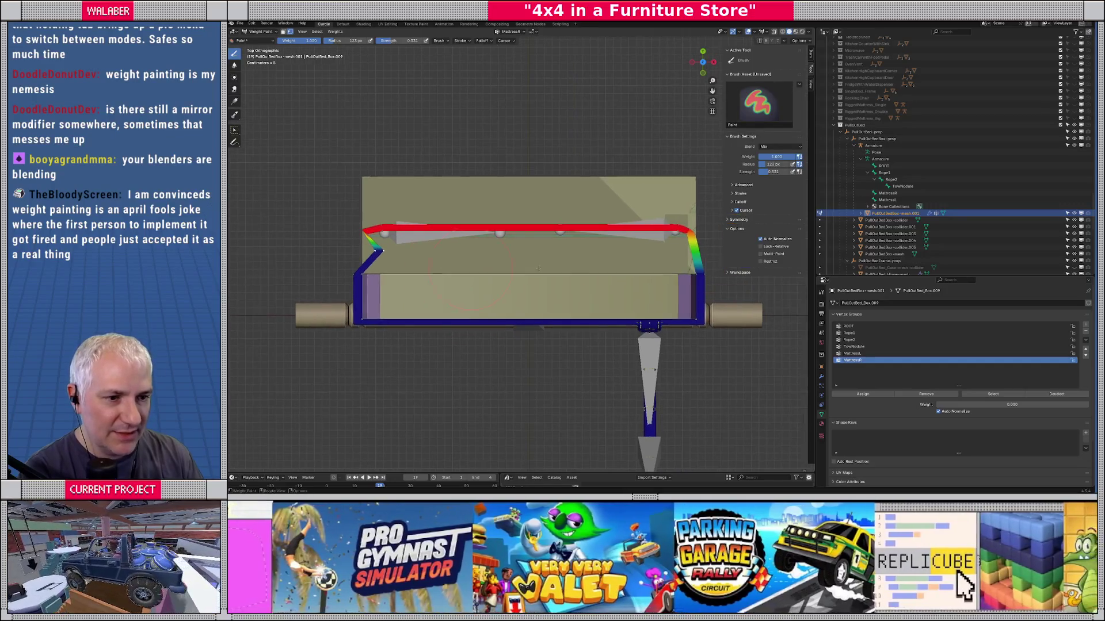
click(835, 353)
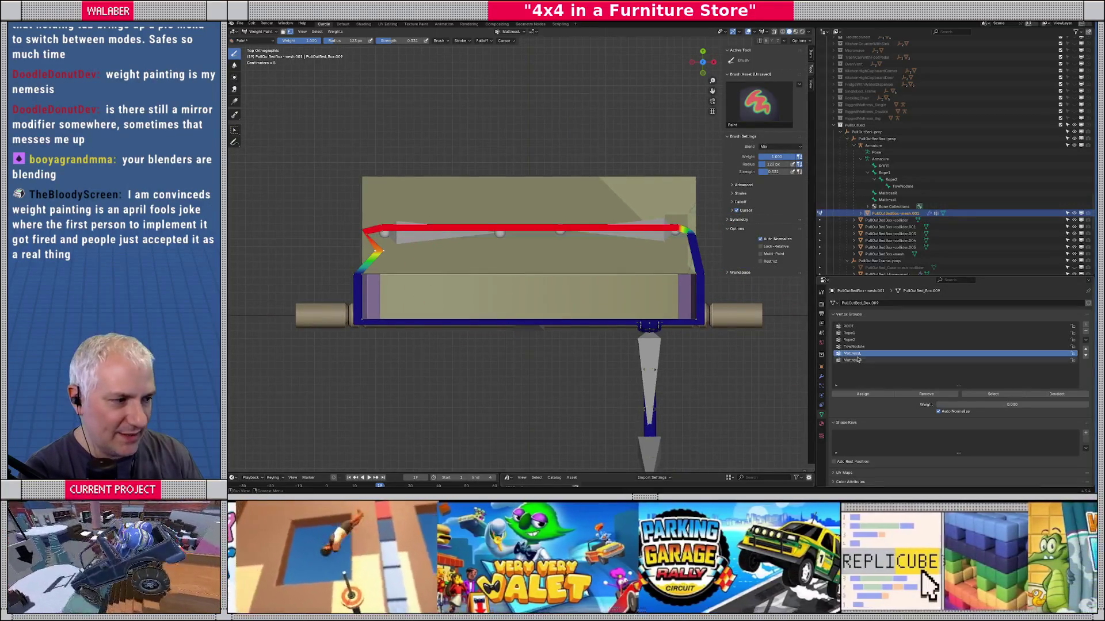
drag(305, 41, 288, 40)
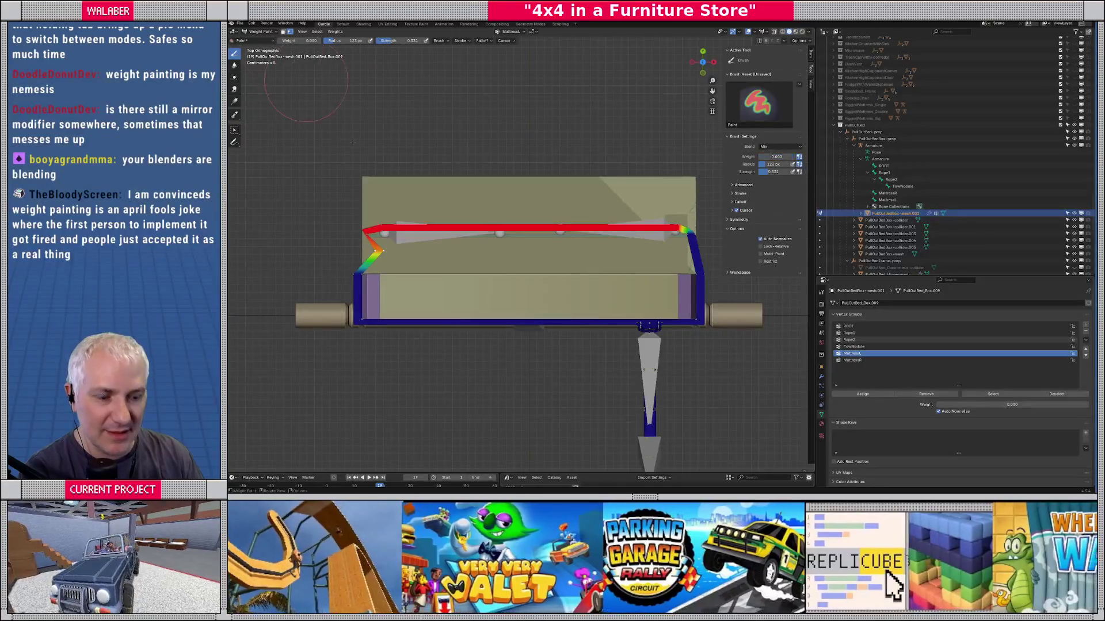
drag(368, 253, 476, 257)
scroll(462, 198, left, 3)
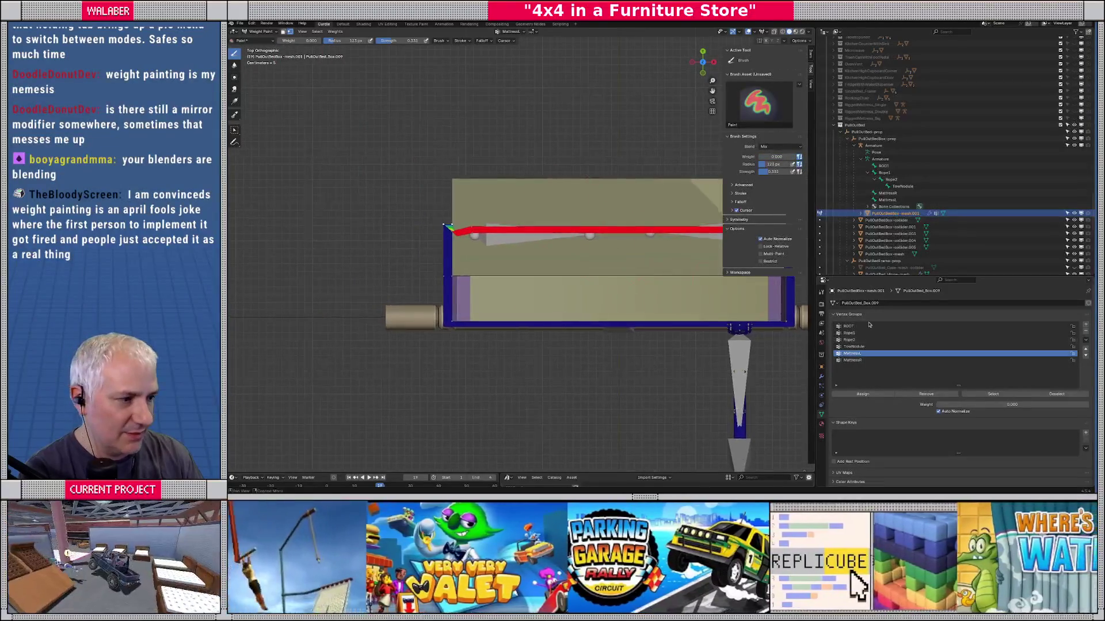
Step: On MattressR, paint the frame's top-left corner at weight about 0.89
click(851, 361)
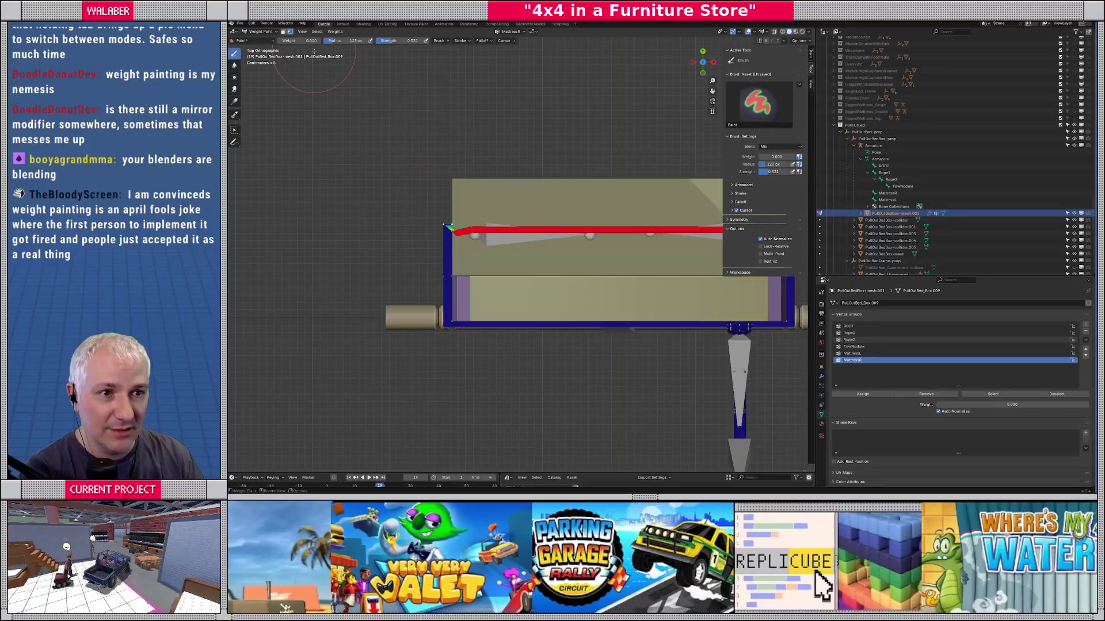
drag(290, 40, 307, 41)
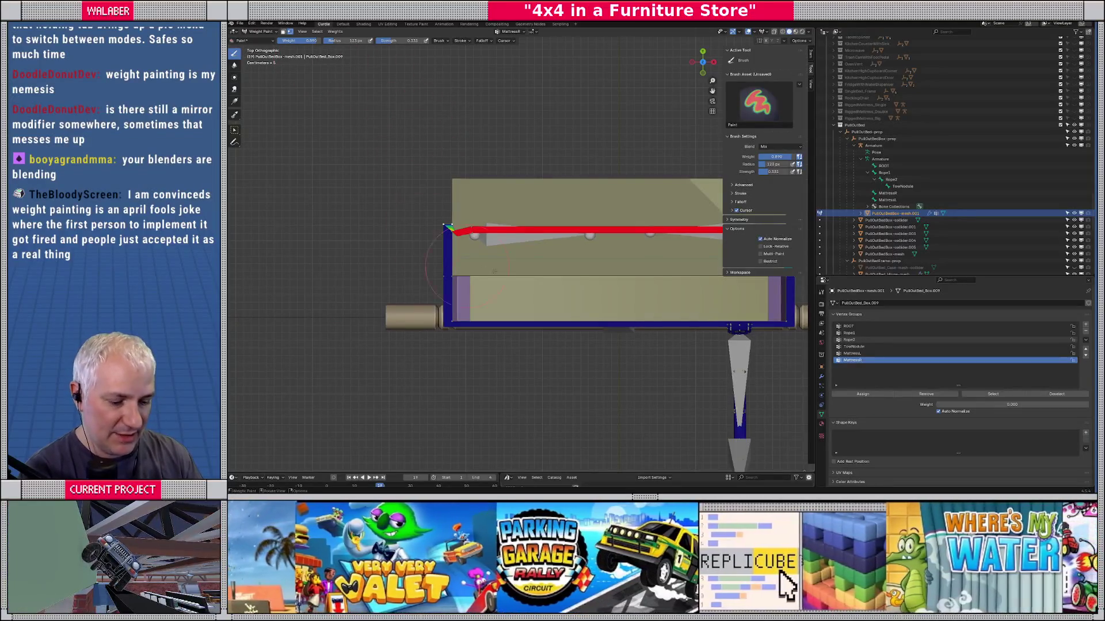
drag(494, 271, 506, 247)
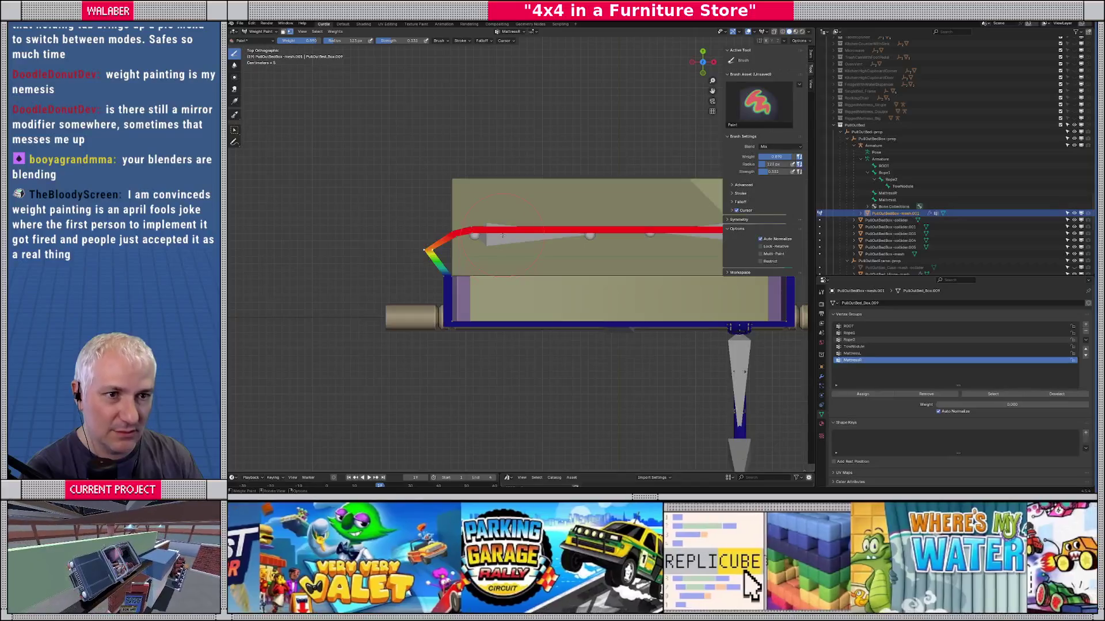
scroll(503, 236, down, 2)
scroll(509, 216, right, 2)
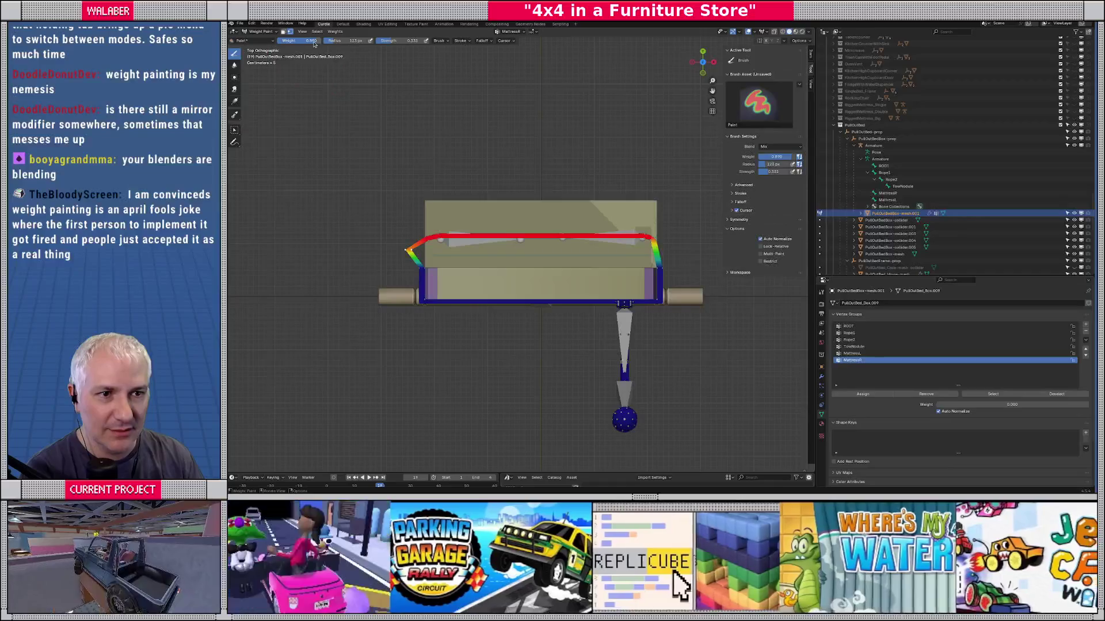
Step: On MattressL, paint the frame's left end at weight 0.890
key(BackSpace)
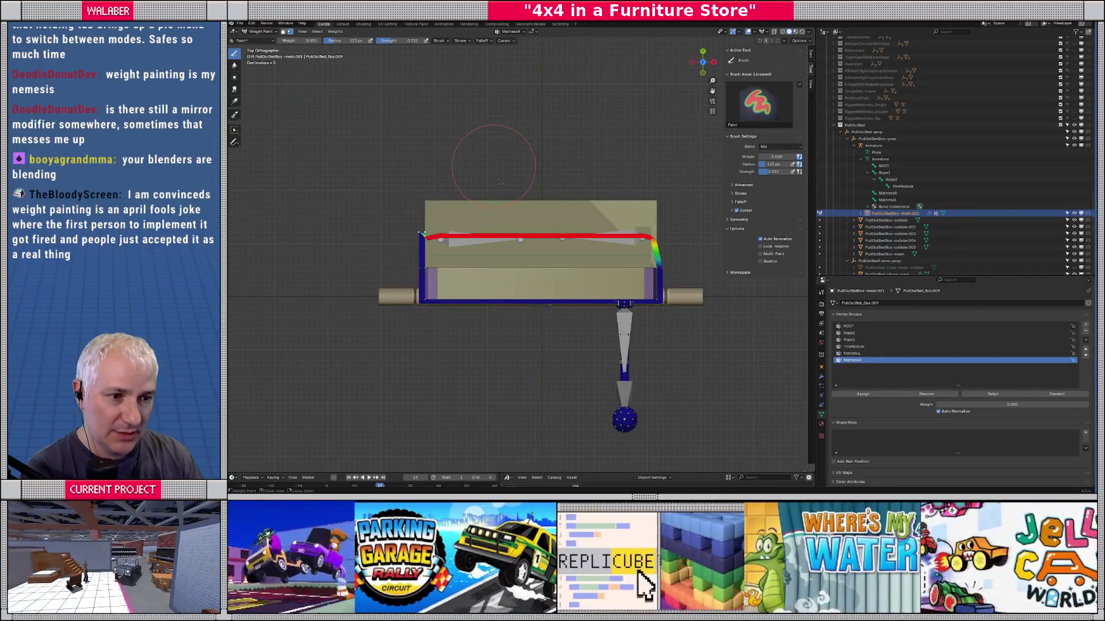
key(Up)
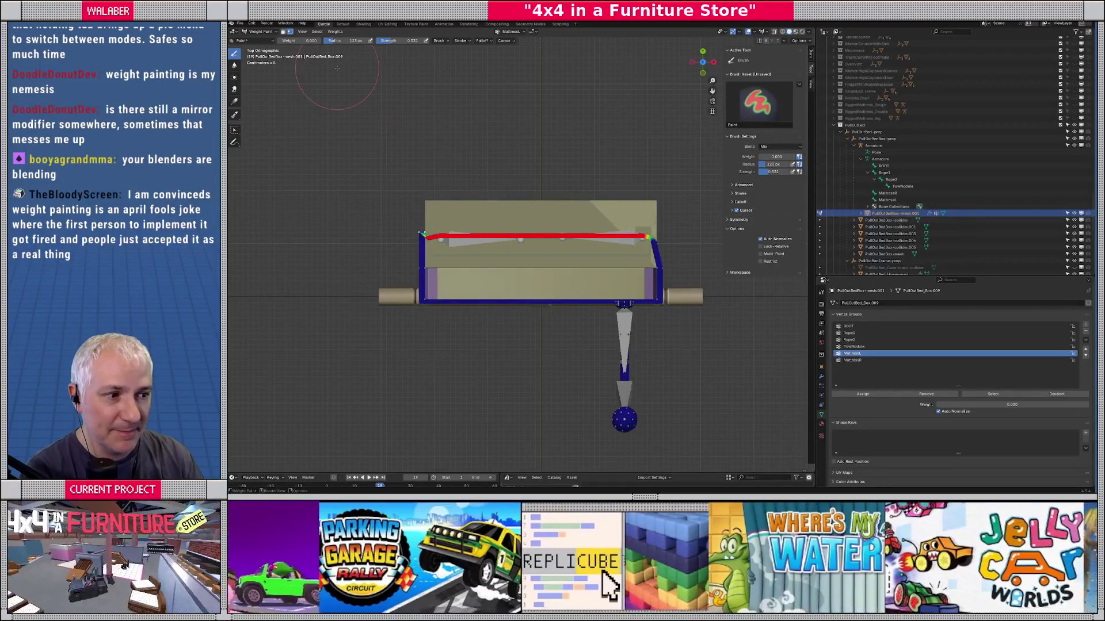
click(299, 40)
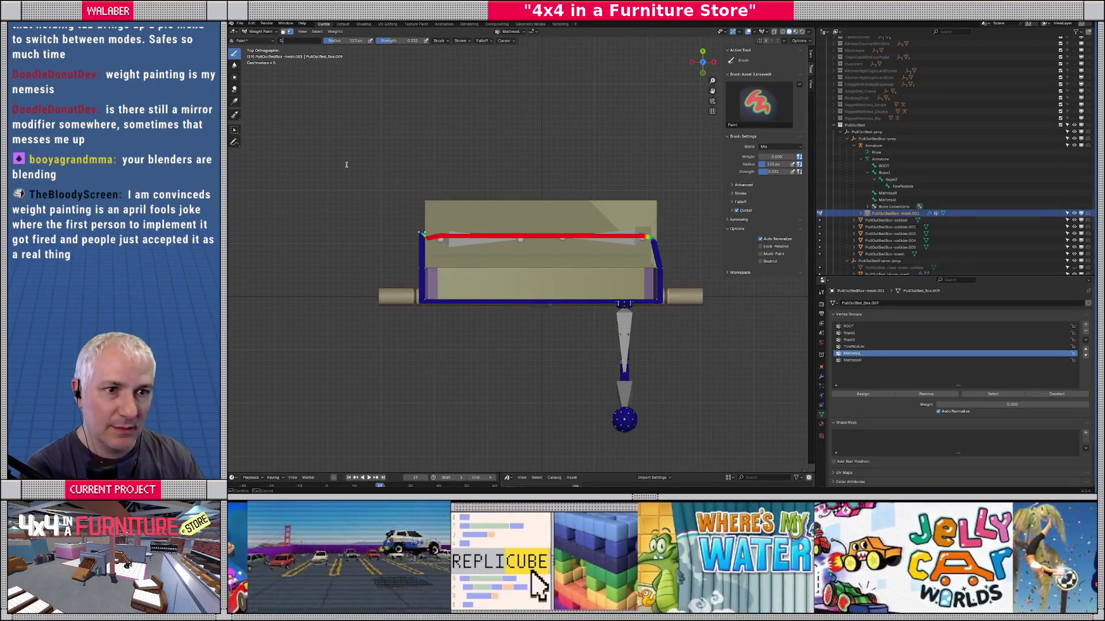
text(.59)
key(Return)
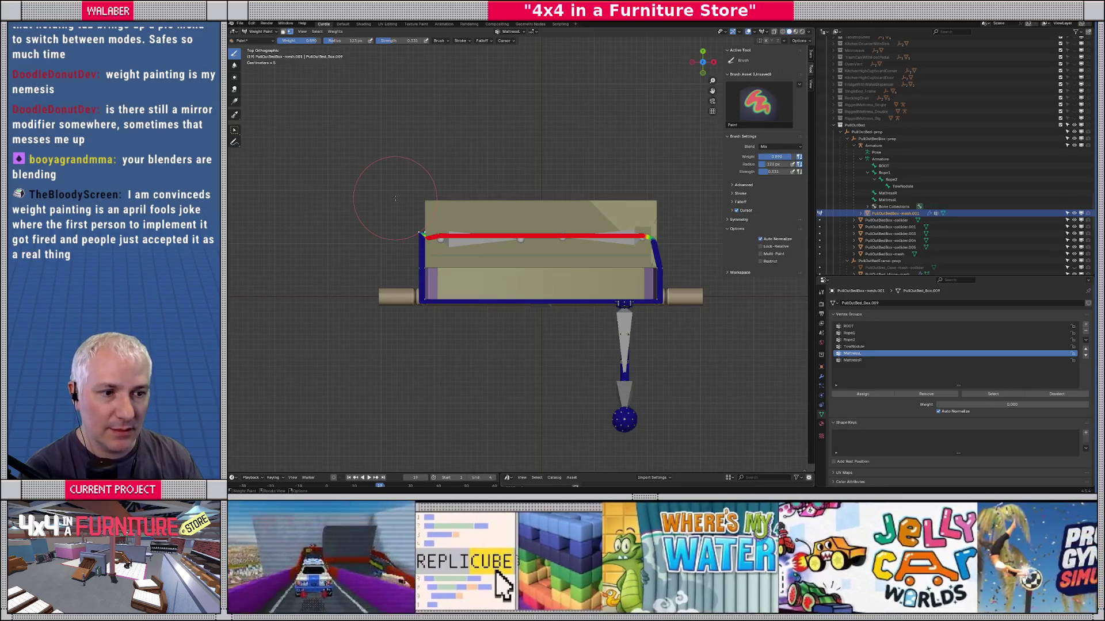
click(403, 192)
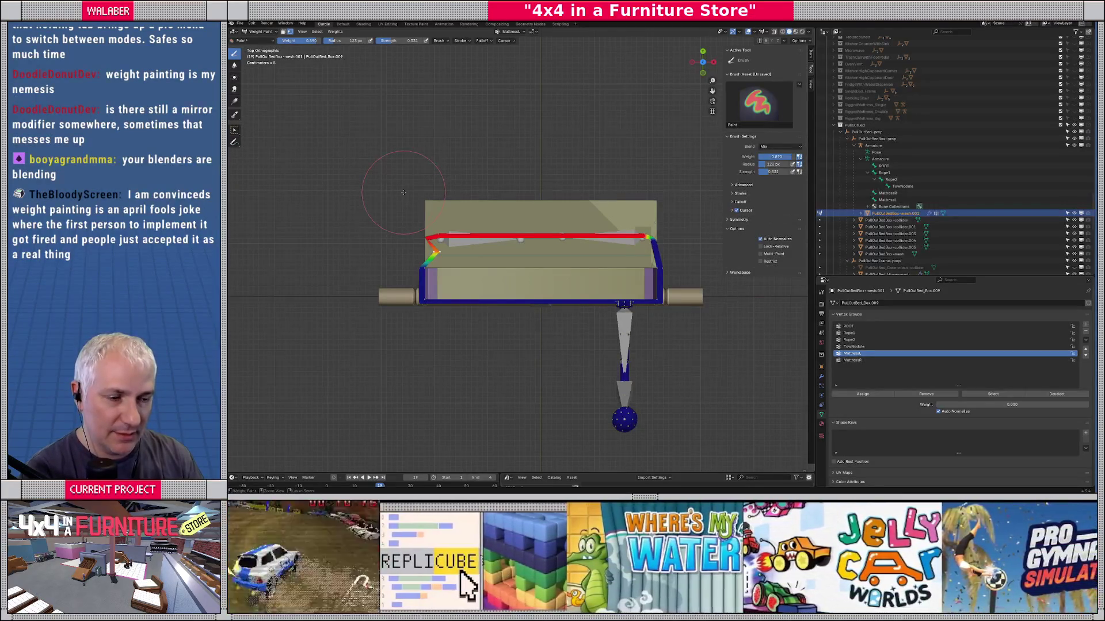
scroll(684, 248, up, 1)
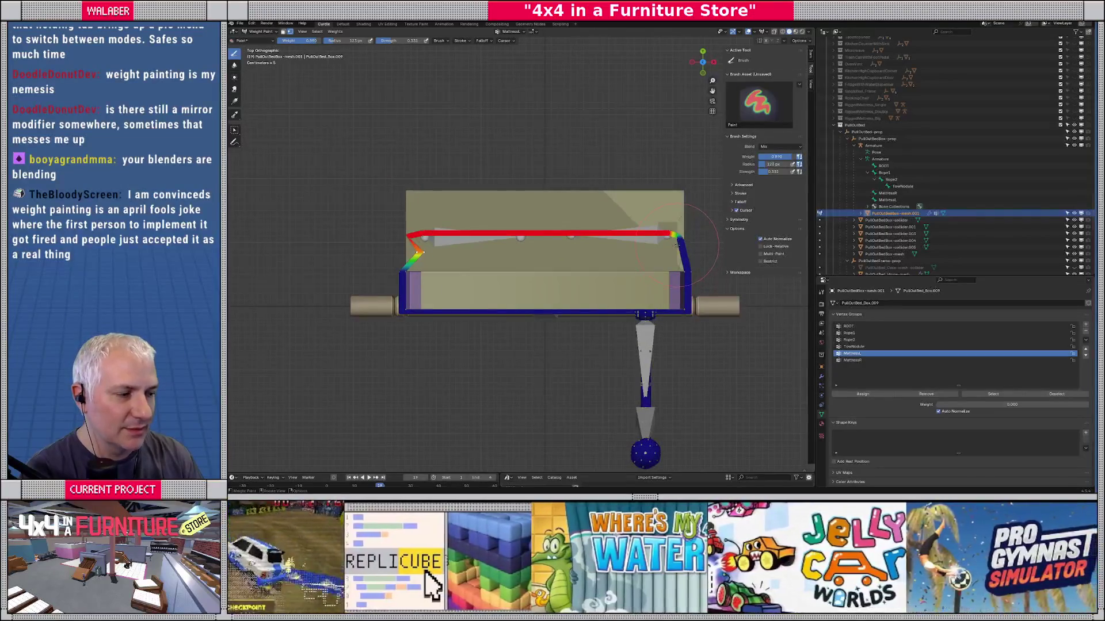
Step: Select a corner loop in Edit Mode, set weight to 0, and compare MattressR and MattressL weights
key(Tab)
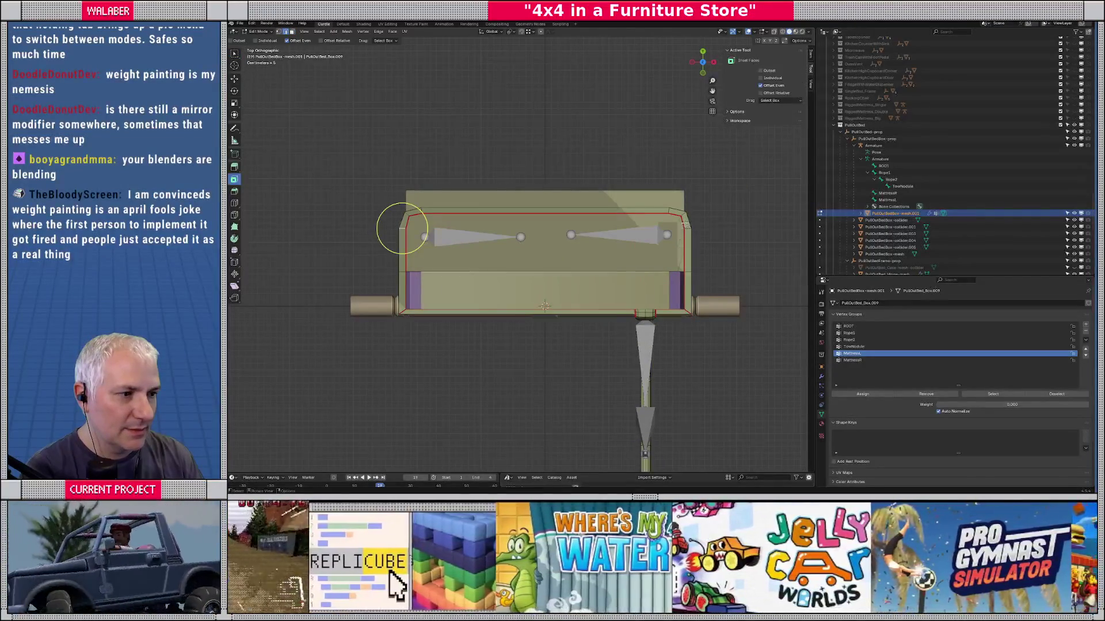
alt+click(688, 230)
key(Tab)
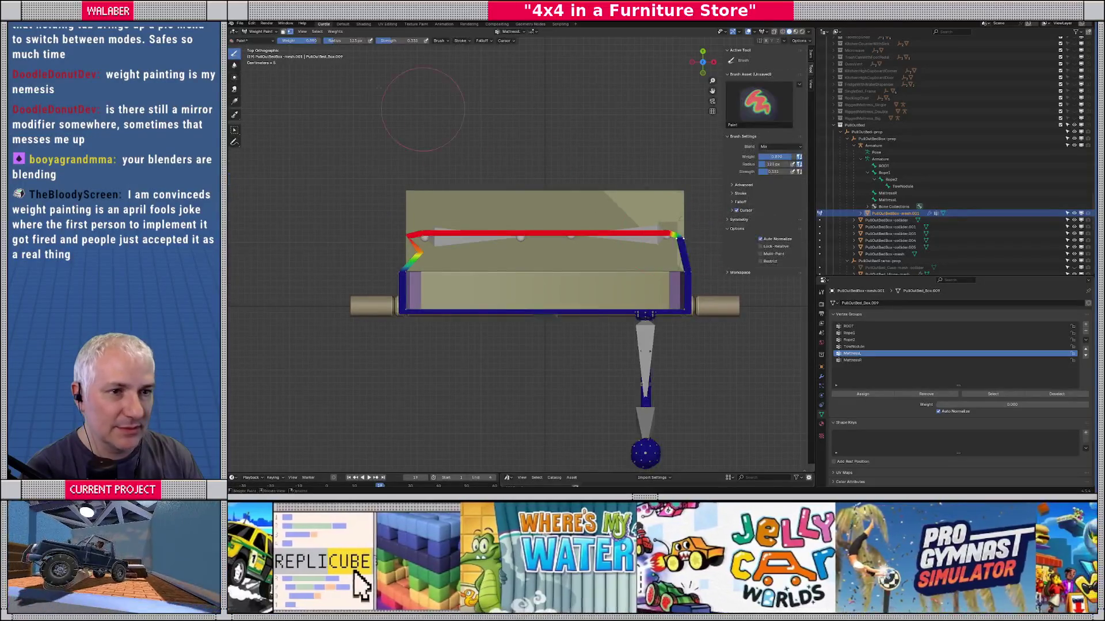
drag(311, 40, 282, 41)
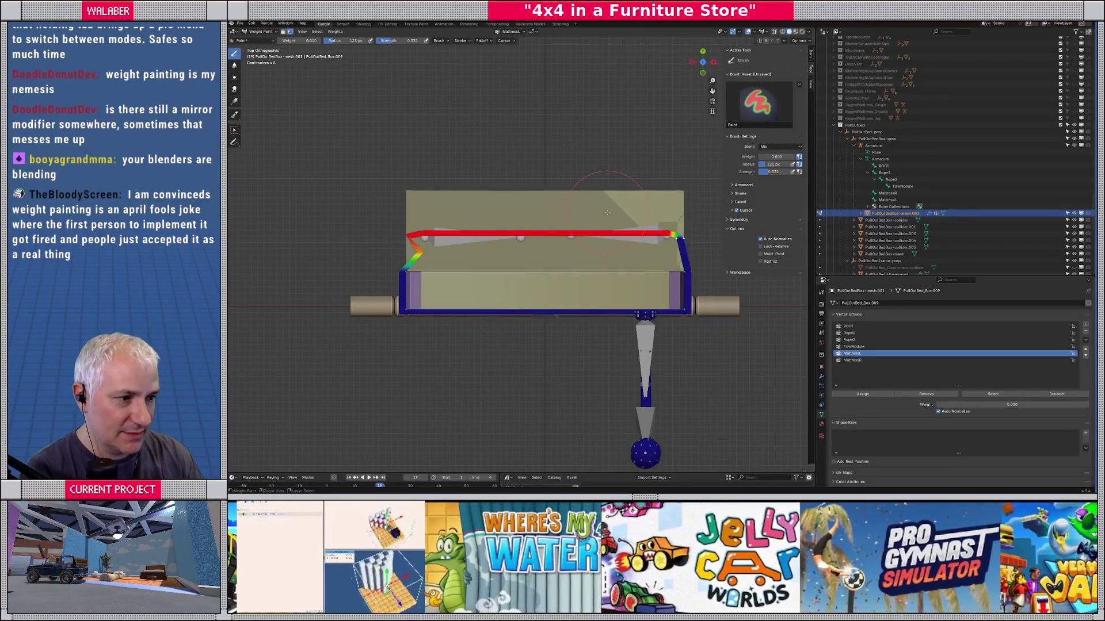
click(852, 360)
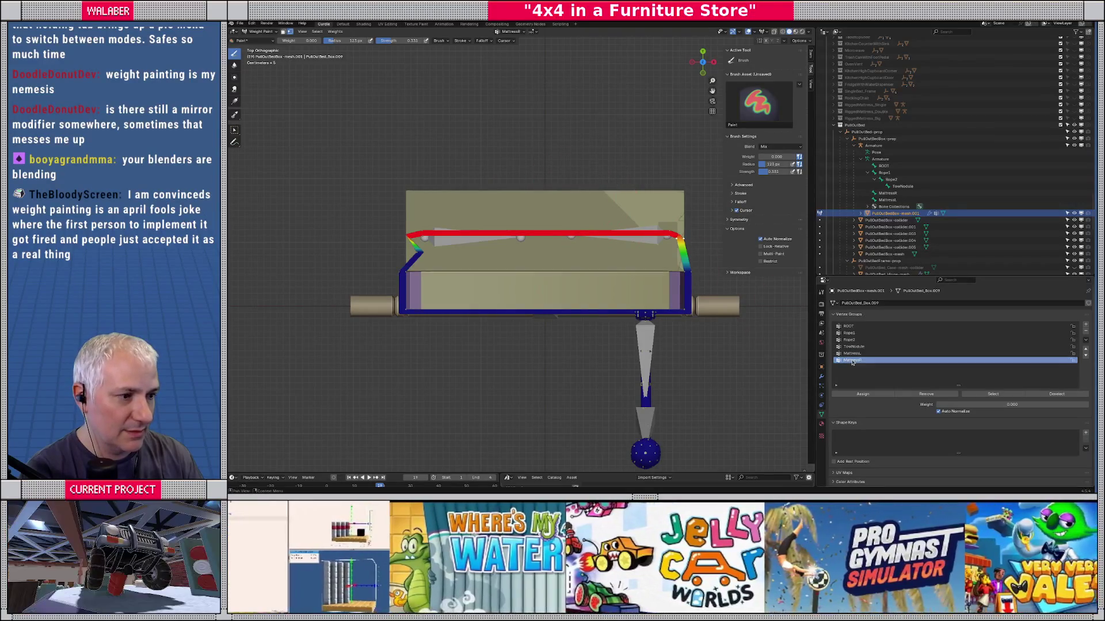
click(852, 354)
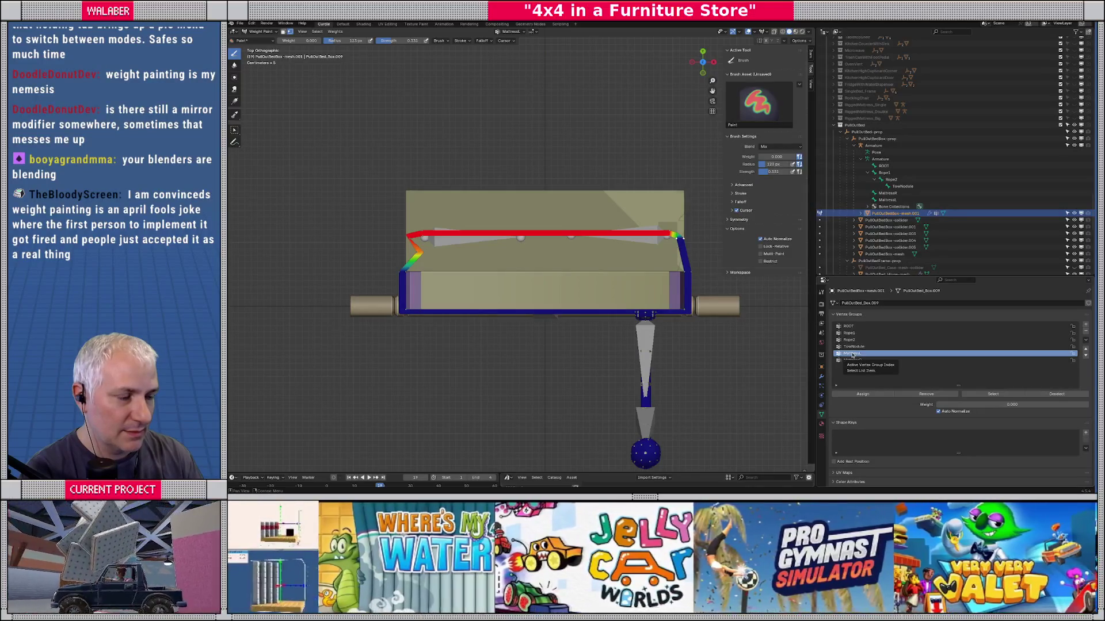
scroll(545, 256, up, 6)
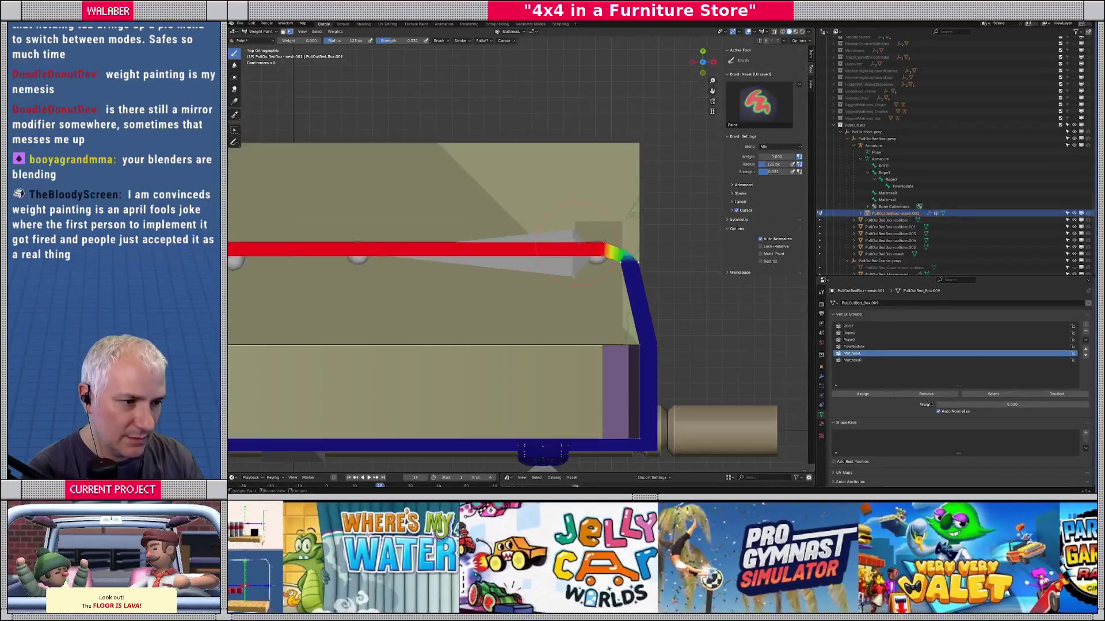
scroll(545, 256, down, 6)
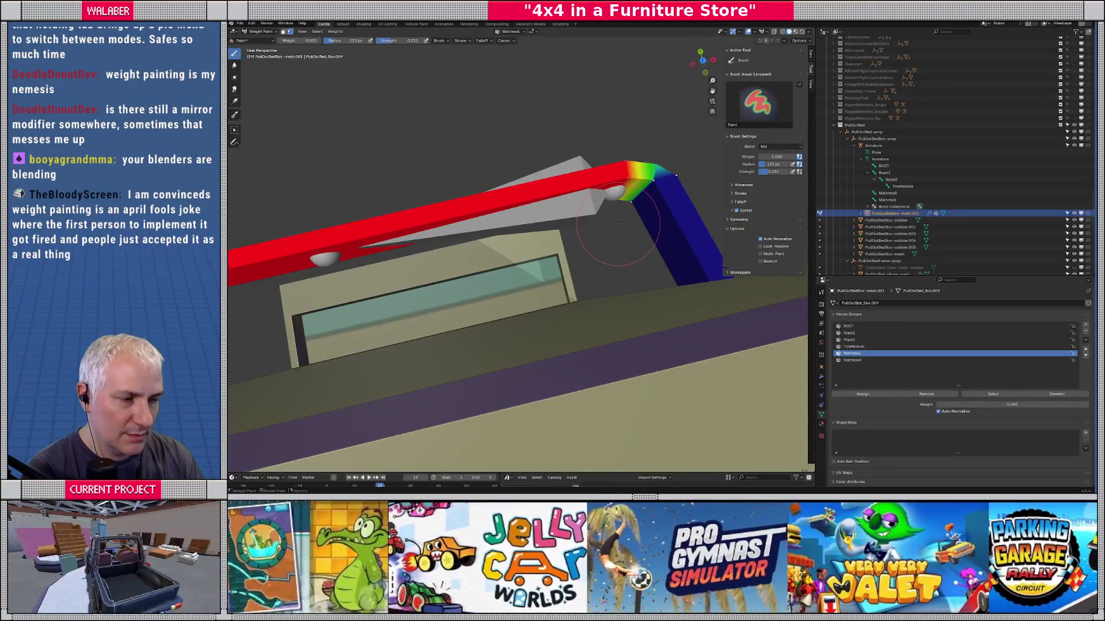
key(Tab)
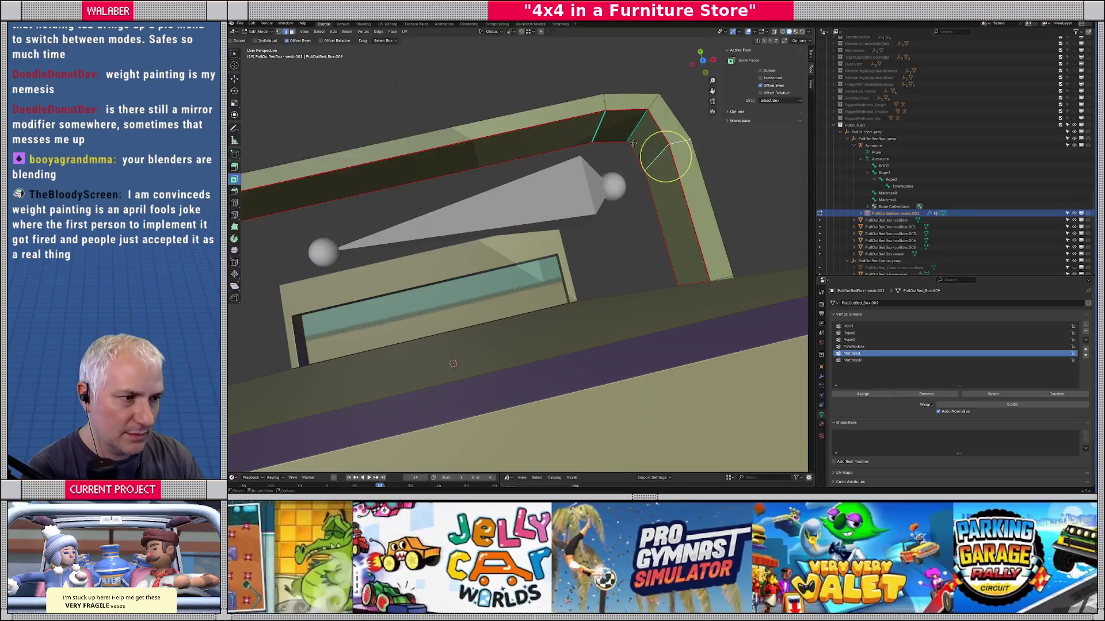
key(Tab)
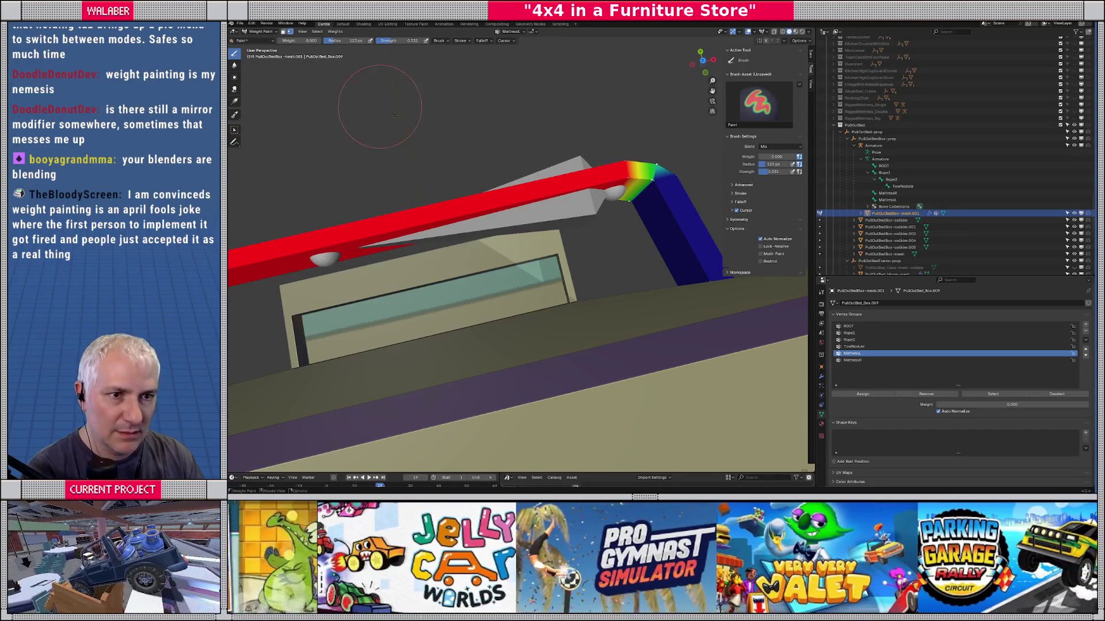
drag(502, 166, 432, 166)
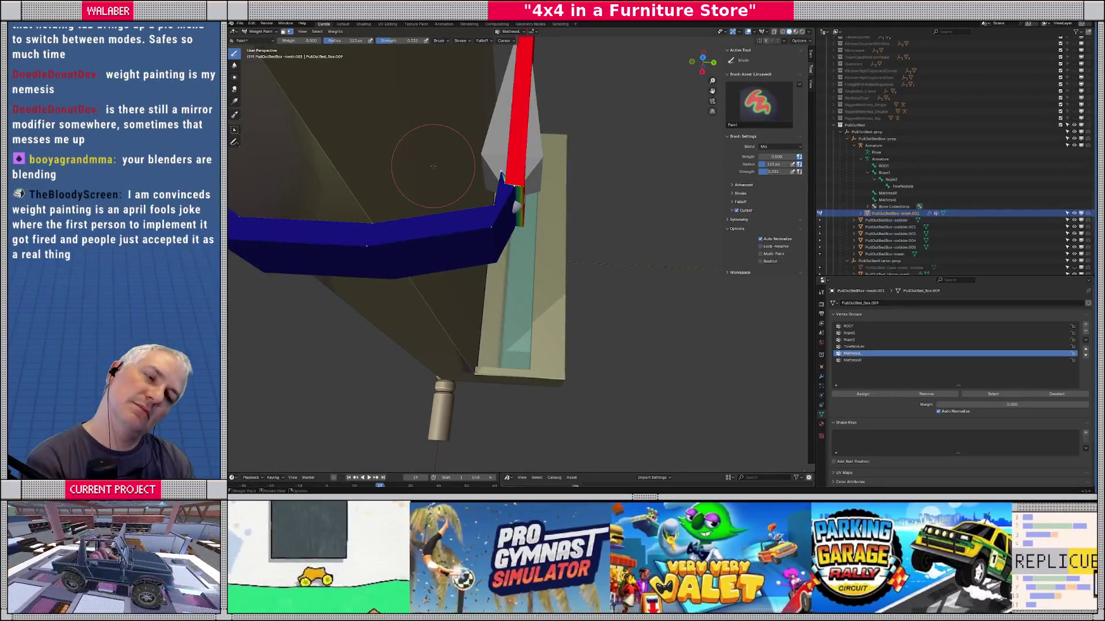
scroll(433, 166, down, 4)
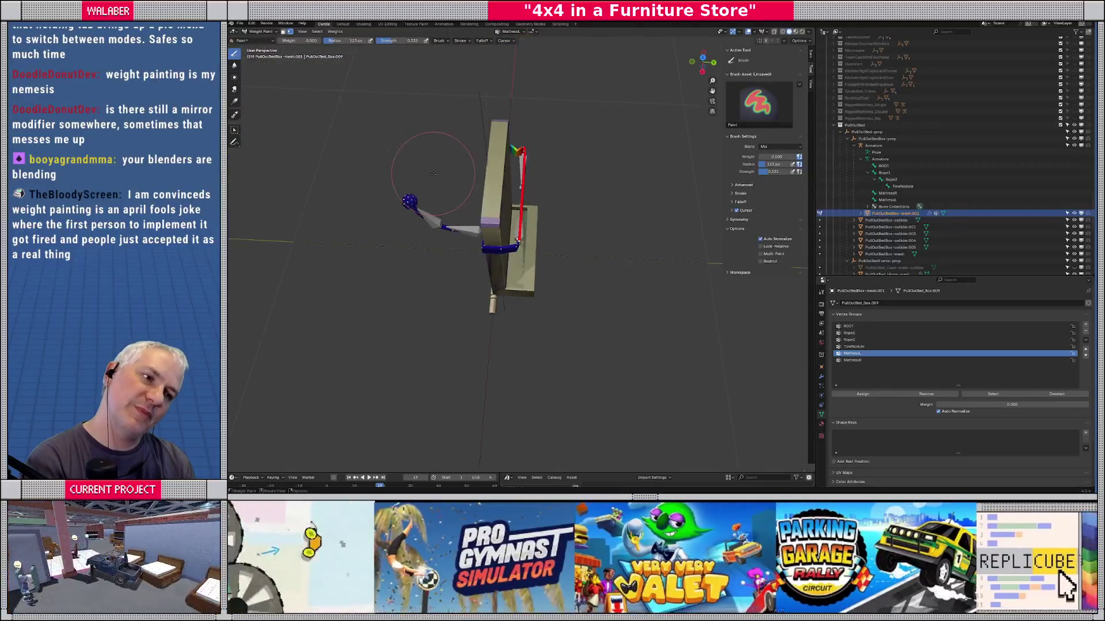
key(Tab)
scroll(527, 190, up, 4)
key(Tab)
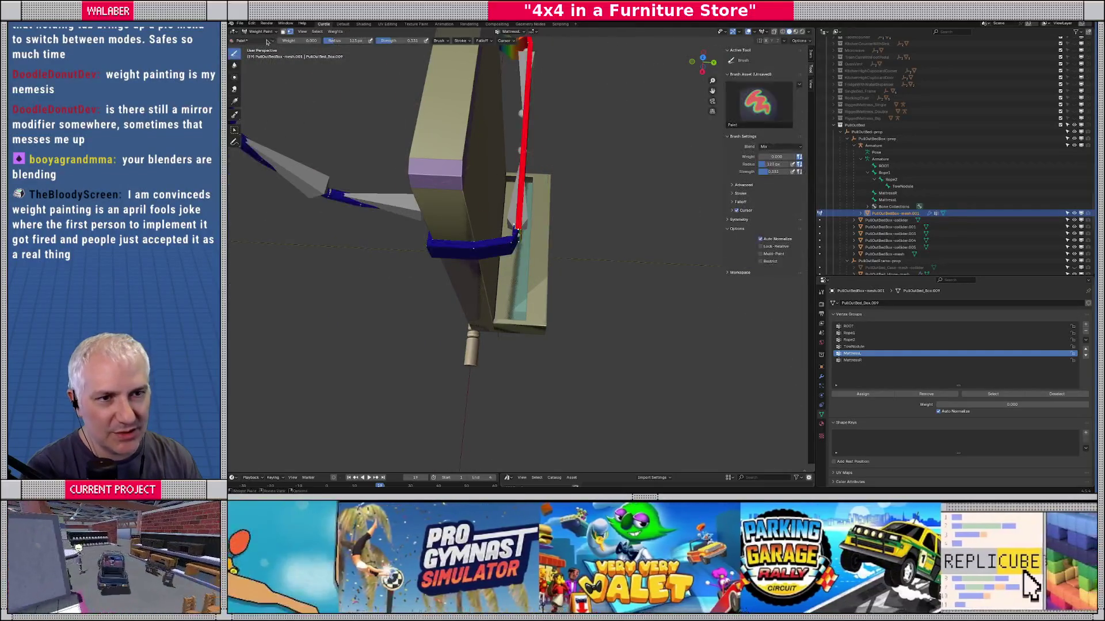
key(ctrl+Tab)
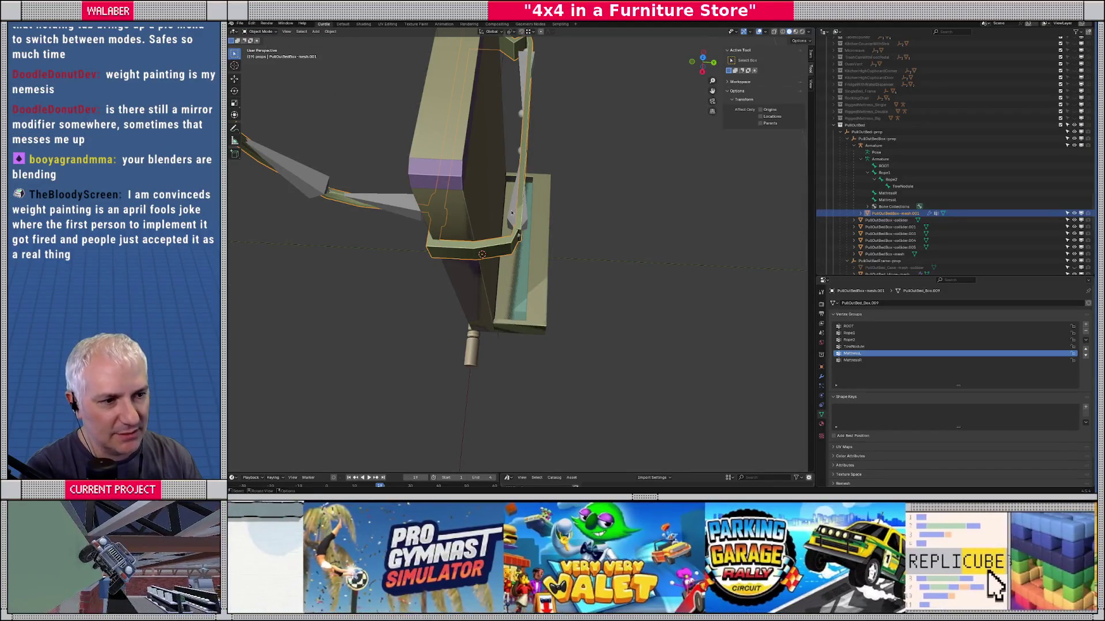
click(512, 212)
key(Tab)
click(537, 225)
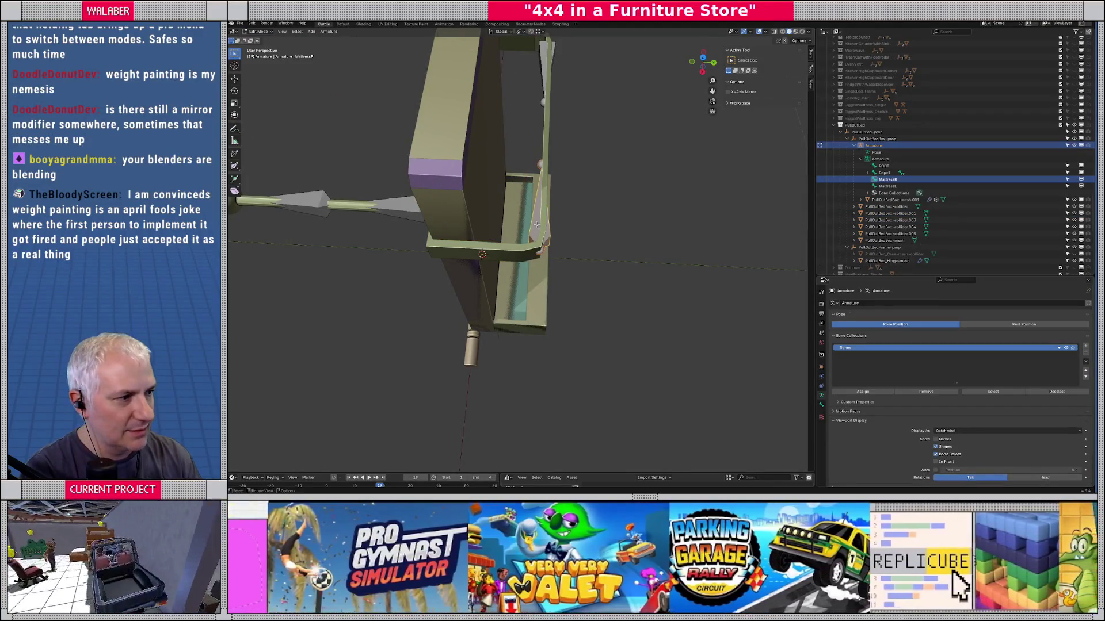
key(Tab)
click(494, 247)
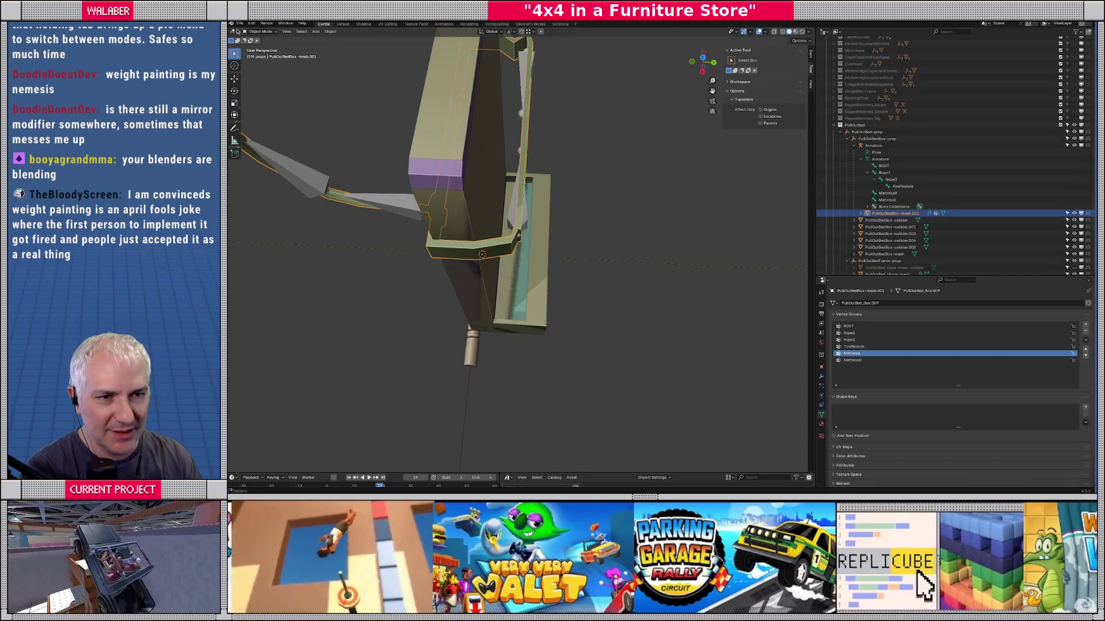
click(257, 31)
click(262, 67)
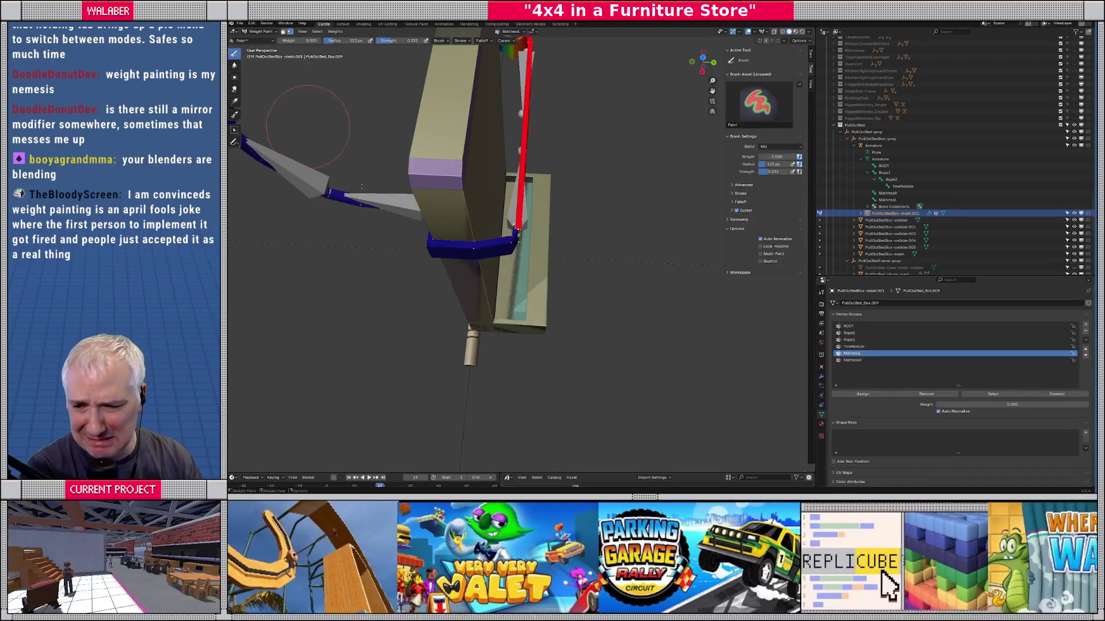
Step: Select the corner face loop and bevelled strip in Edit Mode, then return to Weight Paint
drag(478, 190, 452, 194)
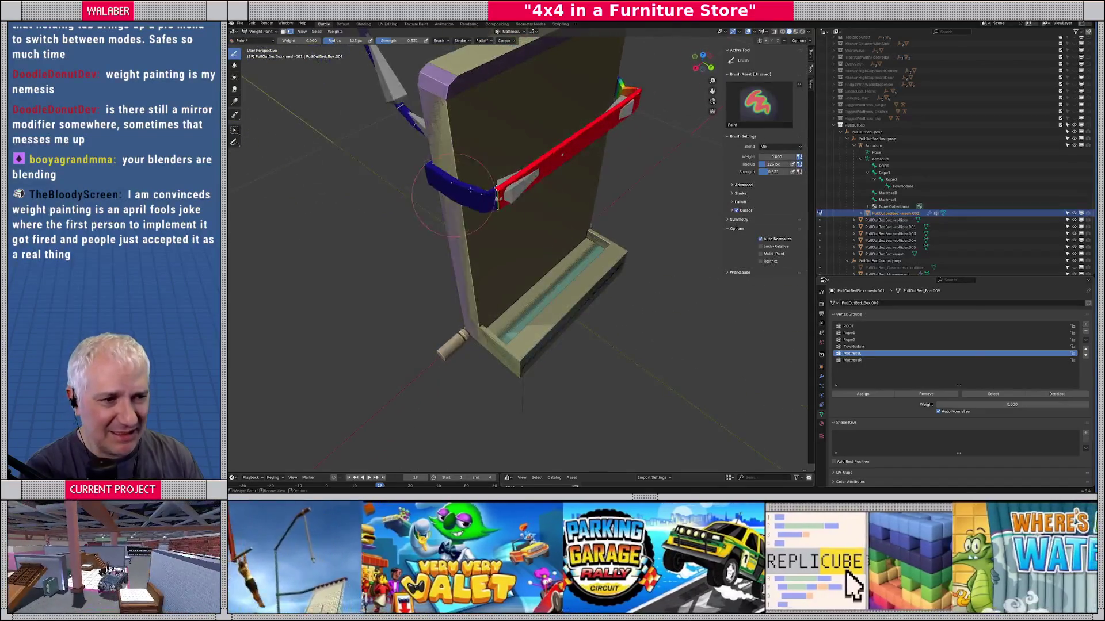
scroll(470, 190, up, 2)
drag(518, 242, 563, 273)
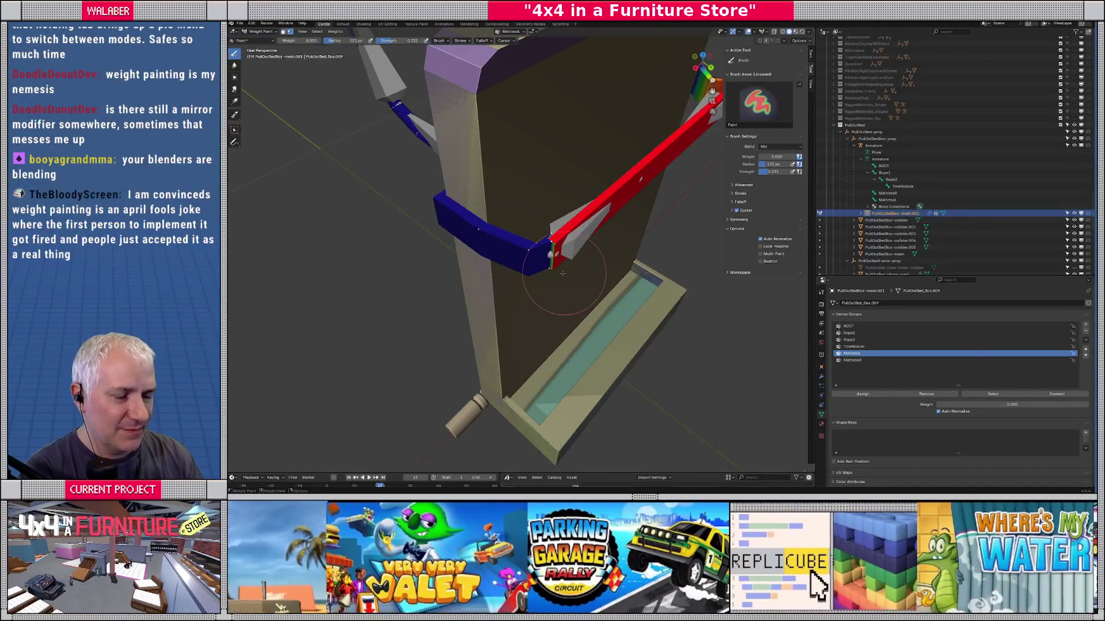
key(Tab)
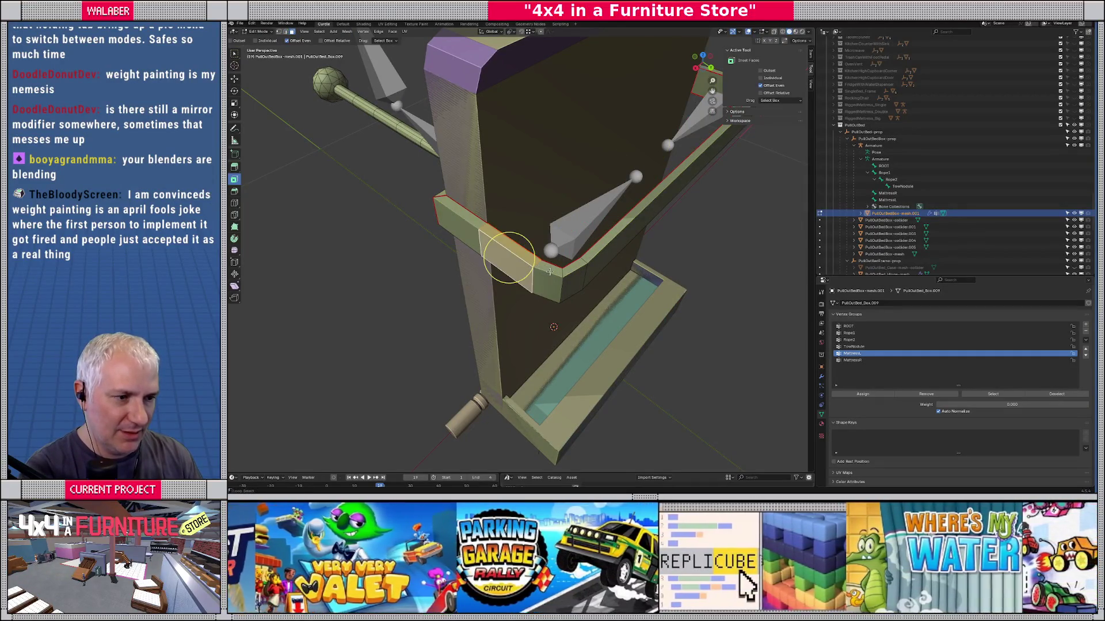
alt+click(524, 267)
alt+shift+click(579, 271)
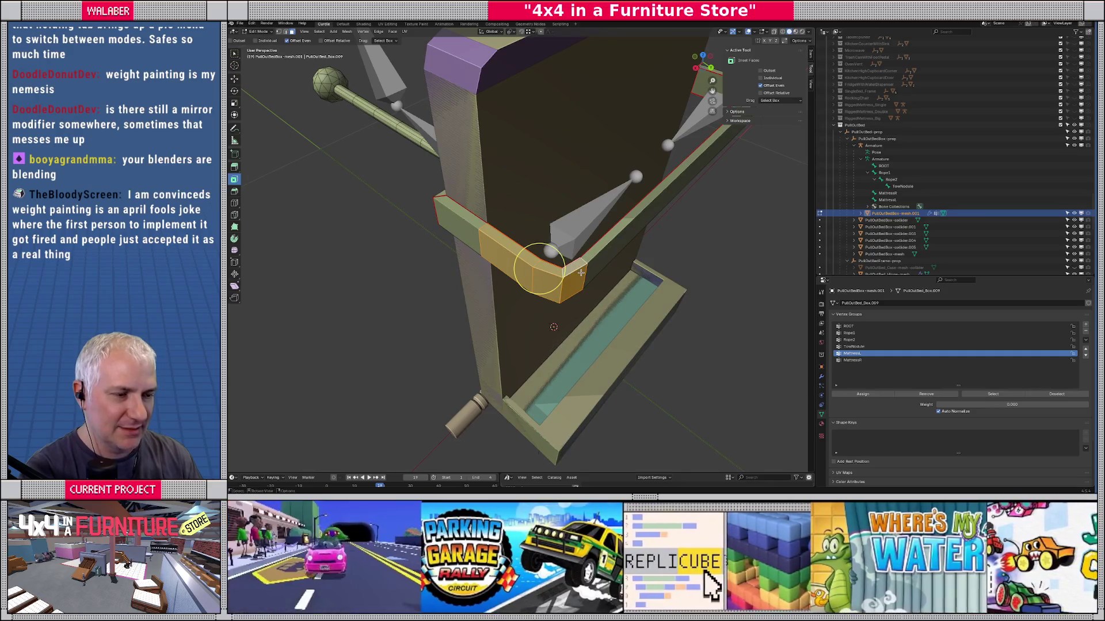
key(ctrl+Tab)
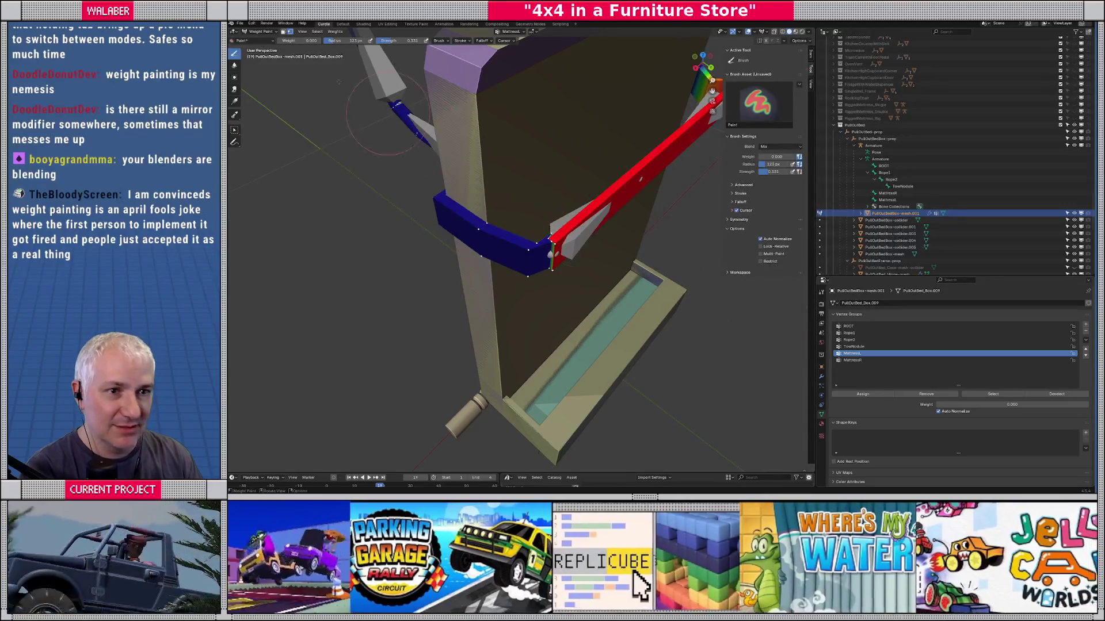
Step: Fade the weights around the strip's corner, then view MattressR weights from top
drag(538, 245, 518, 231)
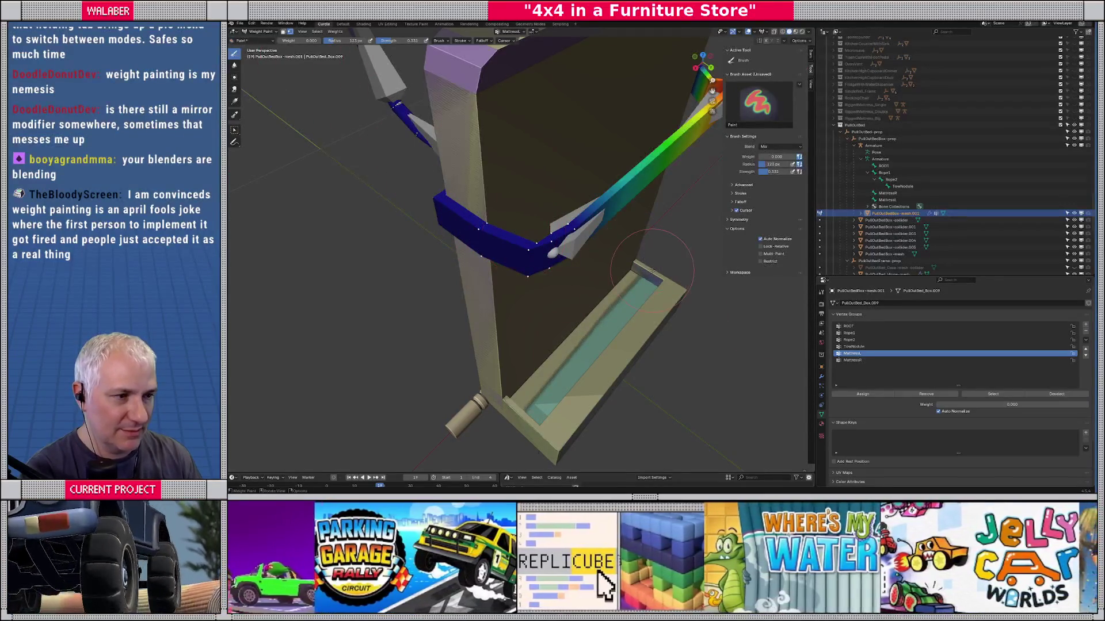
click(852, 360)
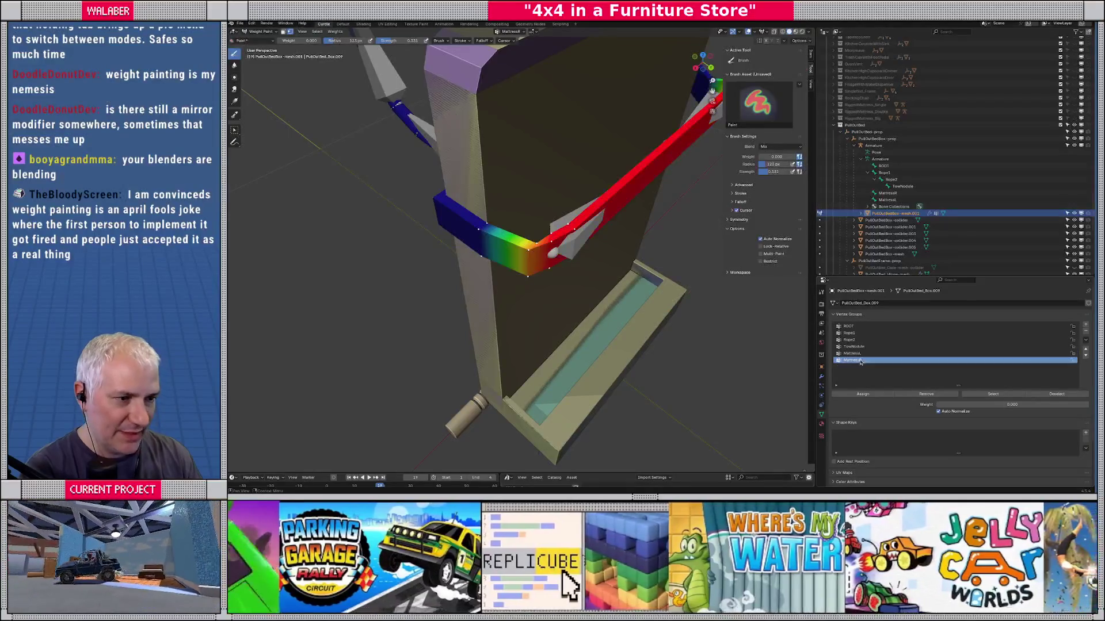
key(KP_7)
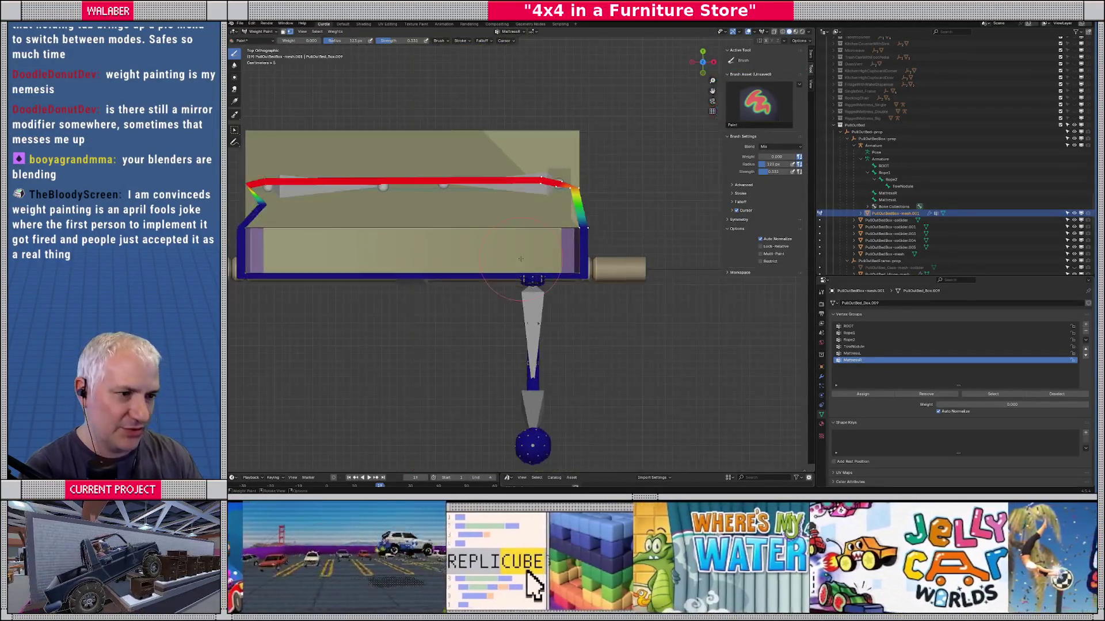
Step: Clear the corner face selection in Edit Mode and return to Weight Paint
scroll(599, 163, up, 5)
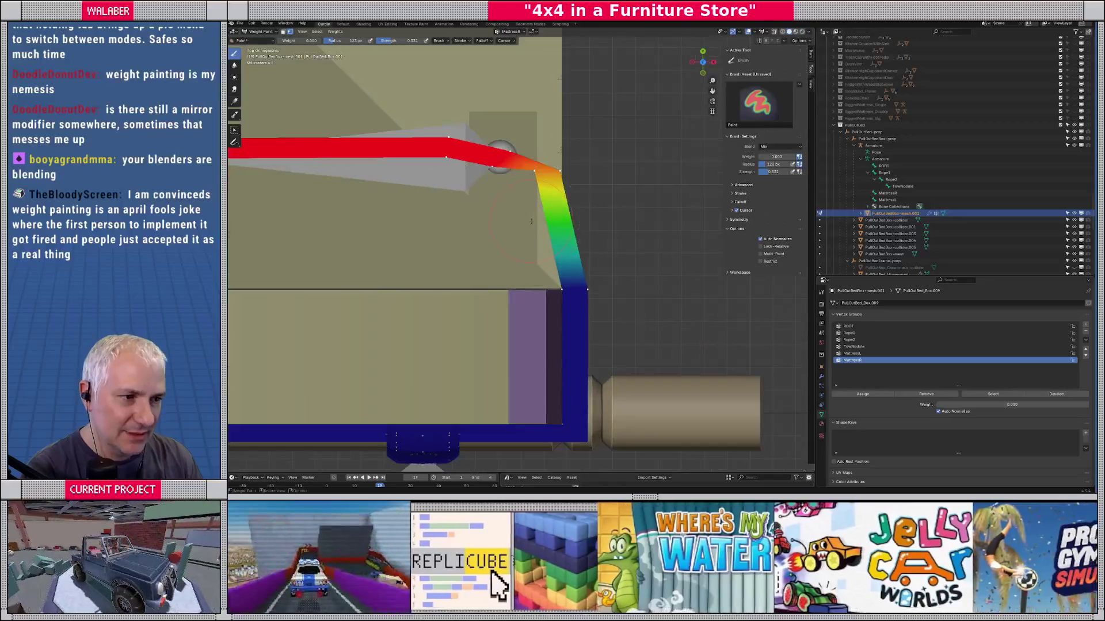
key(Tab)
key(alt+a)
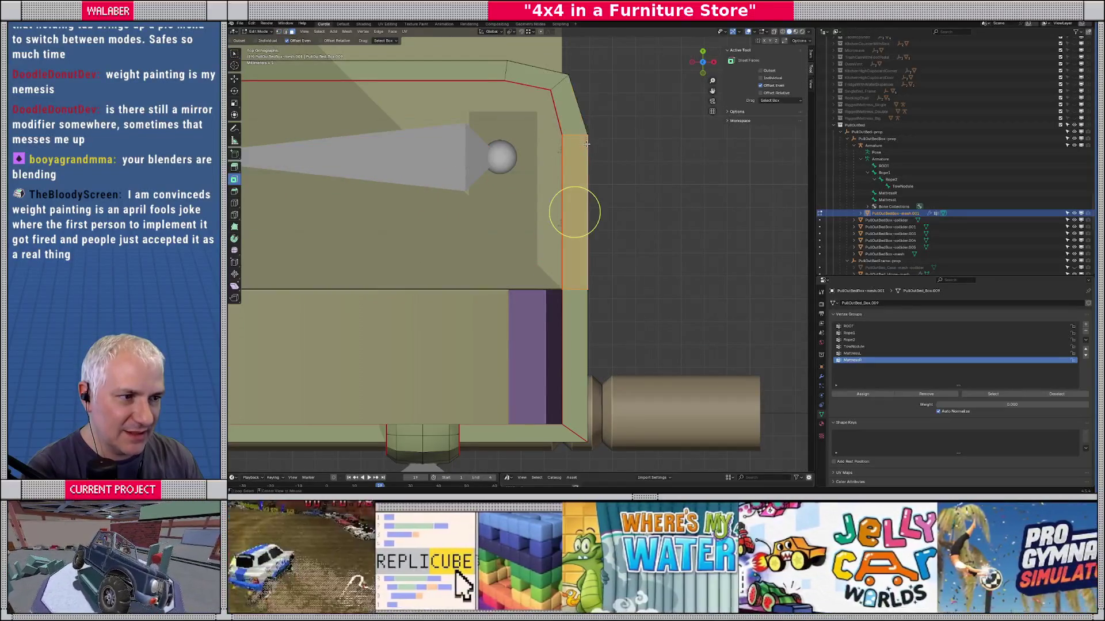
key(Tab)
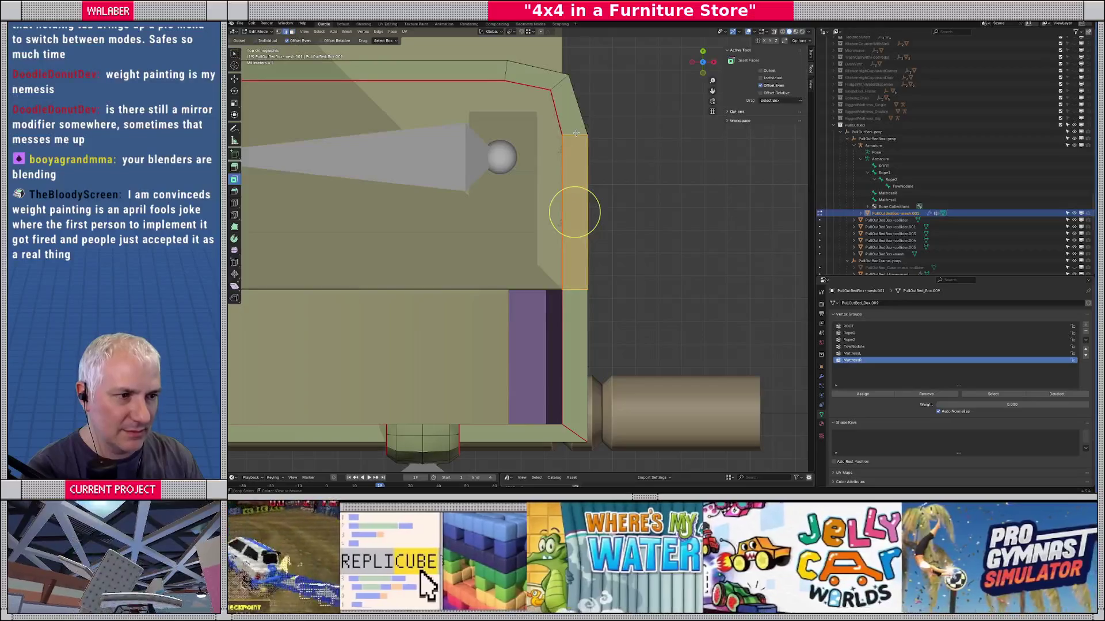
key(ctrl+Tab)
scroll(510, 221, left, 5)
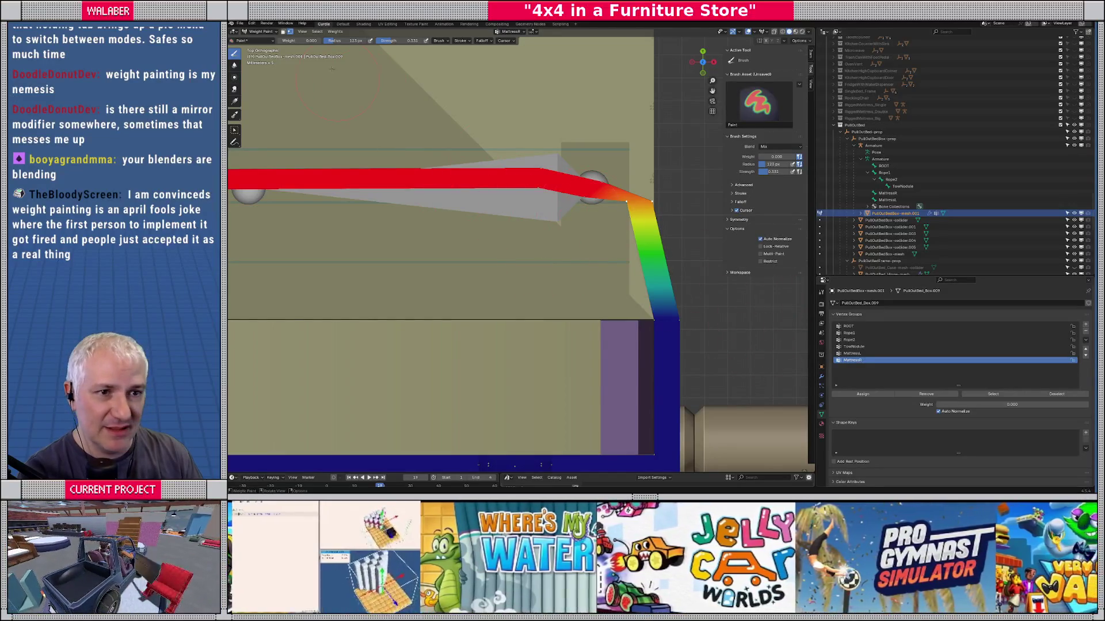
Step: Paint MattressR weight about 0.75 onto the bent corner, then check front and top views
key(ctrl+f)
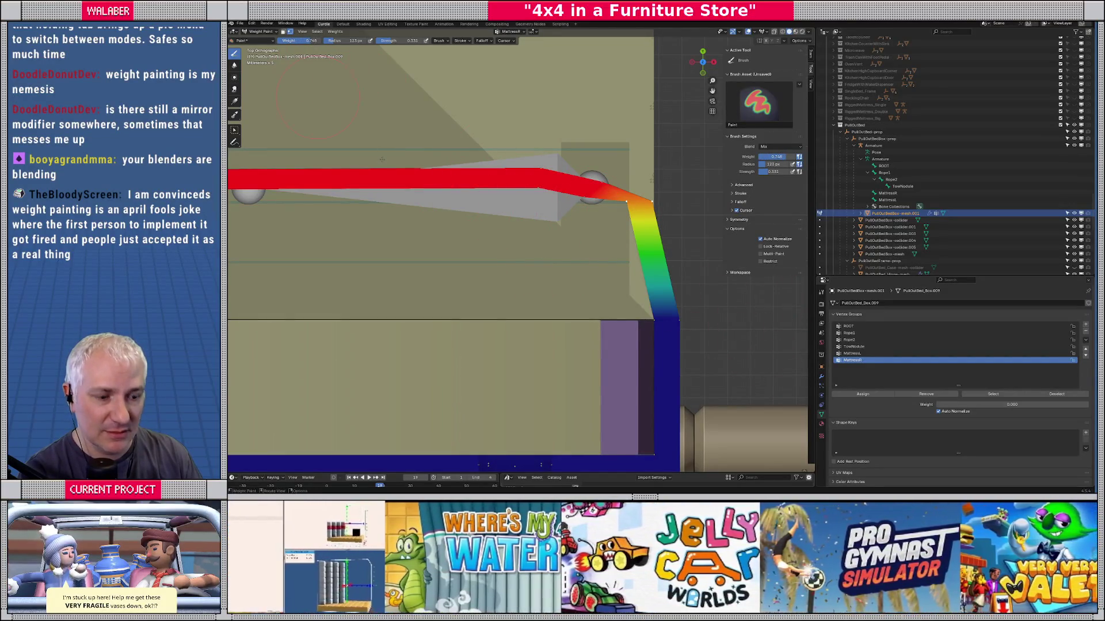
drag(537, 224, 341, 107)
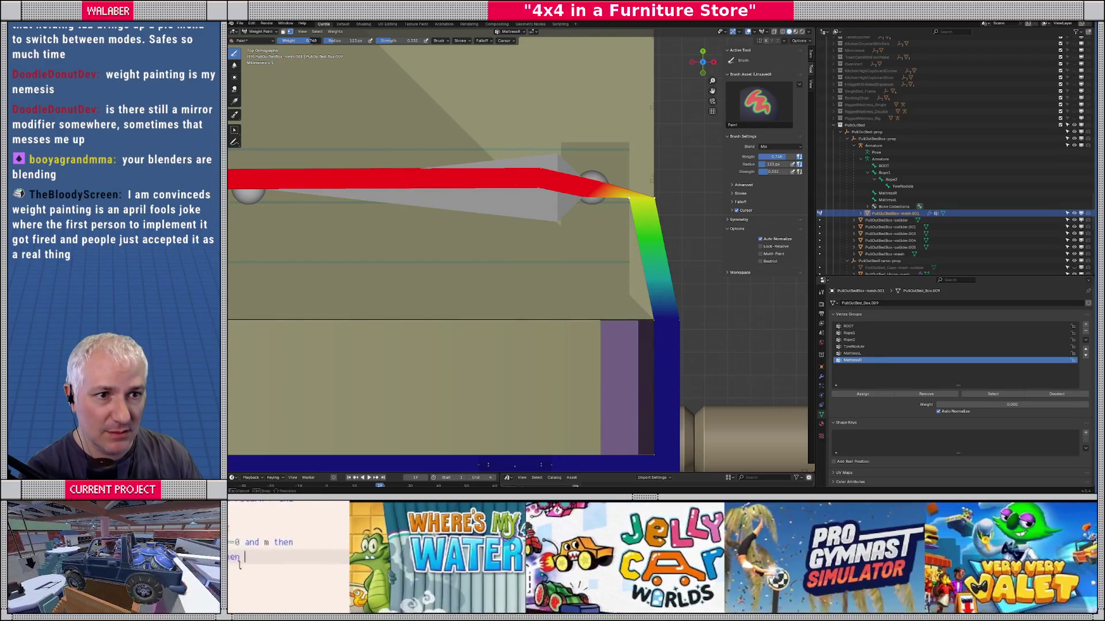
key(ctrl+f)
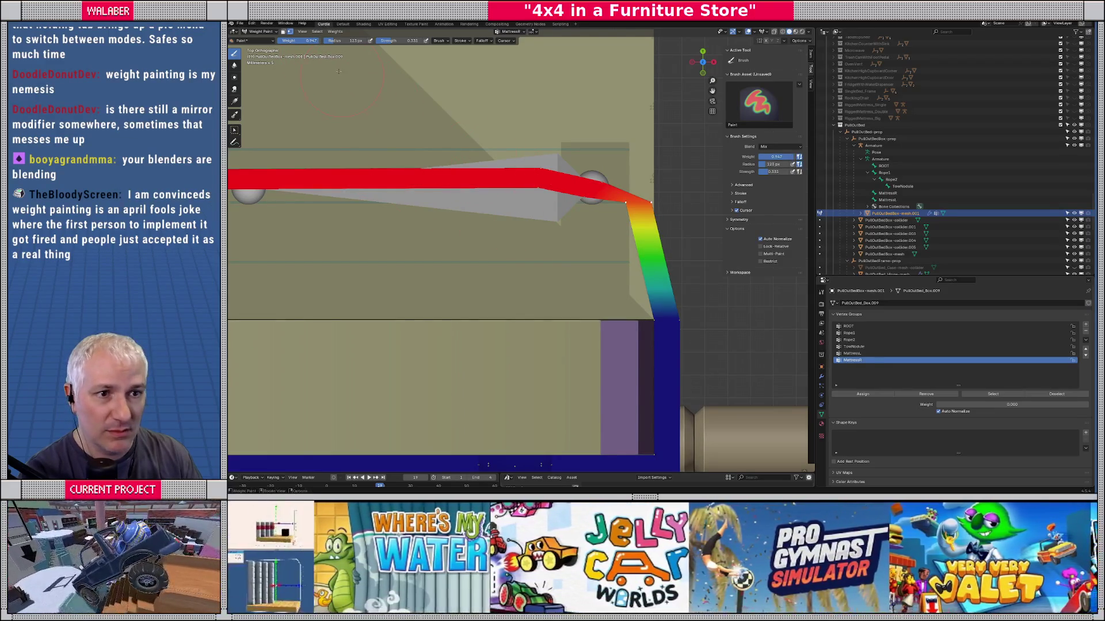
key(KP_1)
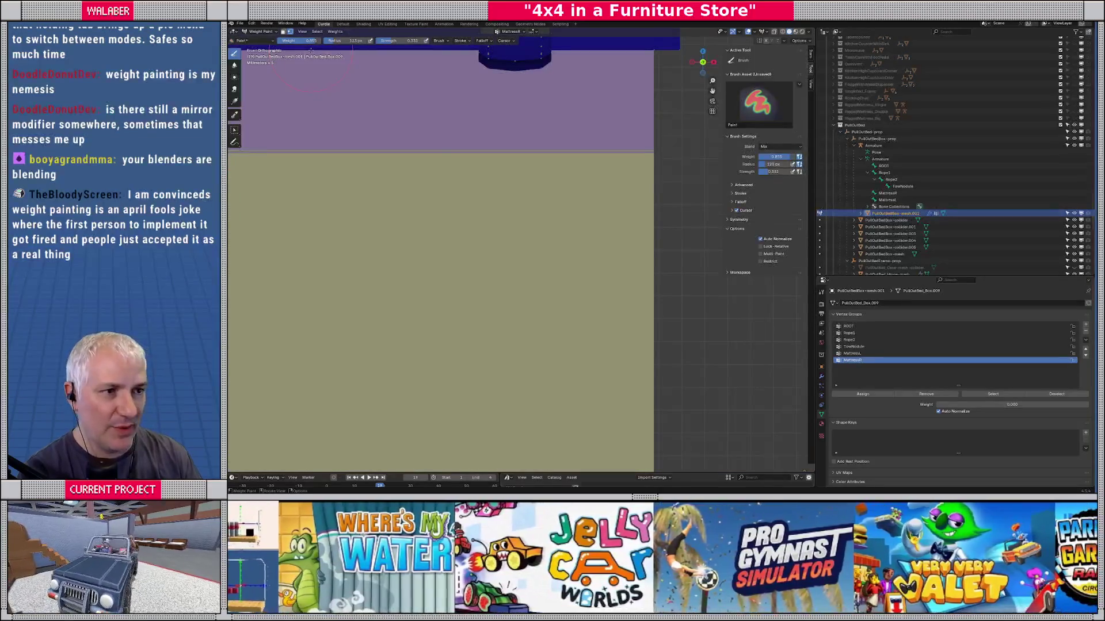
key(KP_7)
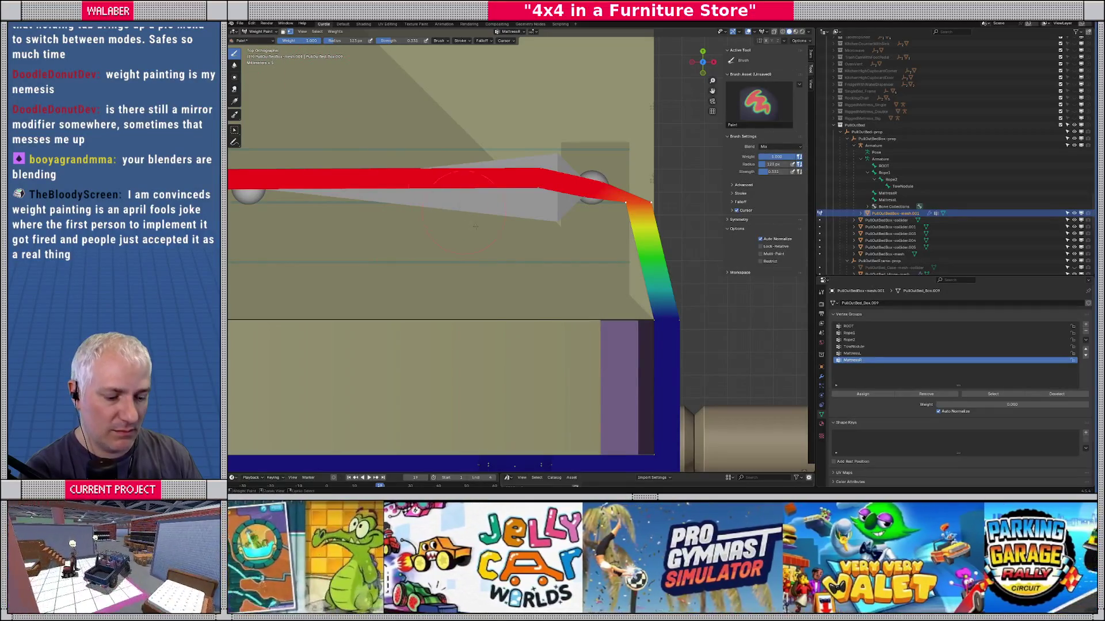
scroll(551, 236, down, 4)
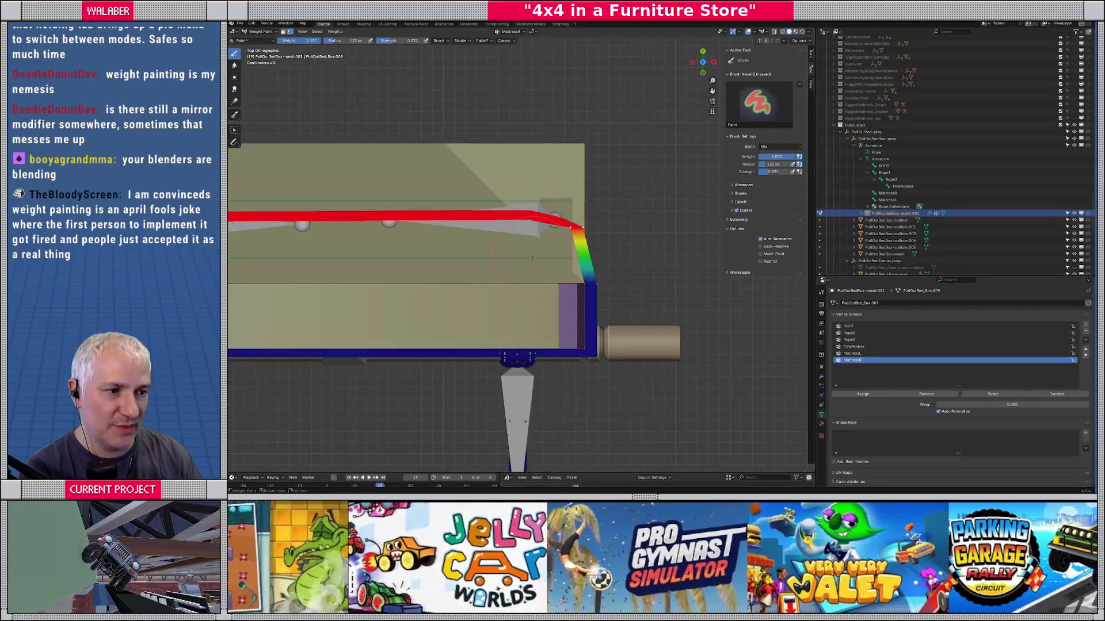
scroll(533, 258, up, 4)
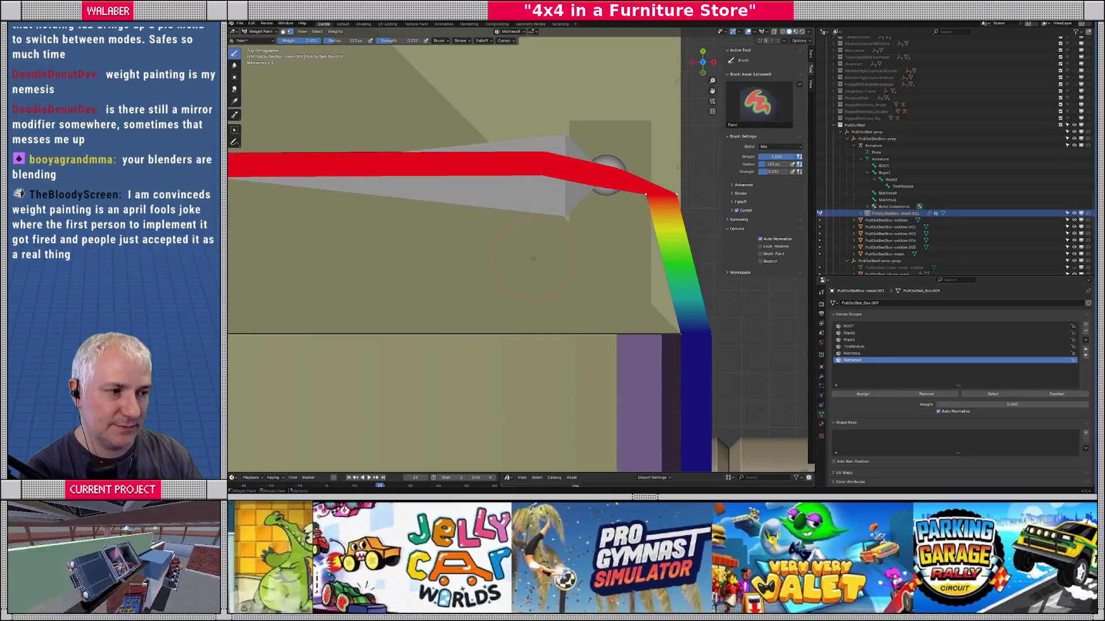
Step: On the ROOT group, blend weight into the top of the vertical section
click(850, 327)
click(854, 361)
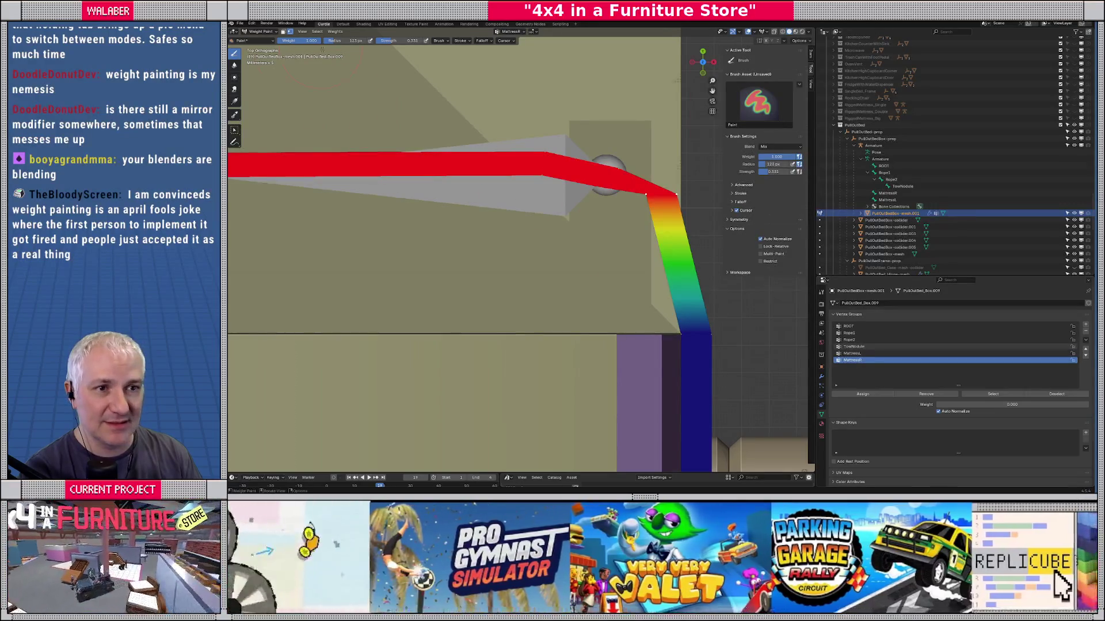
click(848, 327)
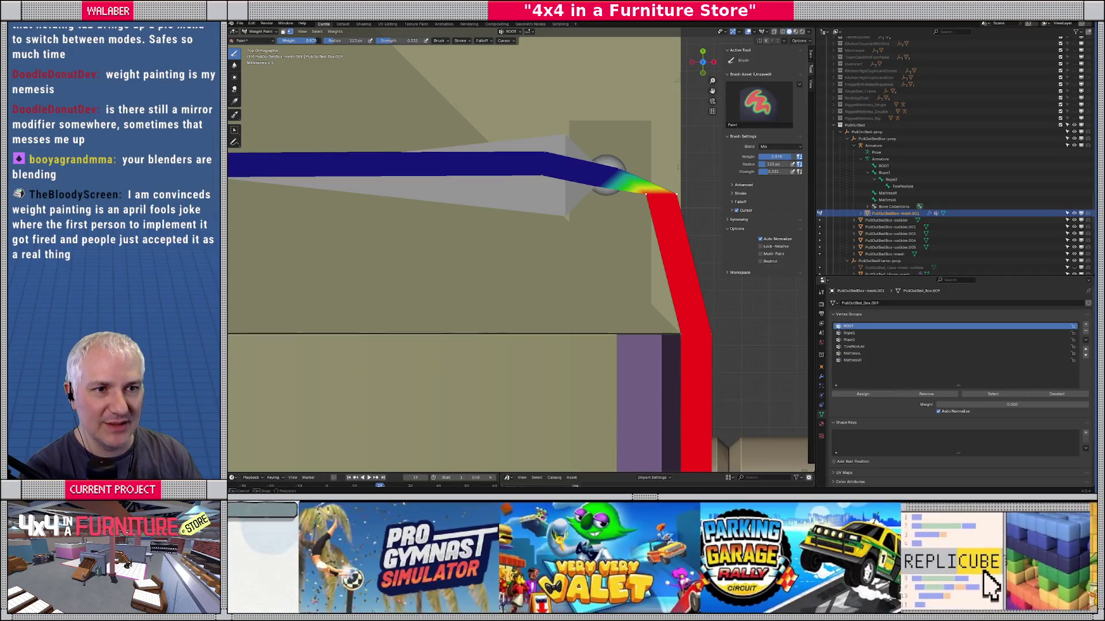
drag(487, 204, 531, 220)
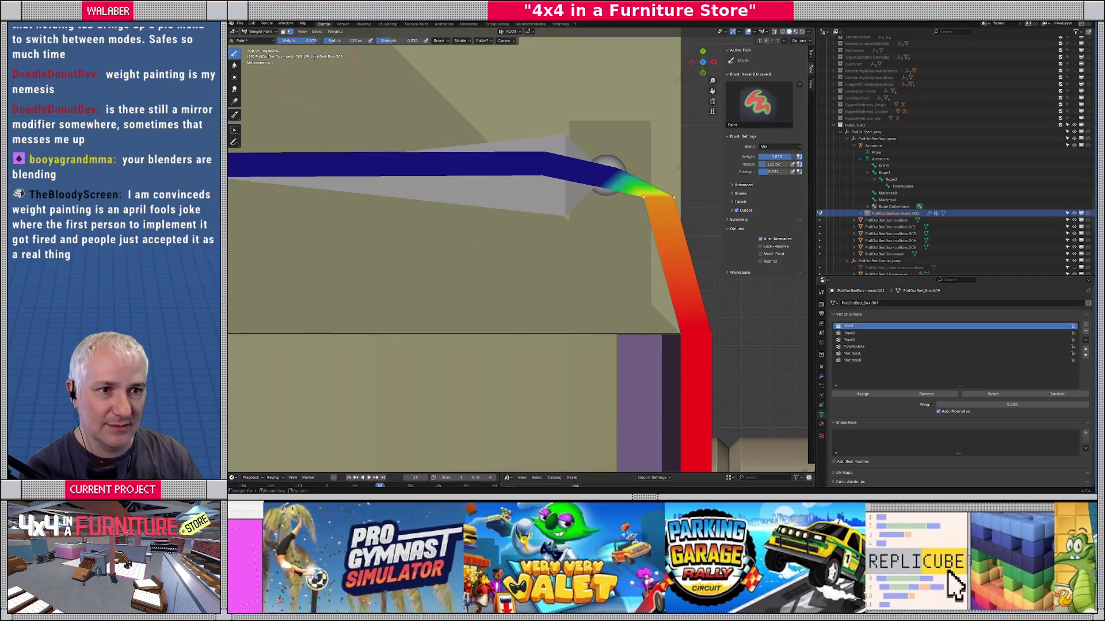
click(488, 185)
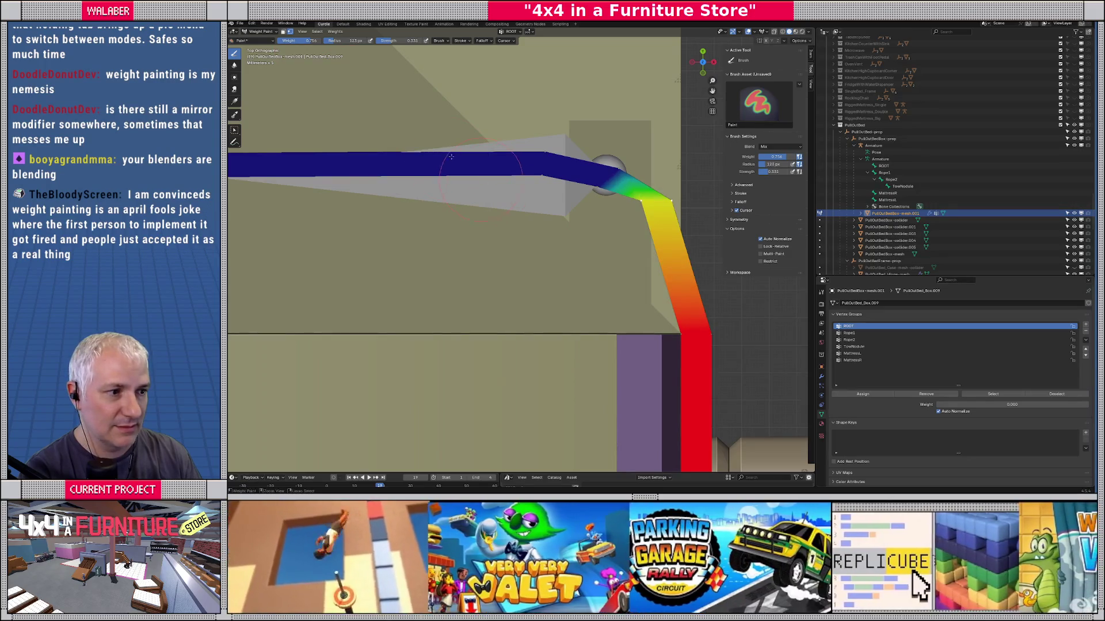
drag(315, 41, 302, 39)
scroll(587, 188, down, 5)
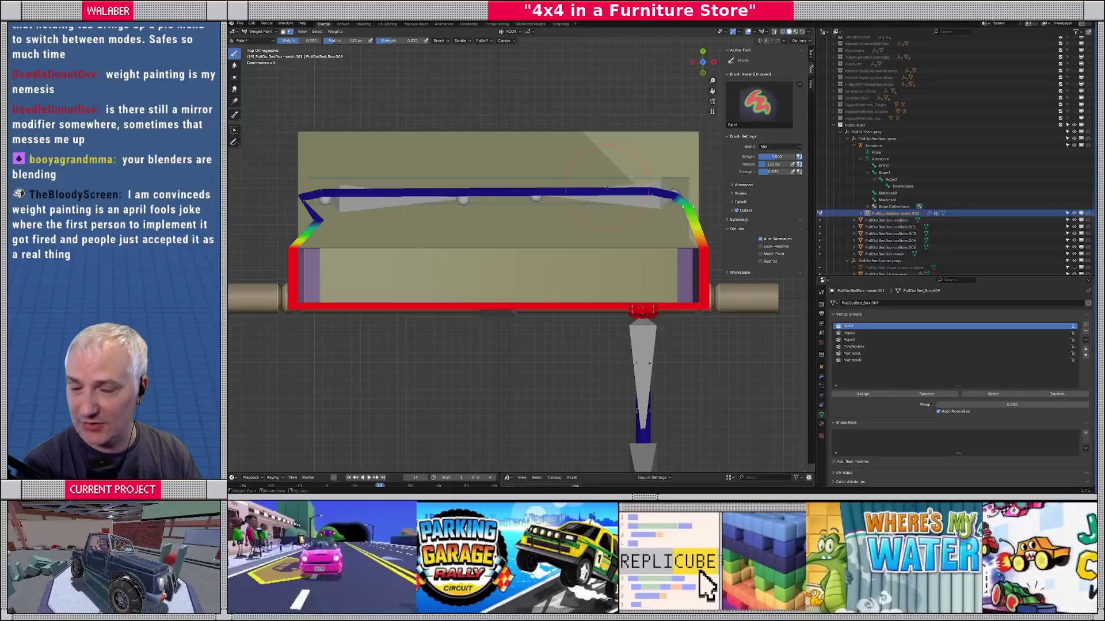
Step: Paint full 1.0 MattressL weight on the diagonal frame segment
scroll(441, 223, up, 2)
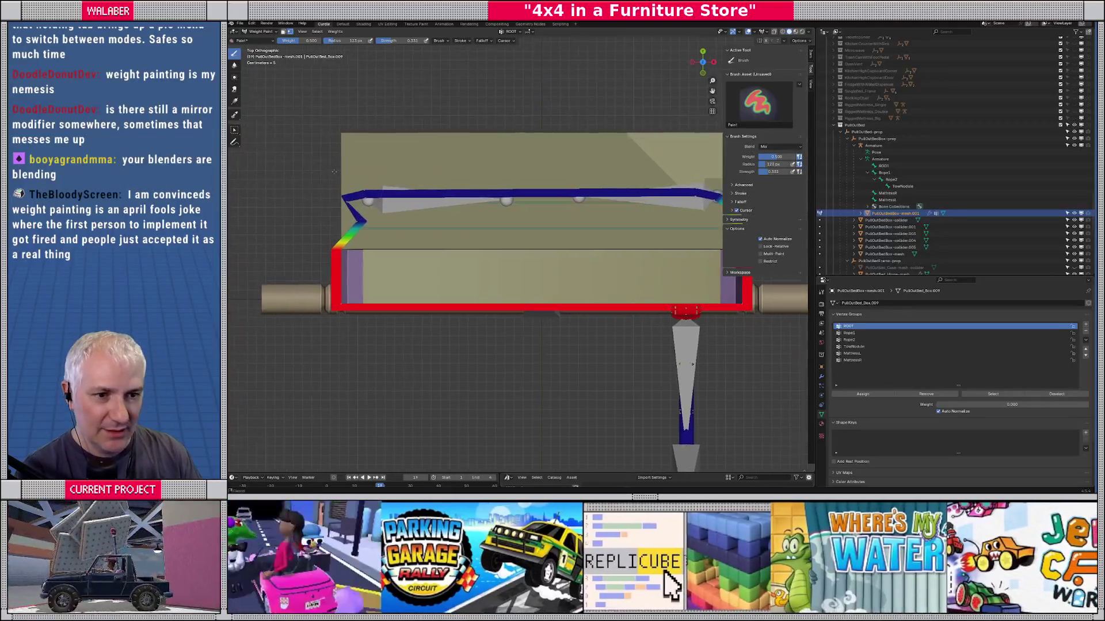
scroll(402, 190, down, 3)
scroll(711, 319, left, 1)
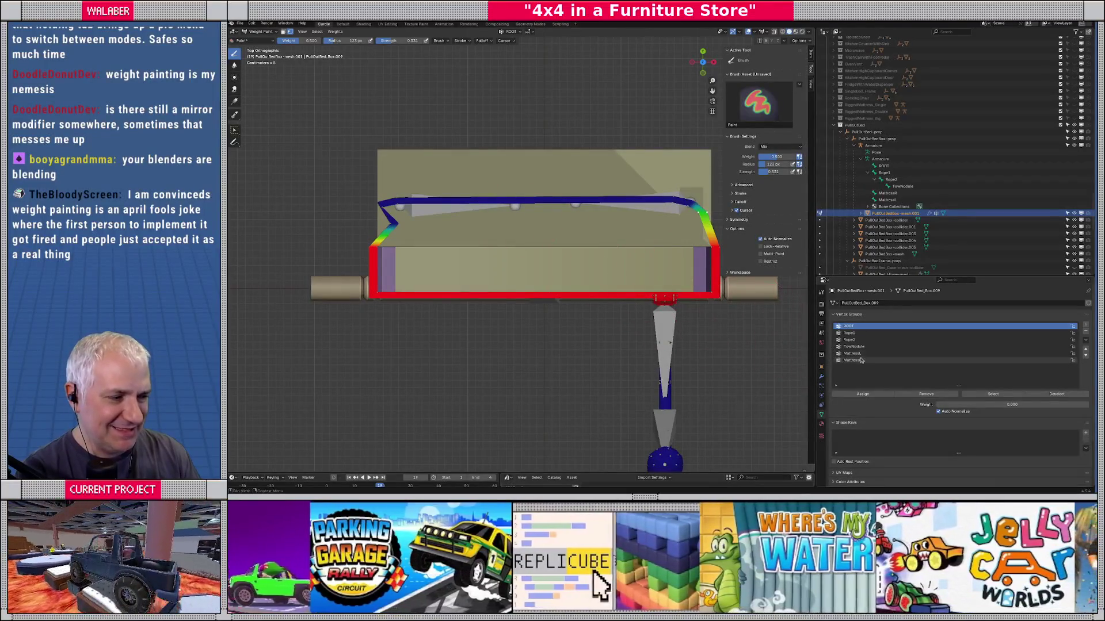
click(855, 353)
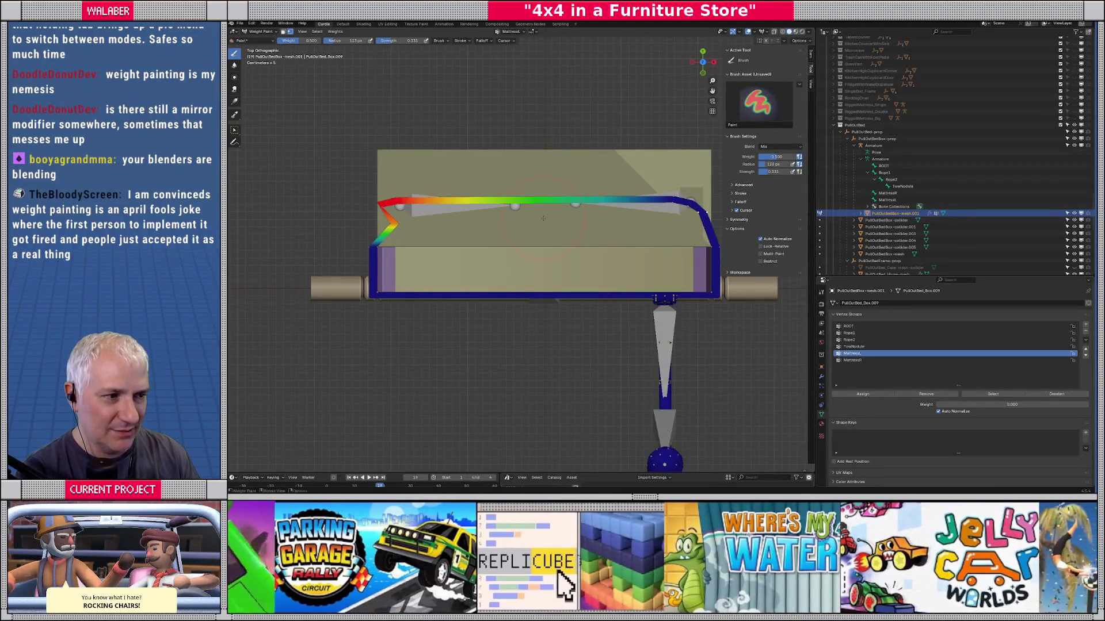
scroll(465, 207, up, 5)
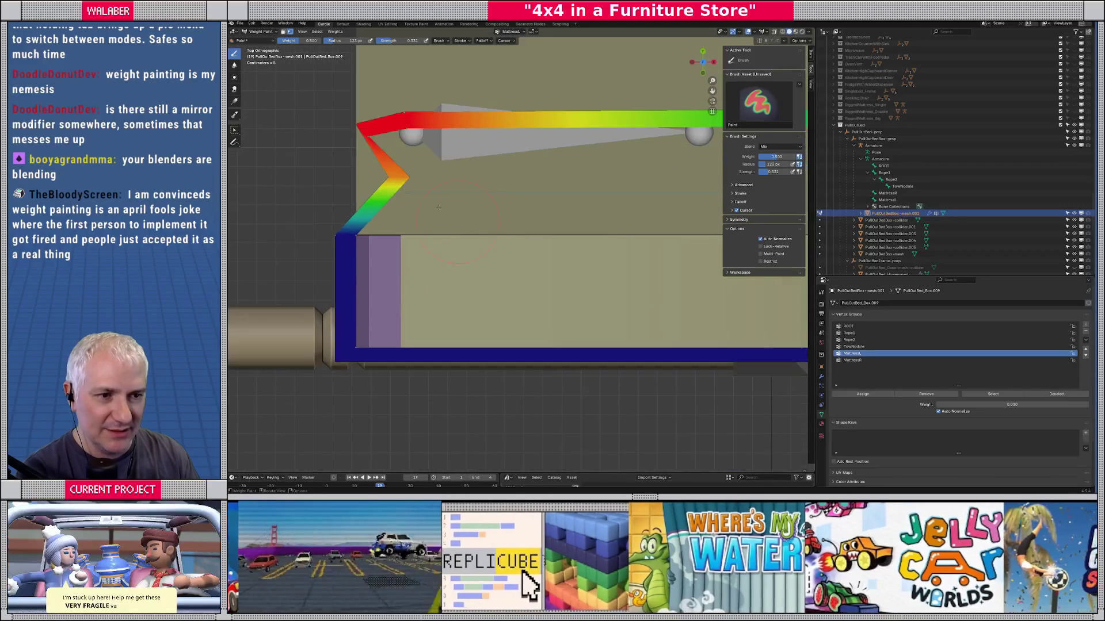
key(Tab)
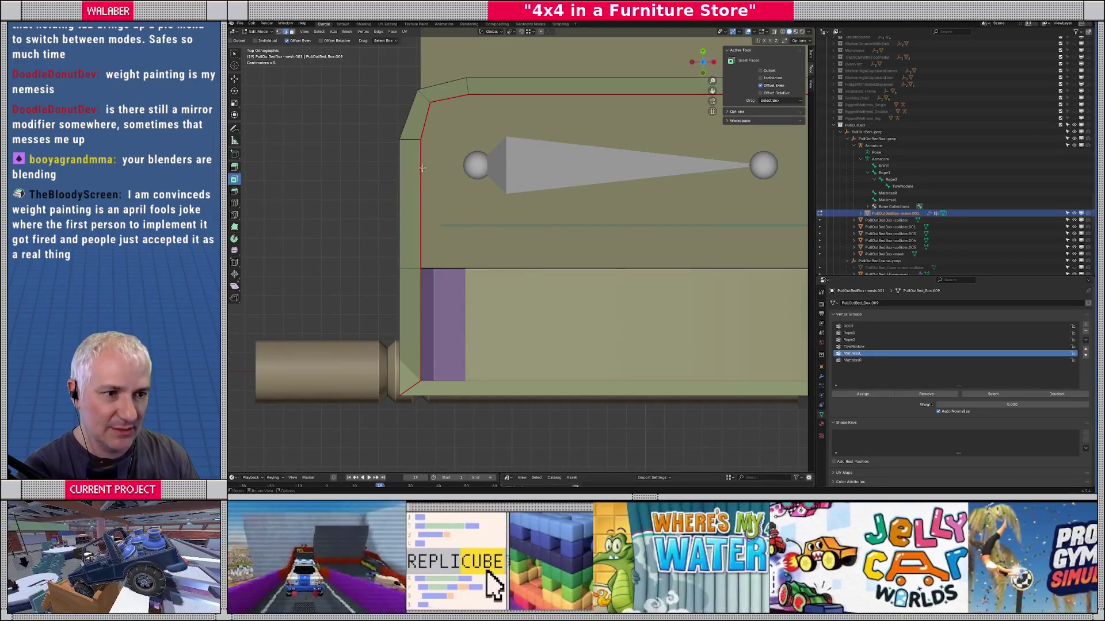
key(Tab)
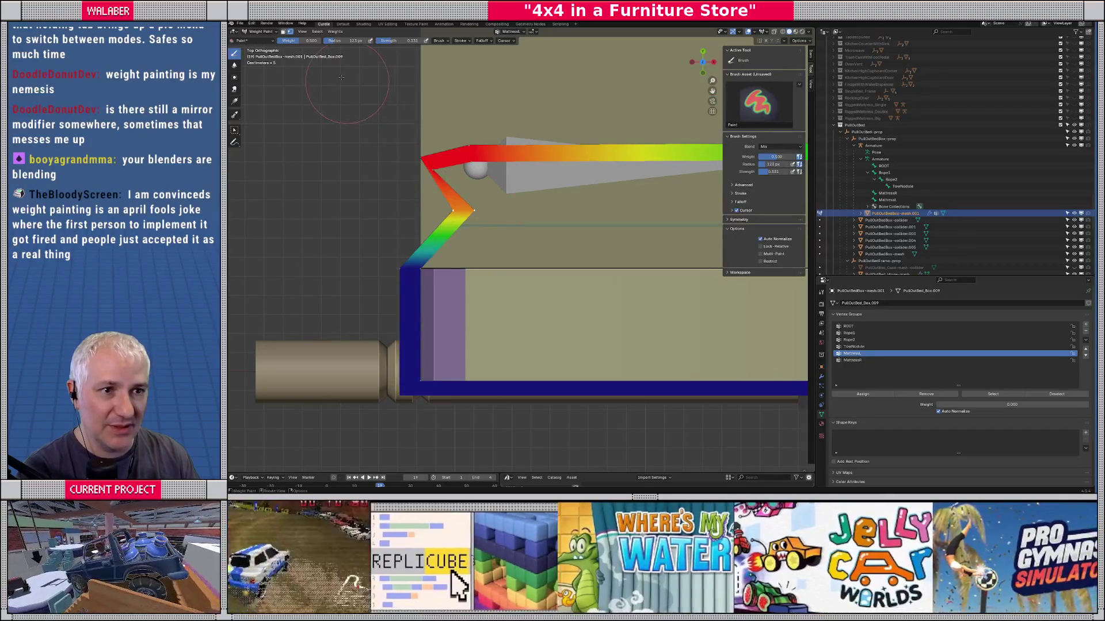
drag(299, 40, 322, 40)
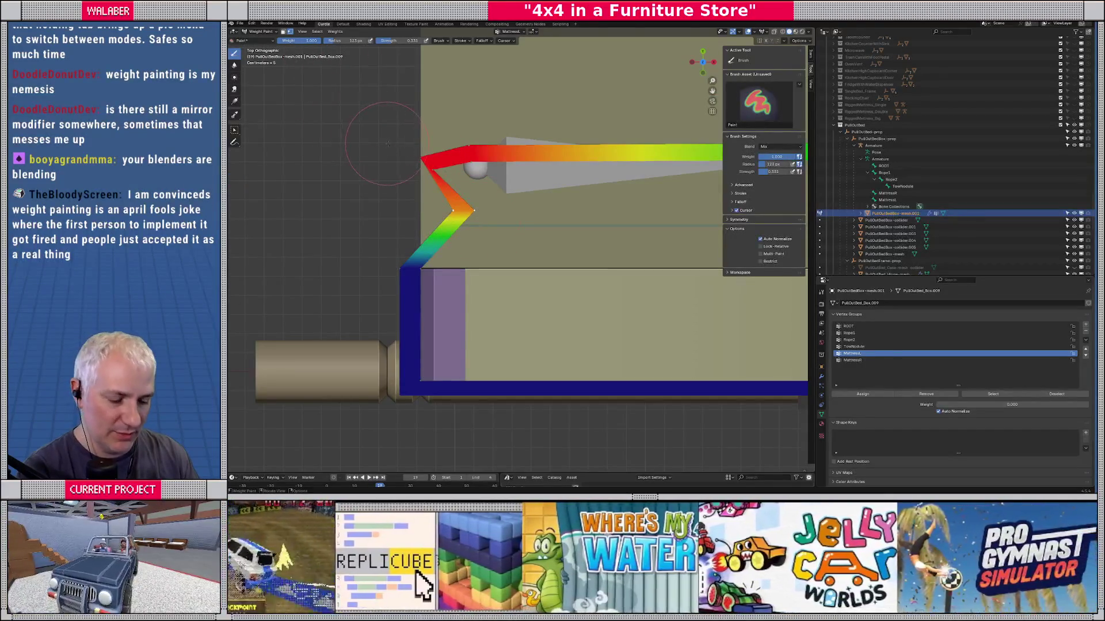
drag(388, 144, 391, 145)
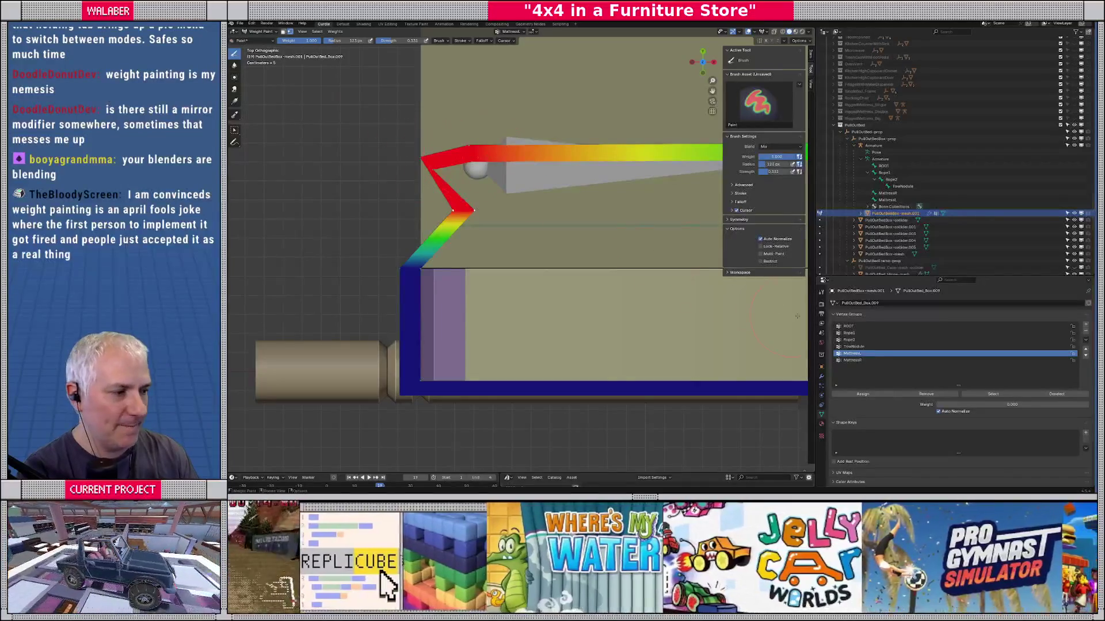
Step: Paint 0.5 ROOT weight on the diagonal frame segment
click(848, 326)
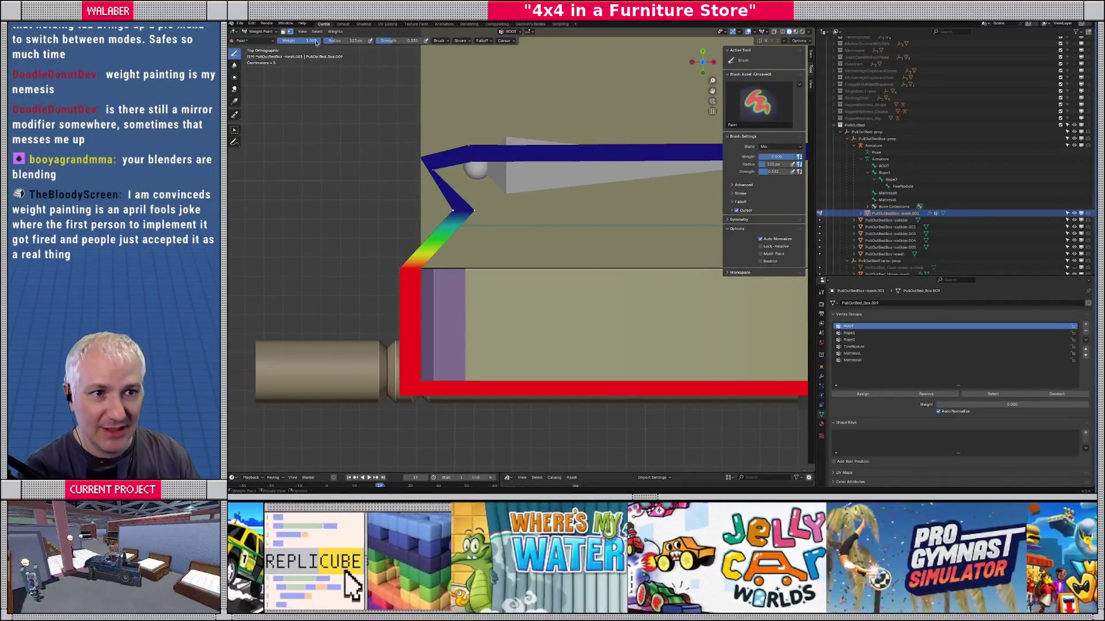
click(311, 40)
text(0.5)
key(Return)
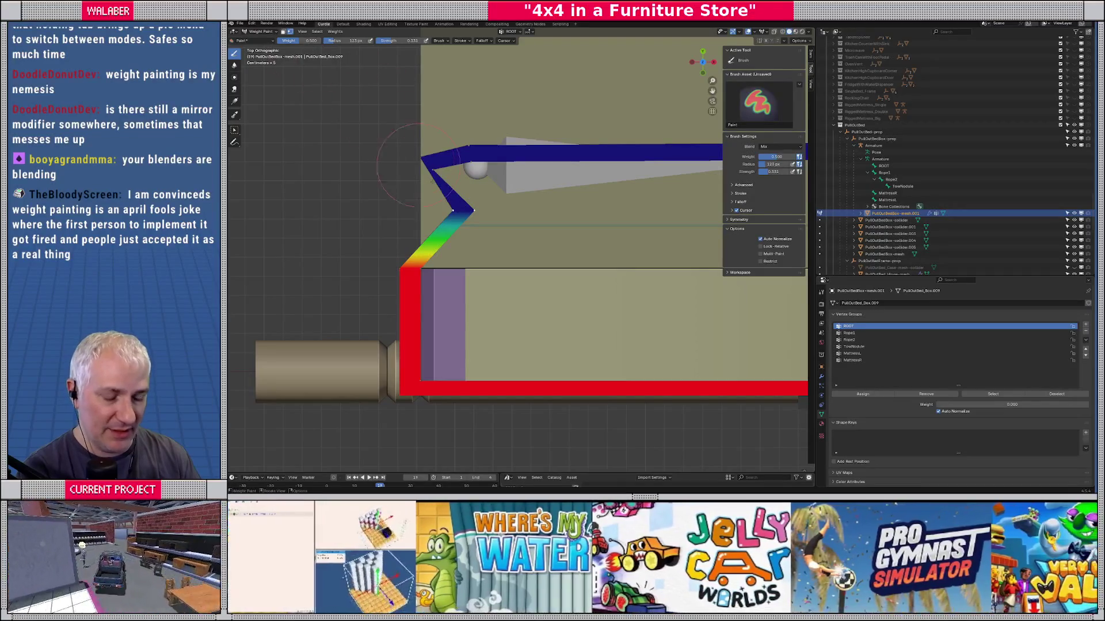
click(440, 206)
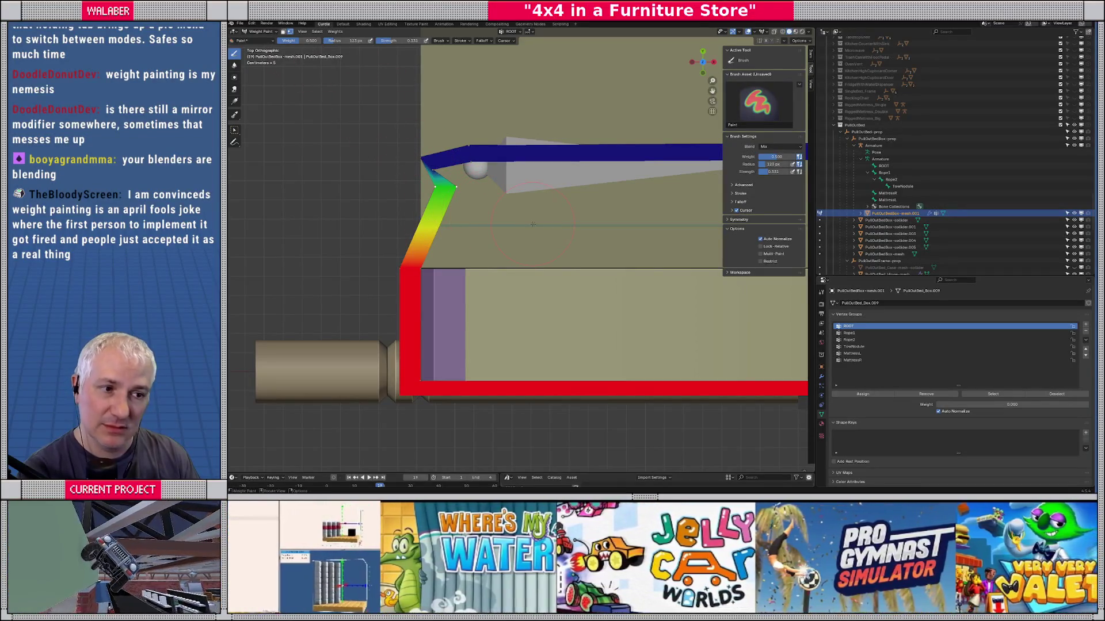
scroll(533, 224, down, 5)
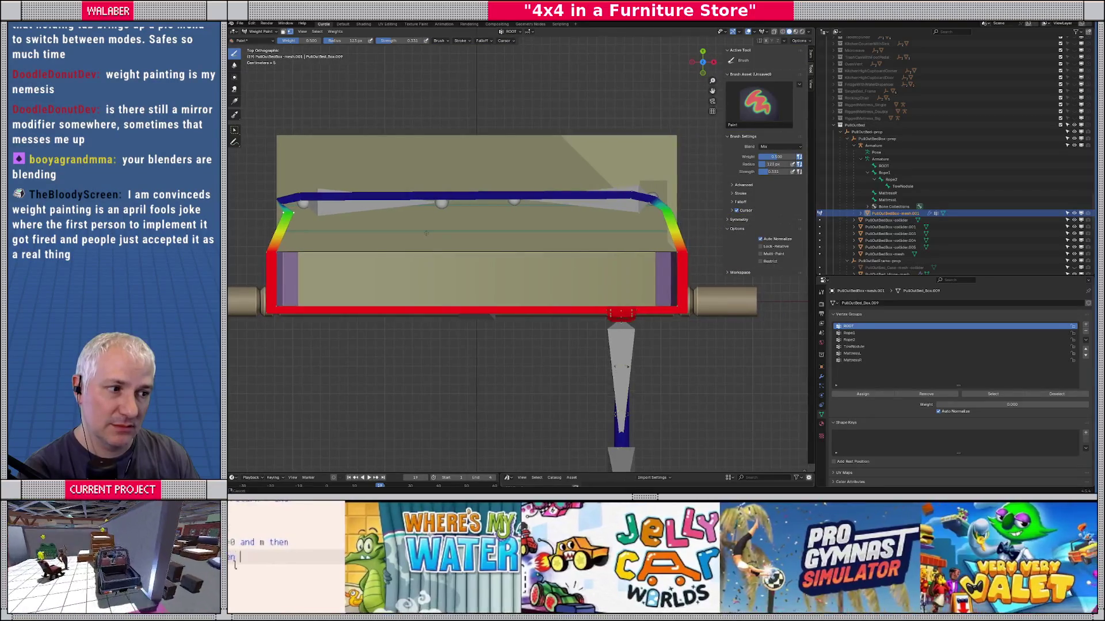
scroll(426, 232, up, 3)
Step: Reset the brush weight to 0, then reselect MattressL with weight 1.0 and enter Edit Mode
key(Tab)
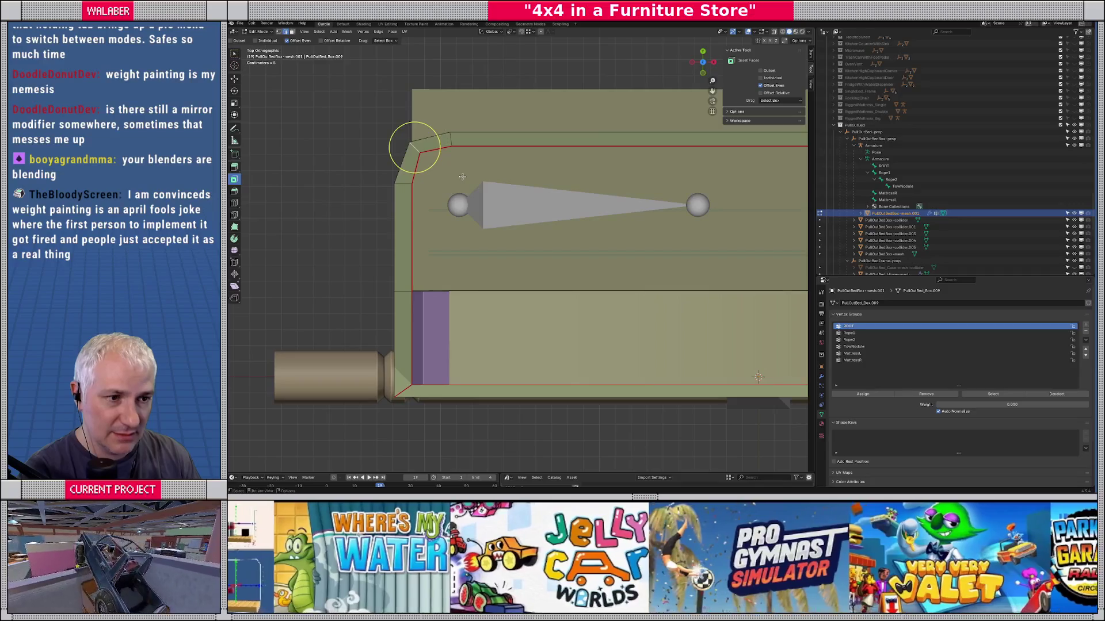
key(Tab)
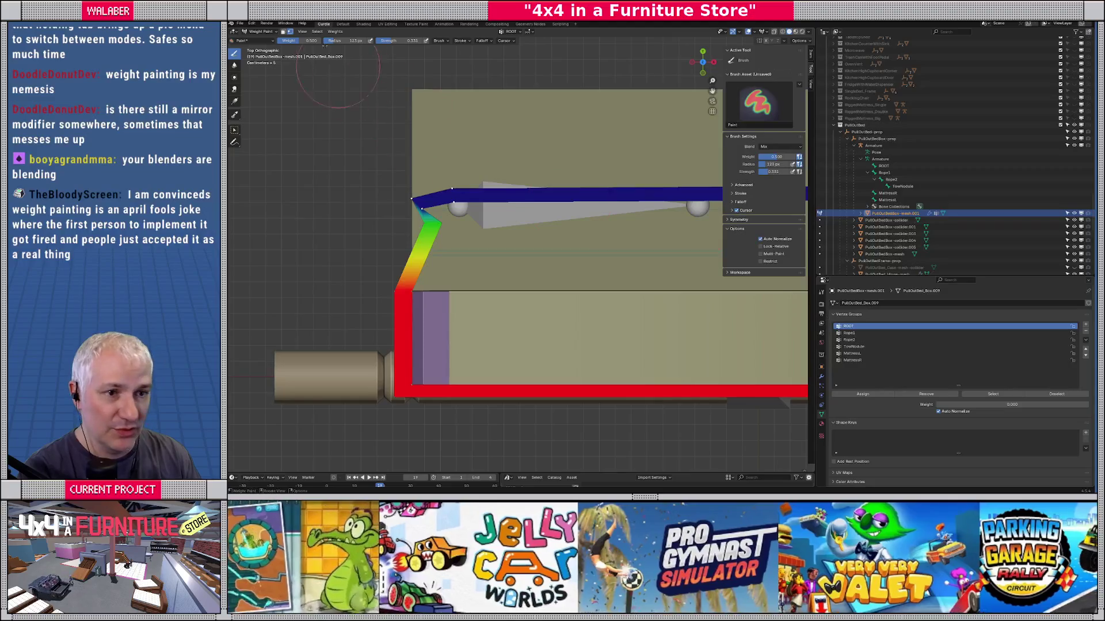
click(299, 39)
text(0)
key(Return)
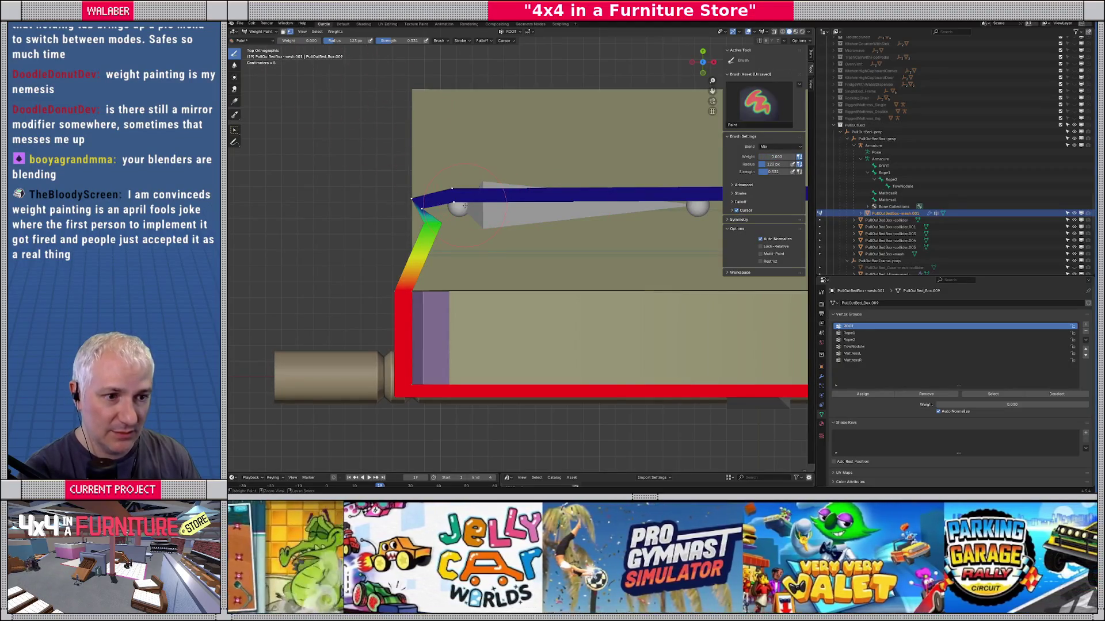
click(857, 360)
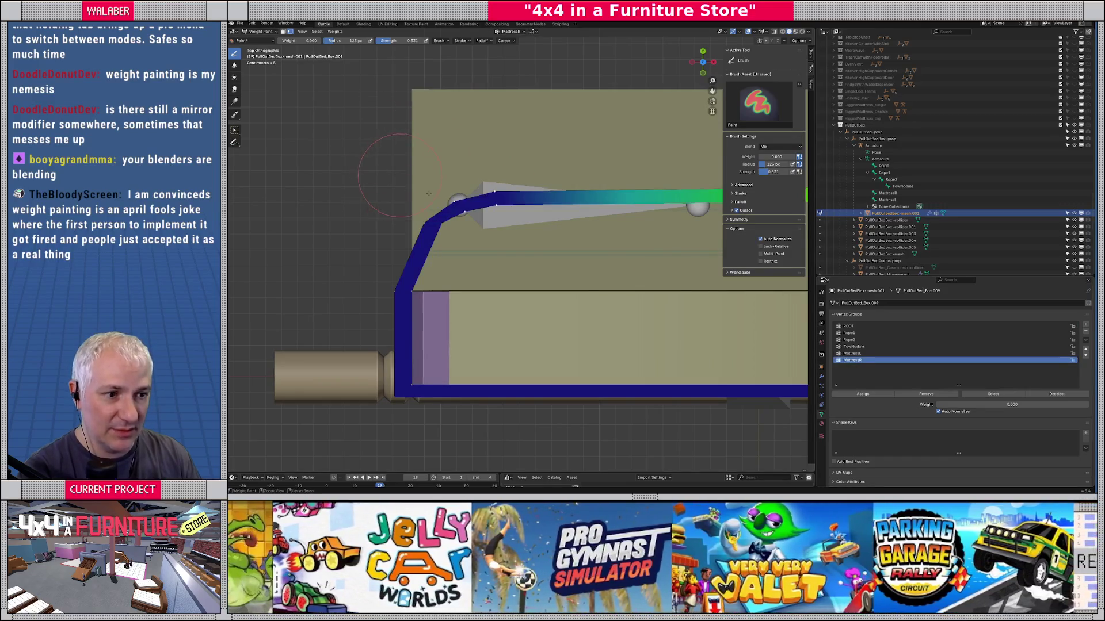
click(852, 354)
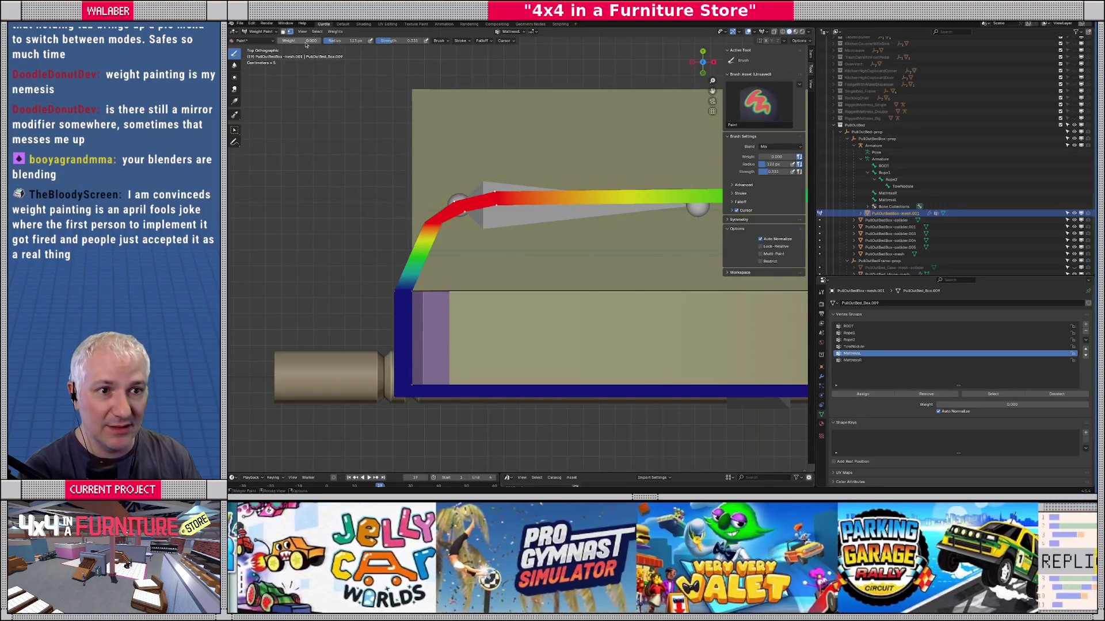
drag(300, 40, 341, 40)
scroll(451, 183, down, 6)
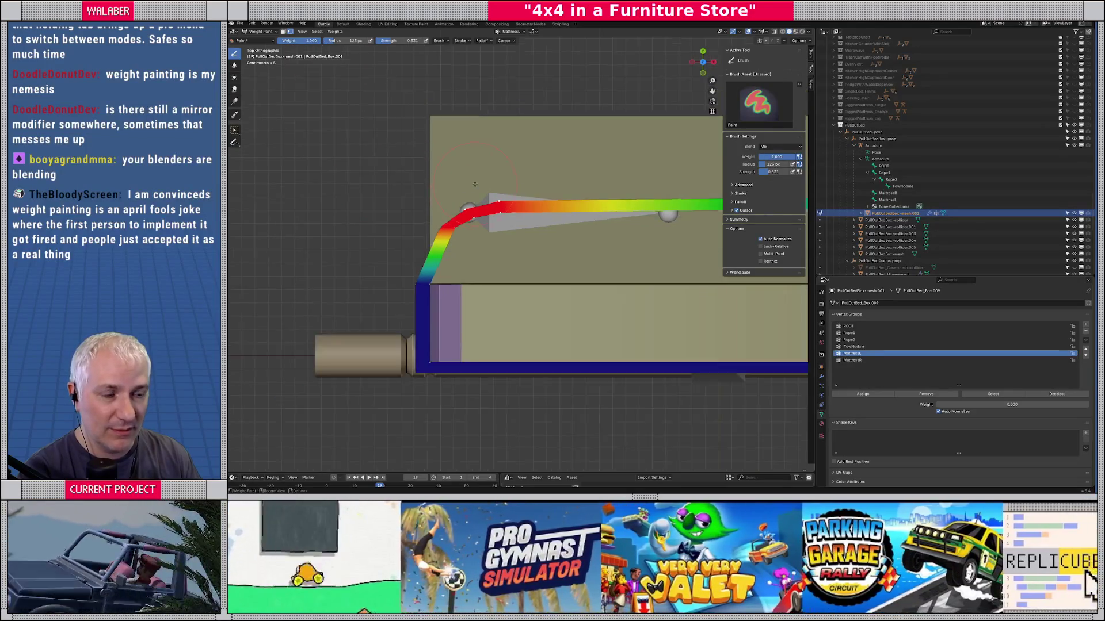
key(Tab)
key(Tab)
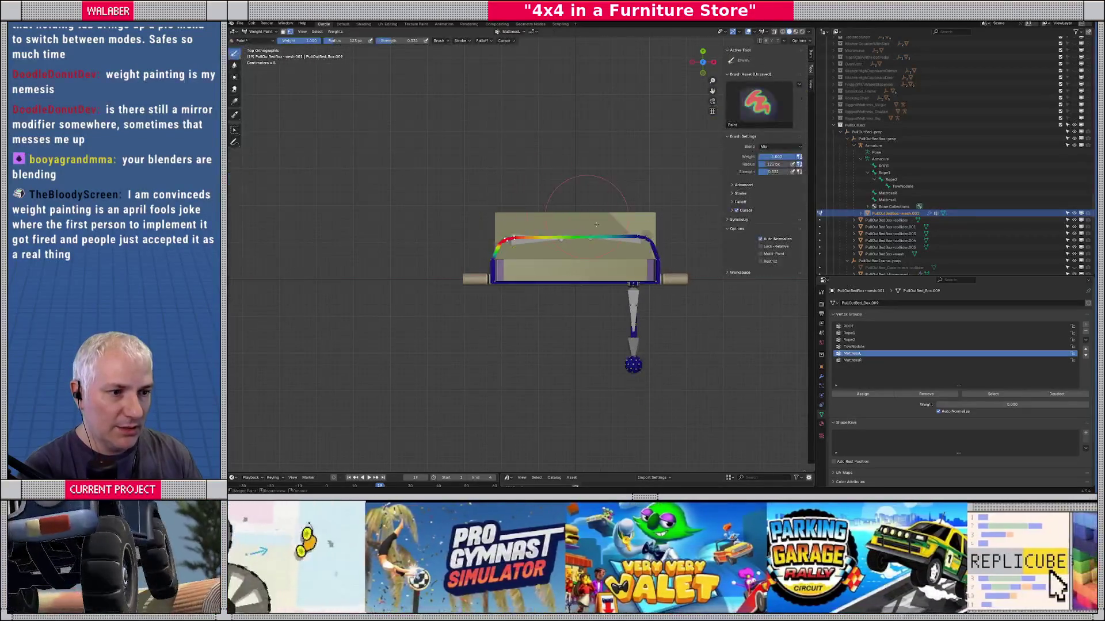
Step: Return to Object Mode and select the bed's armature
mouse_move(548, 200)
mouse_down()
mouse_move(525, 188)
mouse_move(561, 200)
mouse_move(325, 84)
mouse_up()
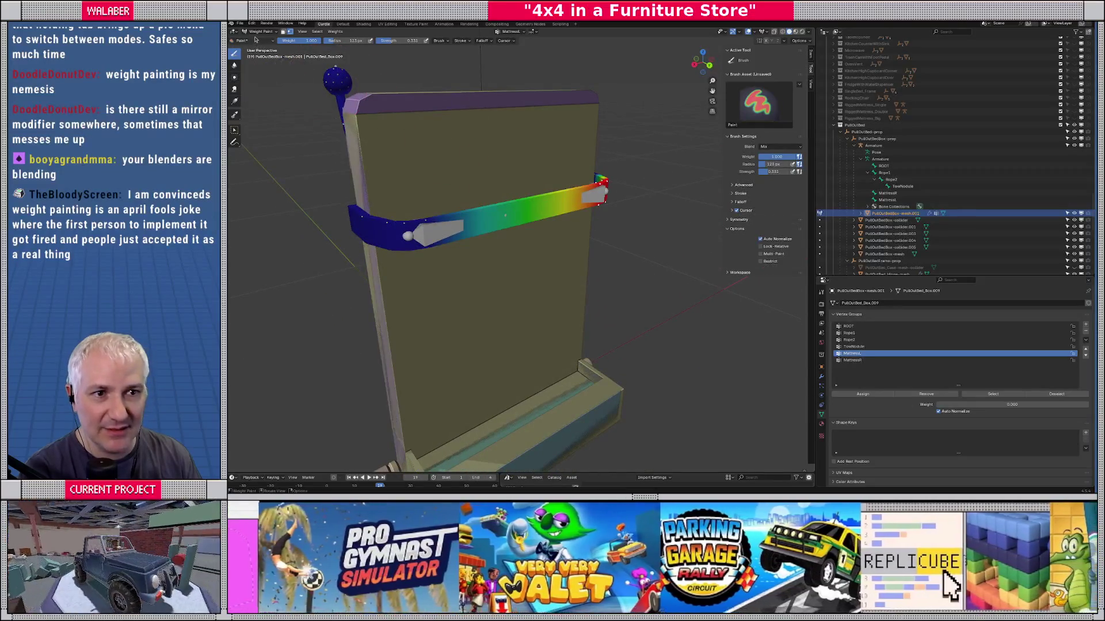
click(260, 31)
click(256, 40)
drag(403, 190, 534, 251)
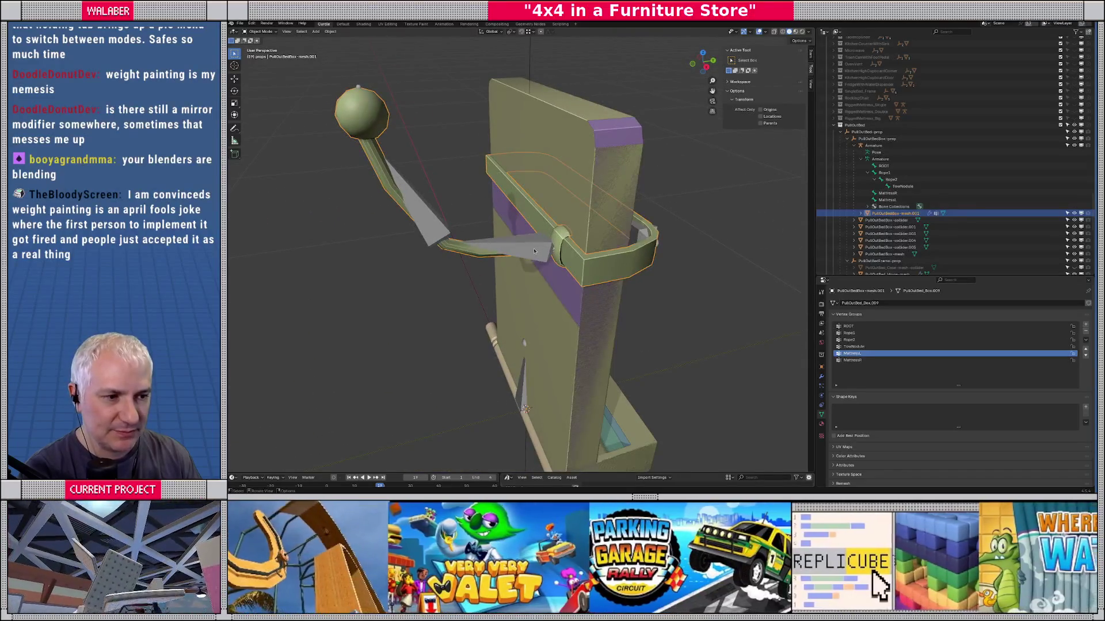
click(635, 264)
Step: Turn on bone Names and set the armature's Display As to Stick
click(936, 431)
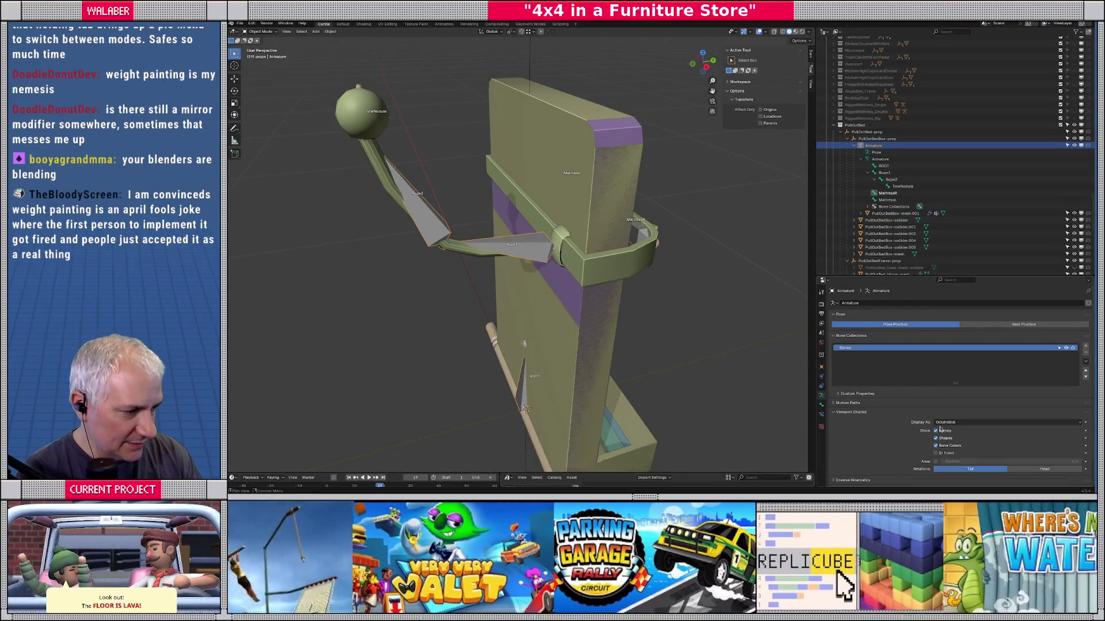
click(944, 422)
click(944, 438)
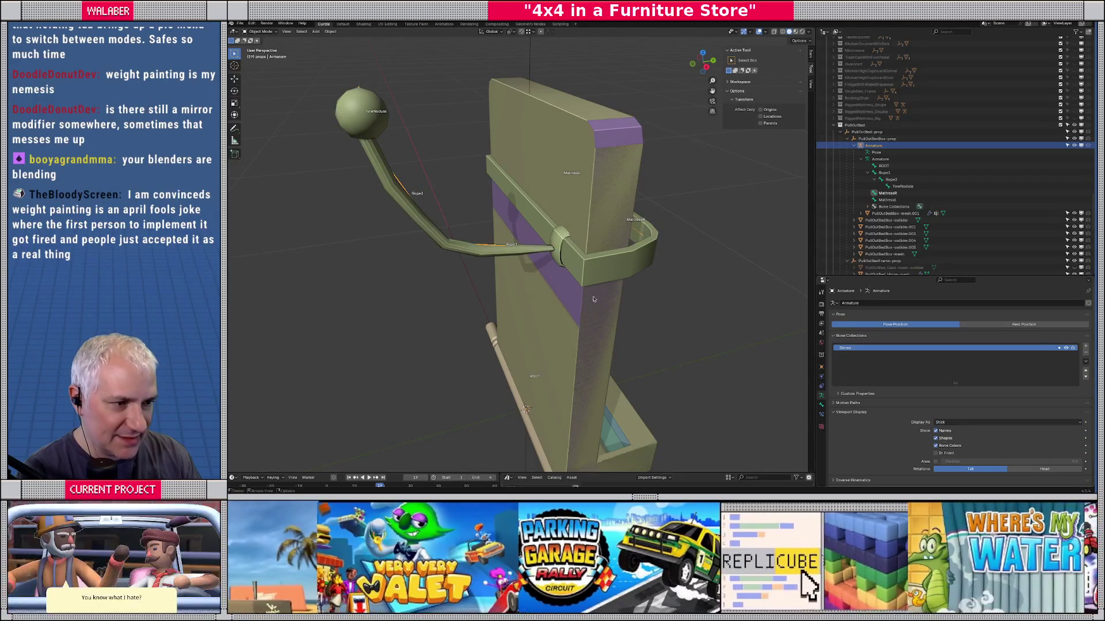
drag(593, 299, 598, 299)
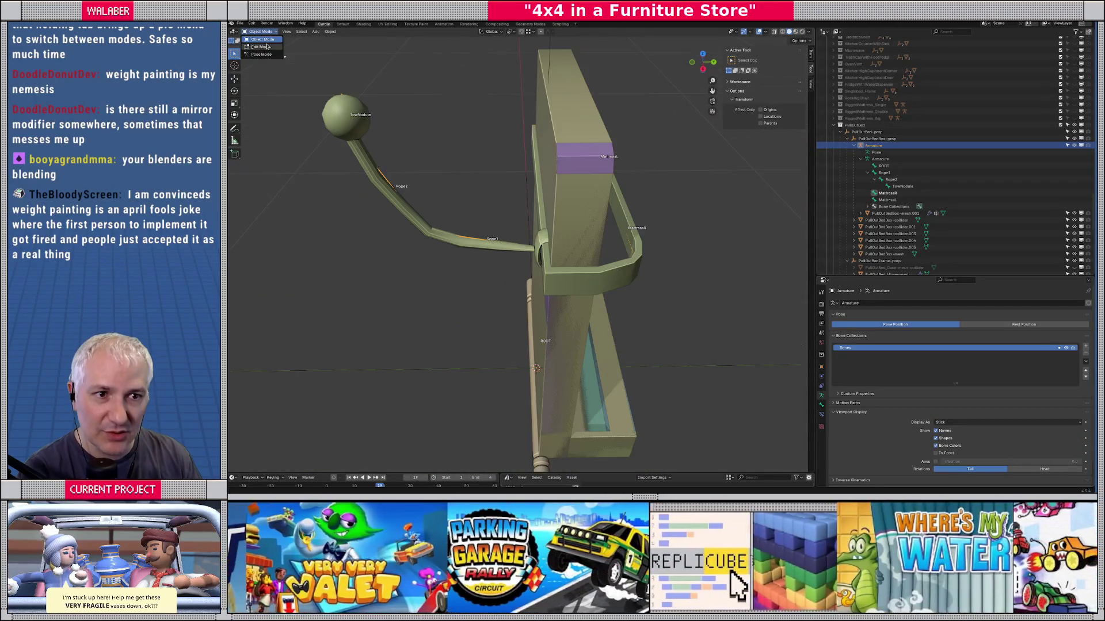
Step: In Pose Mode, test-rotate the Rope1 and rope bones and the TowNodule bone from a side view
key(ctrl+Tab)
click(482, 247)
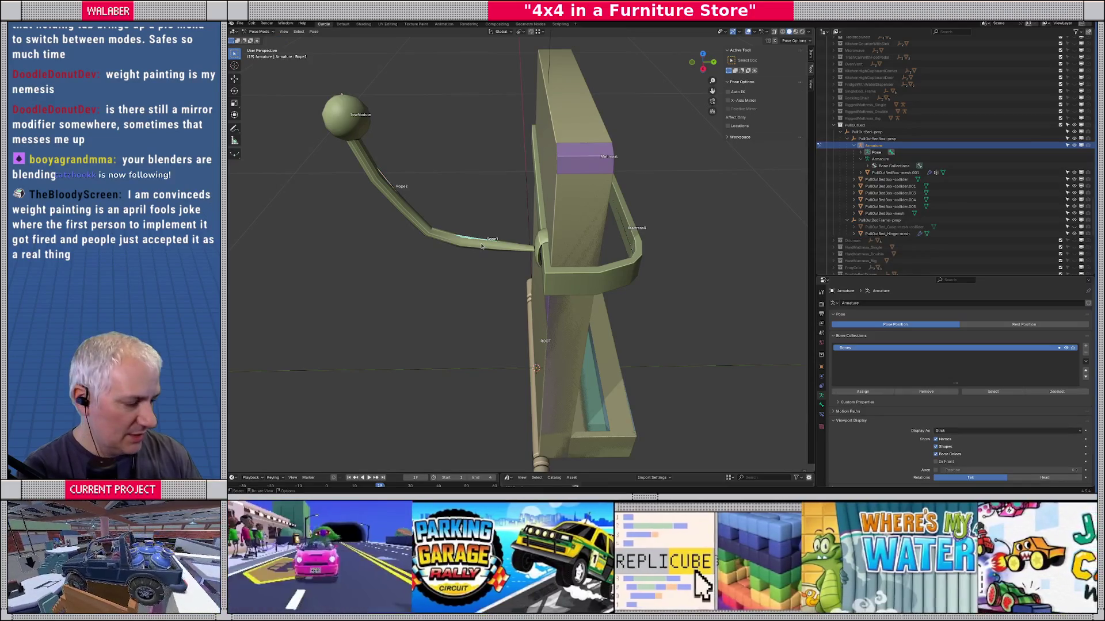
key(KP_3)
key(r)
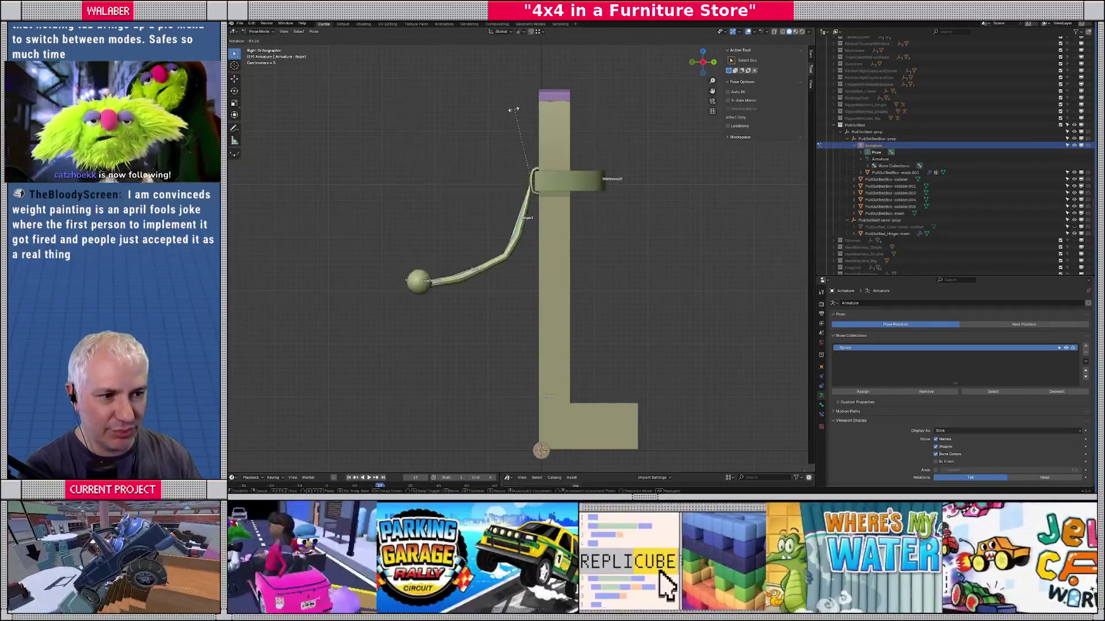
click(541, 284)
key(r)
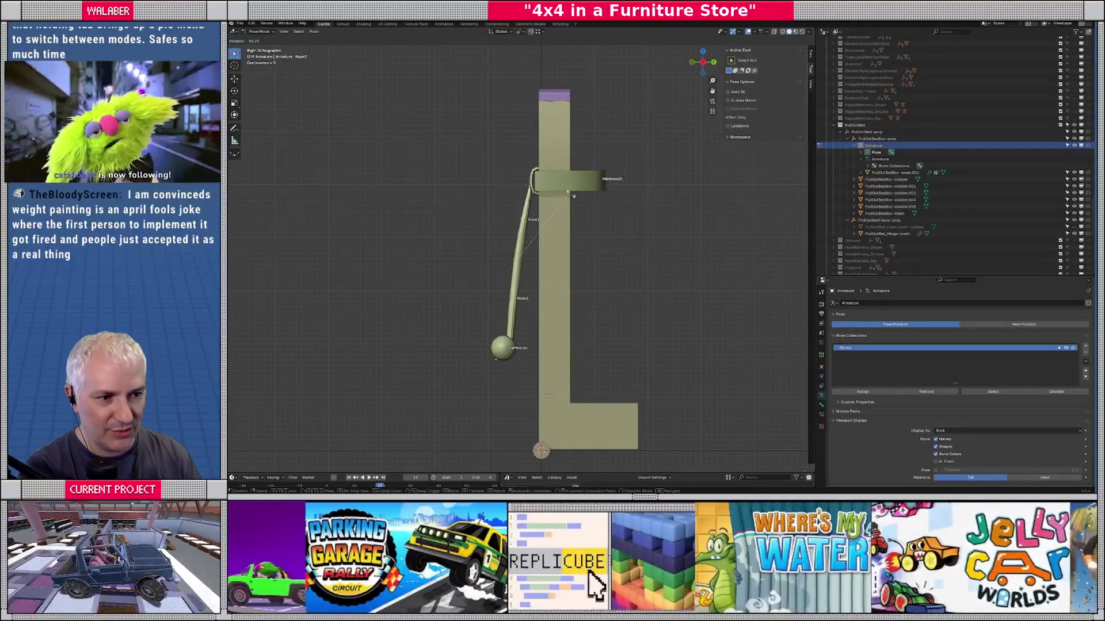
click(524, 363)
click(500, 359)
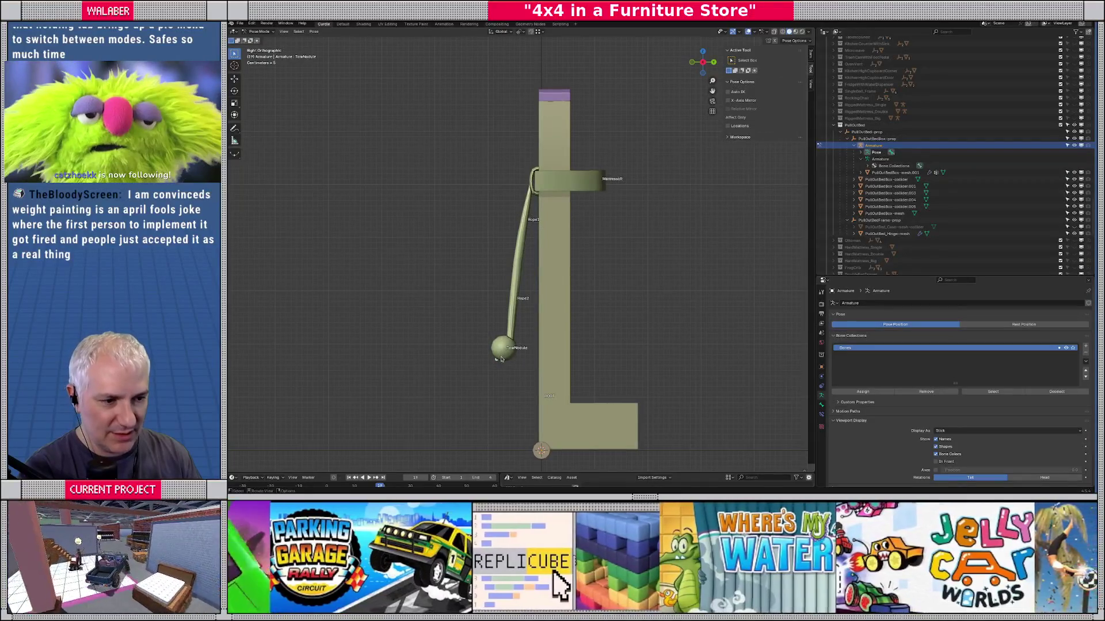
key(r)
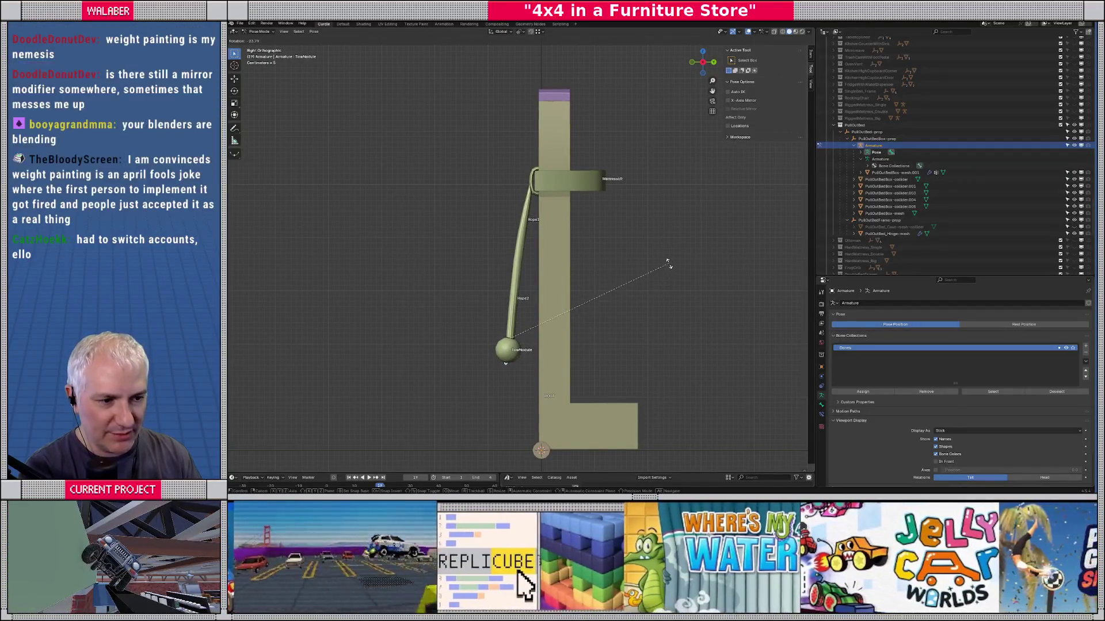
click(662, 262)
mouse_move(628, 237)
mouse_down()
mouse_move(537, 260)
mouse_move(624, 296)
mouse_up()
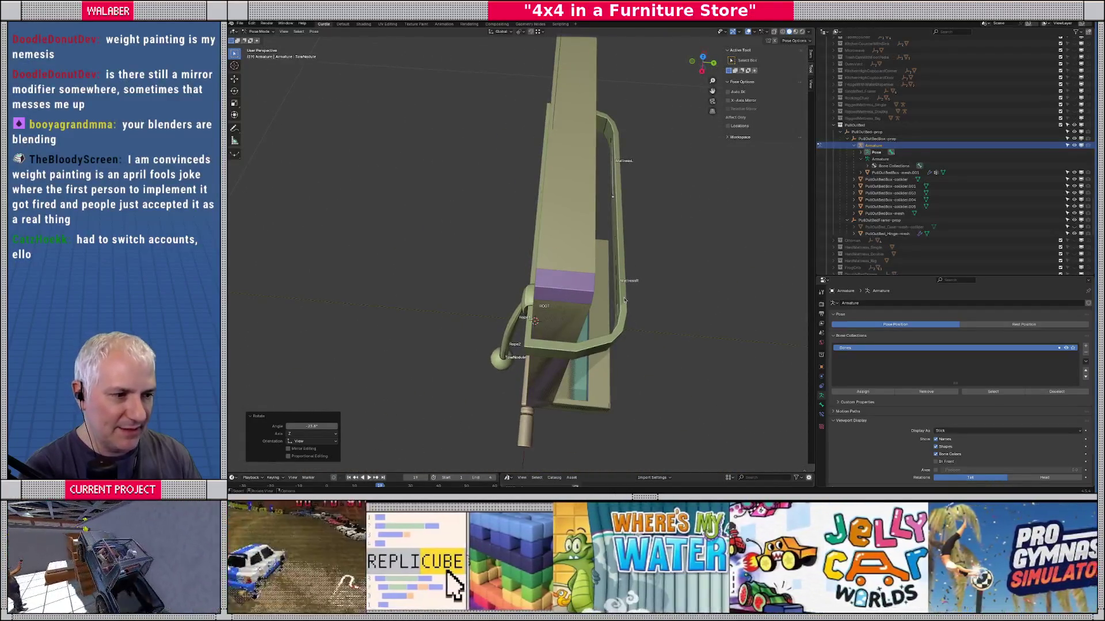
Step: From top view, move the MattressR bone and the other mattress bone to test them
click(618, 313)
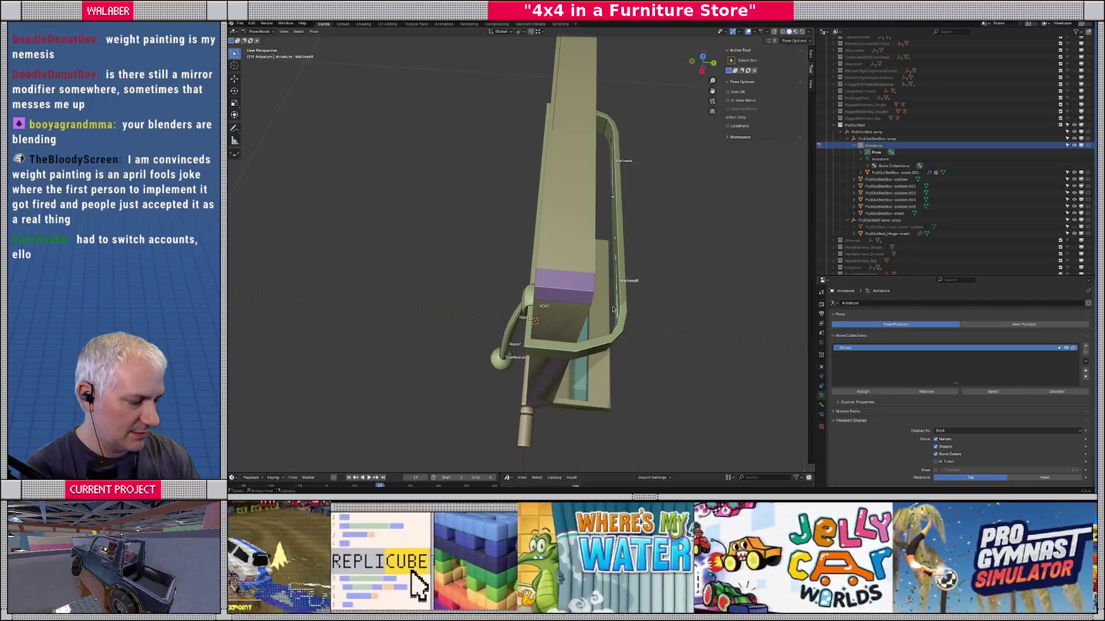
key(KP_7)
scroll(642, 161, up, 5)
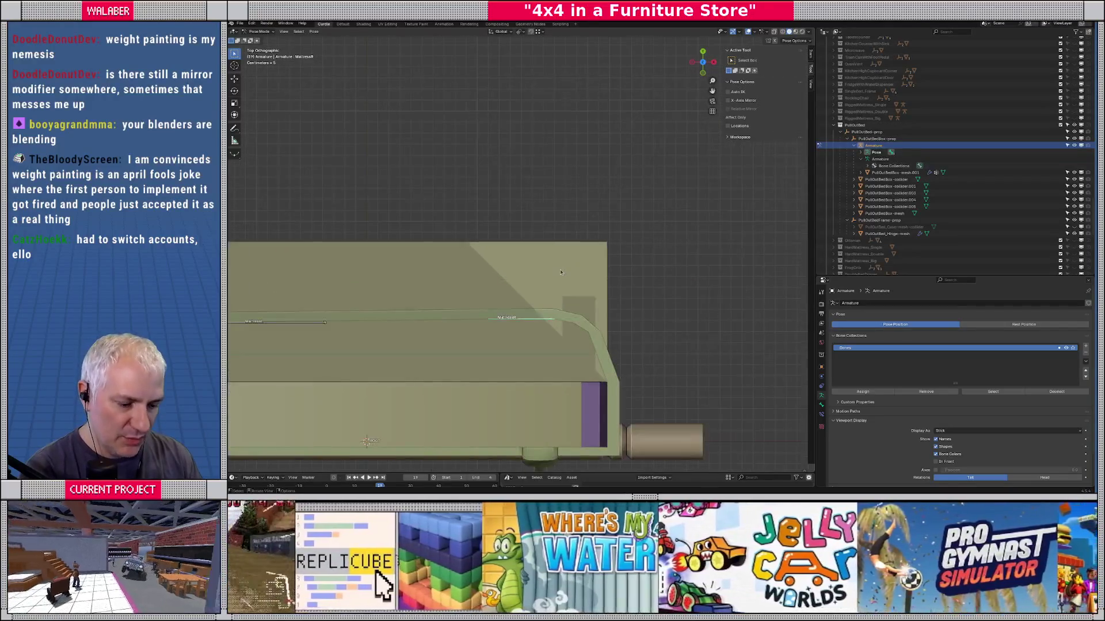
key(g)
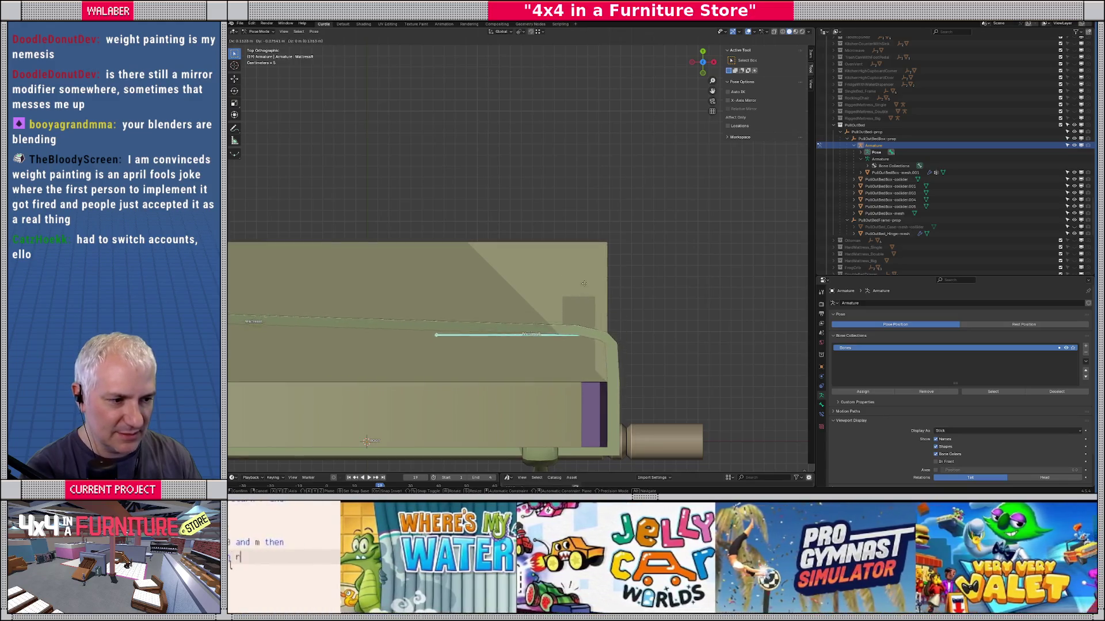
click(583, 286)
scroll(518, 288, left, 8)
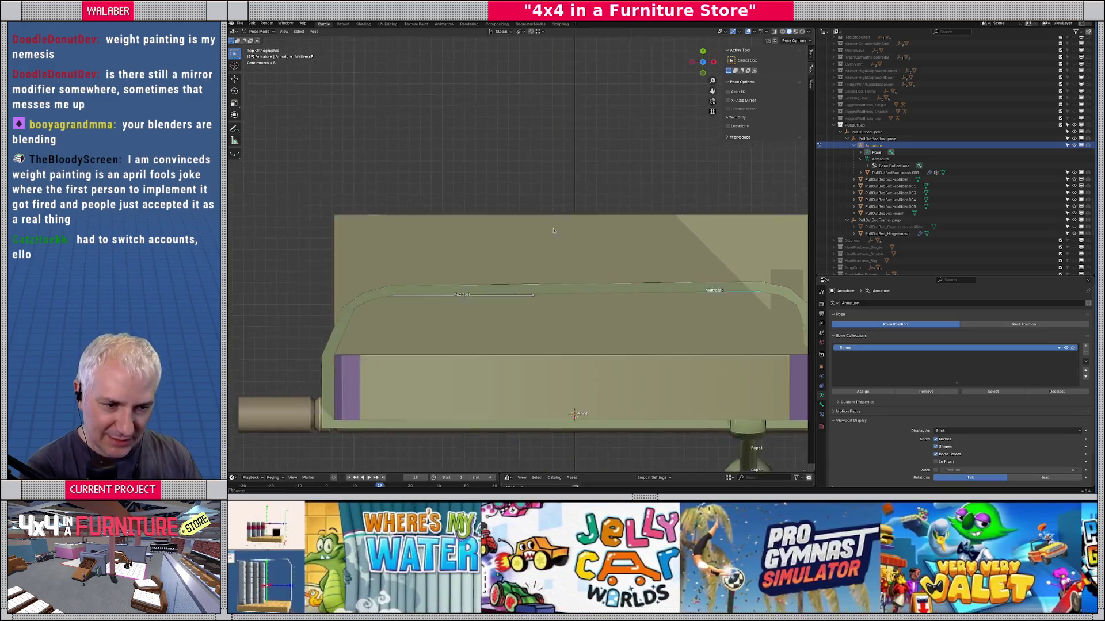
key(g)
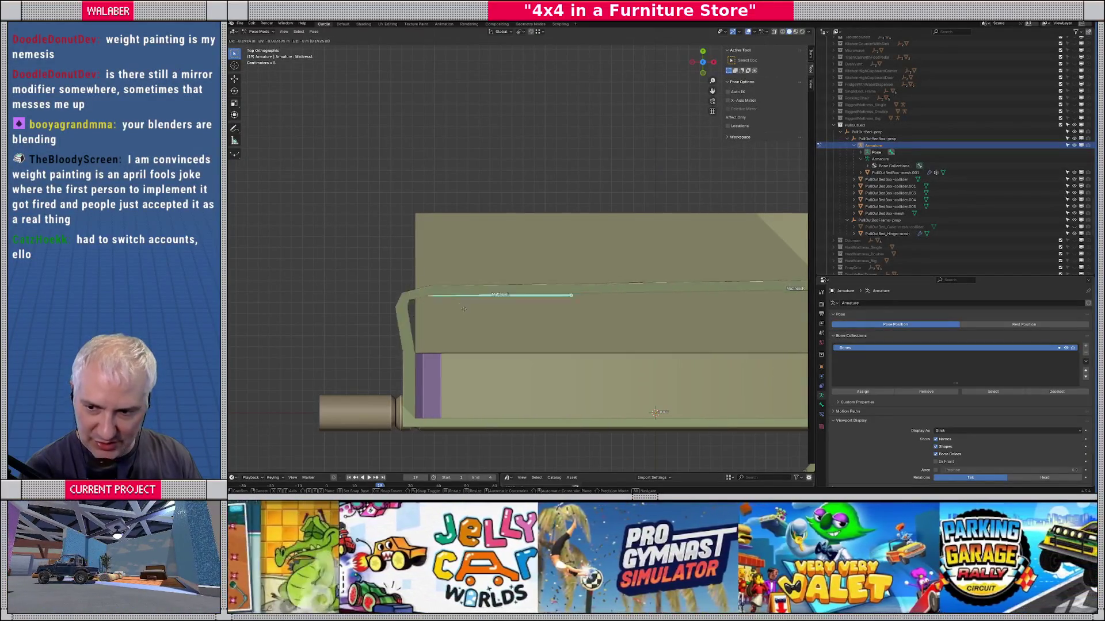
click(467, 300)
scroll(467, 301, down, 3)
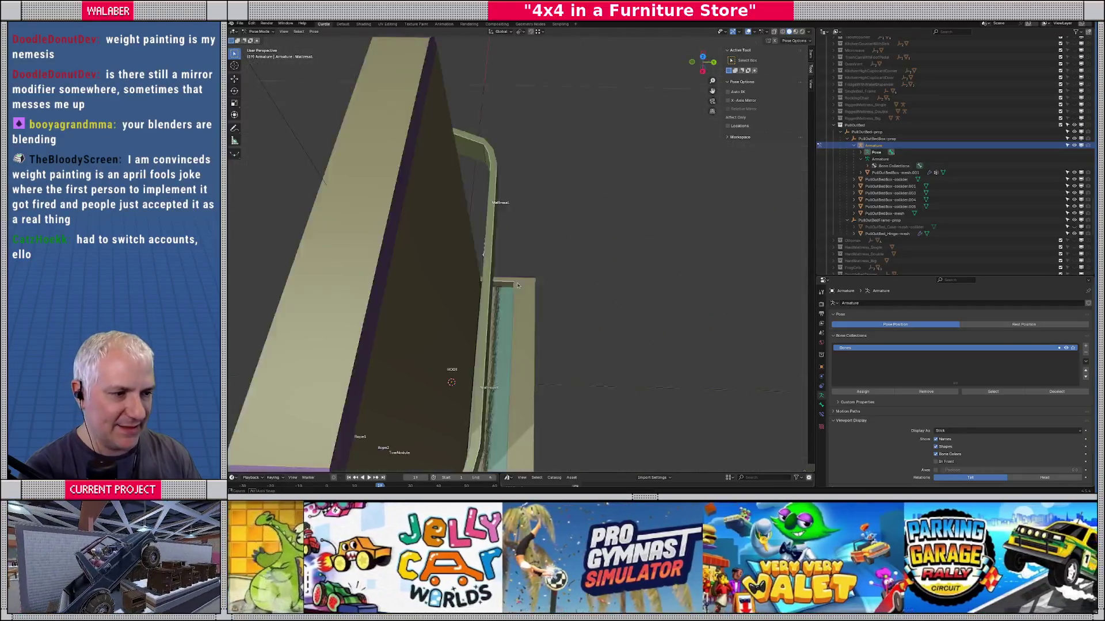
scroll(423, 255, down, 4)
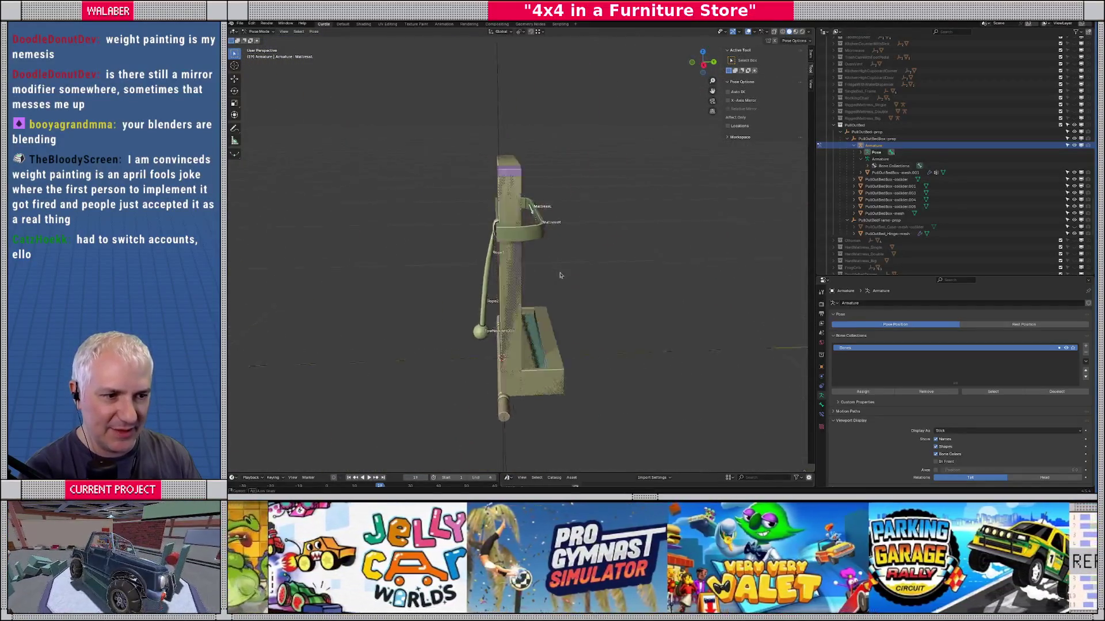
Step: Display the bones as octahedrons, then reset all bones to their rest pose
click(951, 432)
click(955, 431)
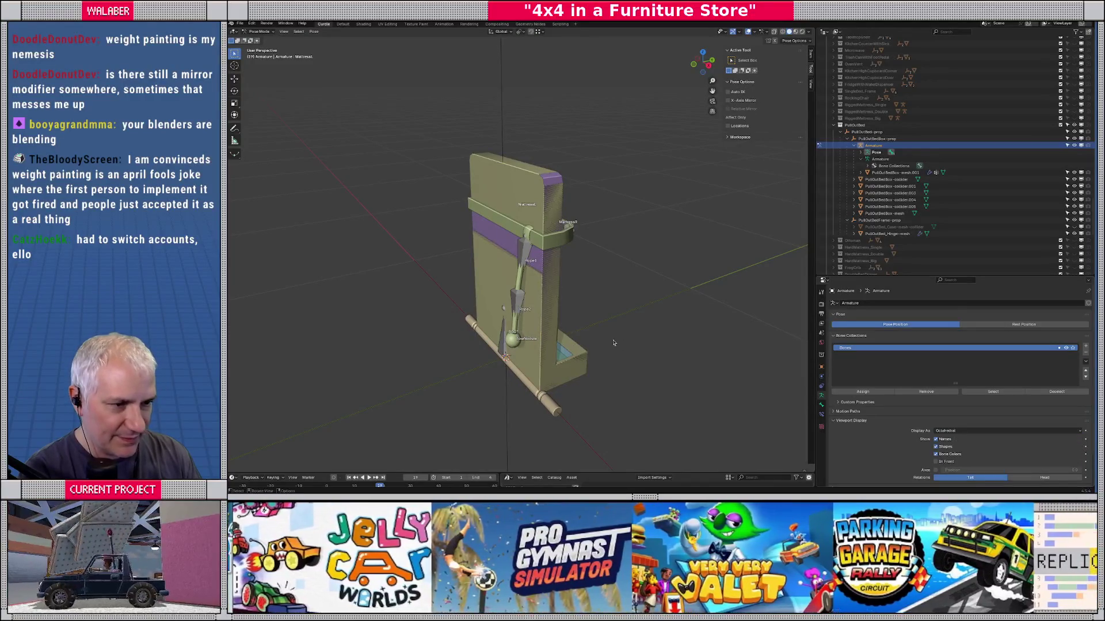
scroll(620, 308, up, 3)
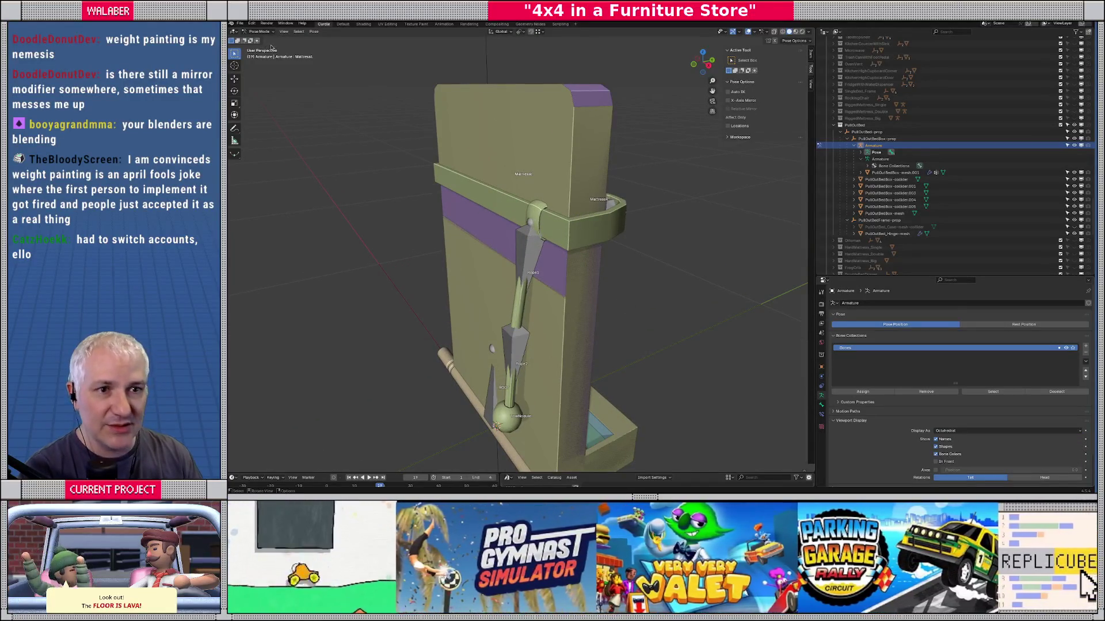
key(a)
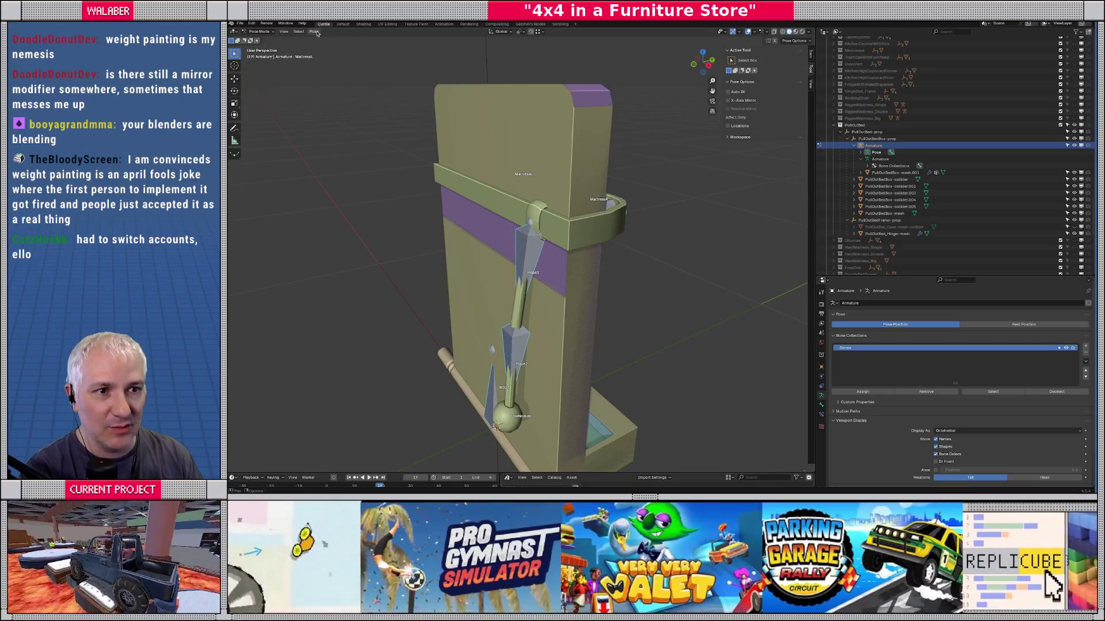
click(316, 32)
mouse_move(345, 49)
click(423, 49)
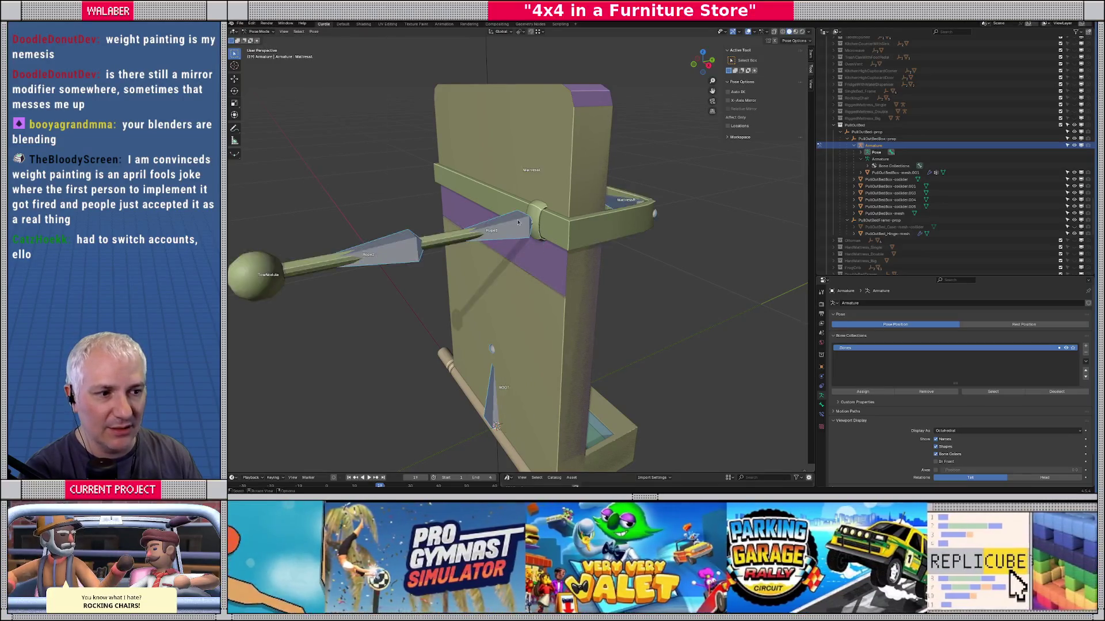
scroll(518, 222, down, 4)
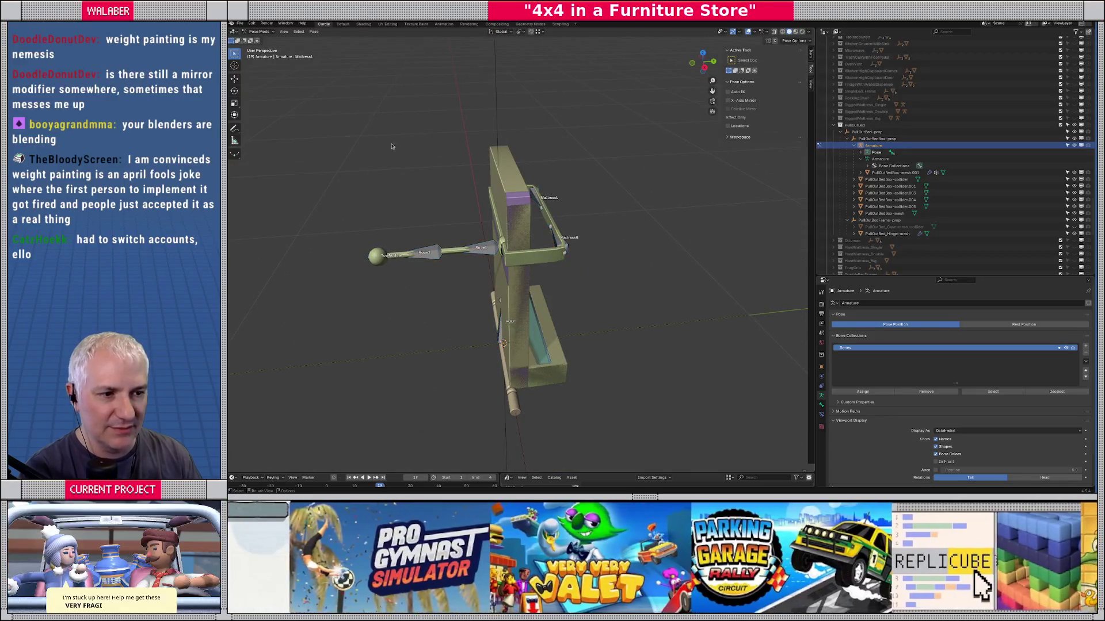
Step: Return to Object Mode and view the bed rig in Top Orthographic
click(259, 32)
click(259, 39)
scroll(436, 200, up, 4)
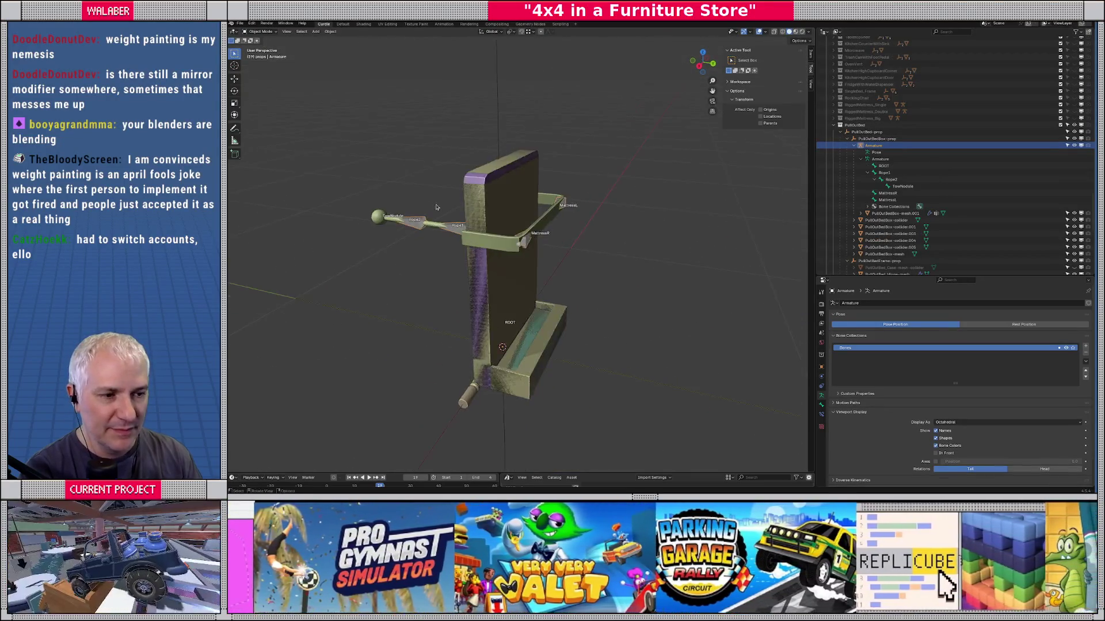
key(KP_7)
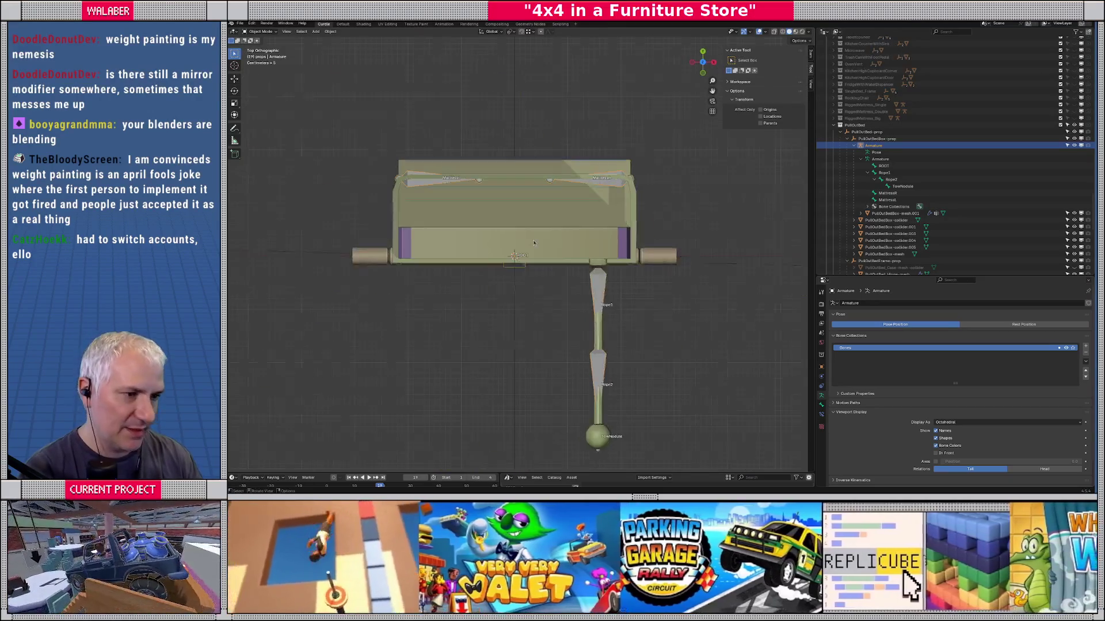
scroll(424, 234, up, 5)
Step: Edit the bed mesh and slide the mattress frame's left corner vertex along Y
click(895, 213)
key(Tab)
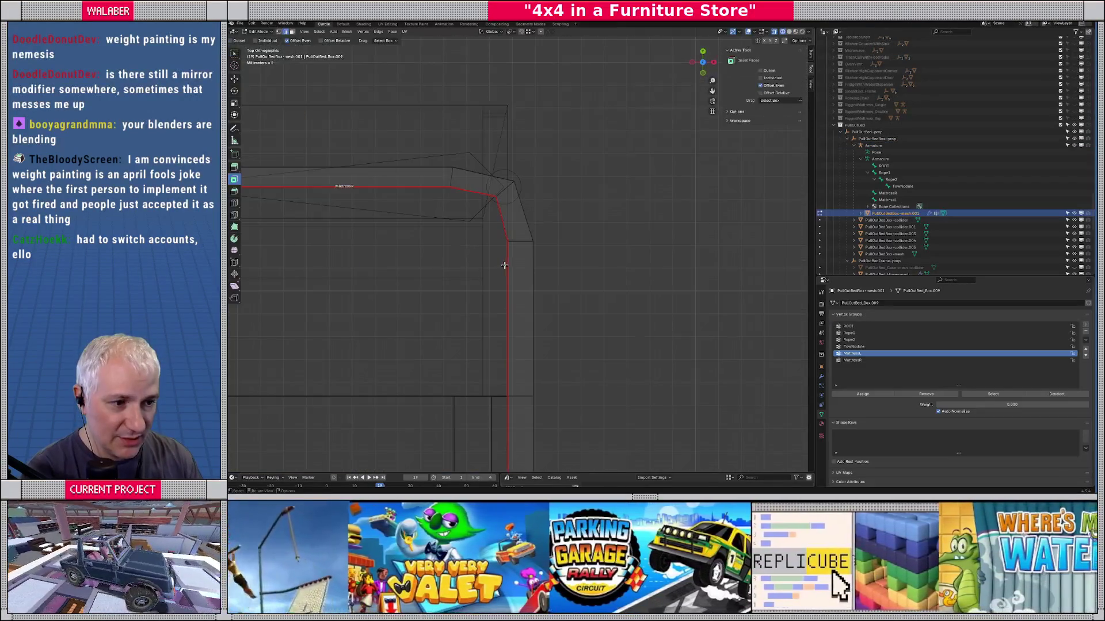
scroll(505, 265, left, 5)
scroll(567, 252, down, 10)
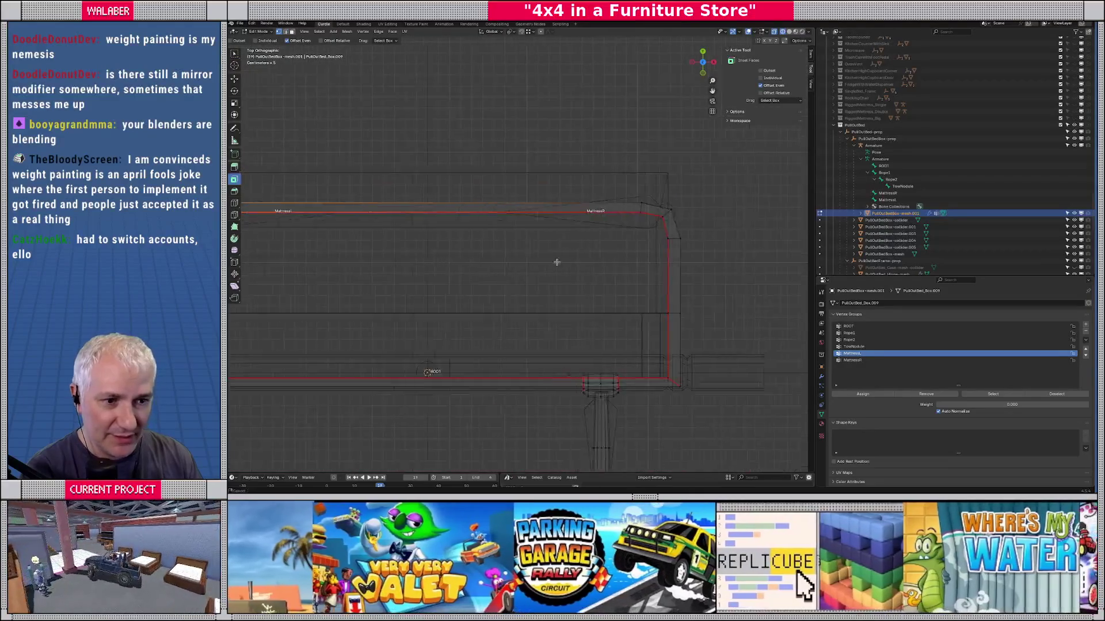
click(406, 227)
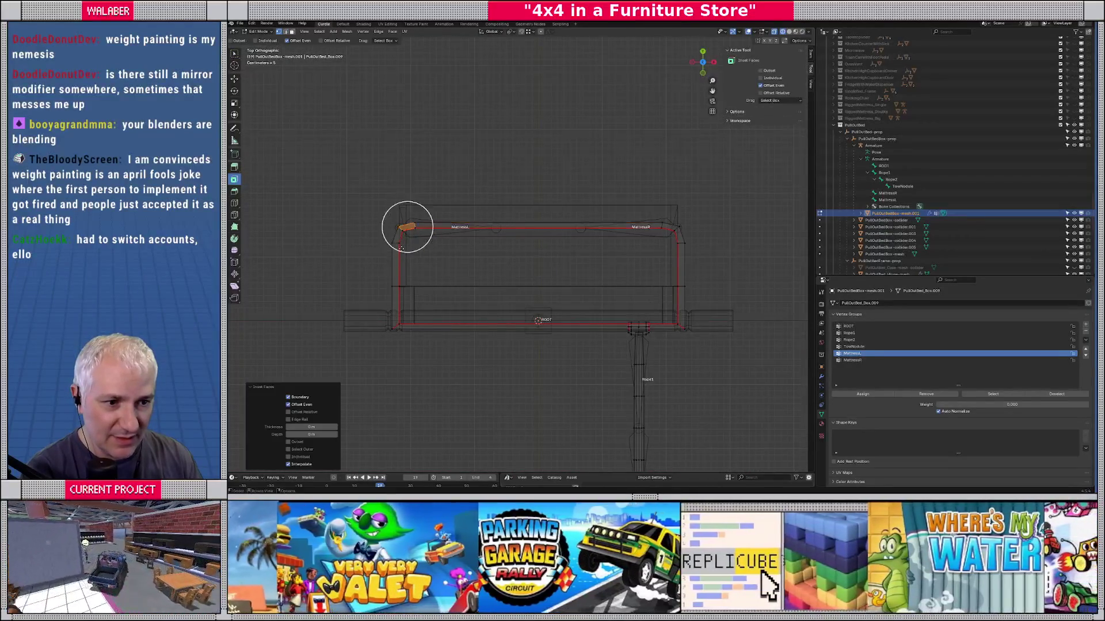
key(w)
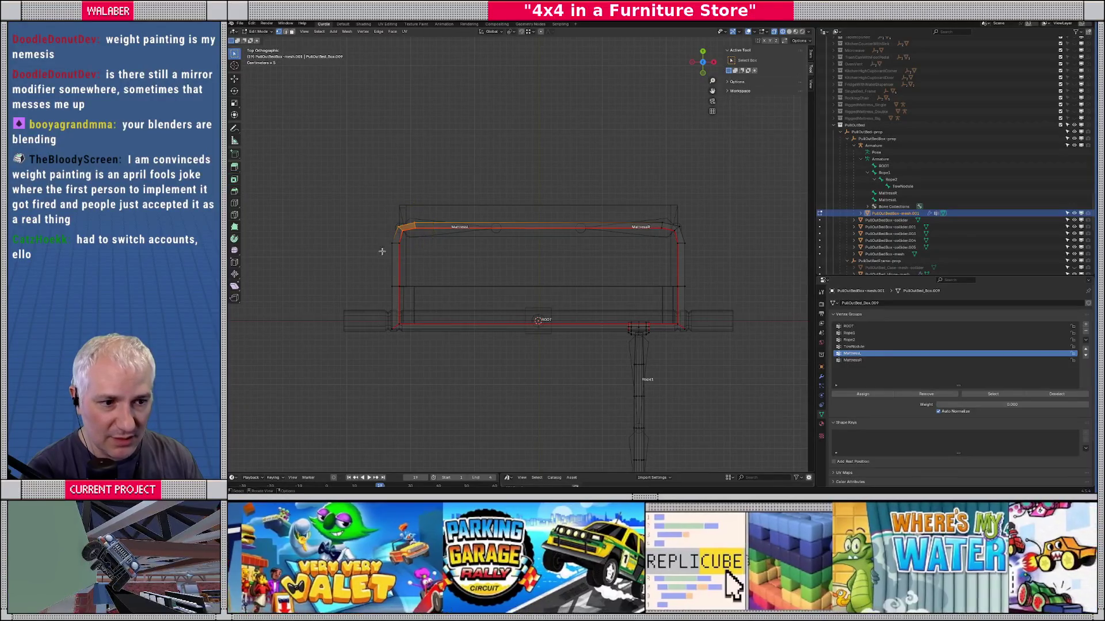
drag(396, 240, 496, 273)
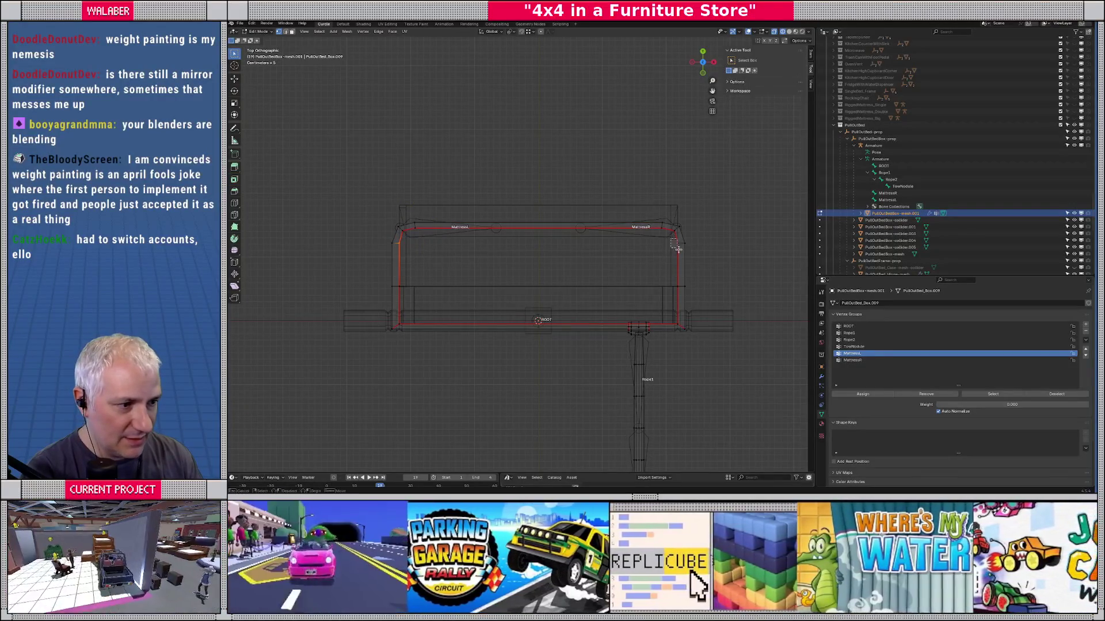
scroll(677, 249, up, 5)
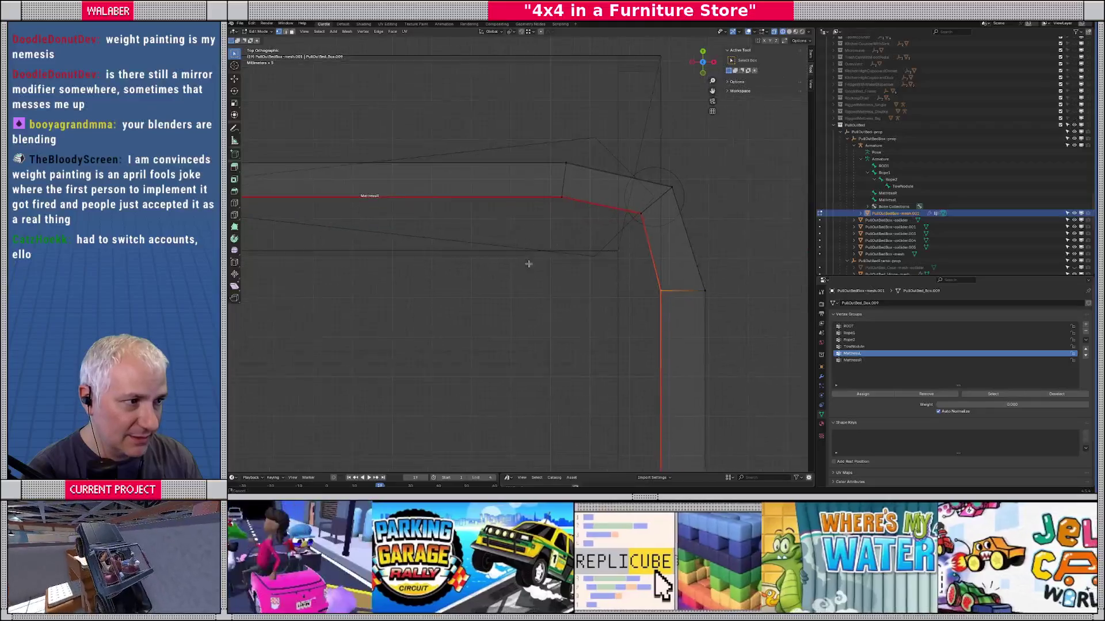
key(g)
key(y)
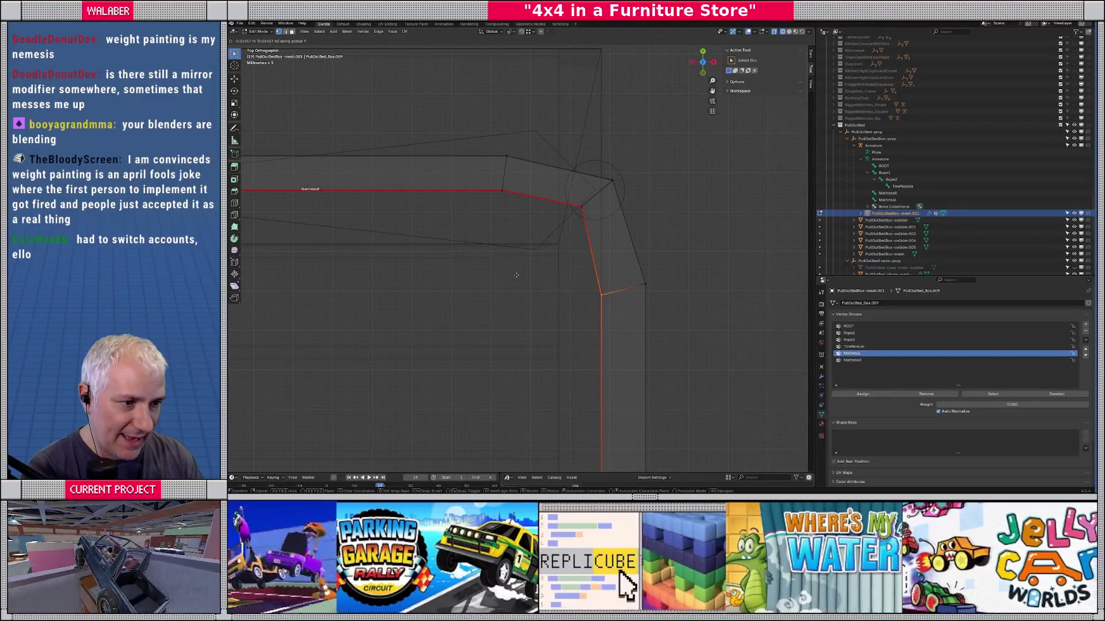
click(515, 276)
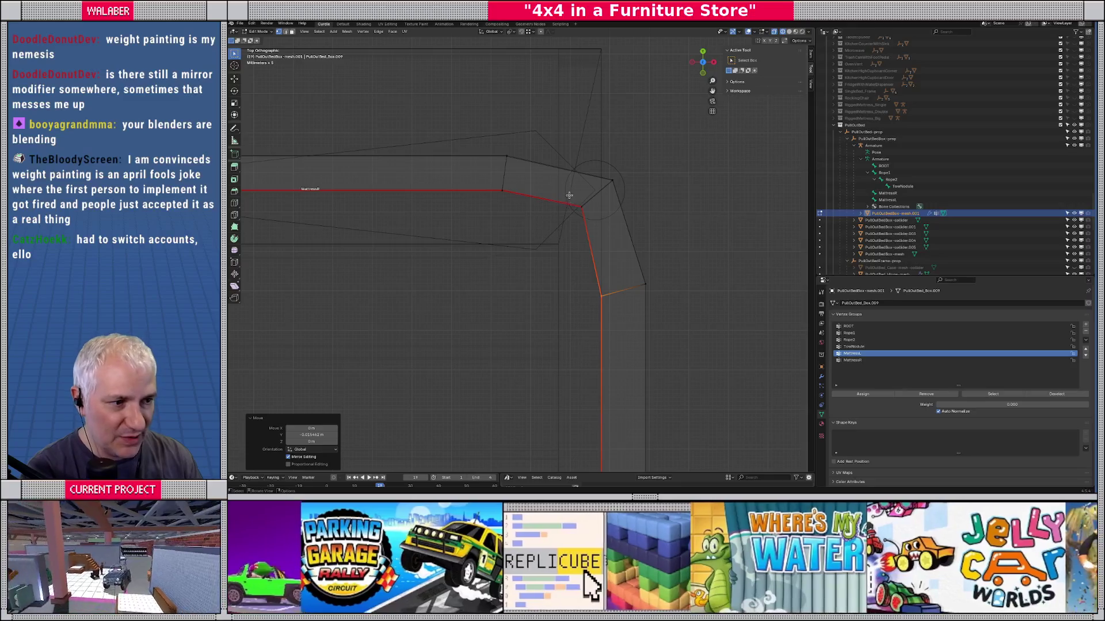
Step: Reposition the next two corner vertices of the mattress frame
click(569, 195)
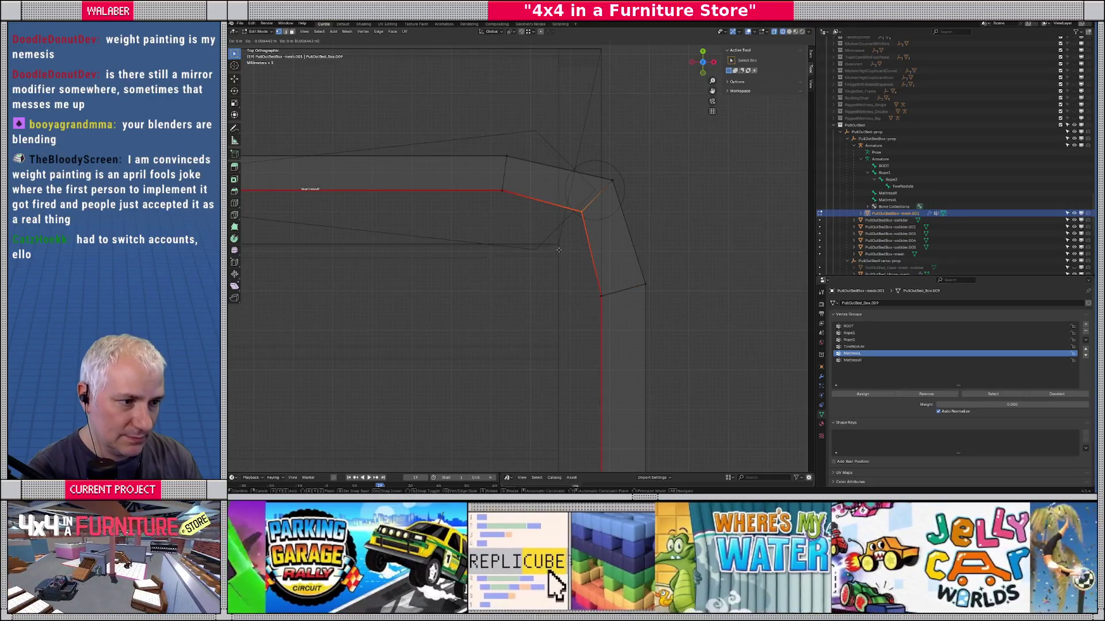
click(562, 246)
scroll(487, 255, down, 4)
scroll(456, 244, down, 2)
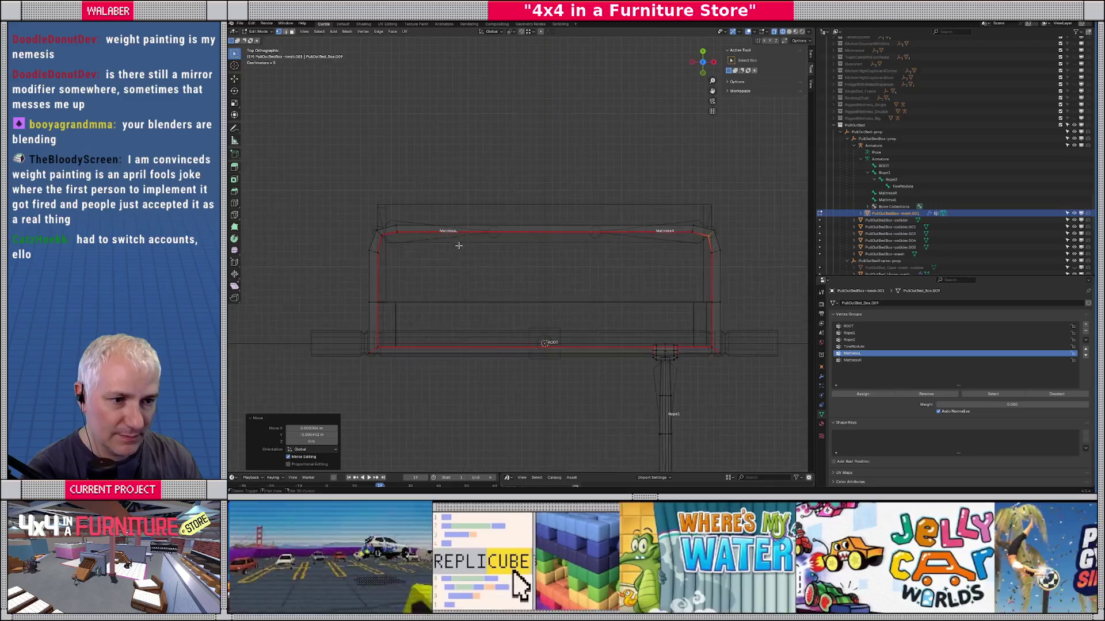
scroll(552, 246, up, 8)
scroll(553, 259, up, 4)
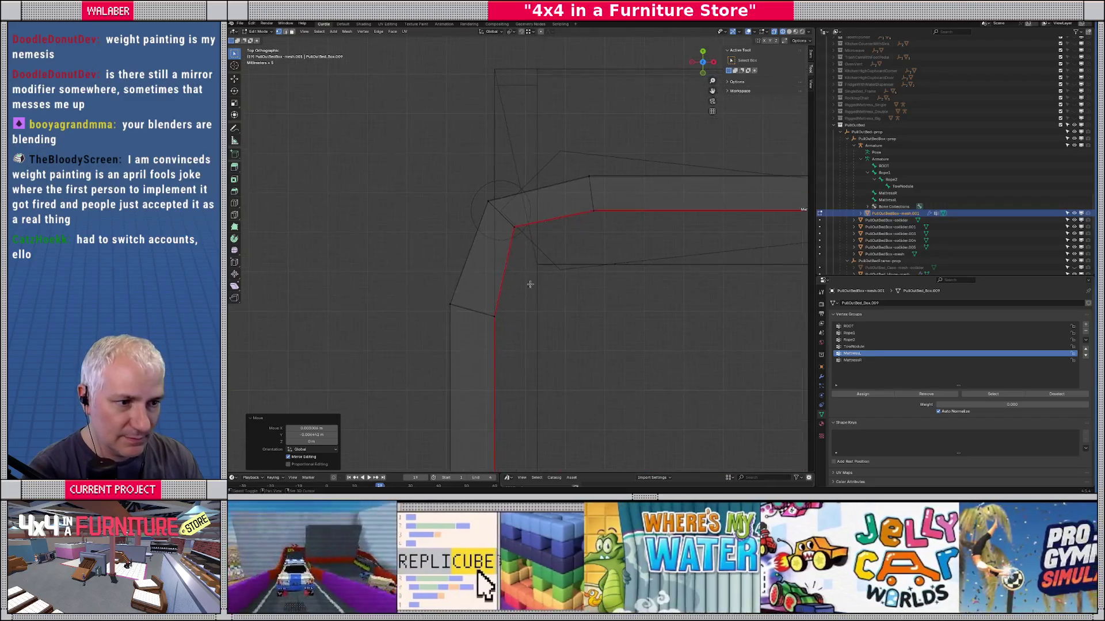
click(509, 204)
key(g)
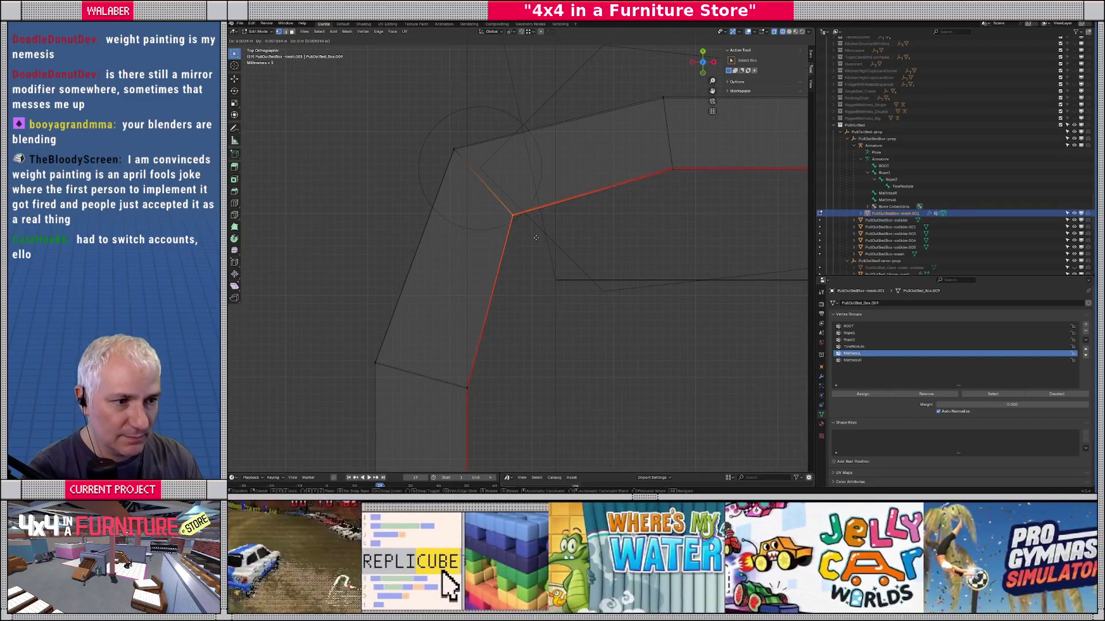
click(531, 259)
scroll(624, 217, down, 2)
scroll(649, 238, down, 6)
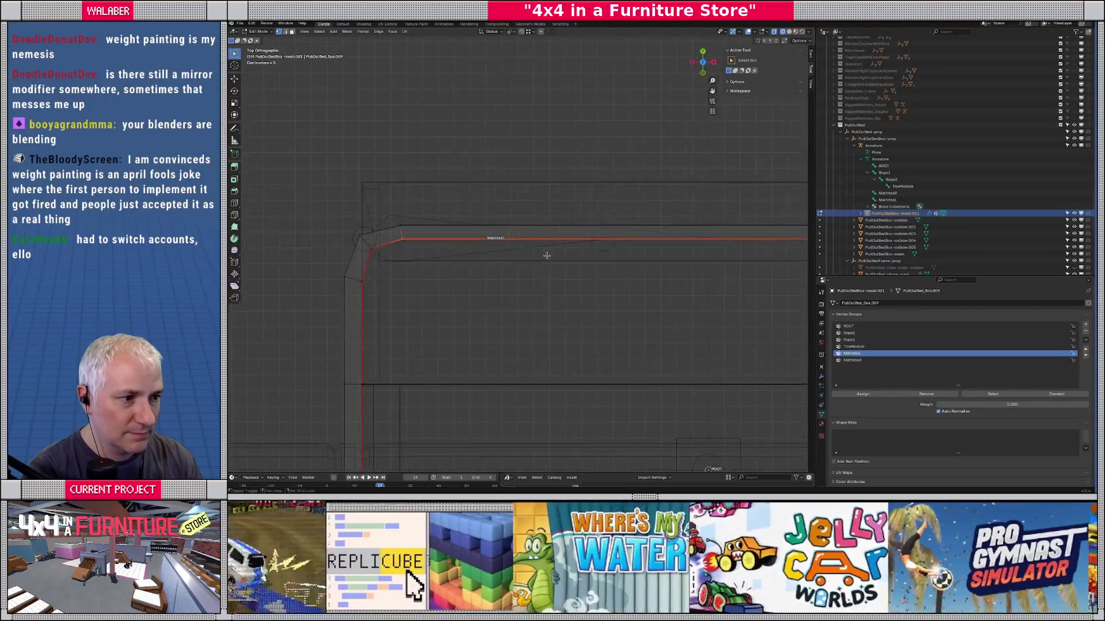
Step: Move the mattress frame's top edge along the Y axis
click(685, 251)
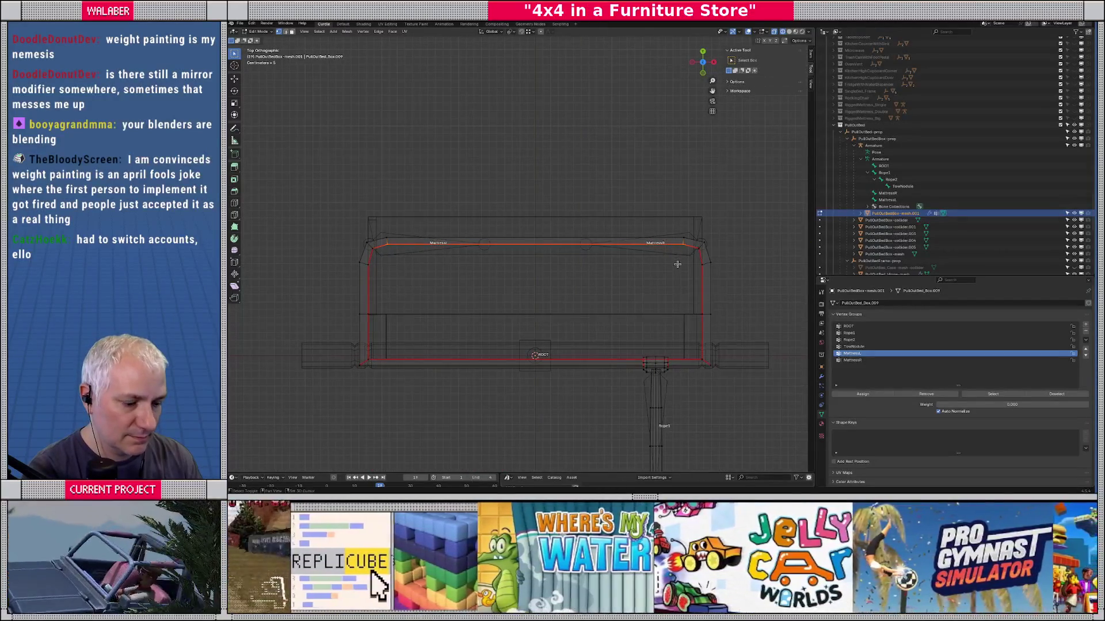
key(g)
key(y)
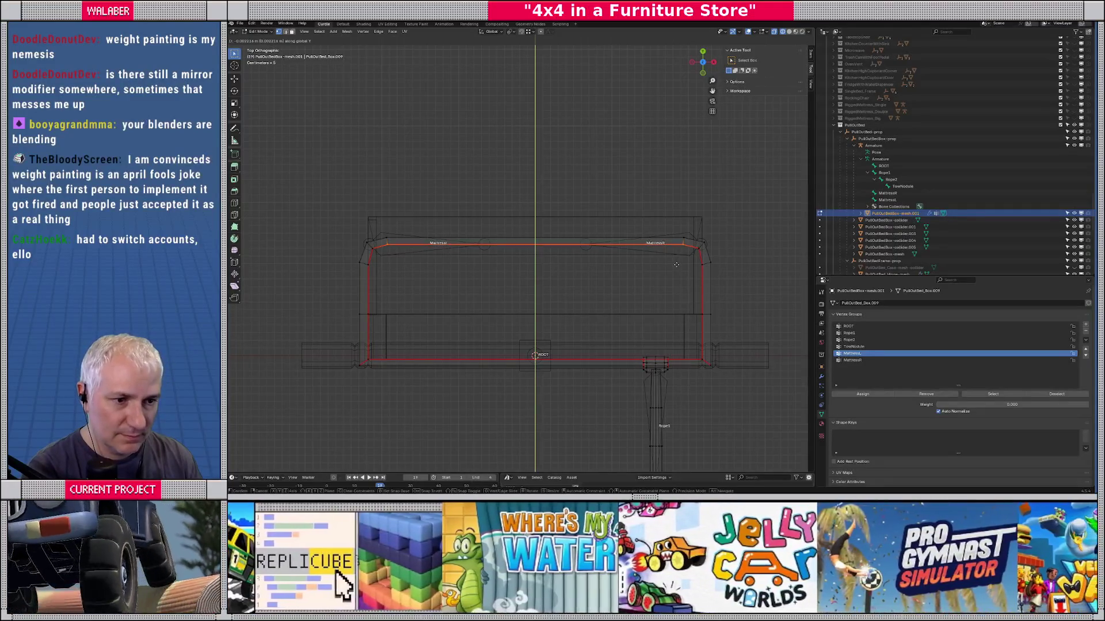
click(676, 265)
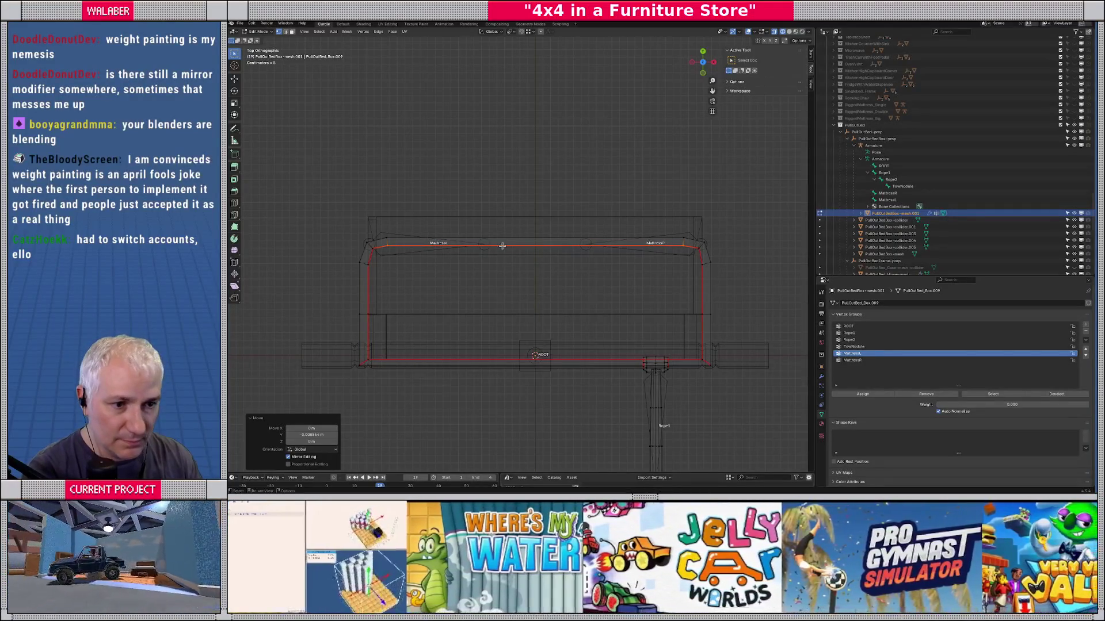
scroll(502, 246, up, 6)
Step: Nudge the left and right corner vertices into line, then leave Edit Mode
drag(285, 201, 377, 258)
key(g)
click(374, 260)
scroll(528, 284, down, 4)
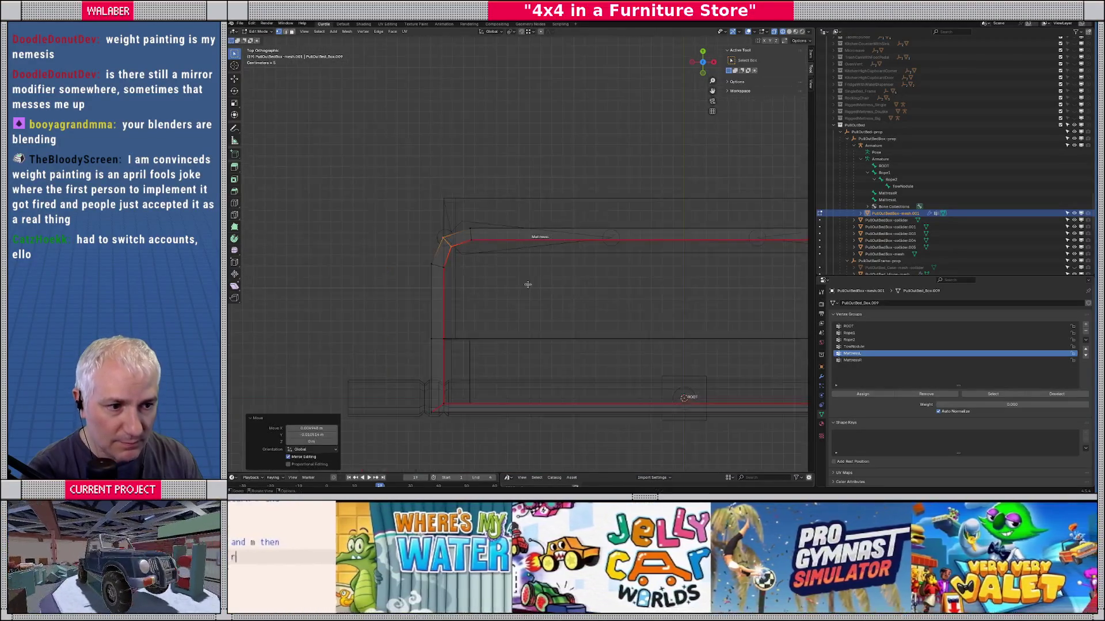
scroll(528, 284, down, 3)
drag(604, 227, 622, 247)
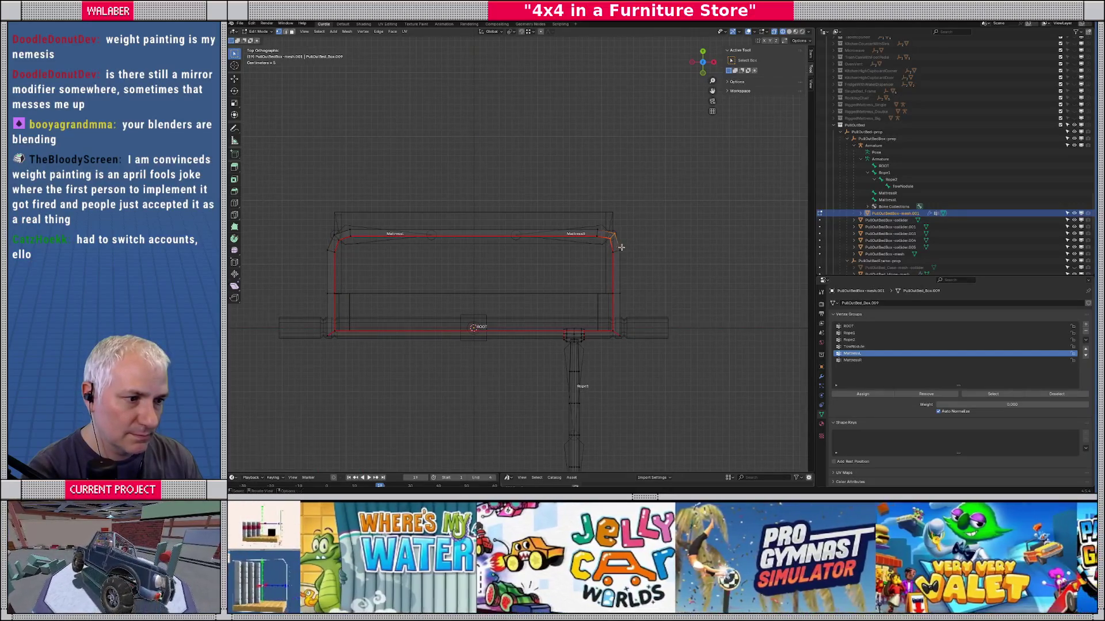
scroll(621, 247, up, 5)
key(g)
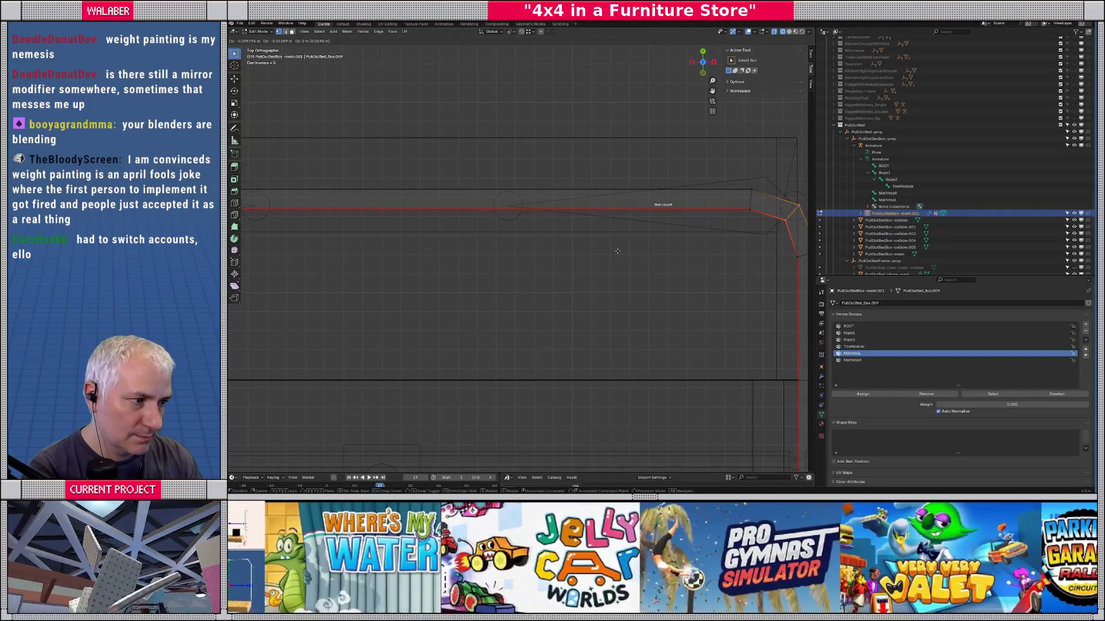
click(617, 251)
scroll(618, 251, down, 6)
key(Tab)
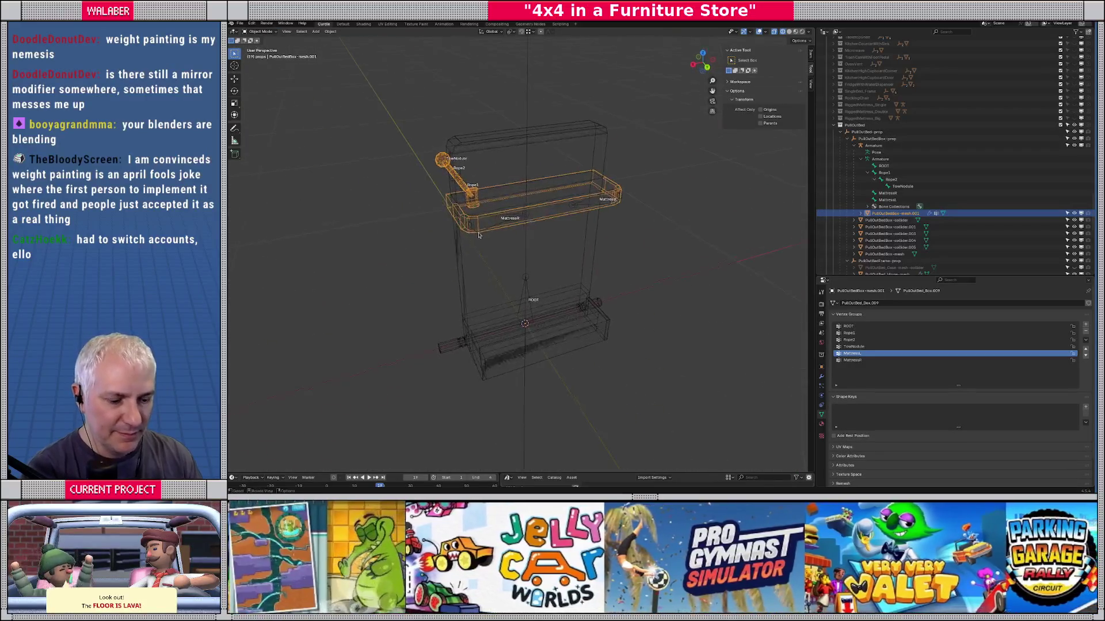
Step: Switch to solid shading, orbit around the mattress box and tray, then deselect
key(shift+z)
scroll(599, 205, up, 6)
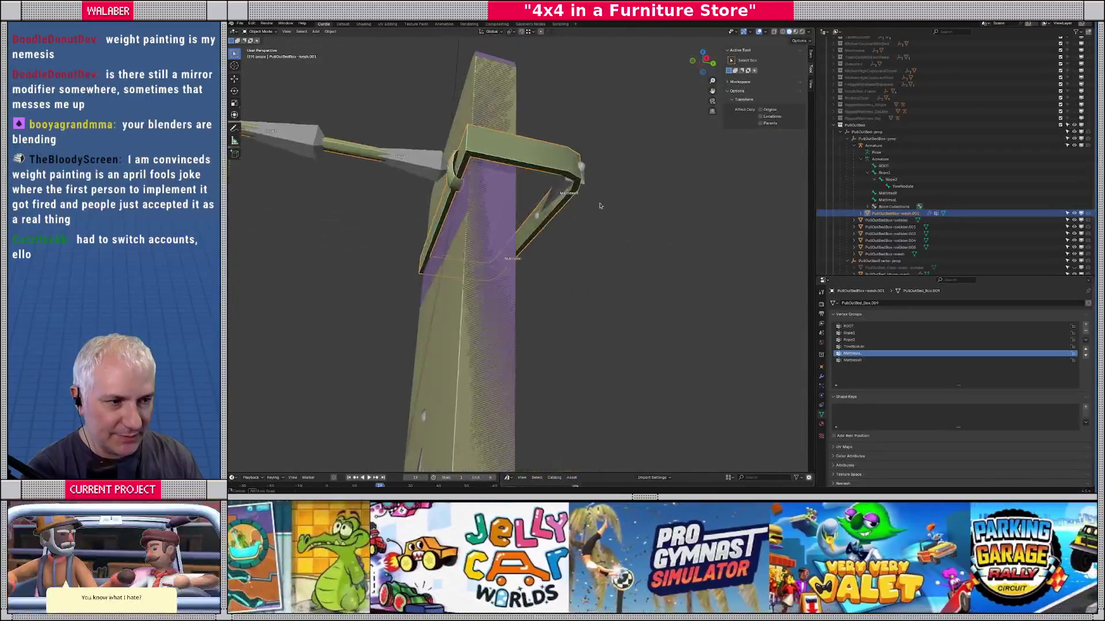
drag(599, 205, 235, 67)
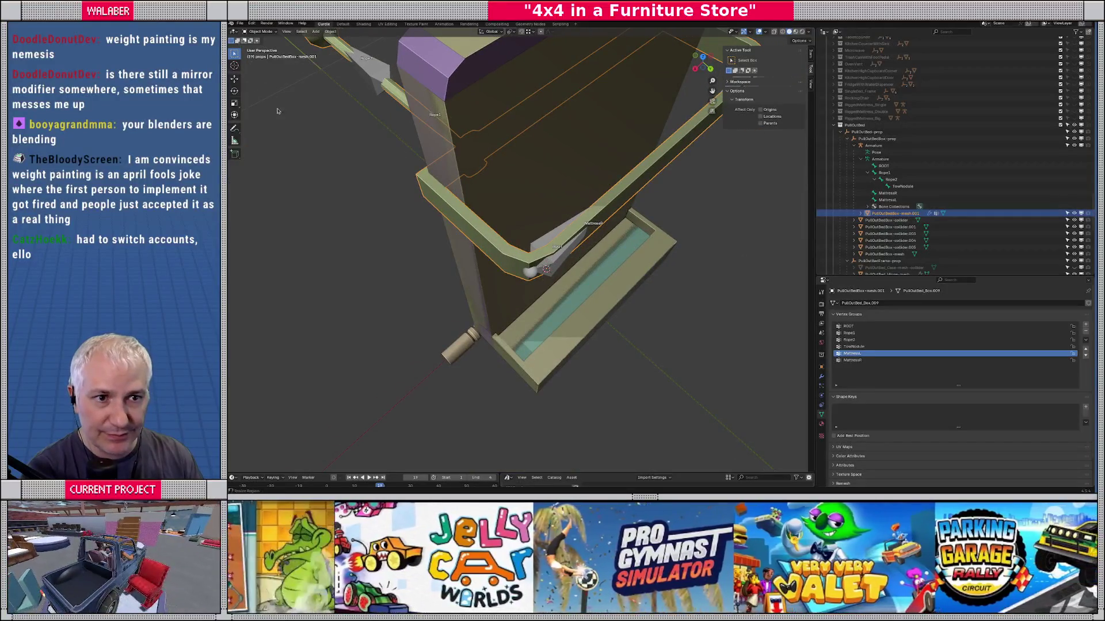
drag(453, 256, 548, 317)
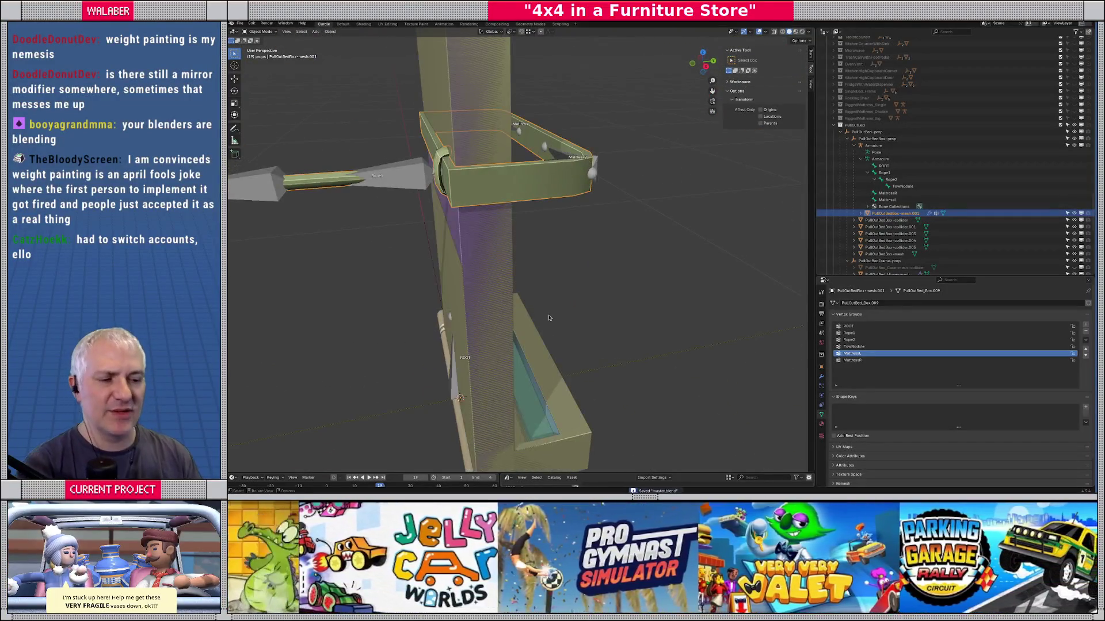
click(548, 317)
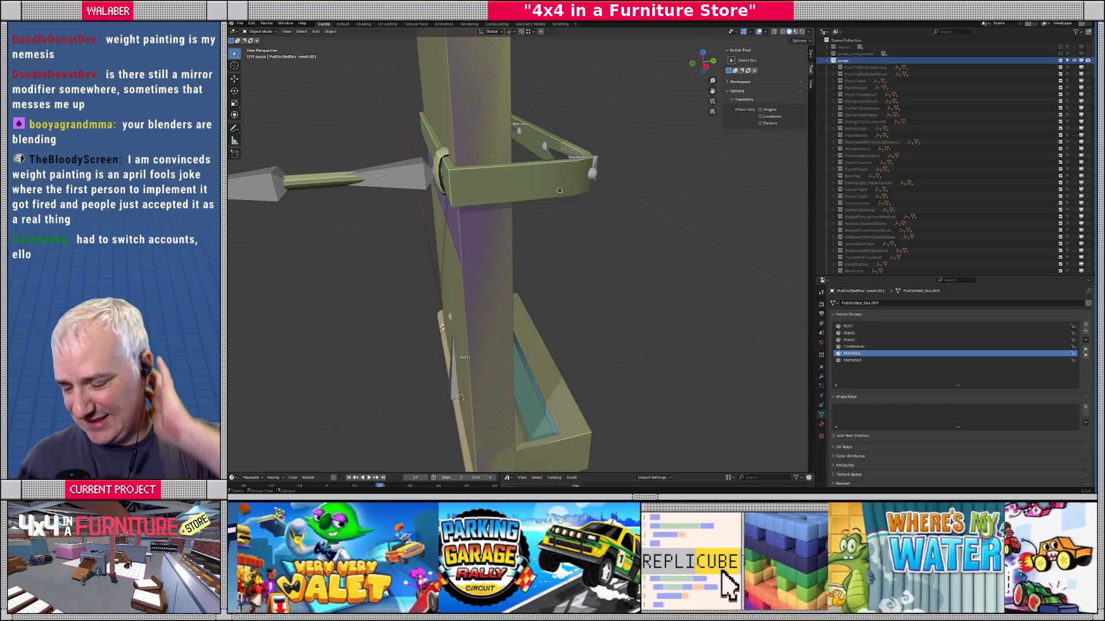
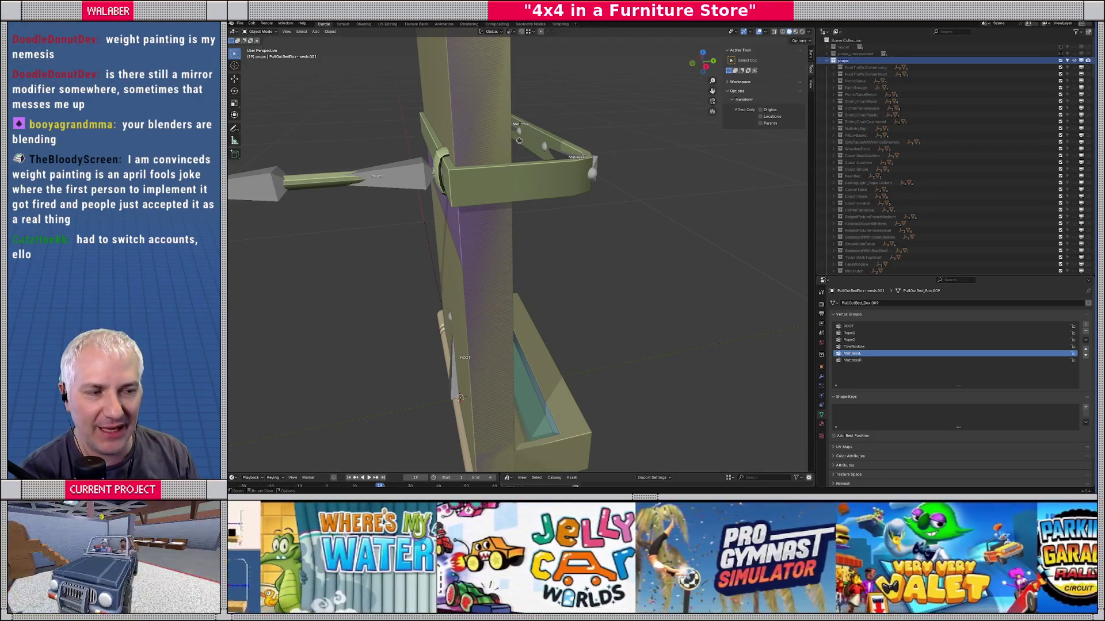
Step: Orbit Blender's view to see the bed frame upright, then return to Godot
drag(494, 201, 525, 220)
key(alt+Tab)
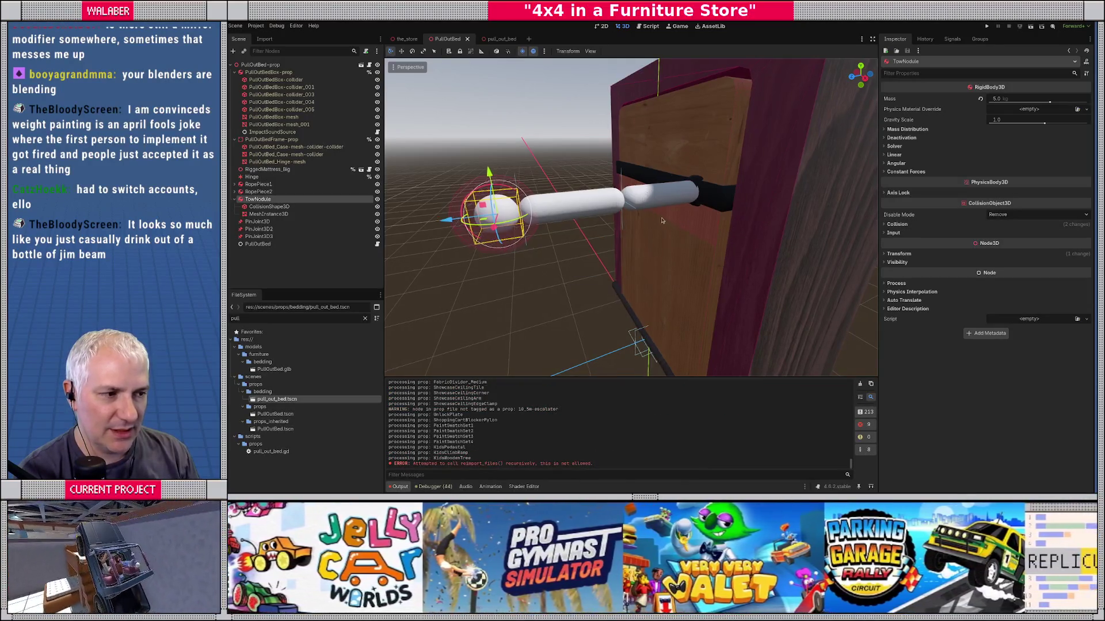
Step: Open props/PullOutBed.tscn and orbit out to view the whole cabinet, then return to Blender
scroll(644, 200, down, 5)
scroll(516, 182, up, 3)
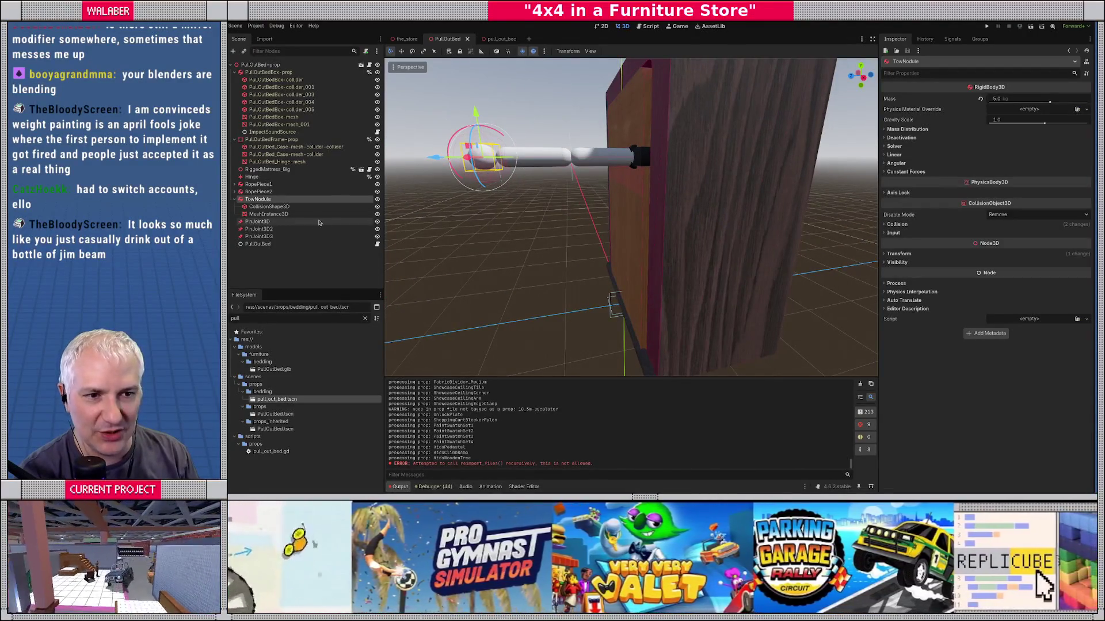
click(368, 64)
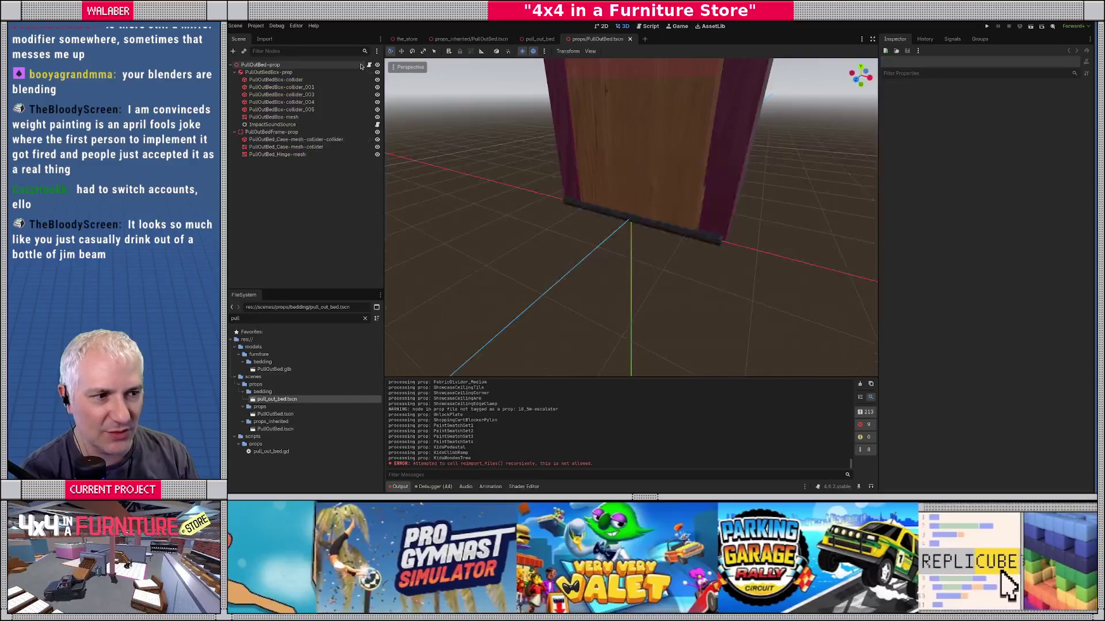
scroll(597, 157, up, 5)
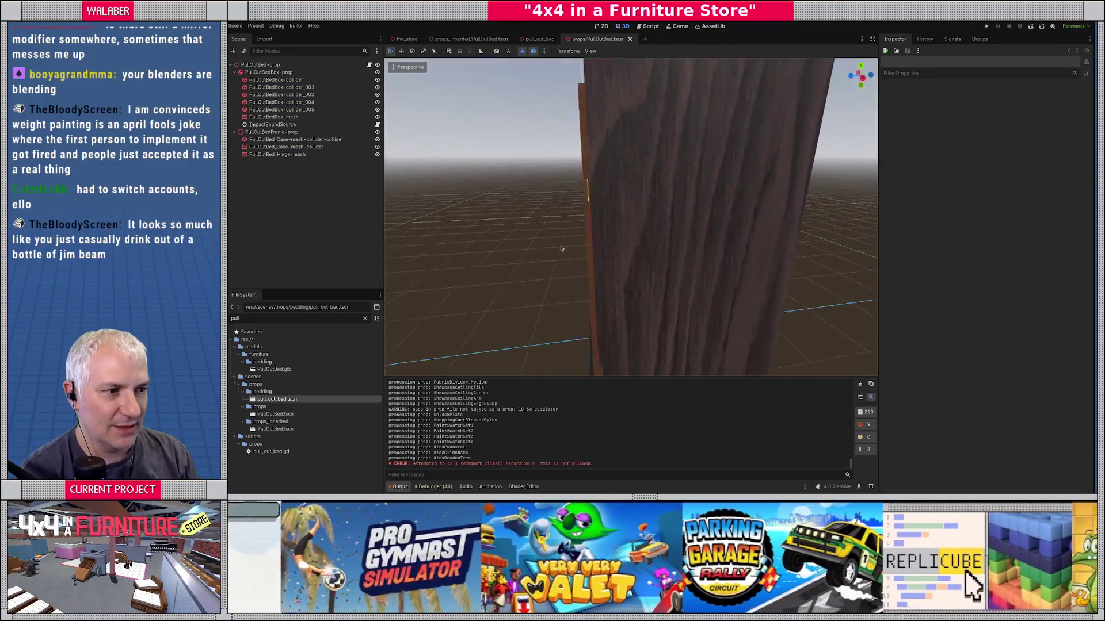
drag(556, 243, 595, 230)
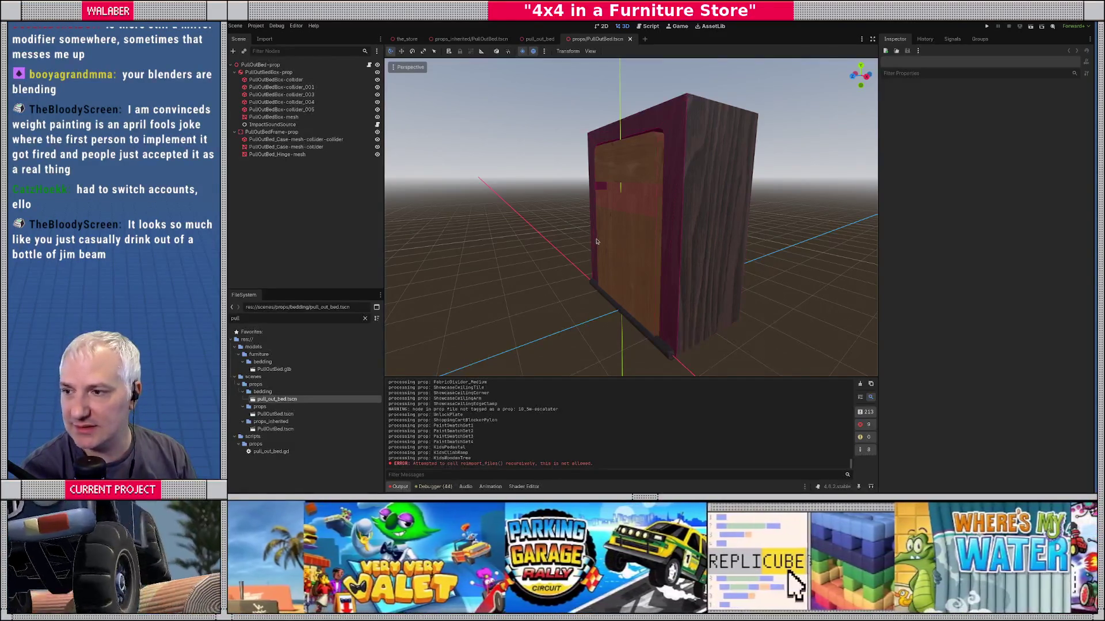
key(alt+Tab)
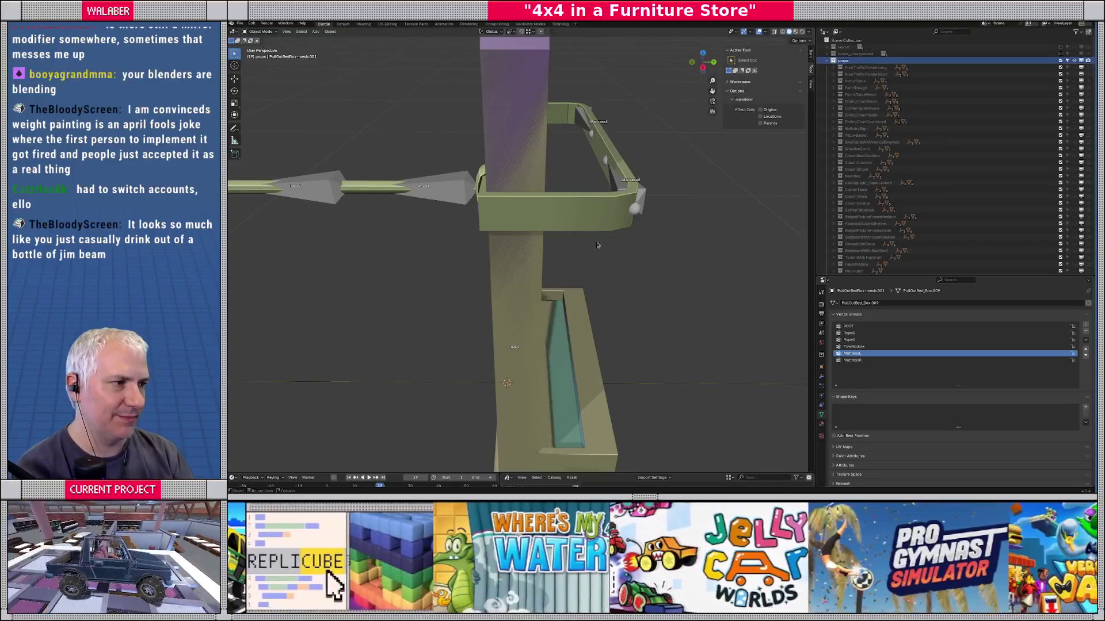
Step: Select the mattress frame object in Blender's viewport
click(594, 232)
scroll(859, 172, down, 10)
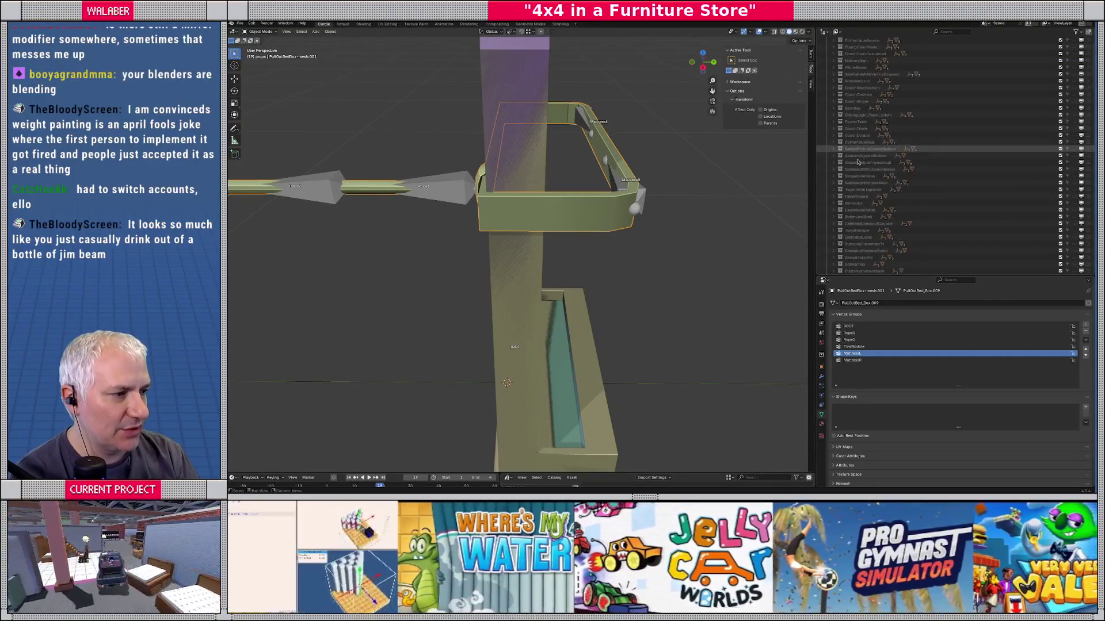
scroll(858, 172, down, 10)
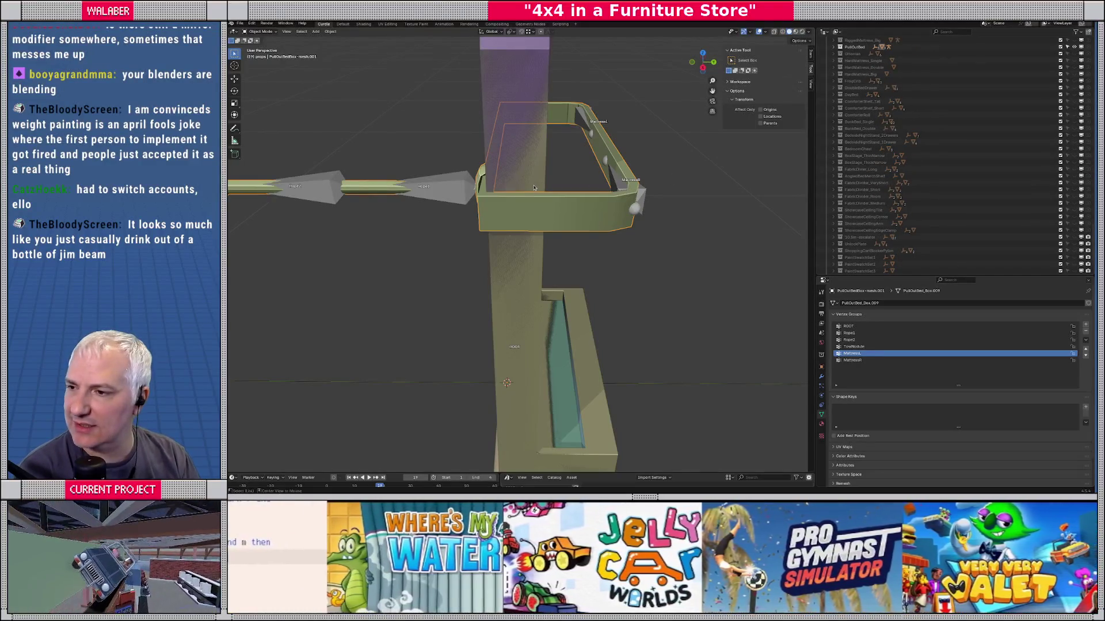
Step: Back in Godot, filter the FileSystem list to 'props'
key(alt+Tab)
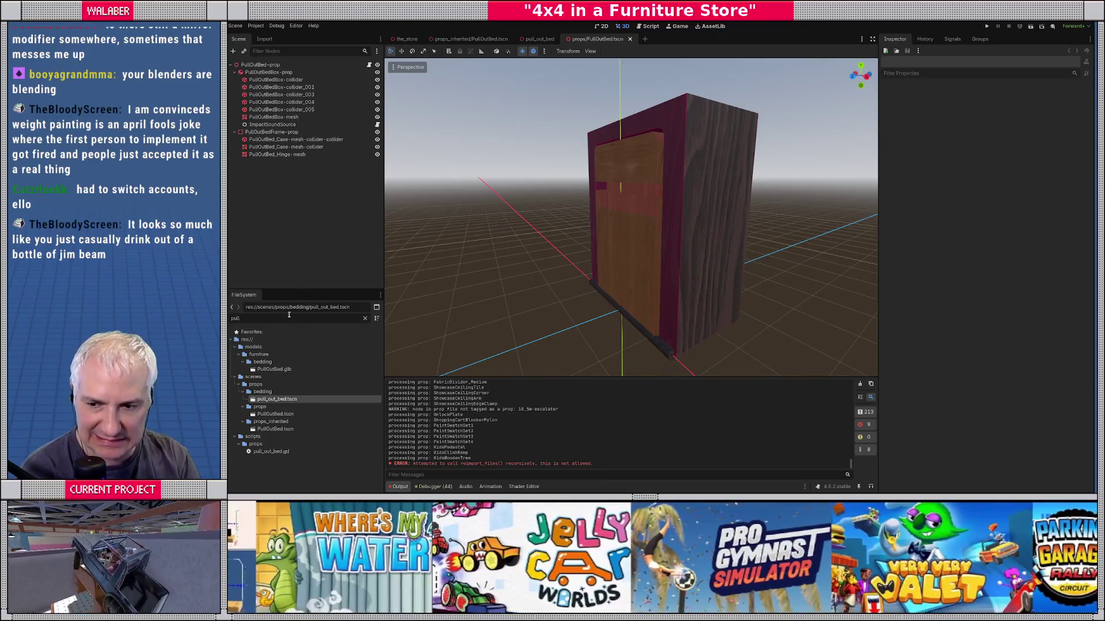
key(BackSpace)
key(BackSpace)
key(BackSpace)
text(rops)
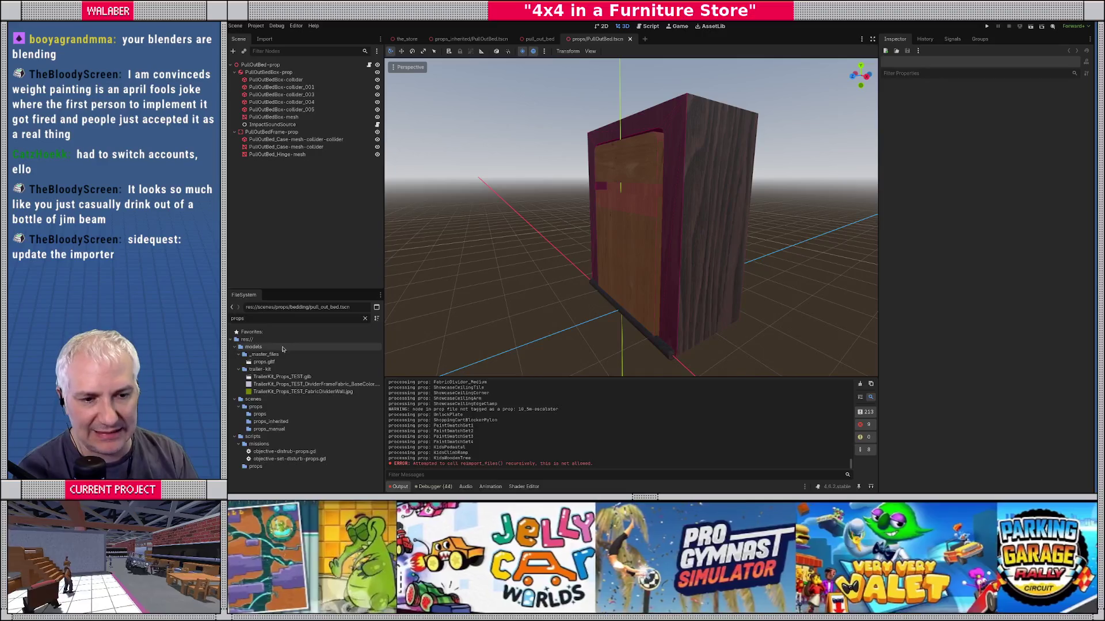
Step: Open props.gltf's Advanced Import Settings and compare its node list against Blender's objects
double_click(264, 362)
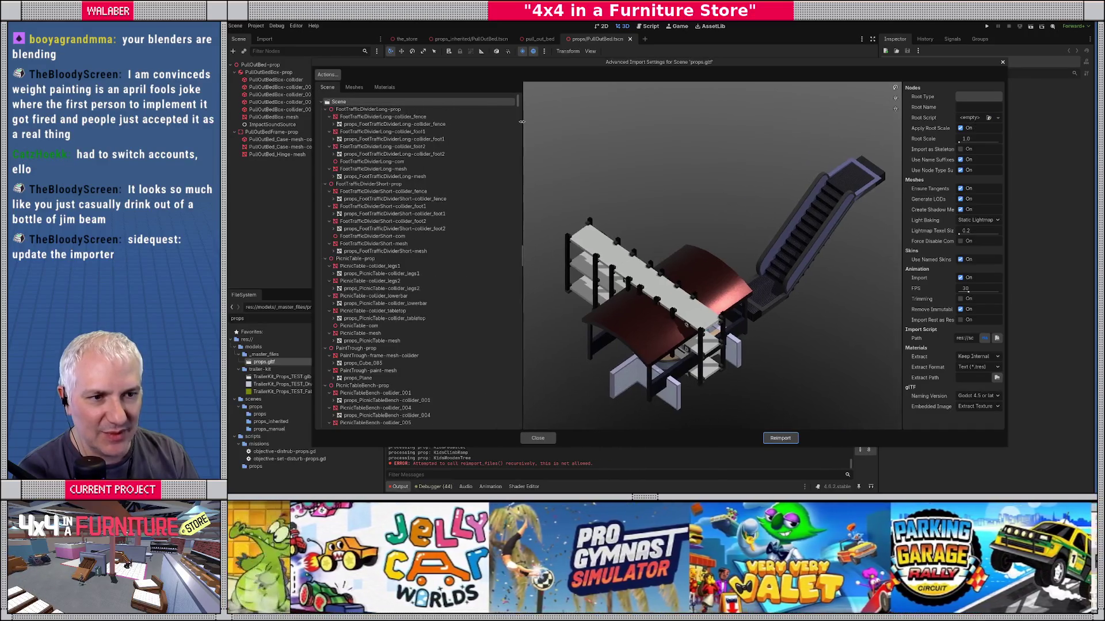
key(alt+Tab)
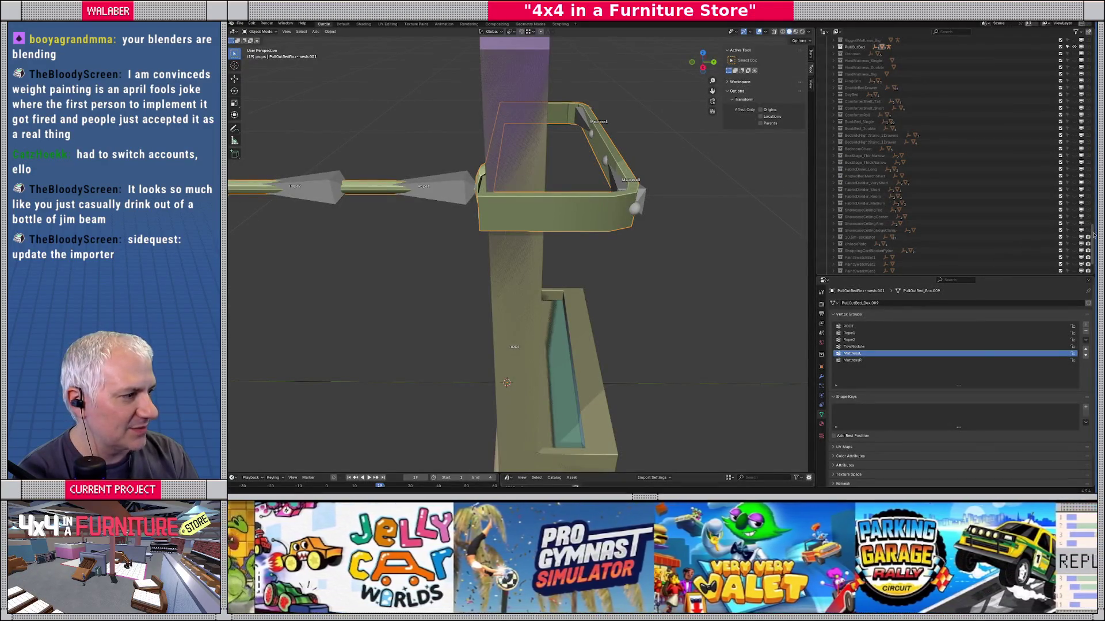
mouse_move(1093, 227)
mouse_down()
mouse_move(1090, 85)
mouse_move(1093, 228)
mouse_up()
key(alt+Tab)
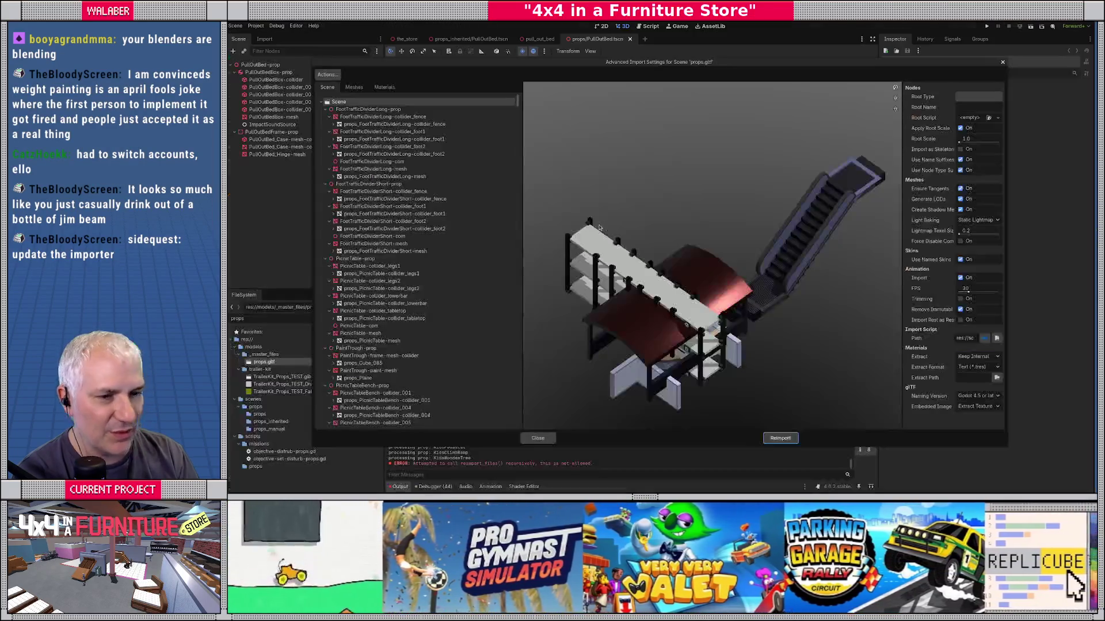
drag(517, 102, 530, 314)
key(alt+Tab)
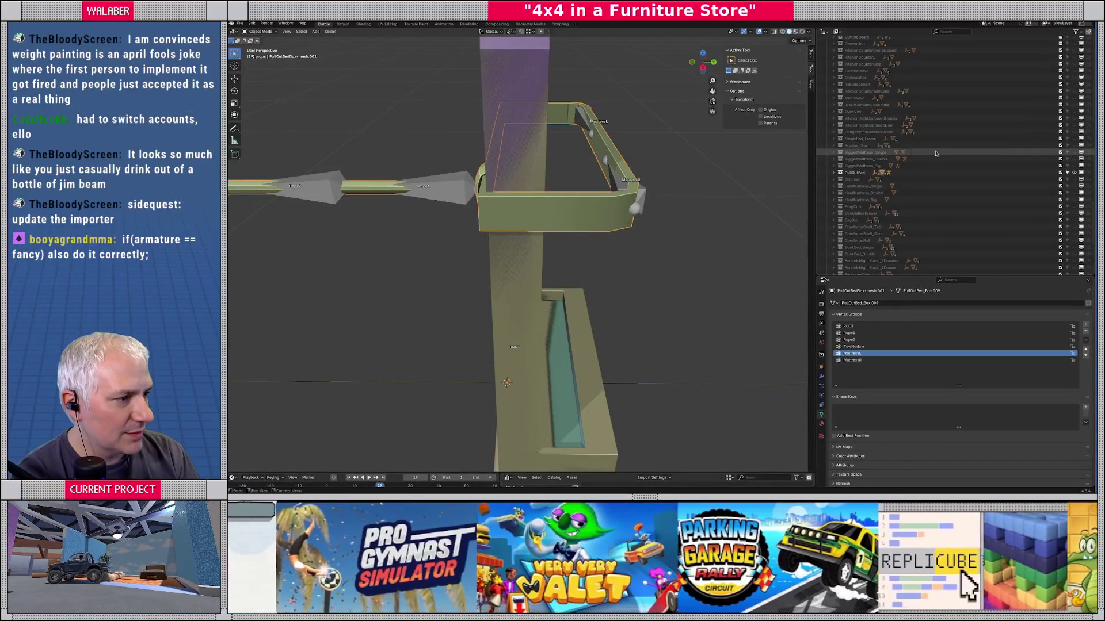
key(alt+Tab)
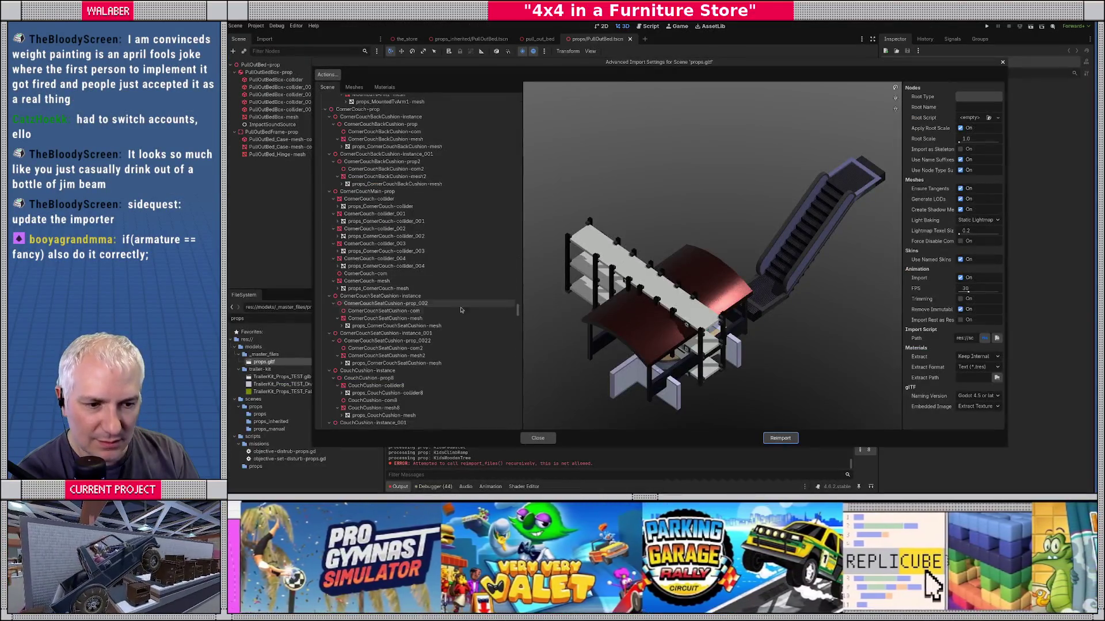
drag(517, 311, 517, 328)
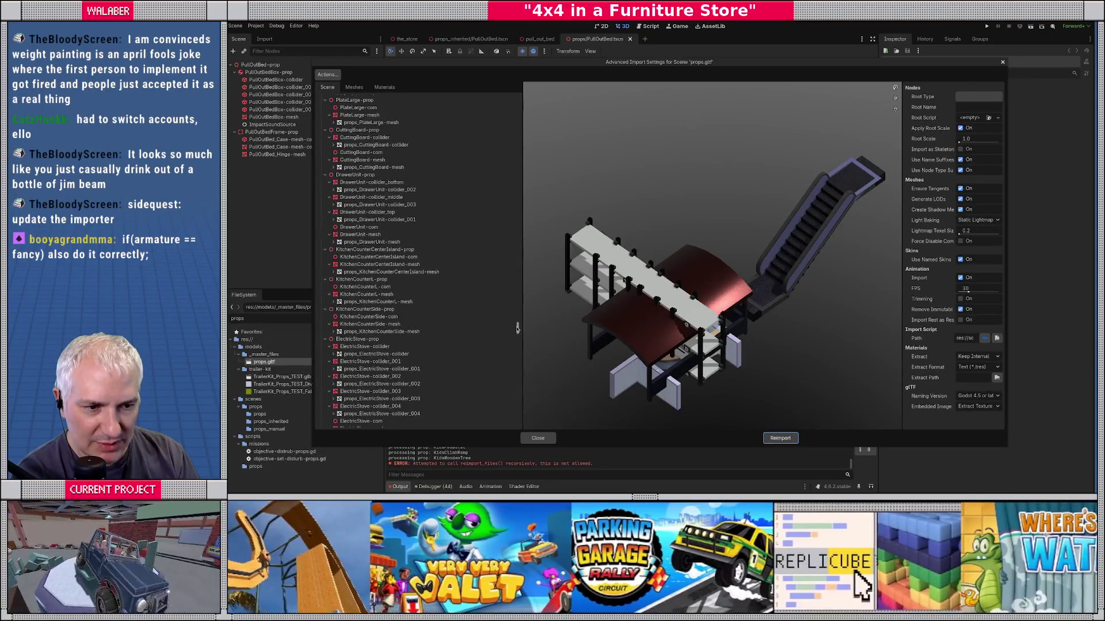
key(alt+Tab)
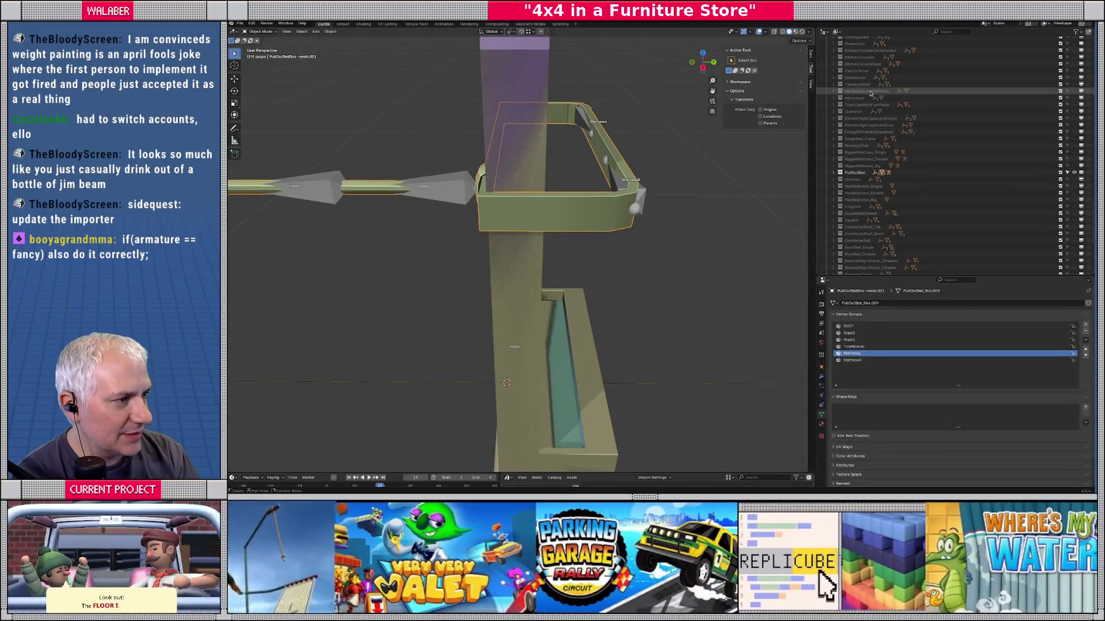
key(alt+Tab)
drag(518, 329, 516, 344)
key(alt+Tab)
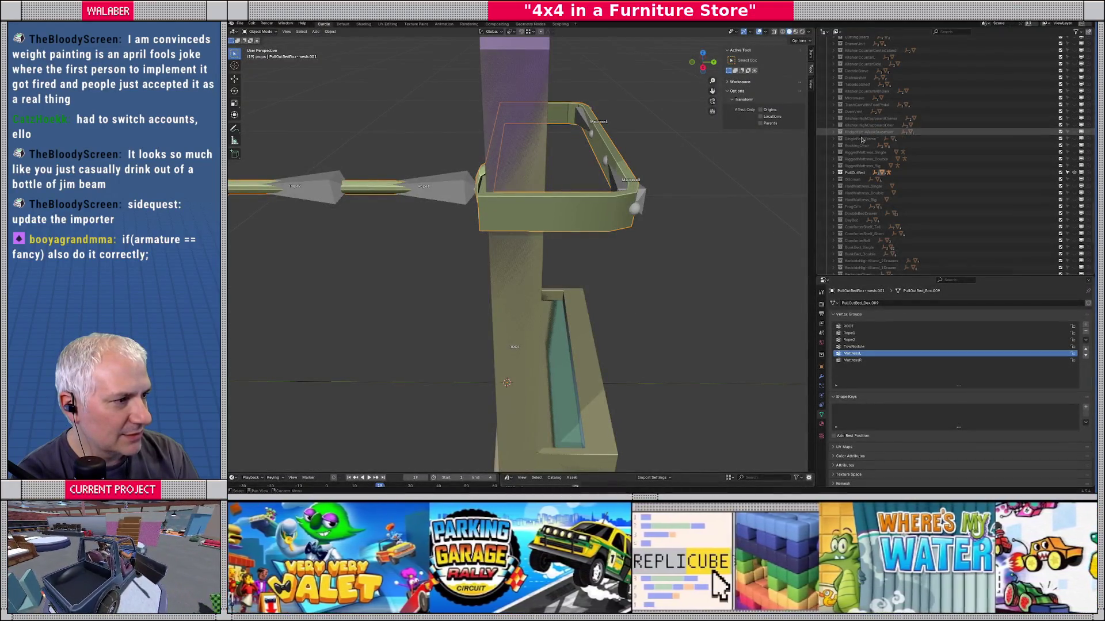
key(alt+Tab)
Step: Inspect the PullOutBed-prop, Armature, Skeleton3D and PullOutBedBox-mesh_001 nodes, then close the import settings
scroll(443, 309, down, 10)
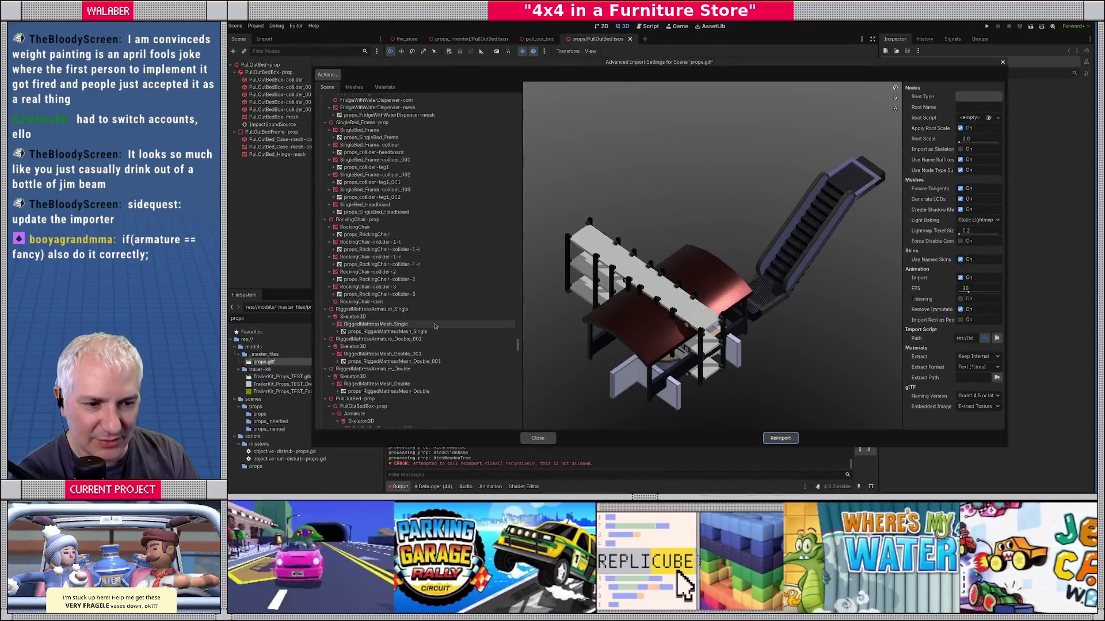
click(370, 237)
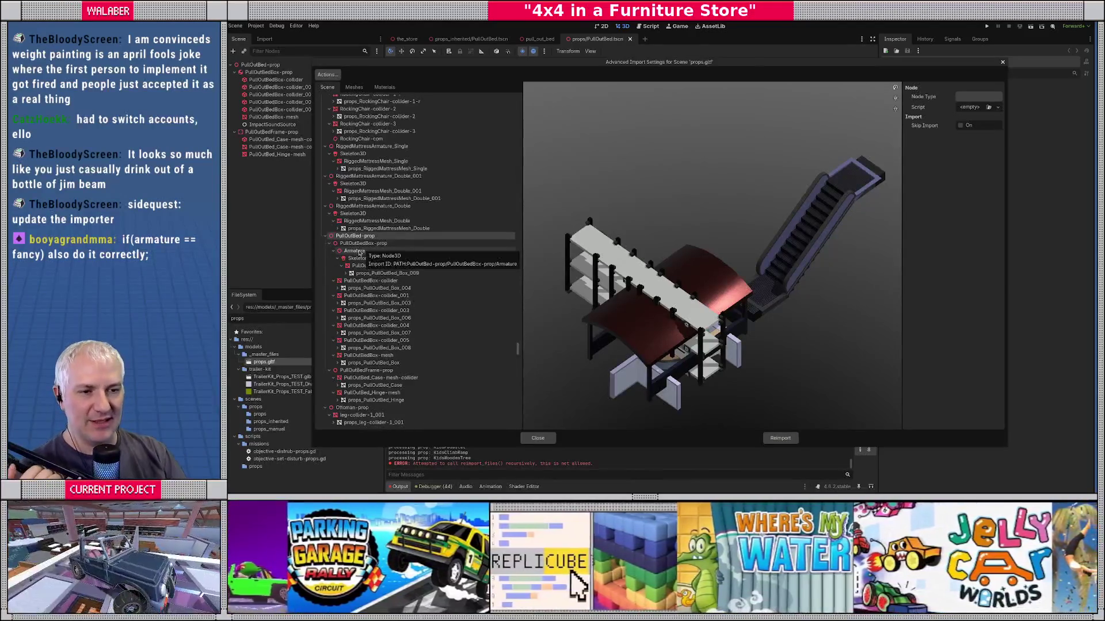
click(363, 251)
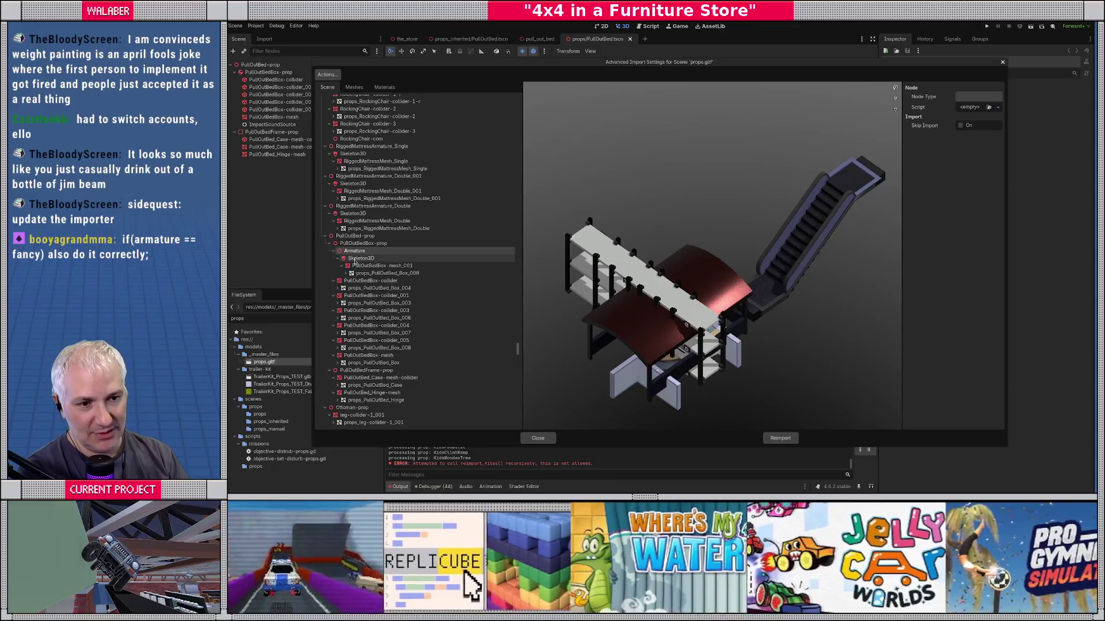
click(355, 259)
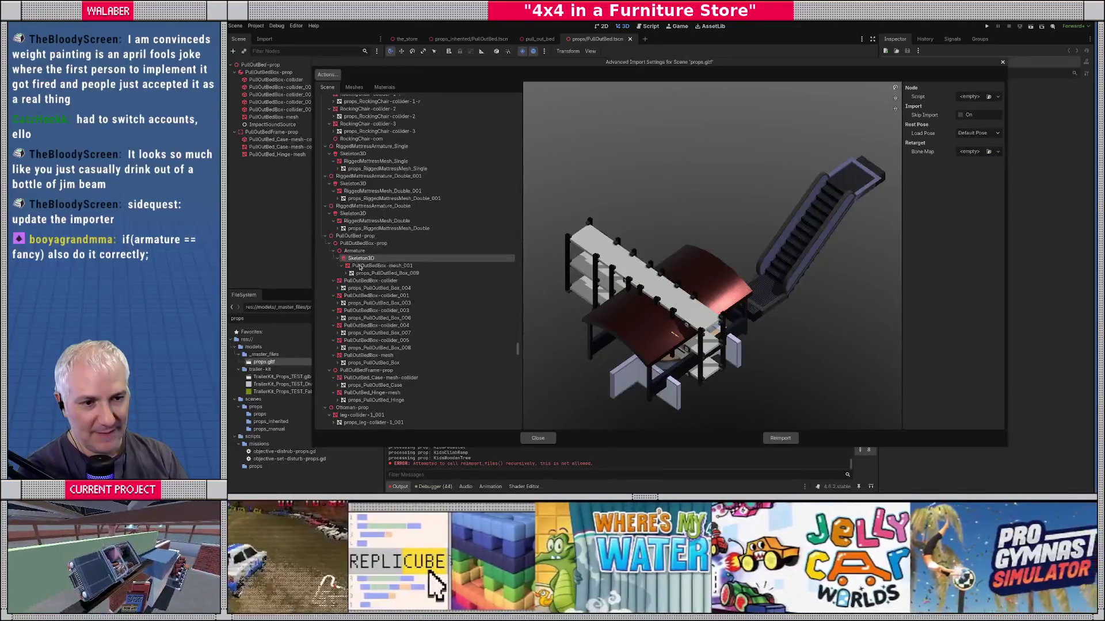
click(359, 266)
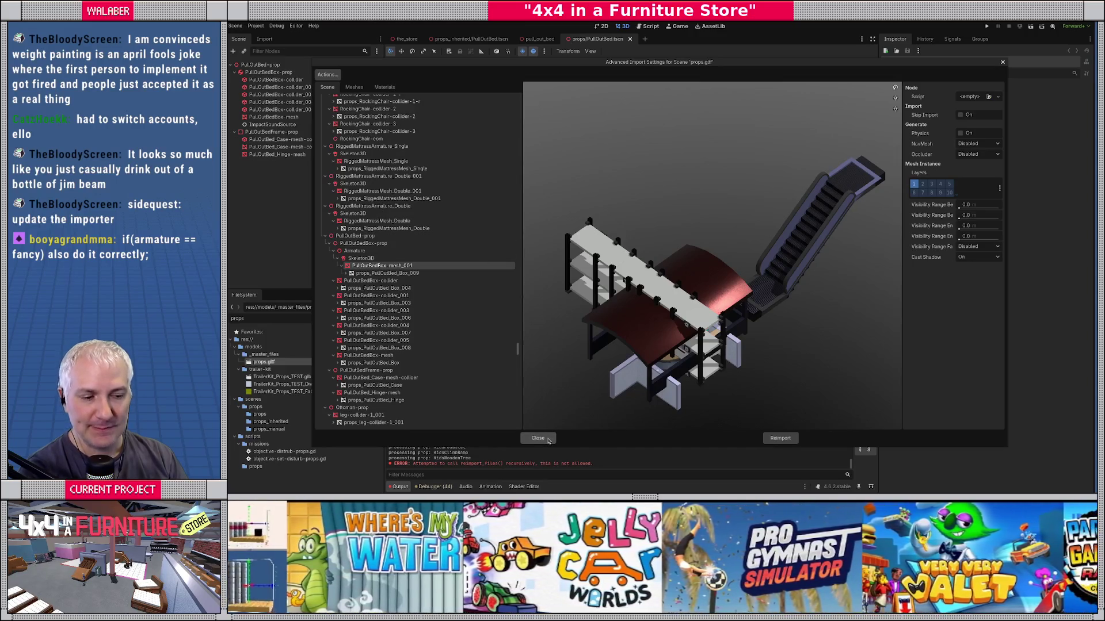
click(538, 439)
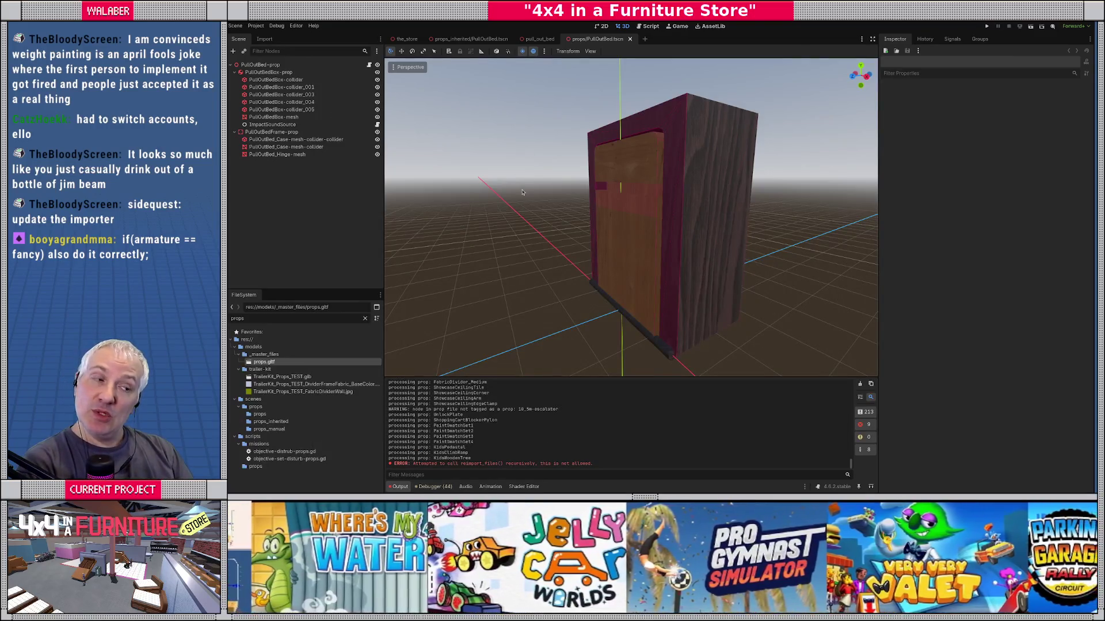
Step: View the bed from below, then quick-open master_prop_import.gd by searching 'mast'
mouse_move(522, 193)
mouse_down()
mouse_move(583, 129)
mouse_move(689, 236)
mouse_move(588, 114)
mouse_up()
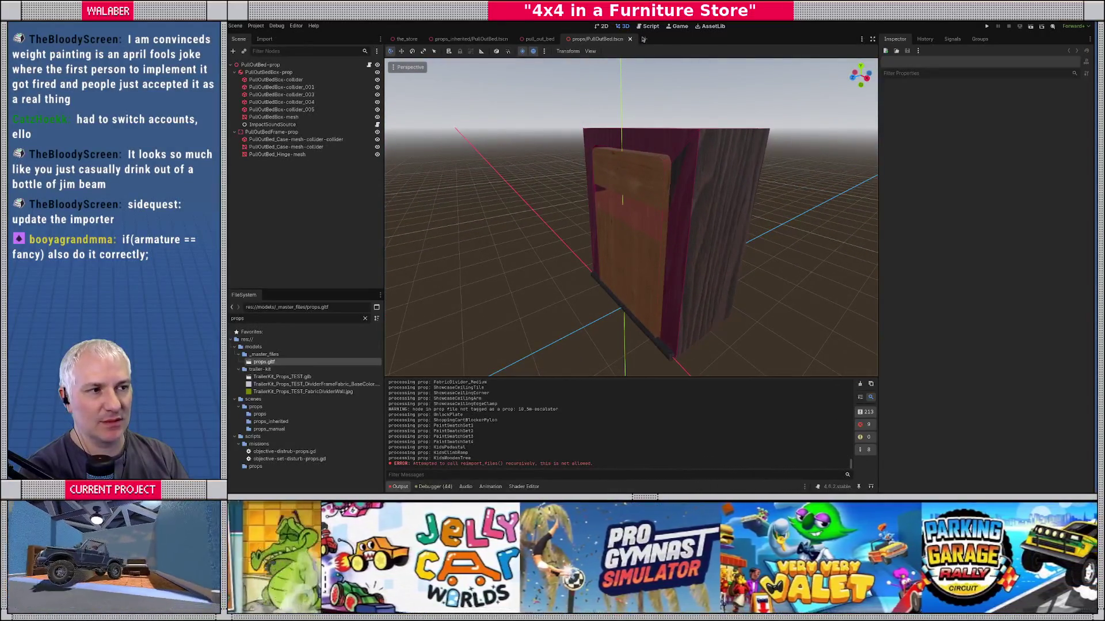
click(650, 26)
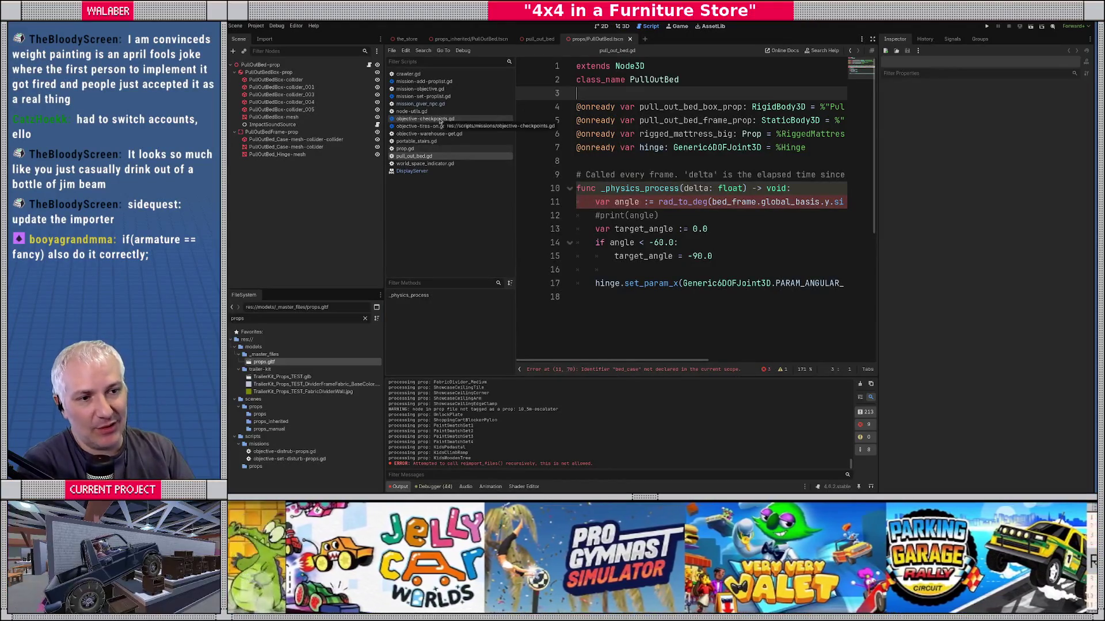
right_click(429, 150)
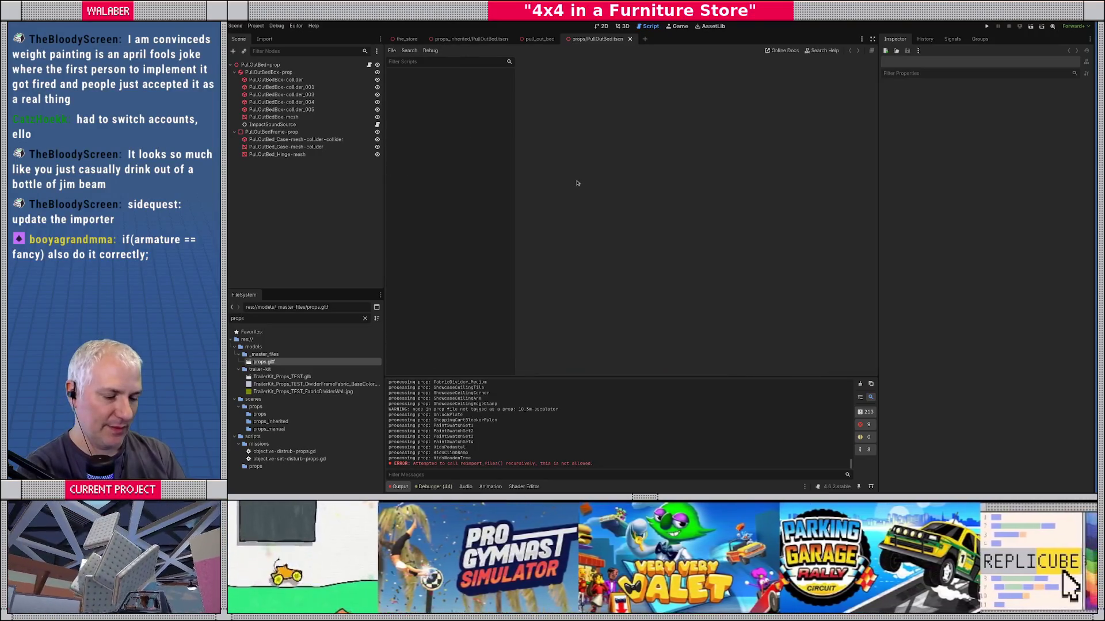
key(ctrl+alt+o)
text(mast)
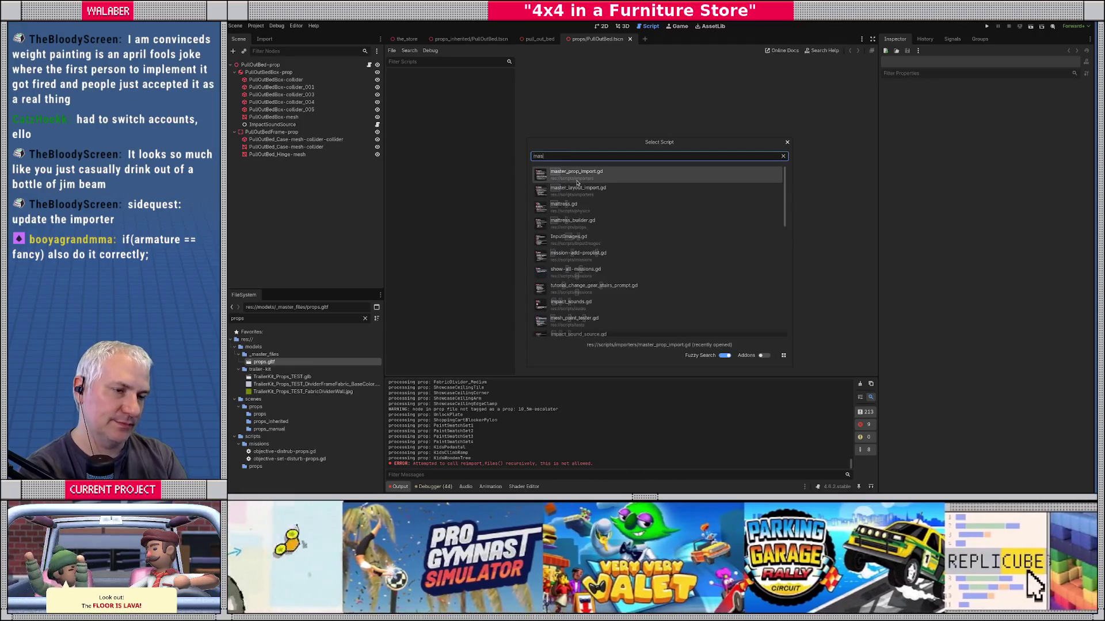
key(Return)
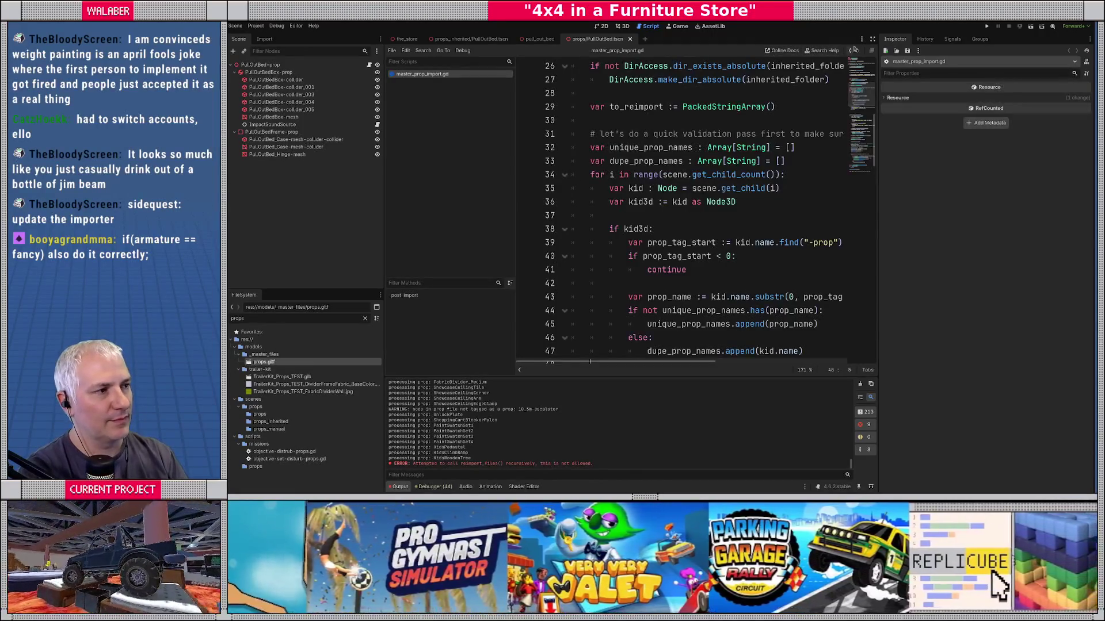
Step: Read through master_prop_import.gd from around line 32 downward
click(872, 38)
click(581, 147)
scroll(584, 162, up, 8)
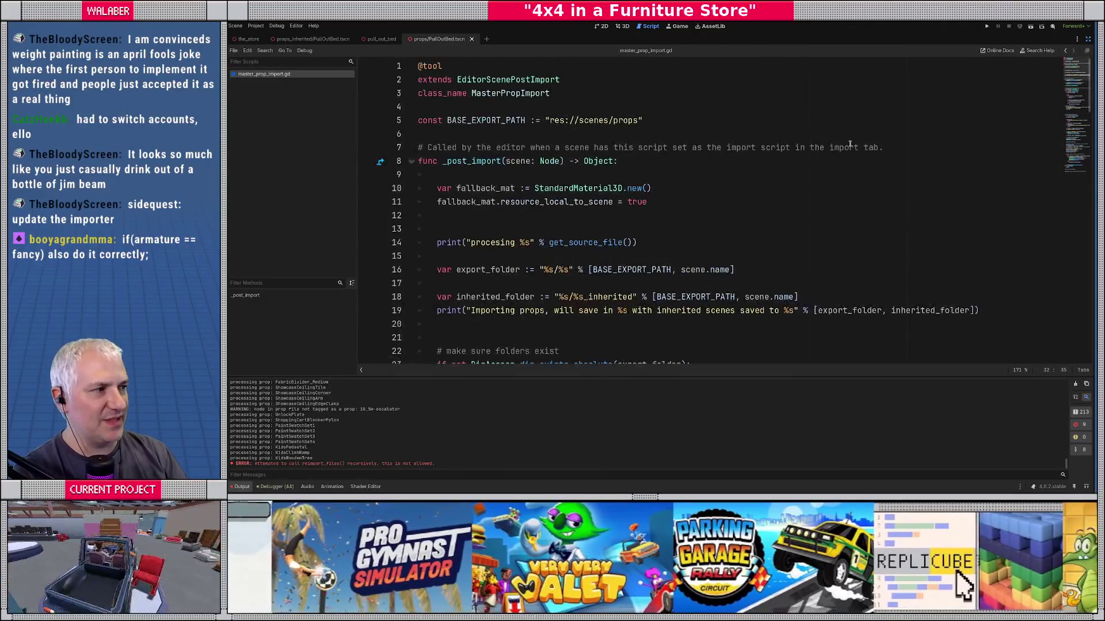
scroll(598, 202, down, 4)
scroll(602, 204, down, 7)
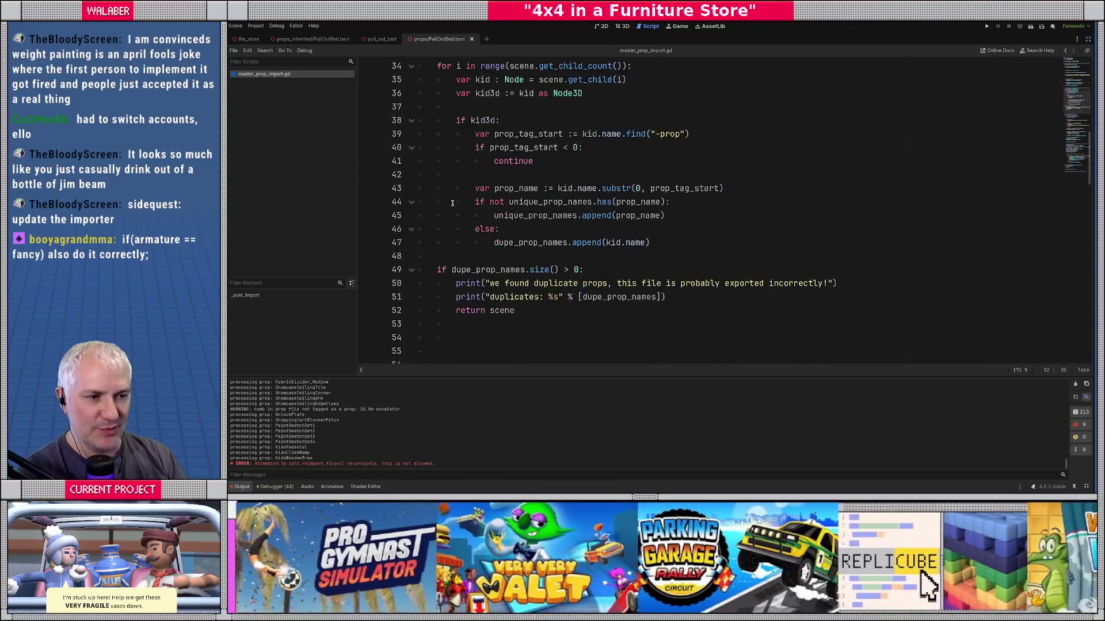
scroll(483, 217, down, 8)
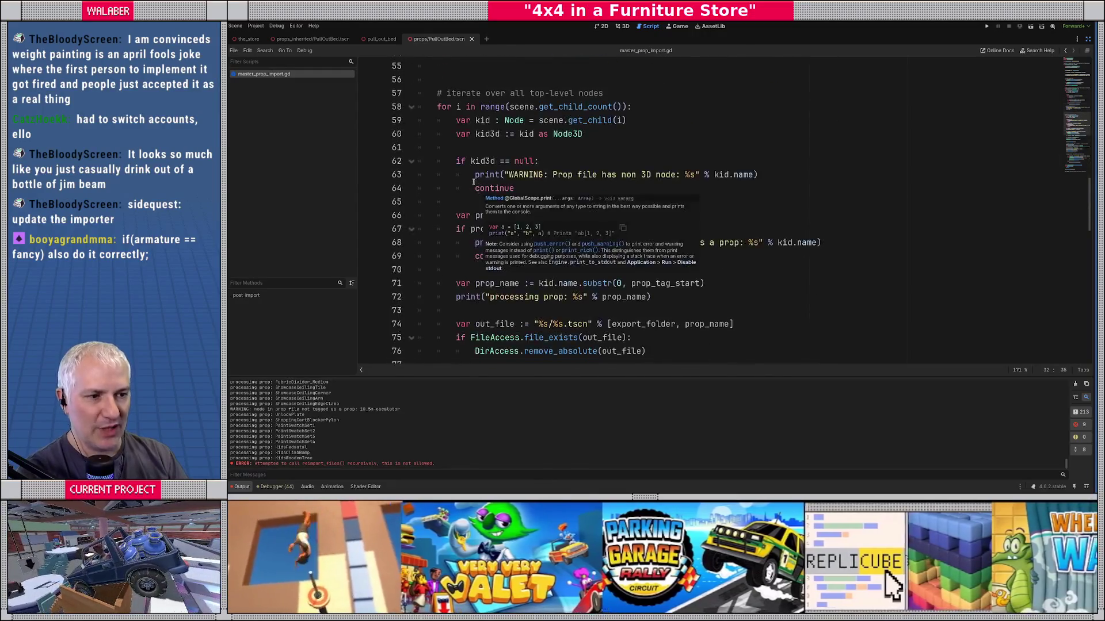
scroll(440, 234, down, 4)
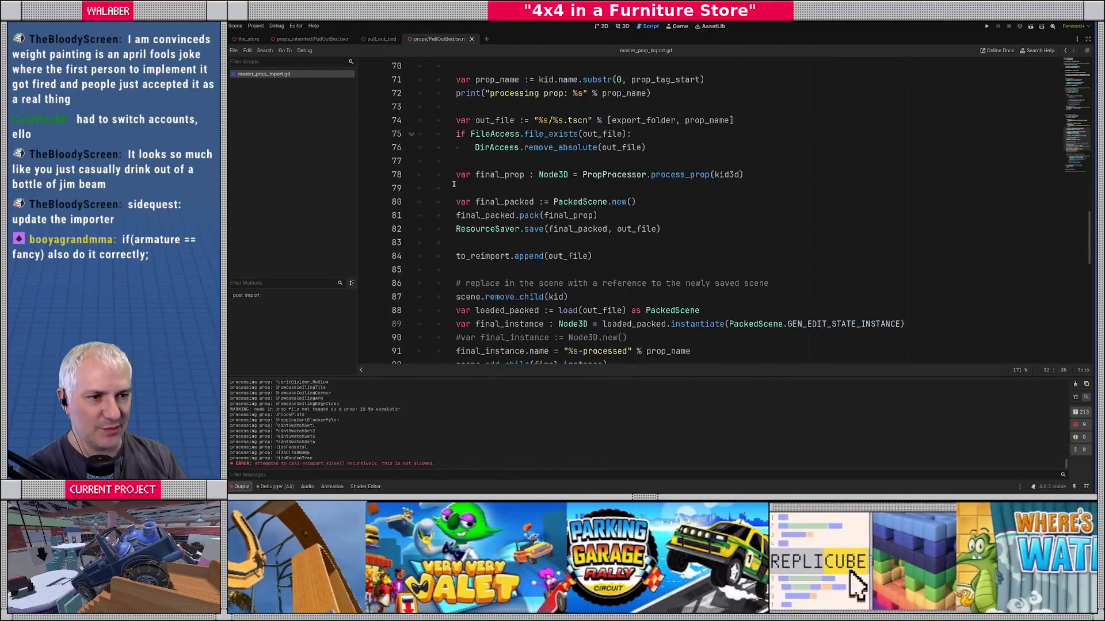
drag(454, 174, 751, 176)
scroll(655, 209, down, 2)
mouse_move(456, 199)
mouse_down()
mouse_move(598, 297)
mouse_move(645, 310)
mouse_up()
Step: Review the owner assignment and prop processing call, then jump to process_prop's definition
click(645, 308)
scroll(646, 298, down, 2)
scroll(643, 293, down, 5)
scroll(641, 288, up, 12)
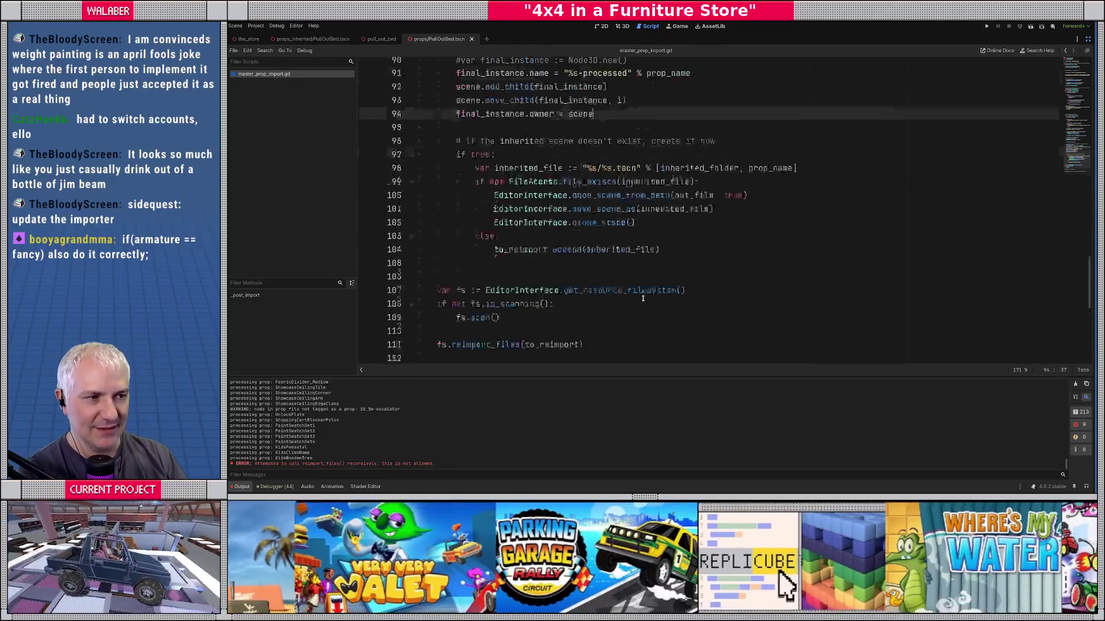
click(640, 283)
scroll(643, 285, down, 2)
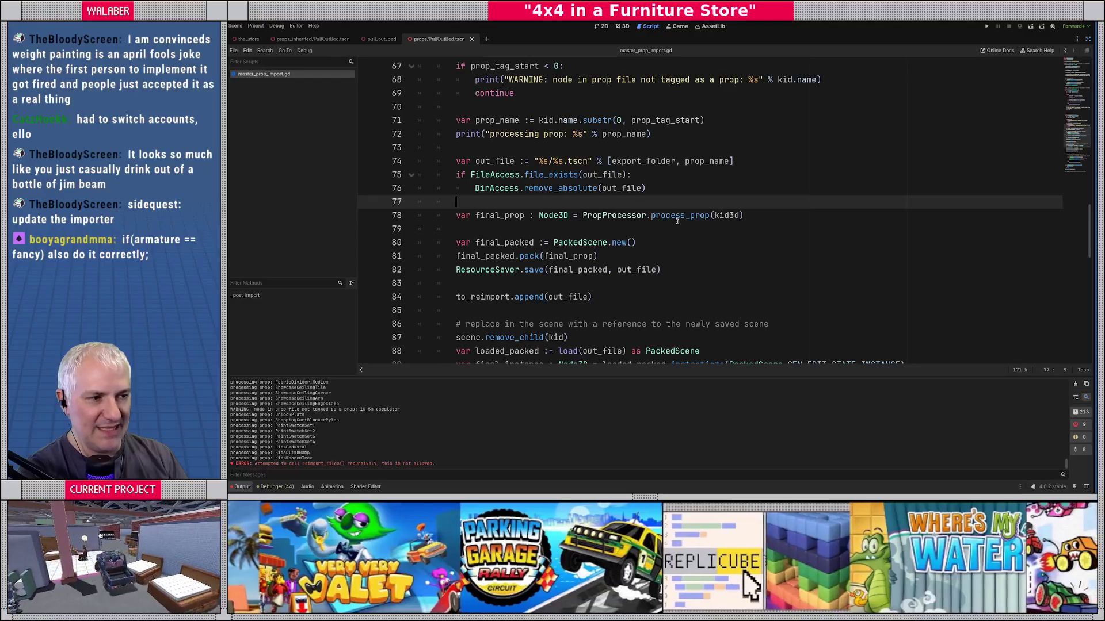
ctrl+click(679, 216)
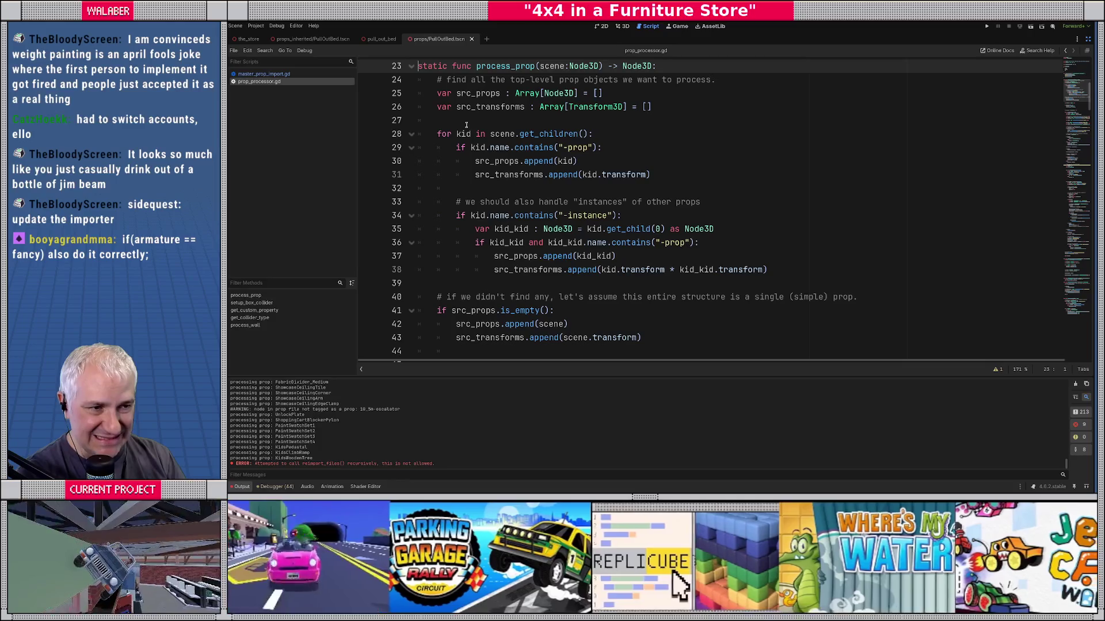
Step: Review the src_props array and '-prop' name check against PullOutBed's hierarchy in Blender
drag(436, 92, 652, 93)
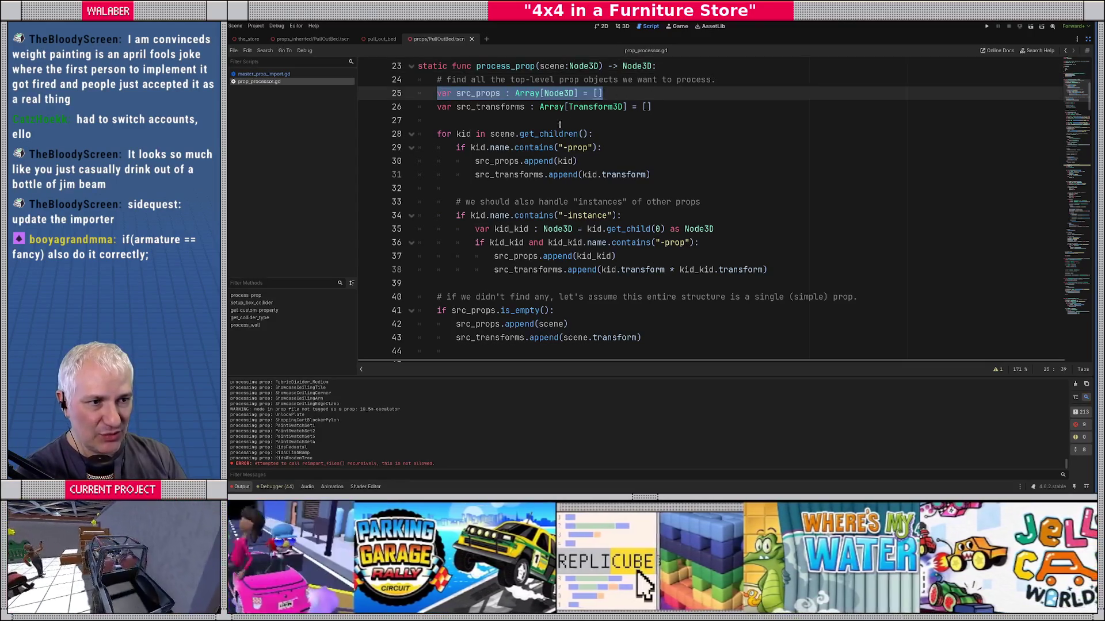
click(551, 148)
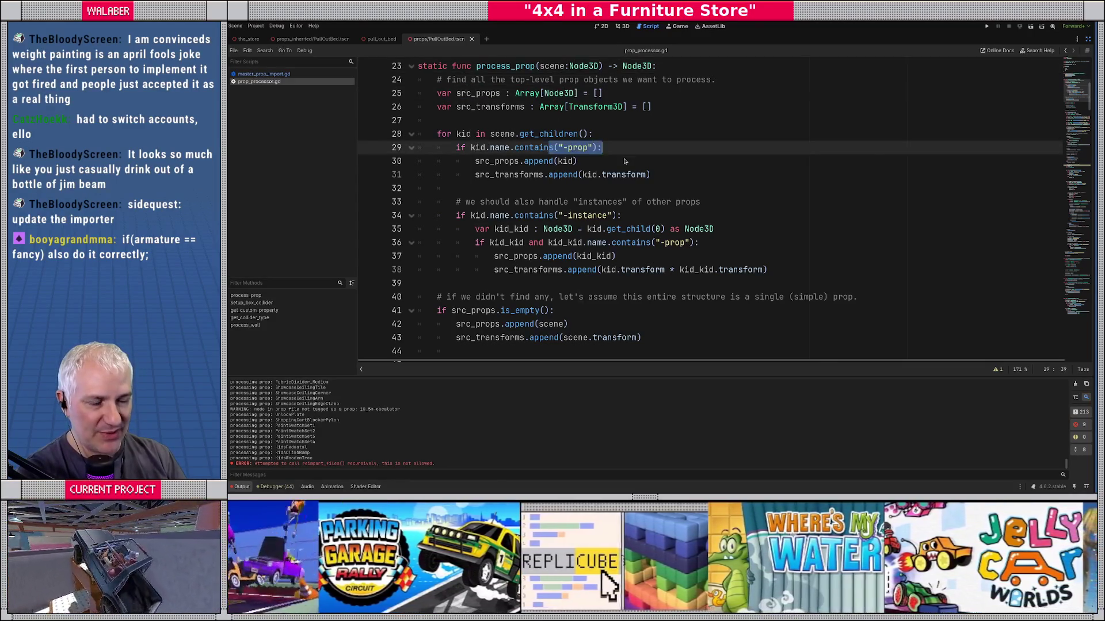
key(alt+Tab)
click(833, 172)
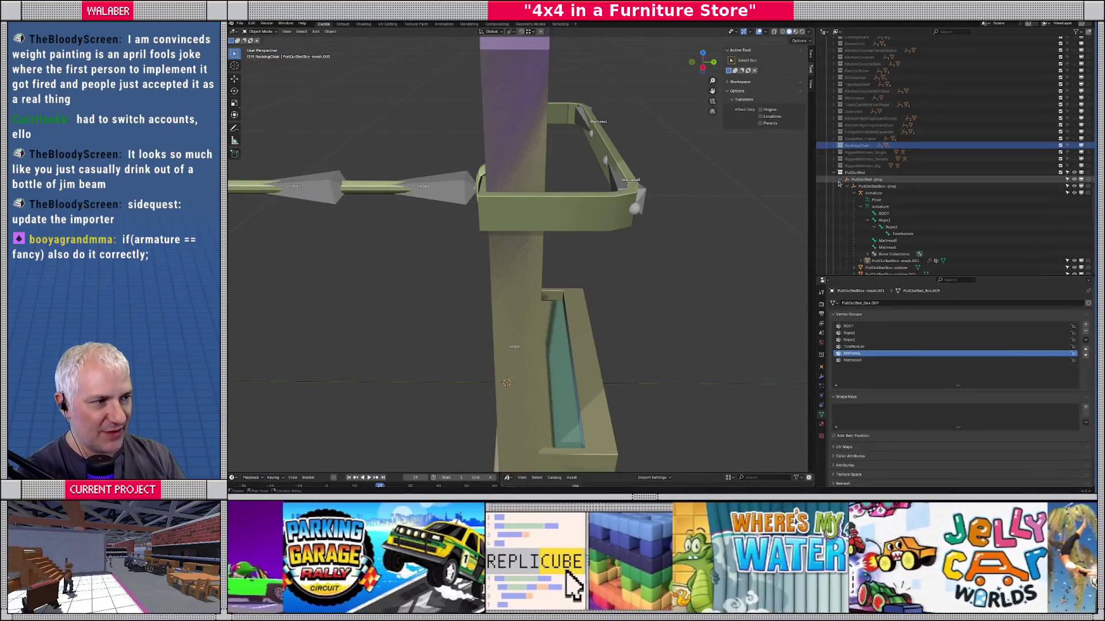
click(840, 180)
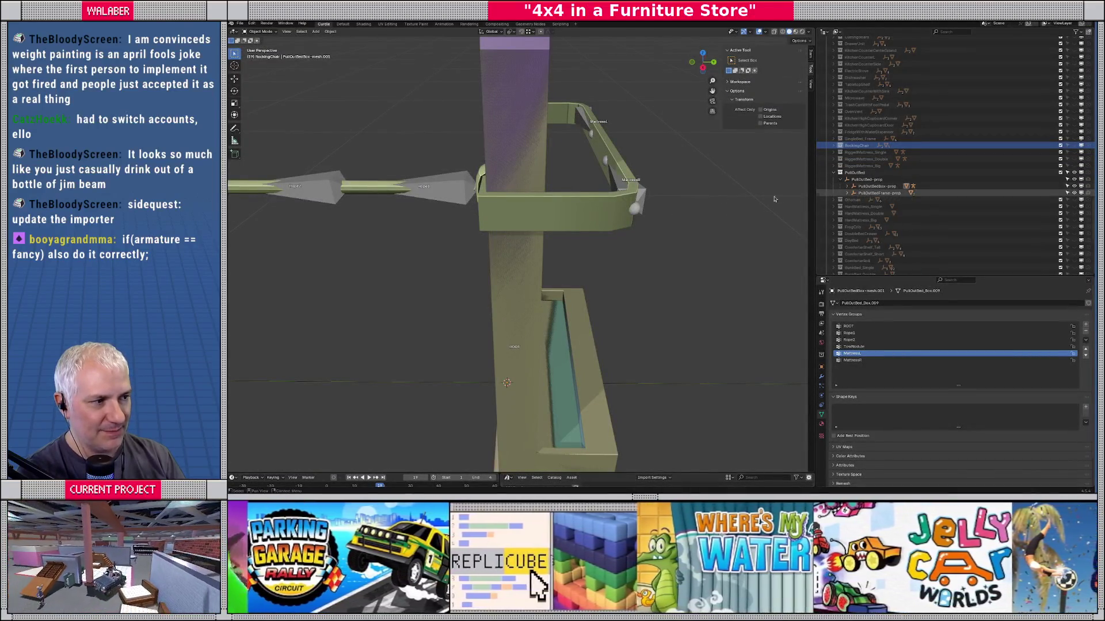
key(alt+Tab)
Step: Scroll down to the loop over prop_root's children on line 123
scroll(566, 218, down, 8)
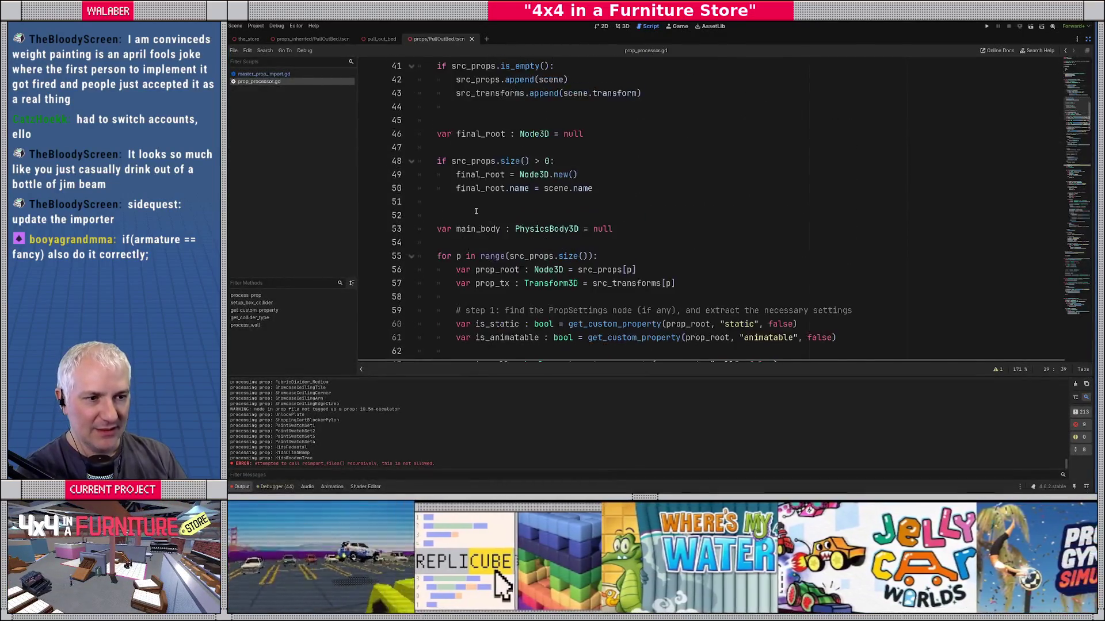
drag(439, 175, 629, 177)
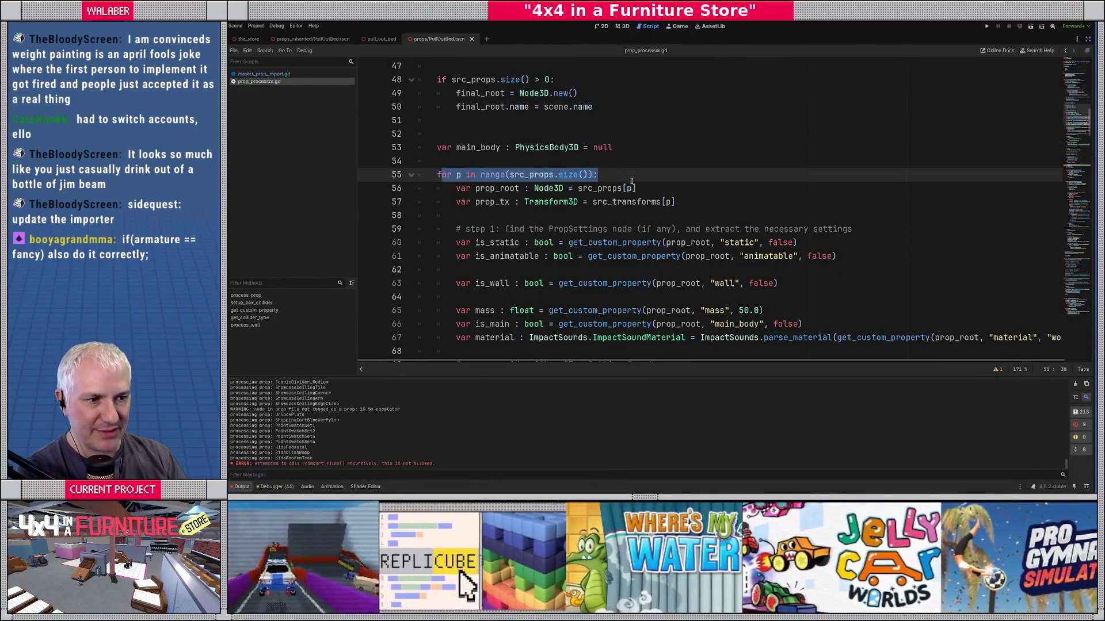
scroll(631, 181, down, 2)
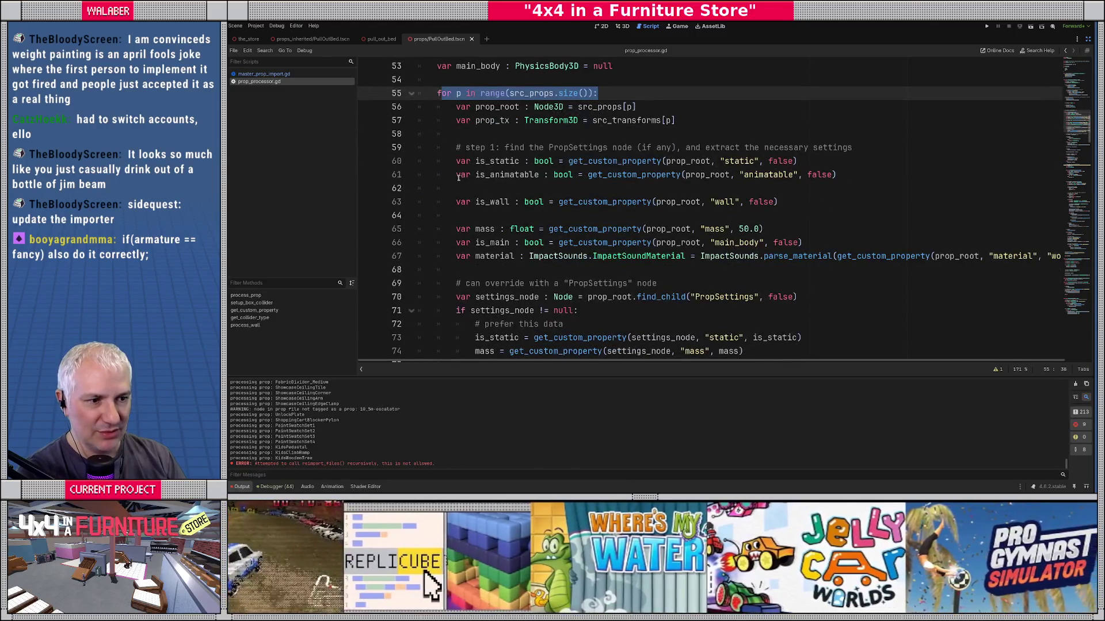
scroll(459, 178, down, 2)
scroll(458, 178, down, 2)
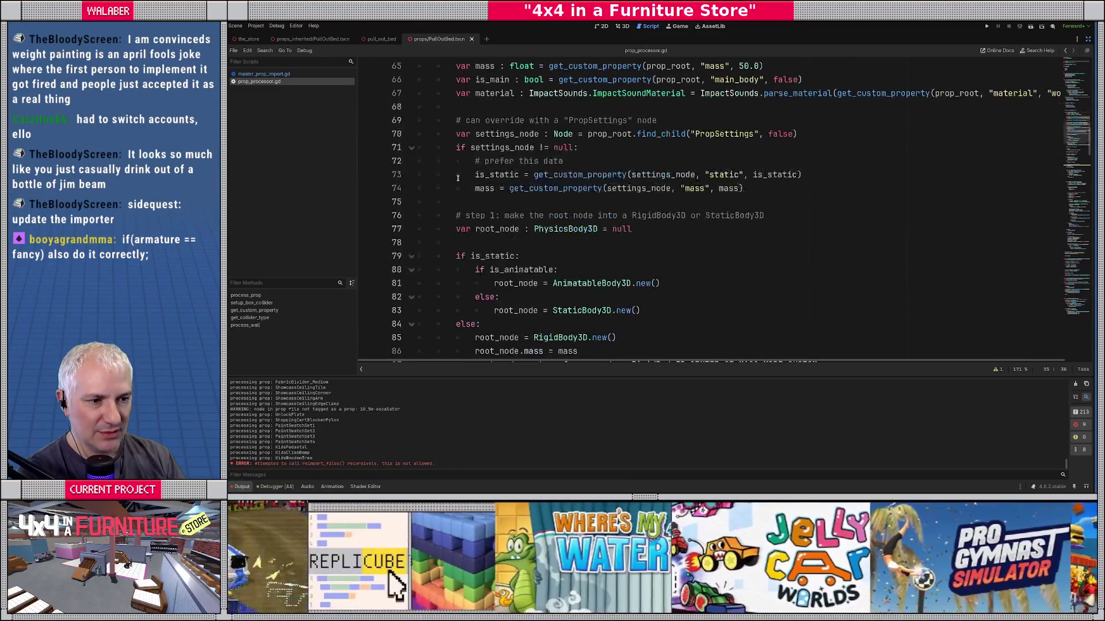
scroll(458, 177, down, 1)
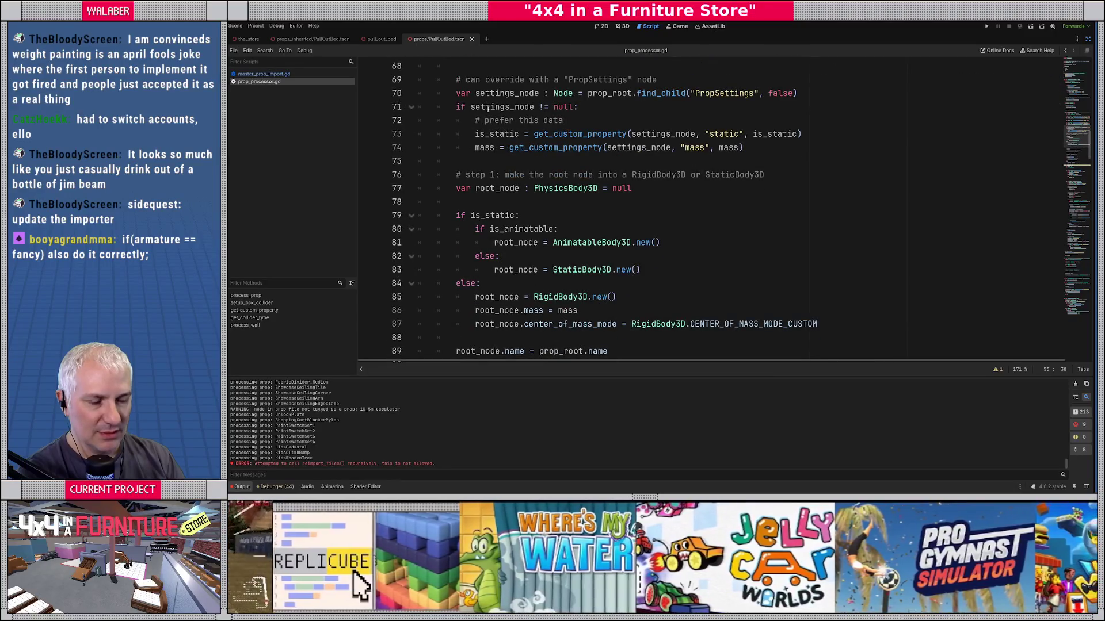
scroll(488, 108, down, 9)
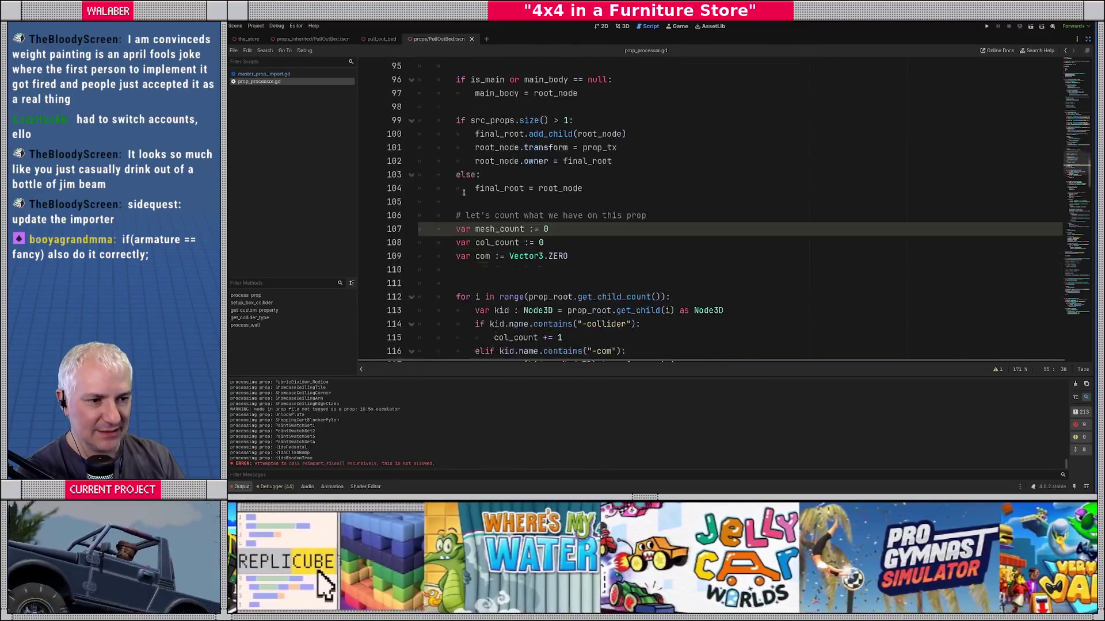
scroll(463, 192, down, 1)
scroll(464, 192, down, 2)
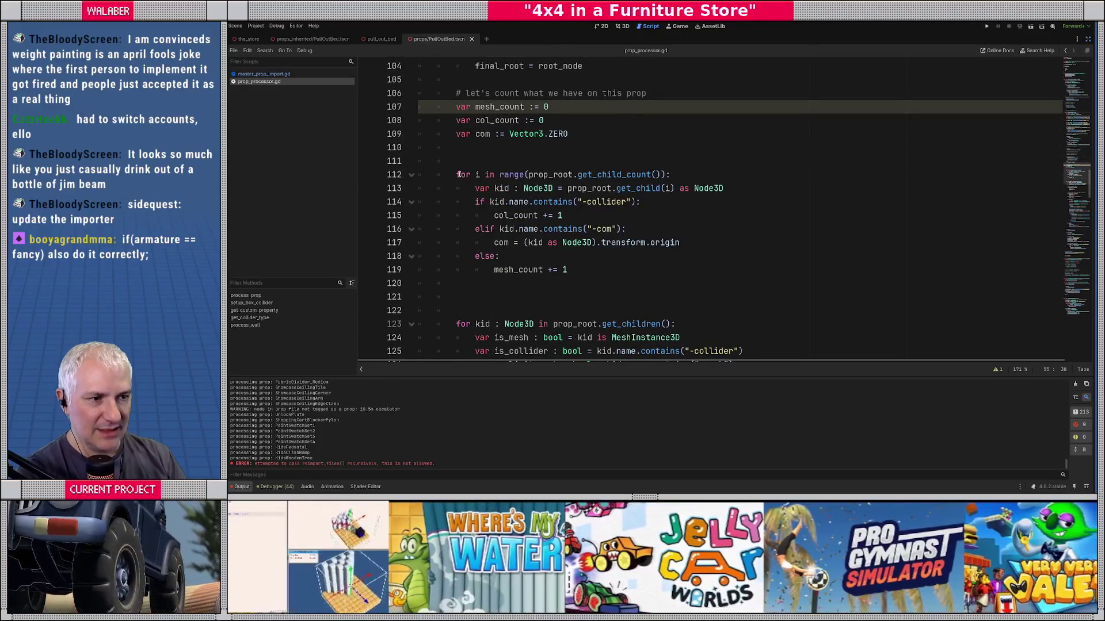
drag(459, 175, 720, 174)
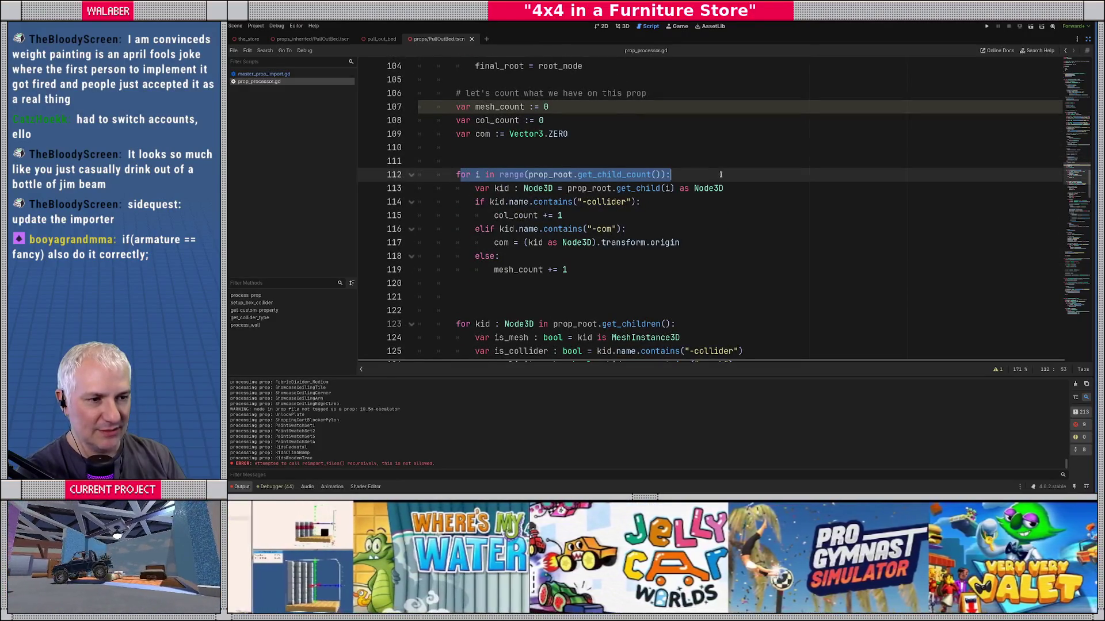
scroll(470, 169, down, 4)
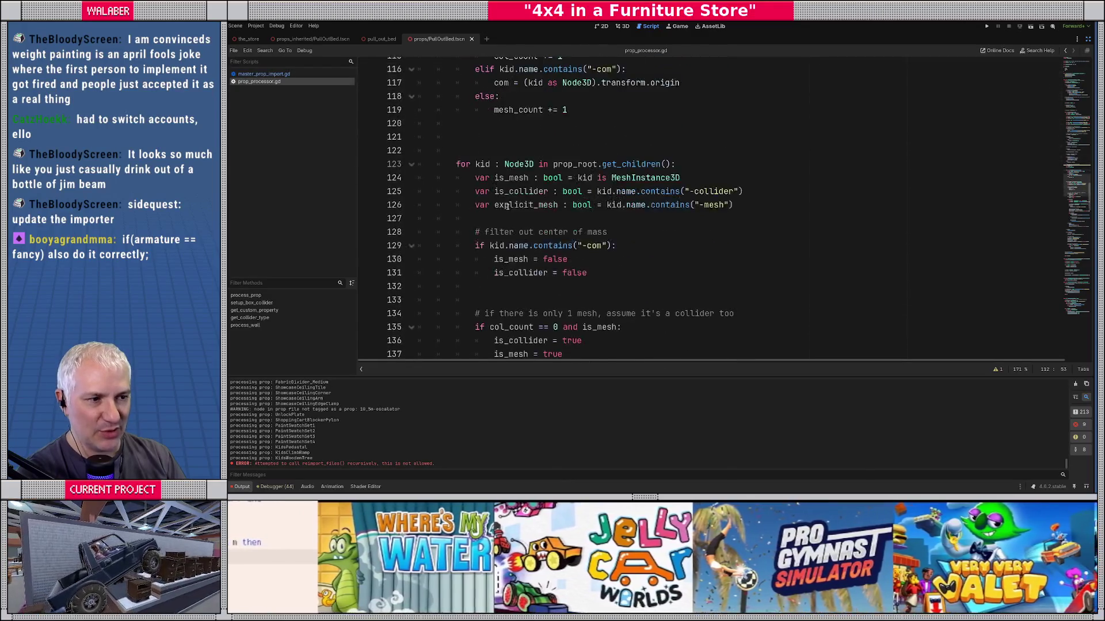
drag(470, 169, 761, 164)
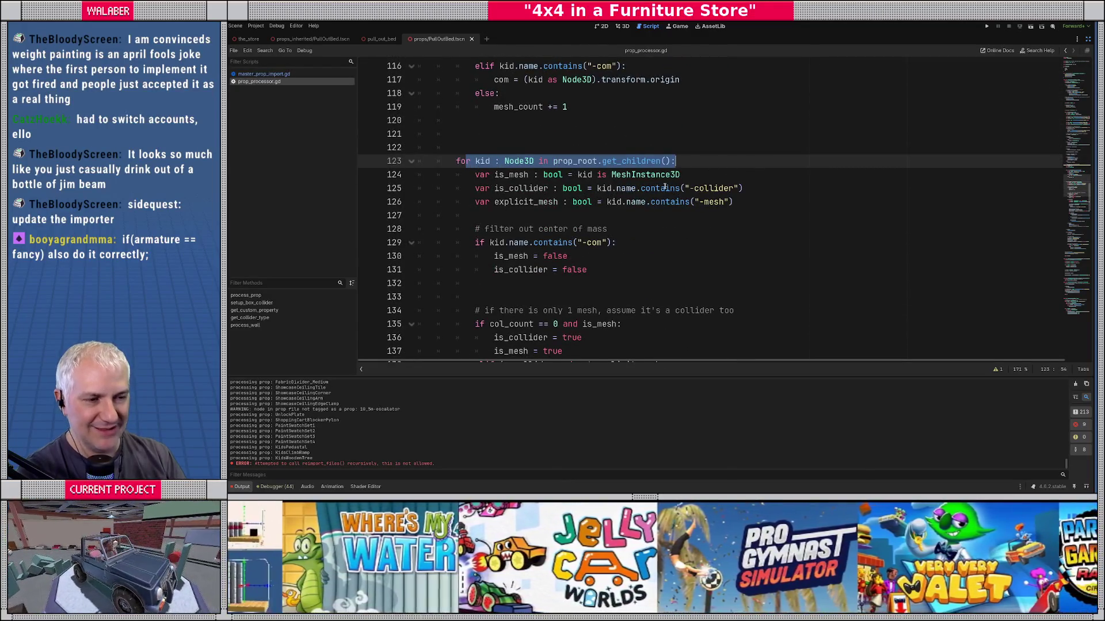
Step: Review the is_mesh, is_collider and explicit_mesh lines, checking collider naming in Blender
click(535, 173)
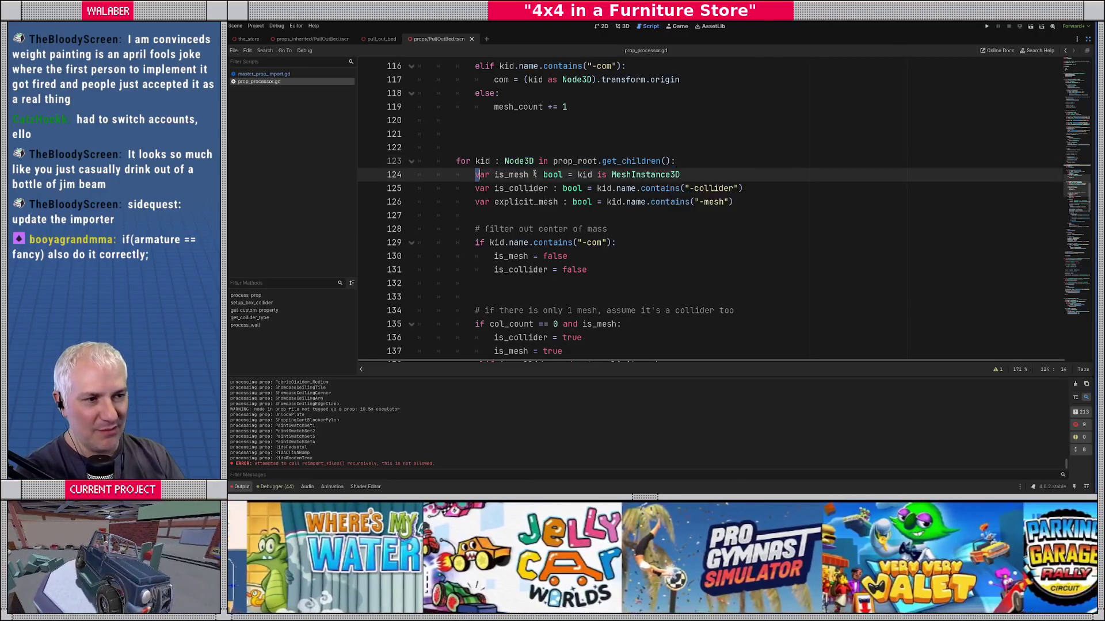
key(shift+End)
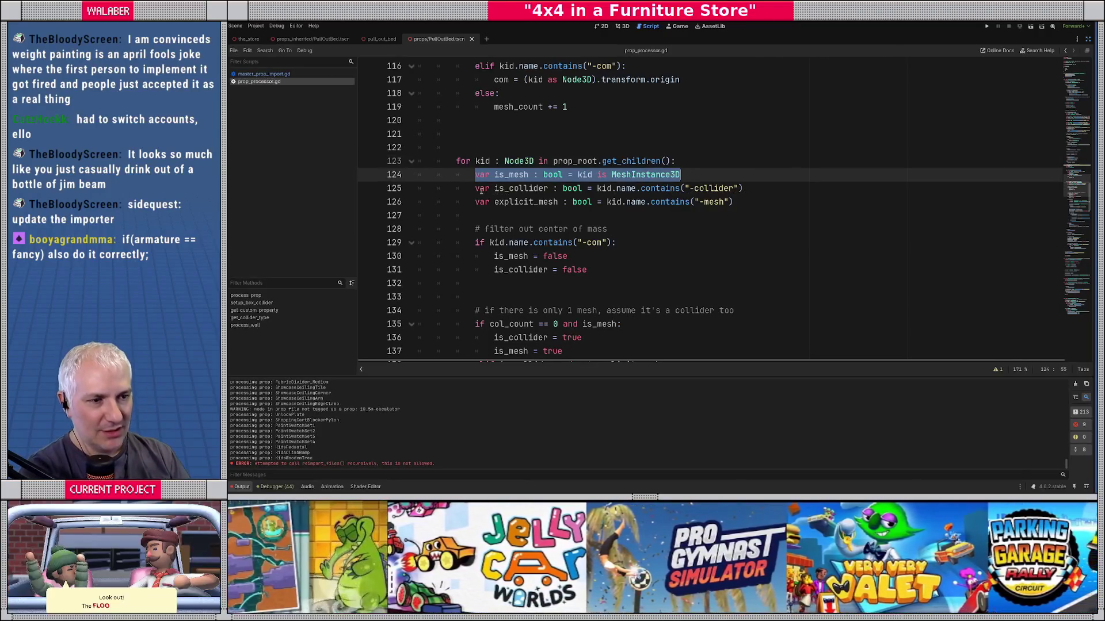
click(487, 202)
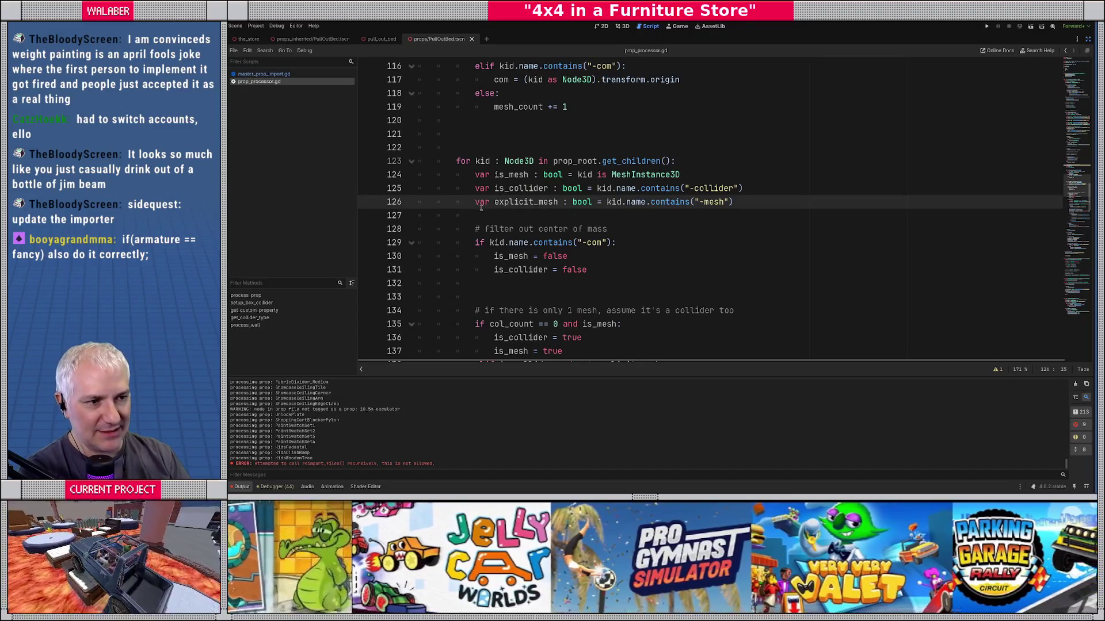
key(Up)
key(shift+End)
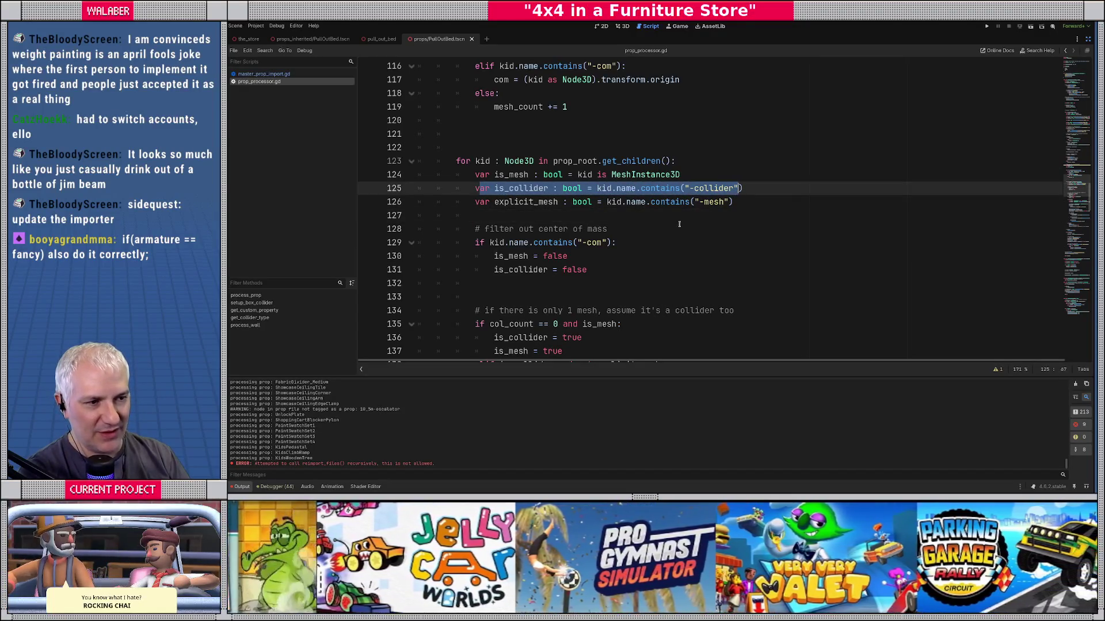
key(alt+Tab)
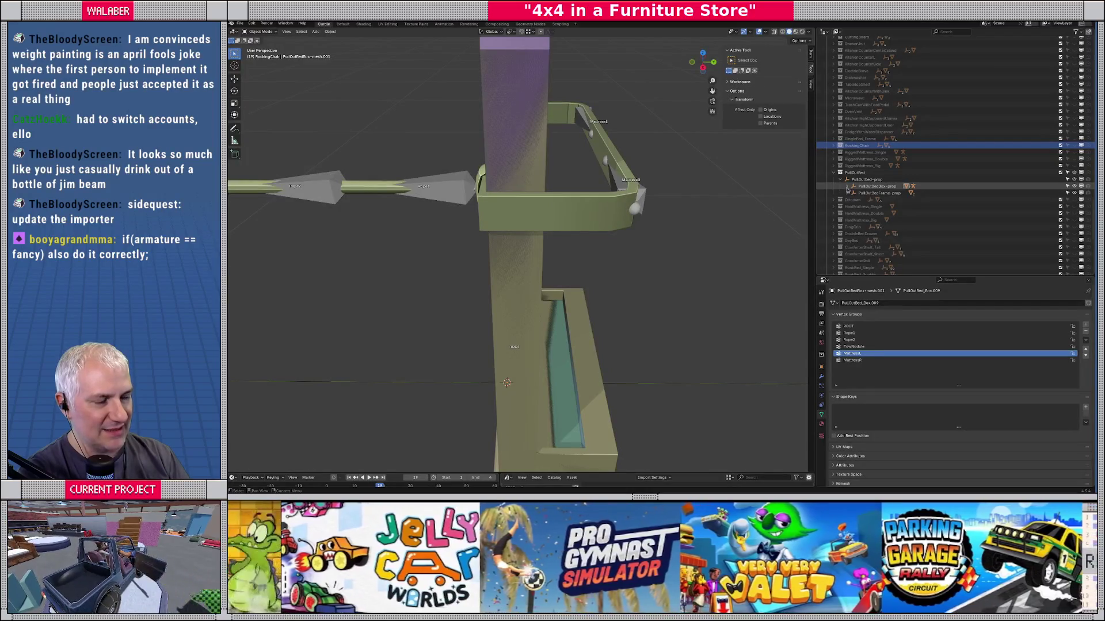
key(alt+Tab)
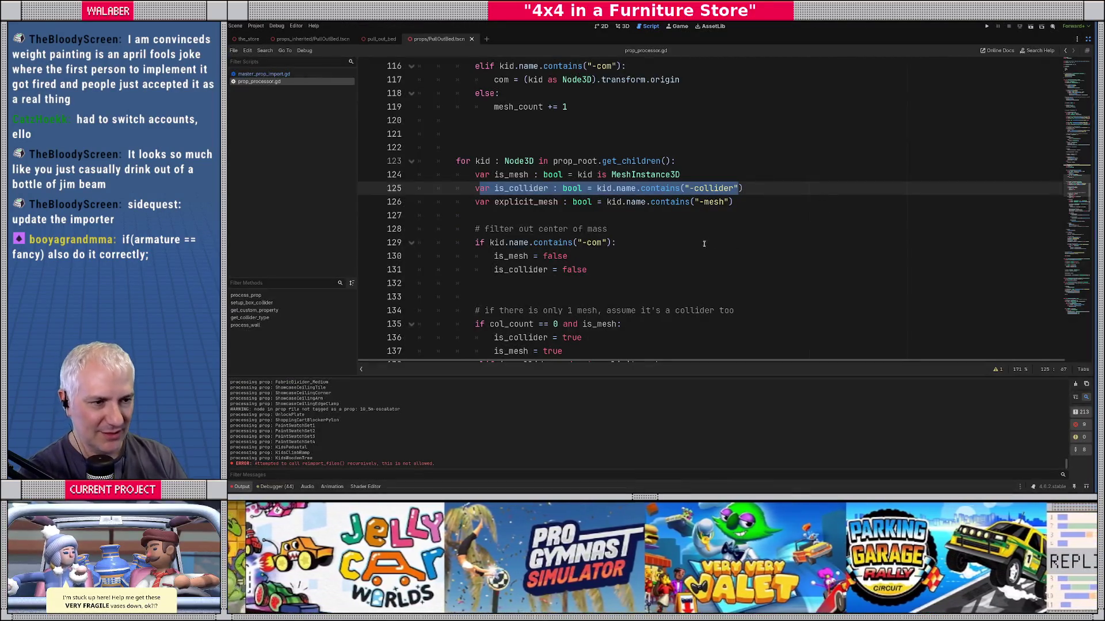
Step: On blank line 127, begin typing 'var is_armature : bool = kid is skele'
click(502, 212)
scroll(480, 234, down, 10)
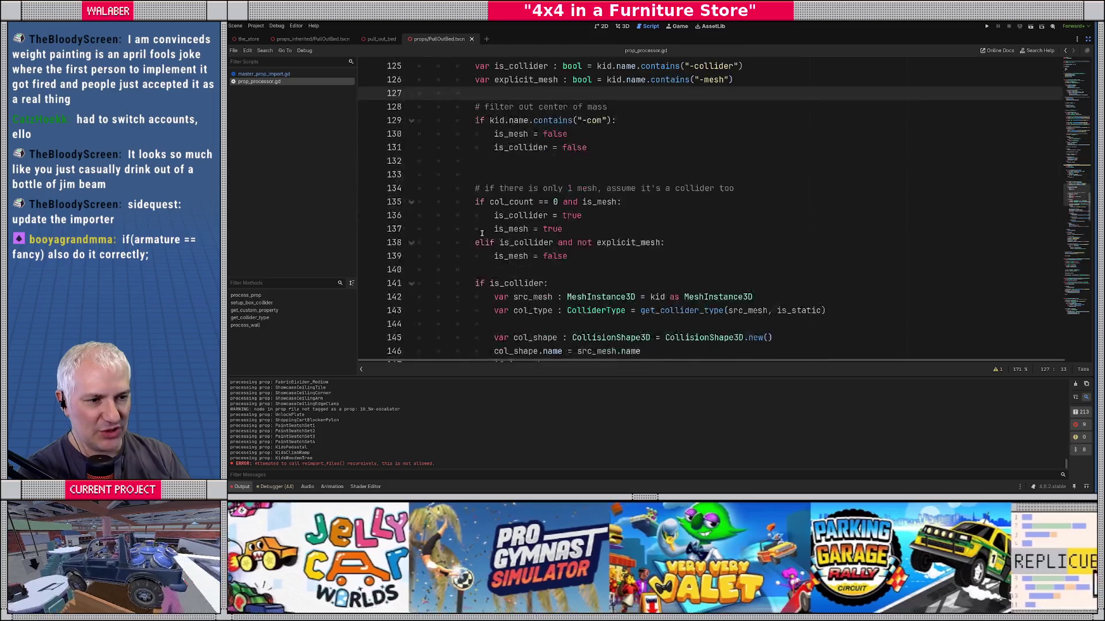
scroll(480, 234, down, 2)
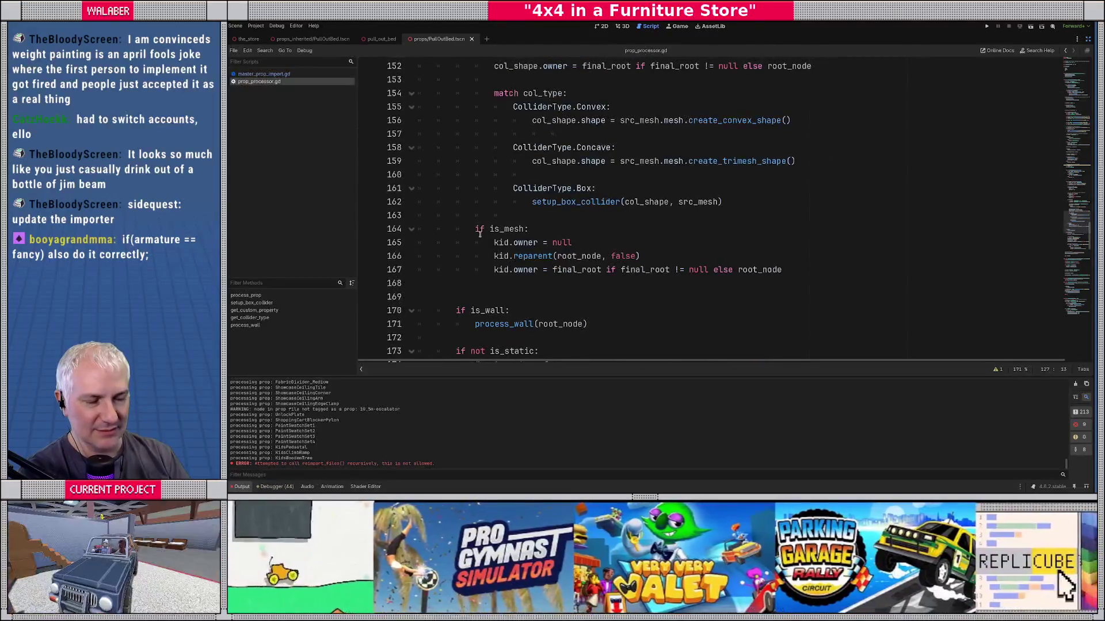
scroll(480, 234, up, 8)
scroll(480, 234, up, 5)
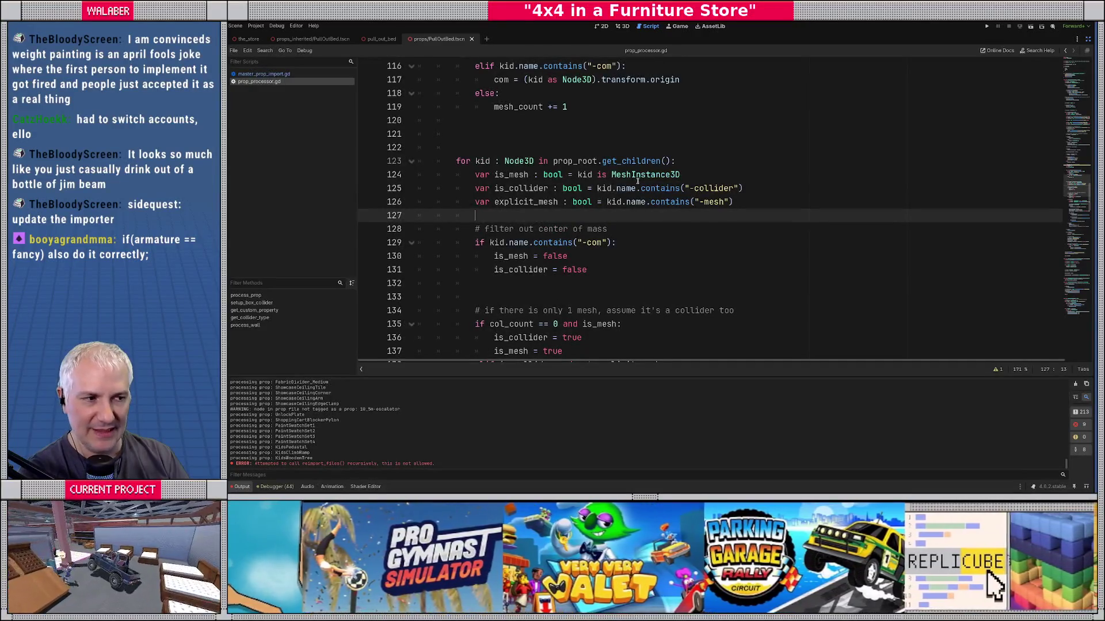
click(684, 162)
click(691, 217)
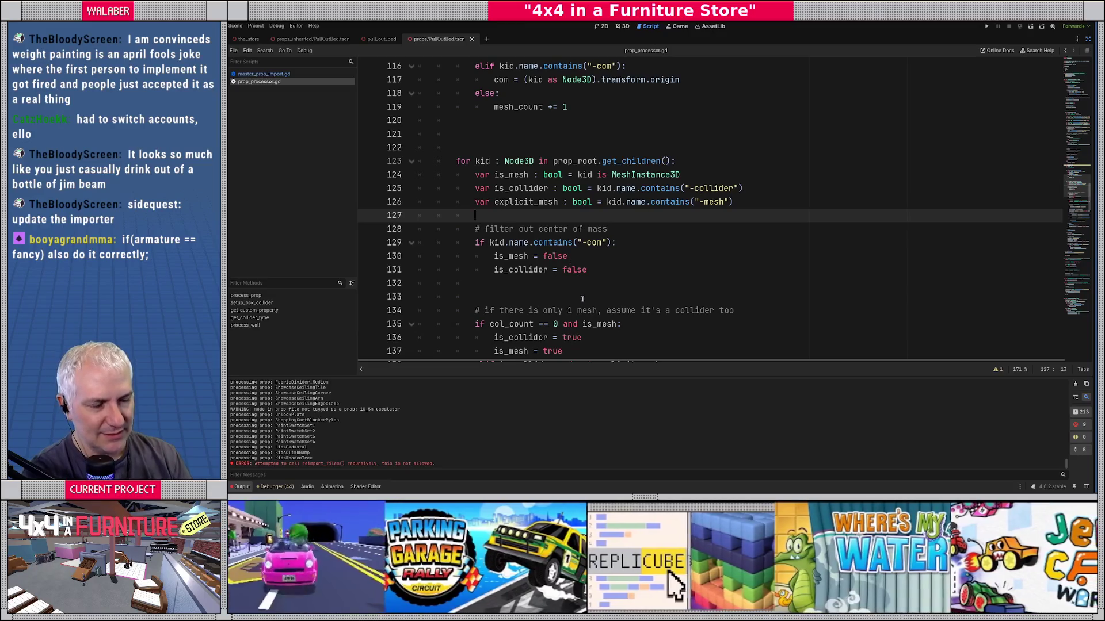
text(var is_armature :)
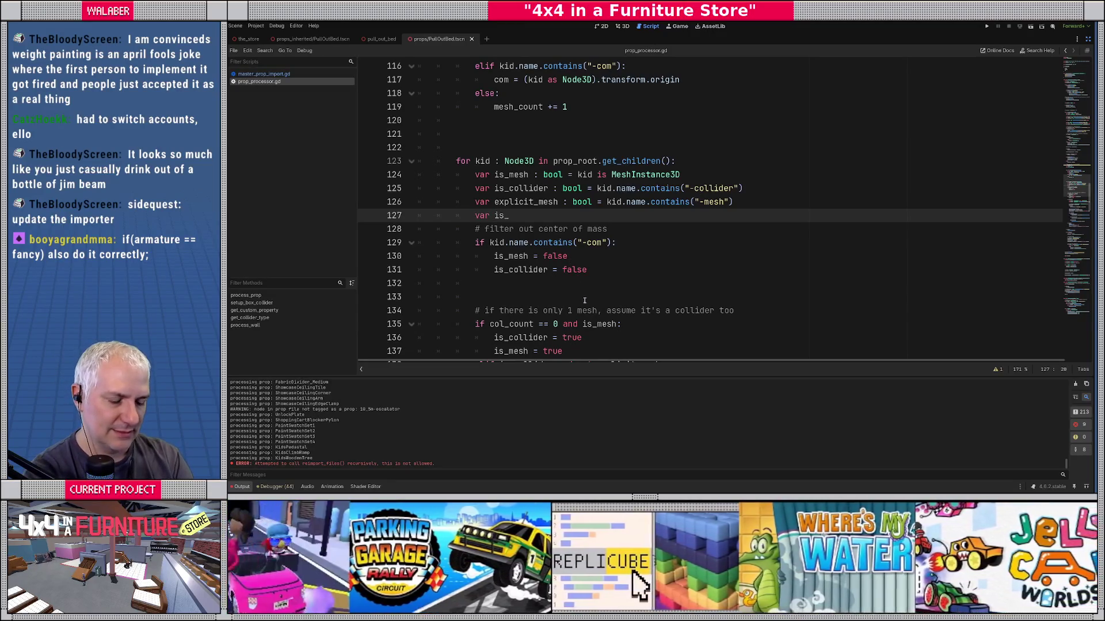
text( boo)
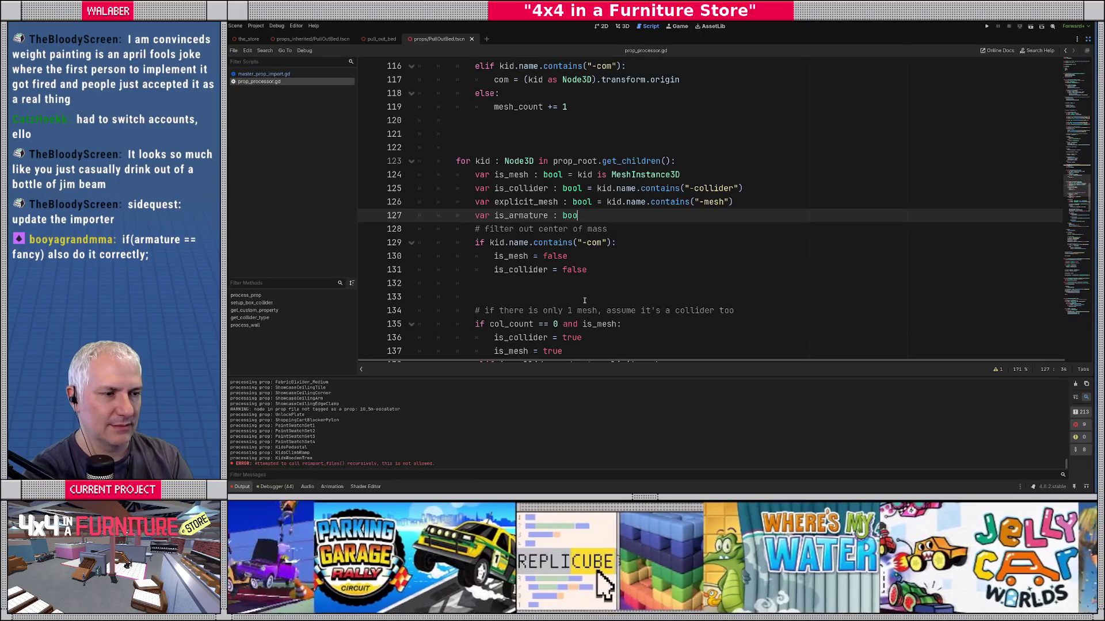
text(l = kid)
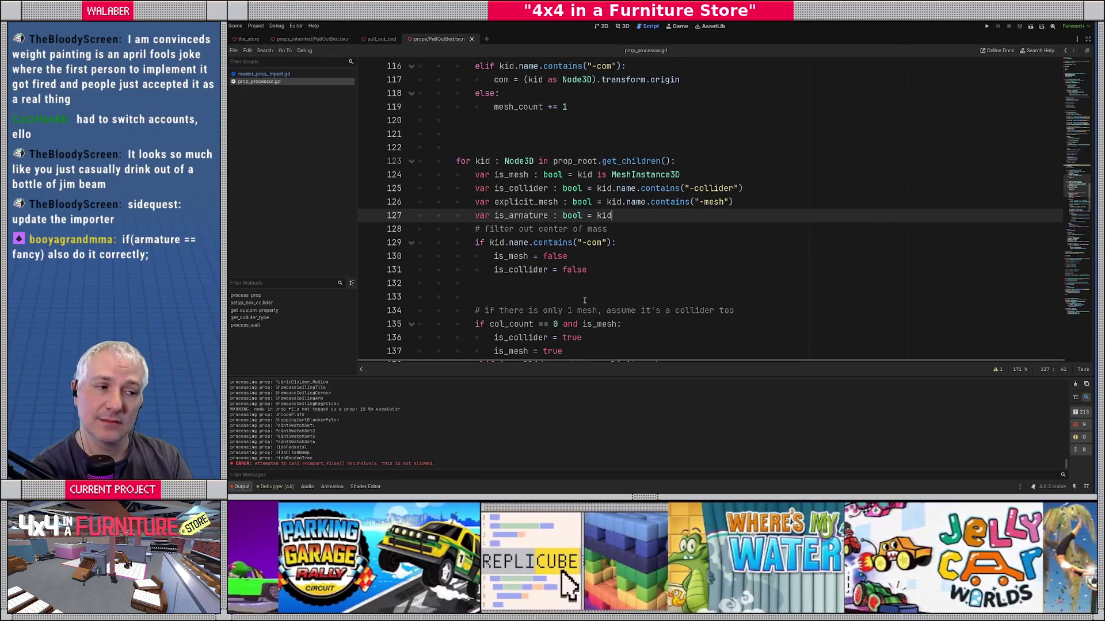
text( is skele)
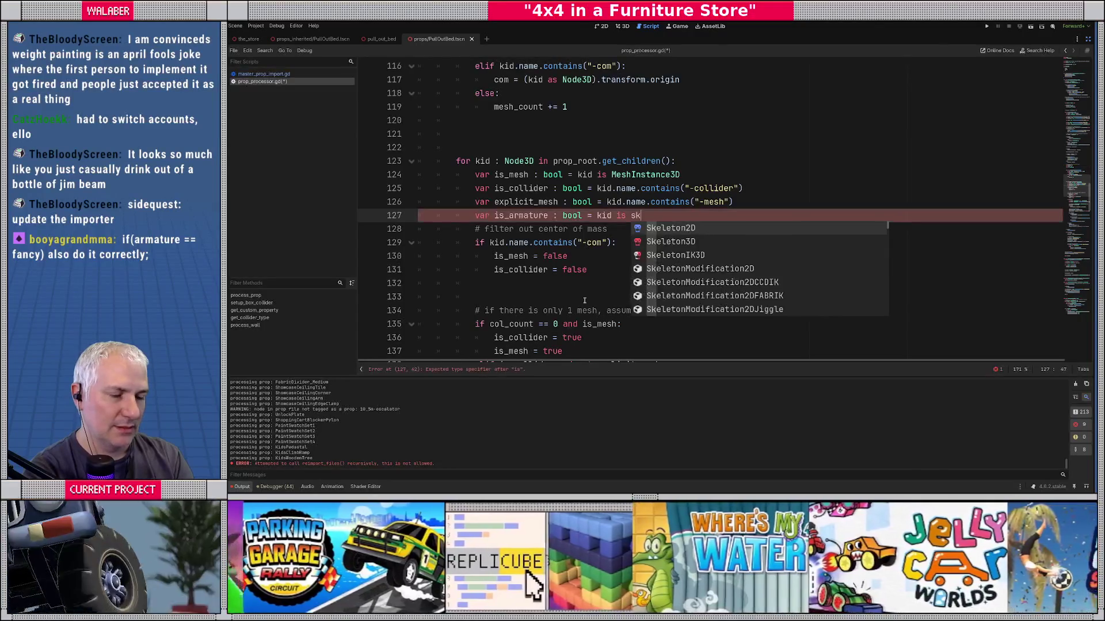
Step: Complete the declaration as 'var is_armature : bool = kid is Skeleton3D'
key(Return)
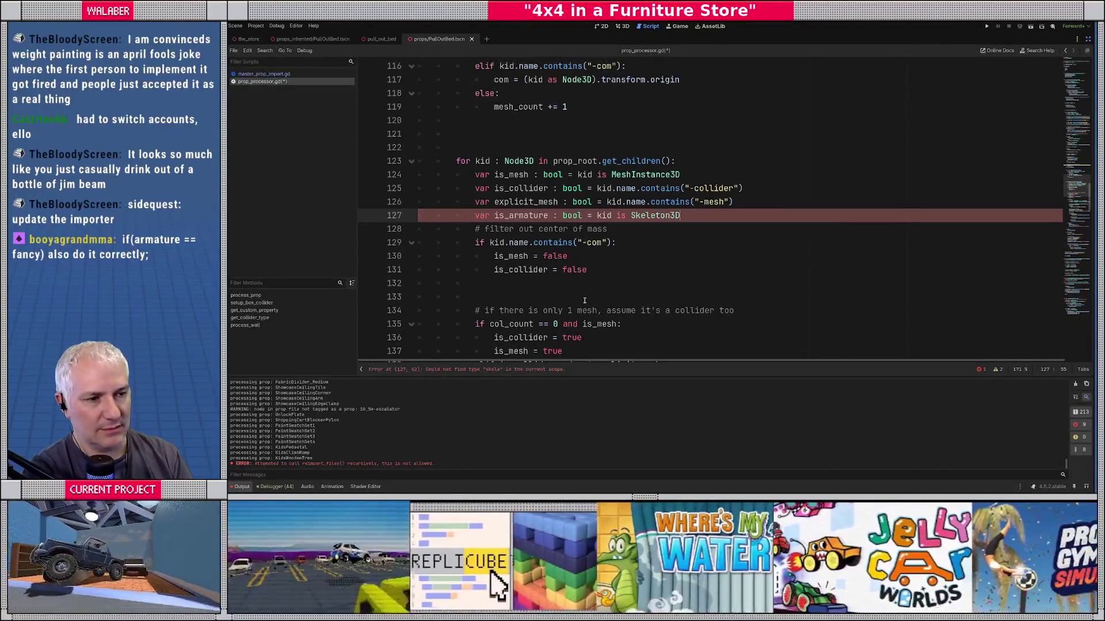
key(Return)
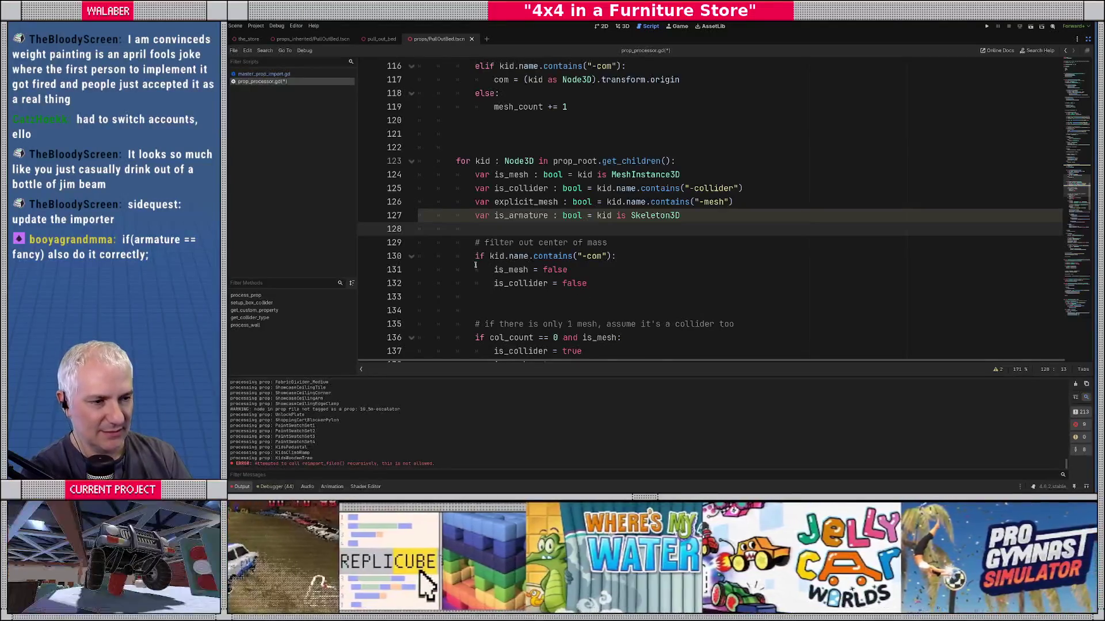
scroll(483, 257, down, 1)
scroll(486, 251, down, 1)
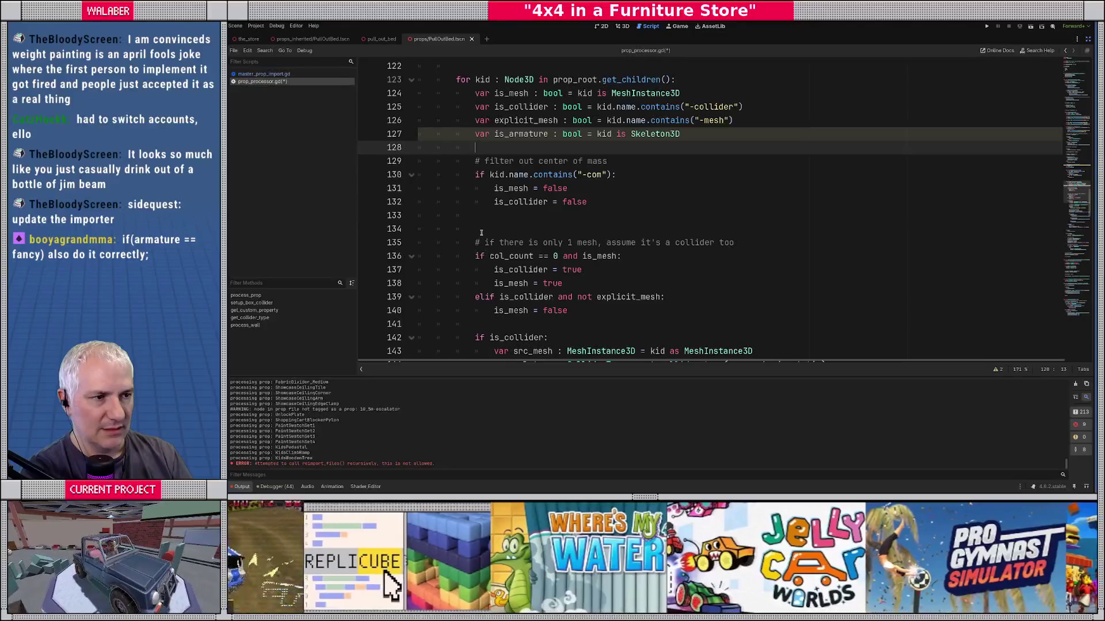
Step: Add an 'if is_armature:' block setting is_mesh and is_collider to false
key(Return)
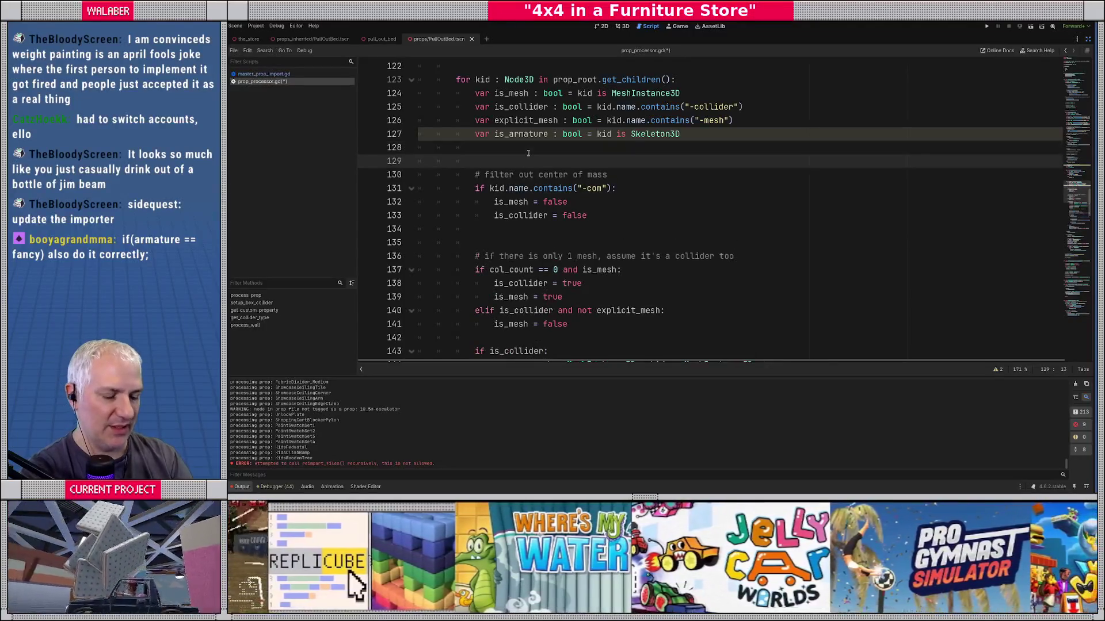
text(if is_)
key(Return)
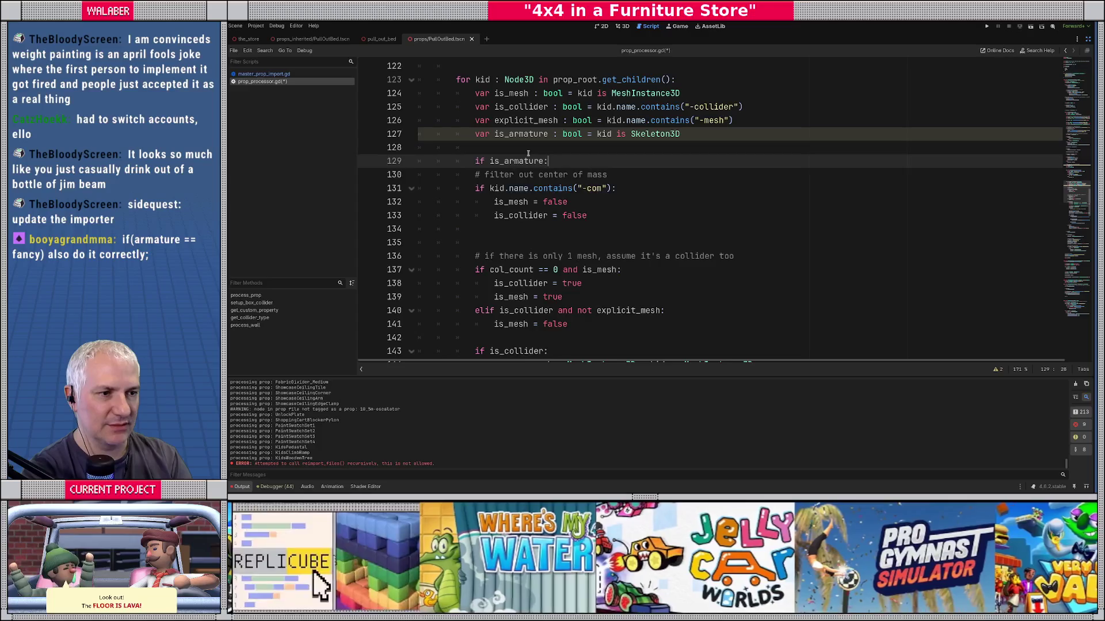
text(:)
key(Return)
text(is_)
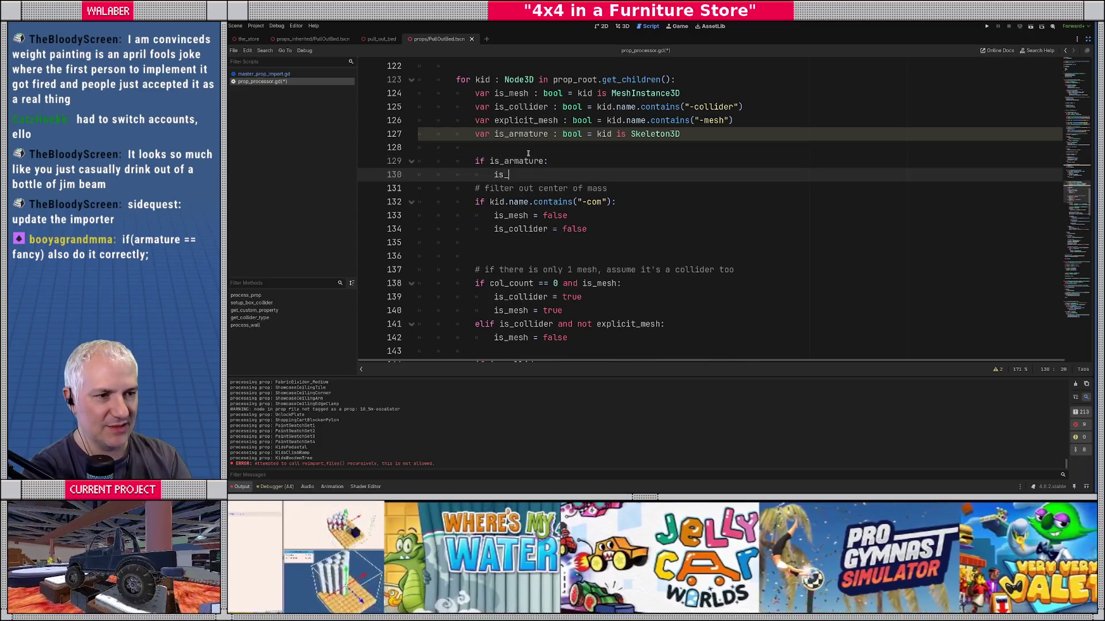
text(mesh = false)
key(Return)
text(is_c)
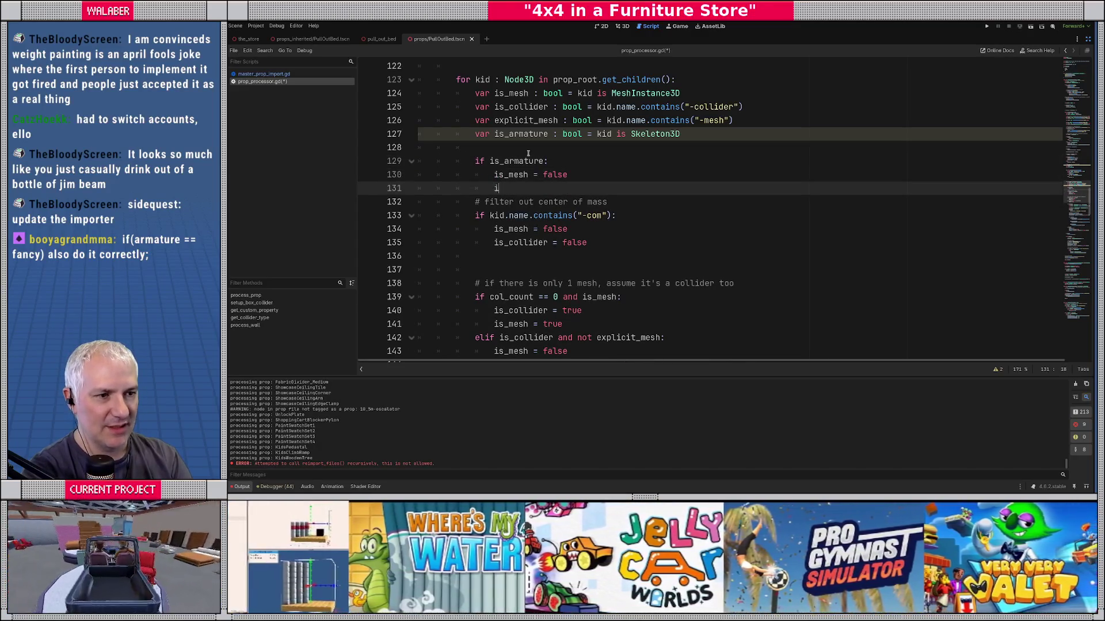
key(Return)
text(= false)
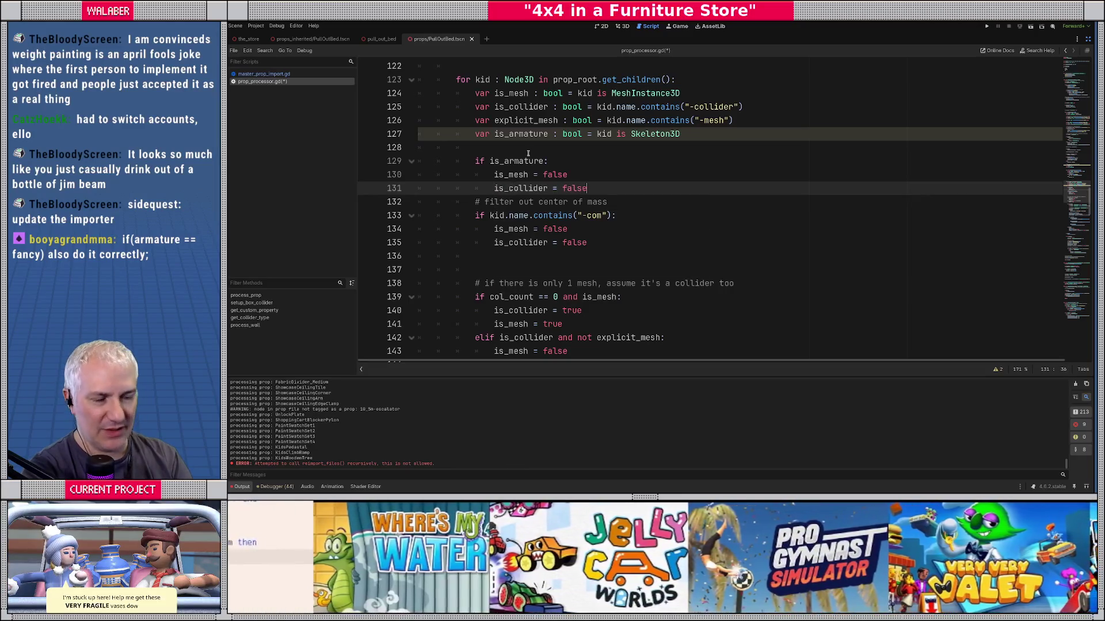
key(Return)
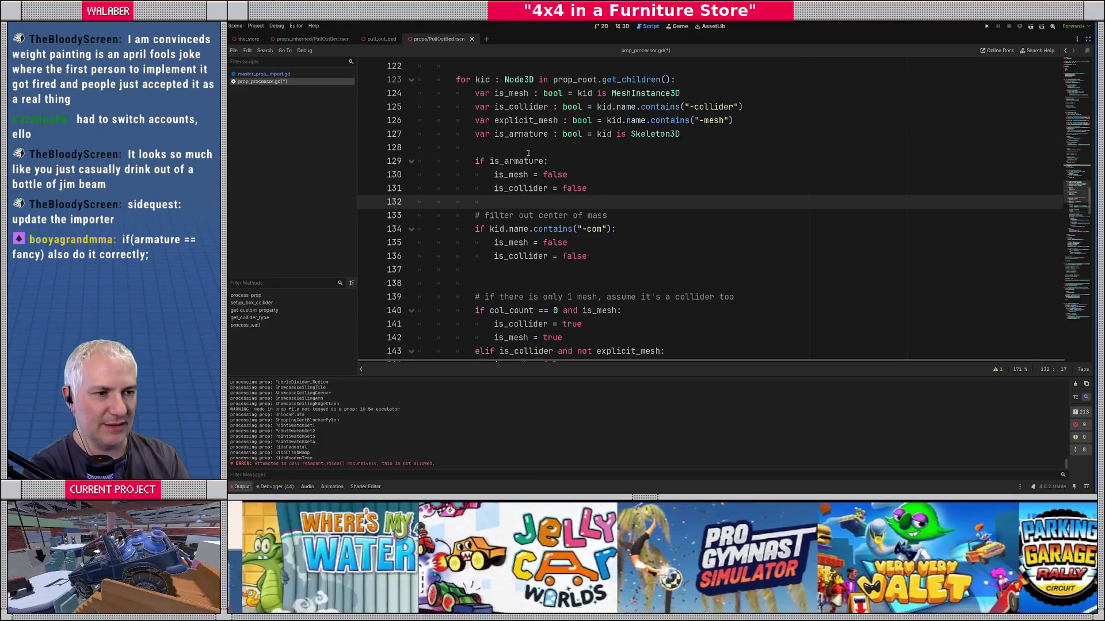
Step: Add the comment '# armature is simple path' above the armature block
click(528, 155)
key(Up)
key(Return)
text(# a)
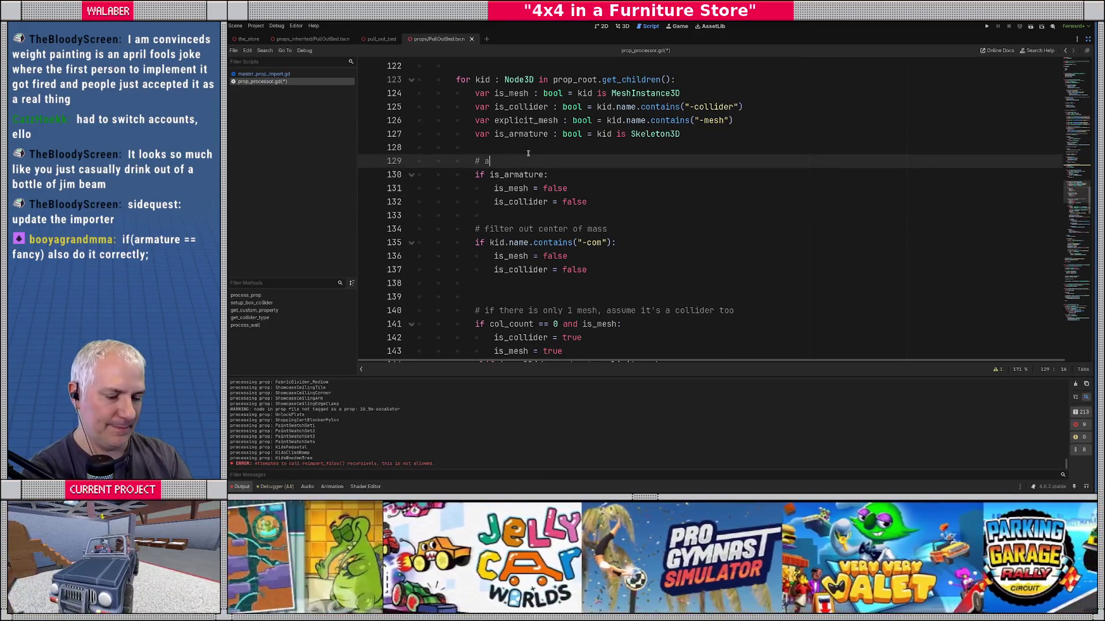
text(rmature is simple path)
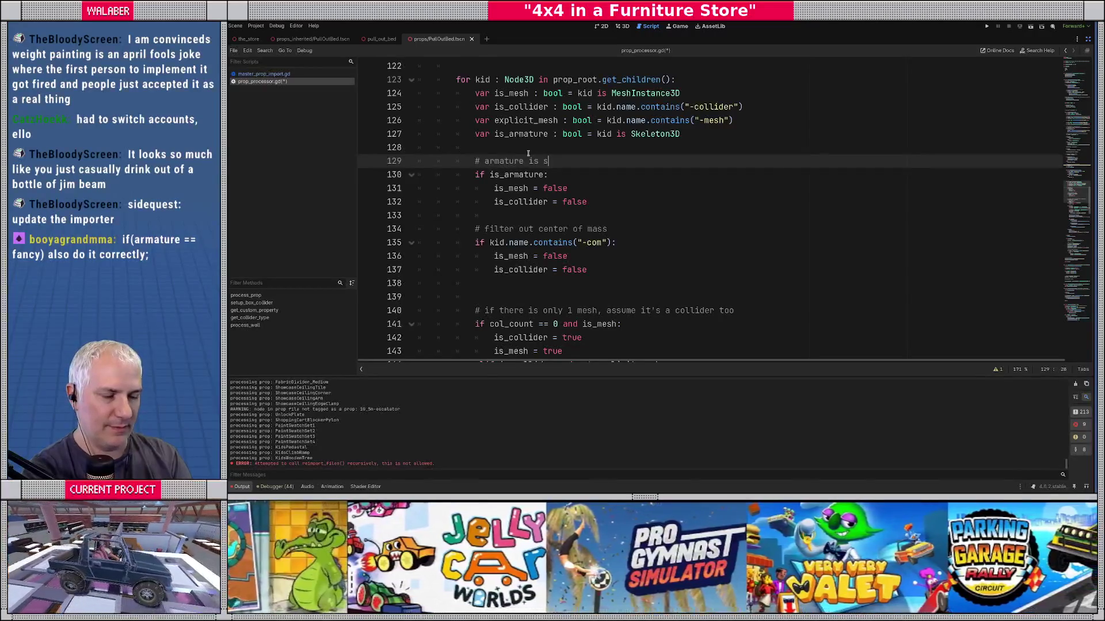
Step: Change line 170's condition to 'if is_mesh or is_armature:'
scroll(513, 262, down, 7)
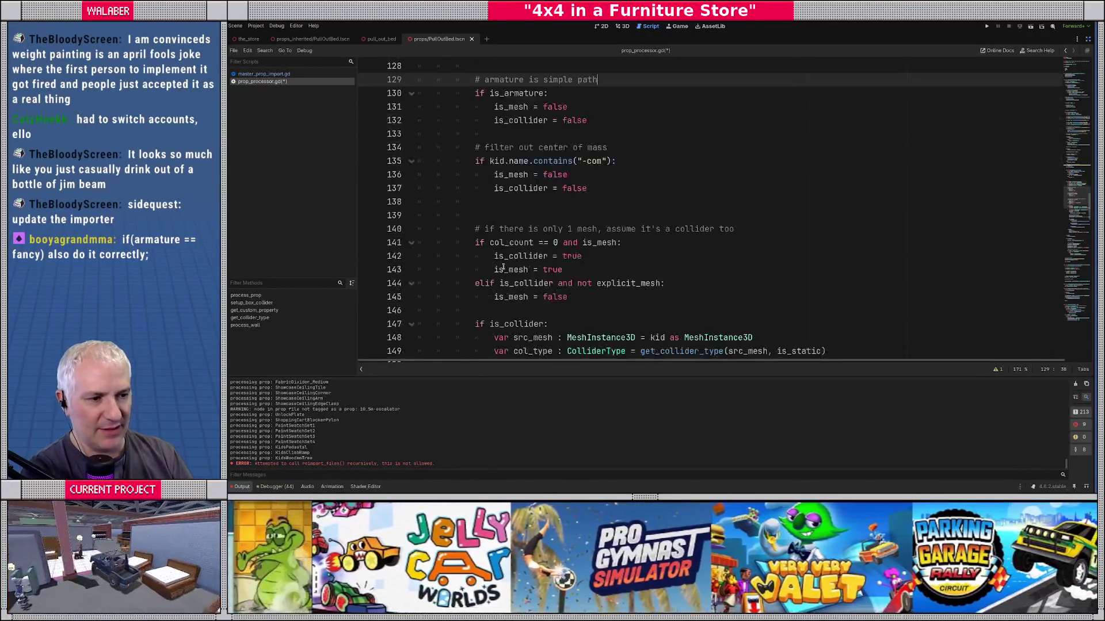
scroll(476, 169, down, 5)
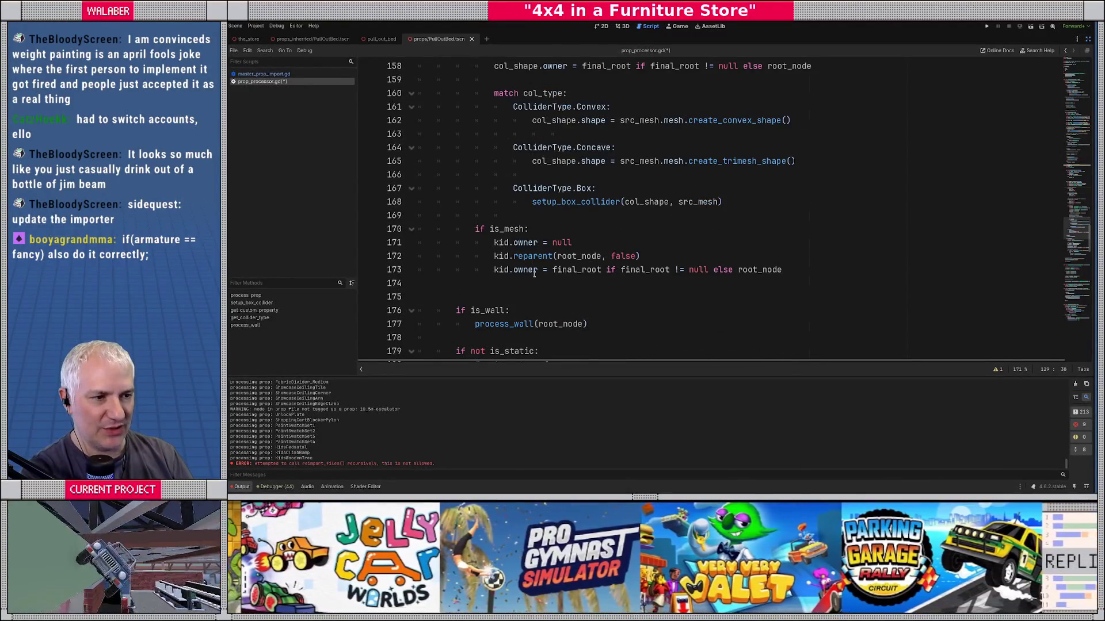
click(526, 229)
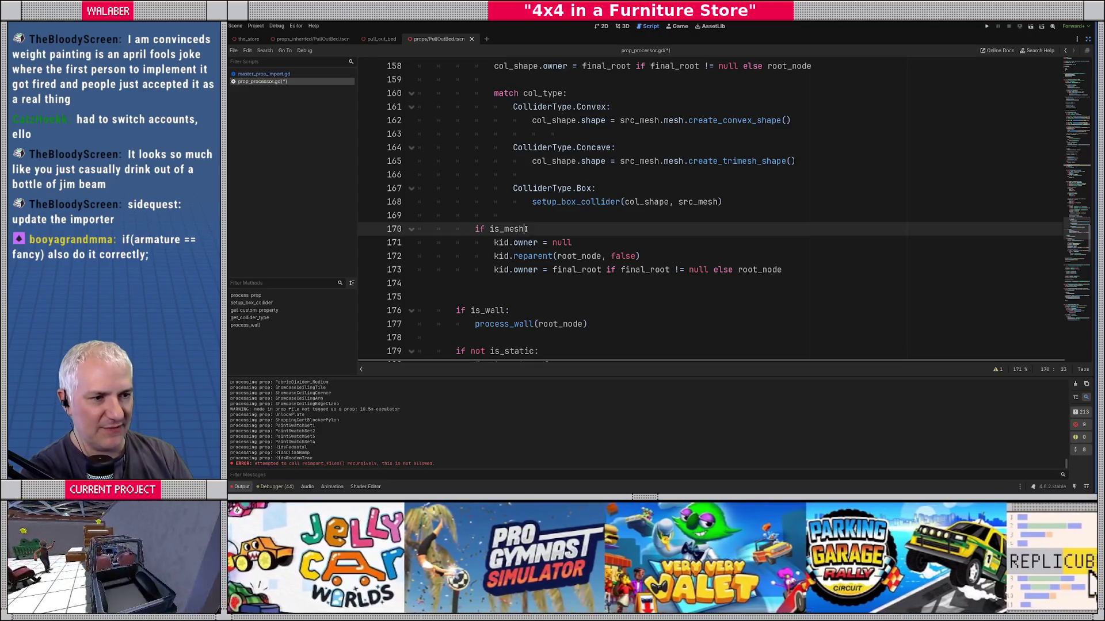
text(or is_a)
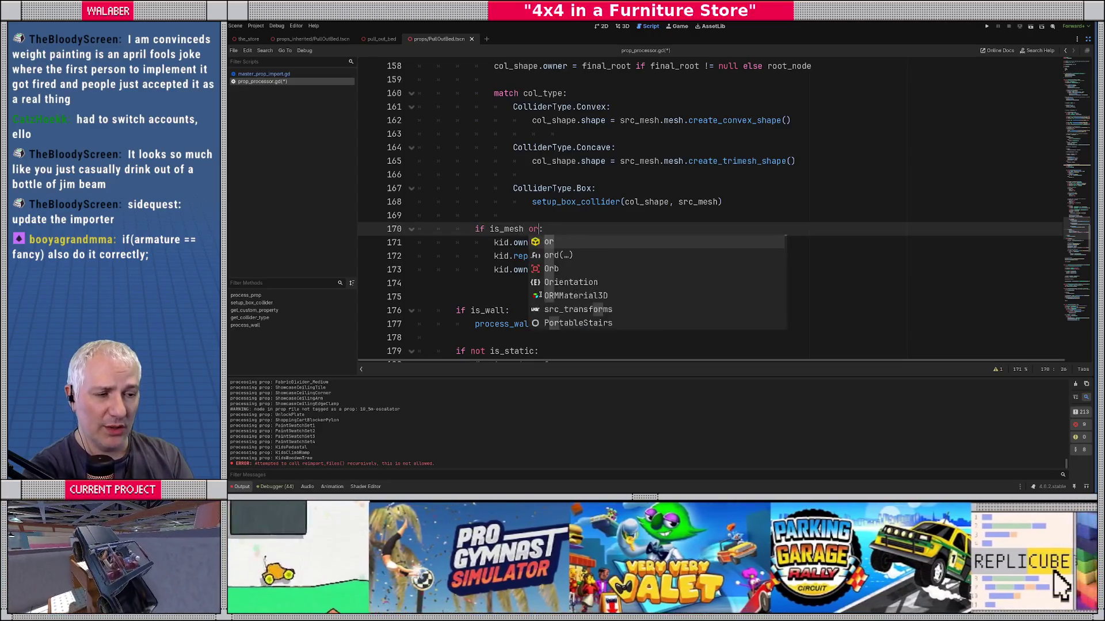
key(Return)
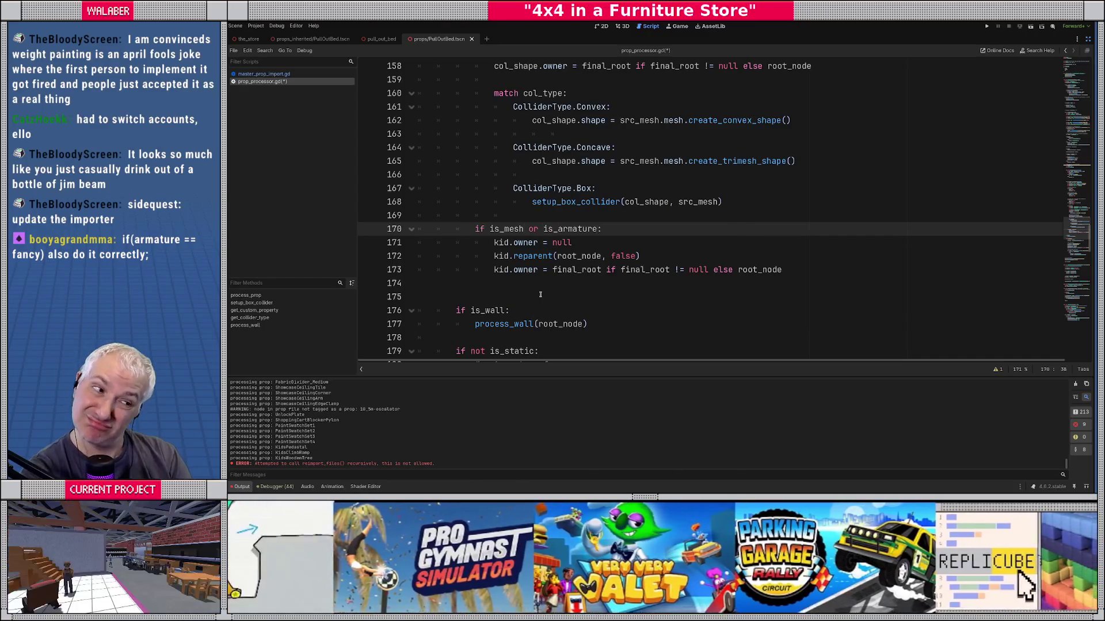
Step: Save prop_processor.gd and remove the leftover indentation on blank line 169
drag(504, 242, 641, 270)
click(568, 221)
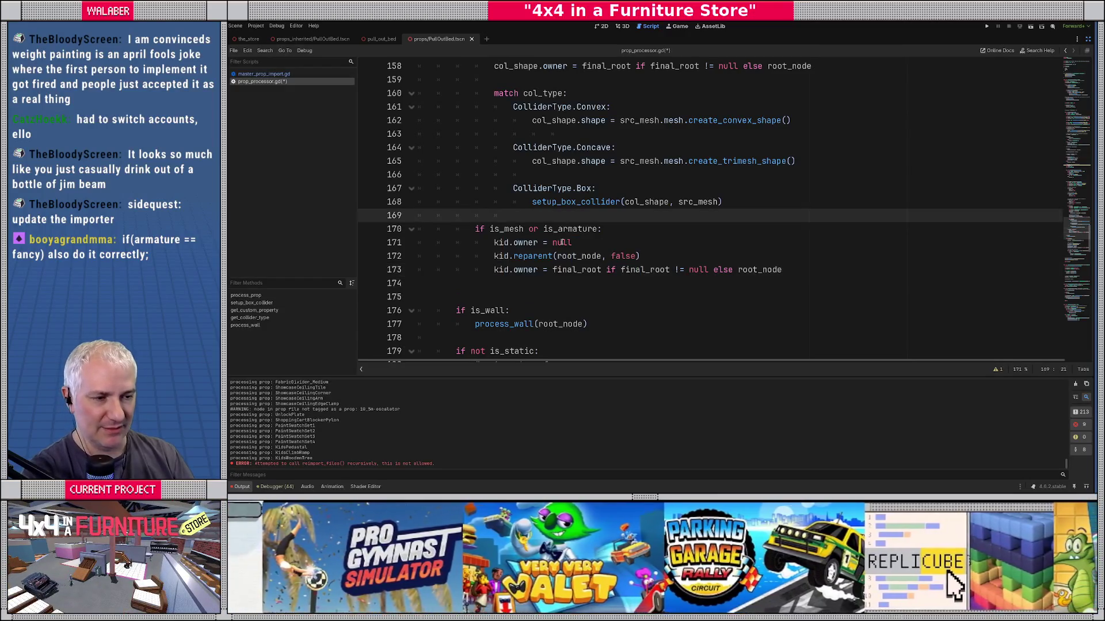
key(ctrl+s)
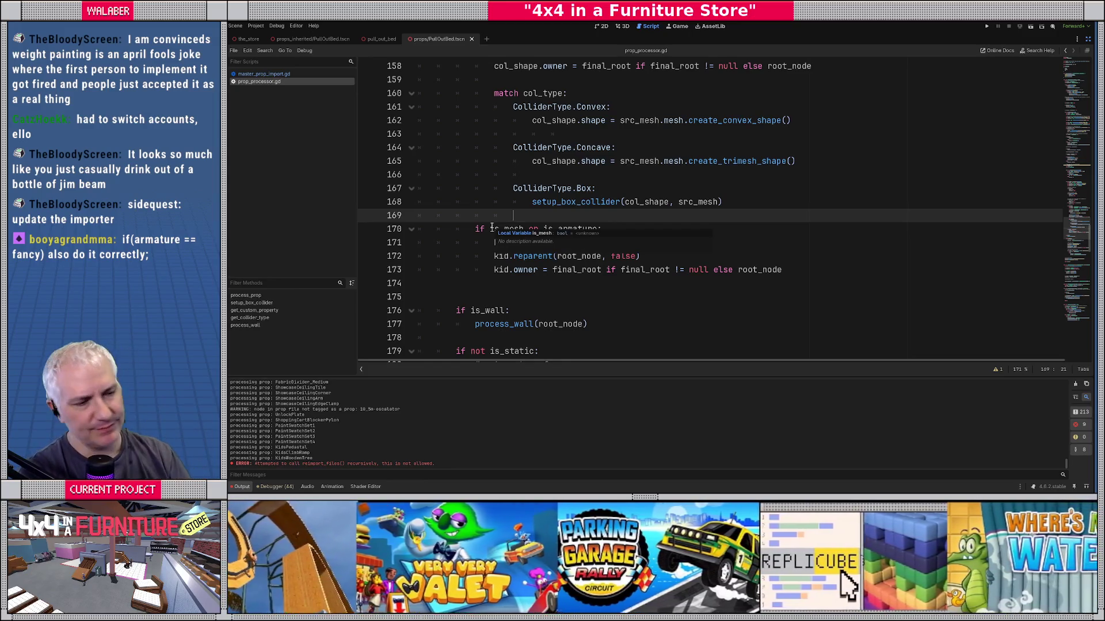
key(BackSpace)
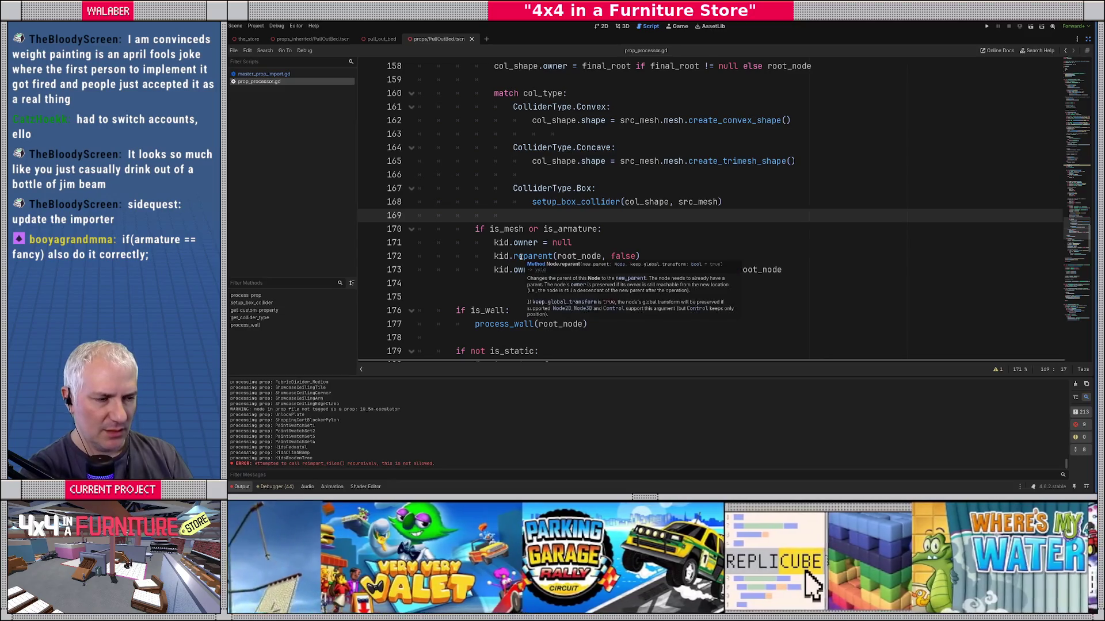
key(BackSpace)
key(BackSpace)
key(BackSpace)
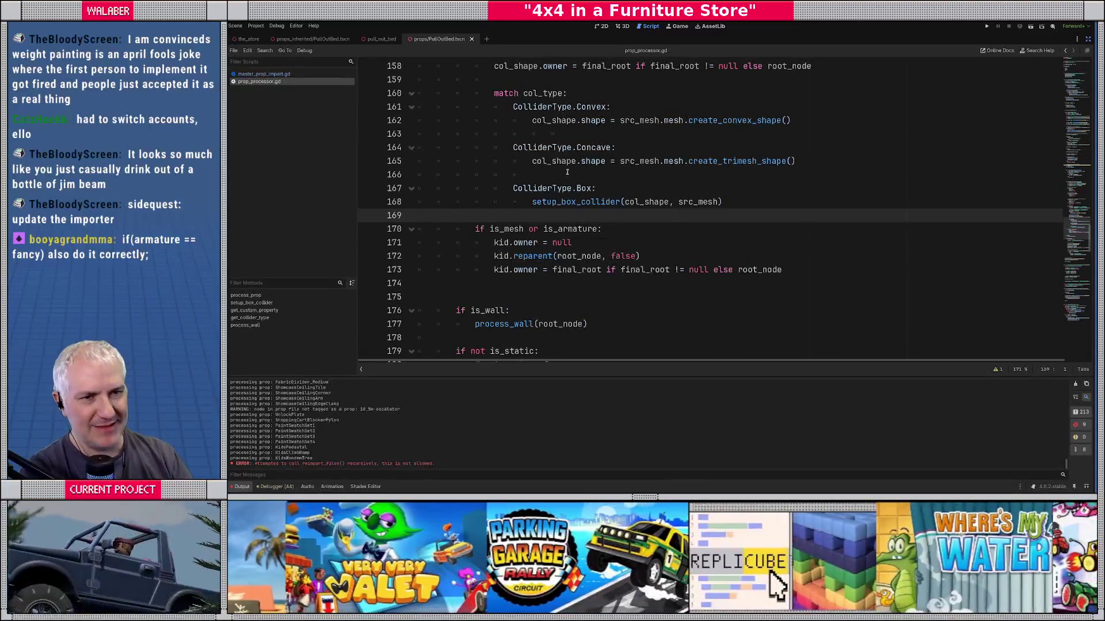
click(1087, 38)
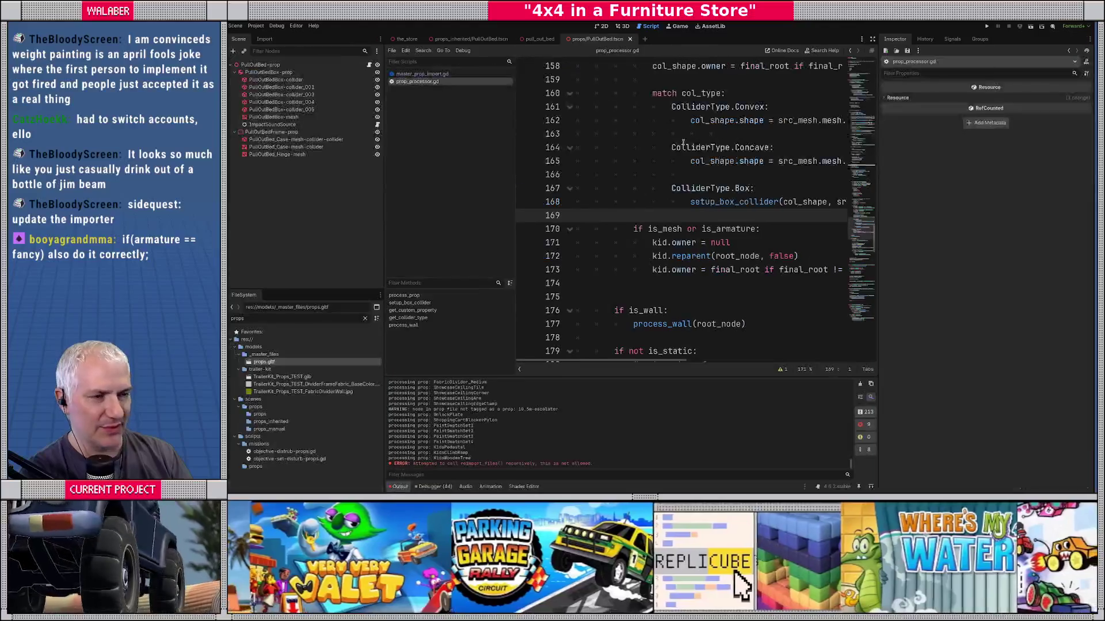
Step: Reimport props.gltf and open the reimported PullOutBed scene in the 3D view
right_click(278, 362)
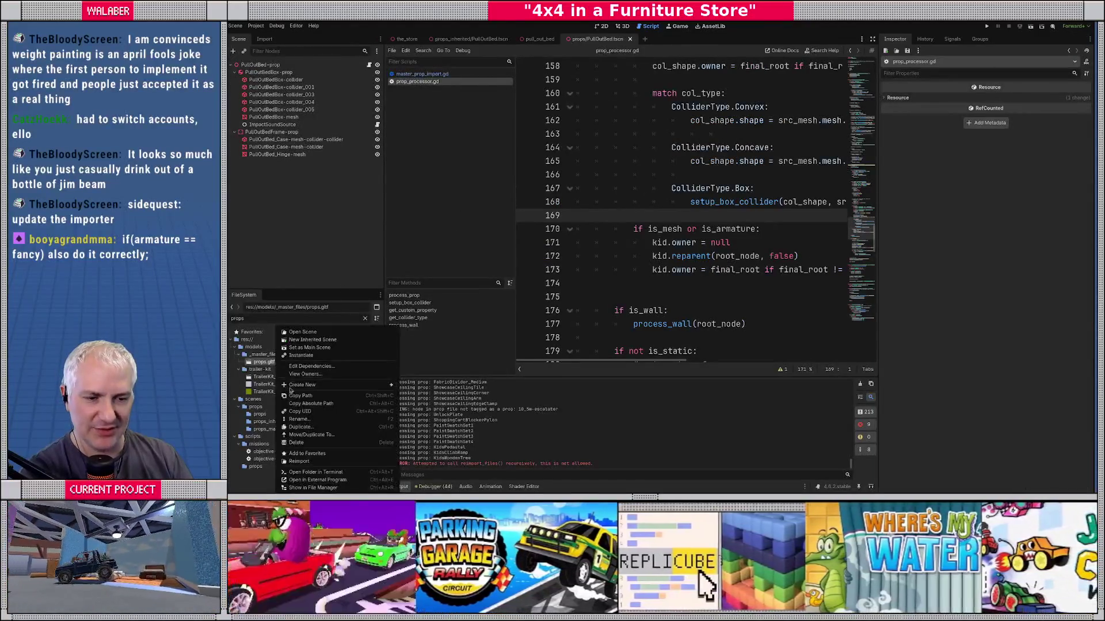
click(306, 460)
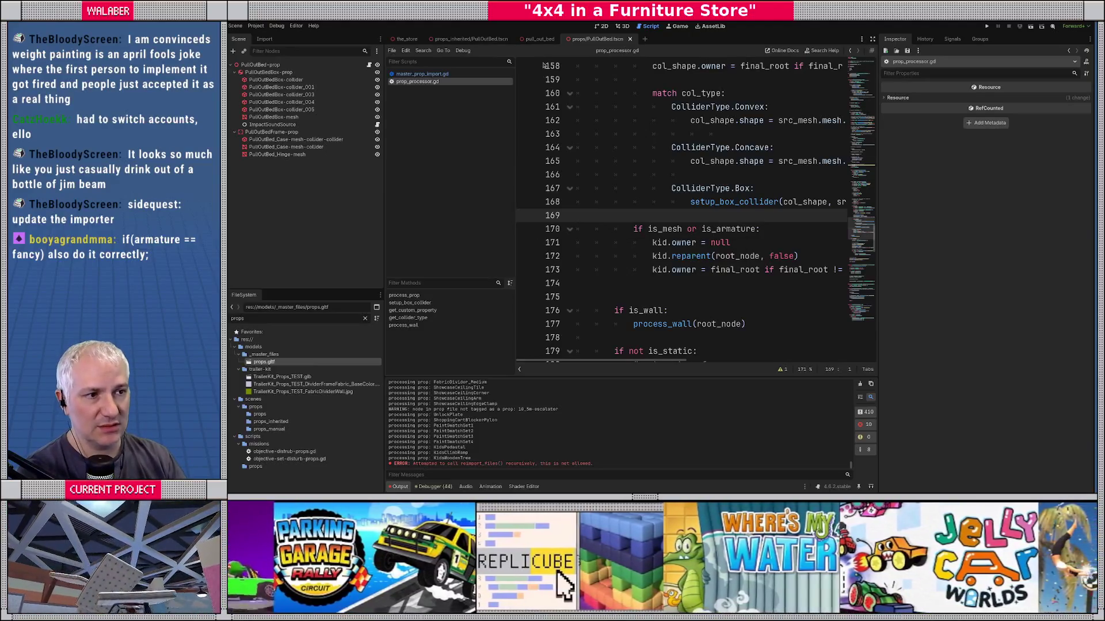
click(539, 39)
click(471, 38)
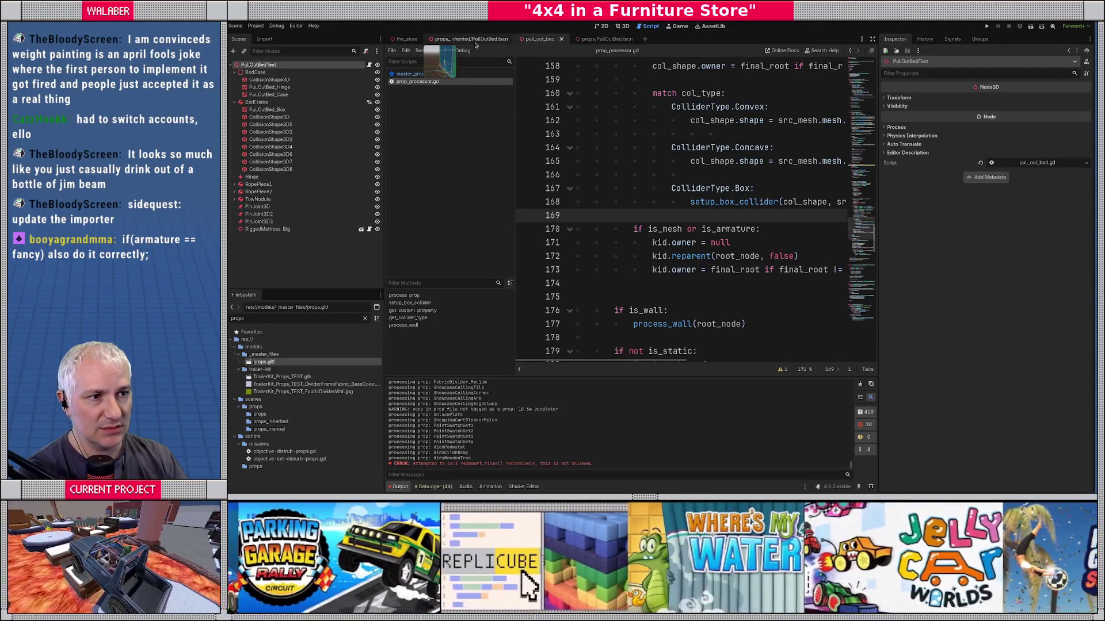
click(621, 26)
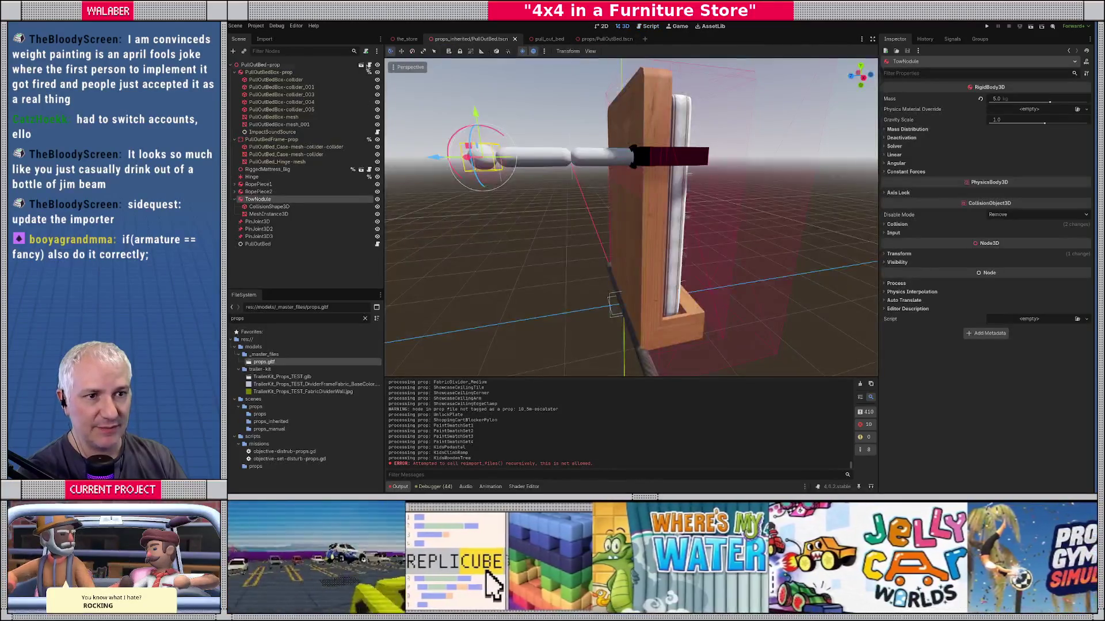
click(606, 38)
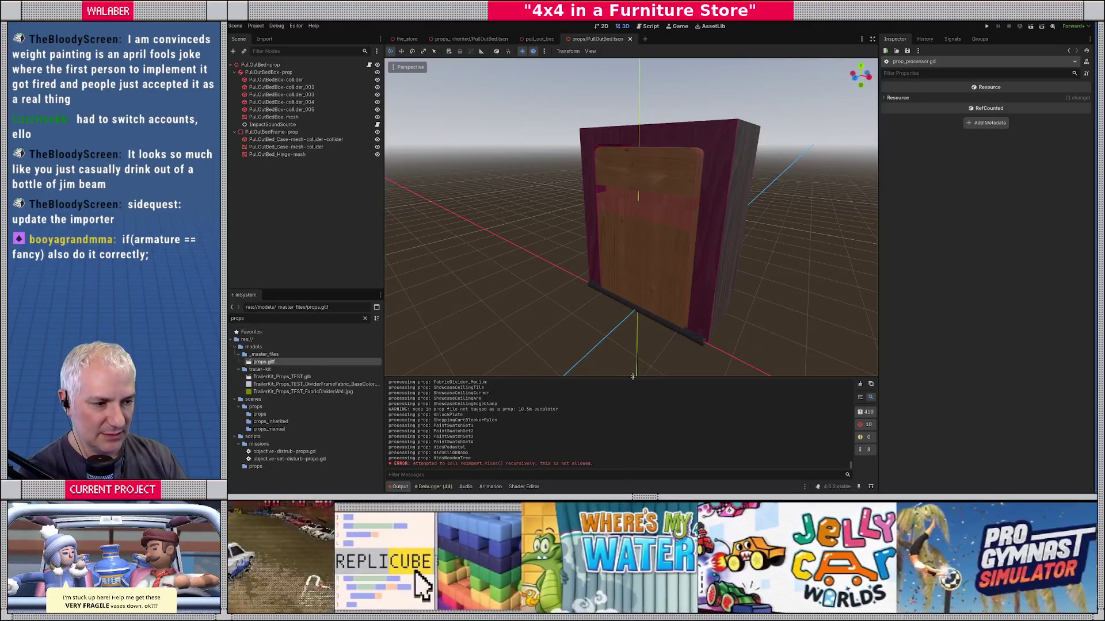
Step: Enlarge the Output log, select the 'prop: PullOutBed' line, and reopen props.gltf's import settings
drag(615, 378, 616, 263)
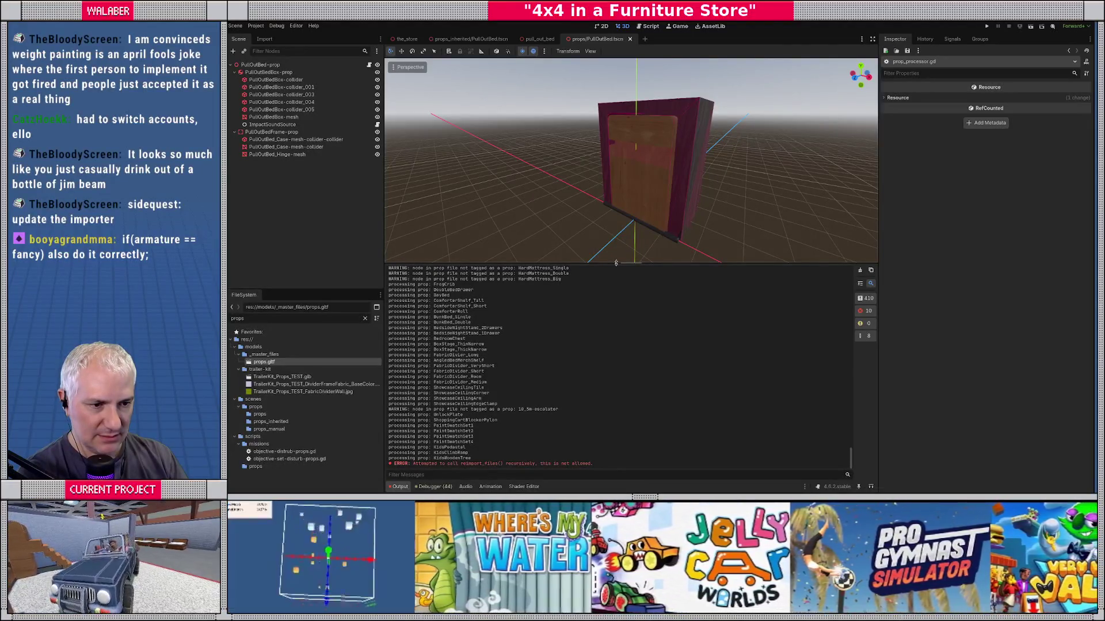
drag(615, 262, 616, 252)
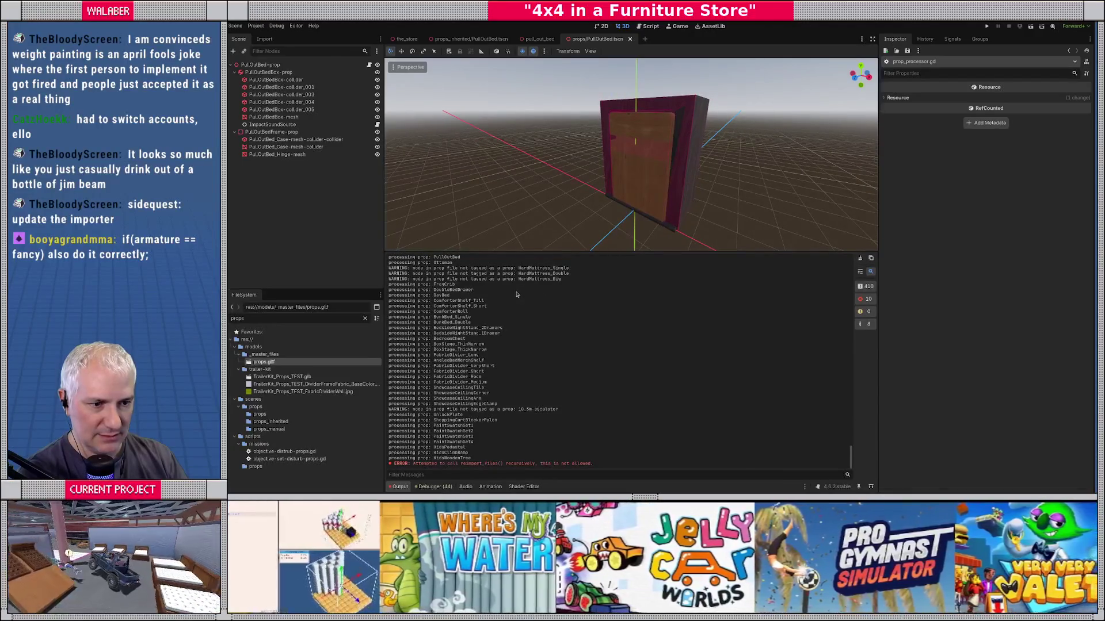
scroll(508, 321, up, 2)
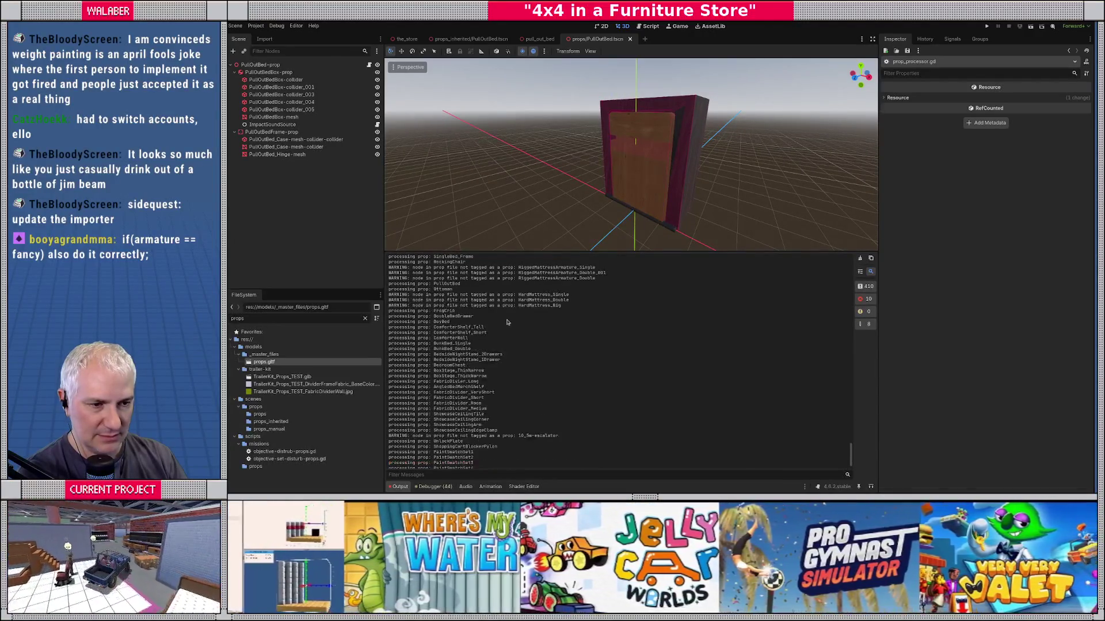
drag(416, 284, 463, 284)
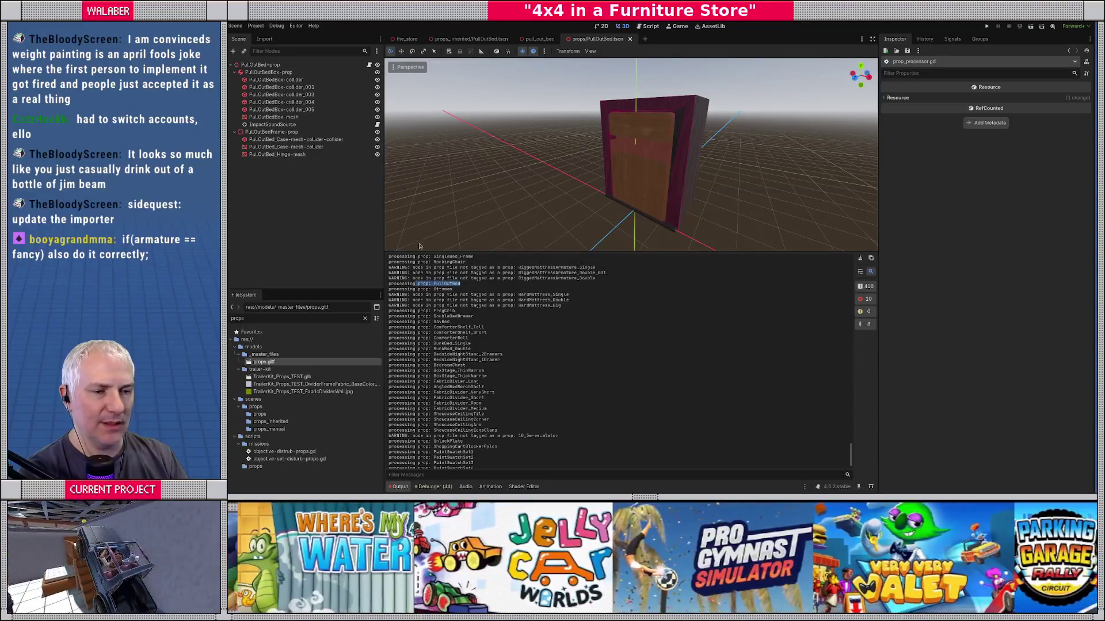
double_click(289, 362)
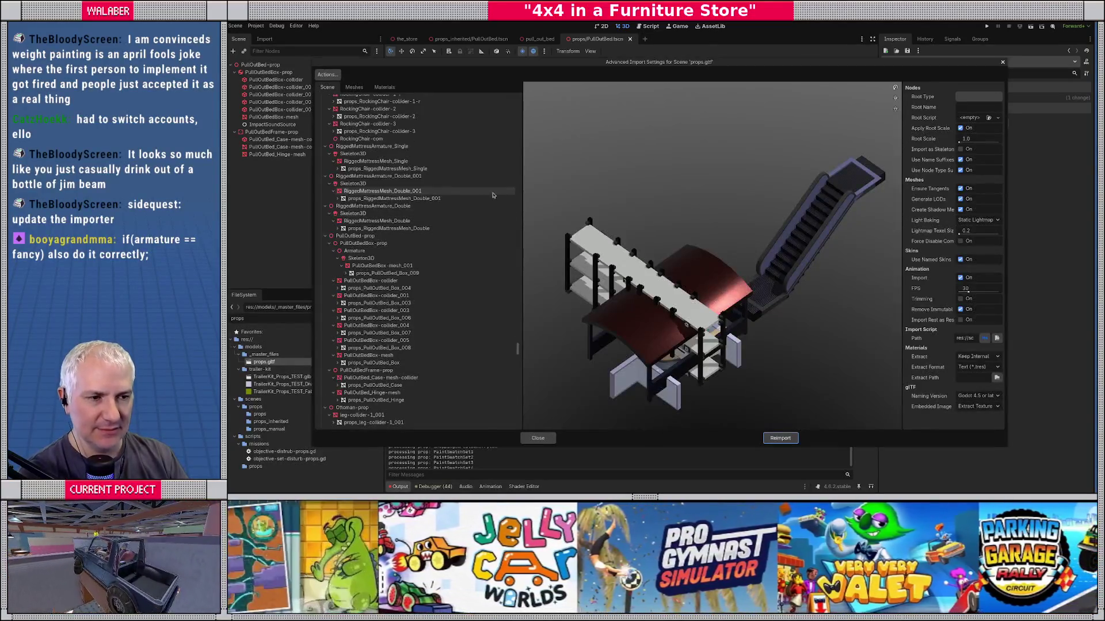
click(361, 236)
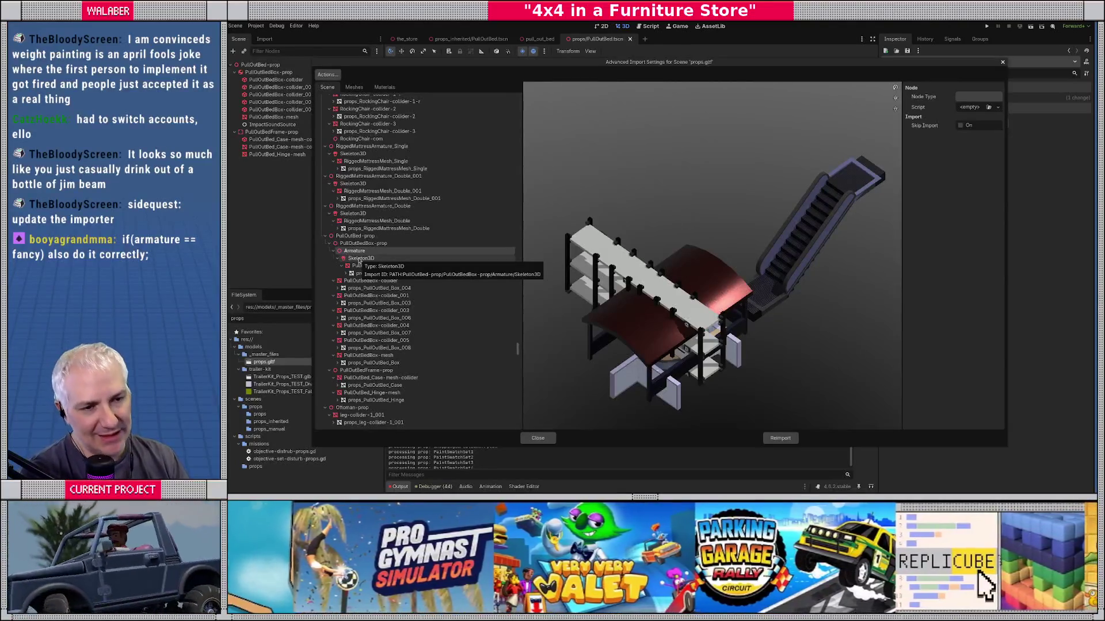
click(537, 437)
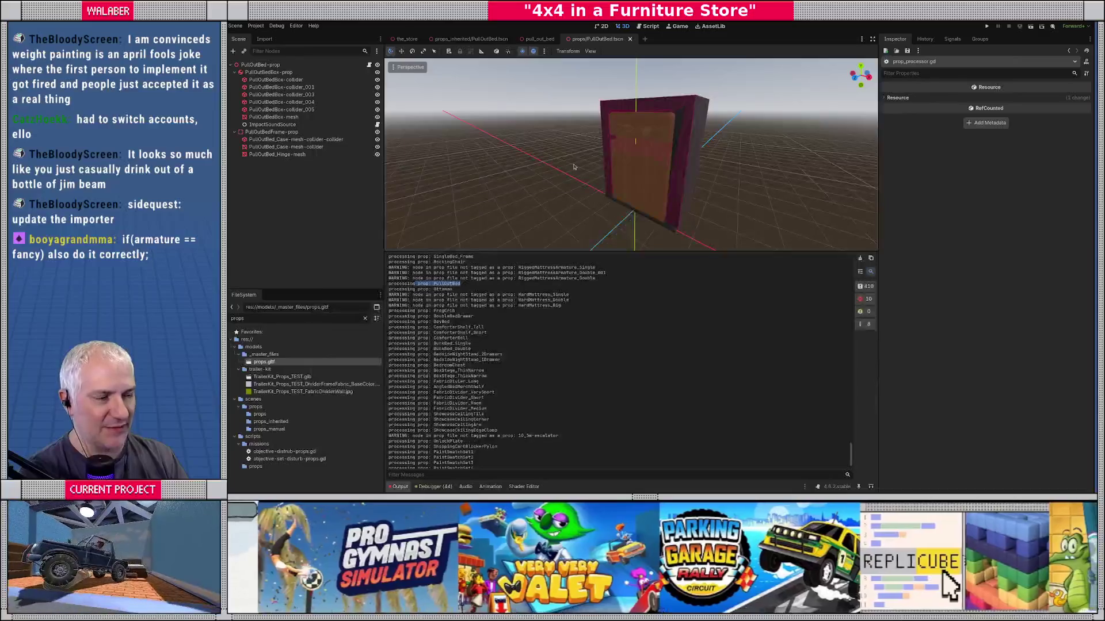
Step: Open prop_processor.gd and find the is_armature declaration on line 127
click(647, 27)
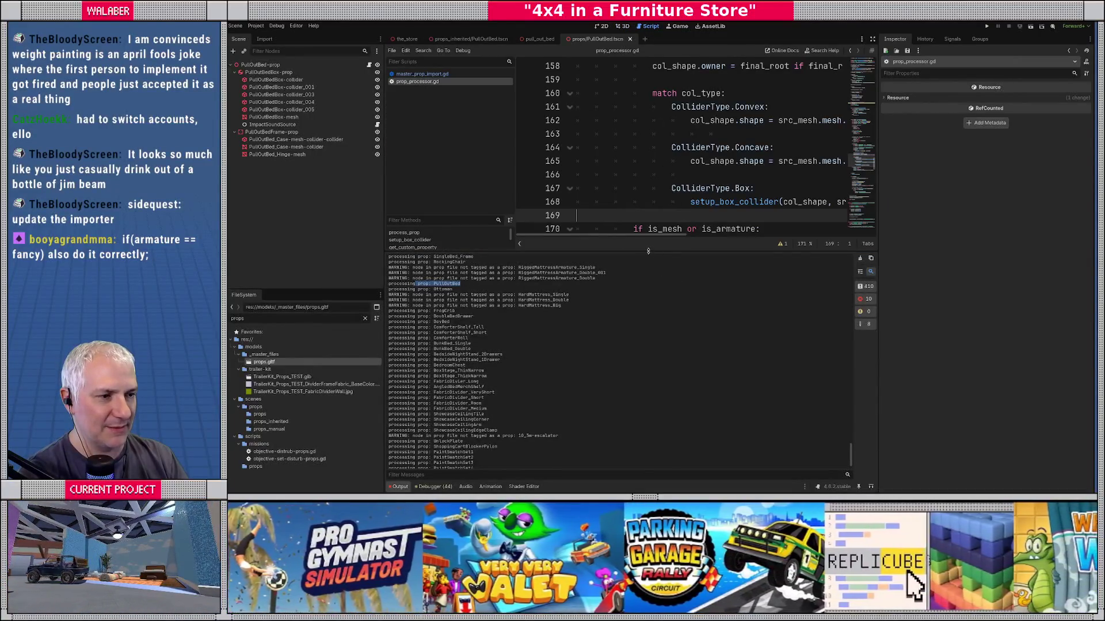
drag(633, 252, 660, 402)
key(ctrl+f)
text(is_armature)
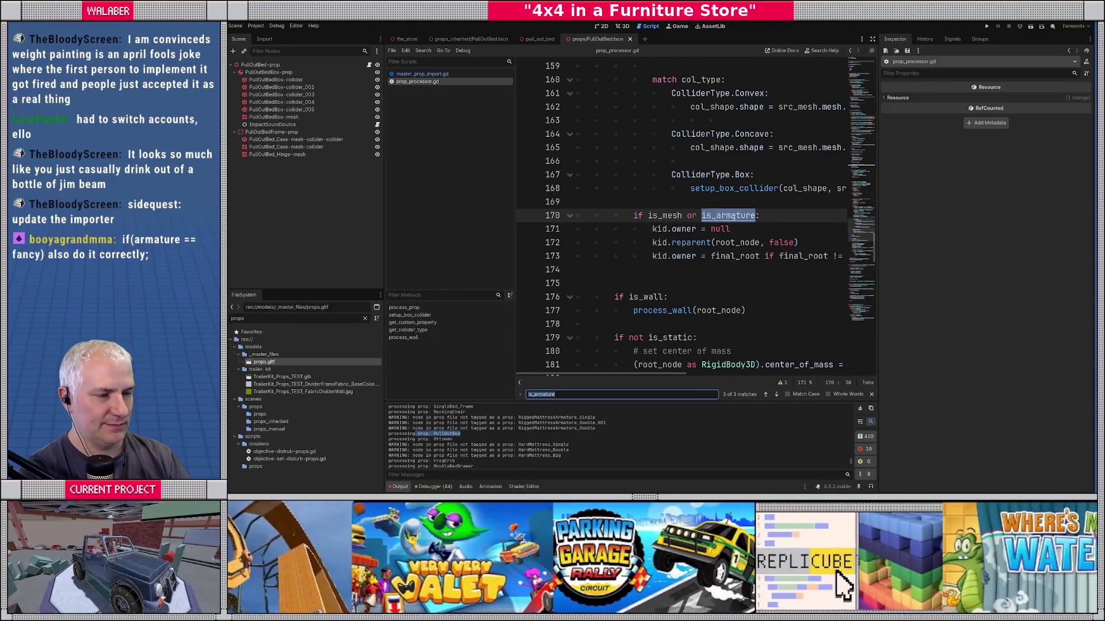
ctrl+click(734, 217)
key(Escape)
click(871, 38)
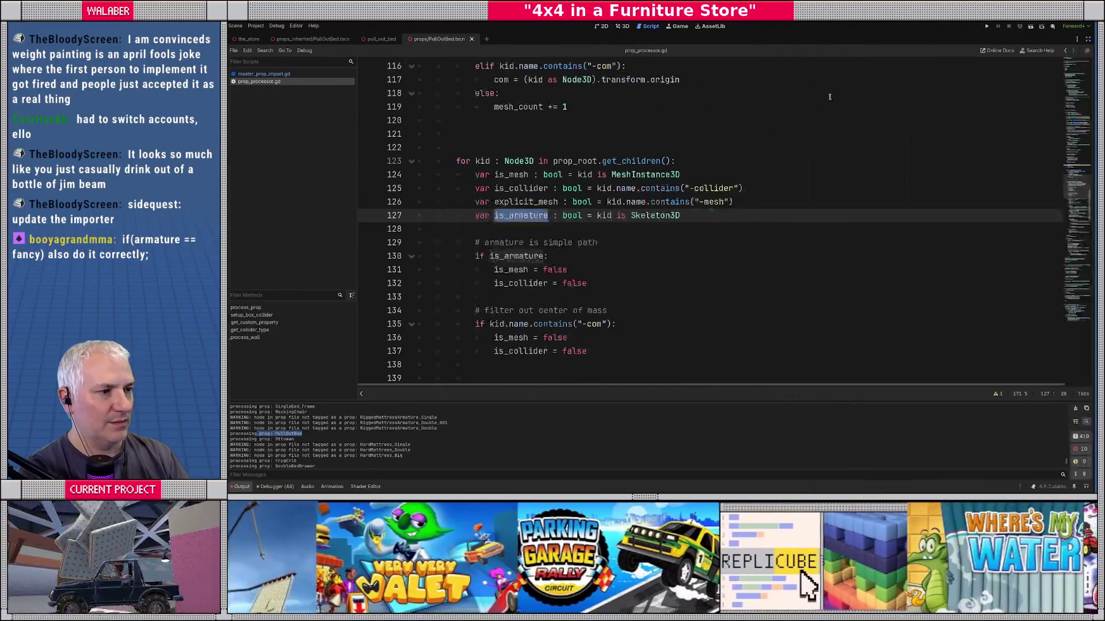
Step: Change line 127 to (kid is Skeleton3D) or kid.name.contains("-armature") and save the script
click(602, 217)
text(()
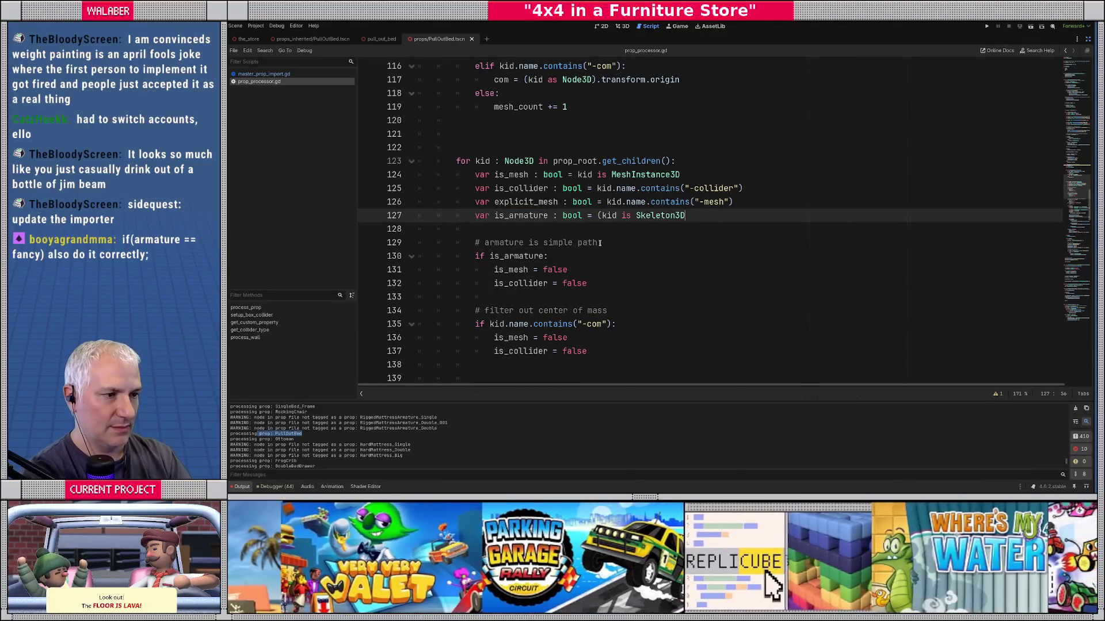
key(End)
text() or kid.name.c)
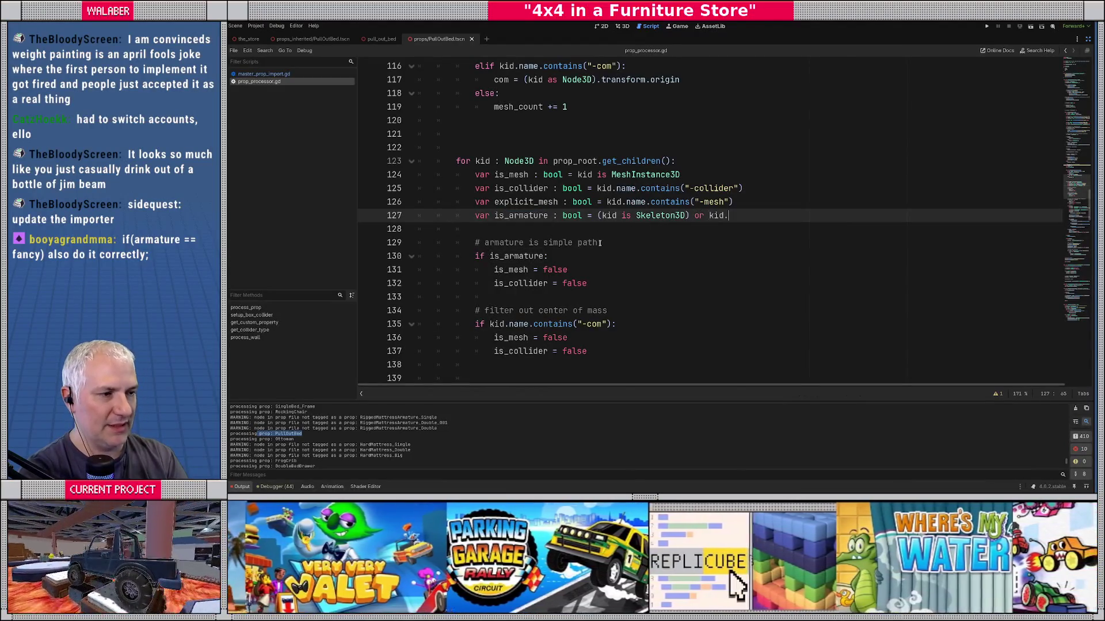
text(on)
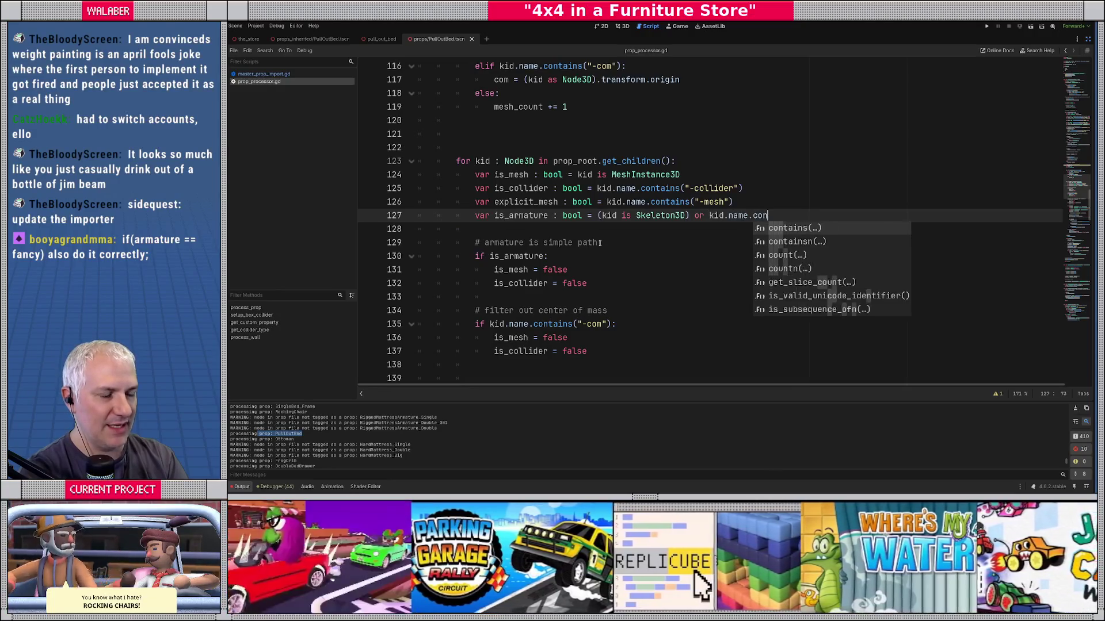
key(Return)
text("-armature)
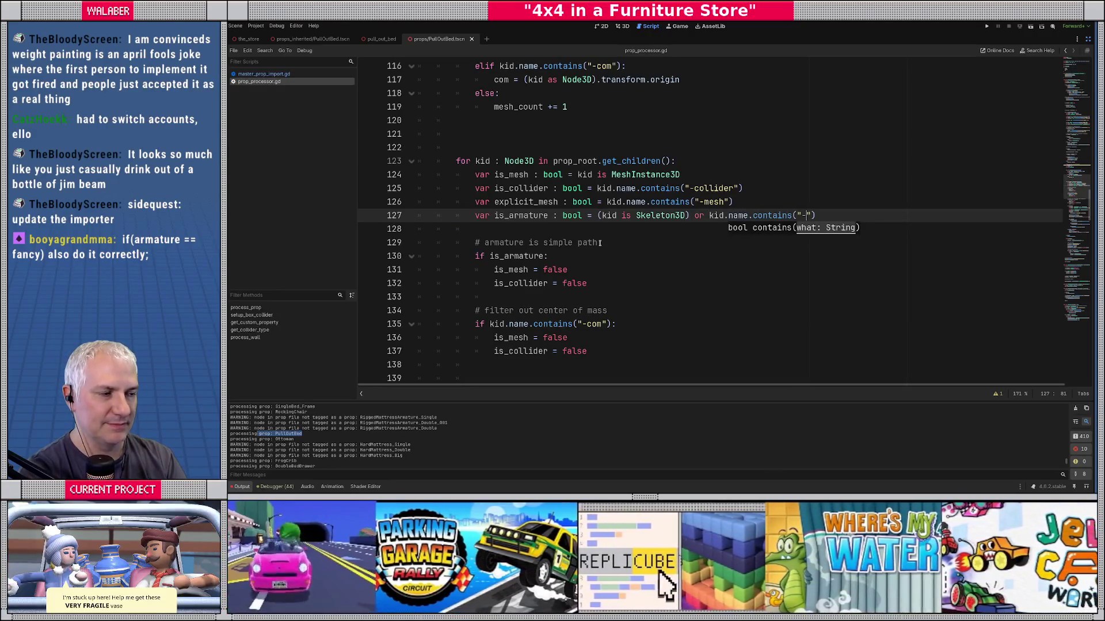
key(ctrl+s)
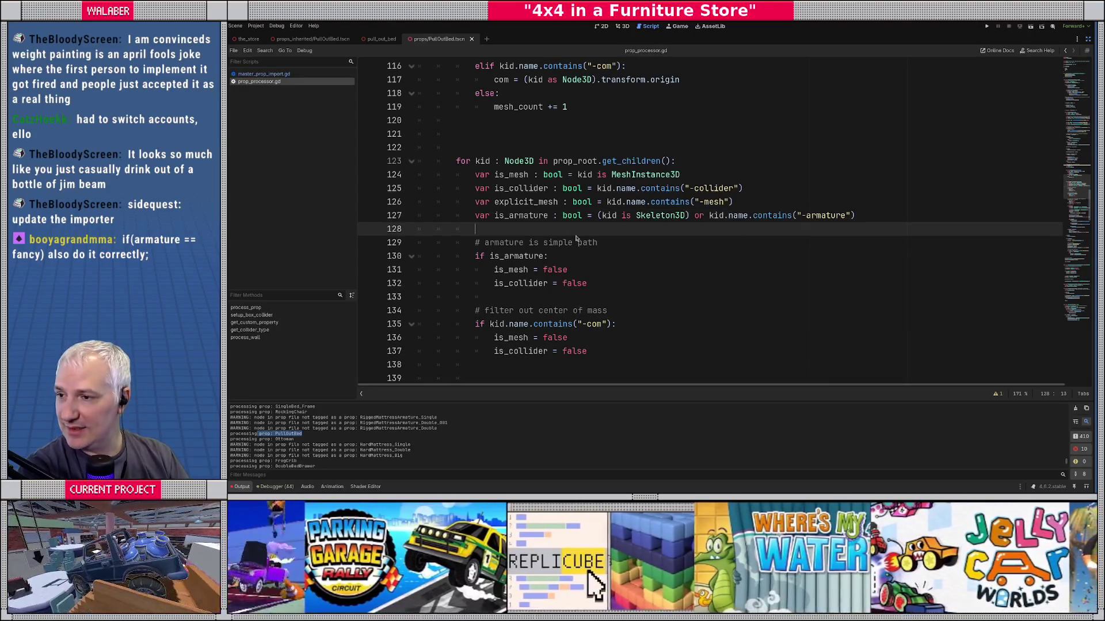
key(alt+Tab)
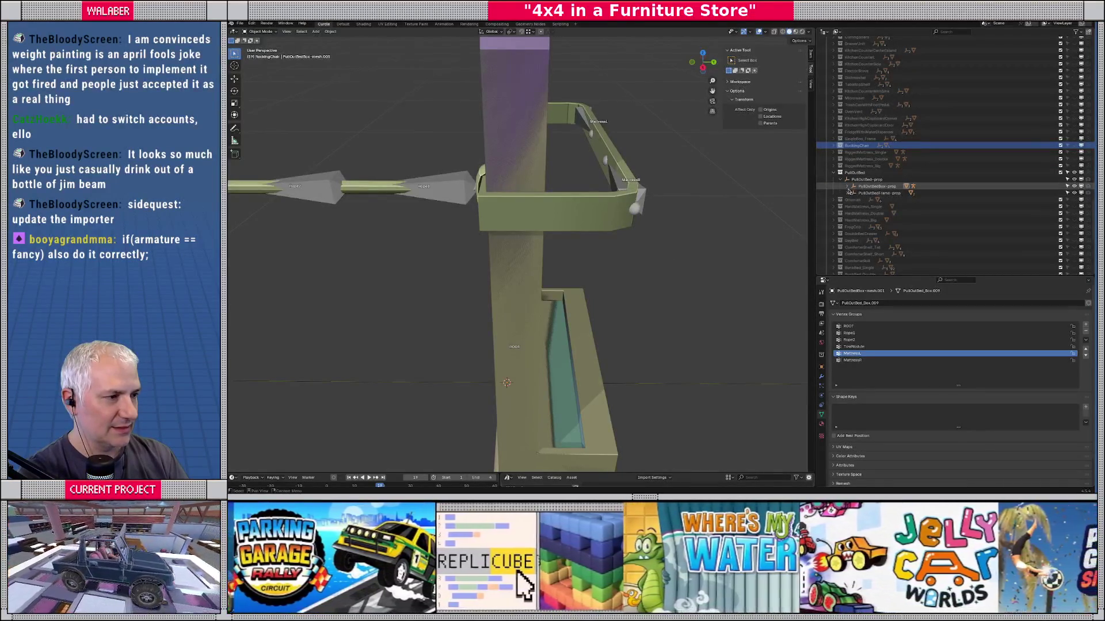
Step: Rename the armature under PullOutBedBox-prop to PullOutBedBox-armature
click(848, 186)
click(871, 193)
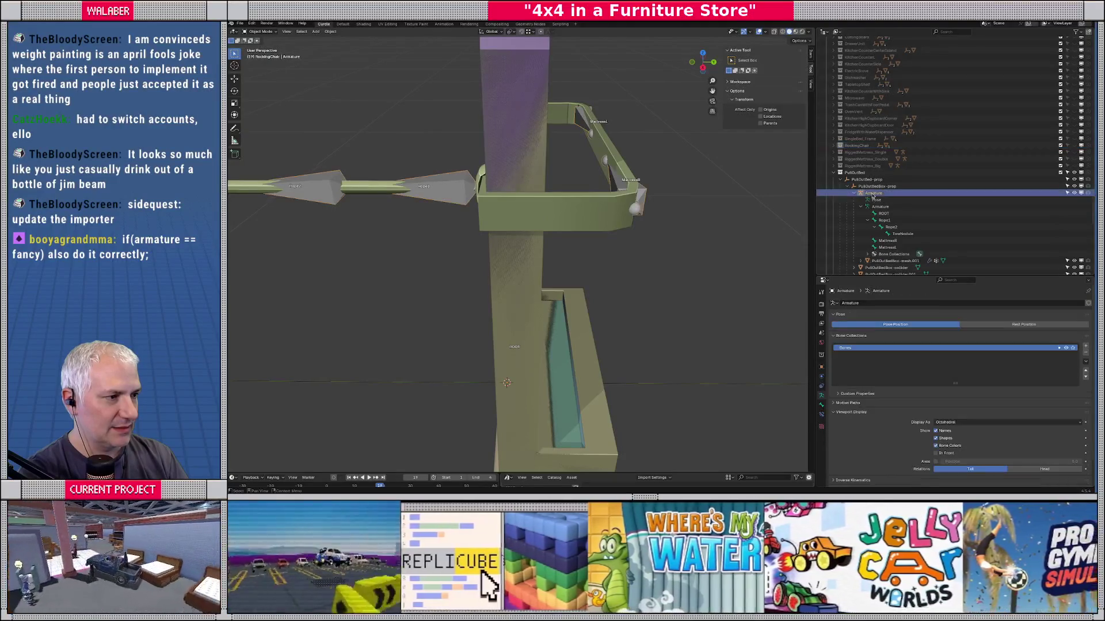
scroll(867, 261, down, 3)
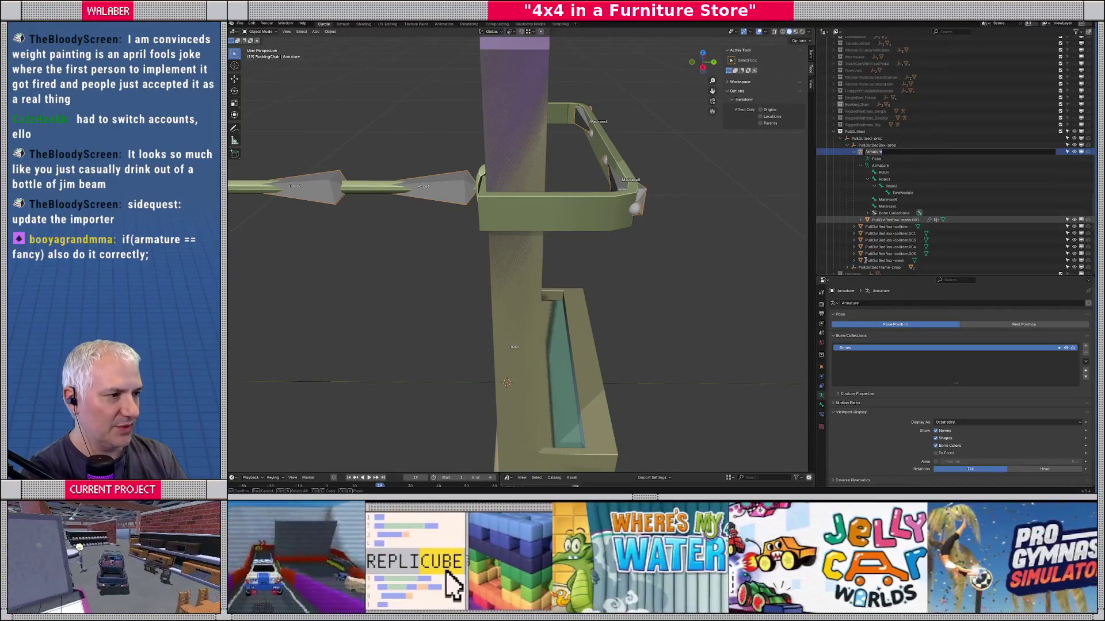
text(P)
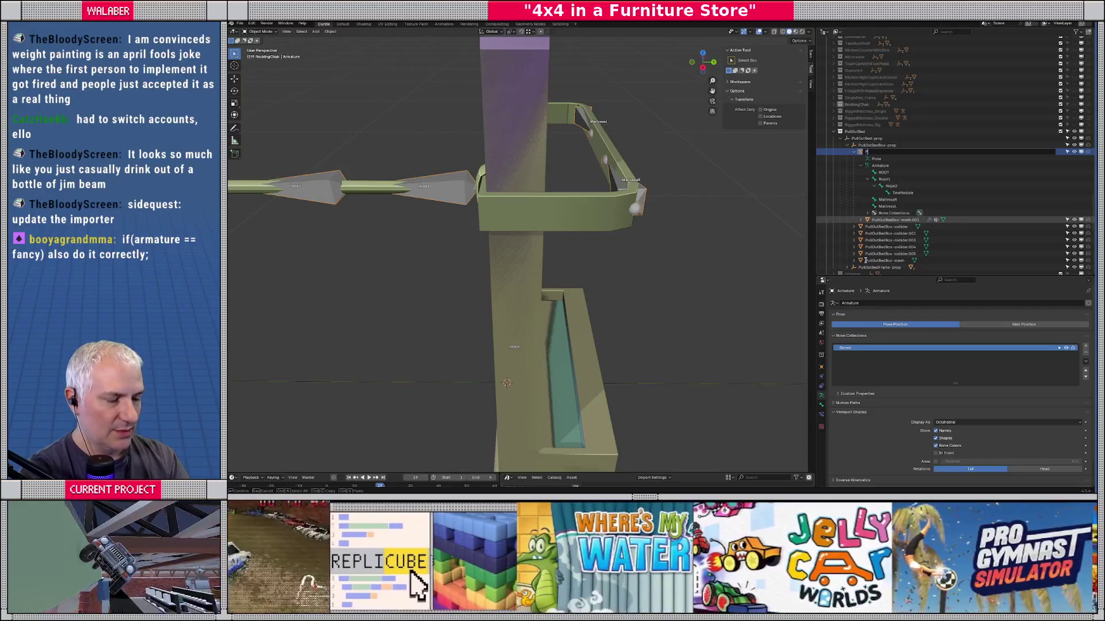
text(ullOutB)
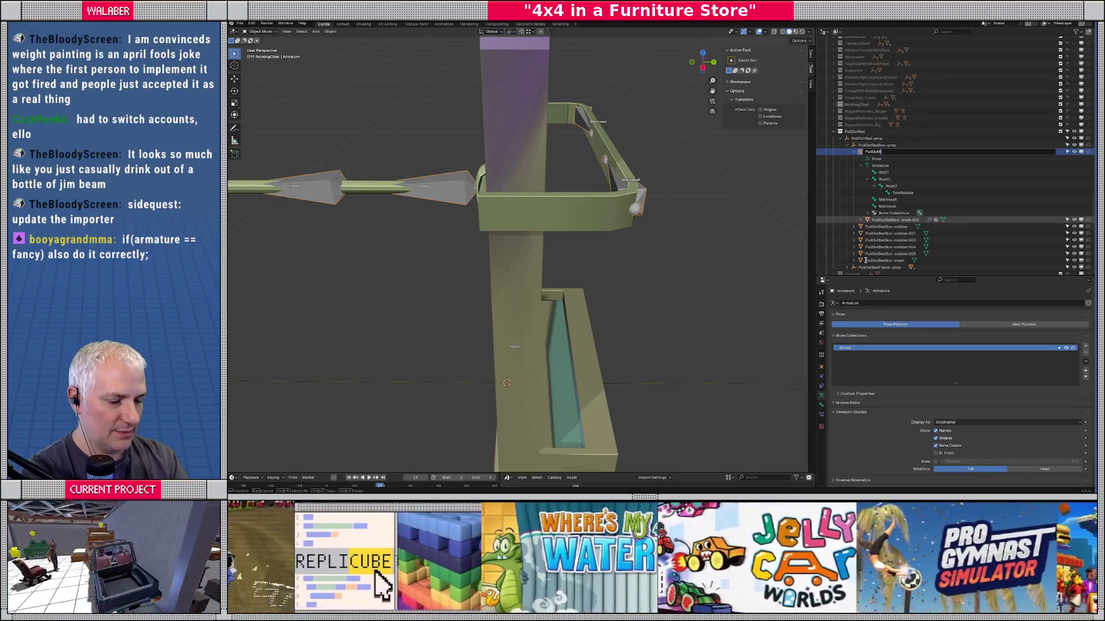
text(edBox)
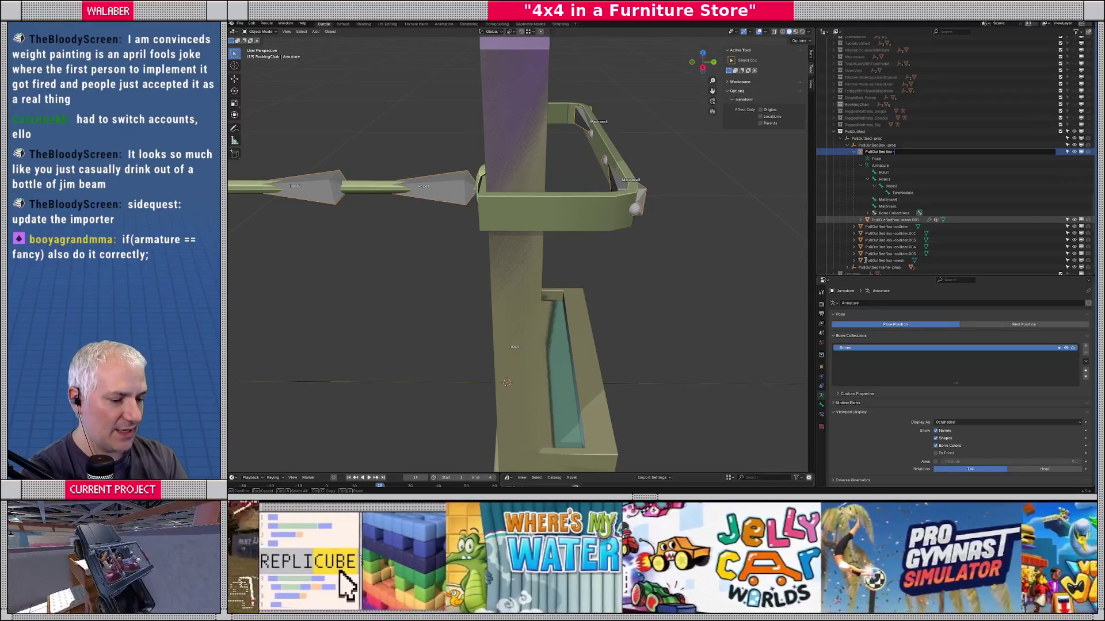
text(-armature)
key(Return)
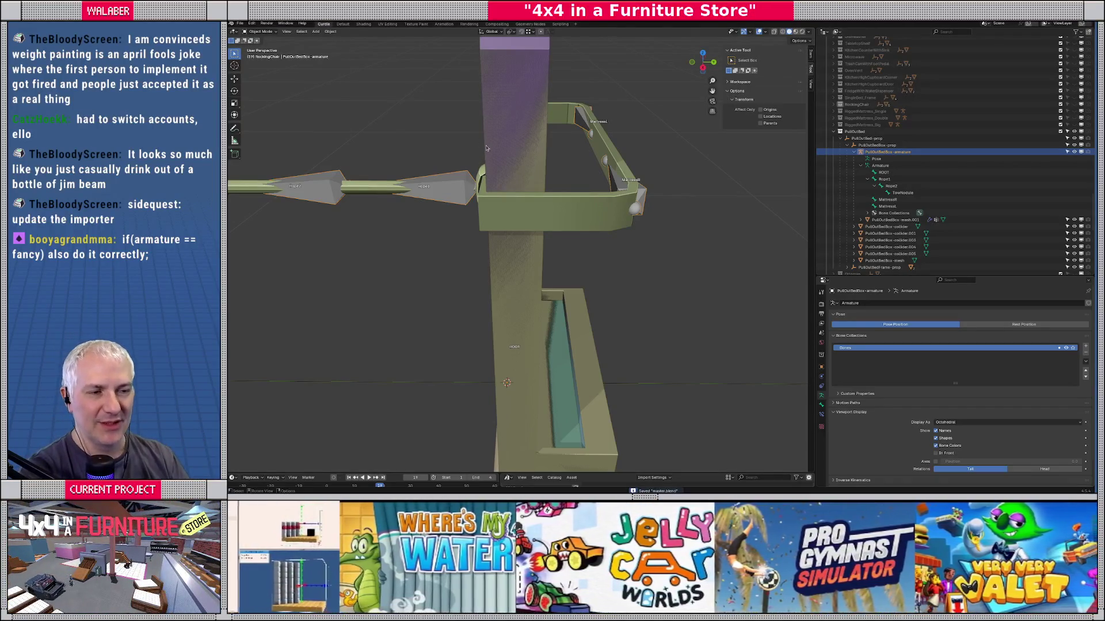
Step: Select the props collection and start a glTF 2.0 export
scroll(1003, 173, up, 2)
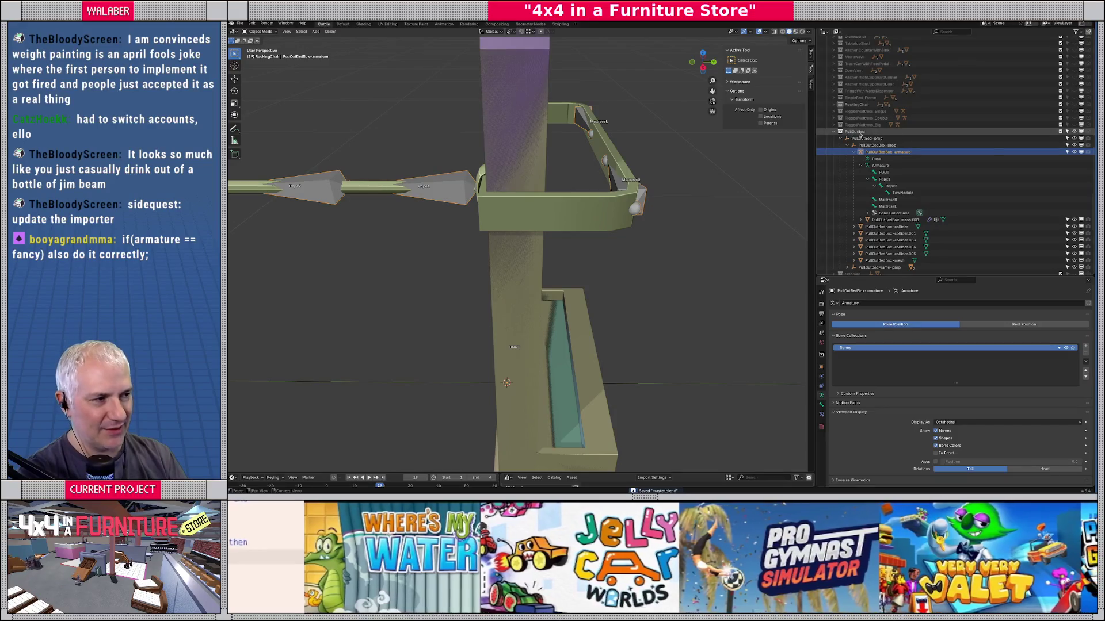
scroll(1003, 173, up, 10)
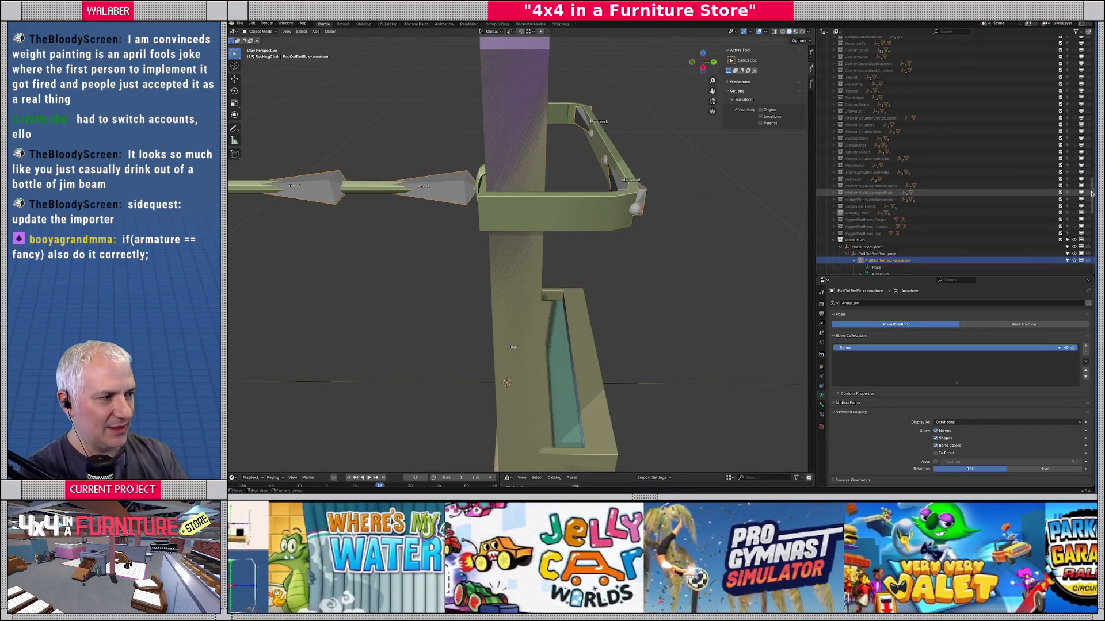
scroll(1094, 192, up, 20)
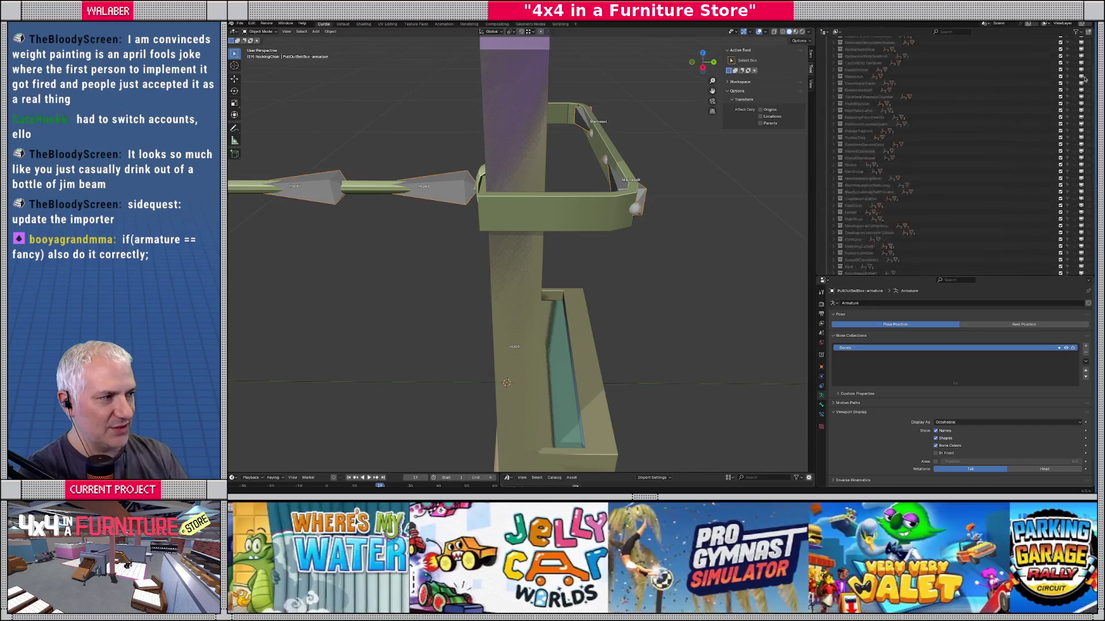
scroll(1085, 64, up, 8)
click(1085, 60)
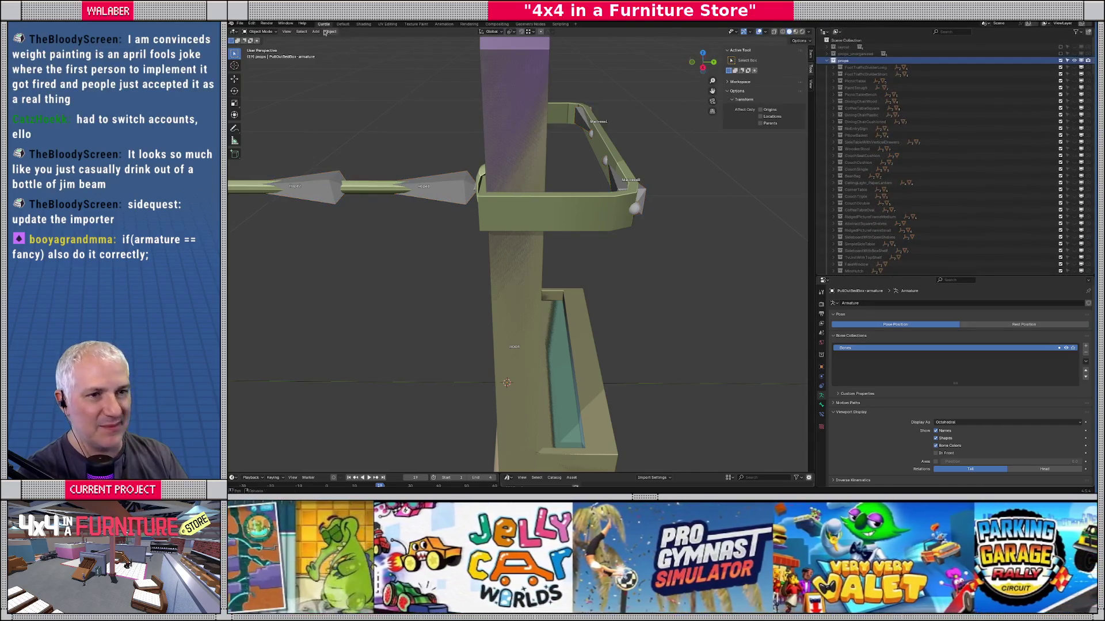
click(240, 24)
mouse_move(267, 127)
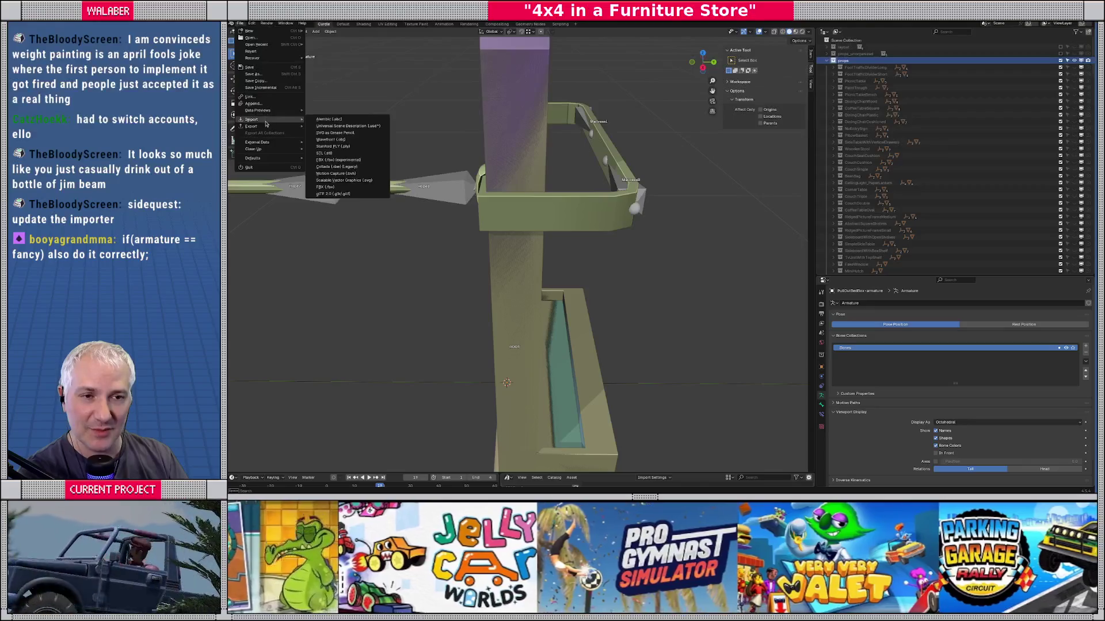
click(334, 194)
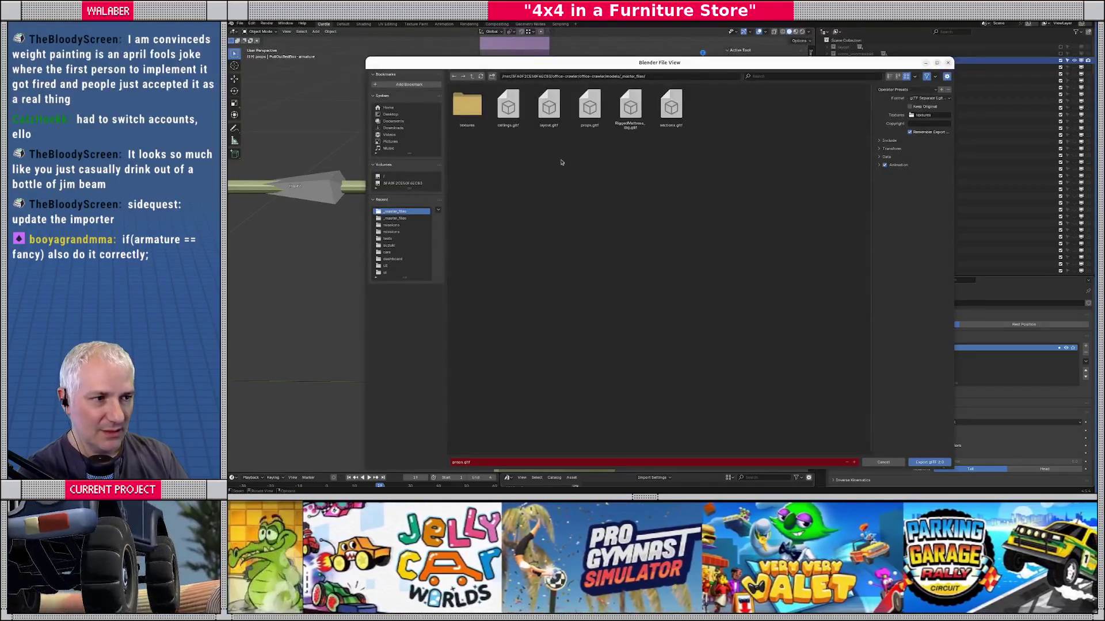
Step: Export the props to props.gltf, save master.blend, and return to Godot for the reimport
click(918, 463)
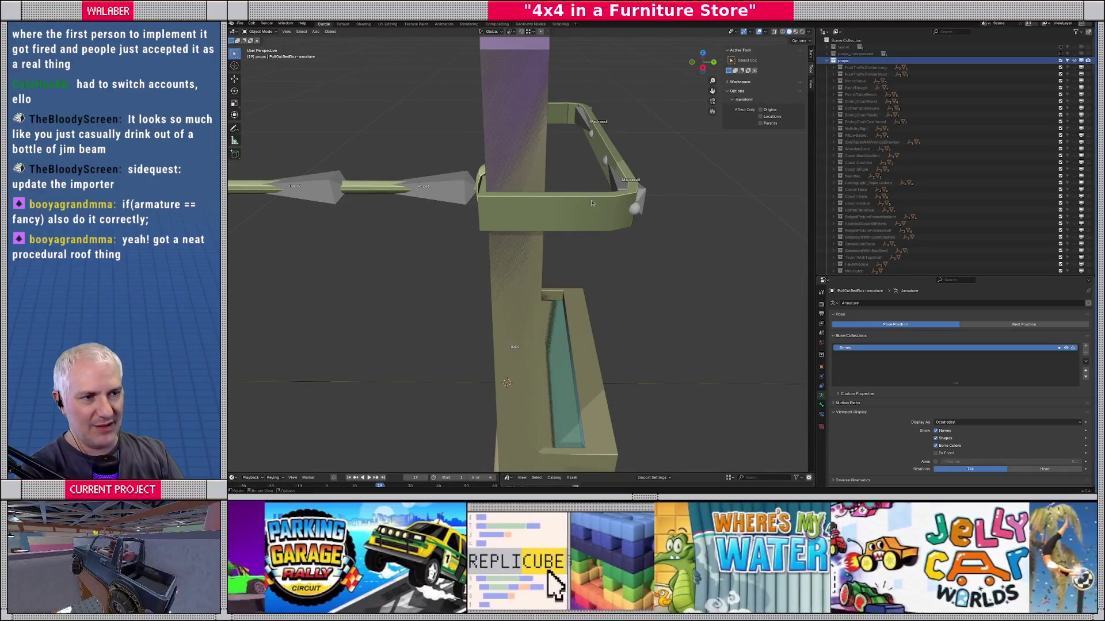
drag(591, 202, 576, 223)
key(ctrl+s)
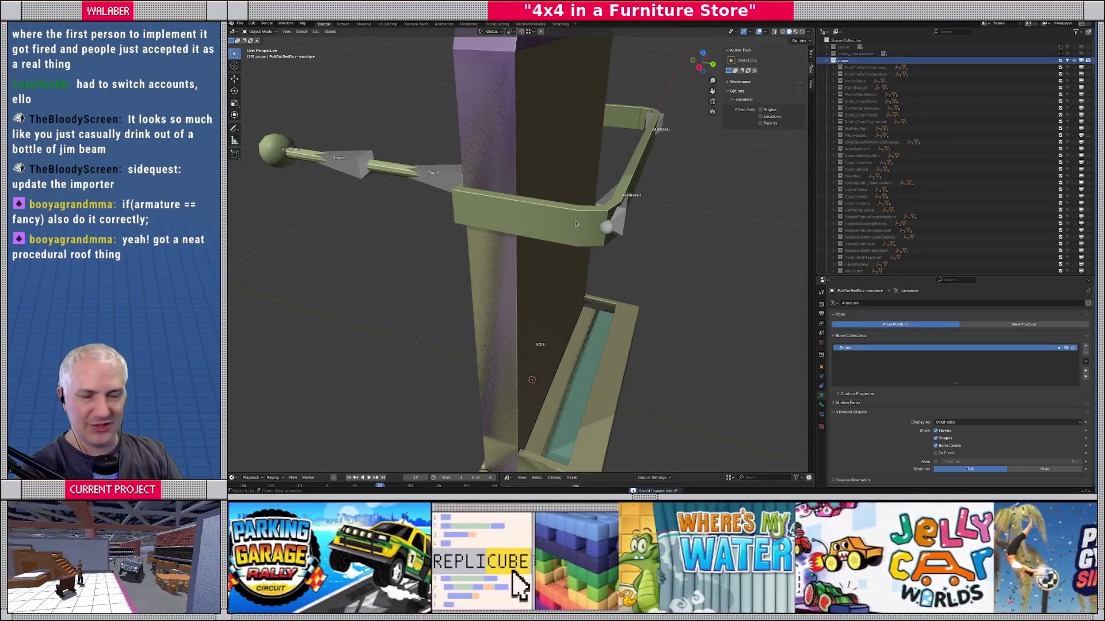
key(alt+Tab)
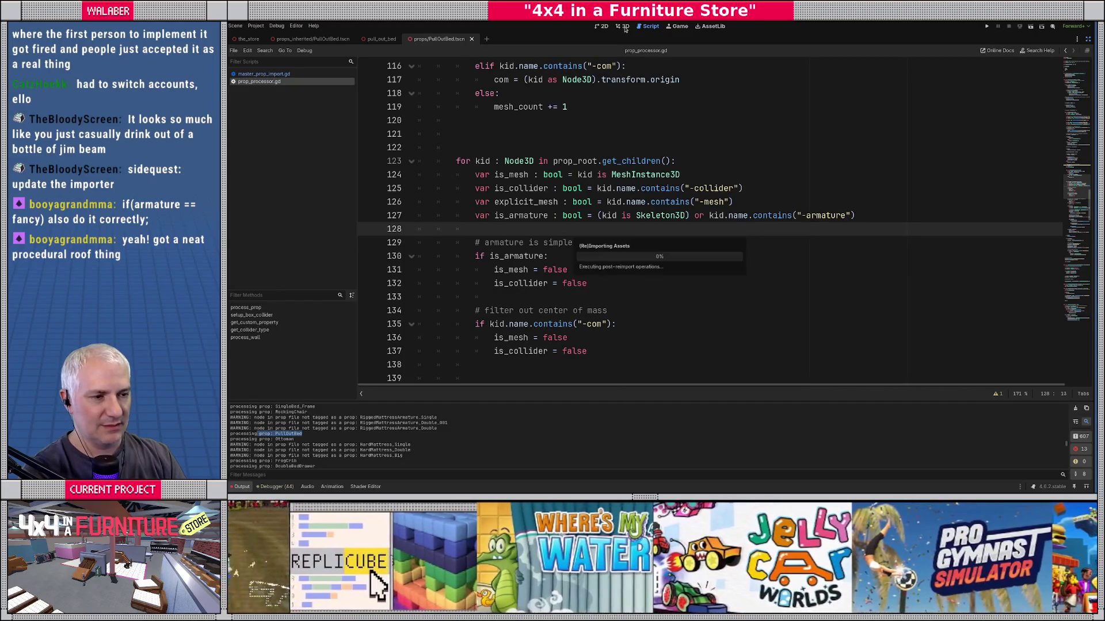
Step: Show the PullOutBed scene in the 3D view with the scene and file panels restored
click(625, 29)
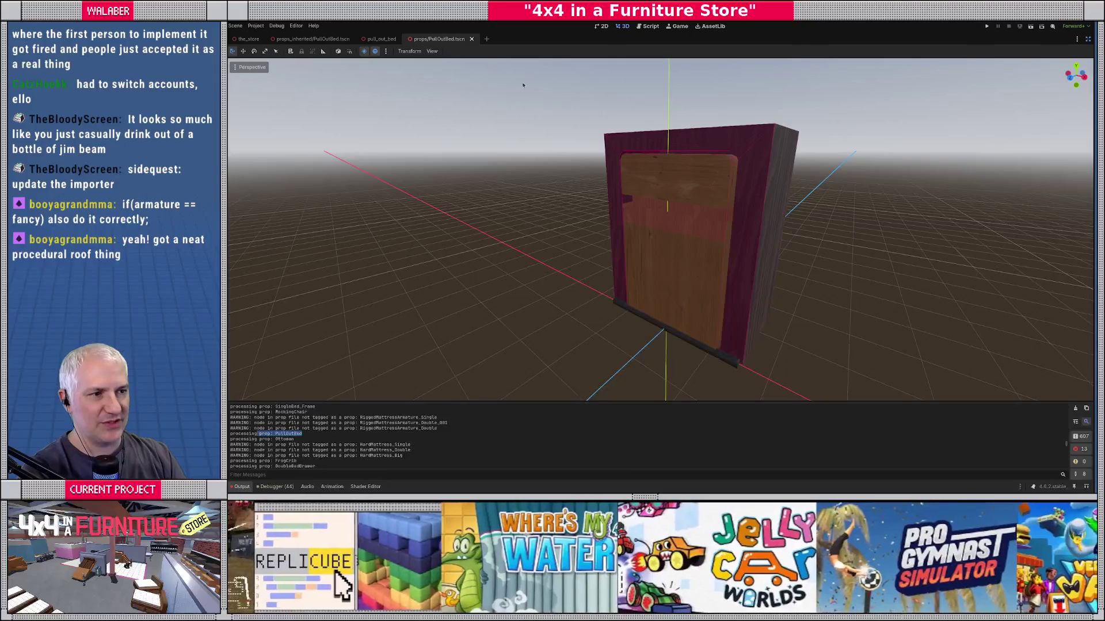
click(1087, 39)
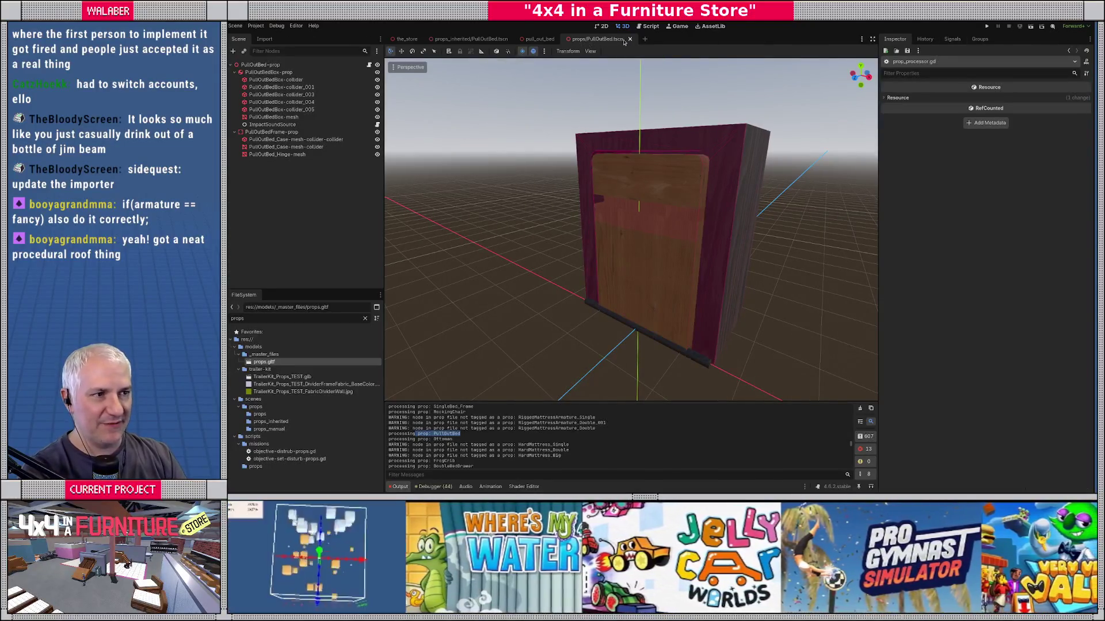
click(628, 38)
click(447, 39)
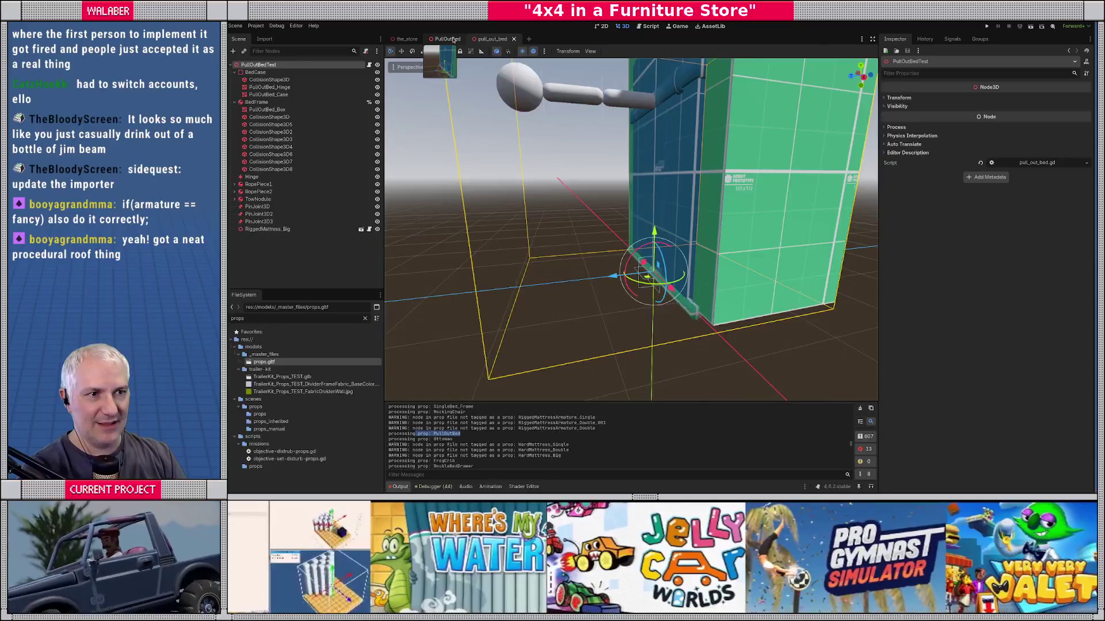
click(369, 66)
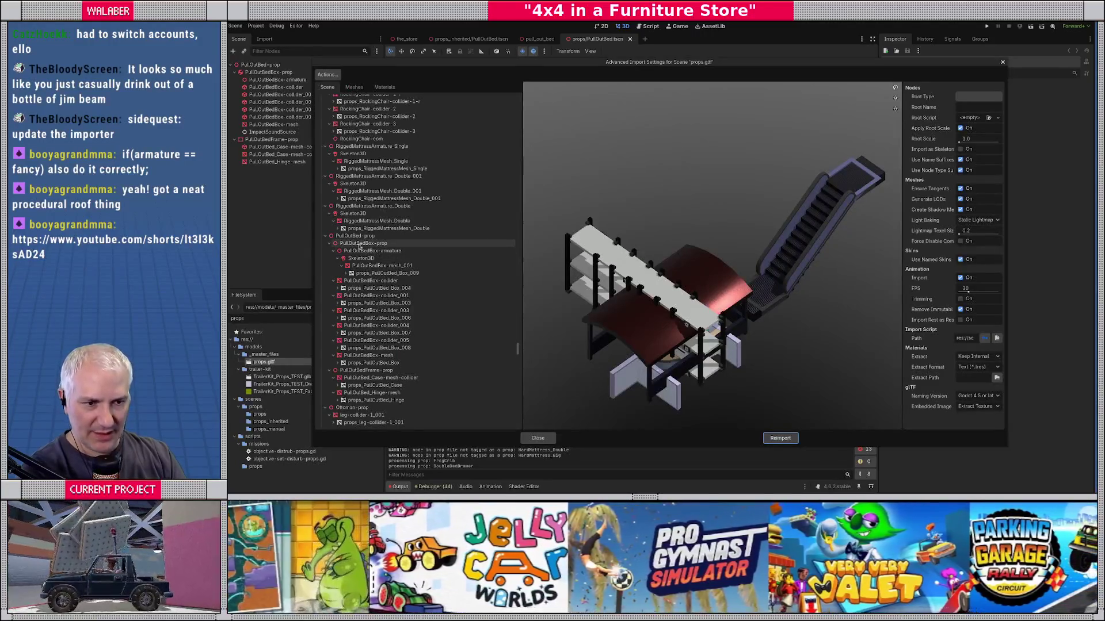
Step: Check the PullOutBedBox-armature node in the props.gltf advanced import settings, then close them
click(361, 244)
click(379, 251)
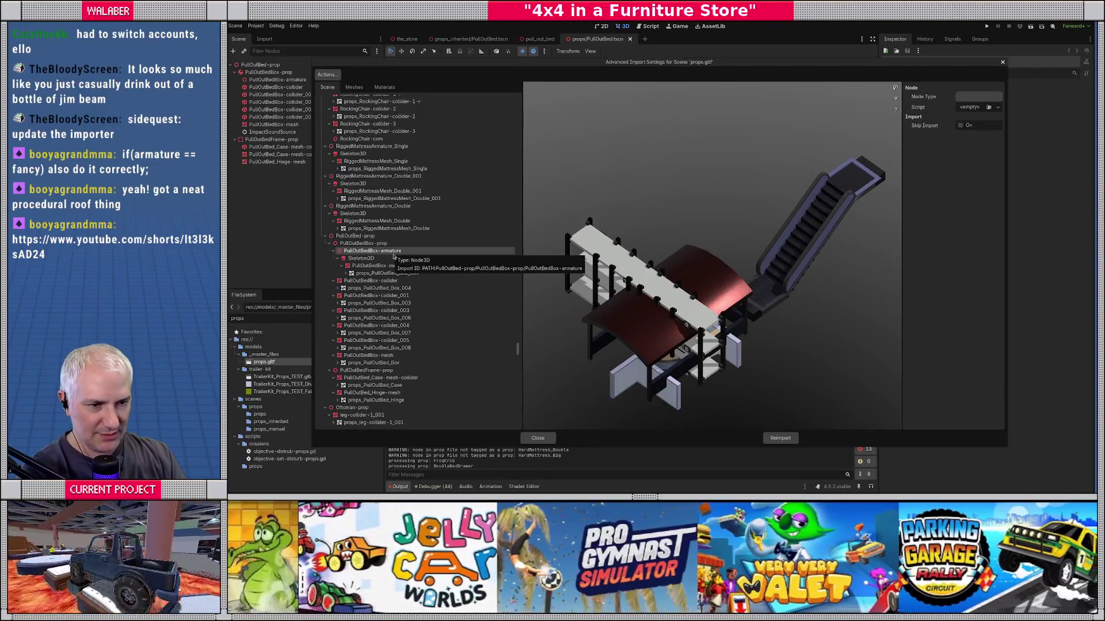
click(537, 437)
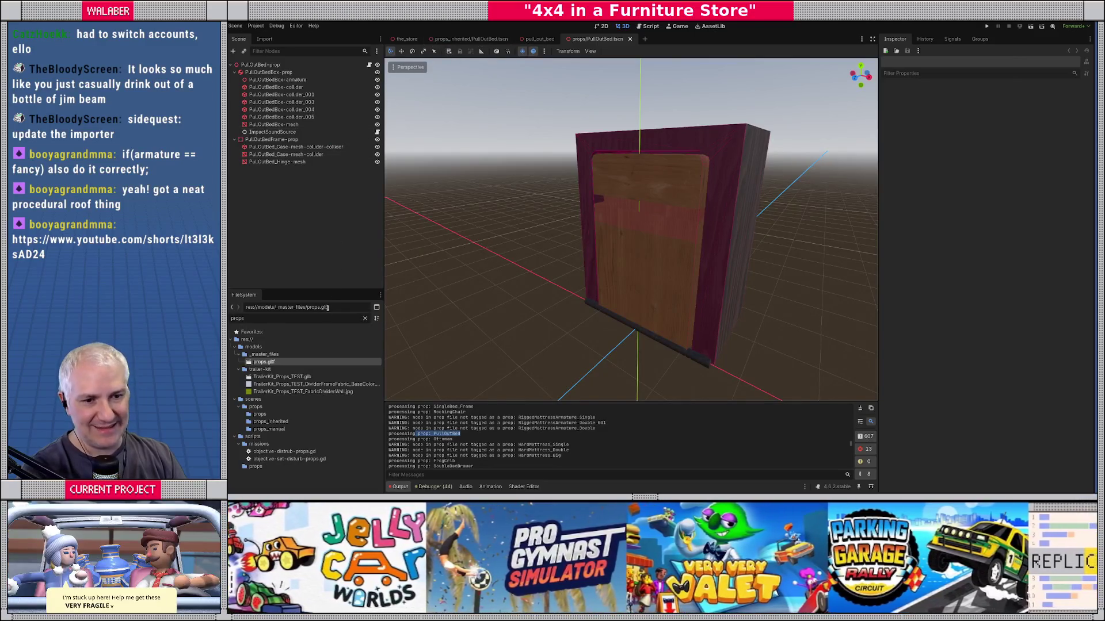
Step: Filter the FileSystem for 'pull', open PullOutBed.tscn, inspect its armature and collider nodes, then return to scripts
double_click(309, 318)
text(pul)
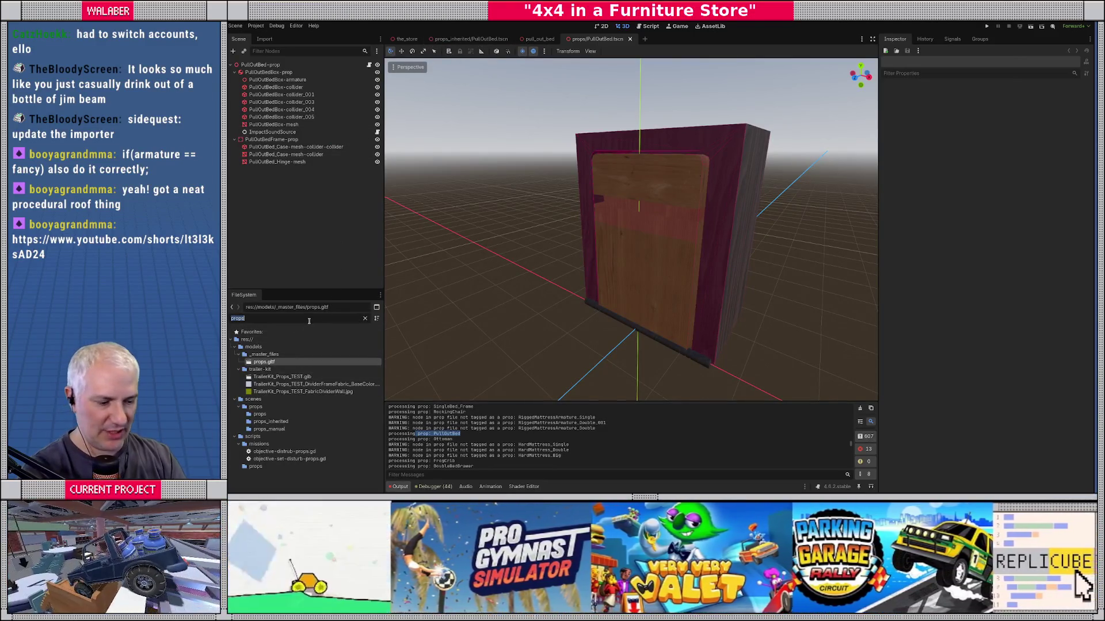
text(l)
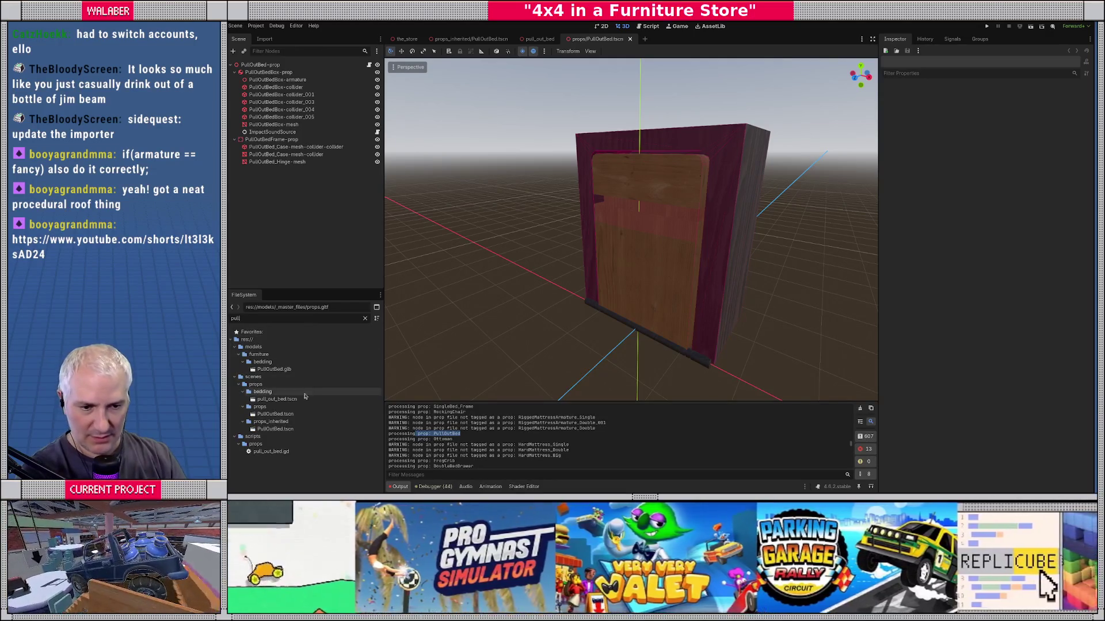
click(295, 415)
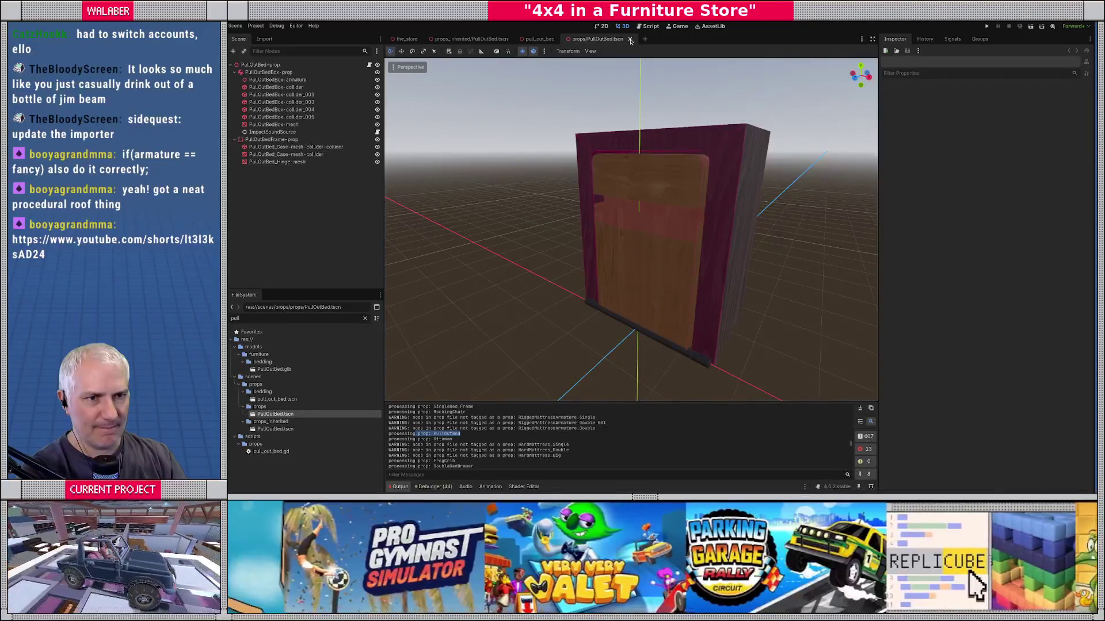
click(291, 80)
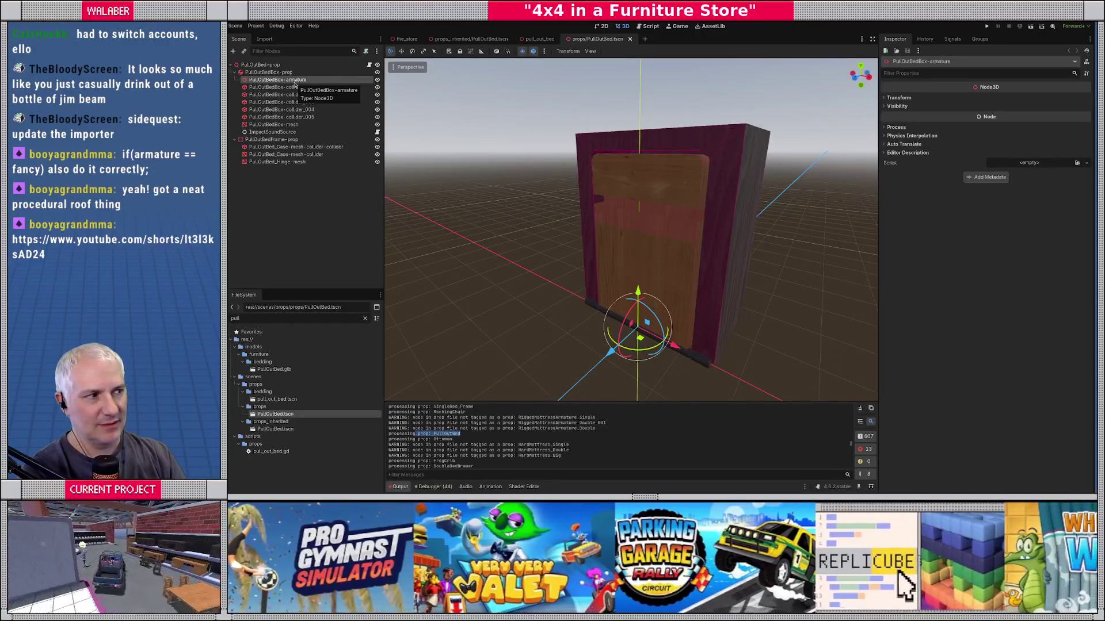
click(281, 87)
click(281, 80)
click(648, 26)
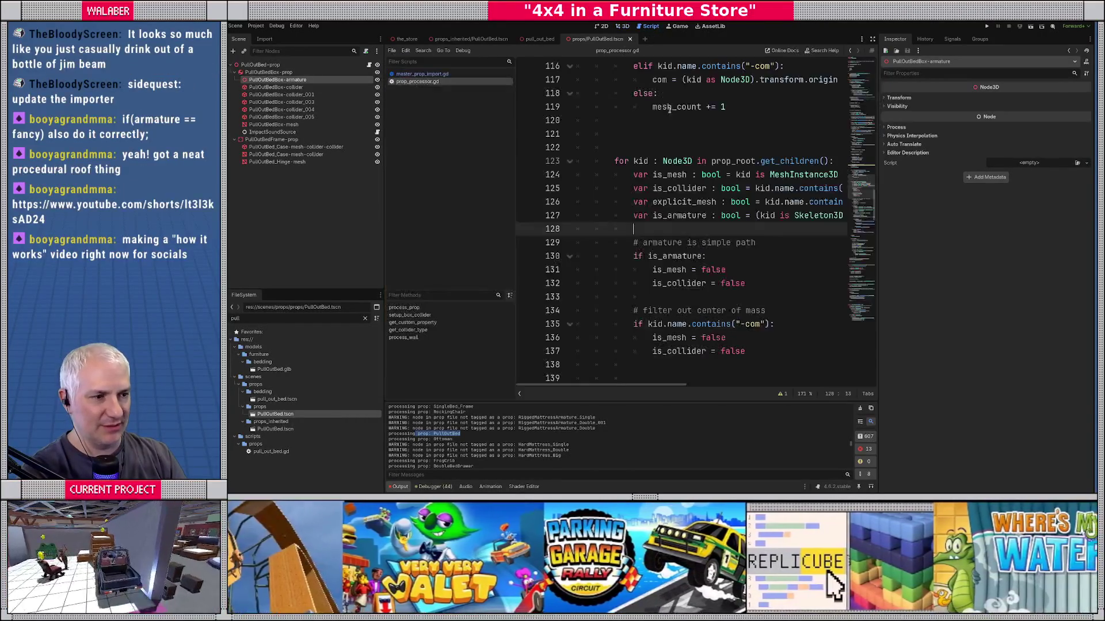
Step: Search prop_processor.gd for 'owner' and select the kid.owner assignment below the reparent call
click(872, 39)
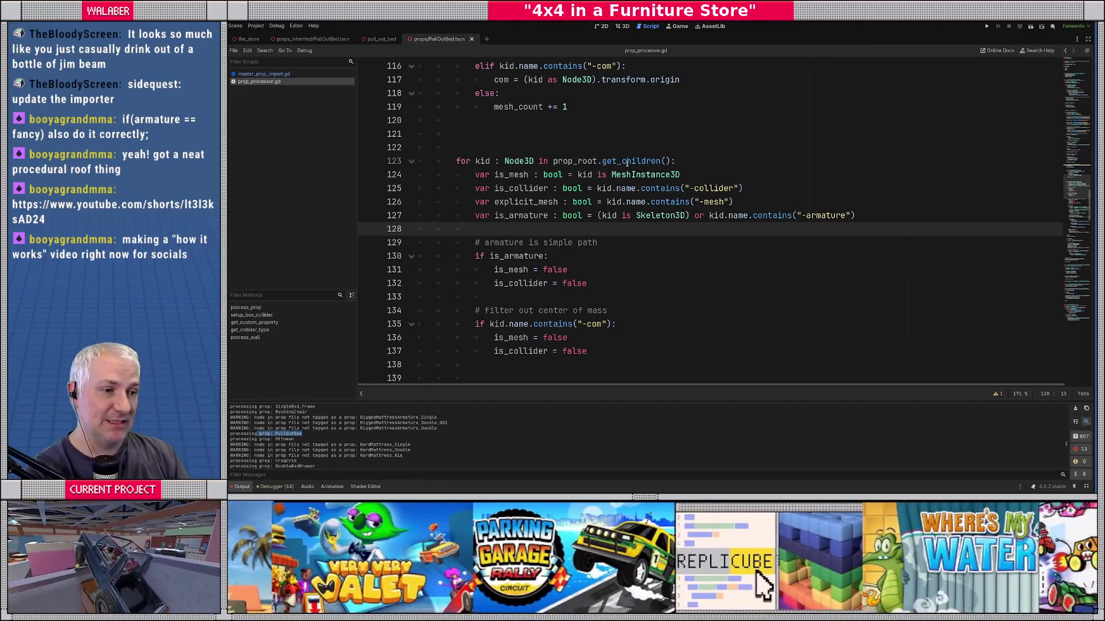
click(609, 178)
key(ctrl+f)
text(owner)
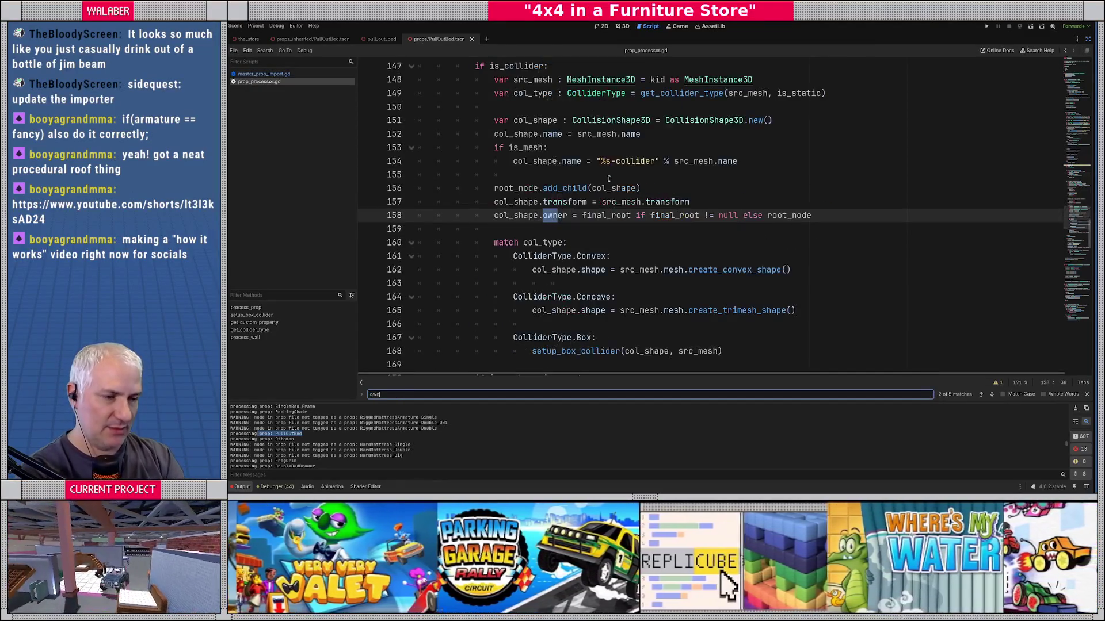
key(Return)
key(Escape)
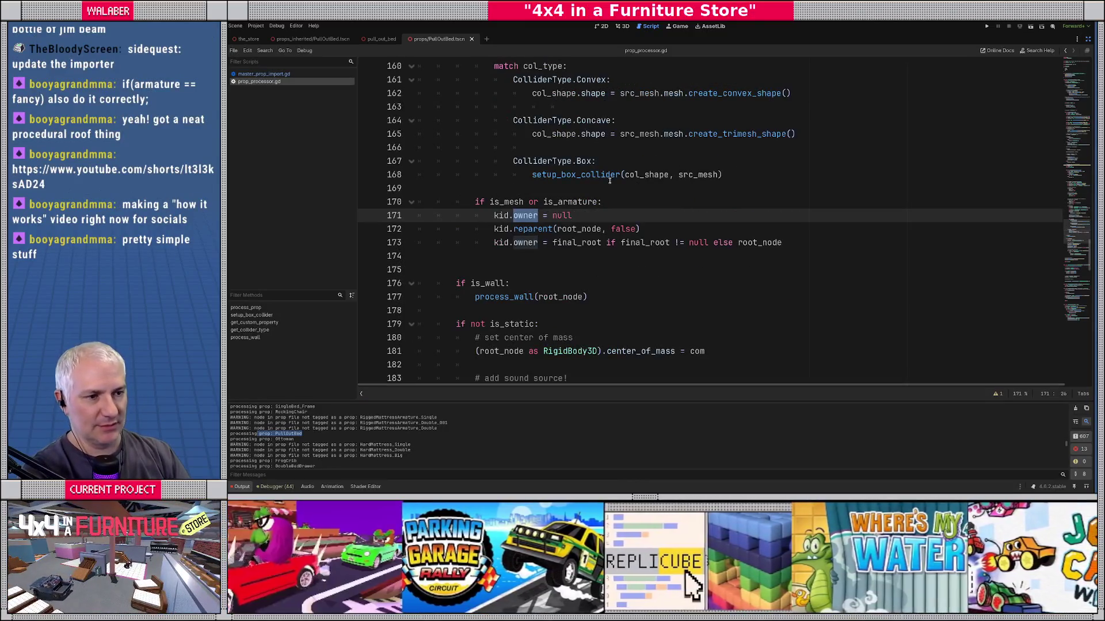
click(543, 258)
scroll(535, 242, up, 1)
scroll(517, 219, down, 4)
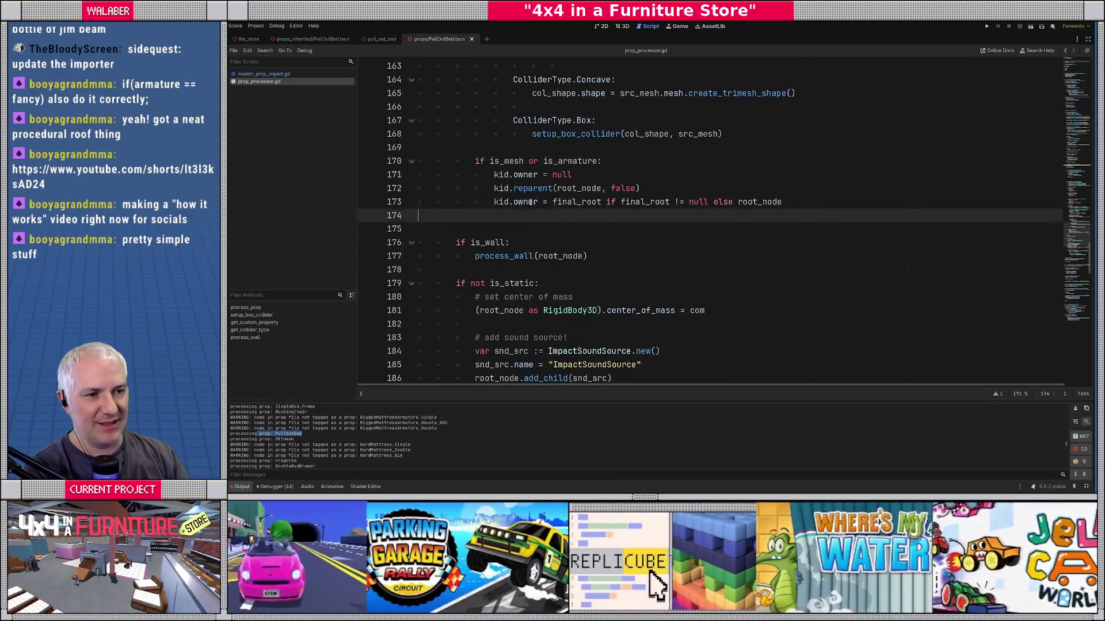
drag(503, 186, 668, 201)
click(551, 188)
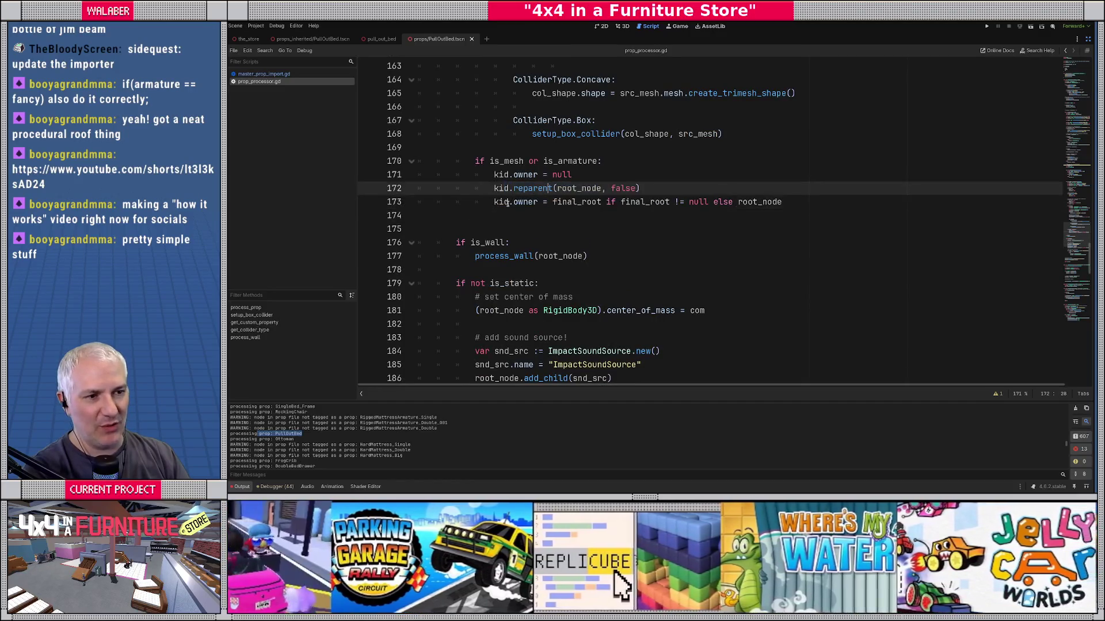
drag(496, 201, 535, 201)
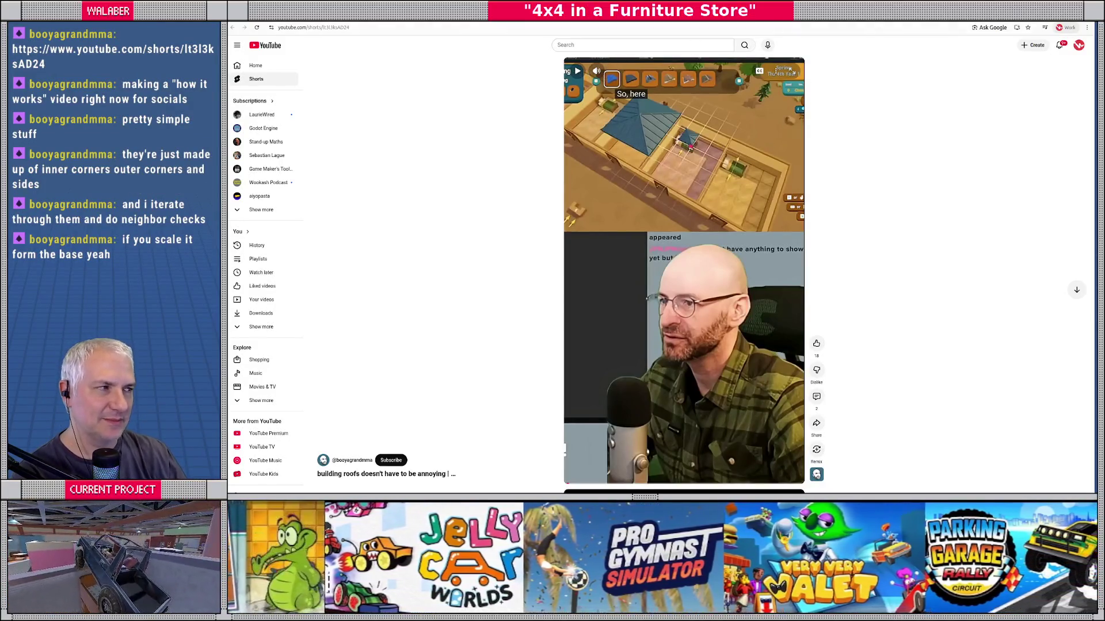
key(alt+Tab)
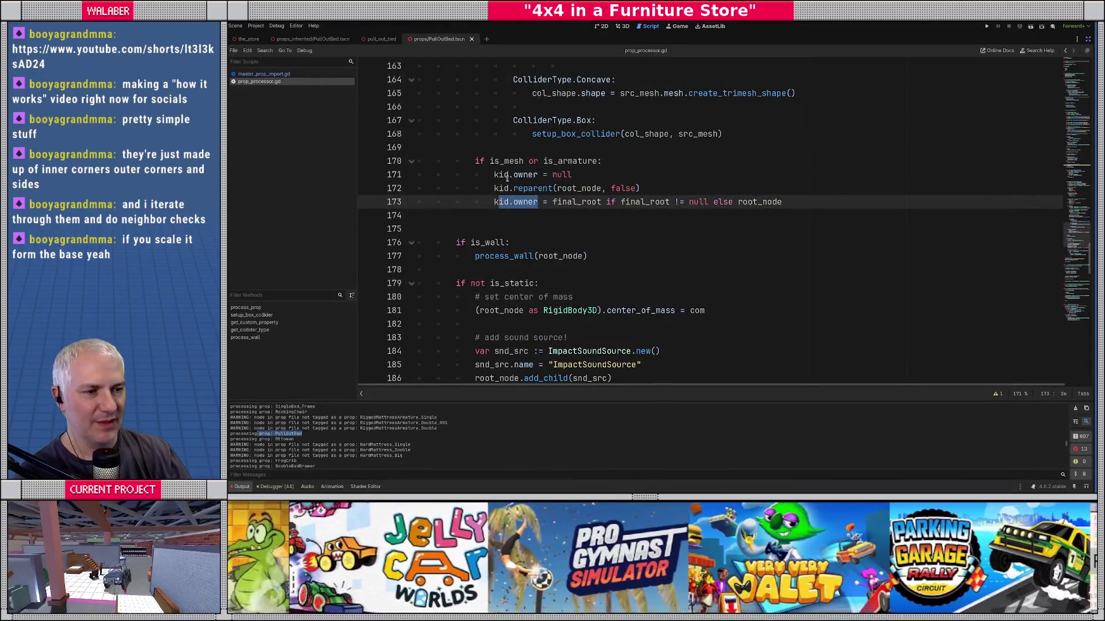
Step: Insert a new line after kid.reparent(root_node, false) on line 172
click(507, 177)
double_click(505, 202)
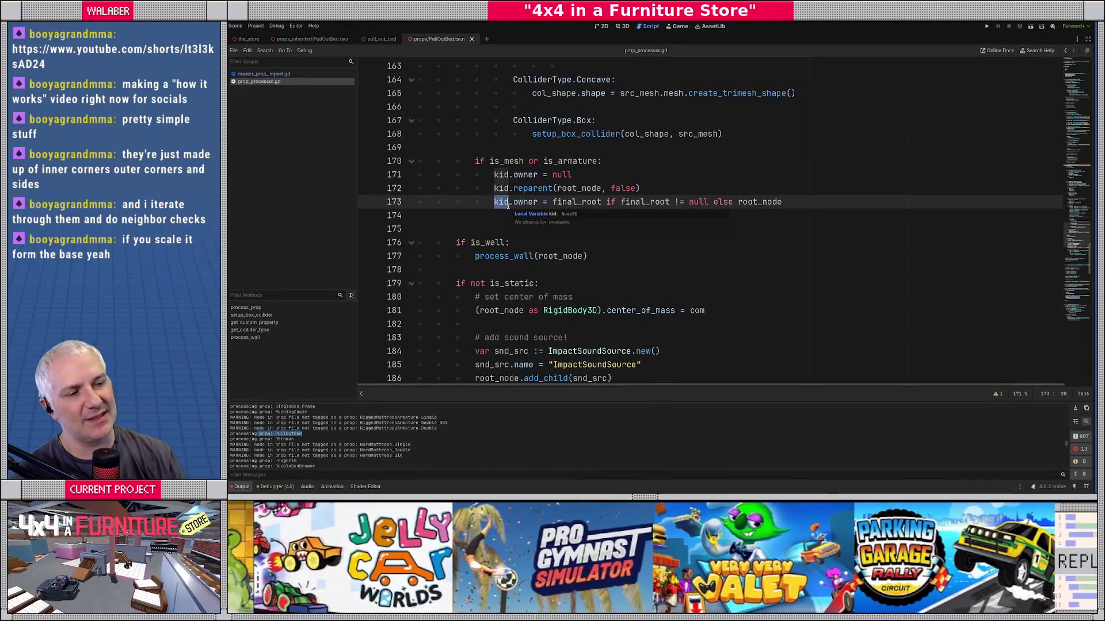
drag(498, 188, 640, 188)
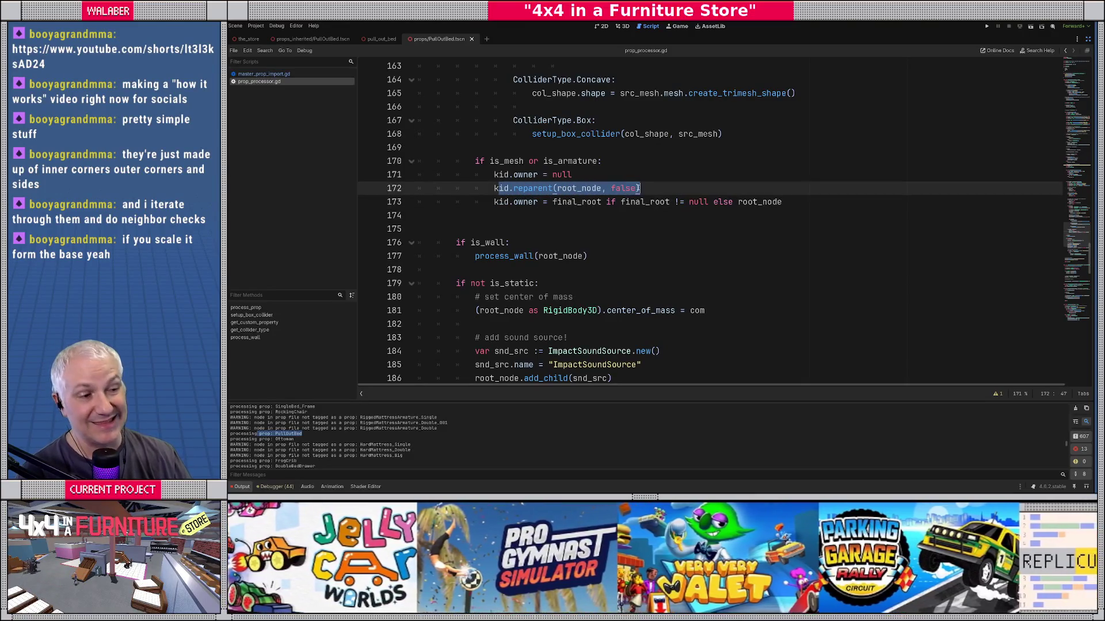
drag(498, 202, 530, 202)
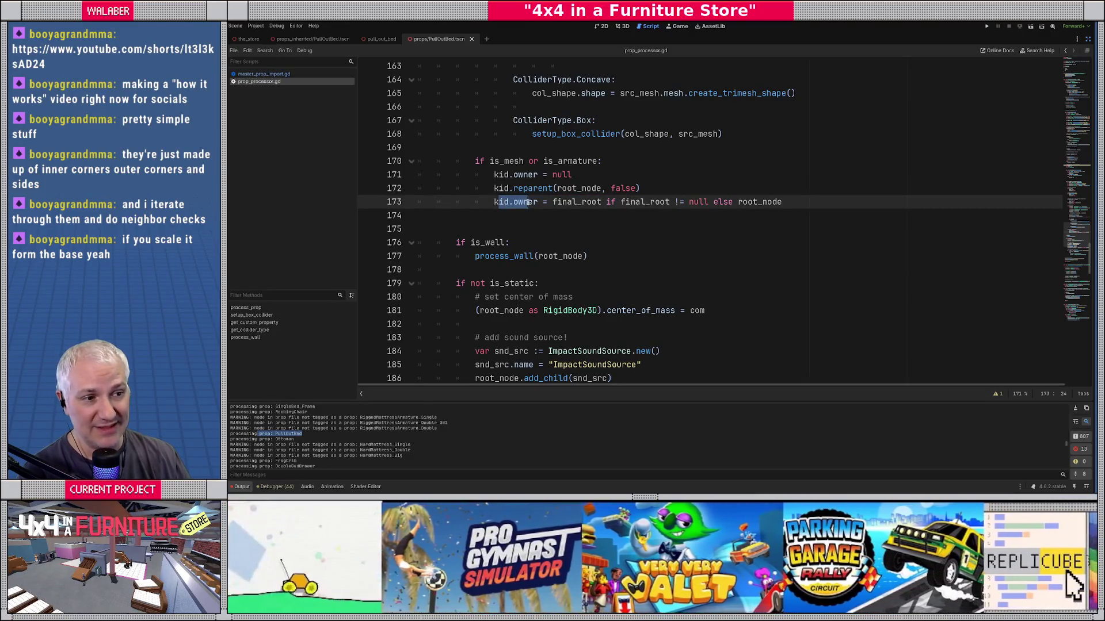
click(535, 202)
click(654, 190)
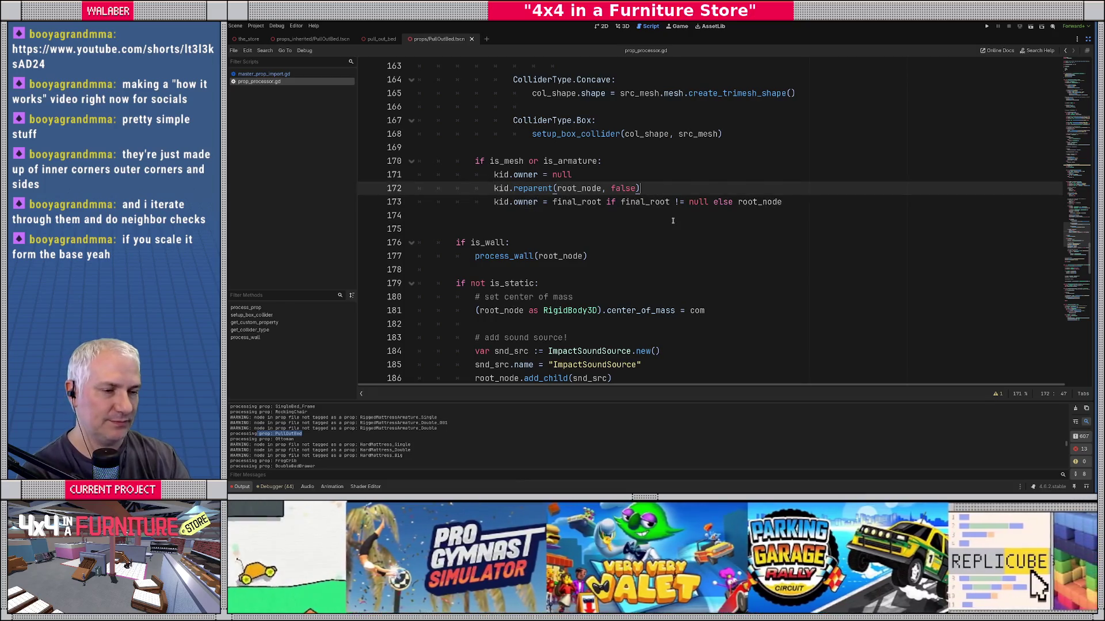
key(Return)
Step: Type NodeUtils.call_for_node_and_descendants(kid, _set_owner.bind()) on the new line
text(nod)
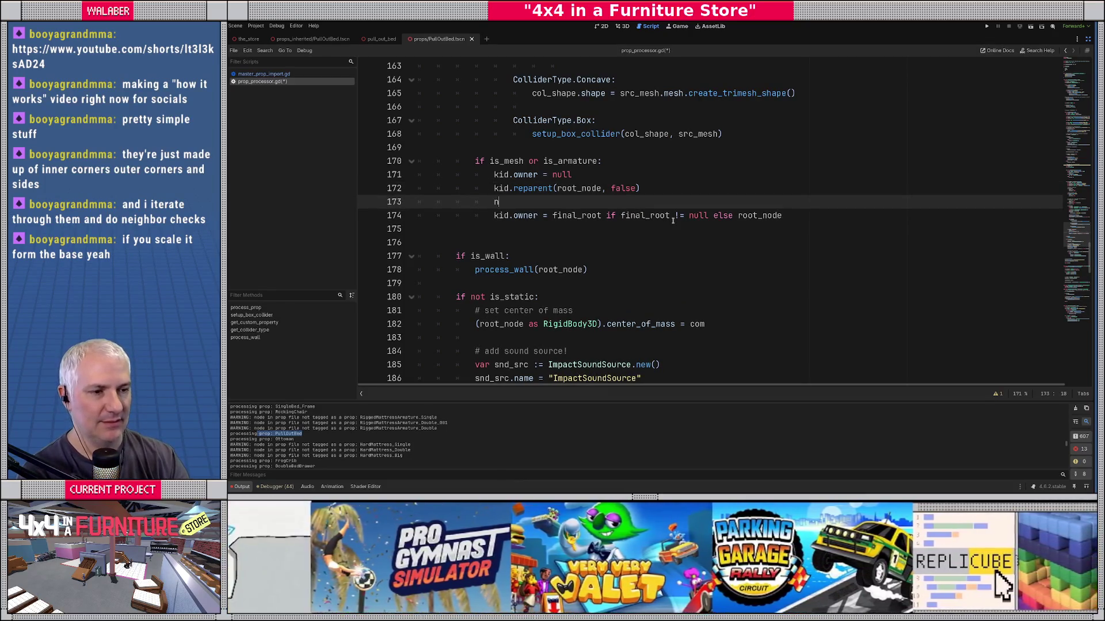
key(Return)
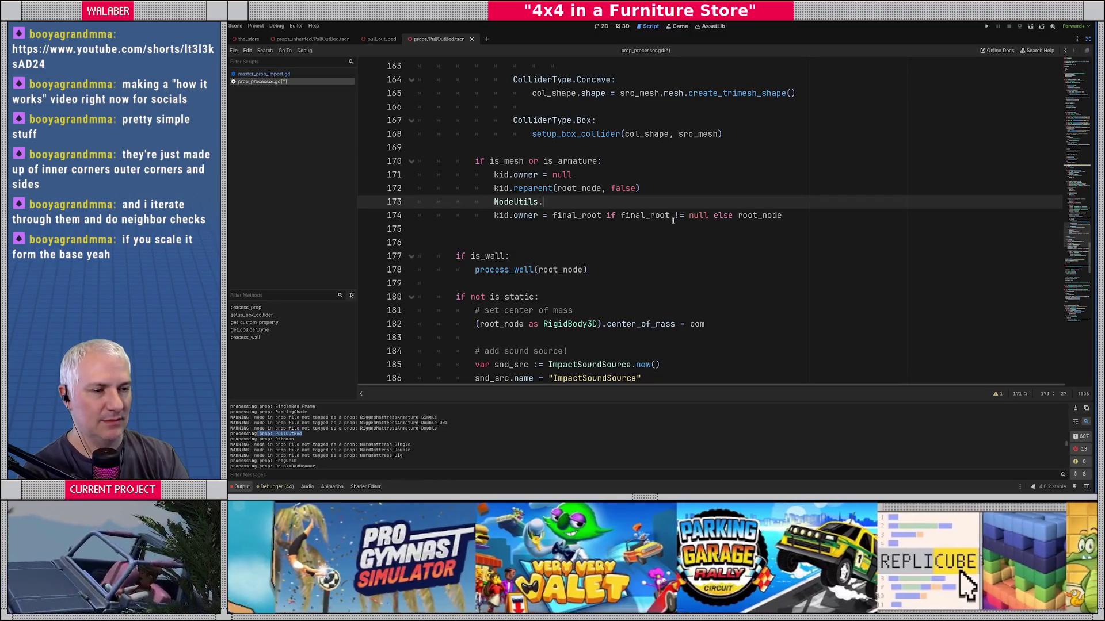
text(.)
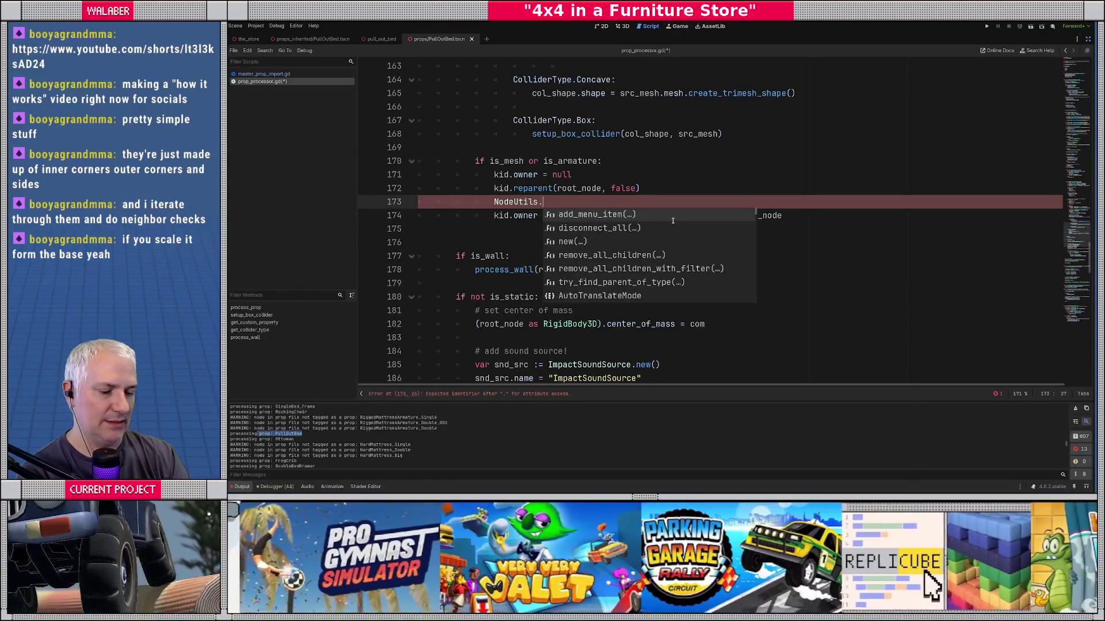
text(set_)
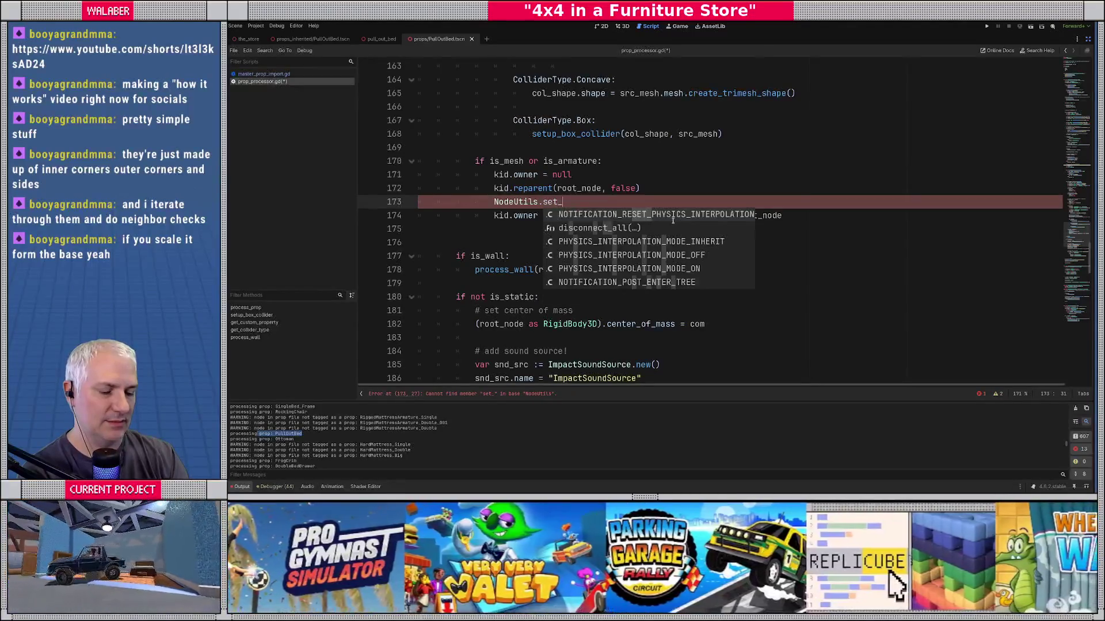
text(o)
key(BackSpace)
key(BackSpace)
key(BackSpace)
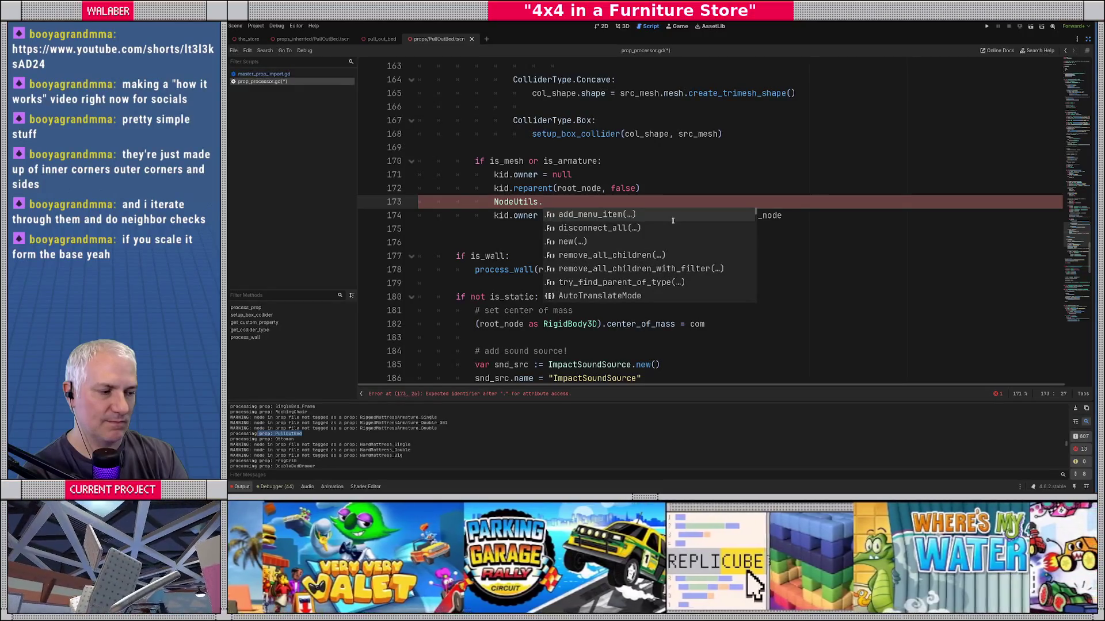
text(cal)
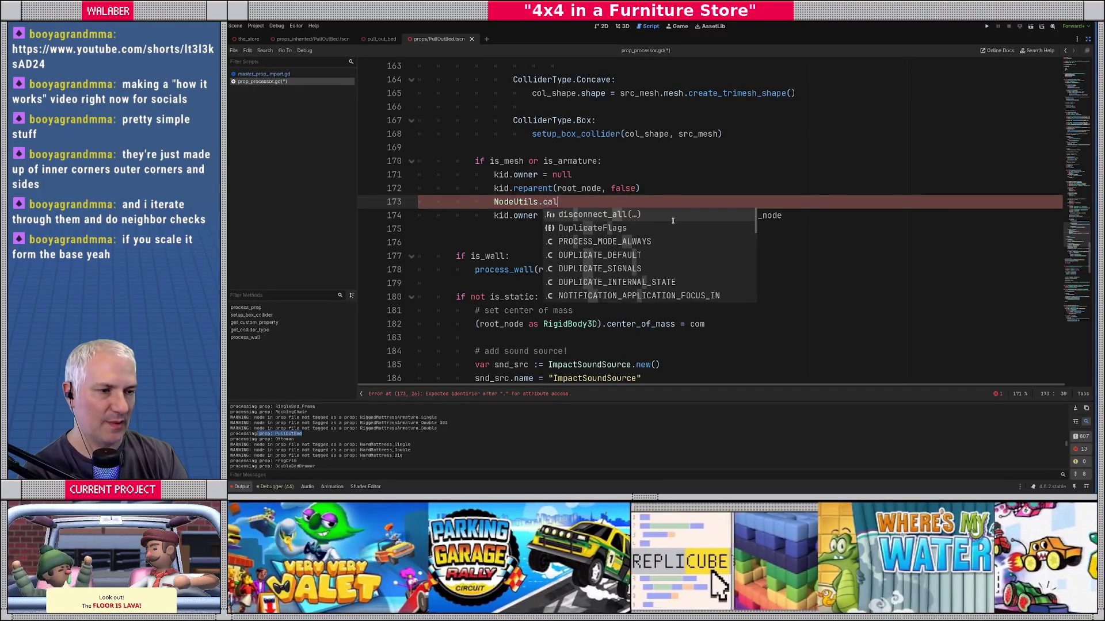
text(l_for_)
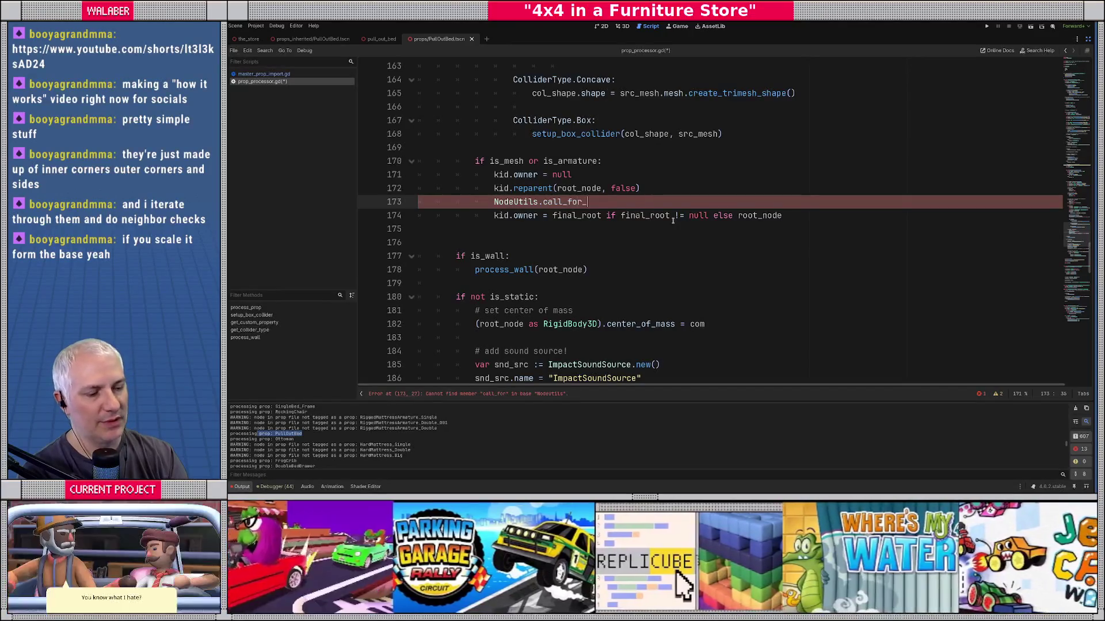
text(node_and_de)
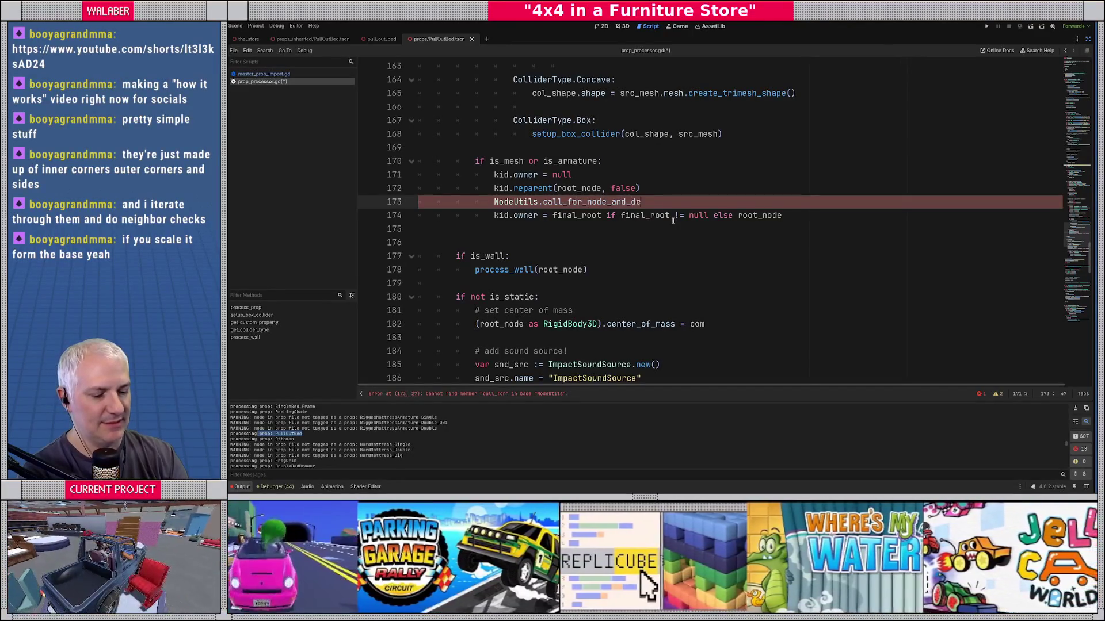
text(scendan)
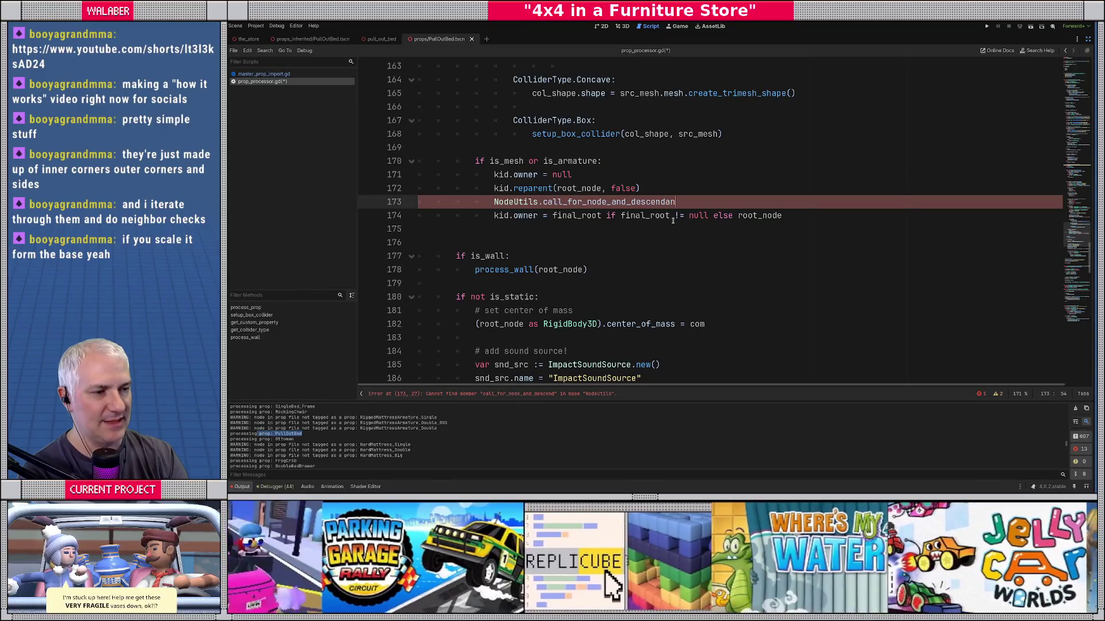
text(ts()
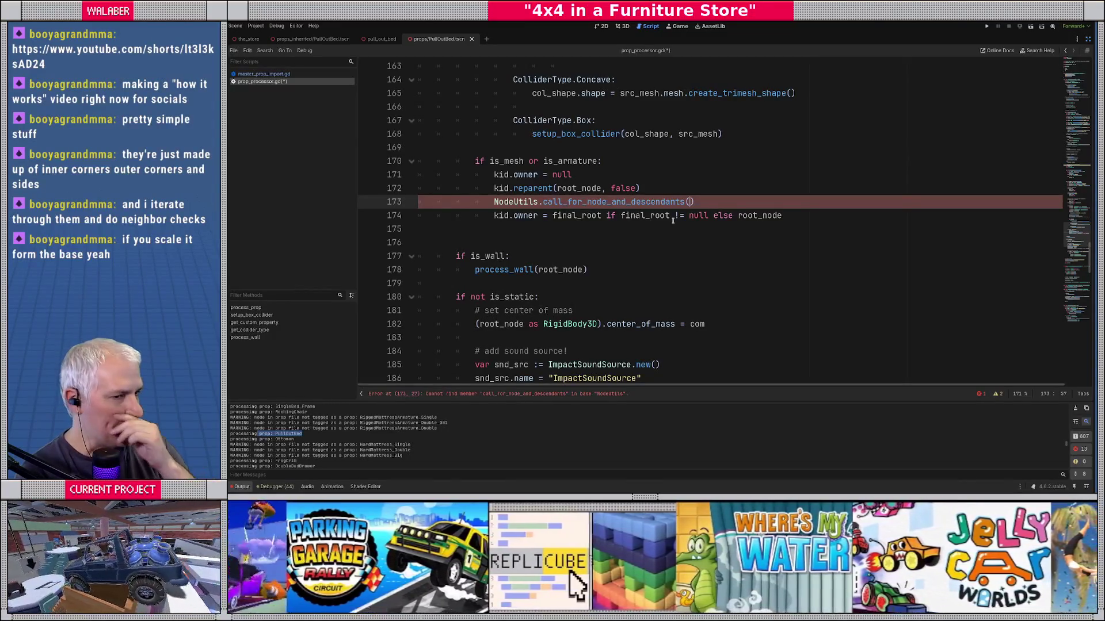
text(kid)
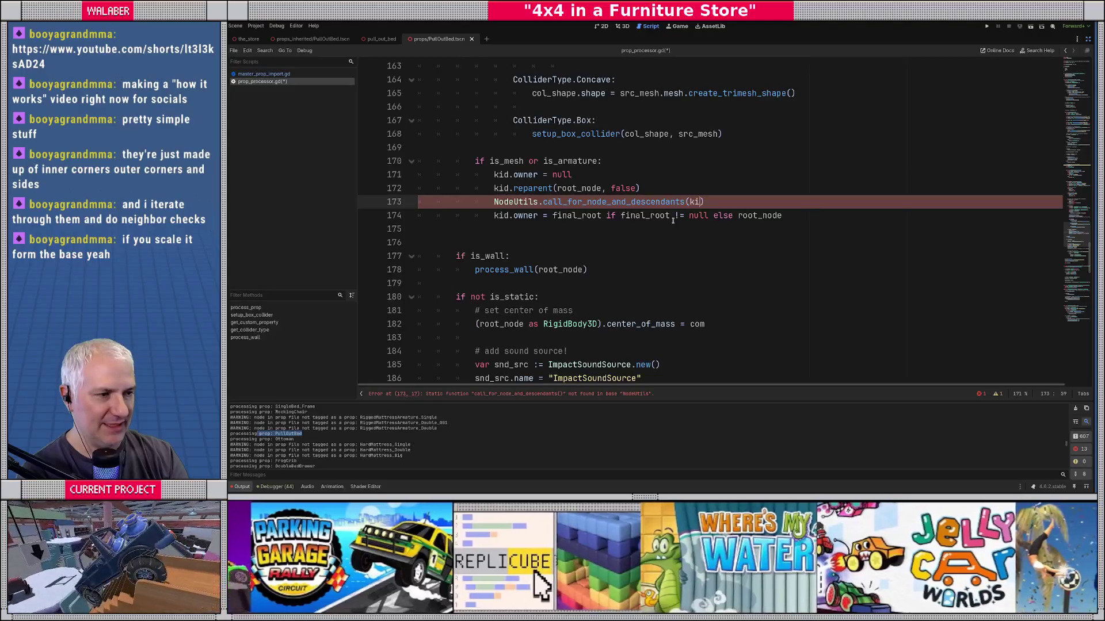
text(, _)
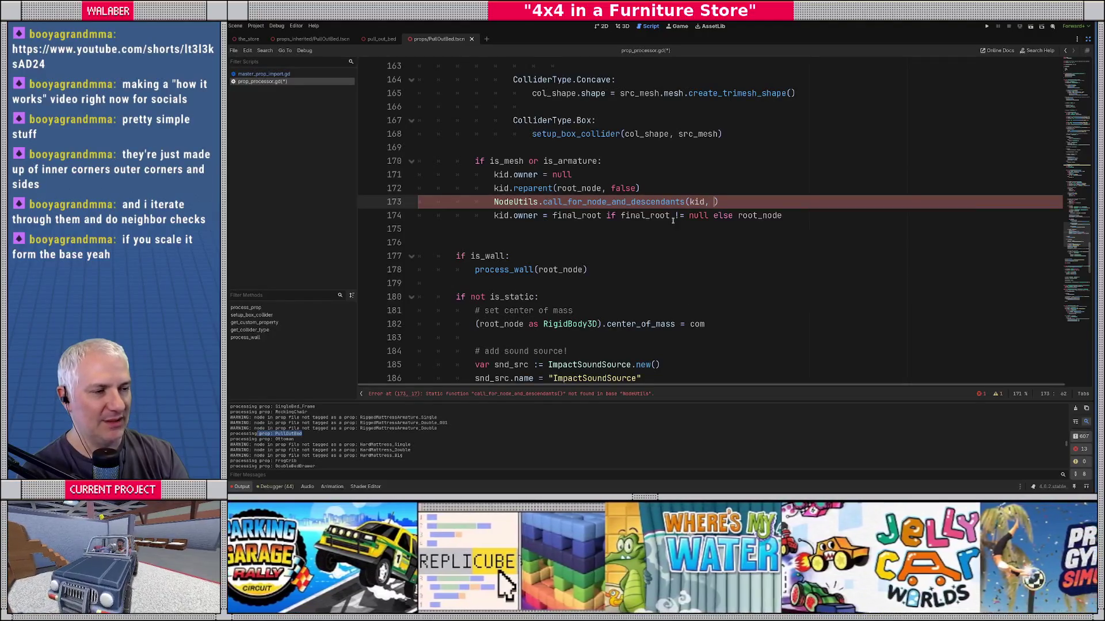
text(set_o)
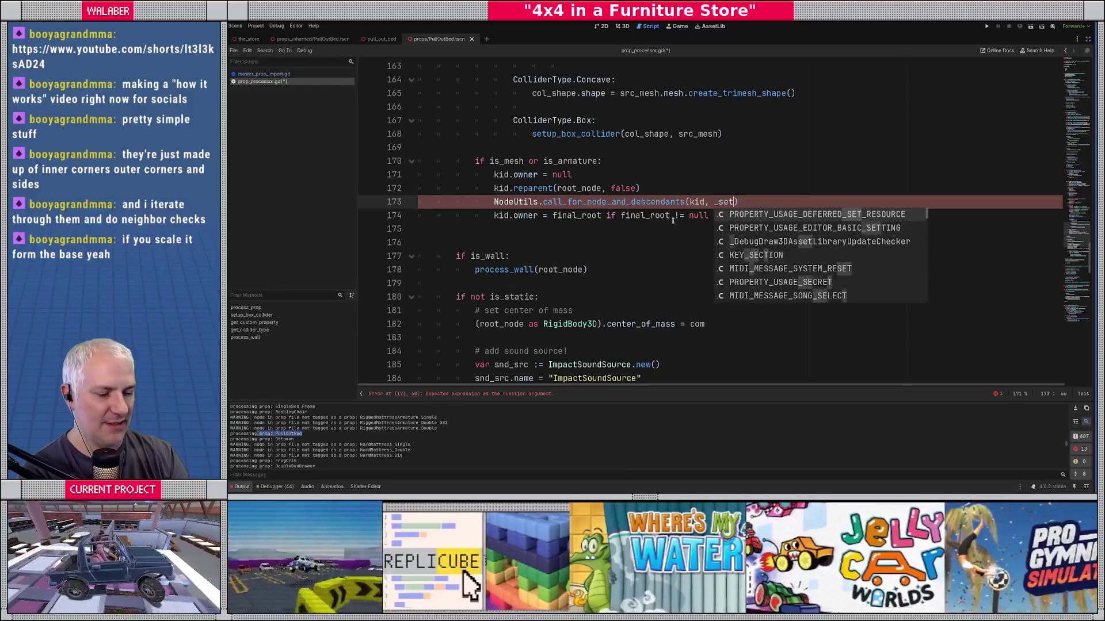
text(wner)
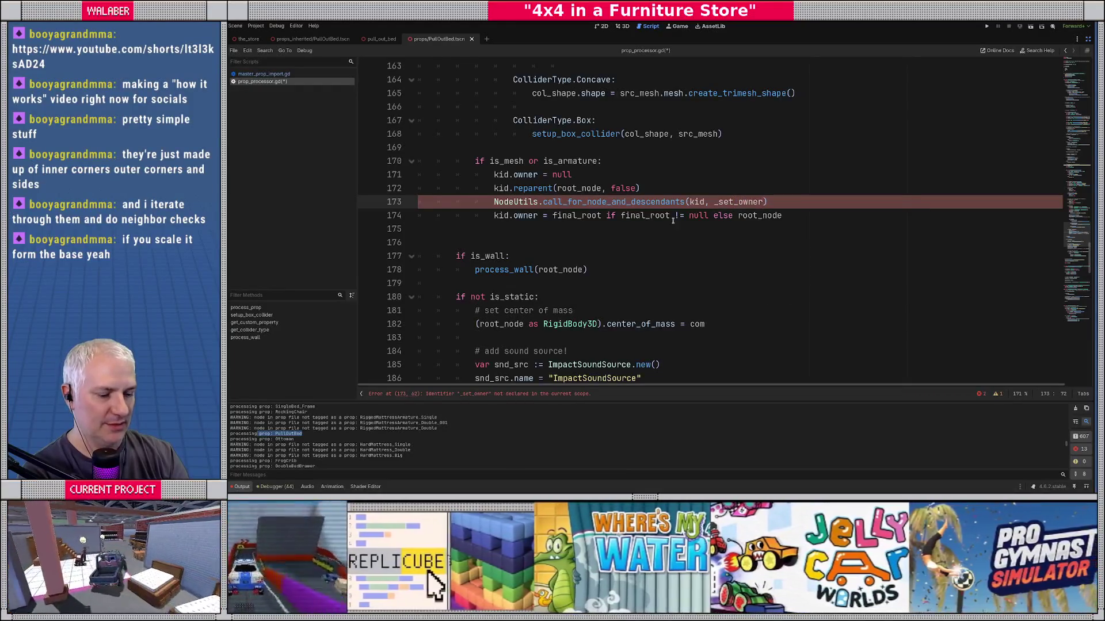
text(.bind)
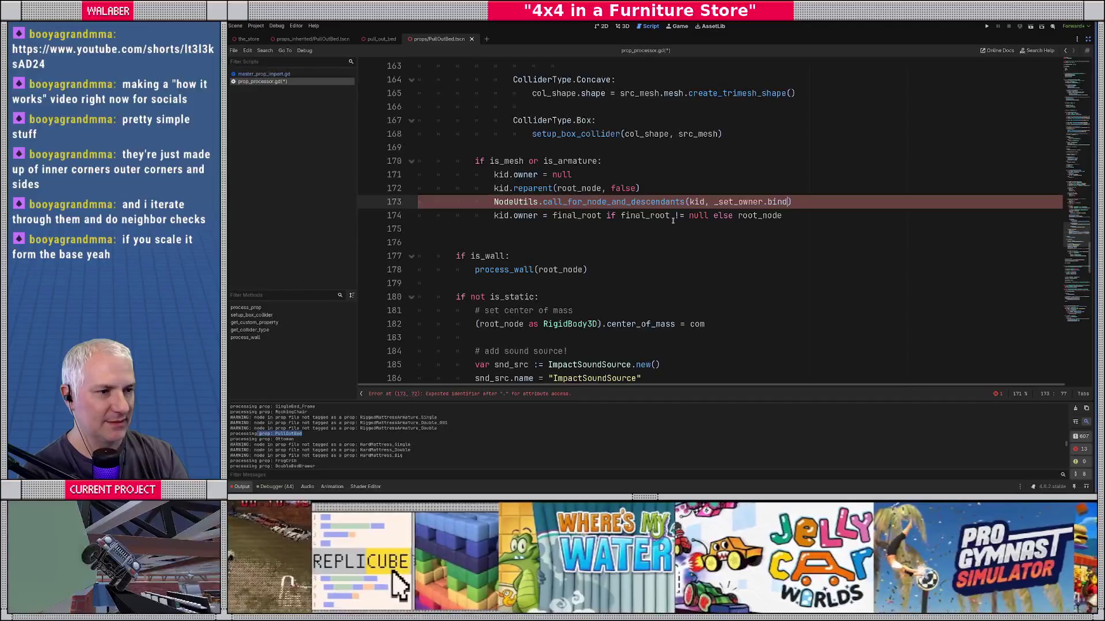
text(()
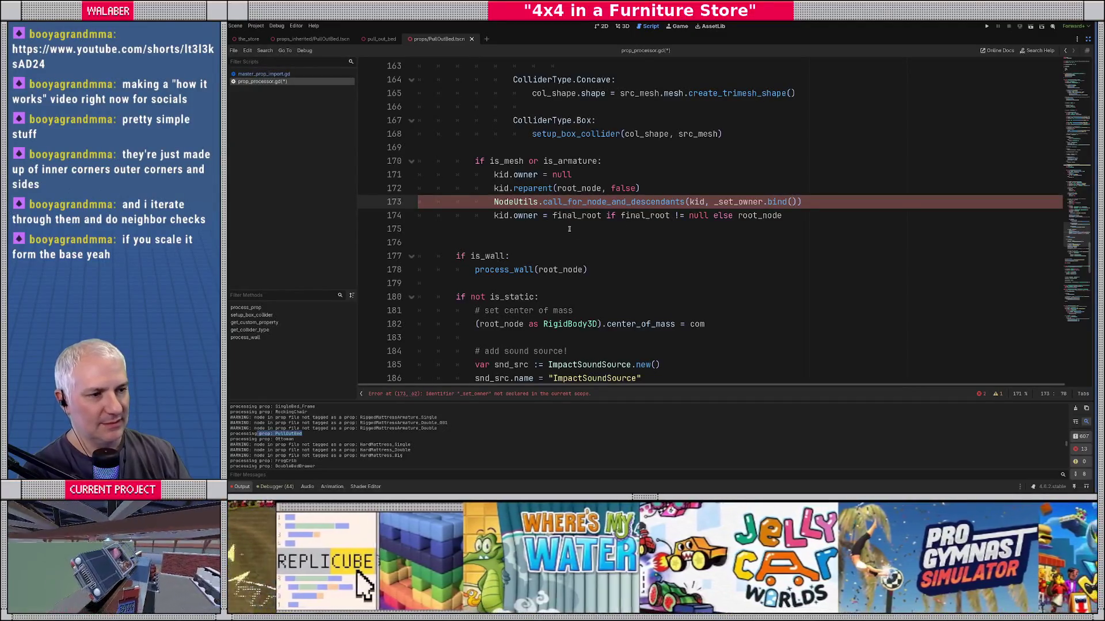
Step: Move the final_root-or-root_node expression into bind() and delete the leftover kid.owner line
drag(552, 215, 800, 221)
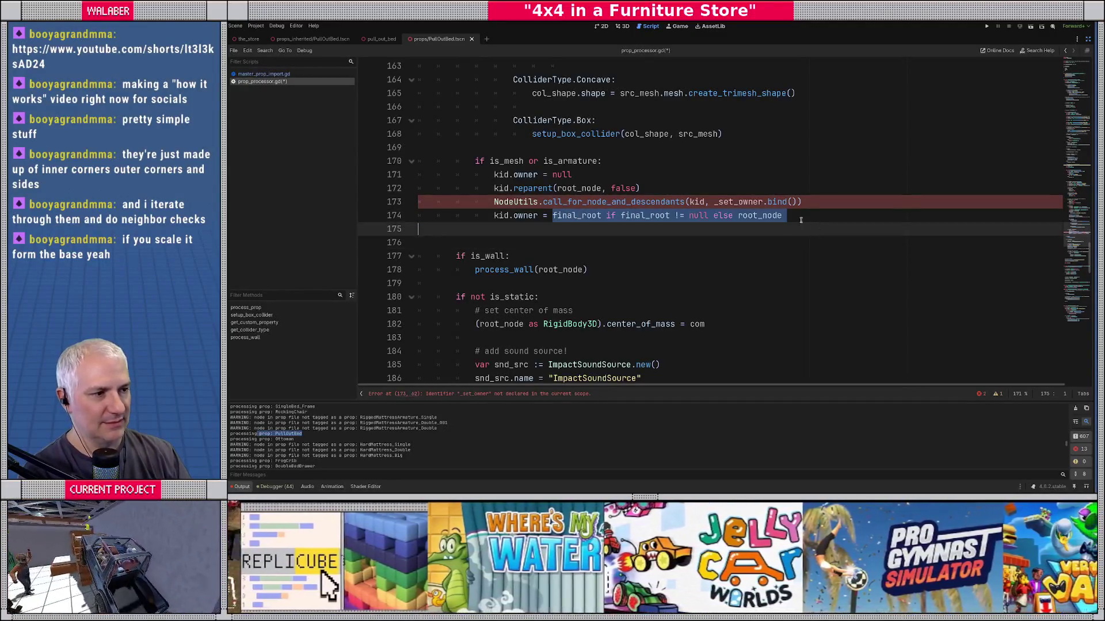
key(ctrl+x)
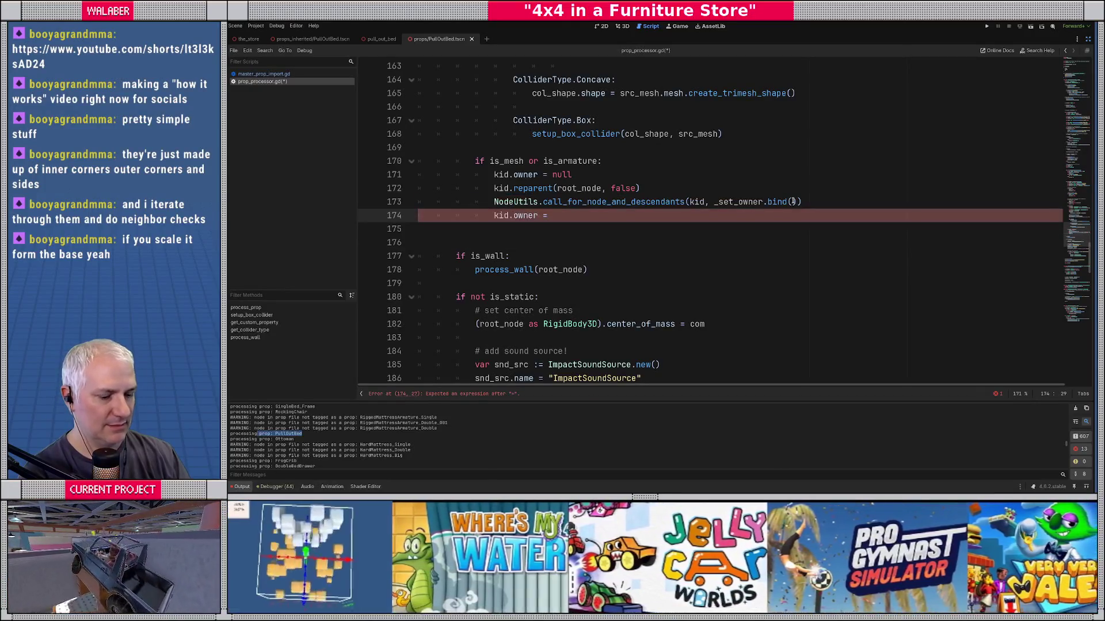
key(ctrl+v)
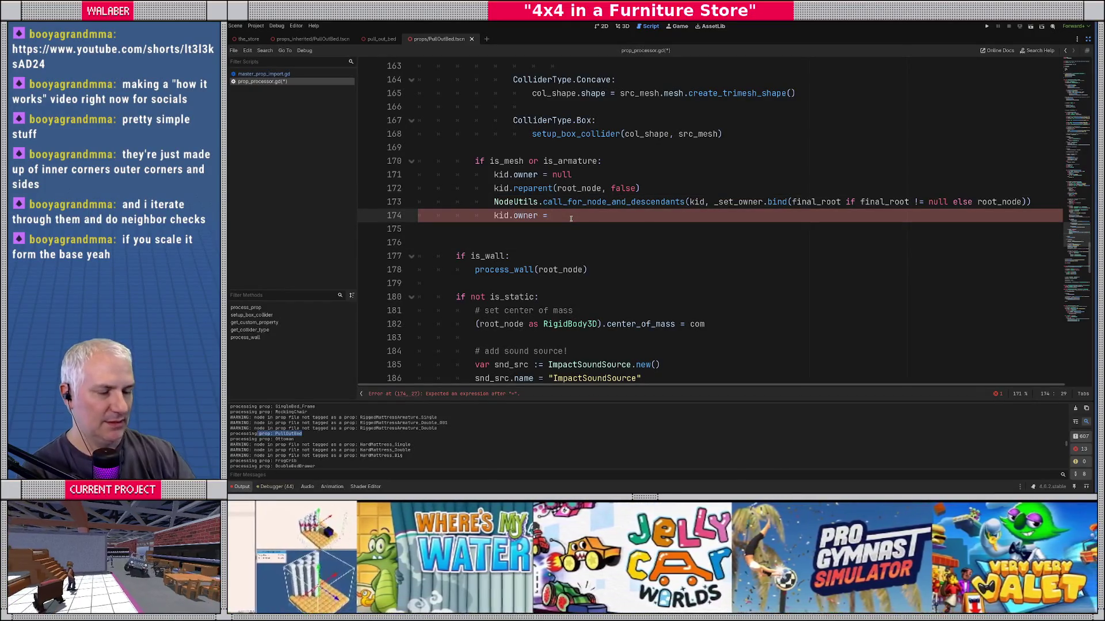
key(shift+Home)
key(BackSpace)
double_click(588, 203)
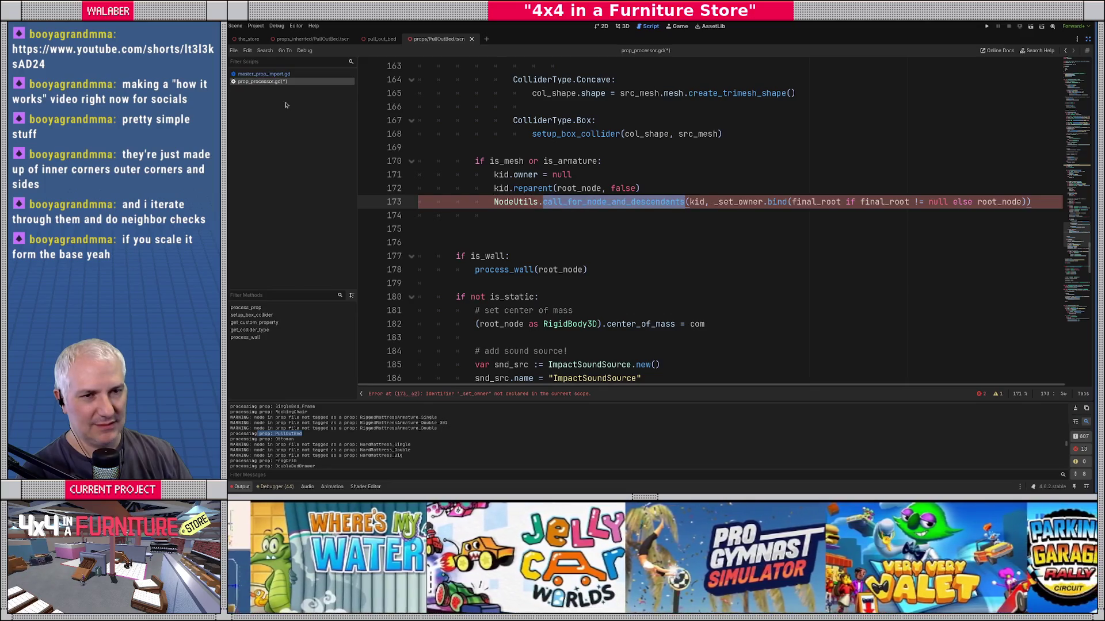
Step: In node-utils.gd, declare static func call_for_node_and_descendants(n: Node, method: Callable) -> void
ctrl+click(509, 203)
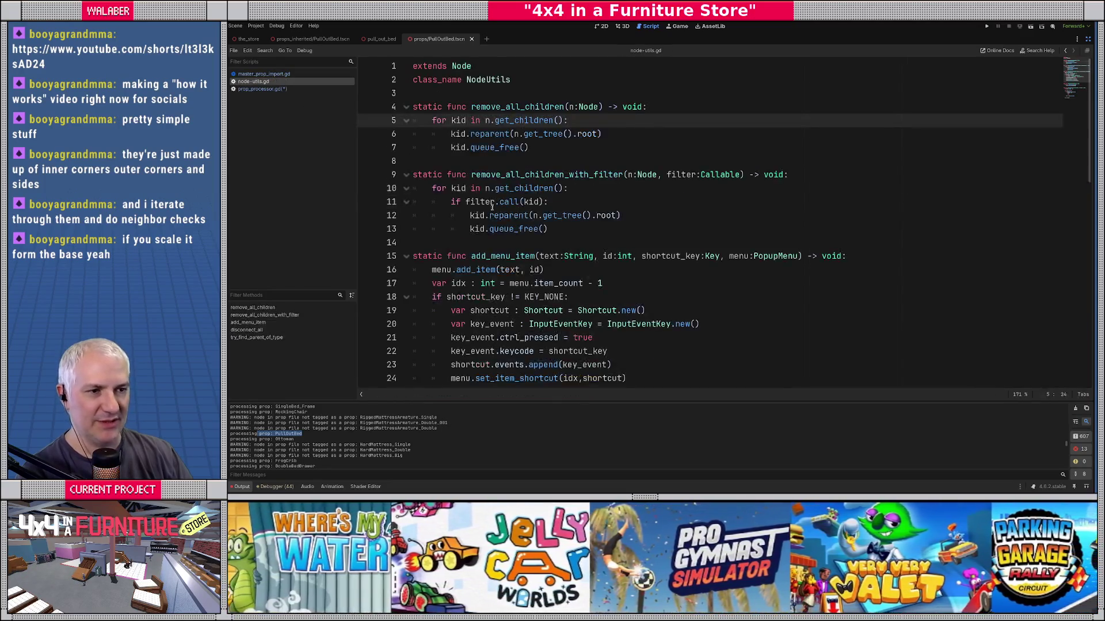
scroll(465, 204, down, 8)
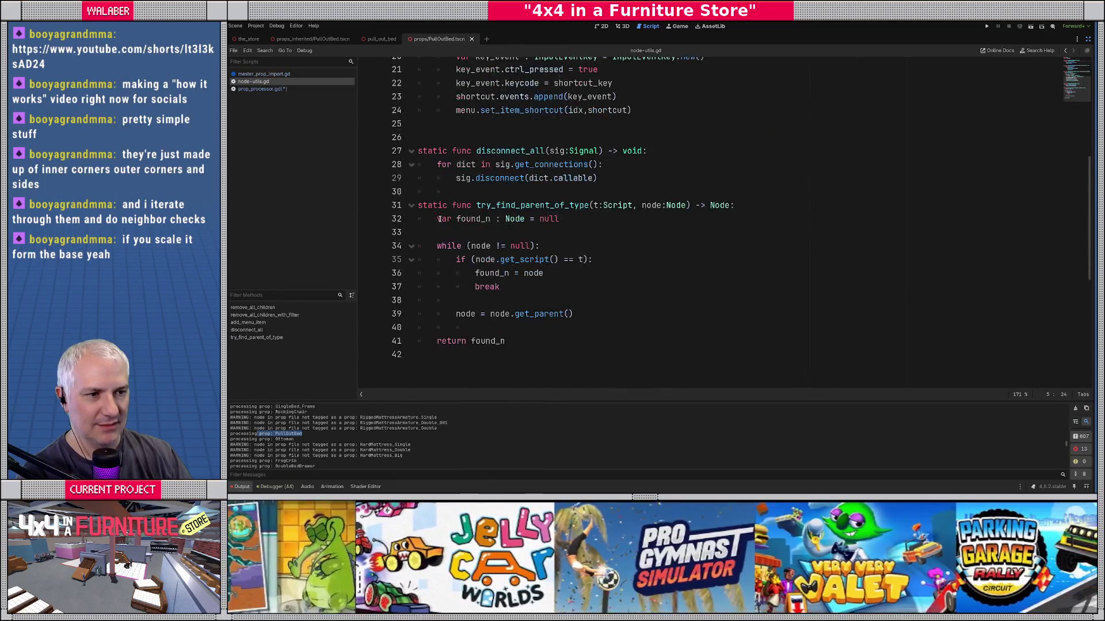
click(426, 298)
key(Return)
text(stat)
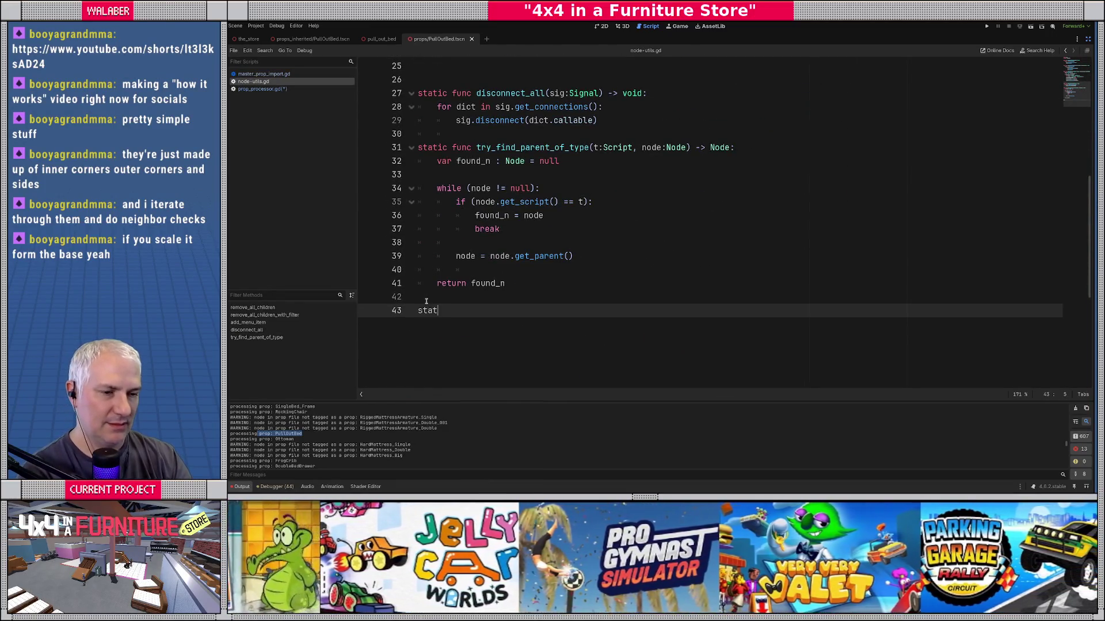
text(ic func call_for_node_and_descendants()
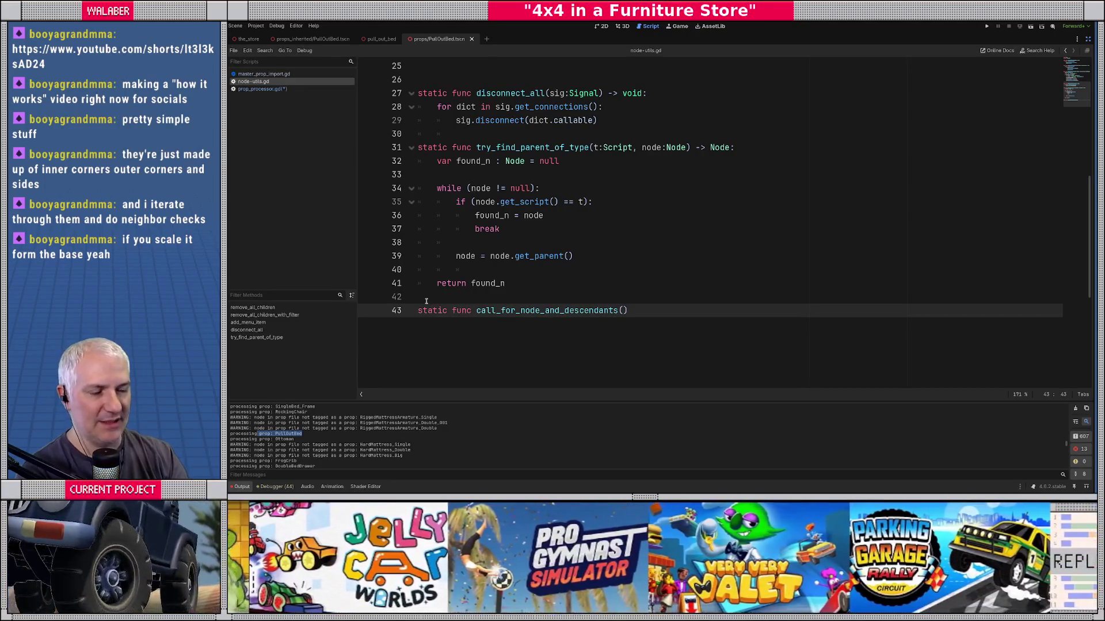
text(n:Node)
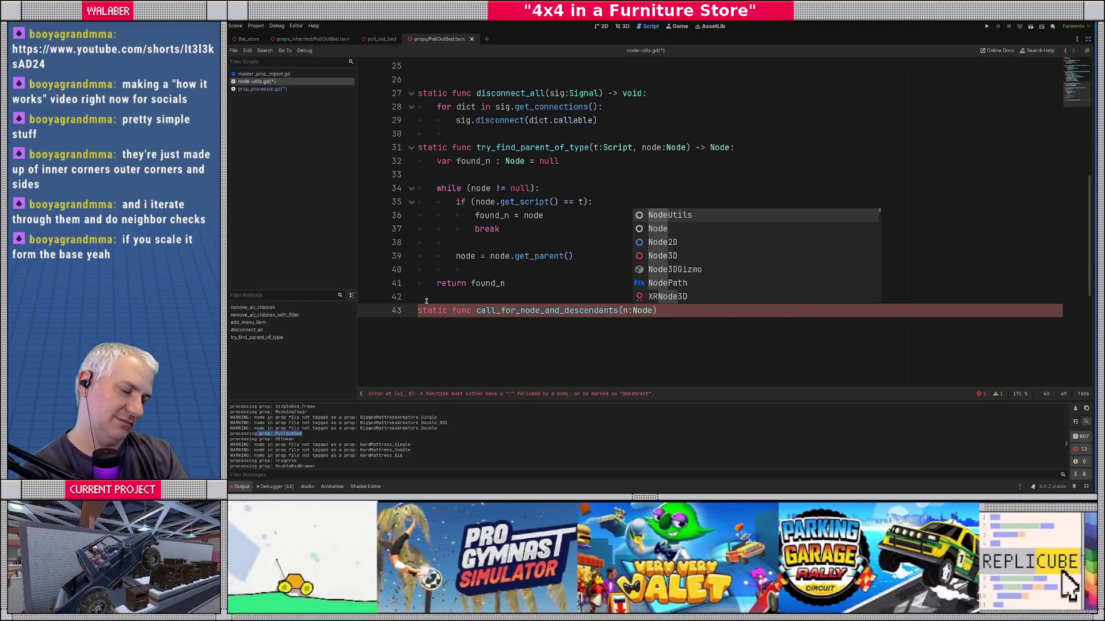
key(Escape)
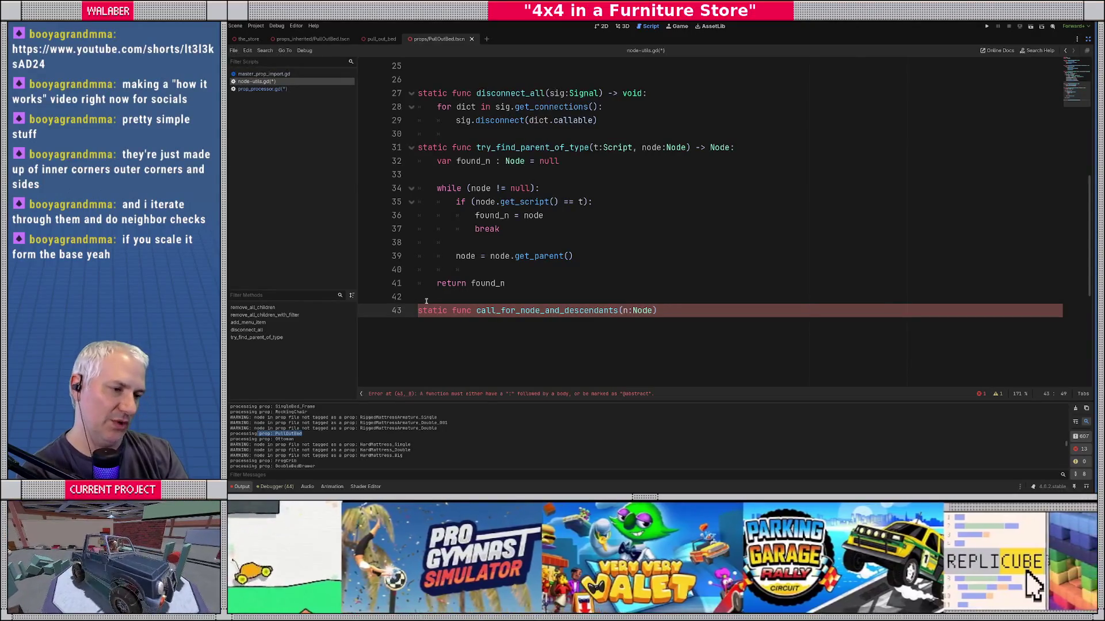
text(, methd)
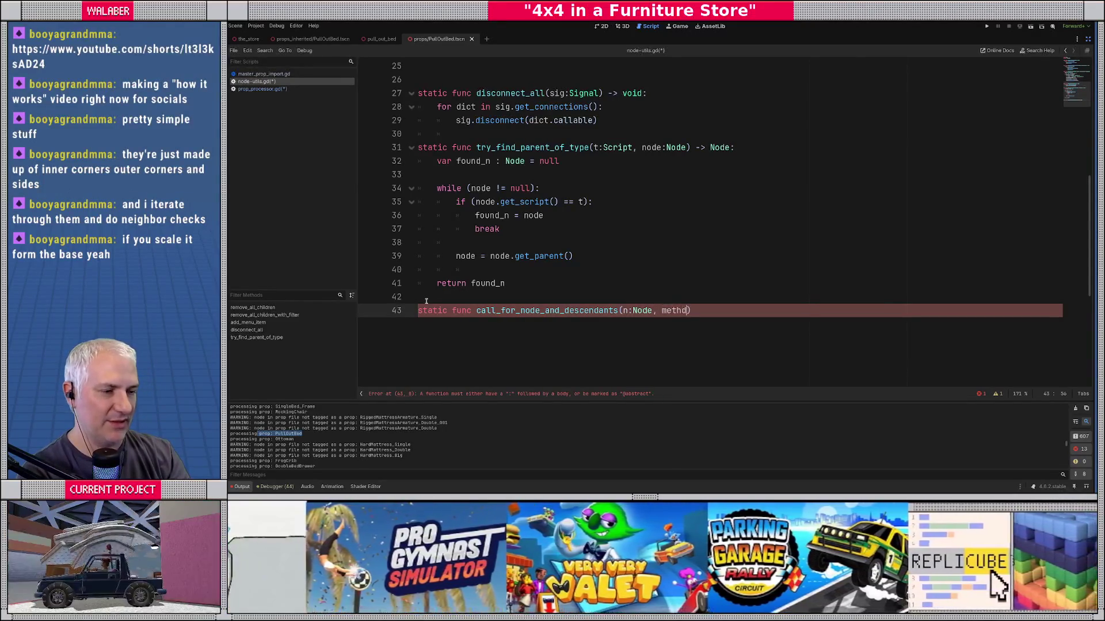
key(BackSpace)
text(od:Calla)
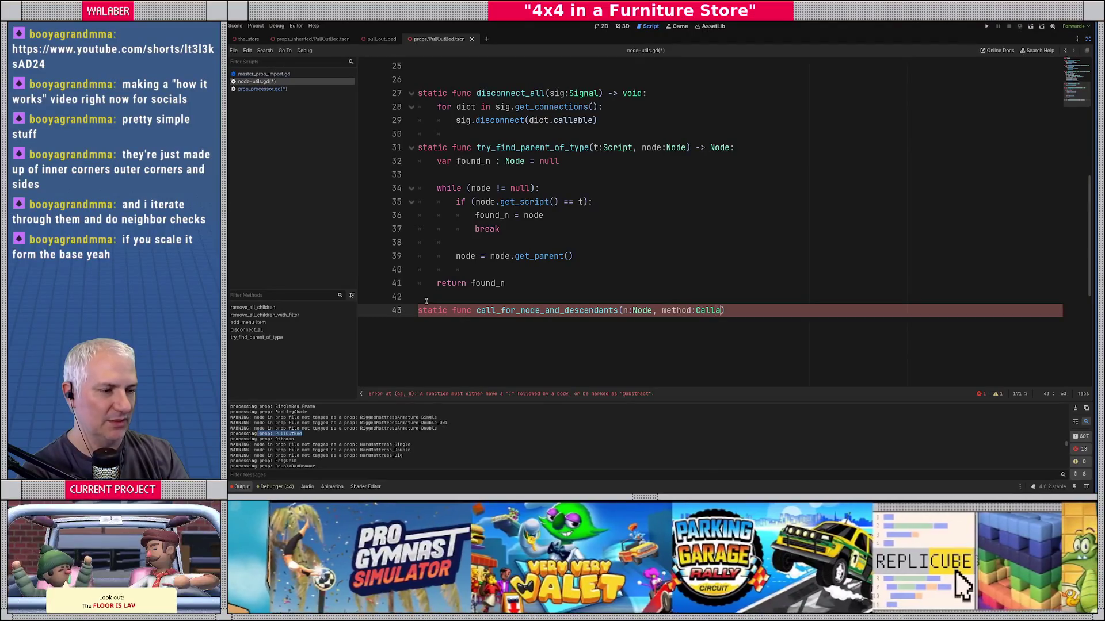
key(Return)
key(End)
text(-> void:)
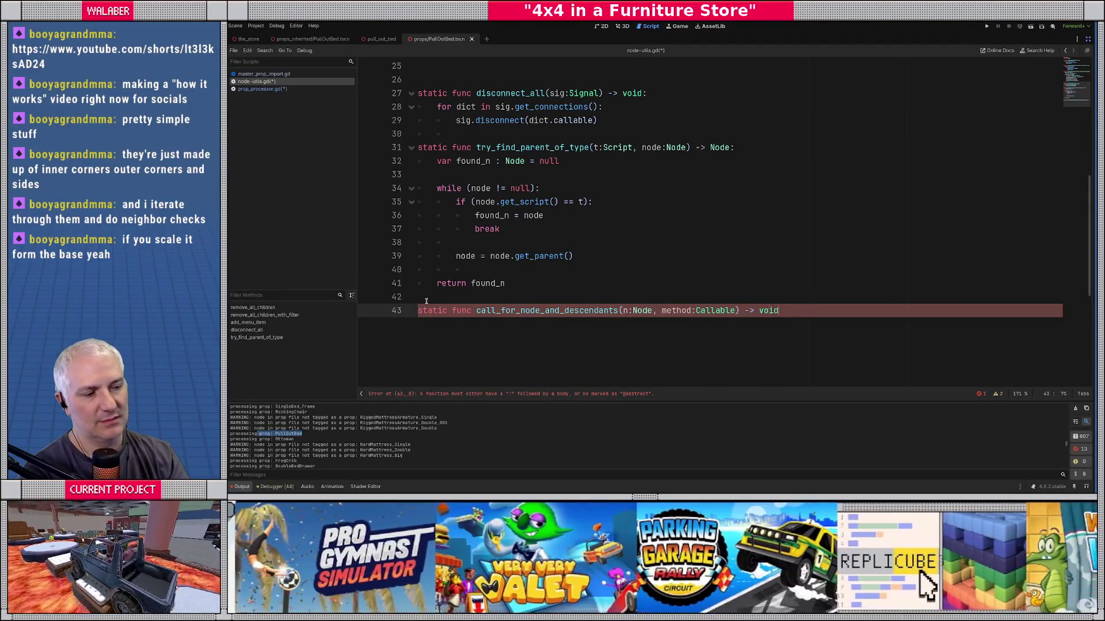
key(Return)
Step: Have it call method.call(n), then loop over n.get_children() calling call_for_node_and_descendants(kid, method)
scroll(543, 312, down, 3)
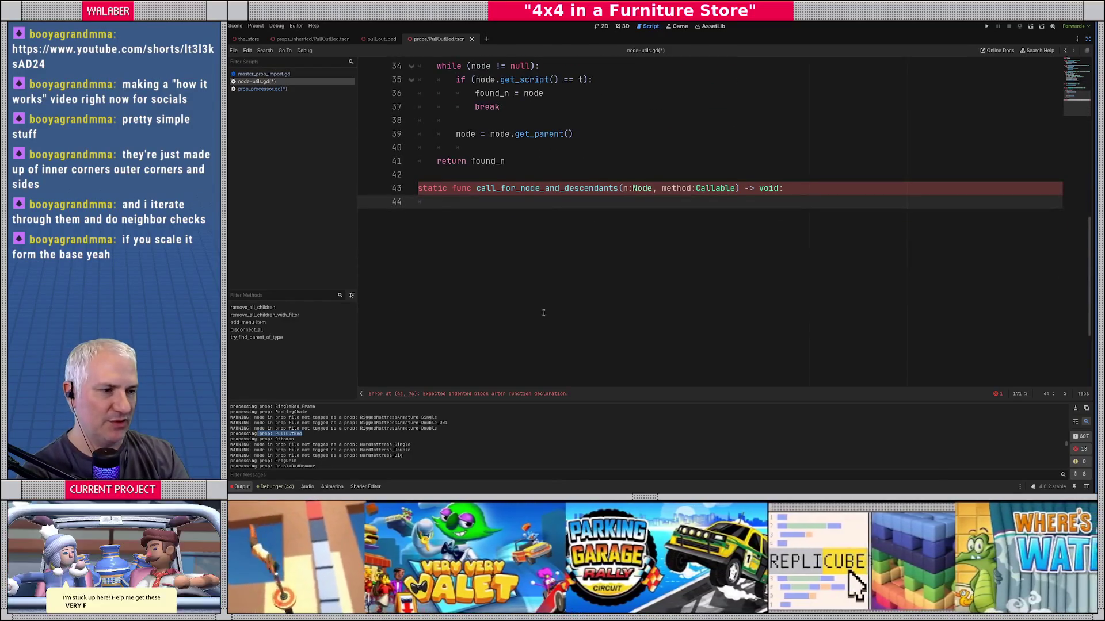
text(method)
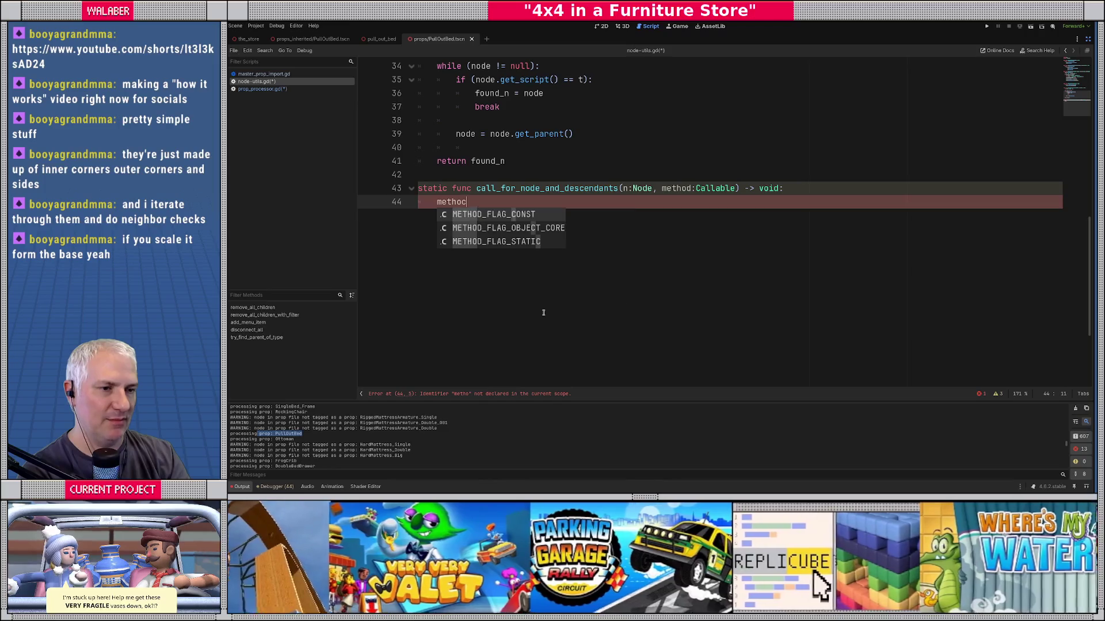
text(.call(n)
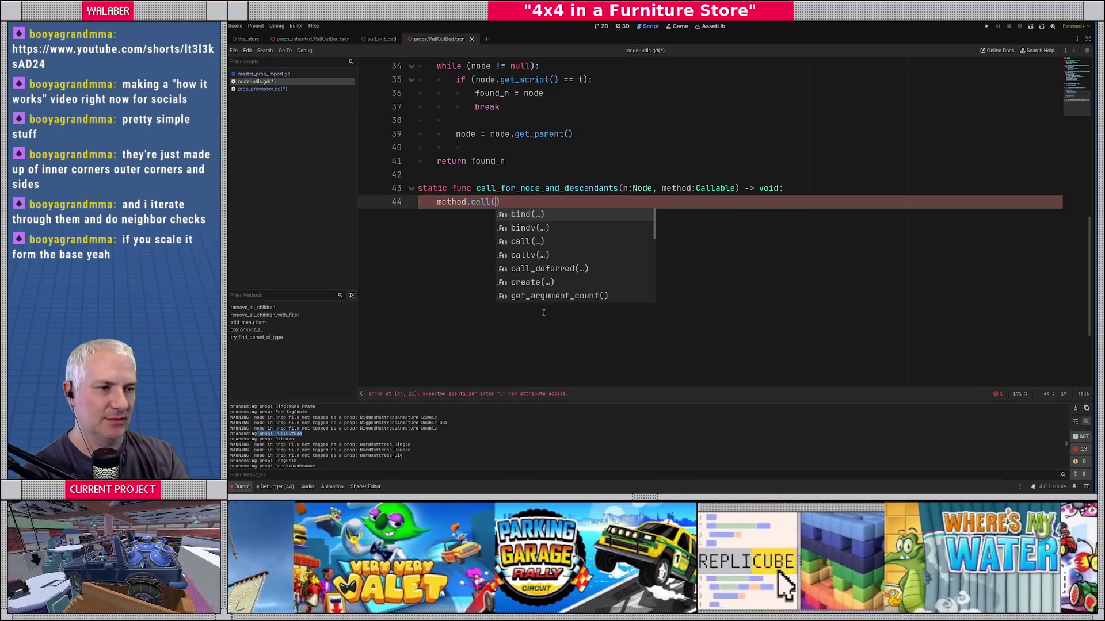
text())
key(Return)
key(Return)
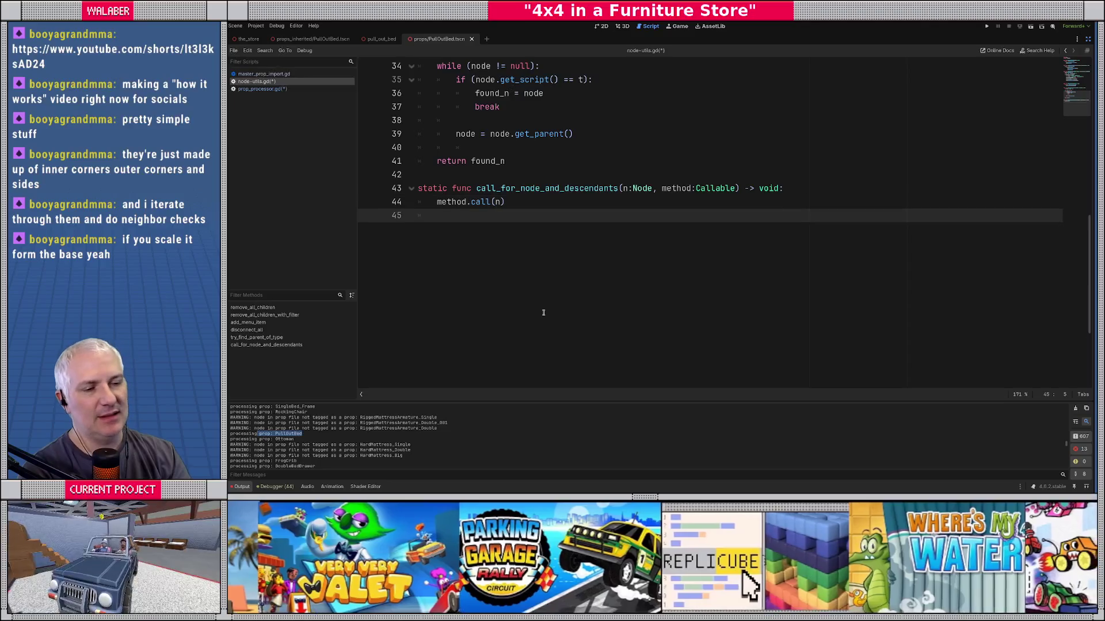
text(for)
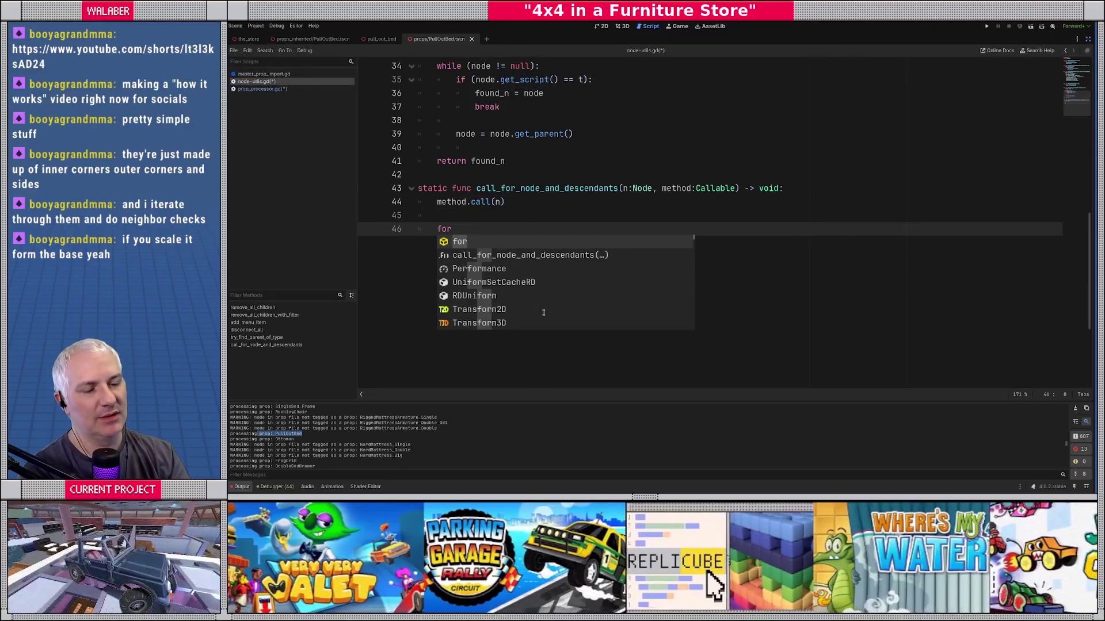
text( kid)
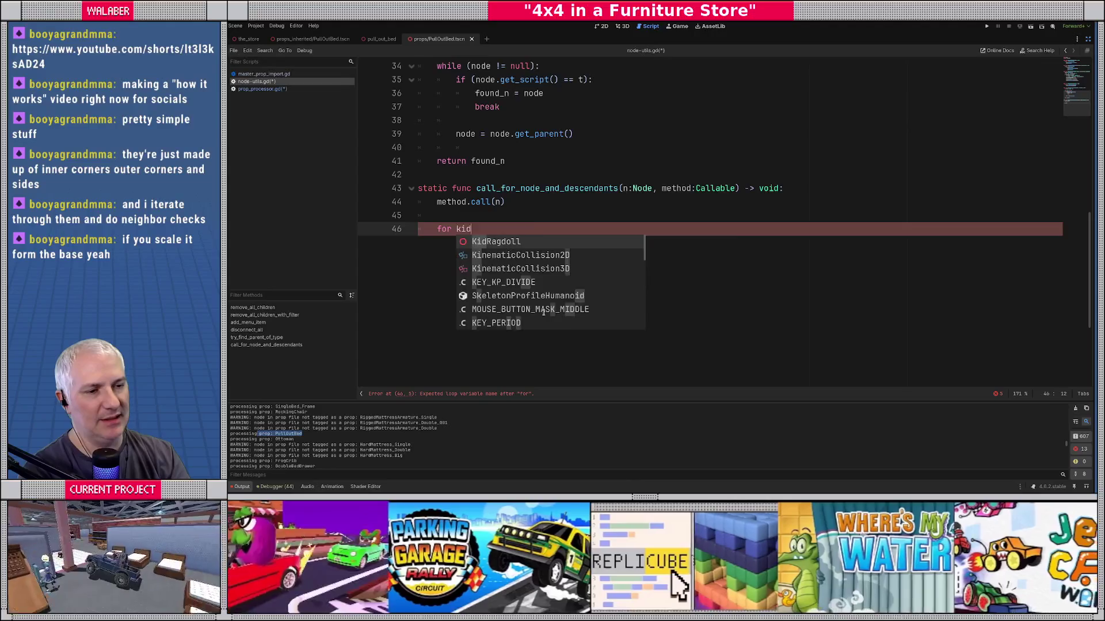
text( in n.)
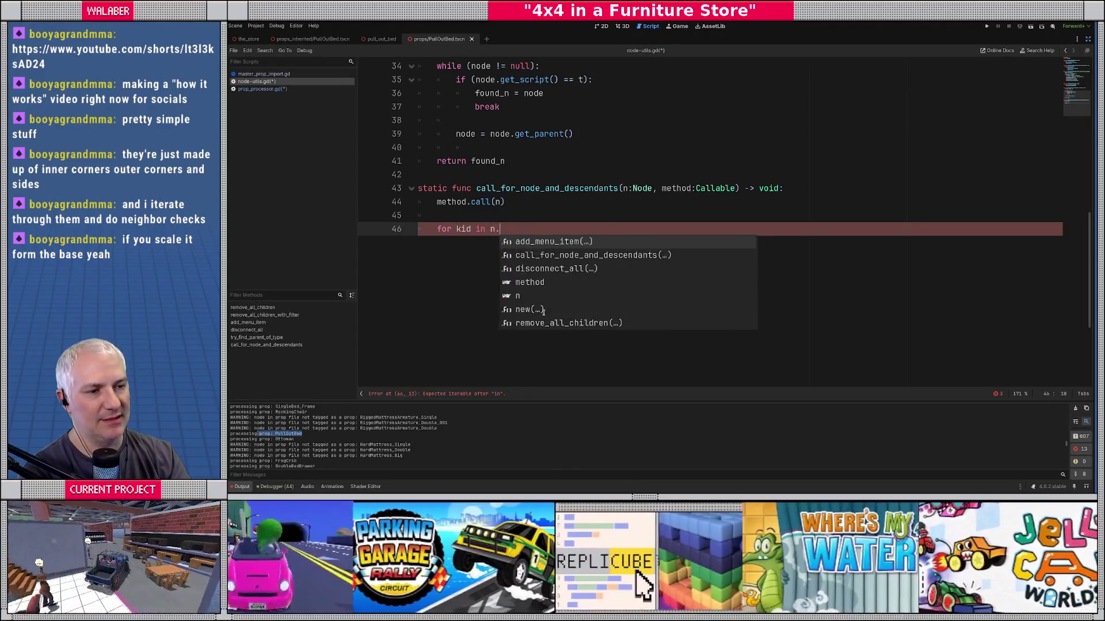
text(get_child)
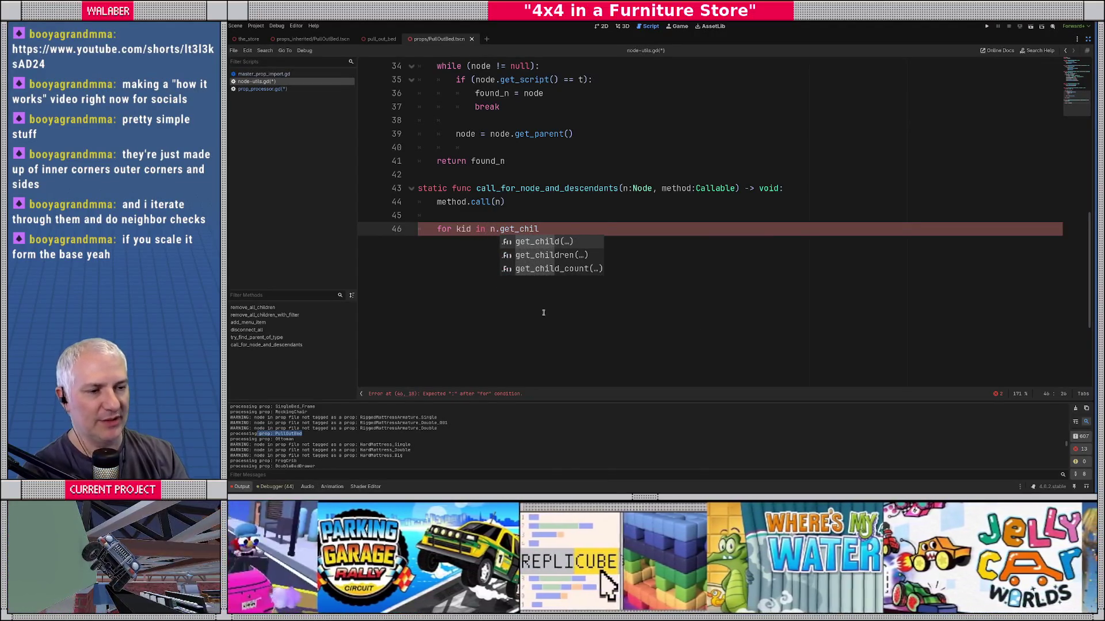
key(Down)
key(Return)
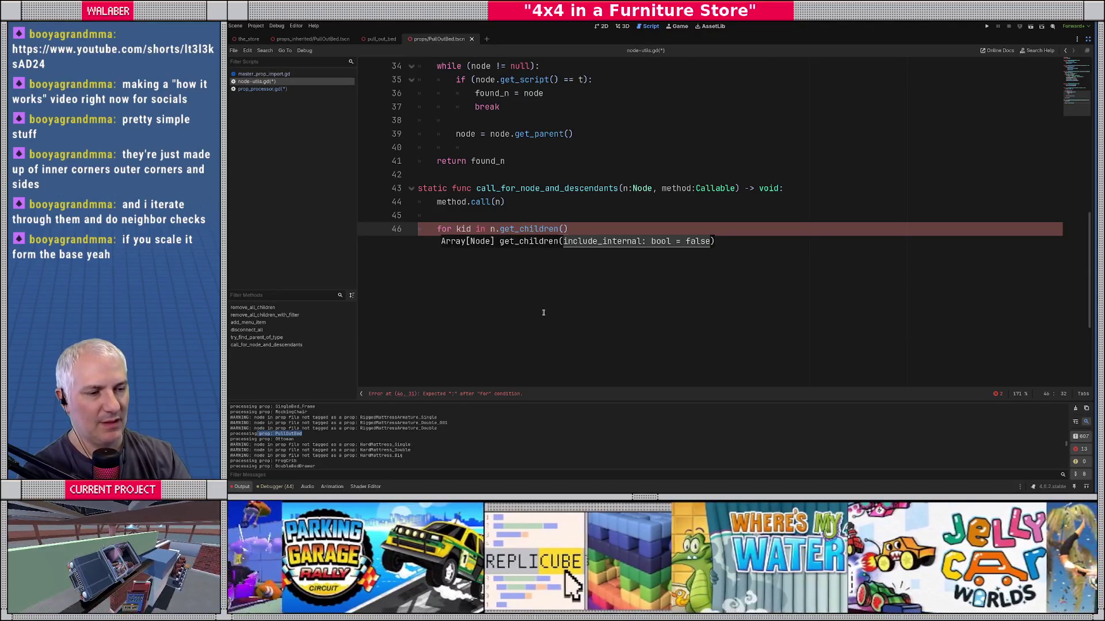
text(:)
key(Return)
text(call_)
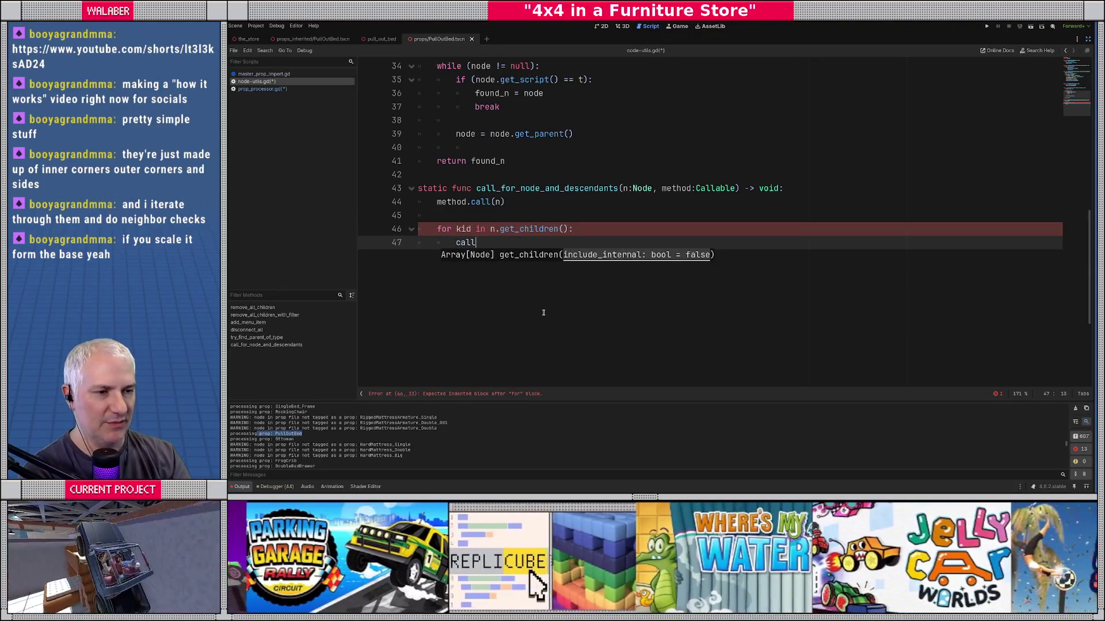
key(Return)
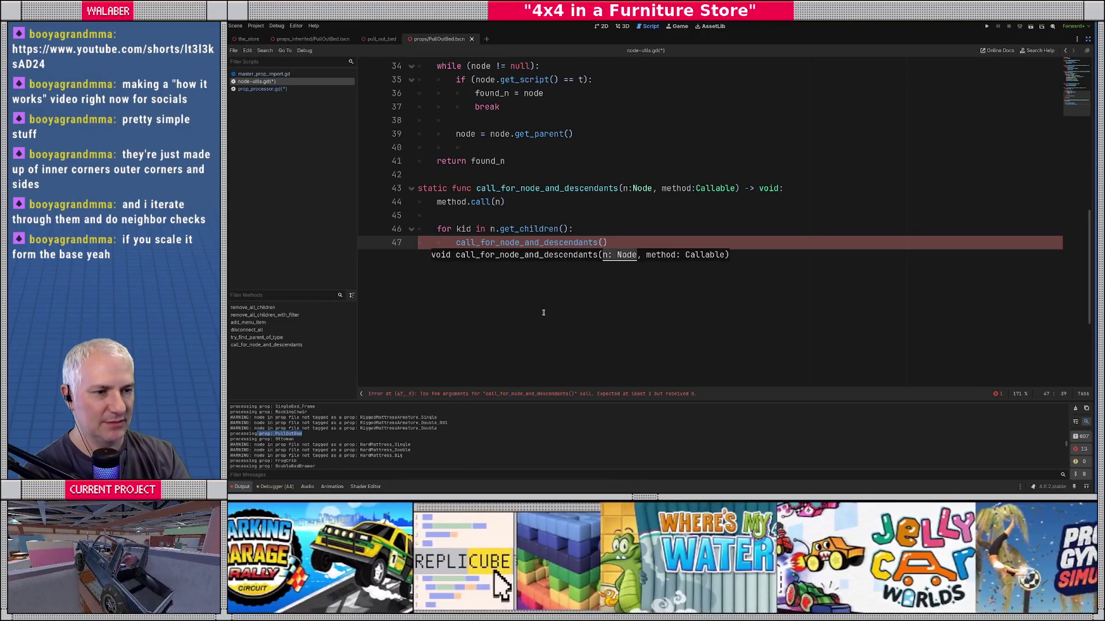
text(kid,m)
key(BackSpace)
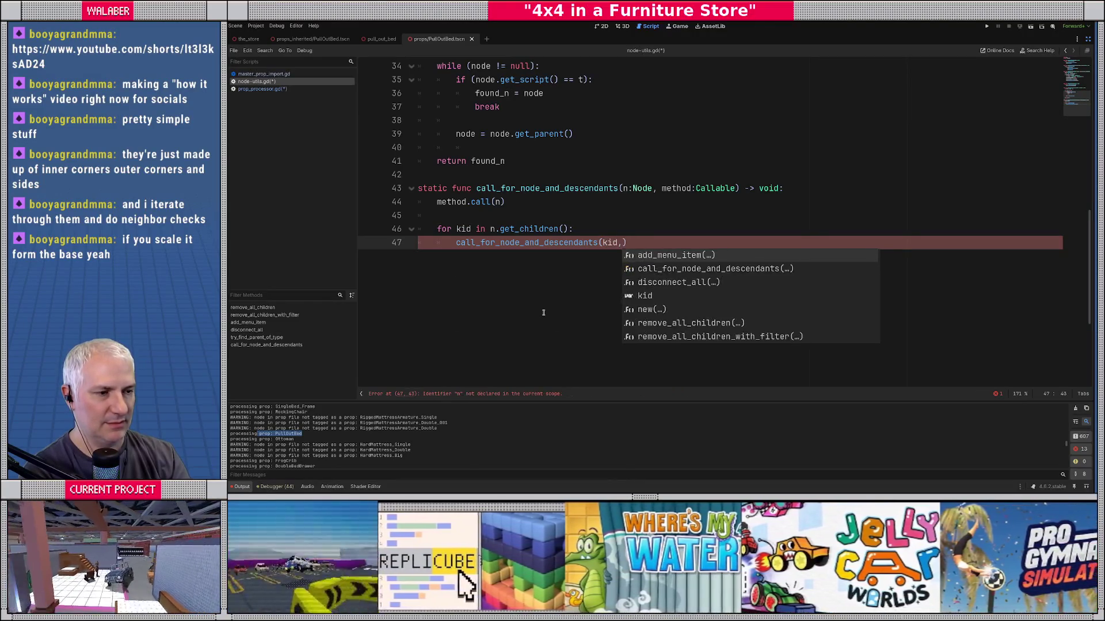
text(meth)
key(Return)
text())
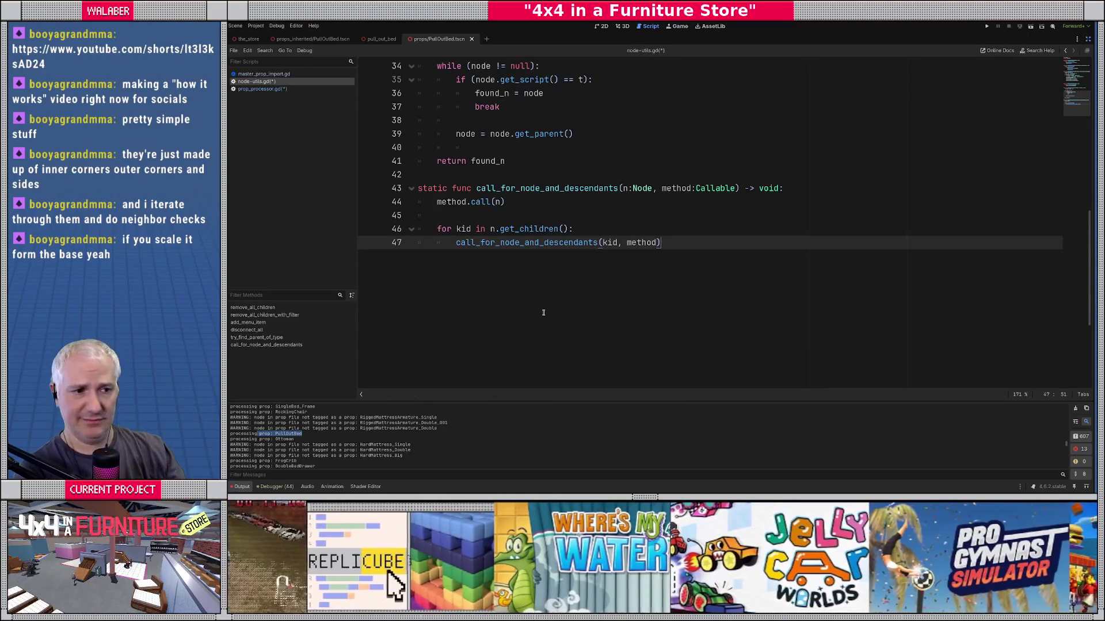
Step: Save the scripts and select the finished helper function
click(441, 175)
key(ctrl+s)
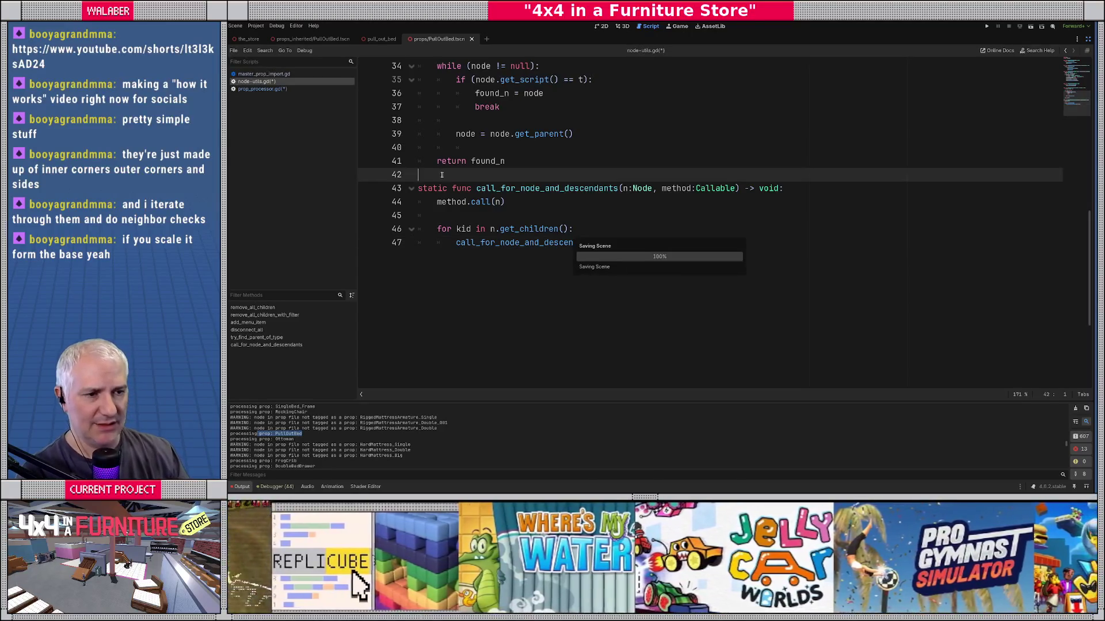
drag(441, 174, 688, 256)
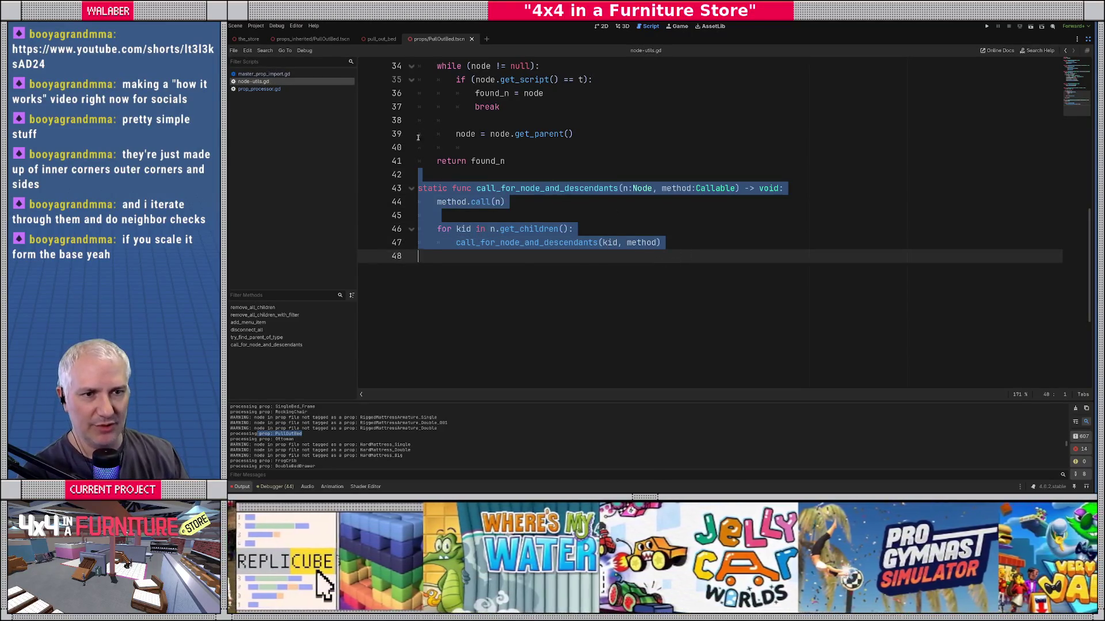
Step: Switch to prop_processor.gd and add a blank line after process_prop's return final_root
click(687, 256)
click(275, 75)
scroll(552, 247, down, 8)
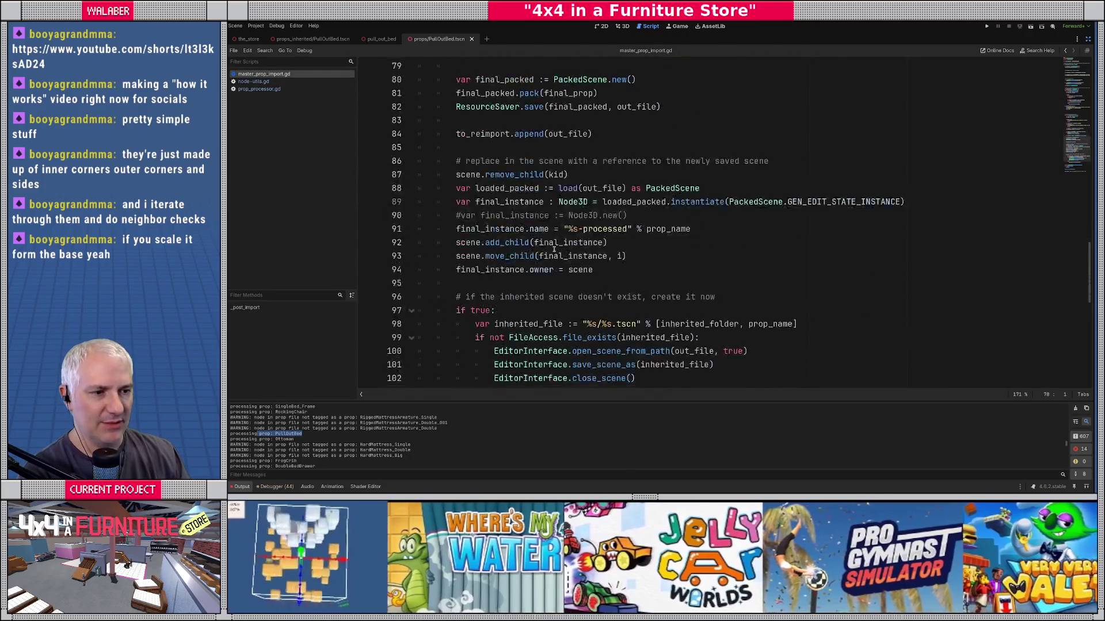
scroll(553, 246, up, 5)
click(260, 90)
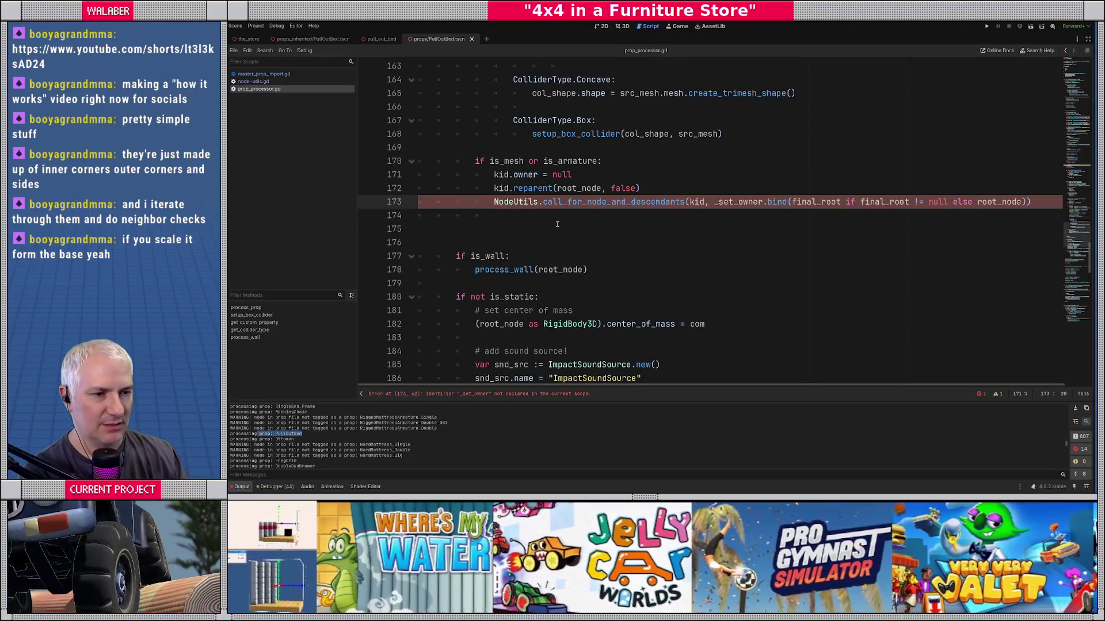
double_click(744, 202)
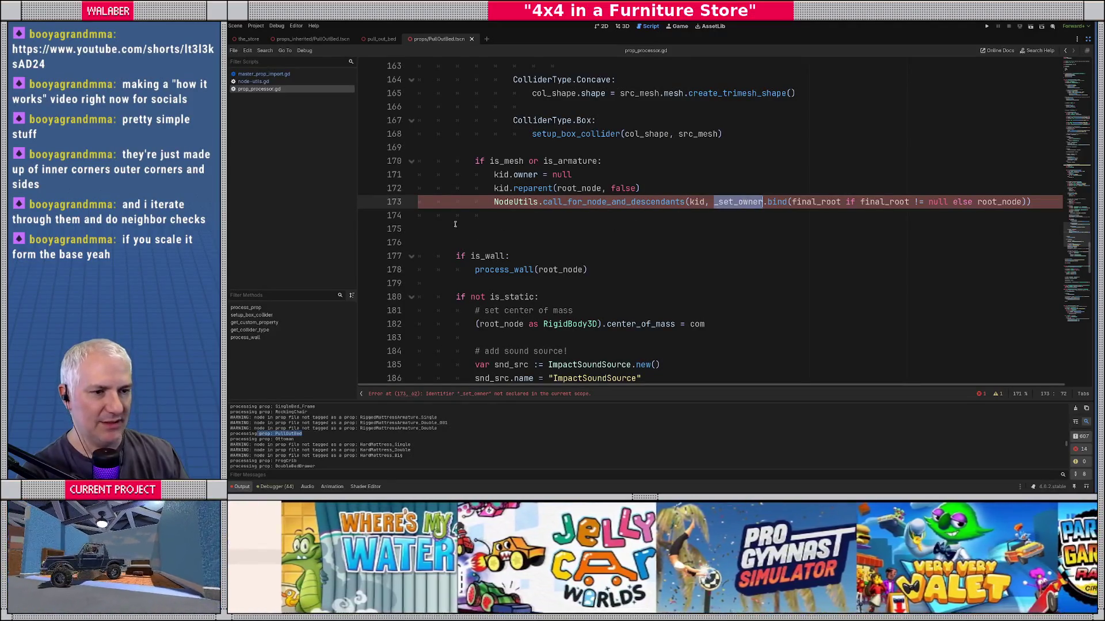
scroll(454, 224, down, 10)
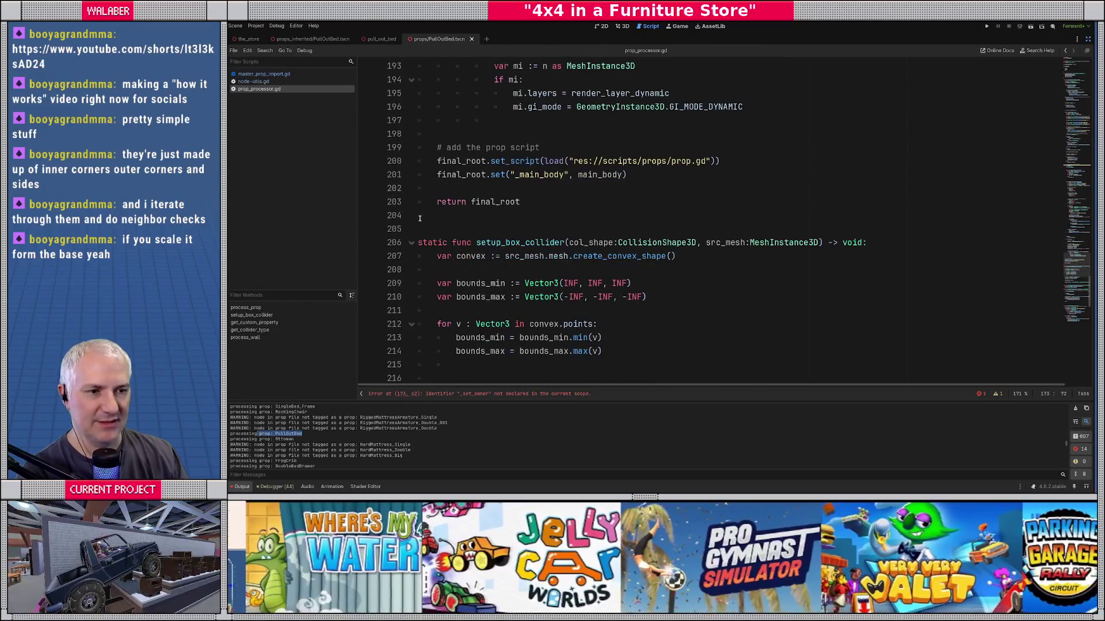
click(419, 216)
key(Return)
scroll(489, 172, up, 8)
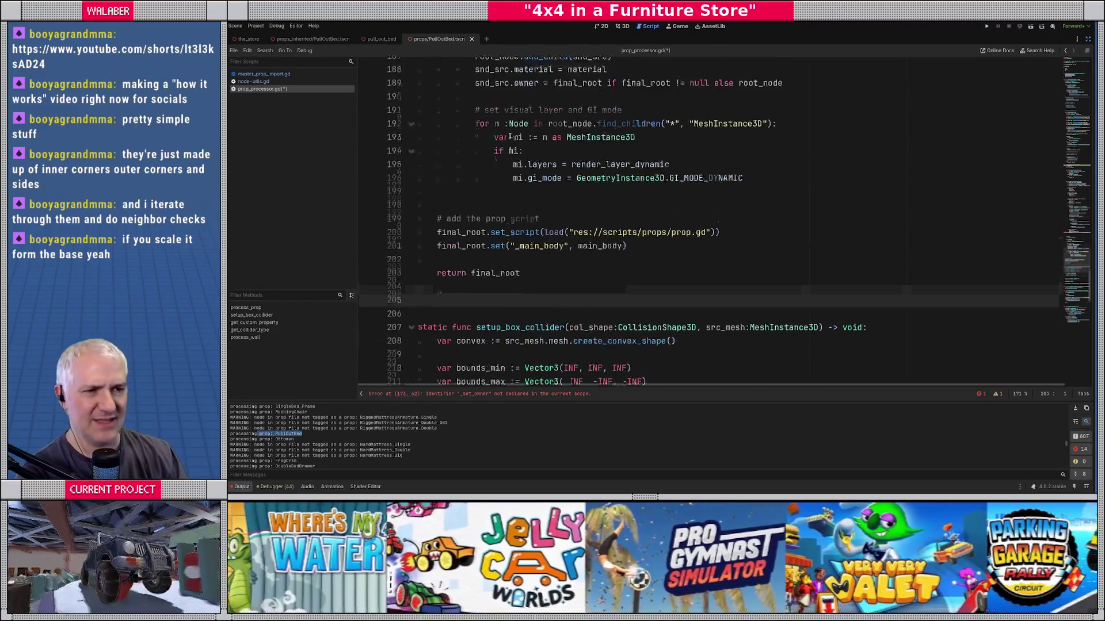
Step: Add 'static func _set_owner(n:Node, o:Node) -> void:' with the body 'n.owner = o'
text(static f)
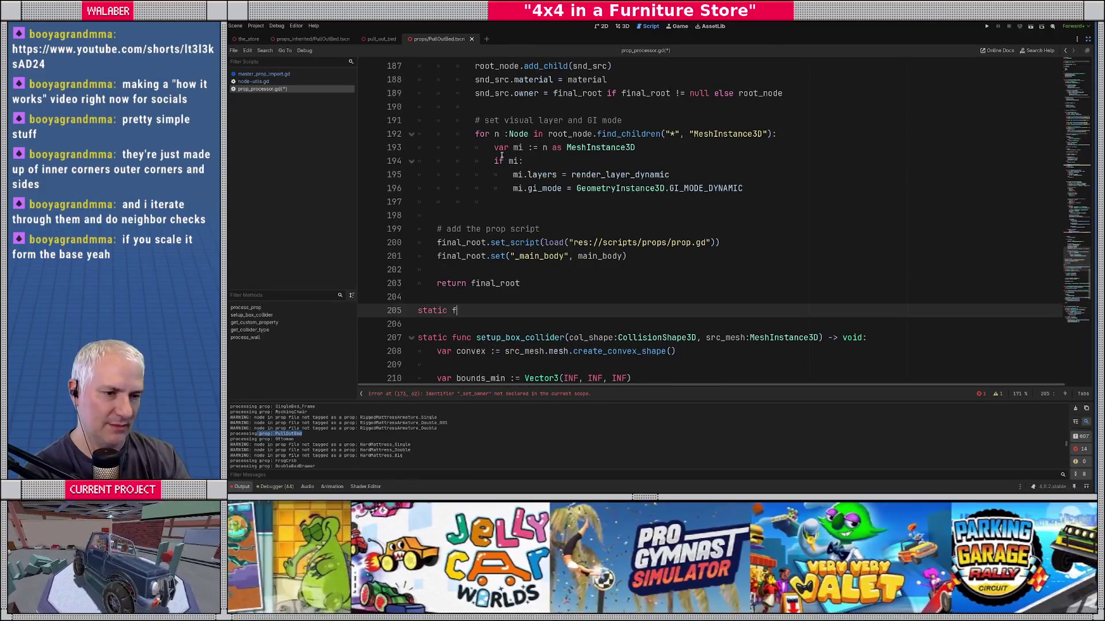
text(unc _set_owner(n:Node)
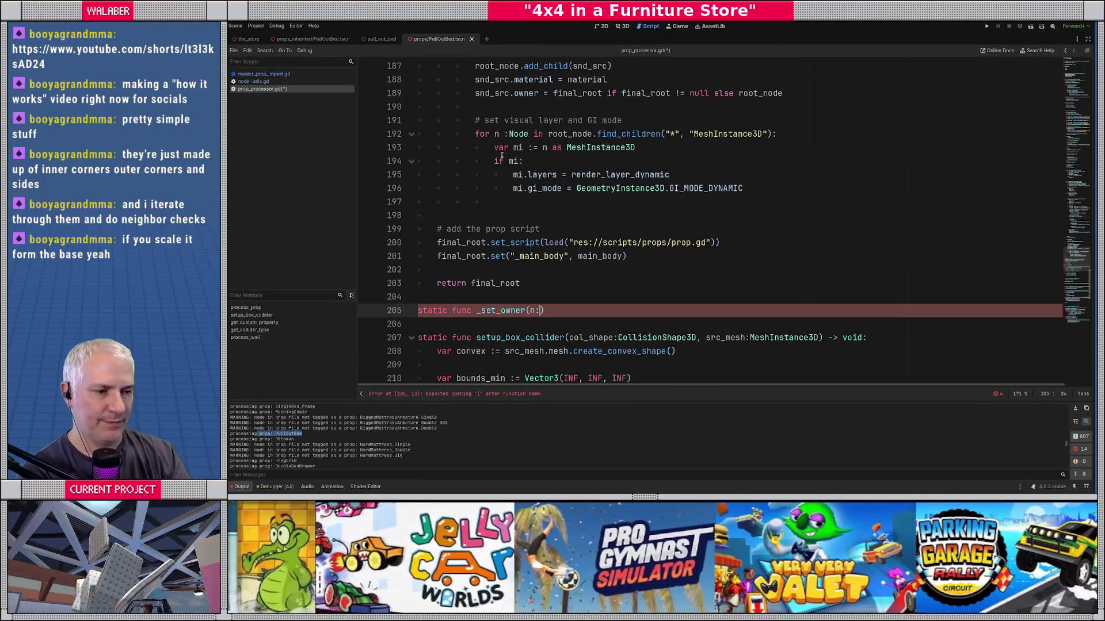
text(, )
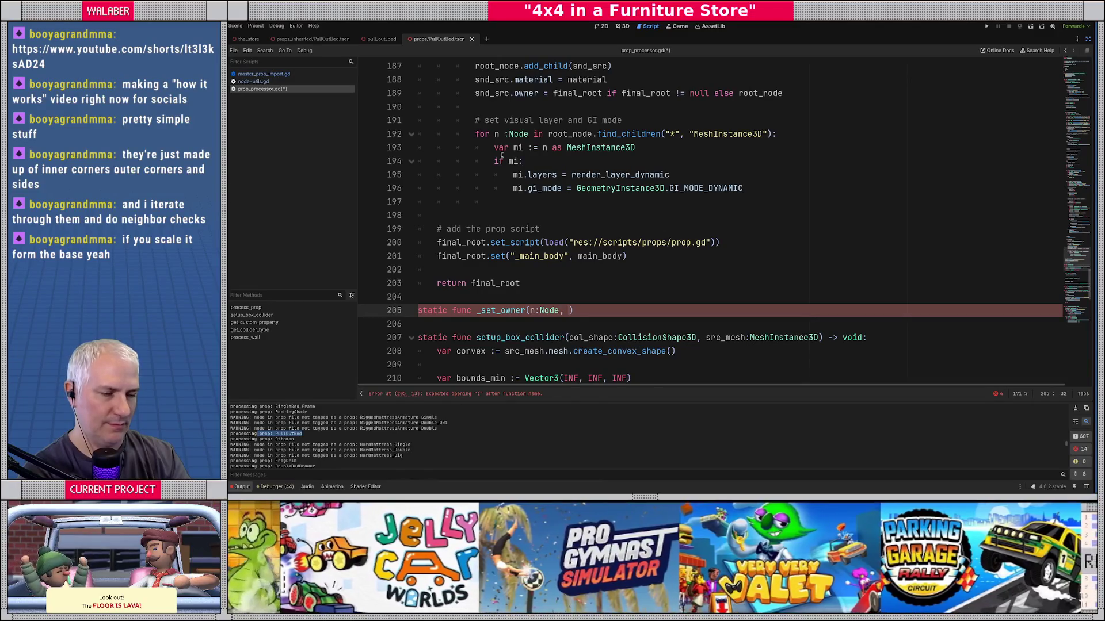
text(o:)
text(Node) -> void:)
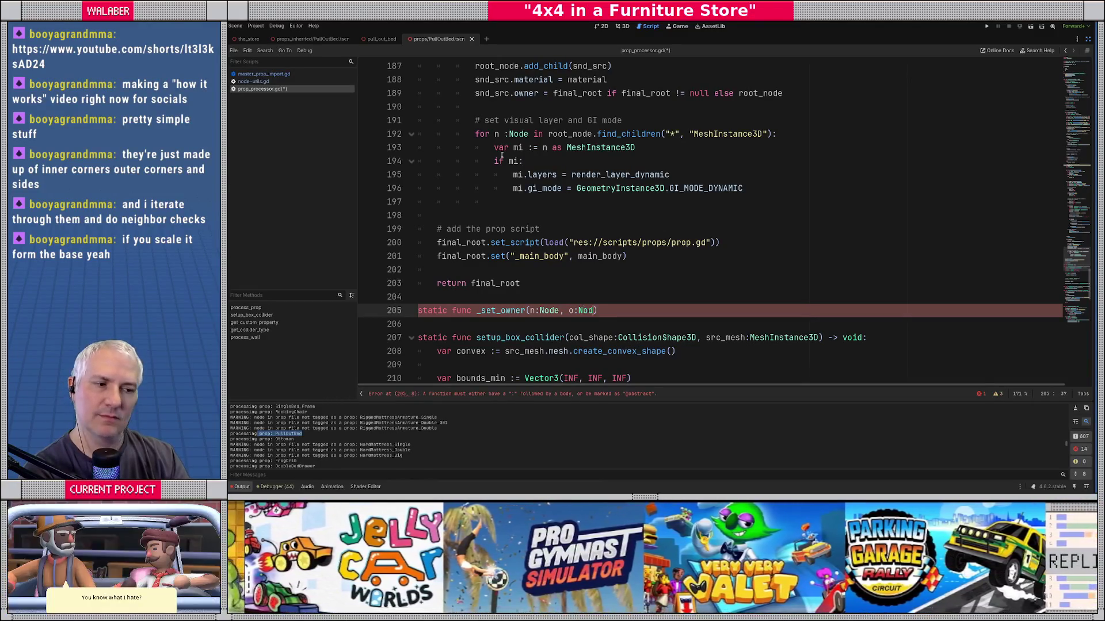
key(Return)
text(n.owner = p)
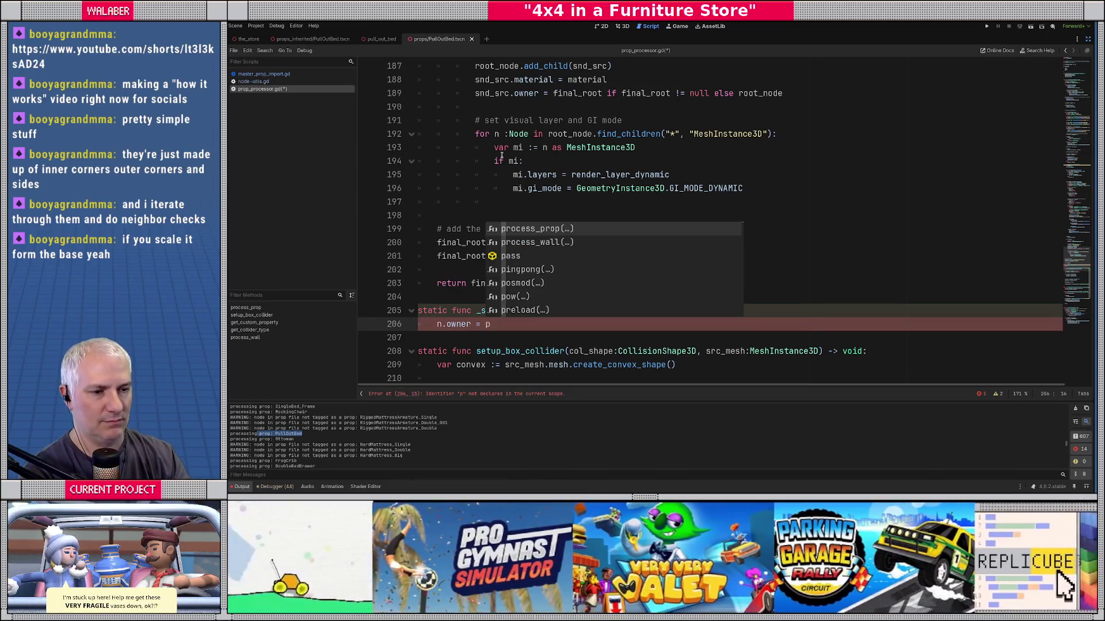
key(BackSpace)
text(o)
click(430, 296)
scroll(725, 210, up, 8)
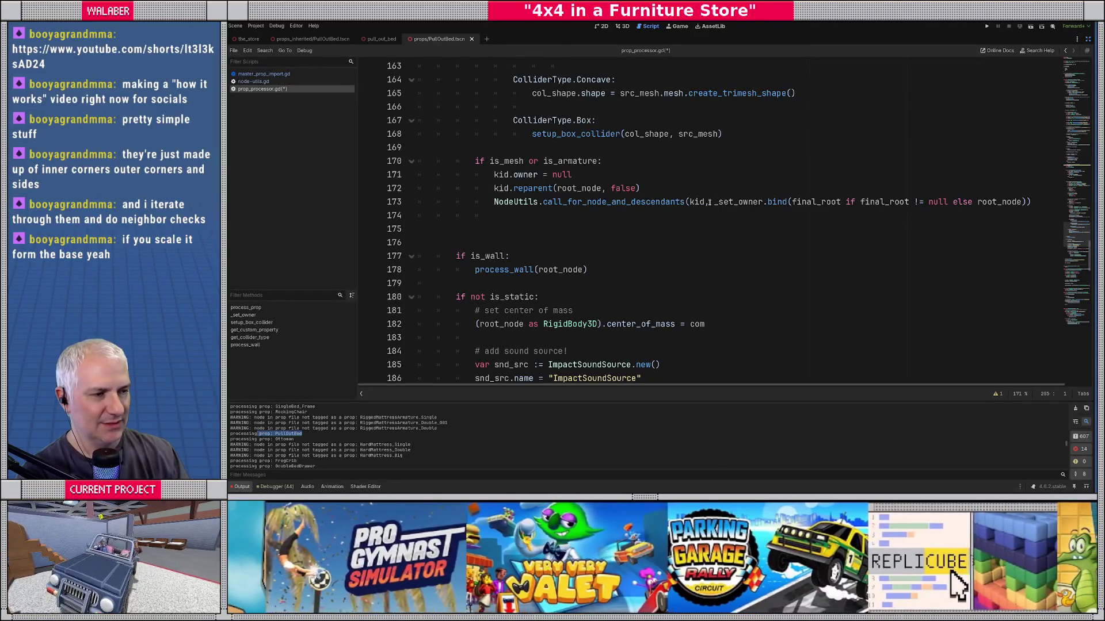
Step: Rewrite line 173's callback as an inline lambda 'func(n:Node): n.owner = ...' in place of _set_owner.bind
click(710, 202)
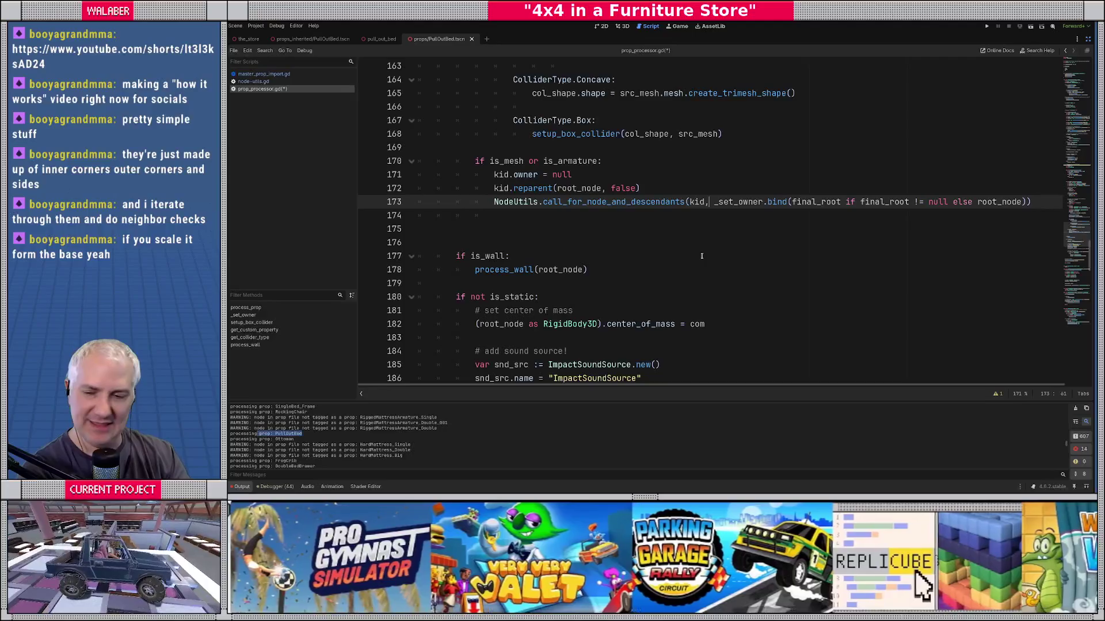
text(func)
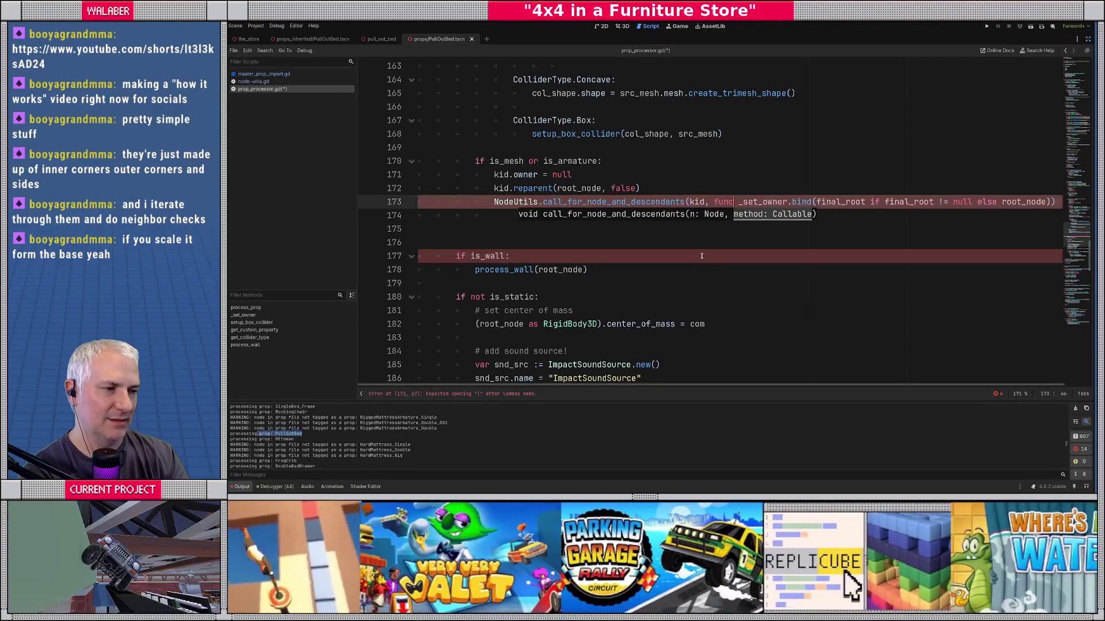
text(()
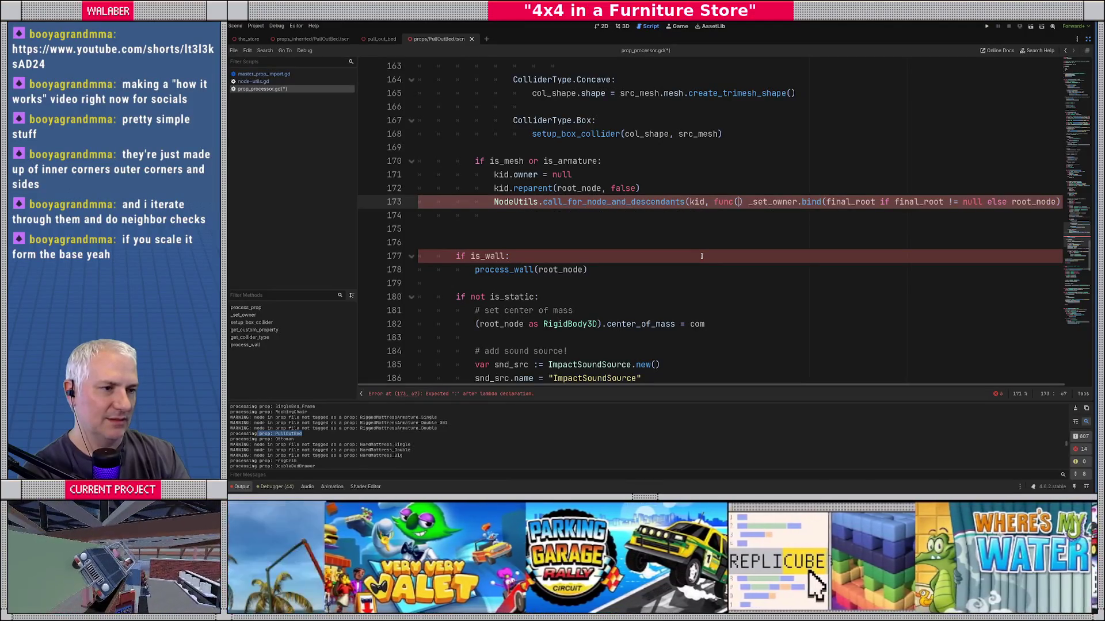
text(n:)
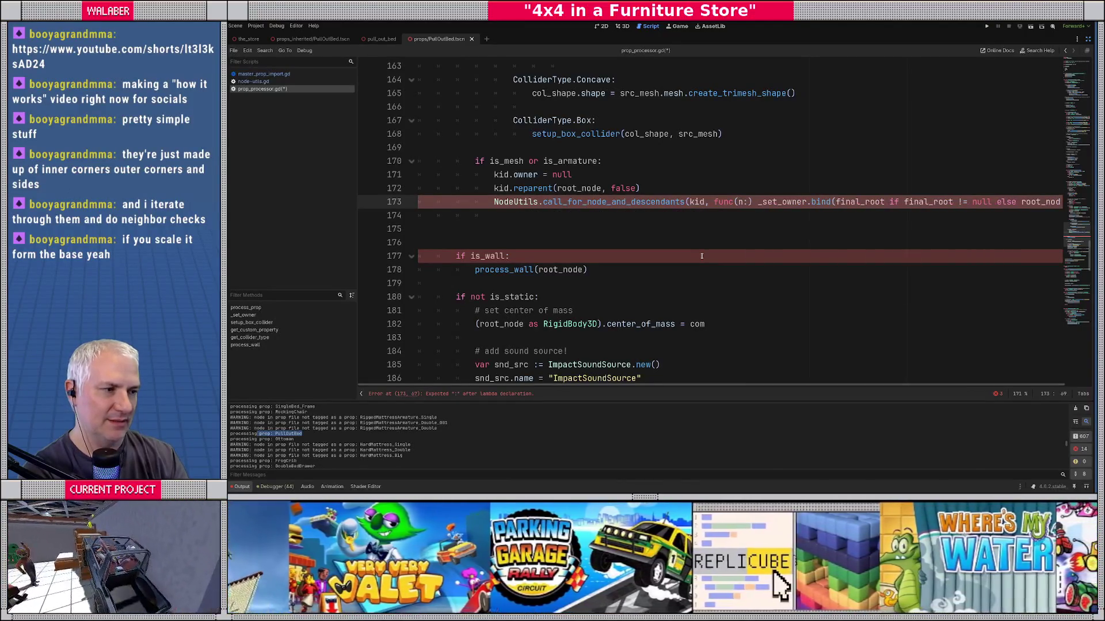
text(Node)
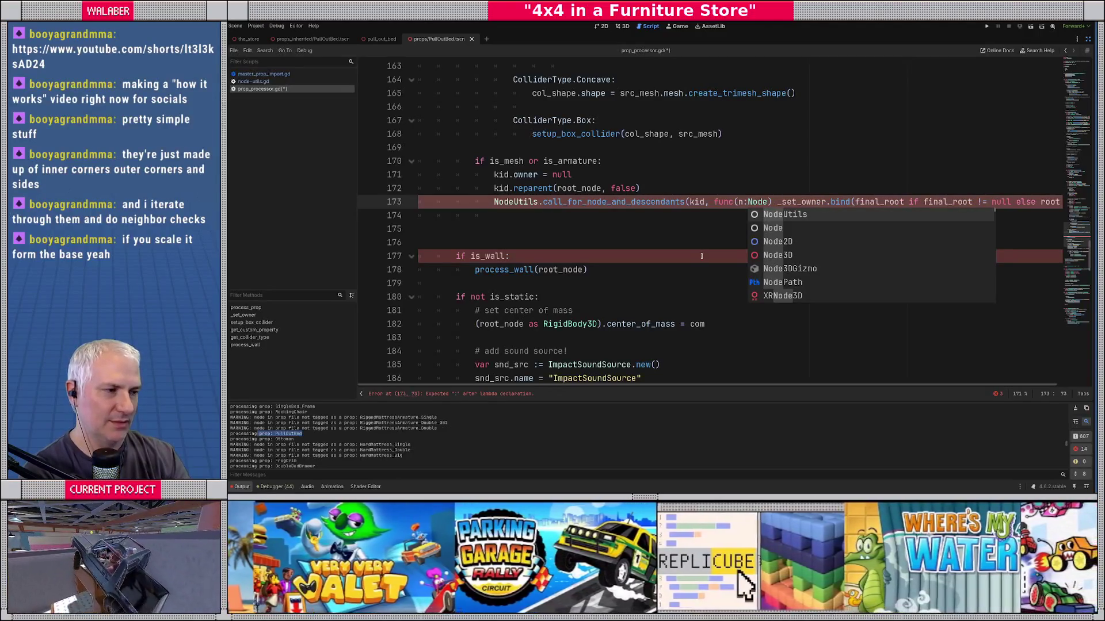
text())
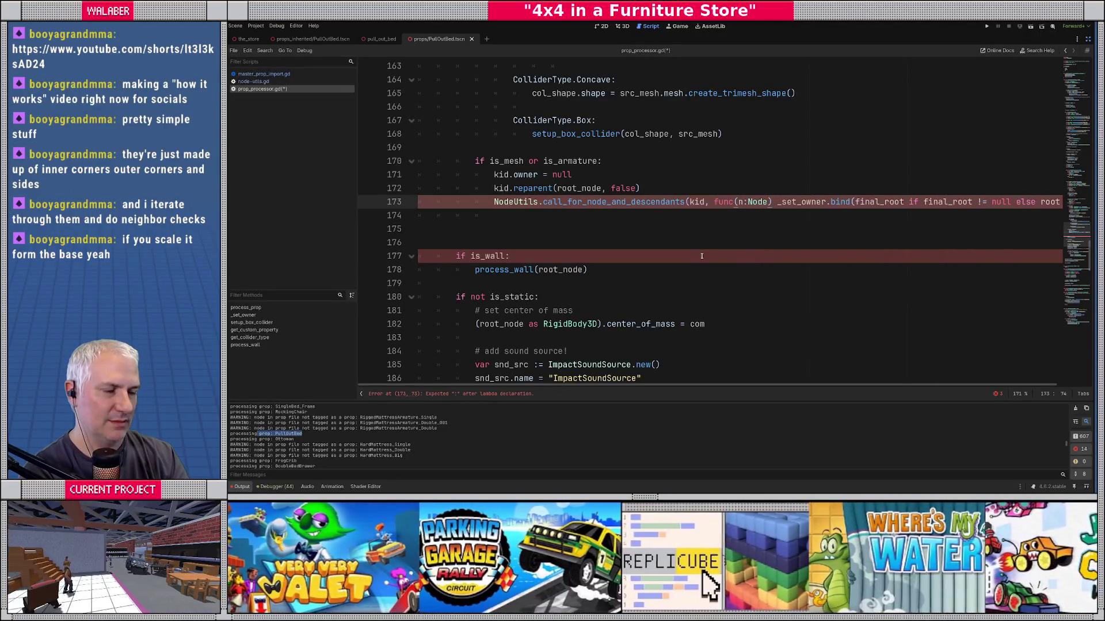
text(:)
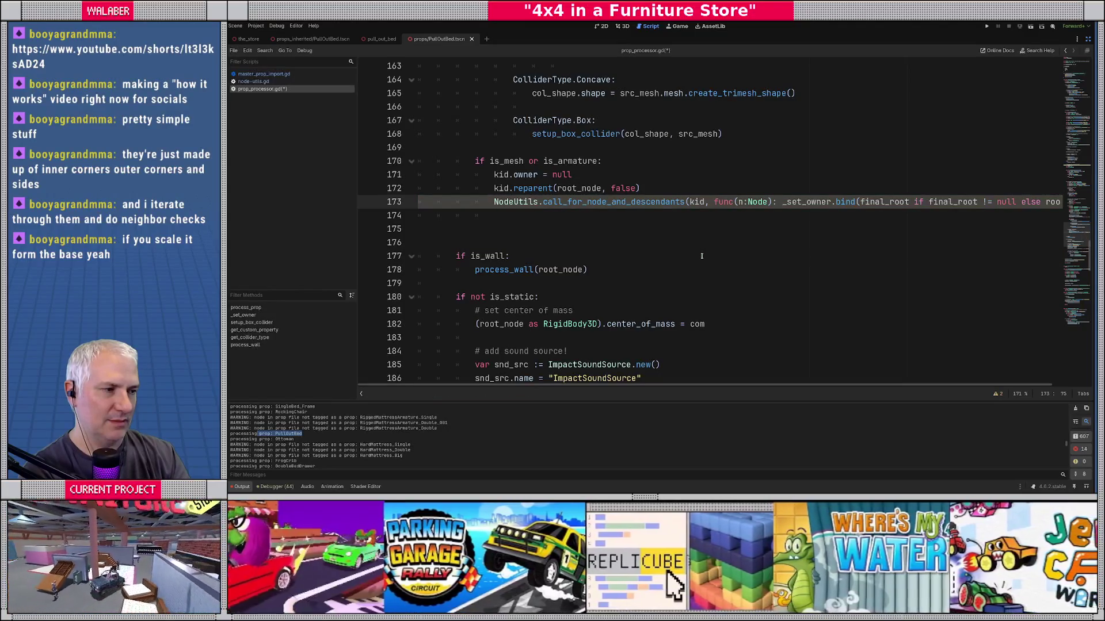
key(Return)
text(n.owner =)
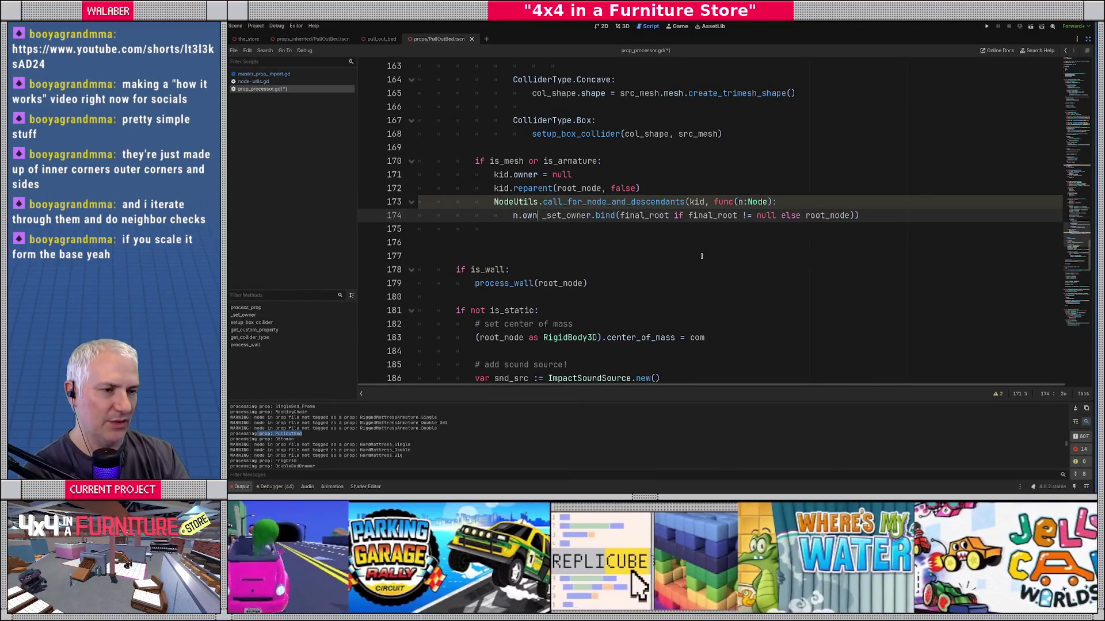
key(Delete)
key(Delete)
key(Delete)
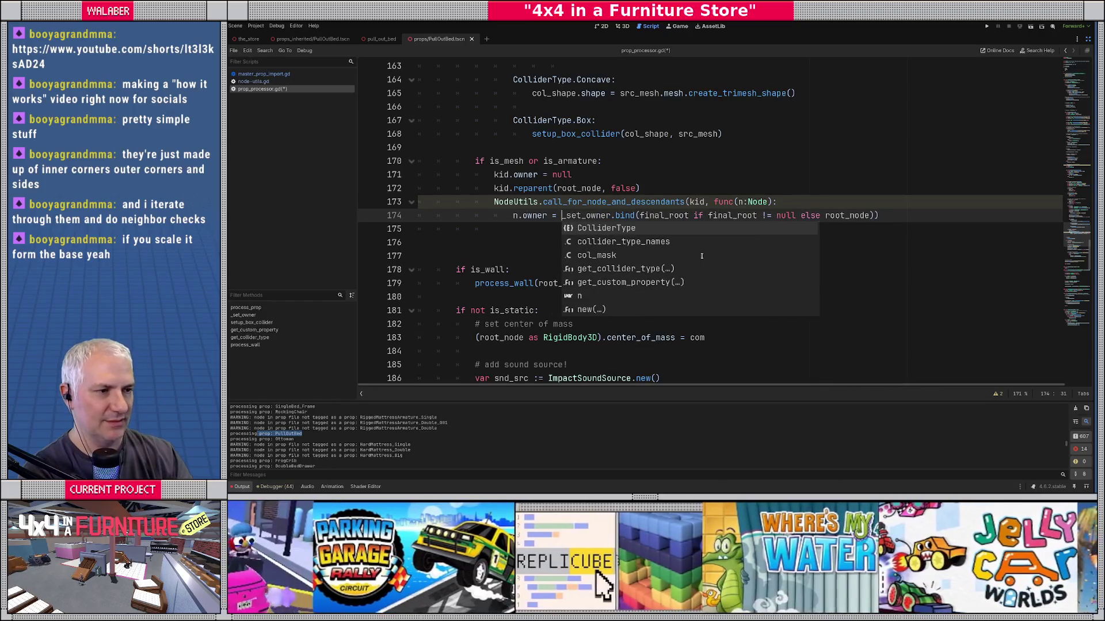
key(Delete)
key(Delete)
key(Delete)
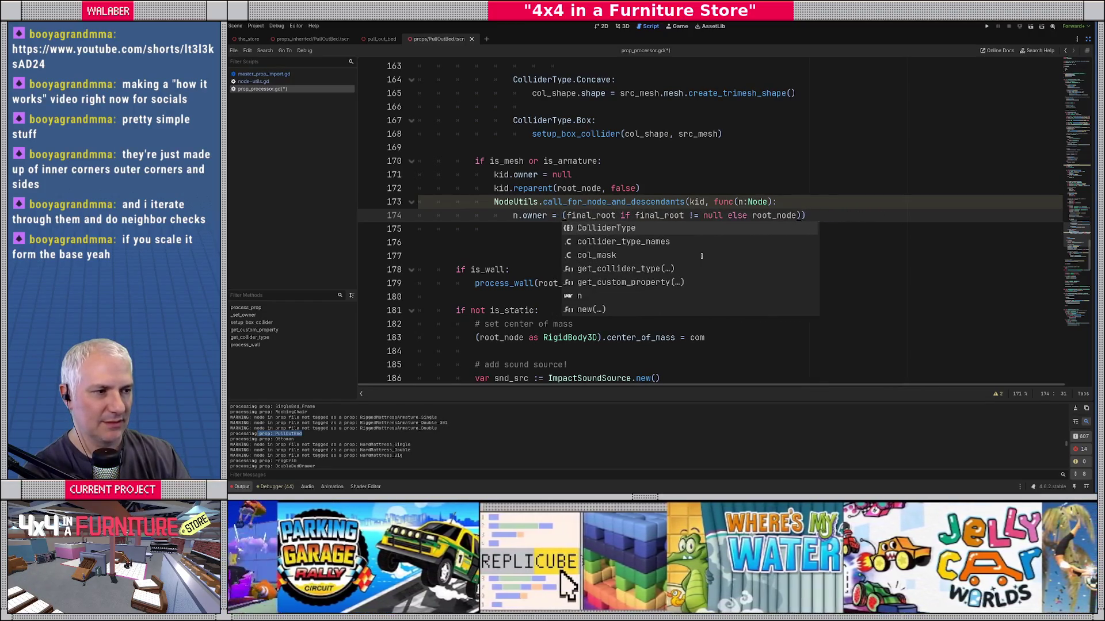
key(Delete)
key(End)
key(BackSpace)
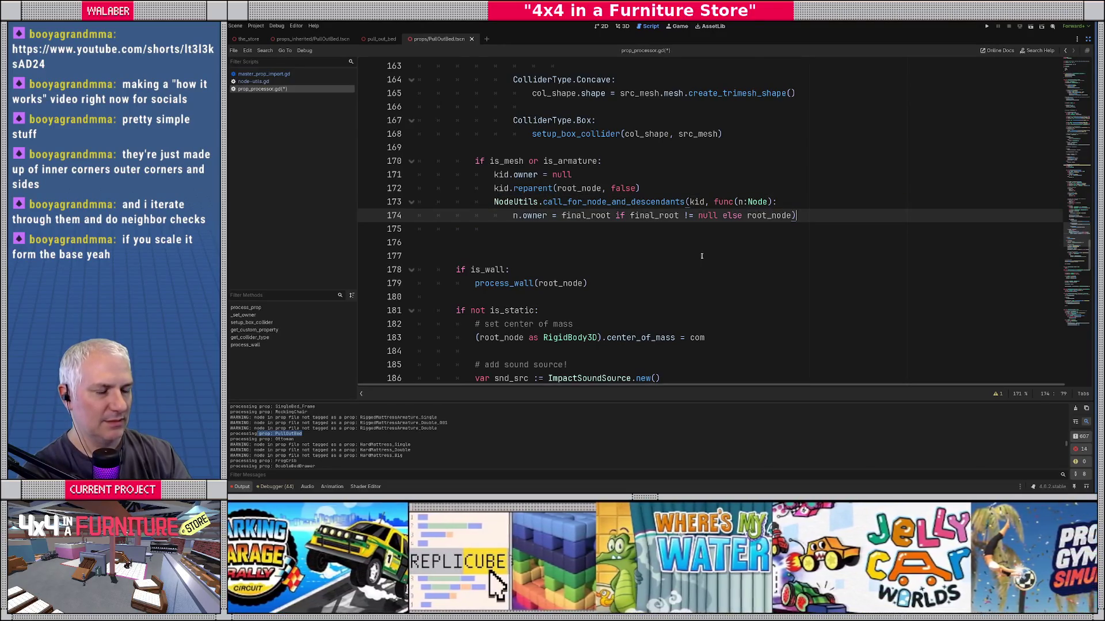
Step: Try splitting the lambda onto its own line, then undo back to the single-line _set_owner.bind call
key(Up)
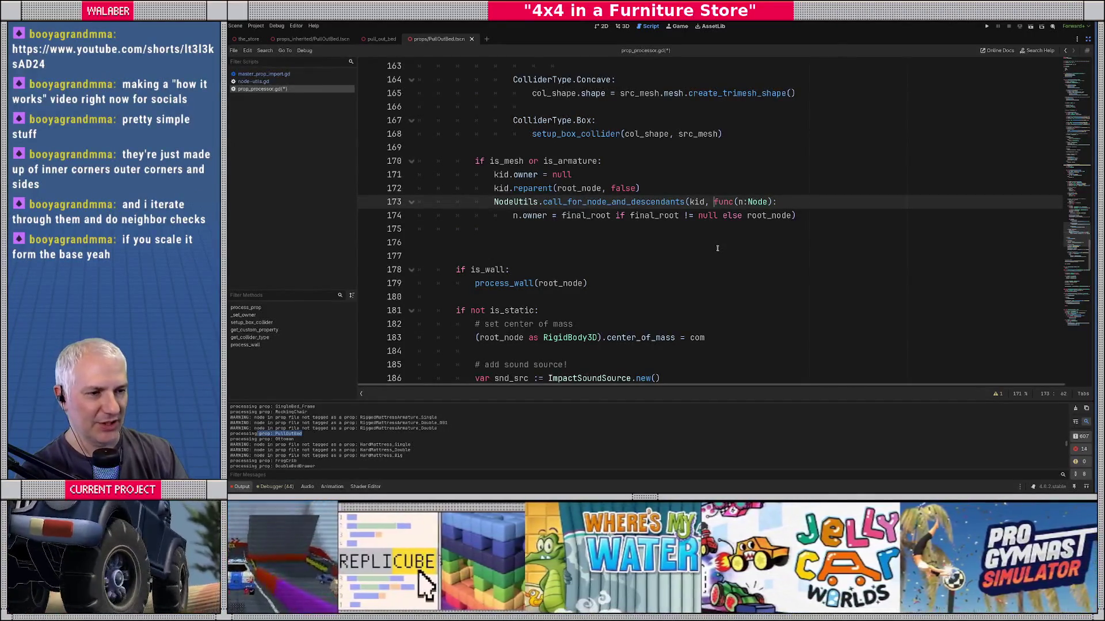
key(Return)
key(Tab)
key(Down)
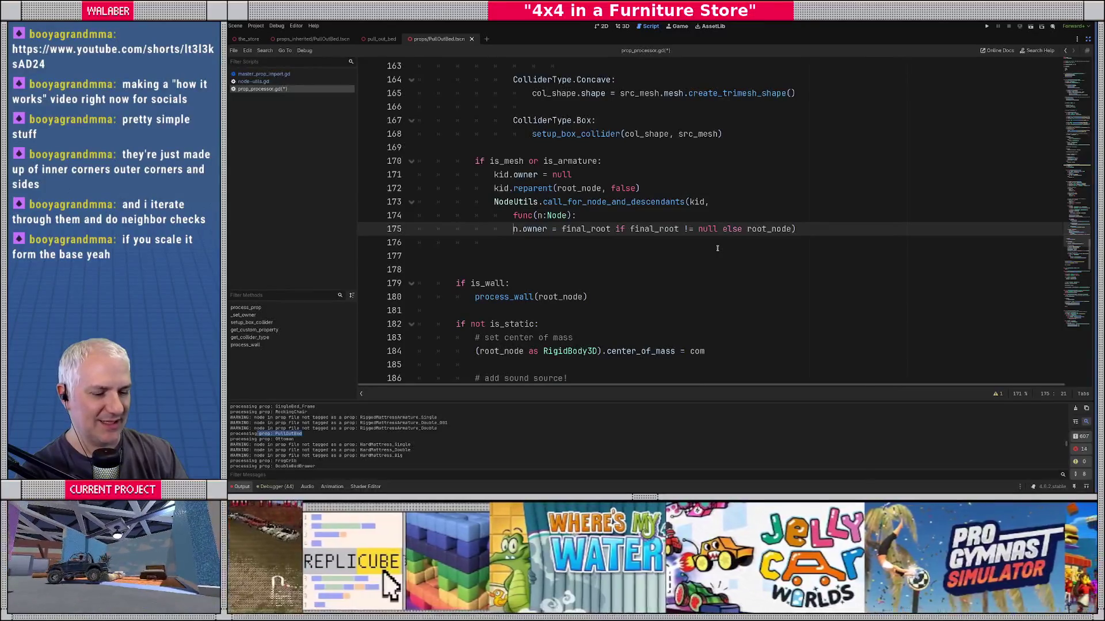
key(ctrl+z)
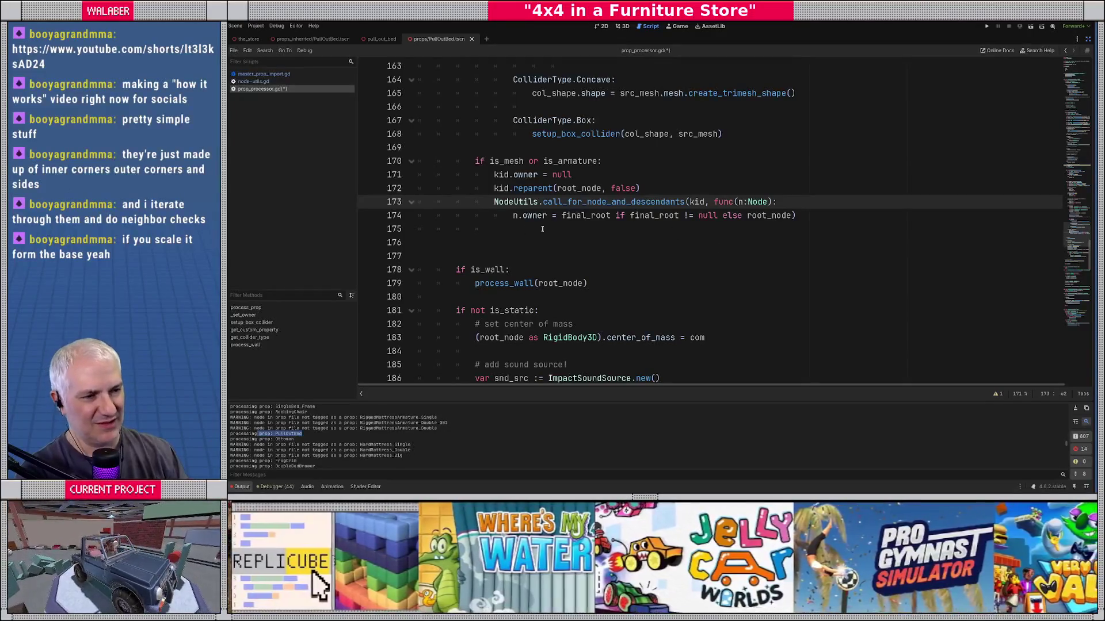
key(ctrl+z)
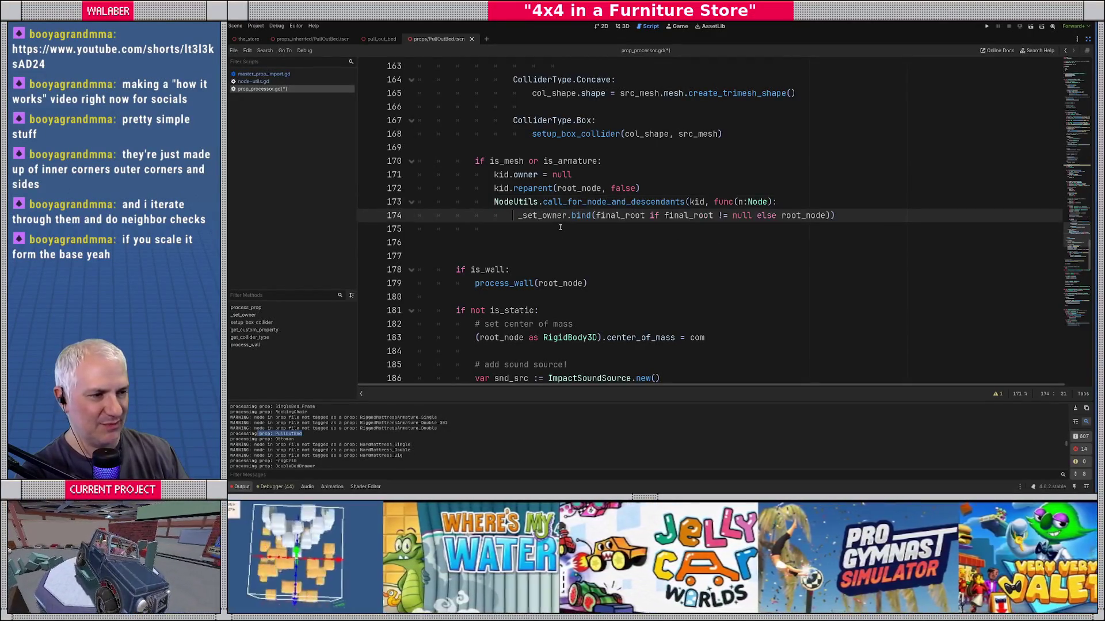
key(ctrl+z)
key(ctrl+z)
key(ctrl+z)
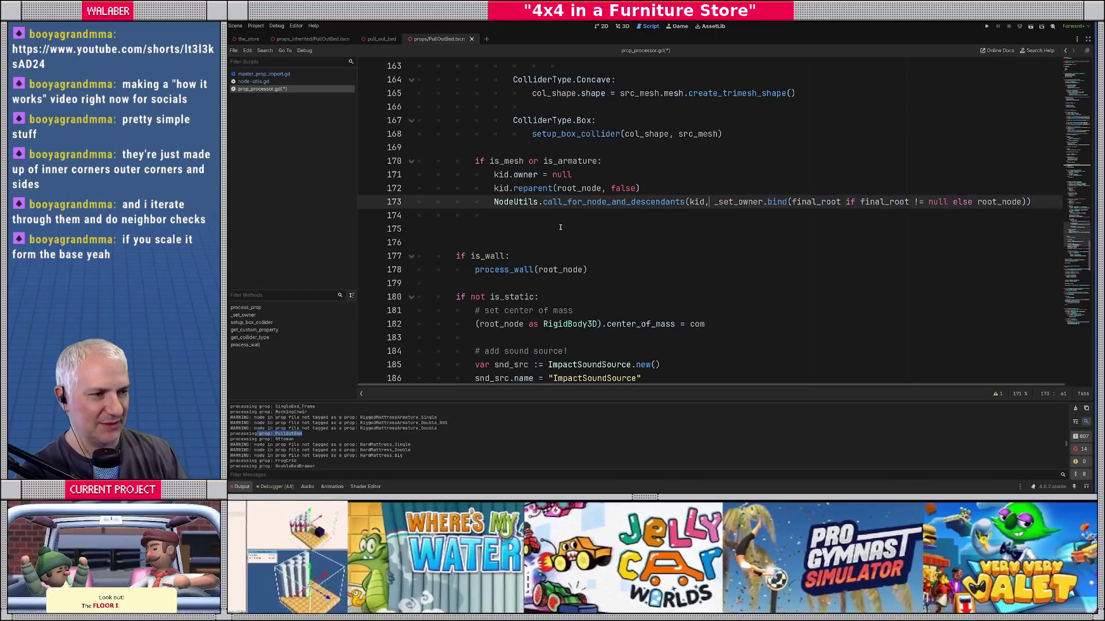
Step: Save prop_processor.gd with the _set_owner.bind version of the call
click(556, 228)
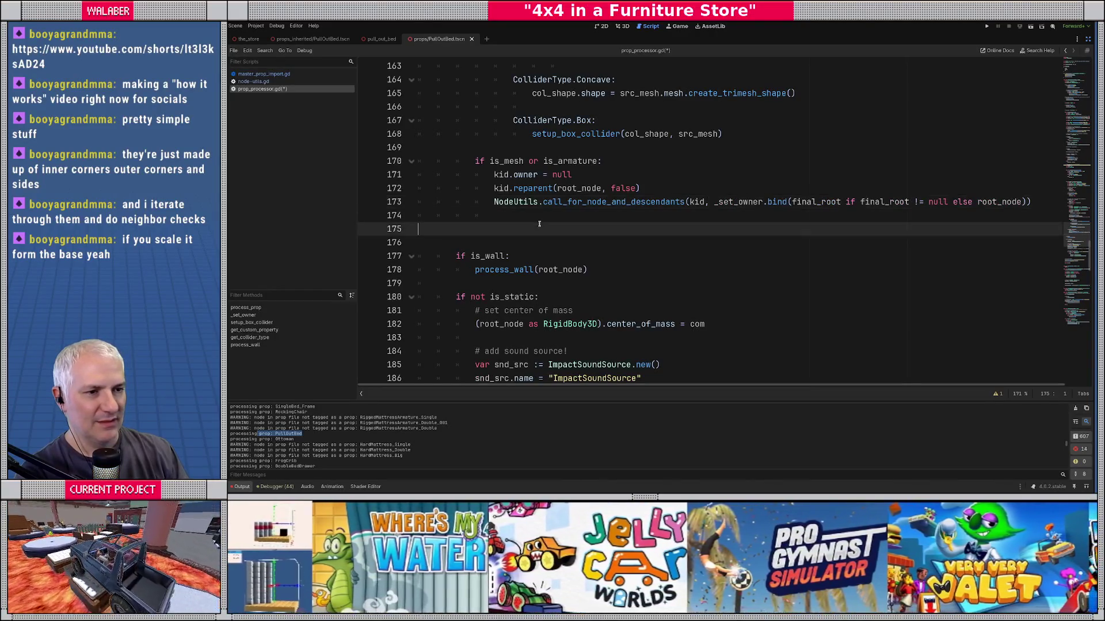
scroll(522, 255, down, 9)
click(521, 270)
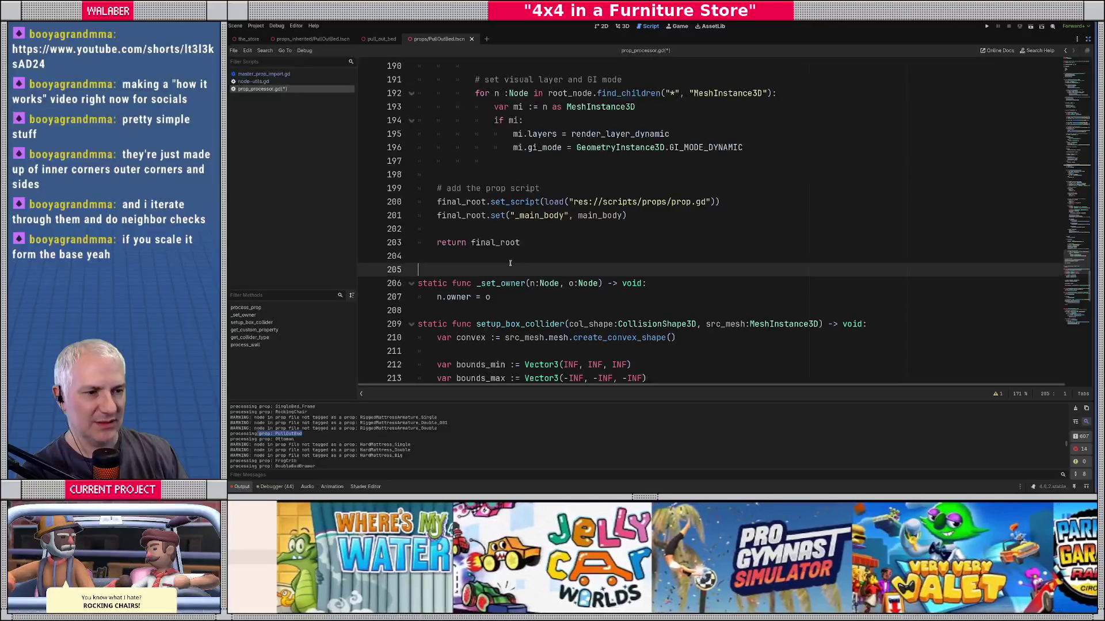
key(ctrl+s)
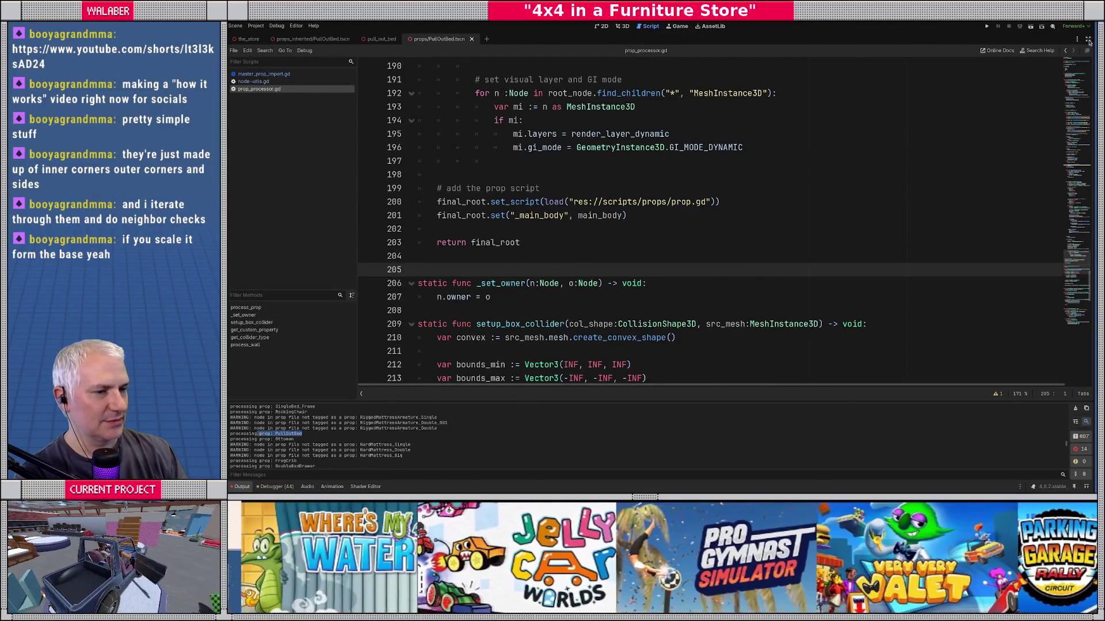
Step: Leave distraction-free mode and close the props and inherited PullOutBed scenes and pull_out_bed
click(1087, 39)
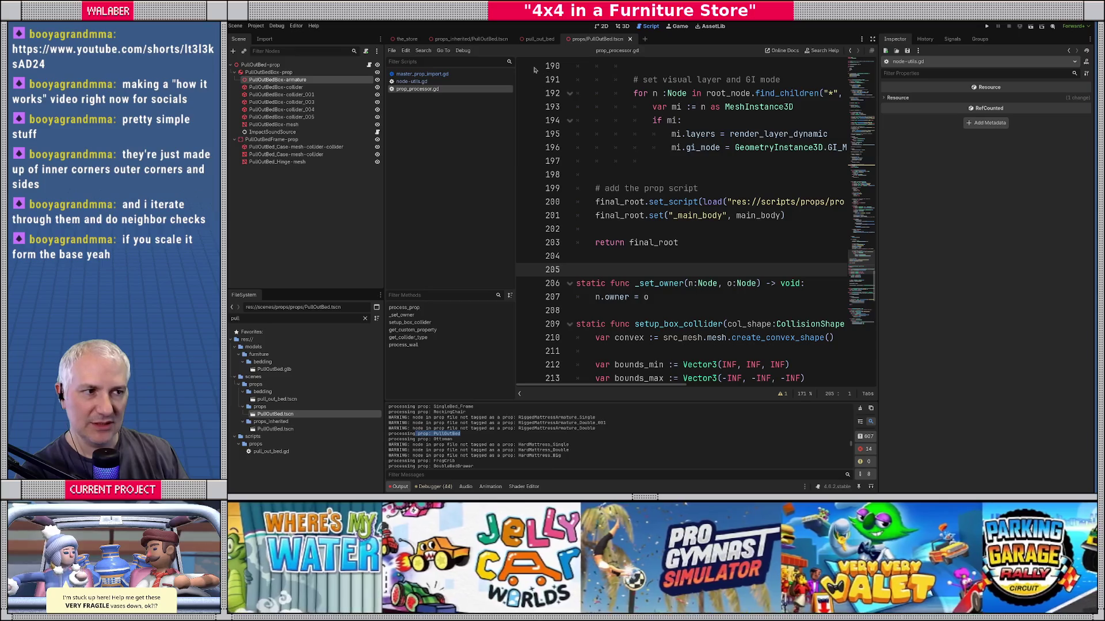
click(543, 39)
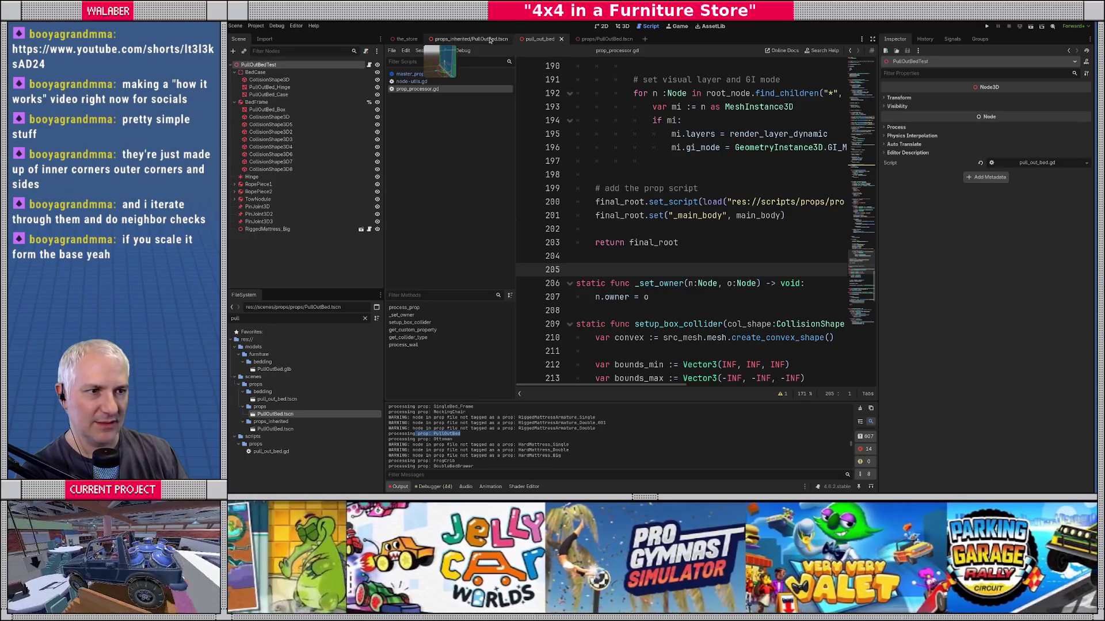
click(460, 39)
click(631, 40)
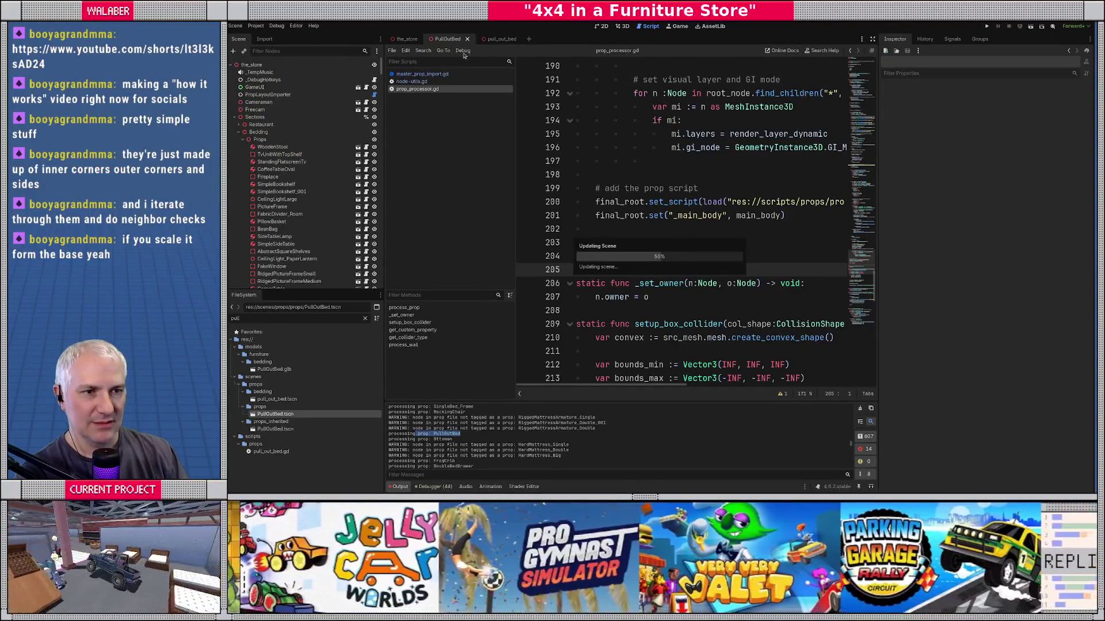
click(467, 39)
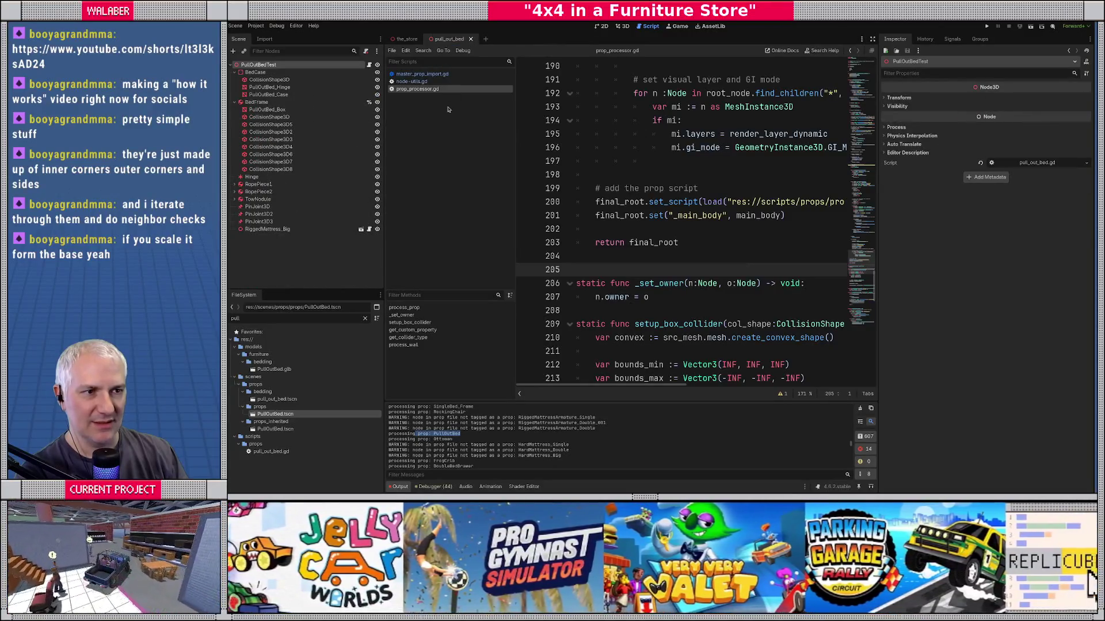
key(ctrl+shift+w)
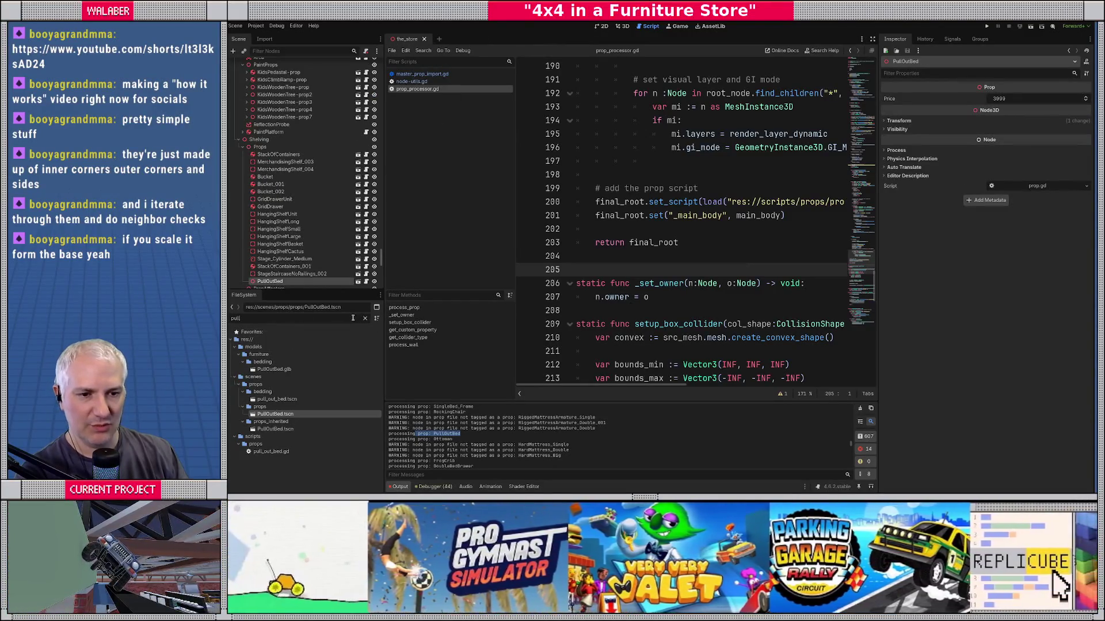
Step: Filter the FileSystem for 'prop' and reimport props.gltf
text(prop)
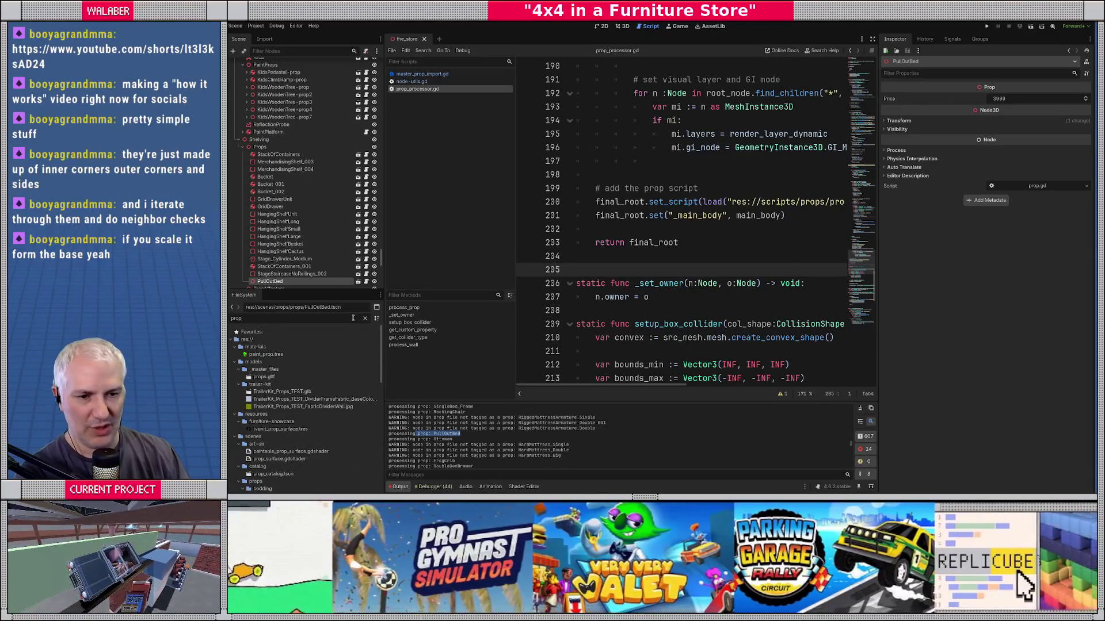
right_click(262, 377)
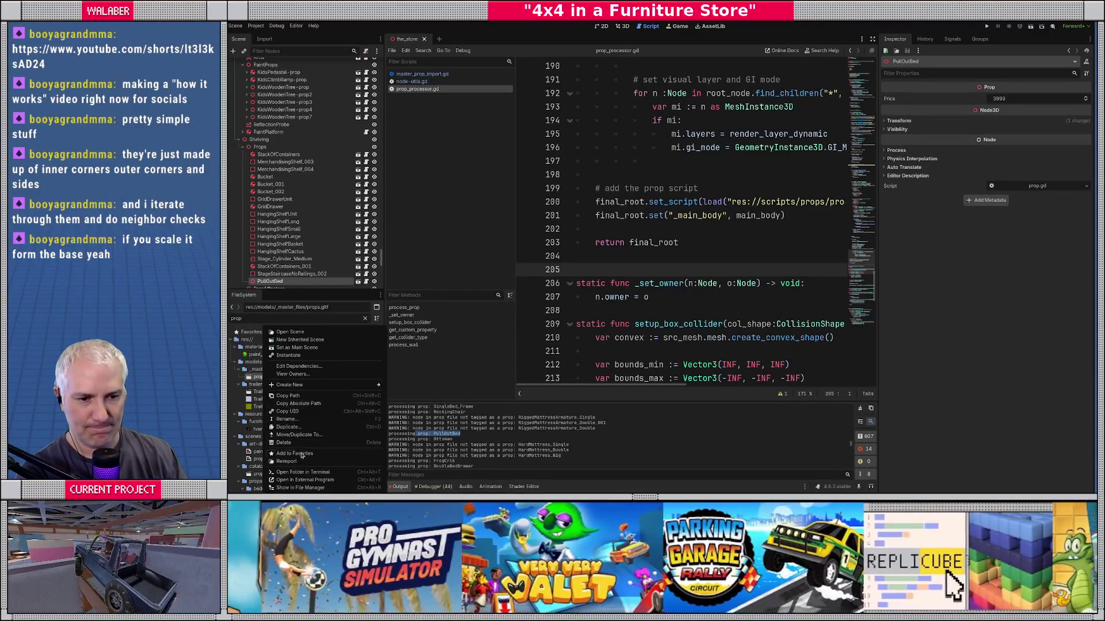
click(290, 460)
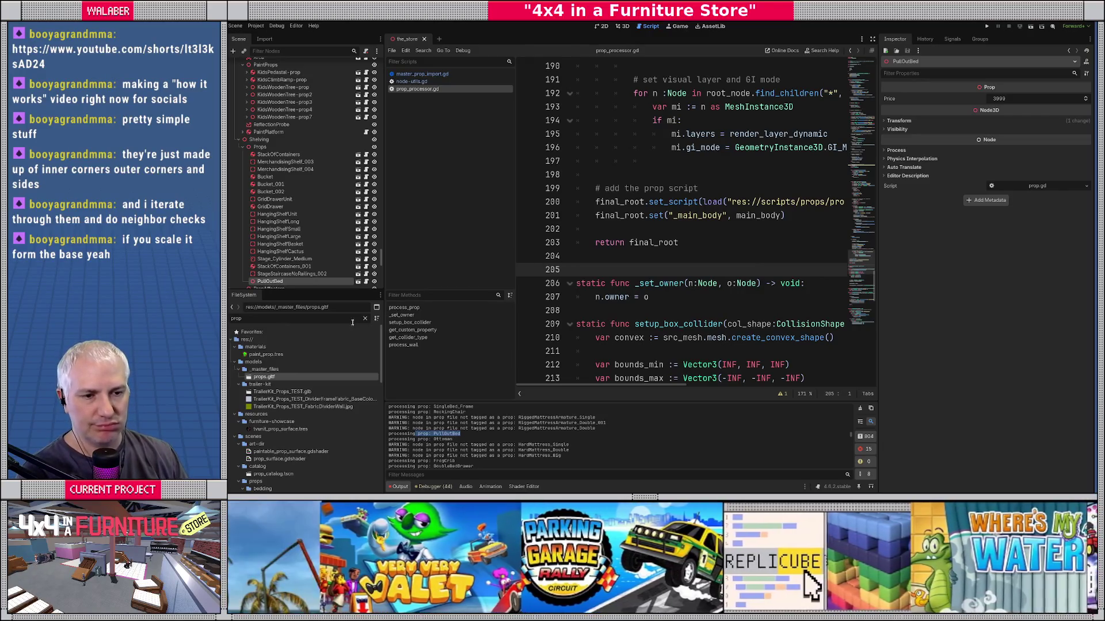
Step: Filter for 'pull', open pull_out_bed.tscn, and switch to the 3D view
key(BackSpace)
key(BackSpace)
key(BackSpace)
text(ull)
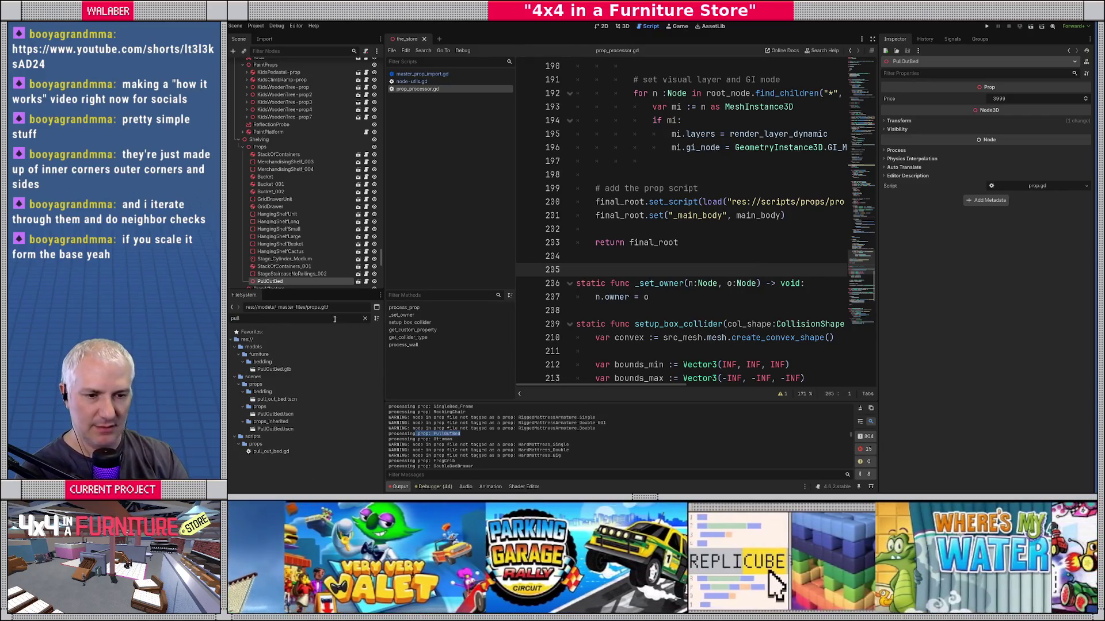
double_click(277, 399)
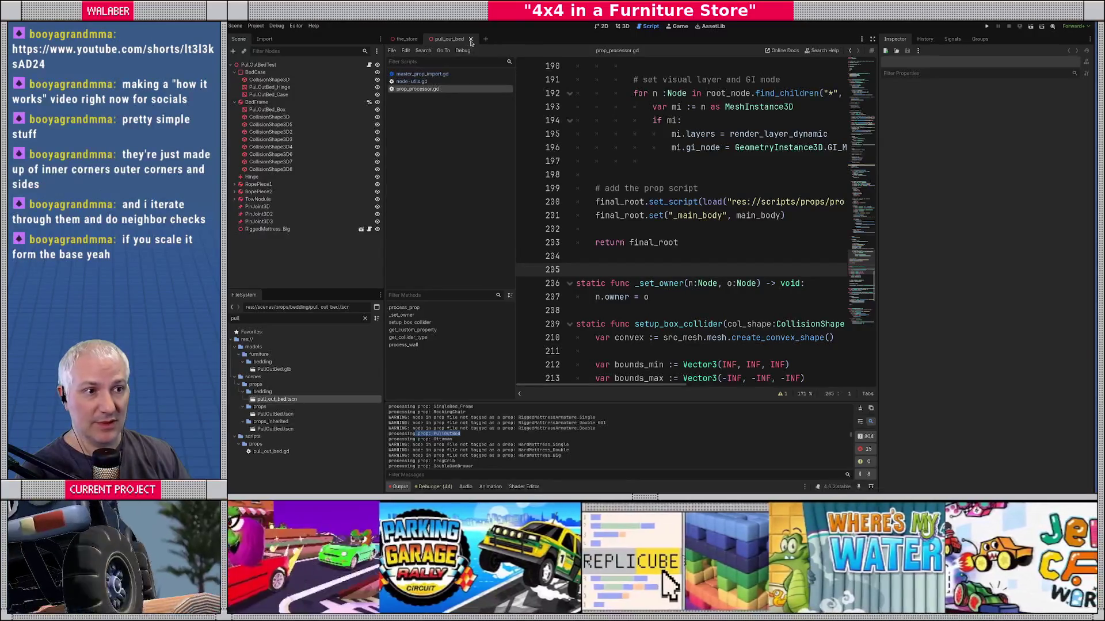
click(623, 26)
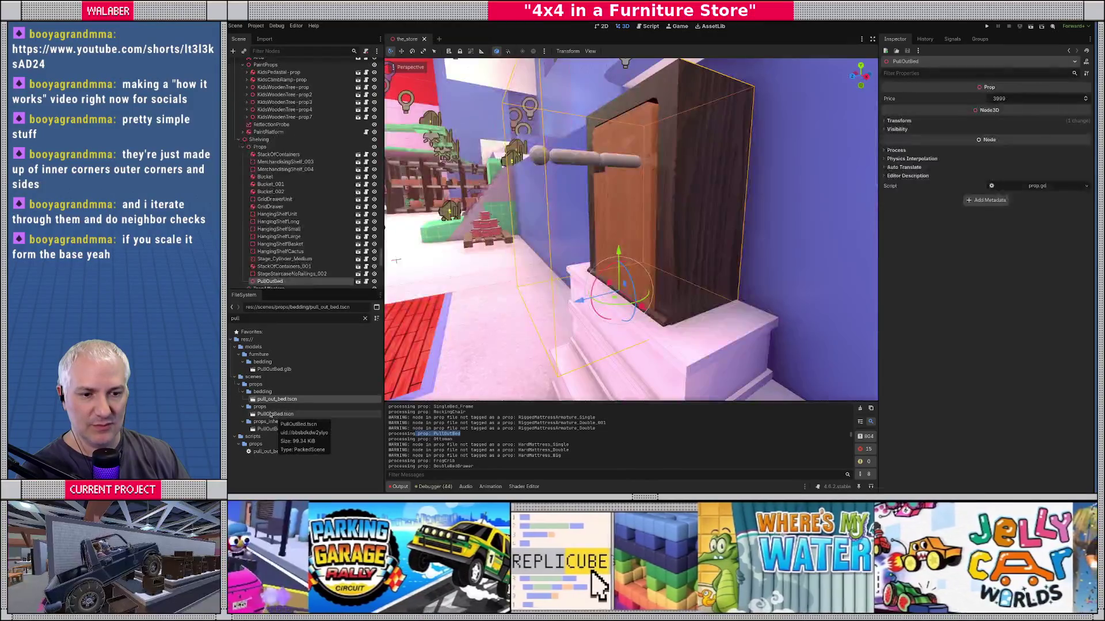
Step: Open the props PullOutBed scene, bend its Skeleton3D Rope2 bone on x, then undo the rotation
double_click(275, 415)
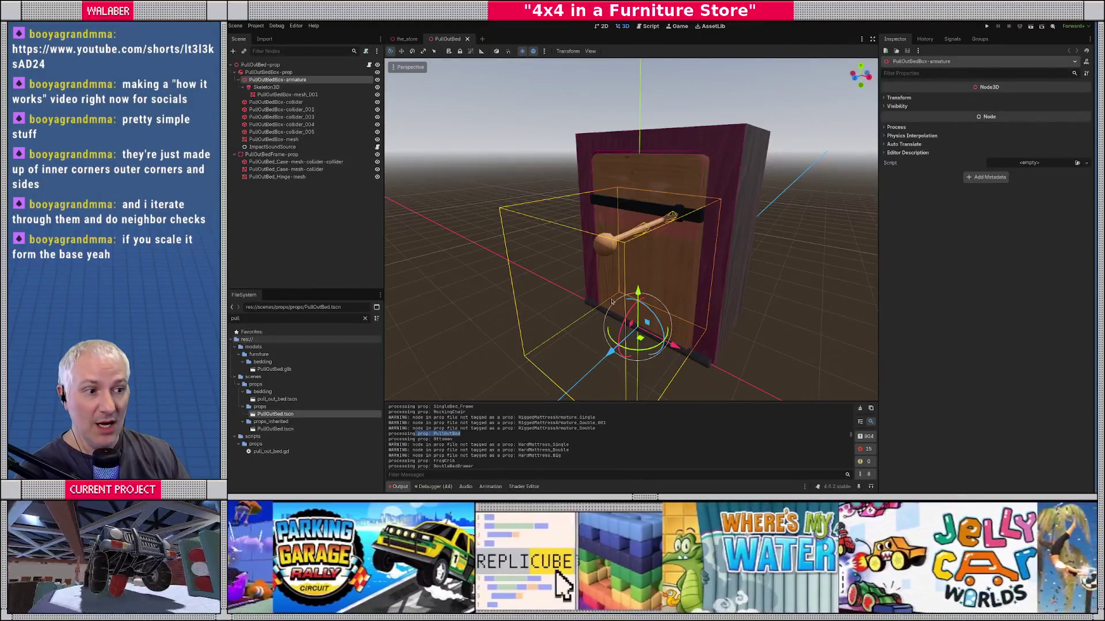
mouse_move(408, 305)
mouse_down()
mouse_move(586, 223)
mouse_move(578, 311)
mouse_move(592, 315)
mouse_up()
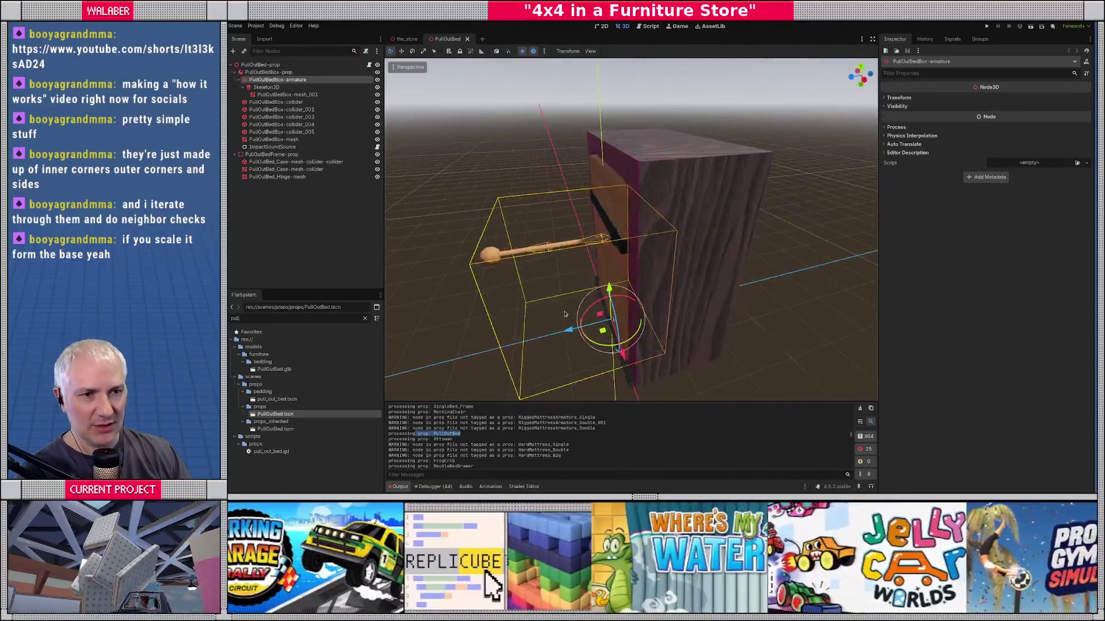
scroll(644, 246, up, 4)
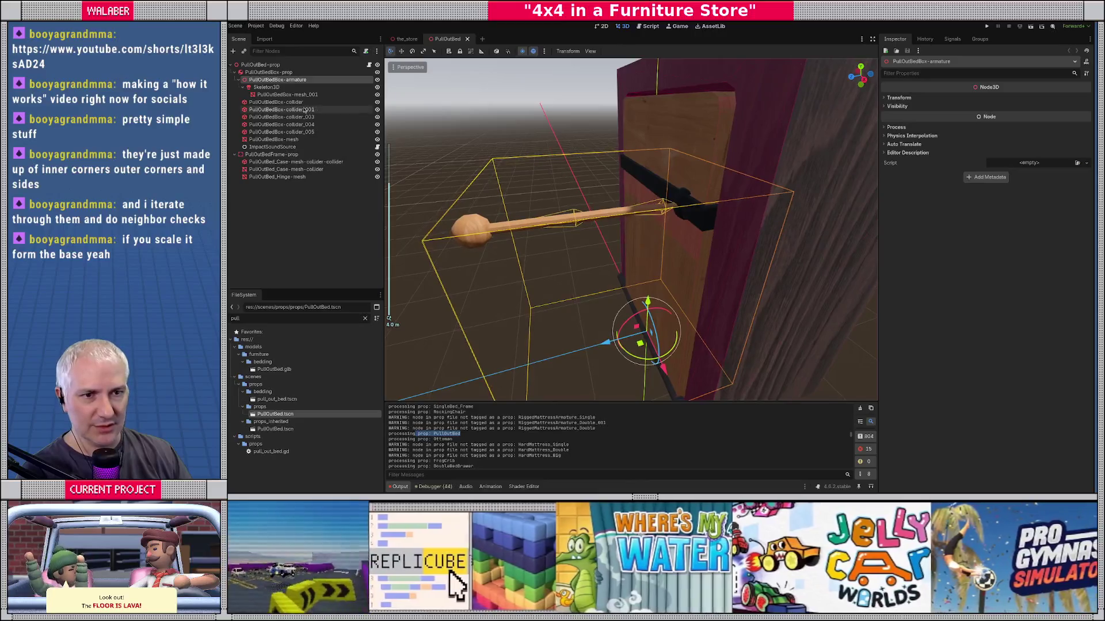
click(659, 208)
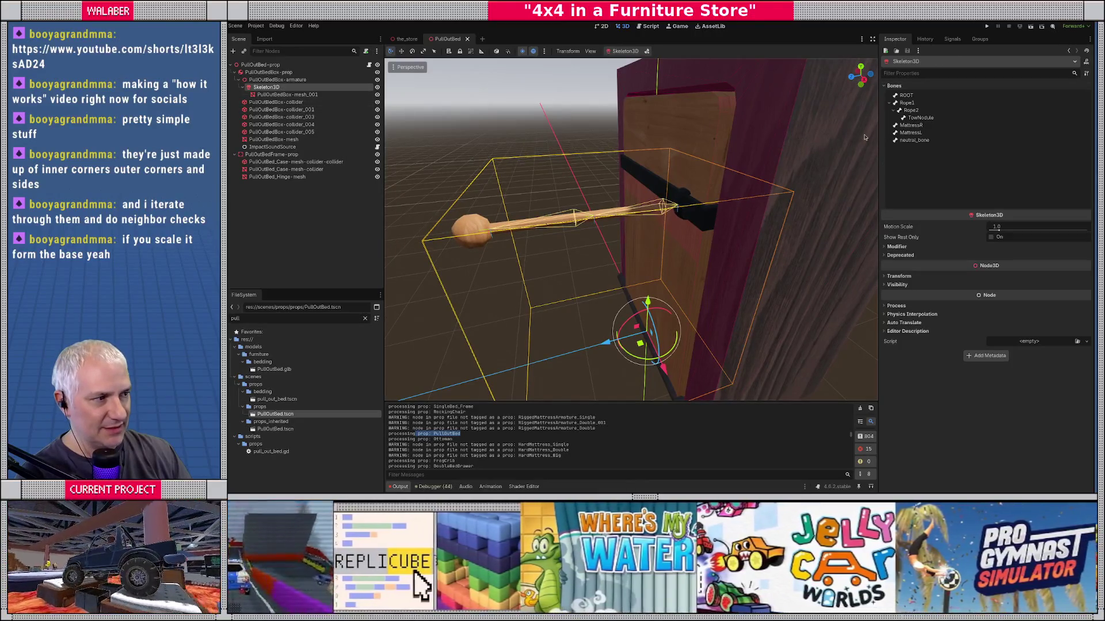
click(910, 110)
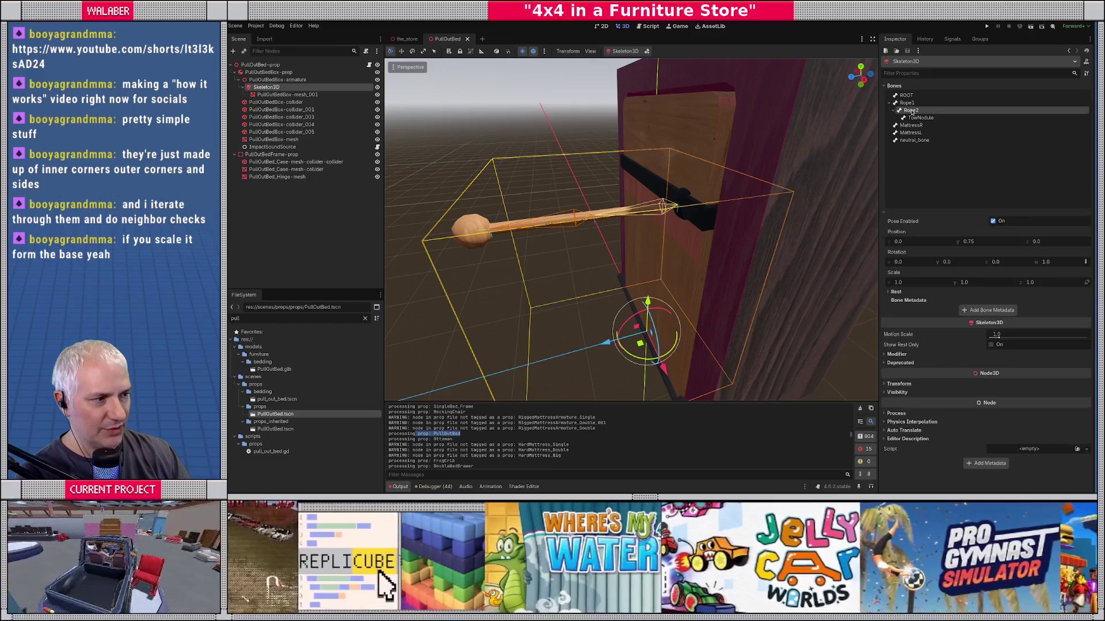
mouse_move(908, 267)
mouse_down()
mouse_move(886, 266)
mouse_move(921, 266)
mouse_move(908, 268)
mouse_up()
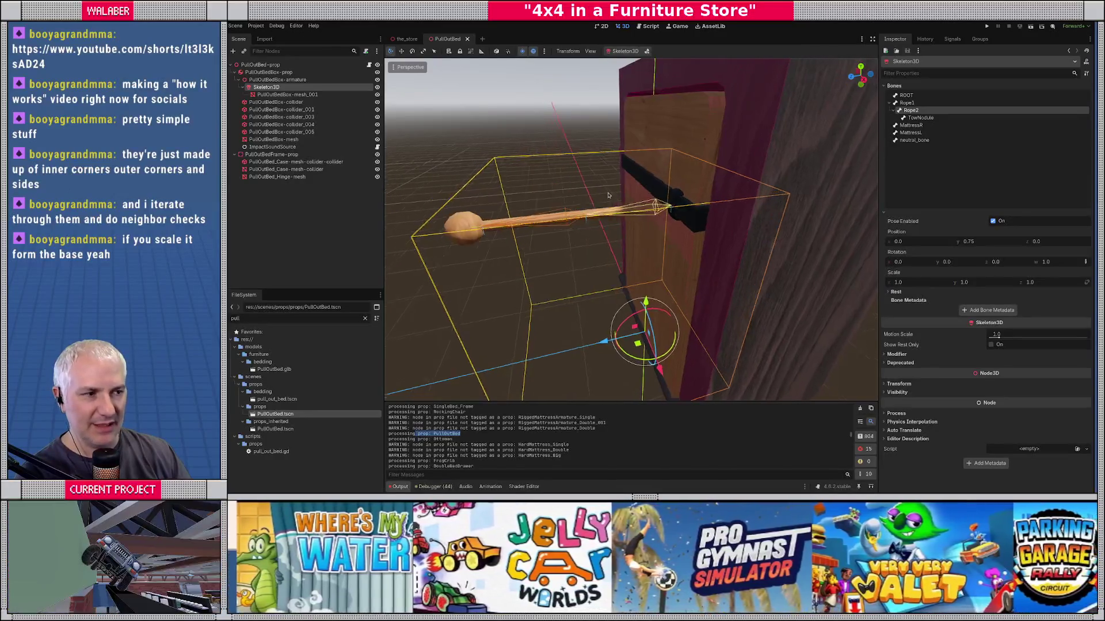
key(ctrl+z)
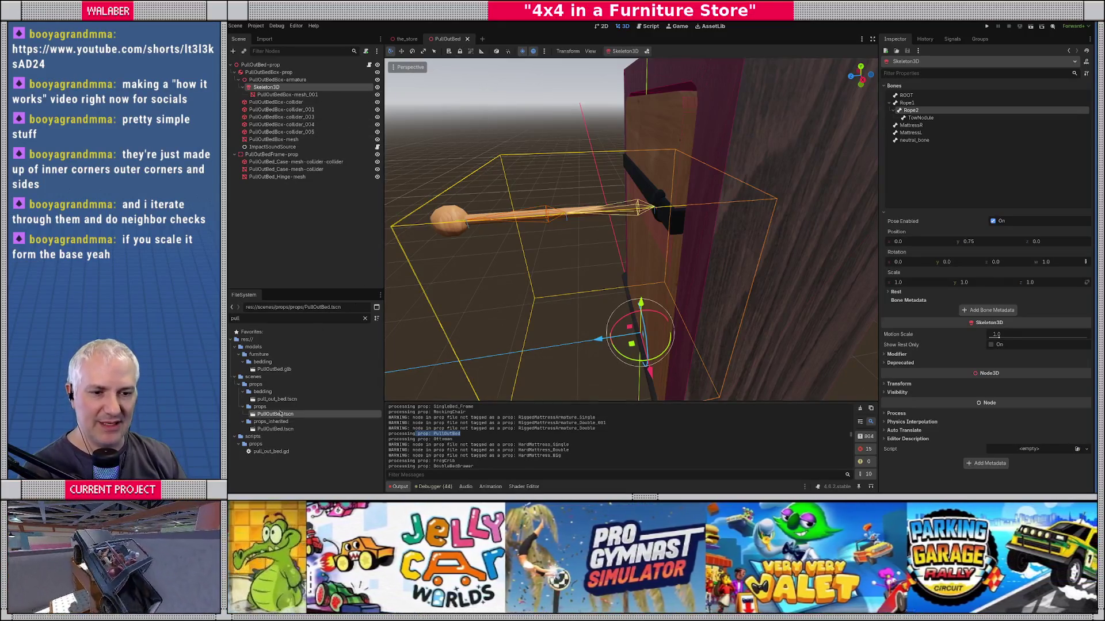
Step: Close that scene, open props_inherited/PullOutBed.tscn, and orbit to view the bed from below
key(ctrl+shift+w)
double_click(260, 430)
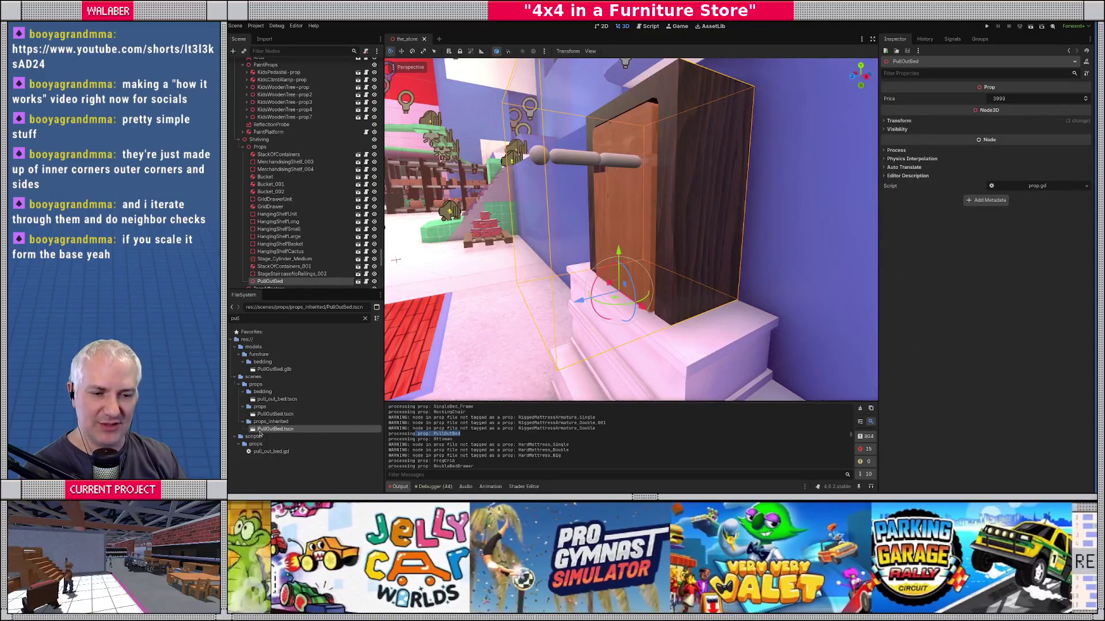
mouse_move(510, 236)
mouse_down()
mouse_move(651, 189)
mouse_move(609, 293)
mouse_up()
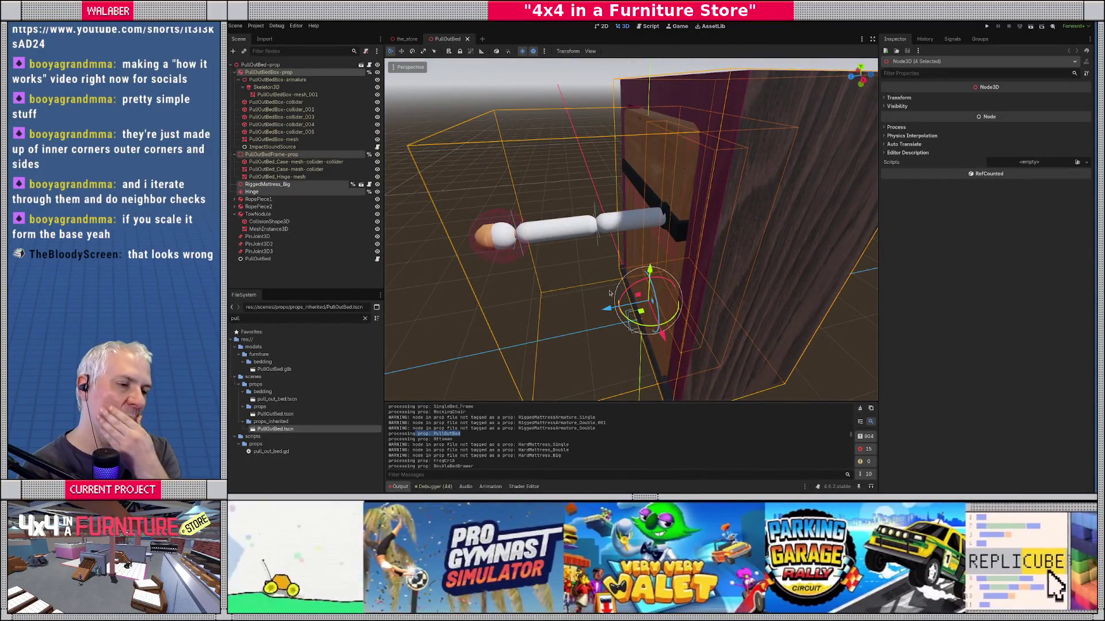
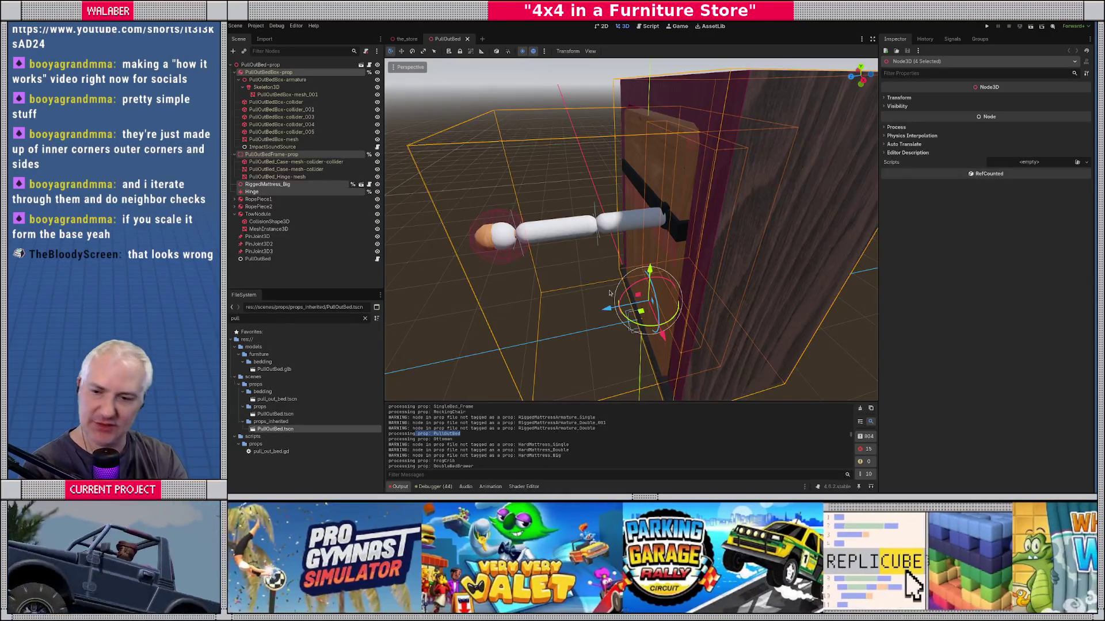
Step: Frame the mattress, collapse the bed box armature, and orbit to see the mattress's top edge
key(f)
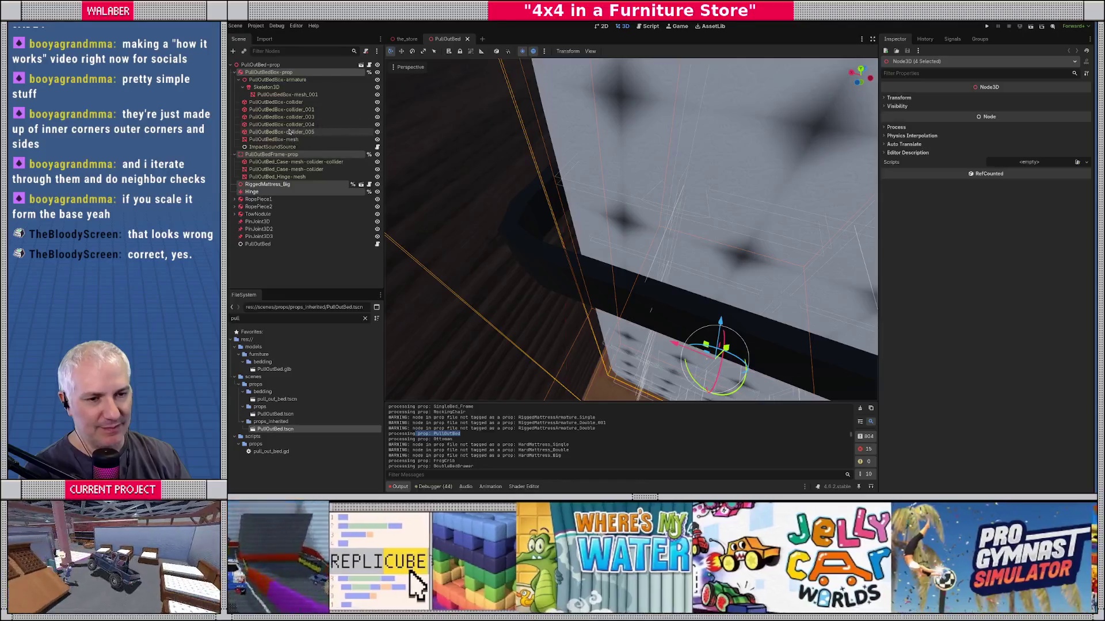
click(239, 80)
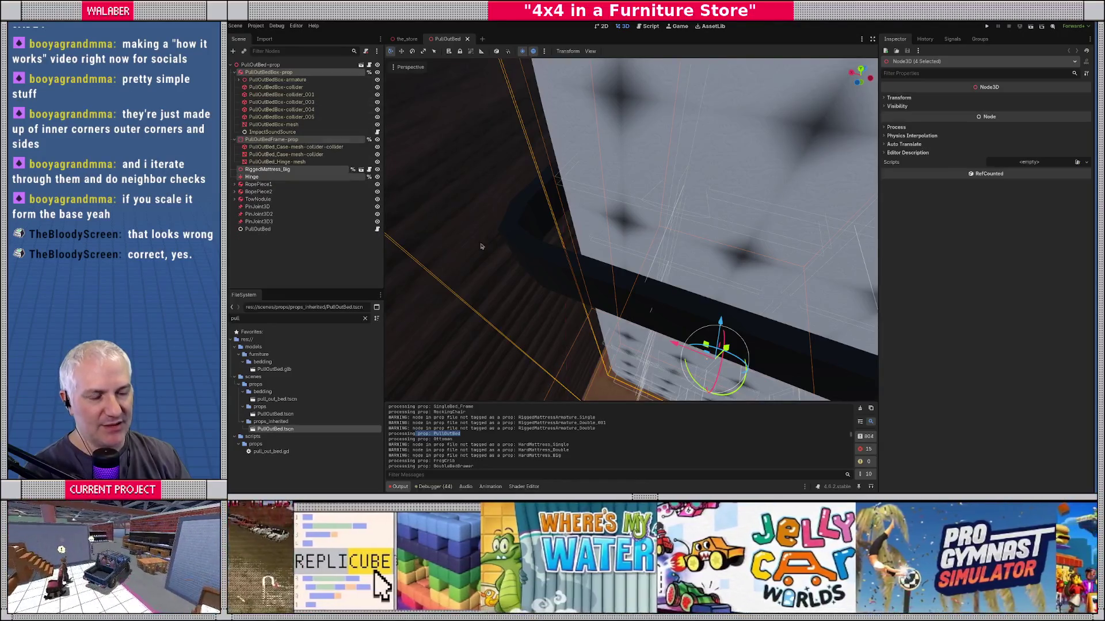
mouse_move(611, 282)
mouse_down()
mouse_move(605, 293)
mouse_move(638, 197)
mouse_up()
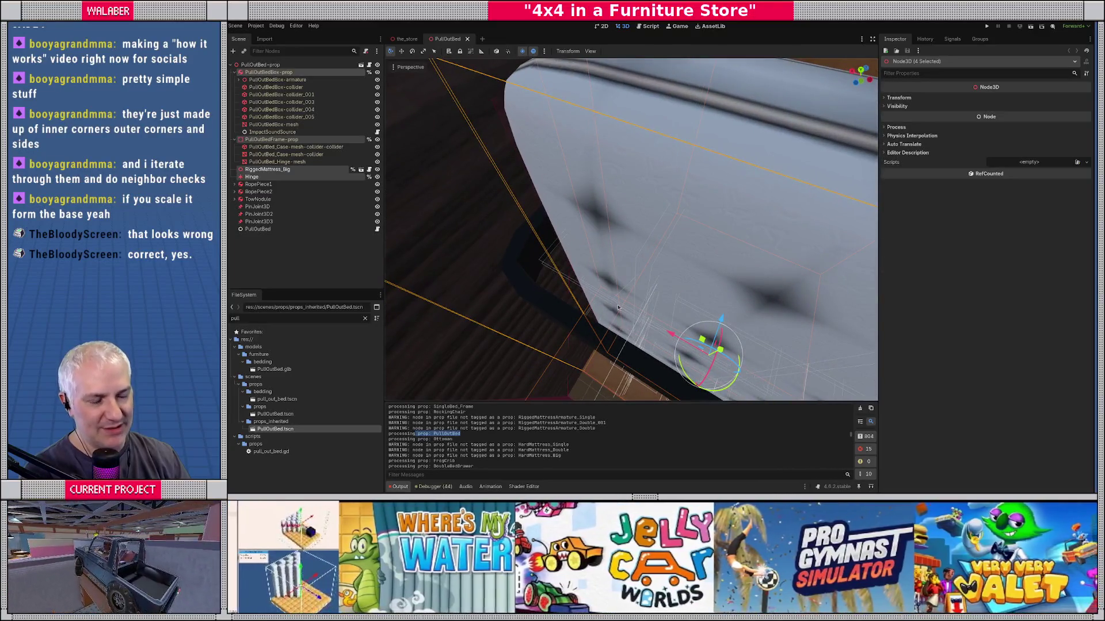
drag(618, 308, 635, 276)
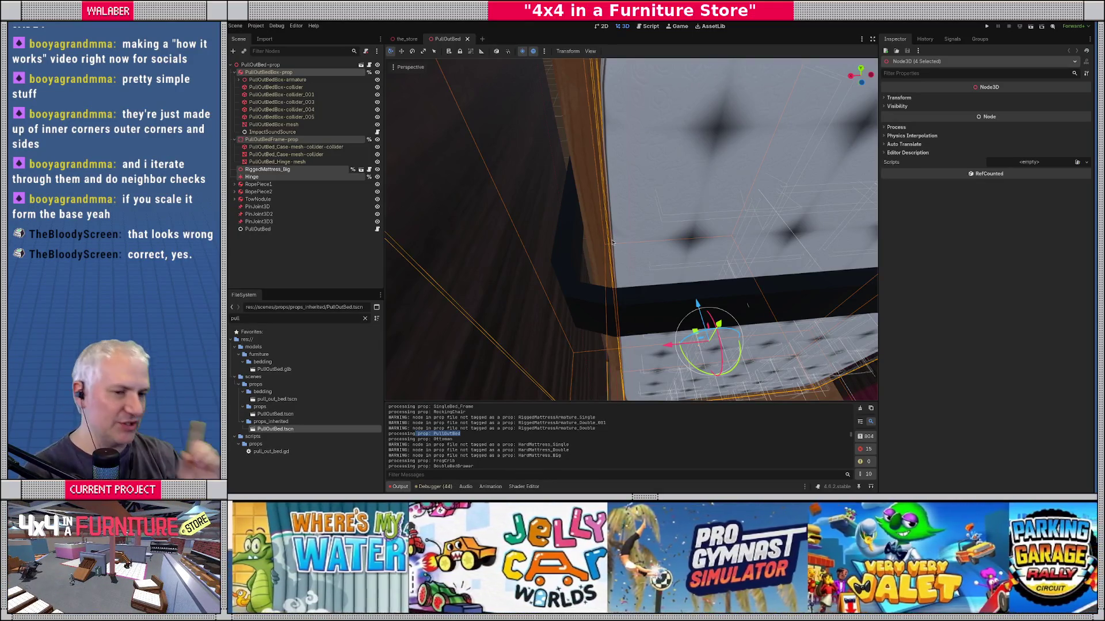
Step: Collapse the PullOutBedBox-prop and PullOutBedFrame-prop branches and bring up the root node's actions
click(235, 72)
click(234, 80)
click(260, 65)
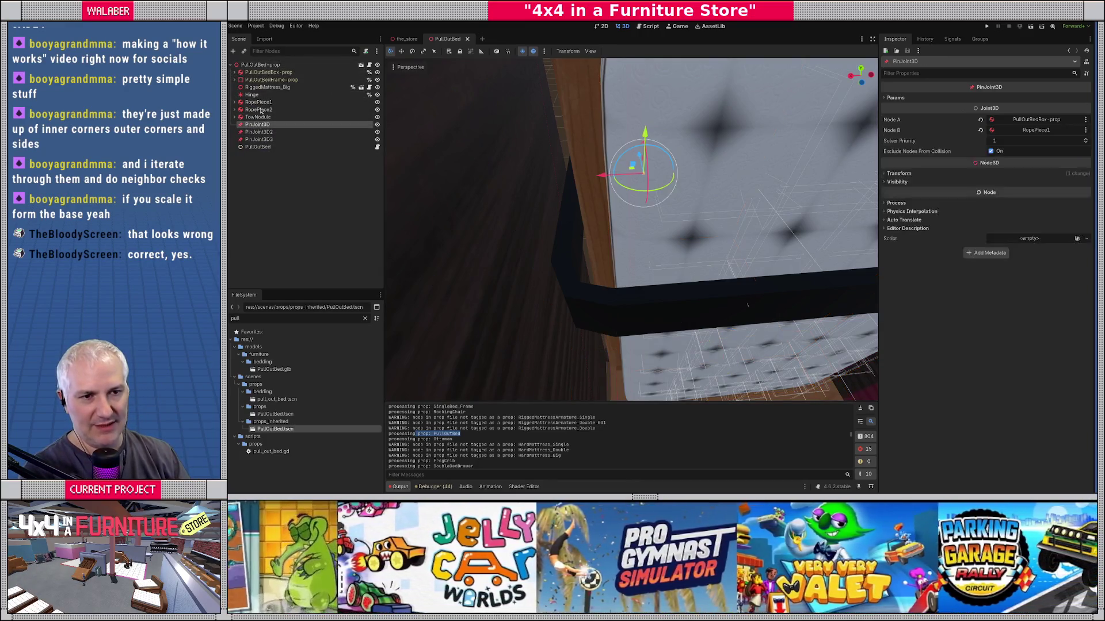
right_click(264, 65)
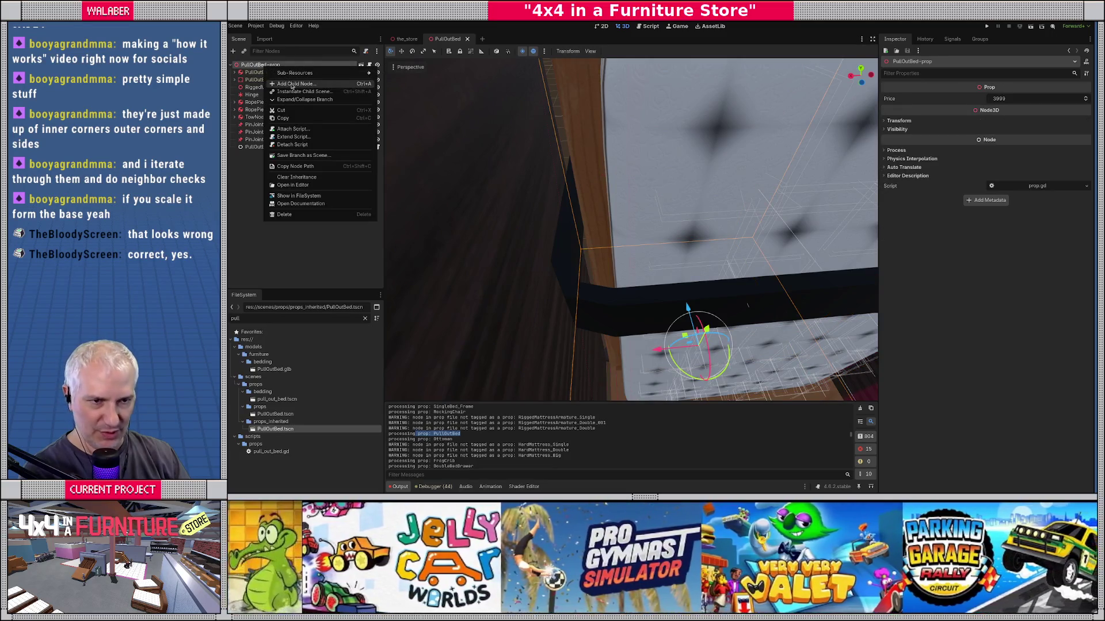
Step: Add a Marker3D child to the root and name it MattressAttachR
click(291, 85)
text(marker3)
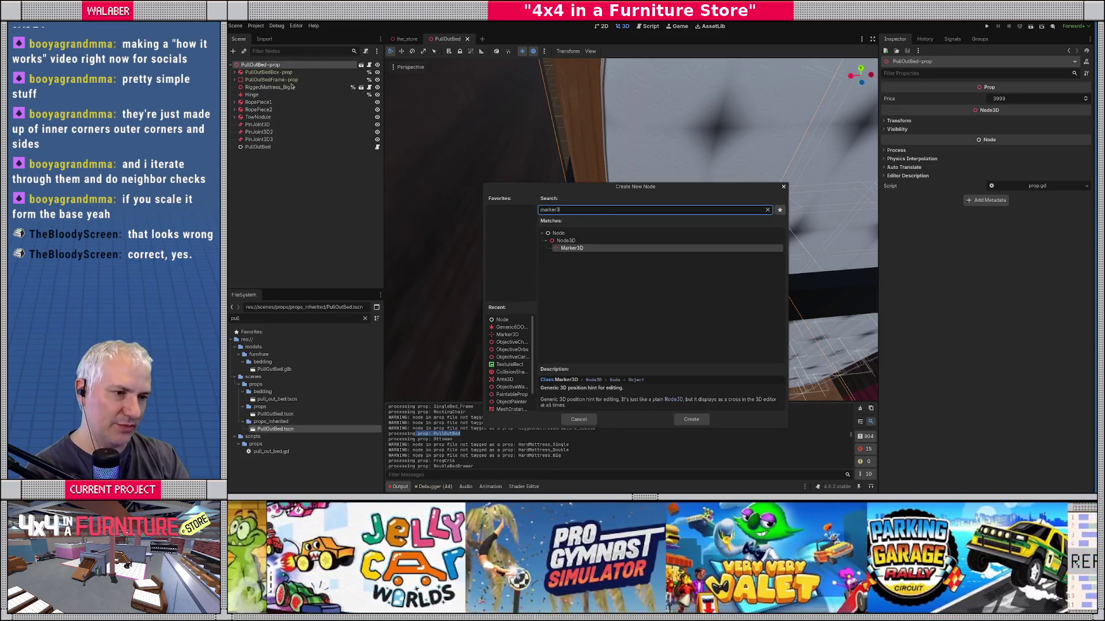
key(Return)
key(F2)
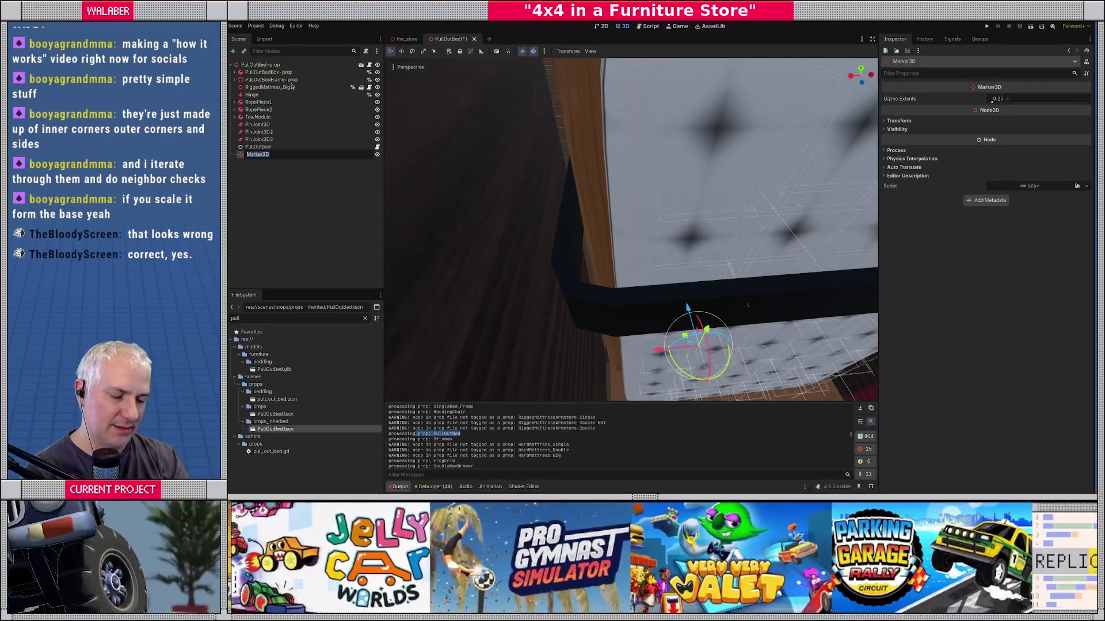
text(MattressAttachP)
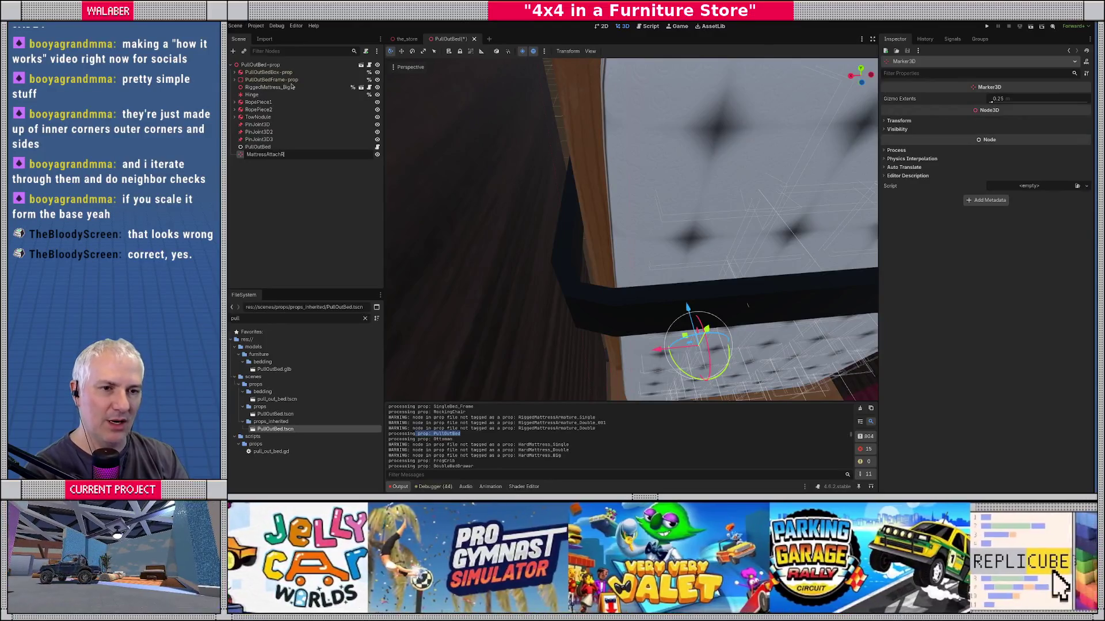
key(Return)
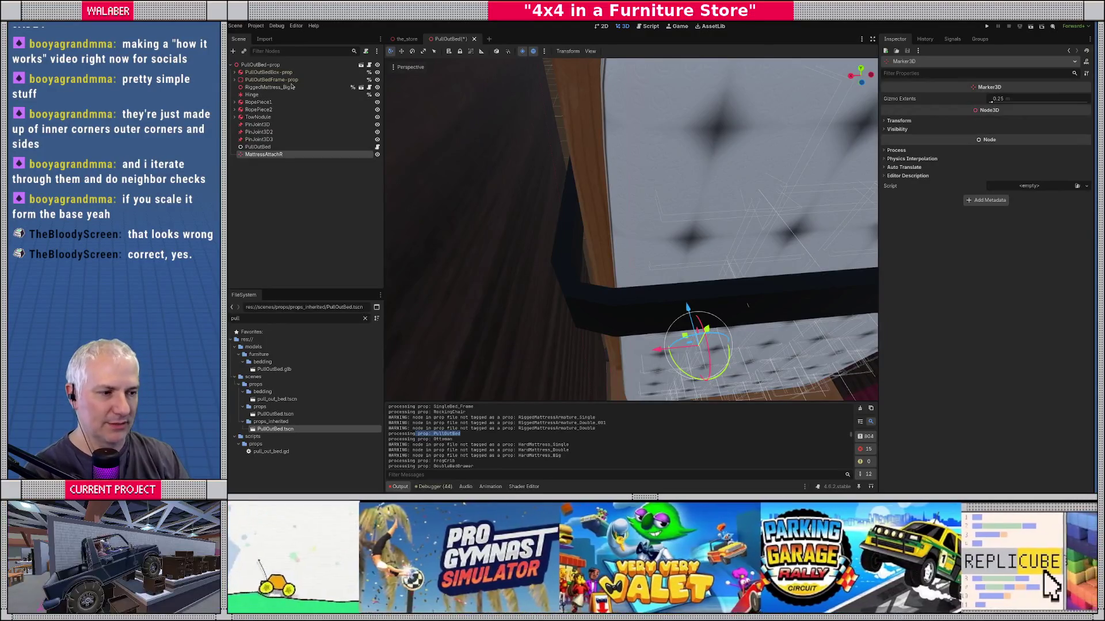
Step: Switch to Top view, hide the bed frame, and expand the bed box armature to its Skeleton3D
key(KP_7)
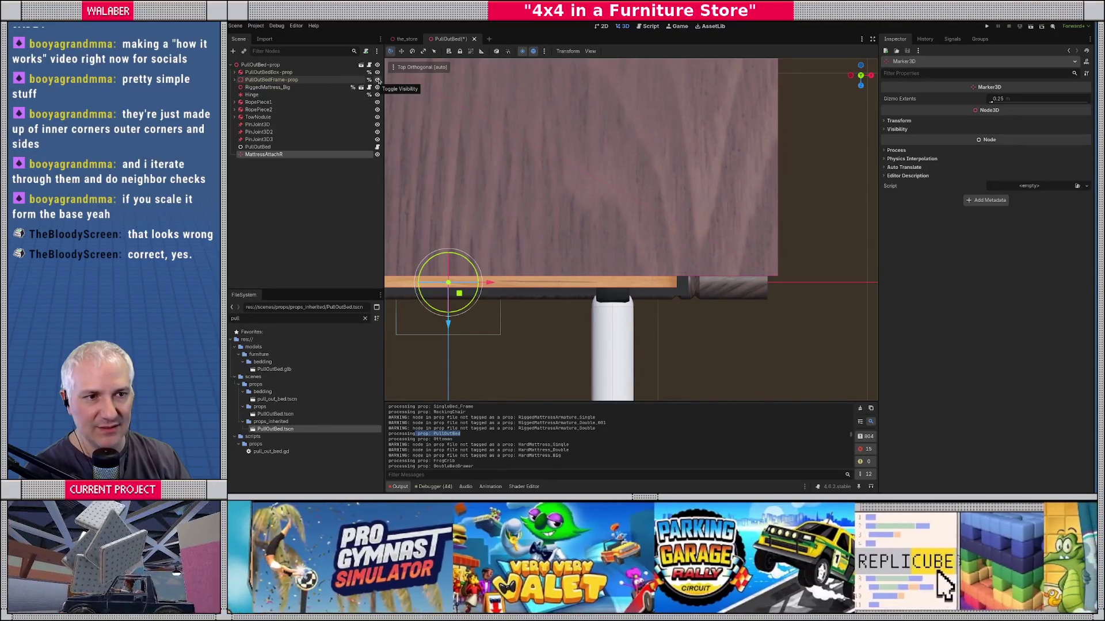
click(377, 80)
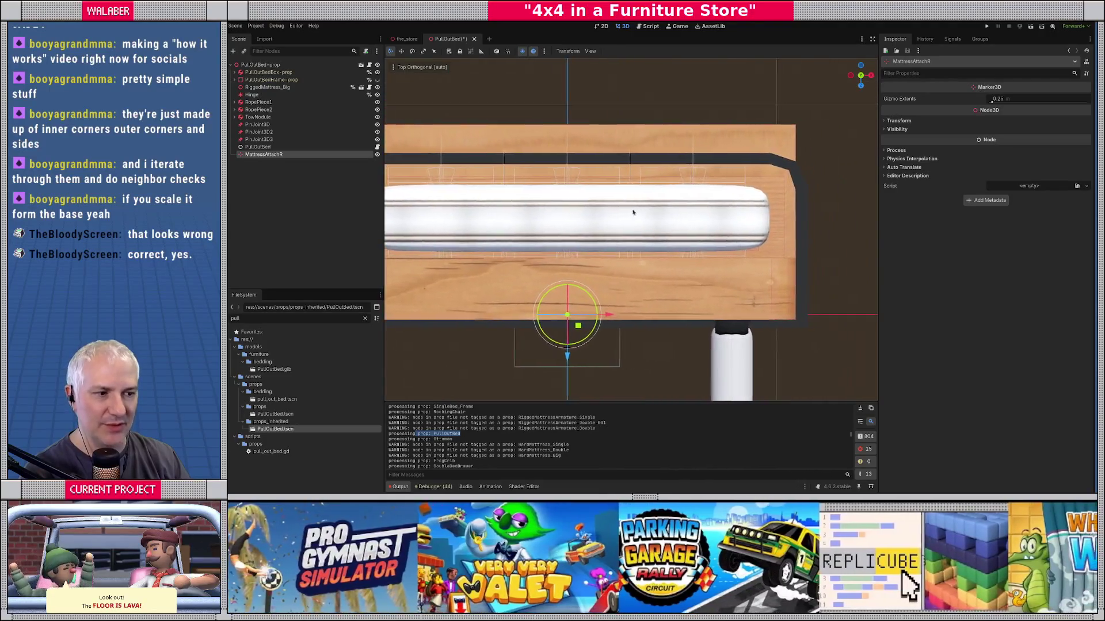
click(235, 73)
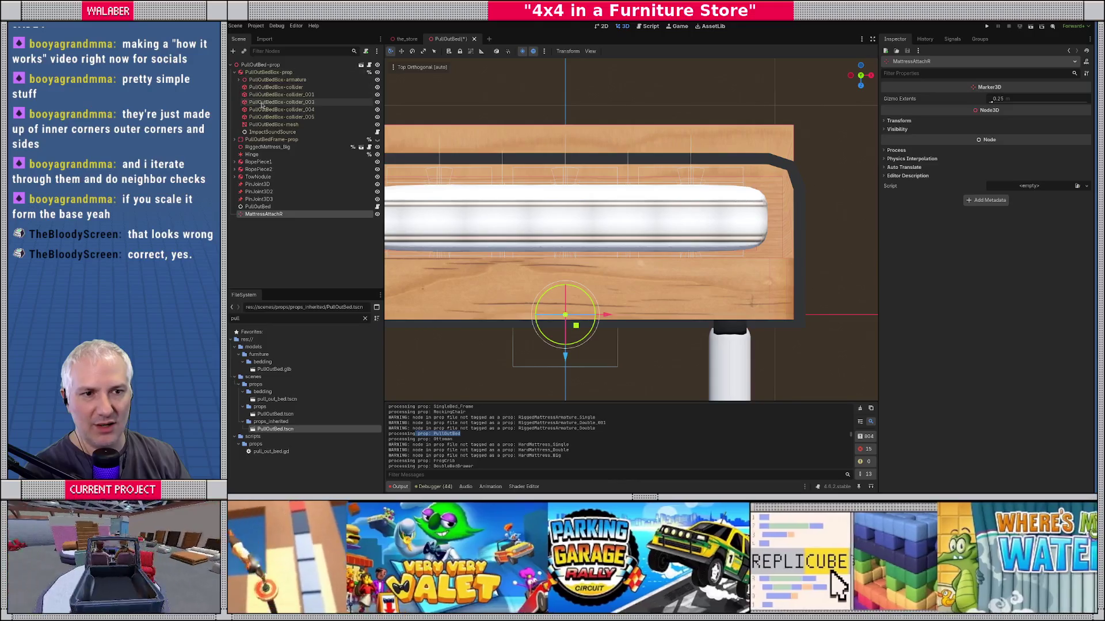
click(238, 80)
click(266, 87)
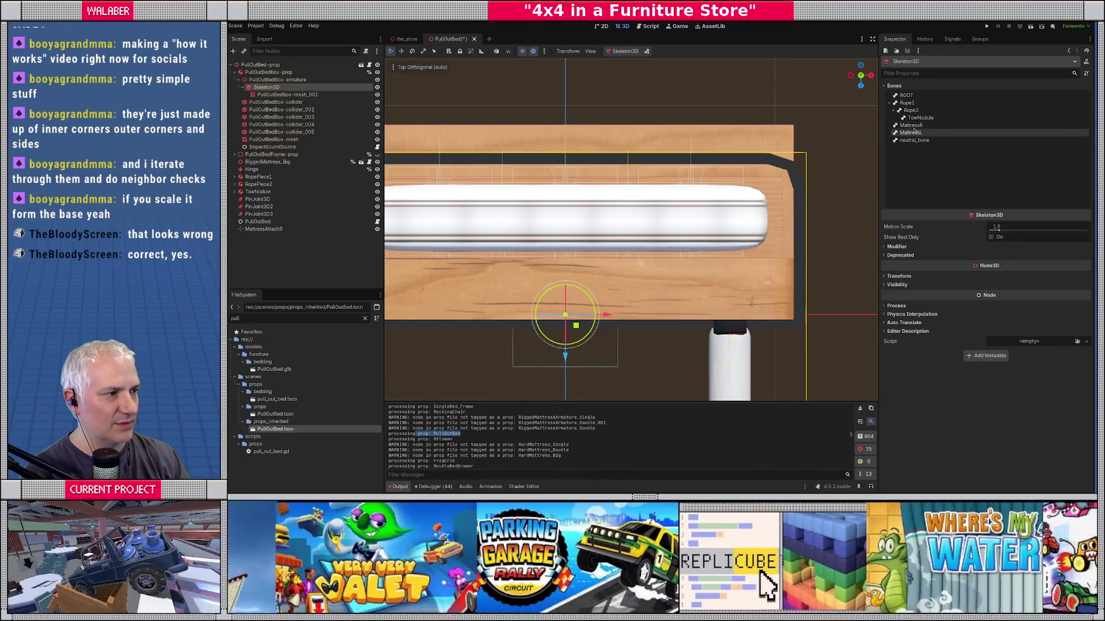
Step: Test-shift the MattressR bone along X, undo it, then select the MattressAttachR marker
click(920, 126)
mouse_move(920, 245)
mouse_down()
mouse_move(898, 246)
mouse_move(918, 245)
mouse_up()
key(ctrl+z)
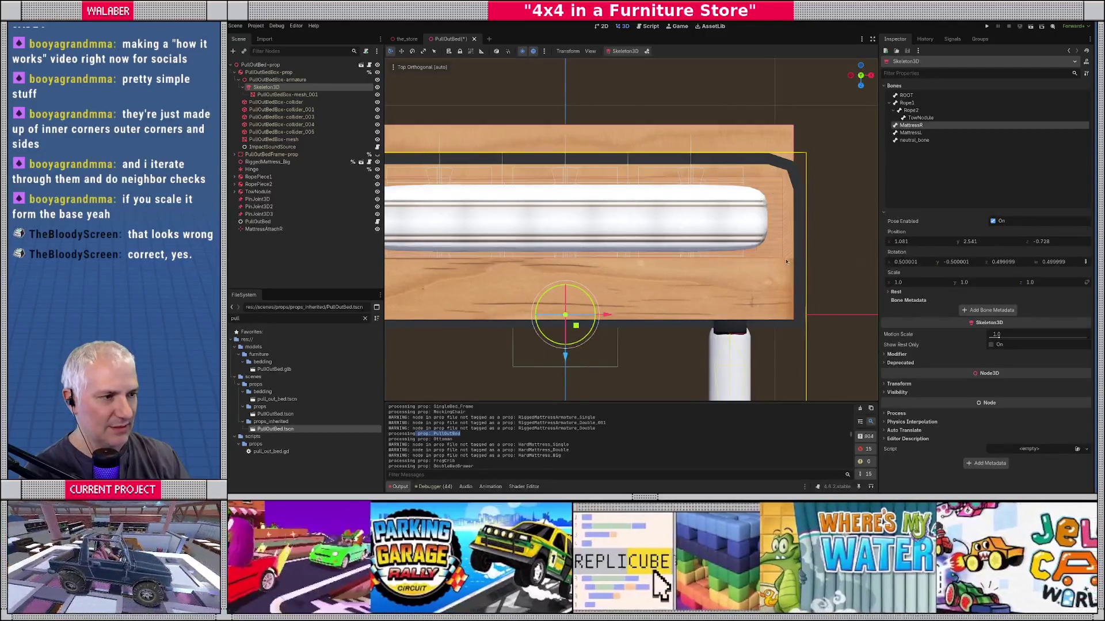
click(263, 229)
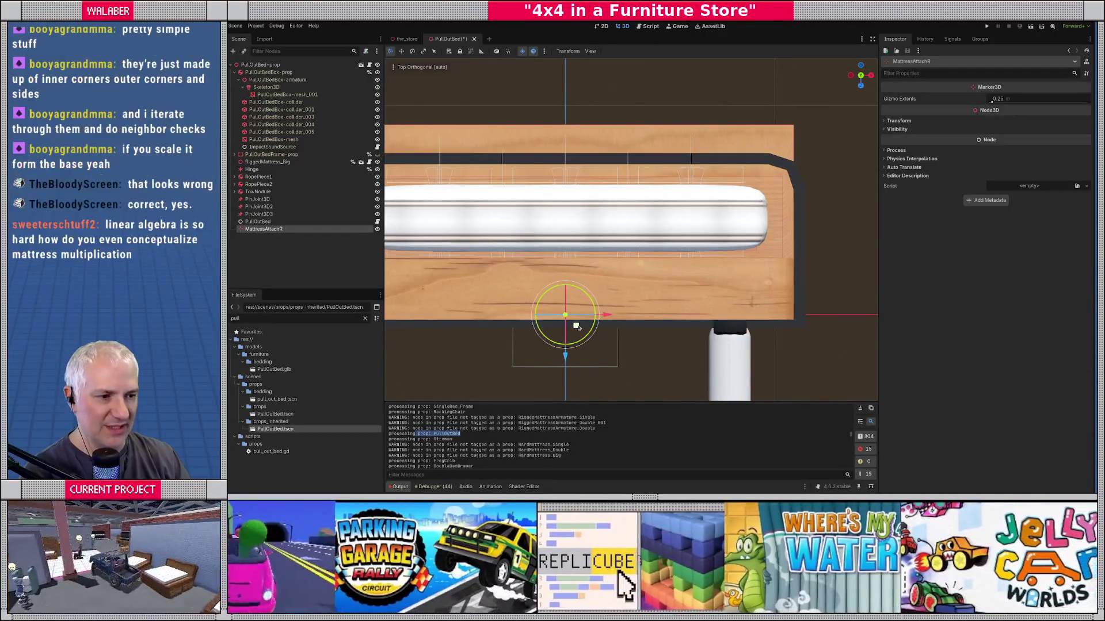
Step: In Right view, raise the MattressAttachR marker up to the bed rail height
drag(594, 311, 765, 198)
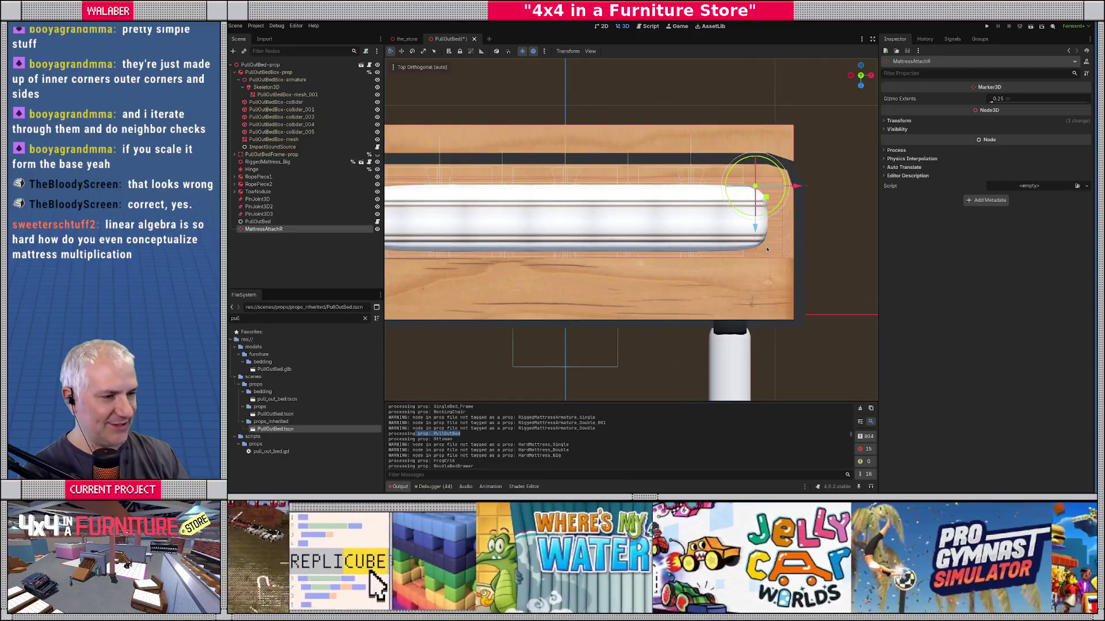
key(KP_3)
scroll(686, 301, down, 5)
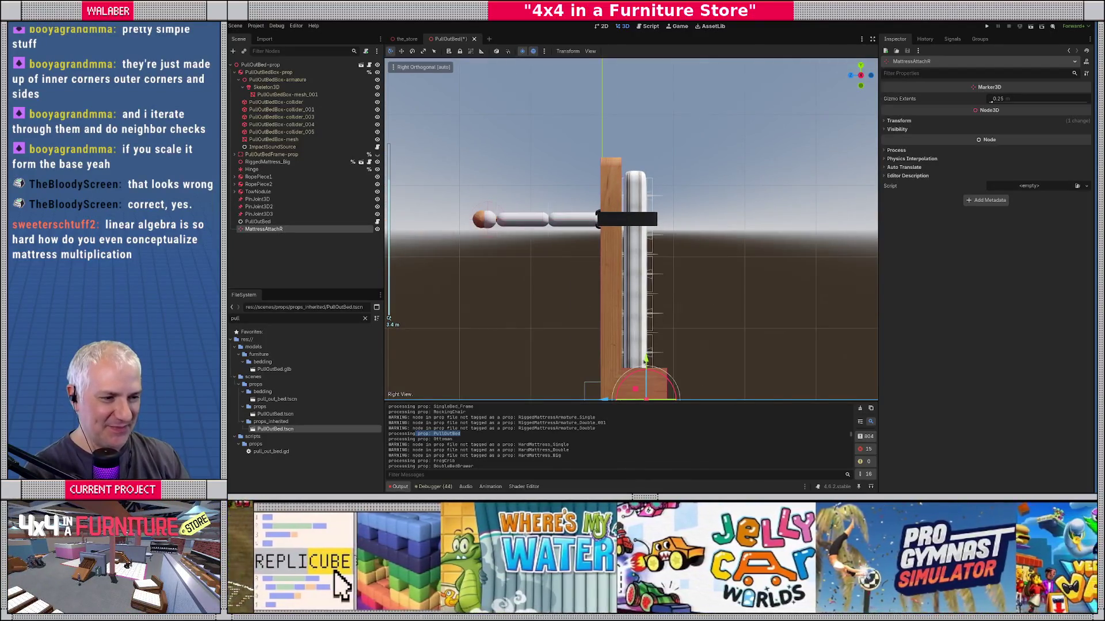
drag(646, 361, 659, 180)
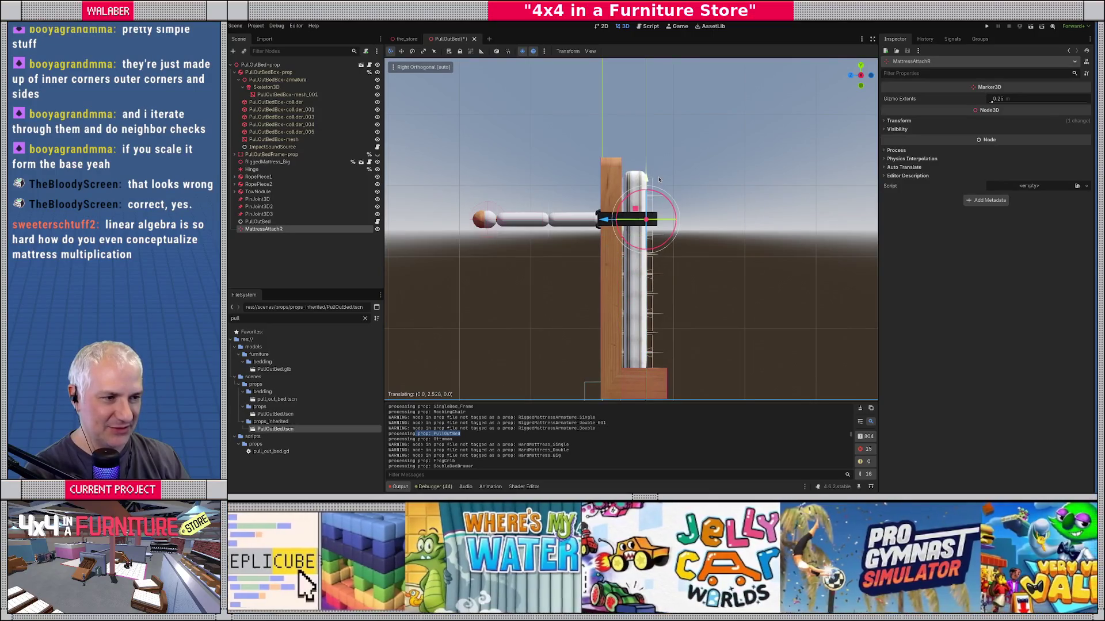
scroll(667, 228, up, 10)
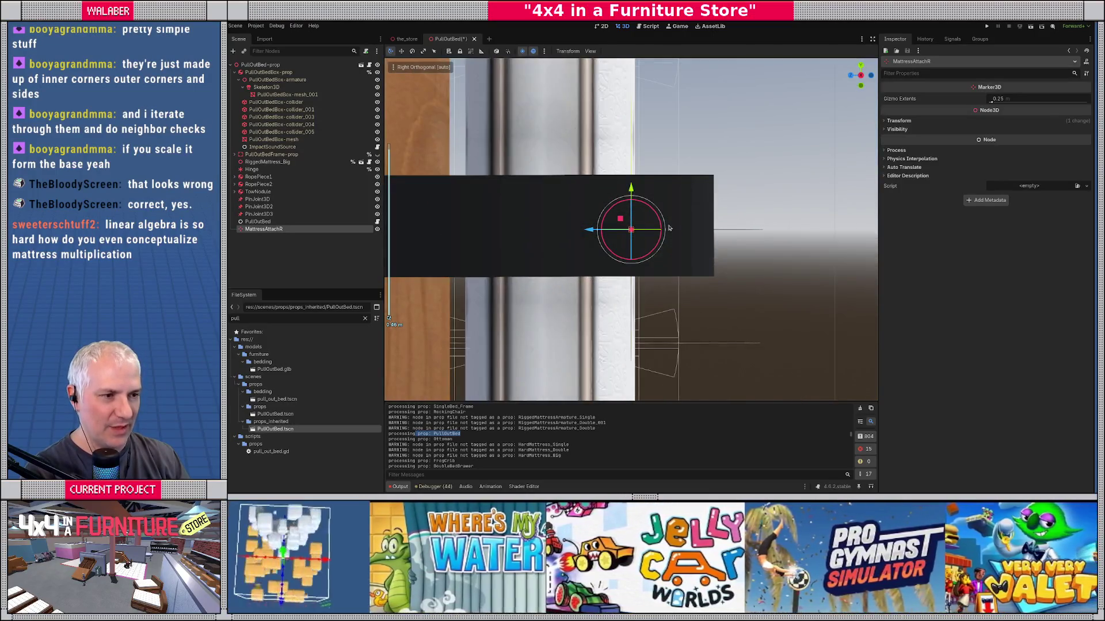
mouse_move(630, 187)
mouse_down()
mouse_move(752, 290)
mouse_move(679, 193)
mouse_up()
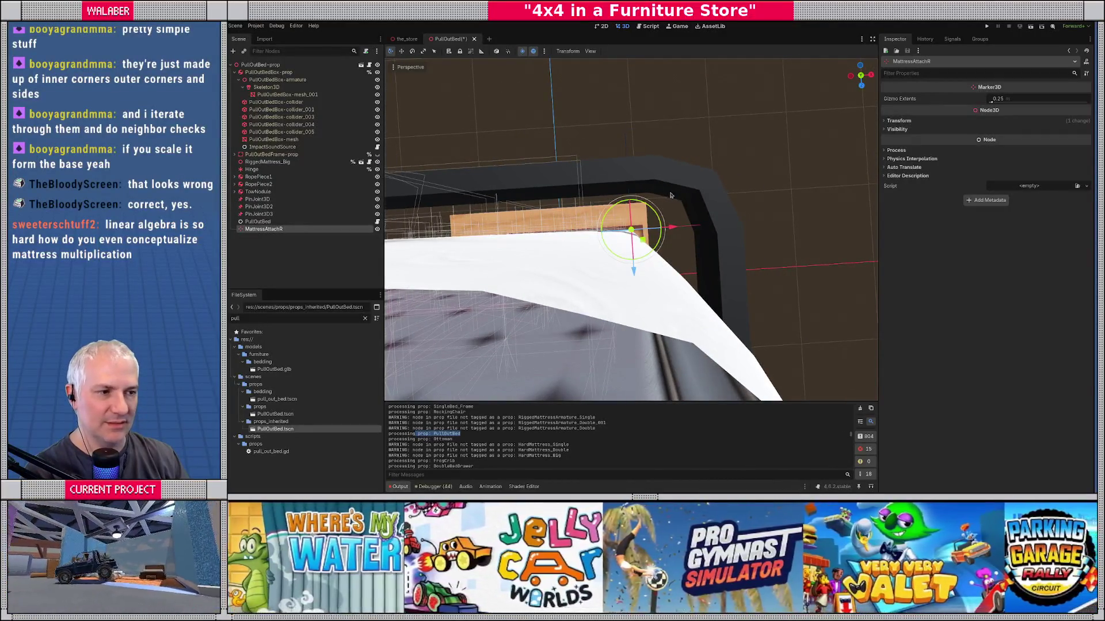
Step: In Top view, move the marker to the mattress's right end and duplicate it
key(KP_7)
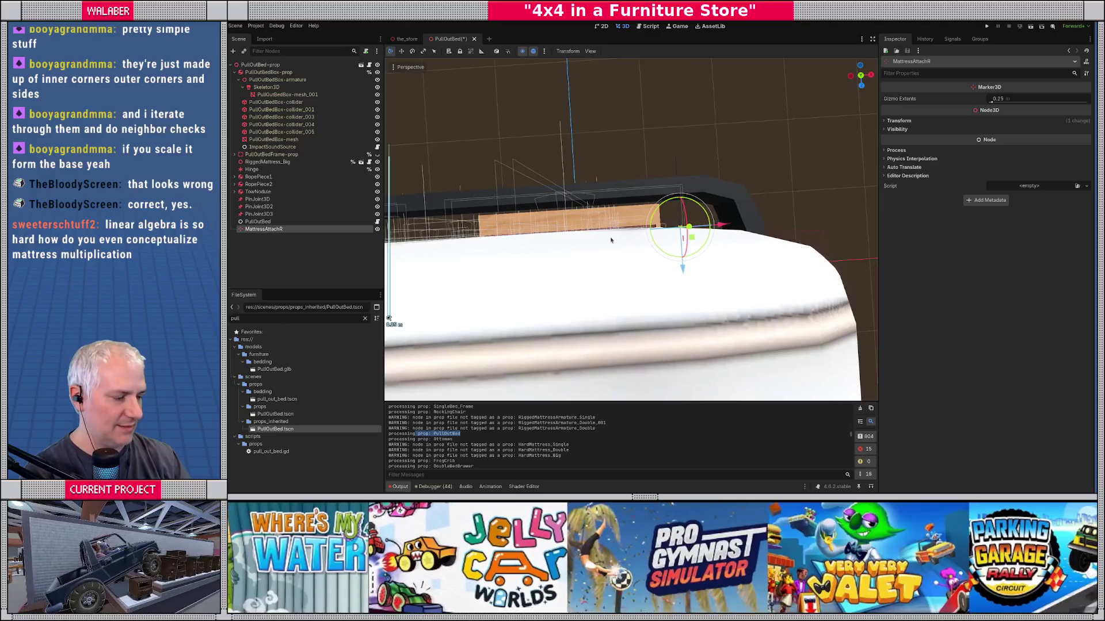
scroll(665, 244, up, 2)
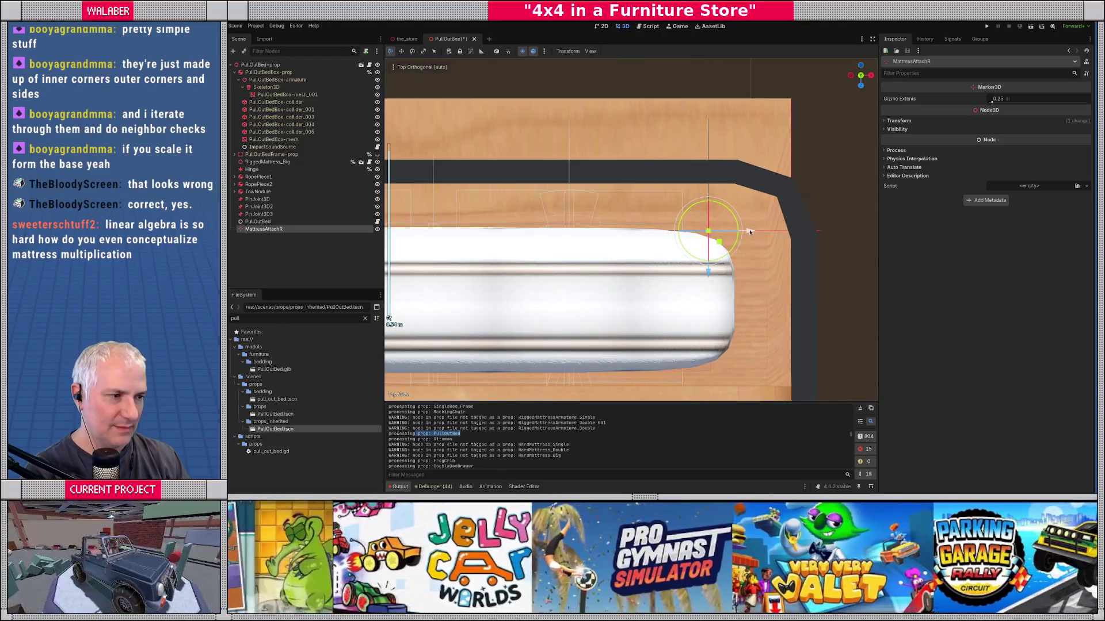
drag(755, 232, 723, 244)
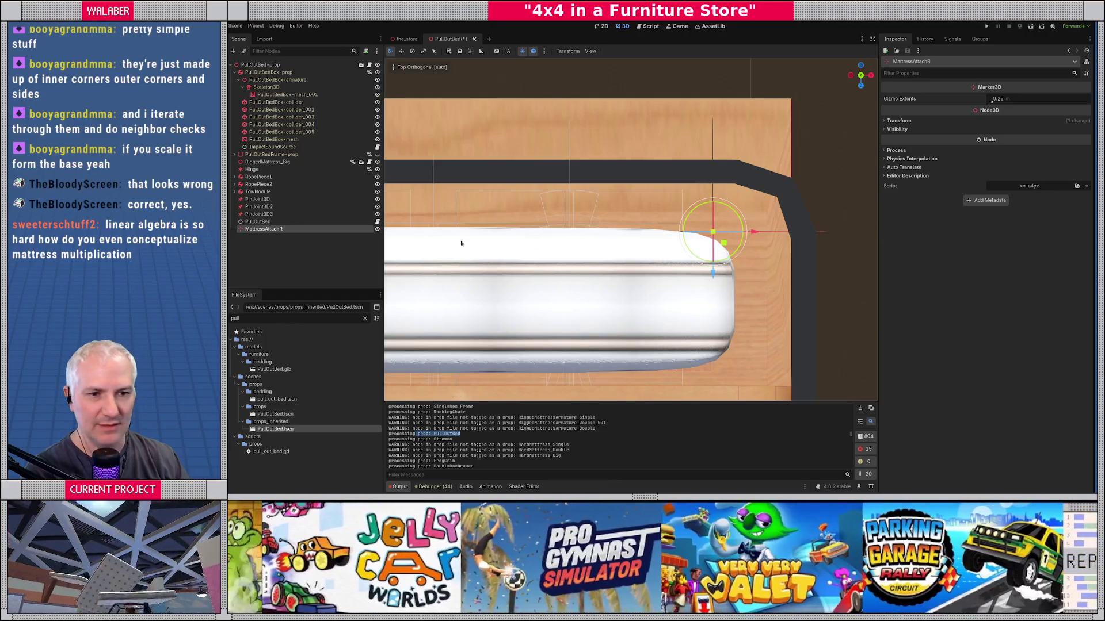
scroll(461, 244, down, 4)
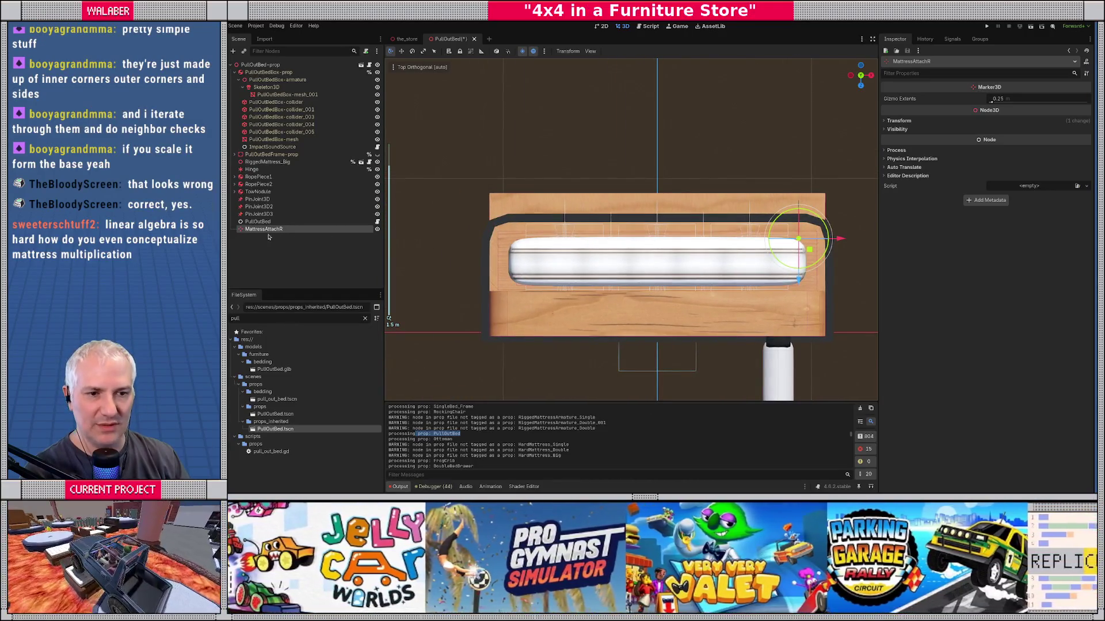
key(ctrl+d)
Step: Rename the duplicate MattressAttachL and mirror its X position to -0.917
key(F2)
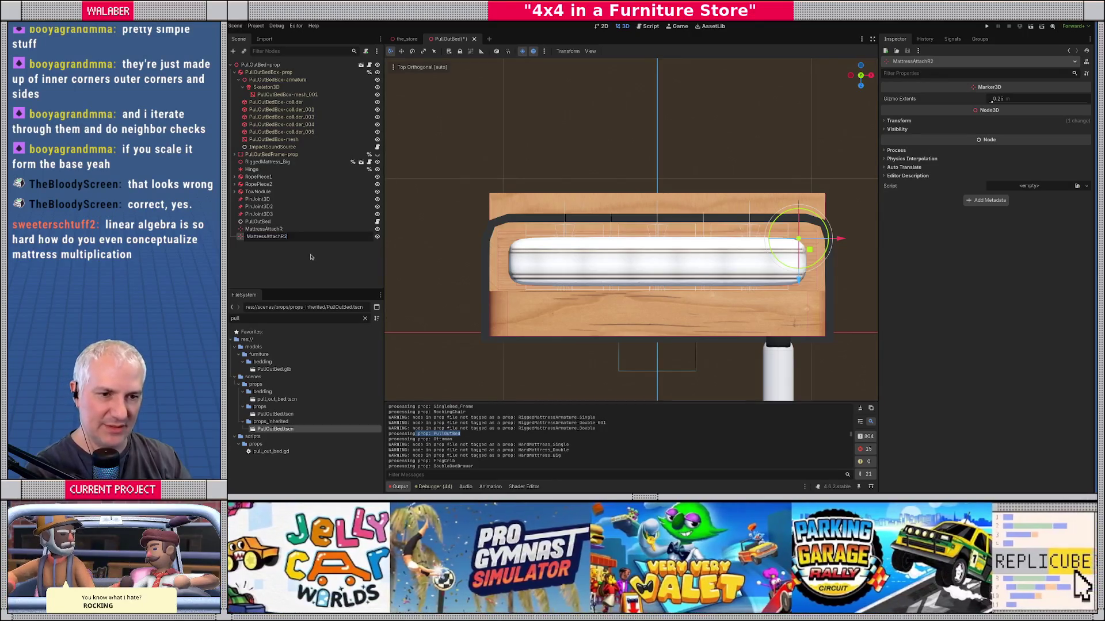
text(L)
key(Return)
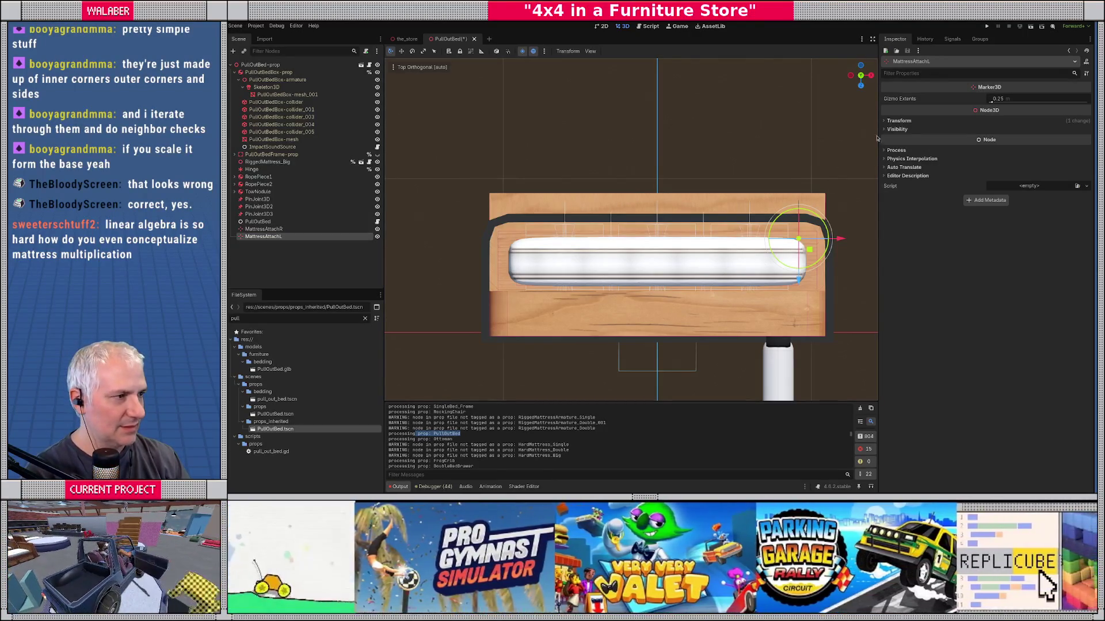
click(899, 120)
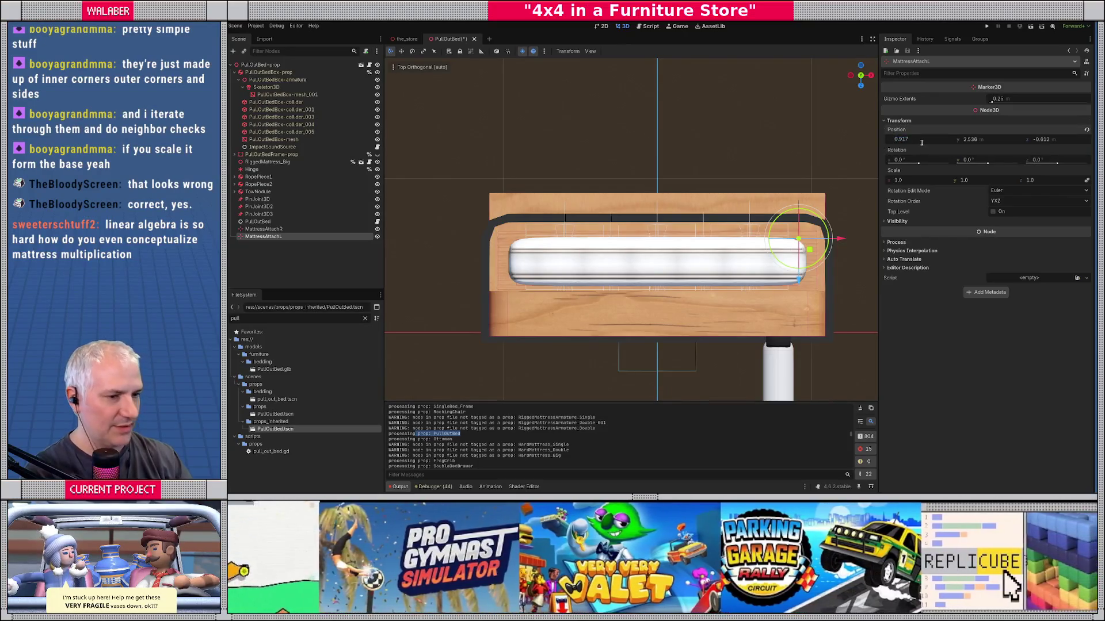
text(-)
key(Return)
mouse_move(717, 199)
mouse_down()
mouse_move(505, 120)
mouse_move(579, 98)
mouse_move(760, 258)
mouse_up()
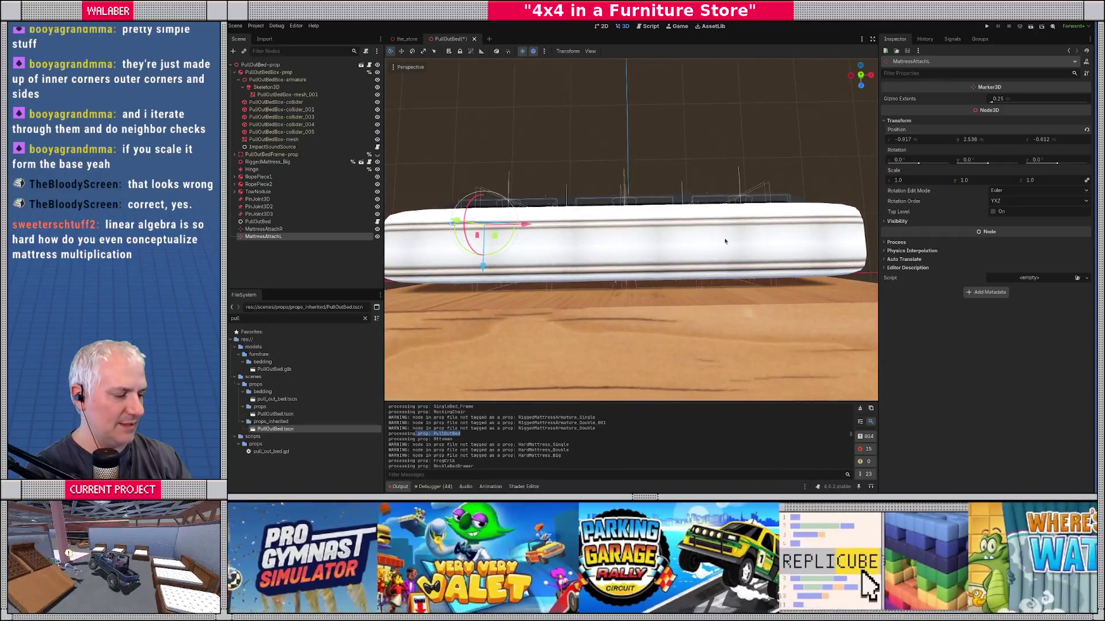
key(KP_7)
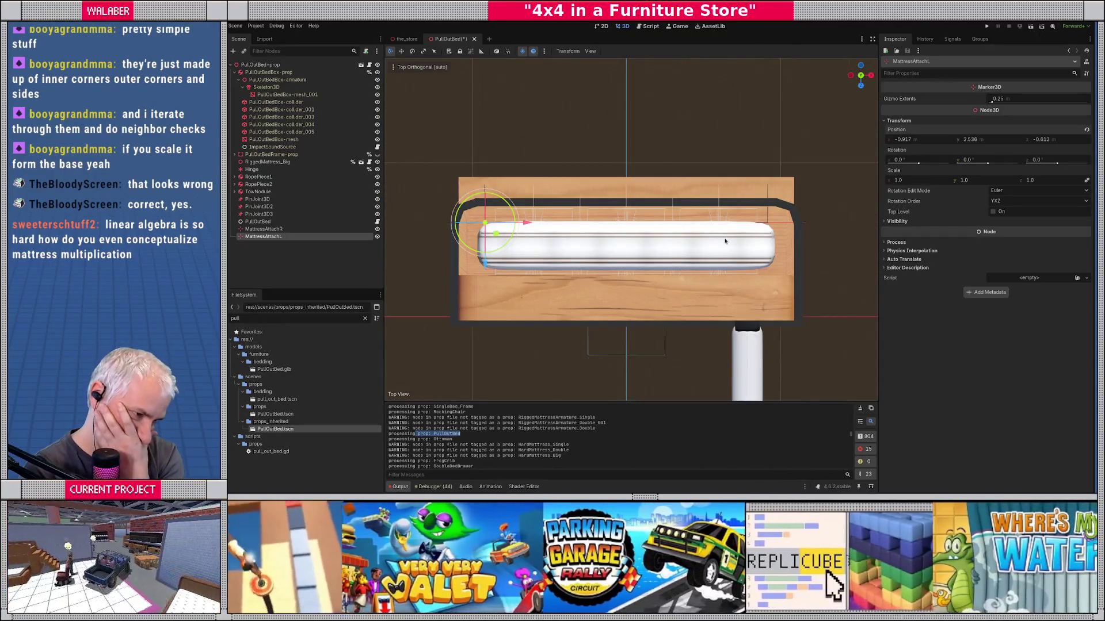
Step: Save the scene, move PullOutBed to the bottom of the tree, and open its script
key(ctrl+s)
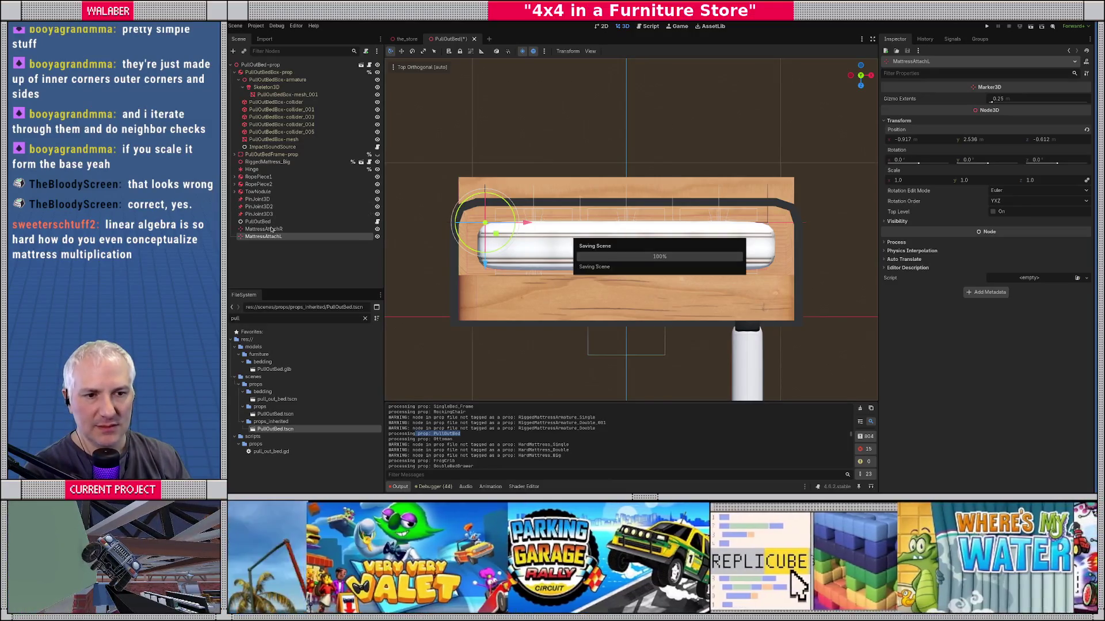
click(259, 223)
key(ctrl+Down)
key(ctrl+Down)
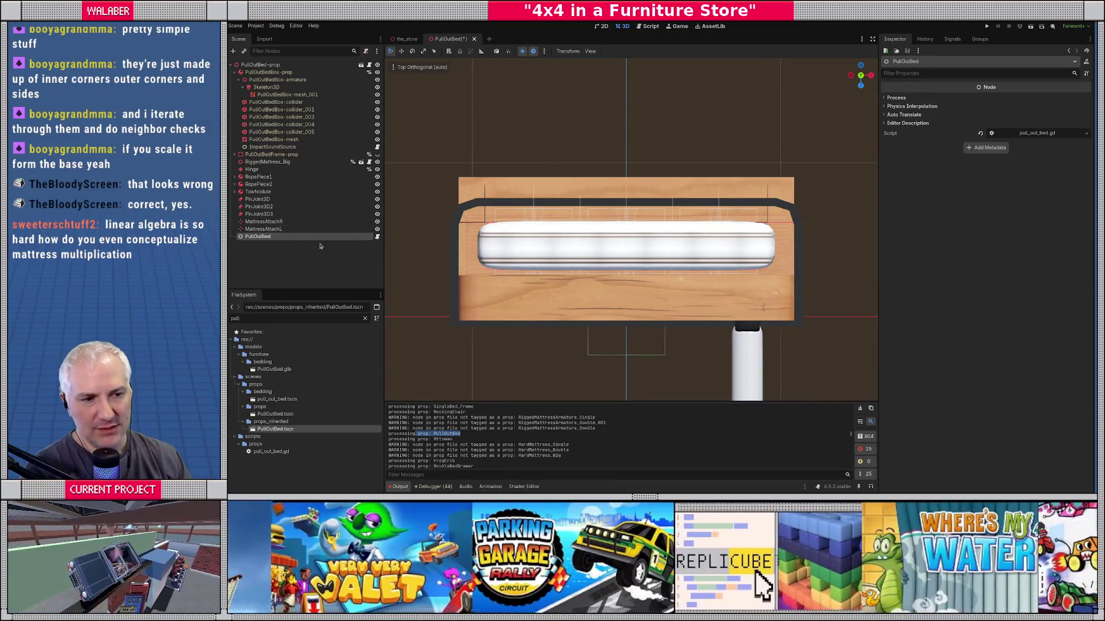
click(376, 236)
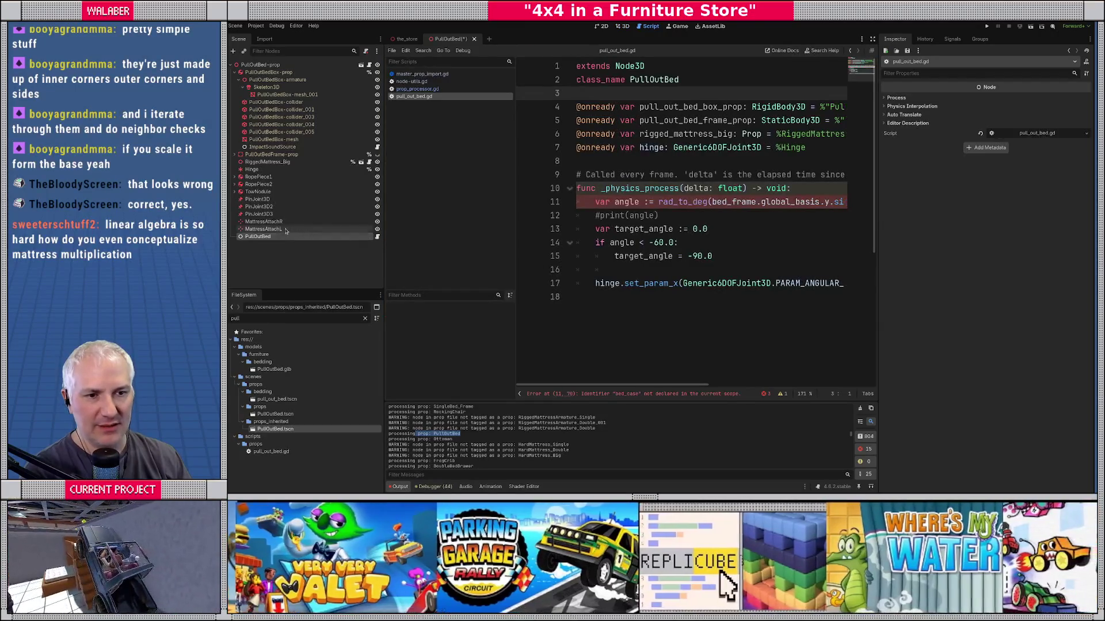
Step: Give MattressAttachR and MattressAttachL unique names and drag their references into pull_out_bed.gd
click(268, 229)
shift+click(280, 223)
right_click(279, 223)
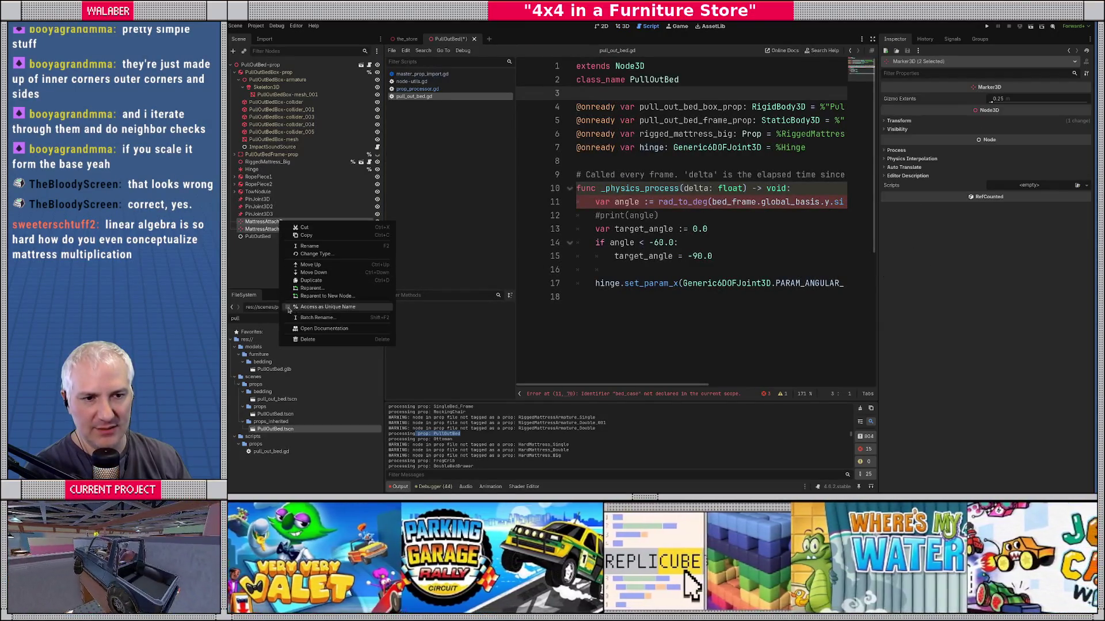
click(290, 307)
drag(265, 228, 581, 164)
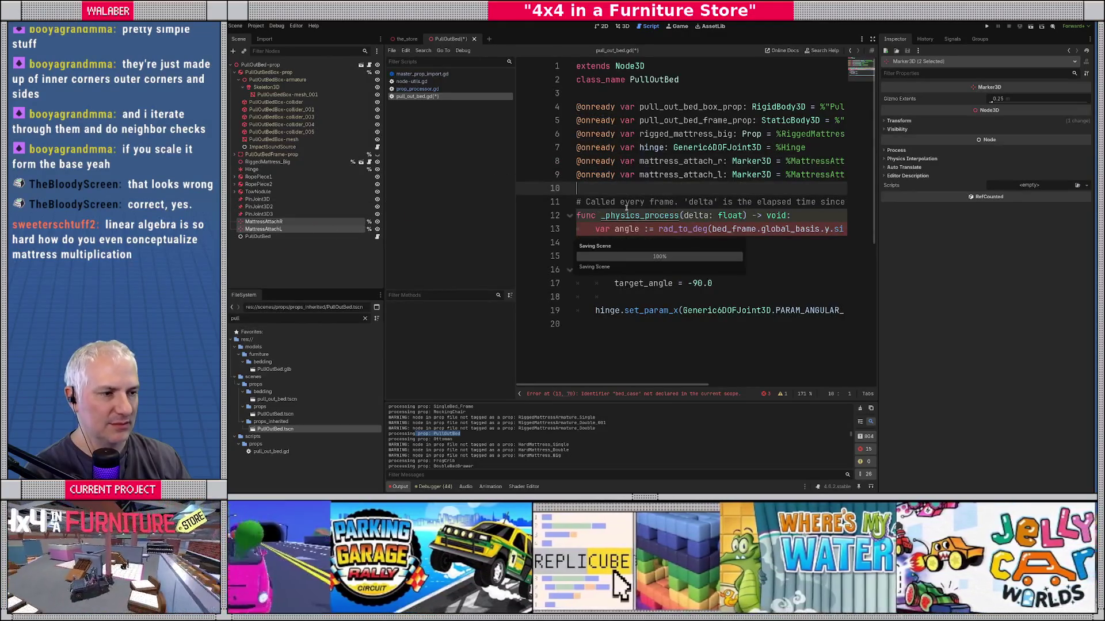
click(872, 38)
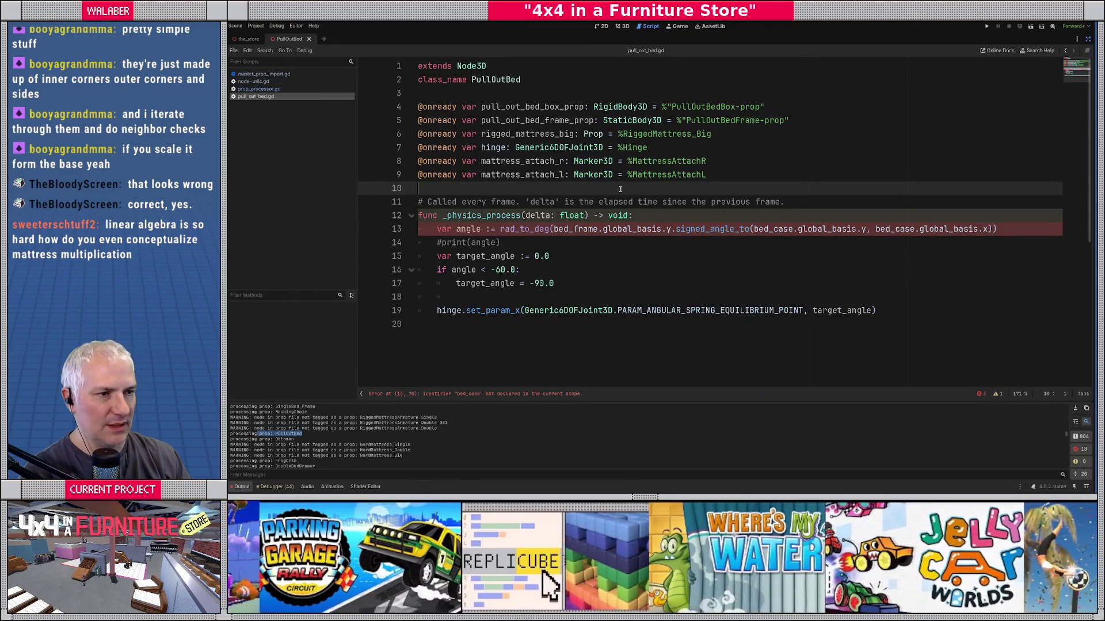
Step: Shorten the bed variables to bed_box and bed_frame by removing the pull_out_ prefix and _prop suffix
key(Return)
click(482, 107)
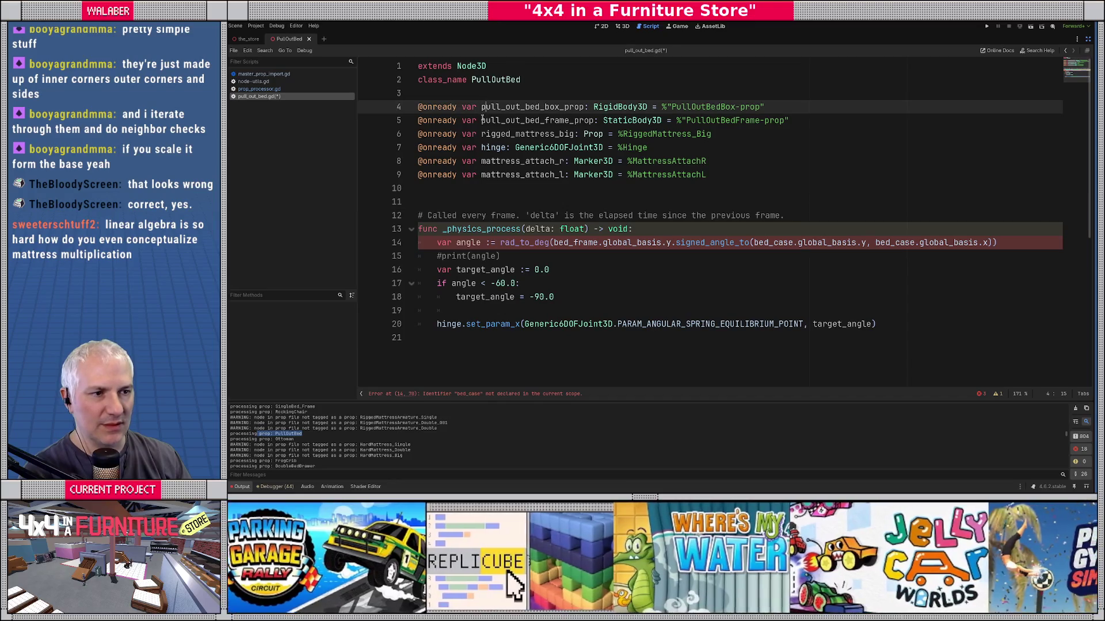
alt+click(482, 120)
key(Delete)
key(Delete)
key(Delete)
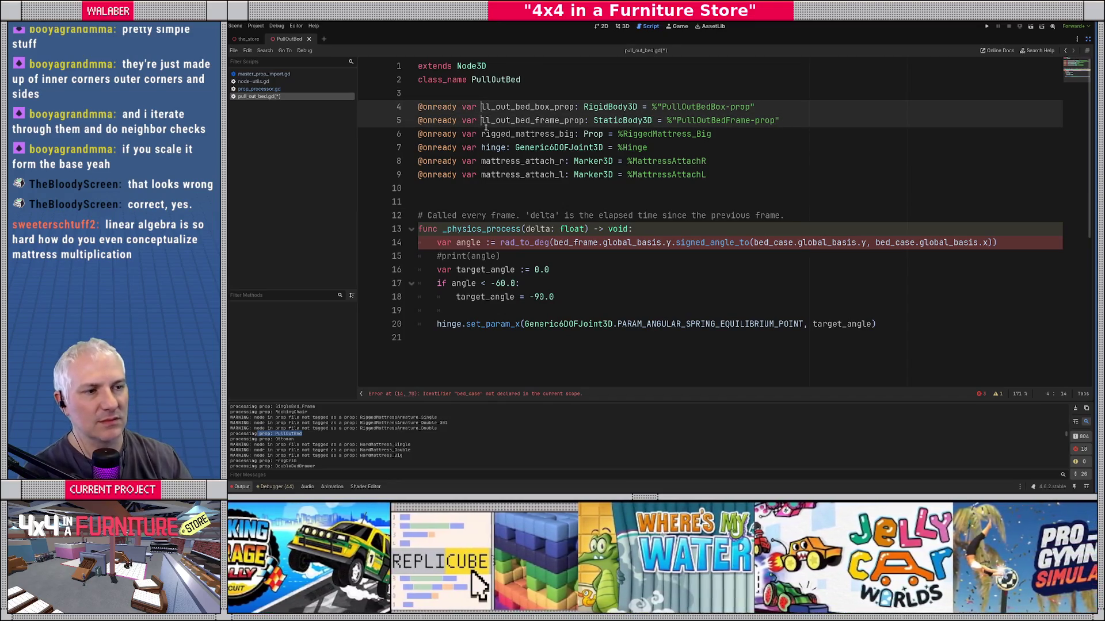
key(Delete)
key(Delete)
key(Delete)
key(Escape)
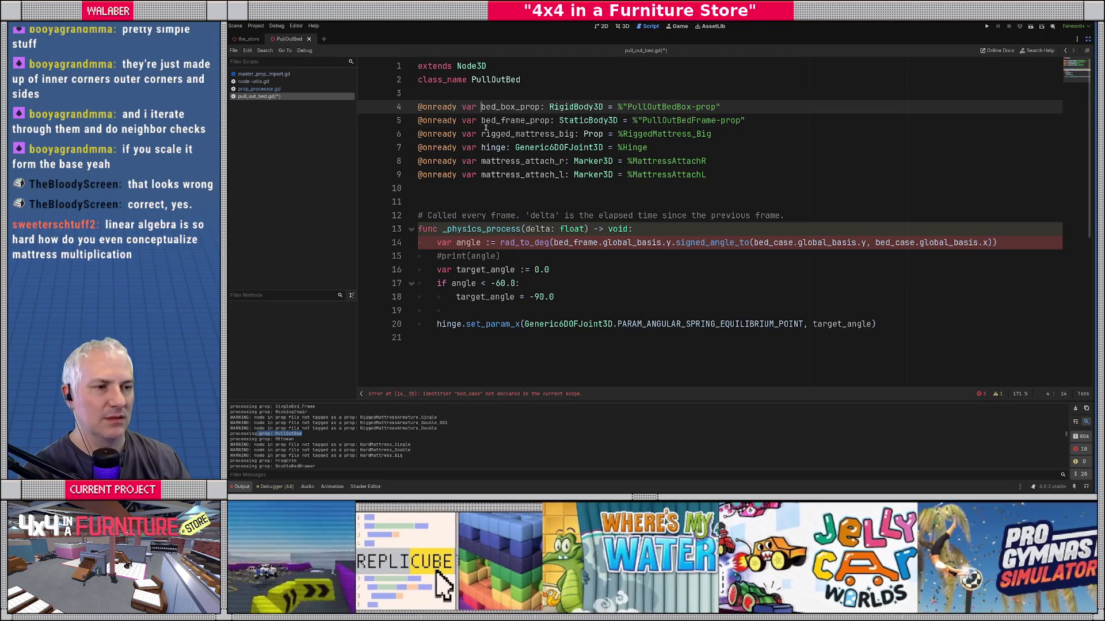
alt+click(523, 120)
key(Delete)
key(Delete)
key(Delete)
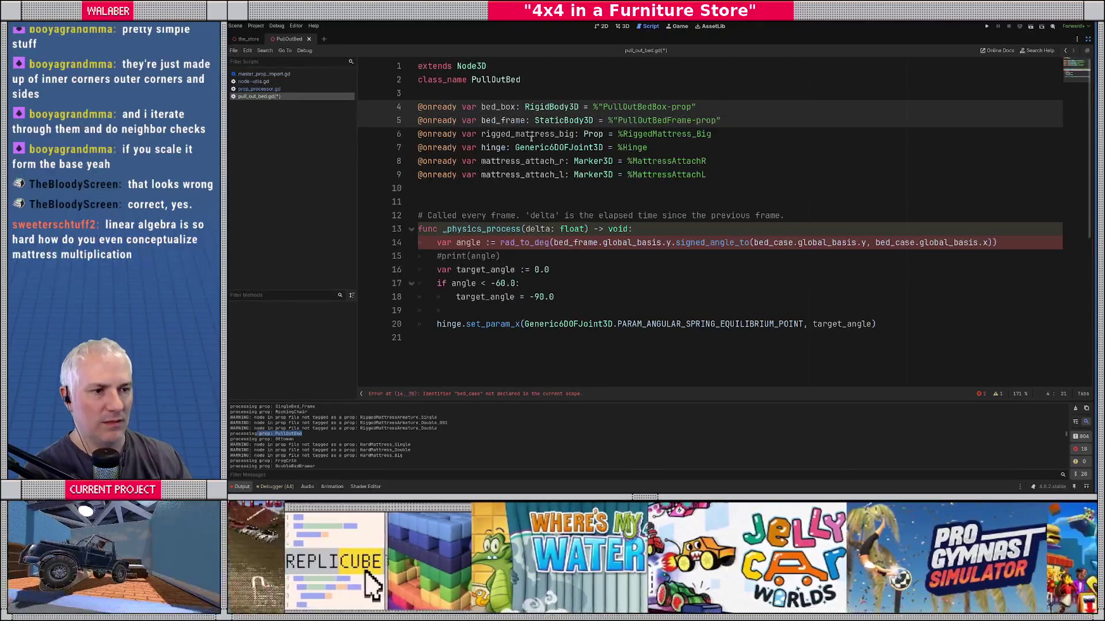
key(Escape)
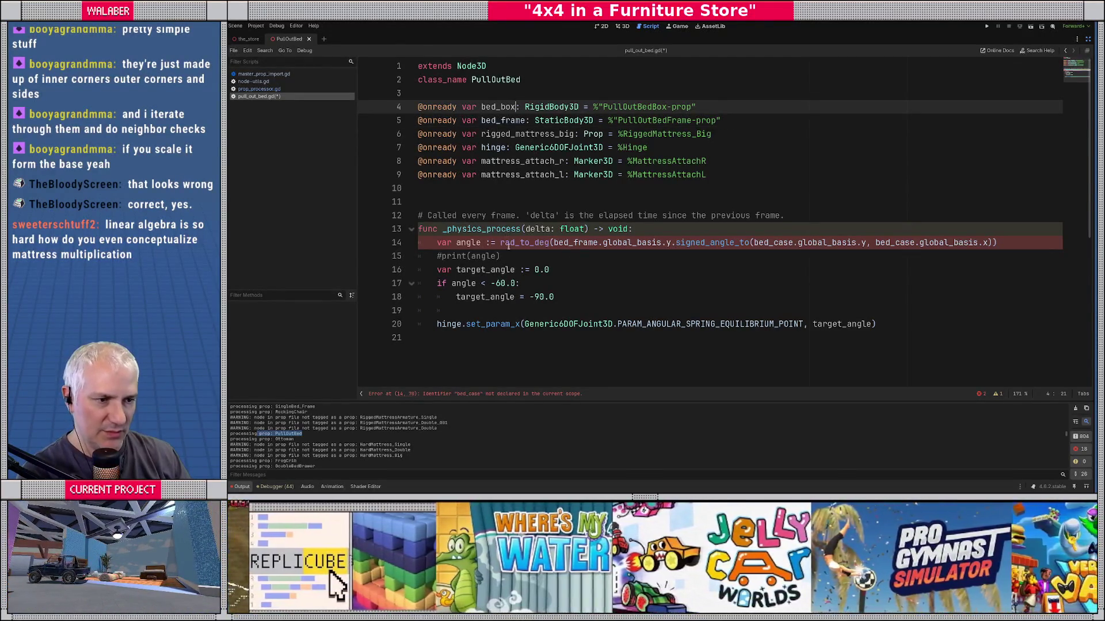
Step: Replace both bed_case references on line 14 with bed_box, then open a blank line in _physics_process
double_click(575, 242)
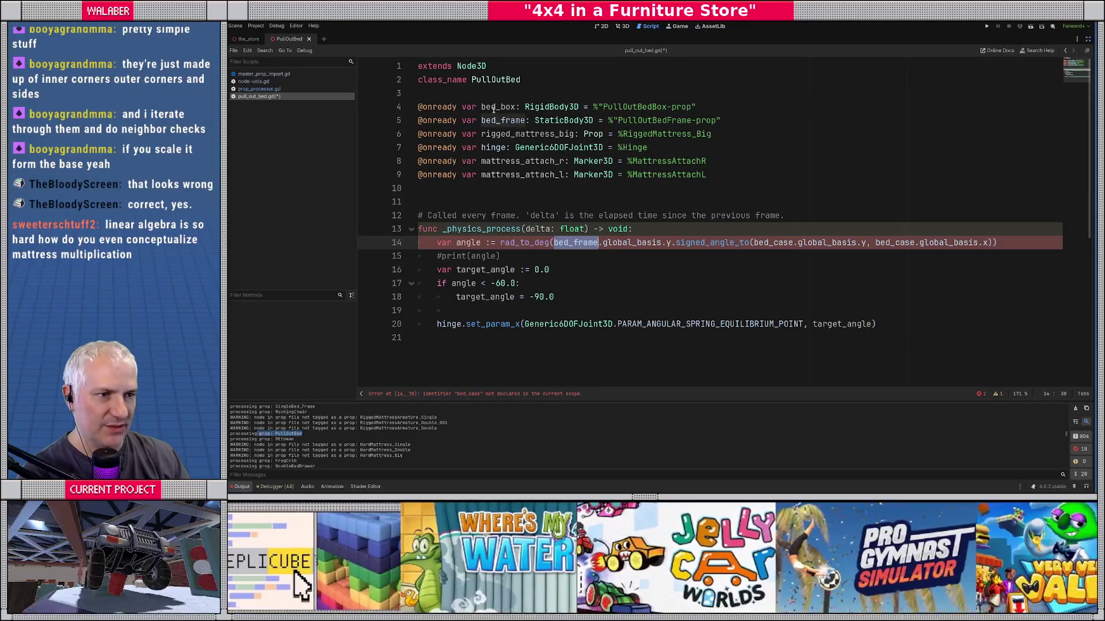
double_click(493, 109)
key(ctrl+c)
double_click(784, 242)
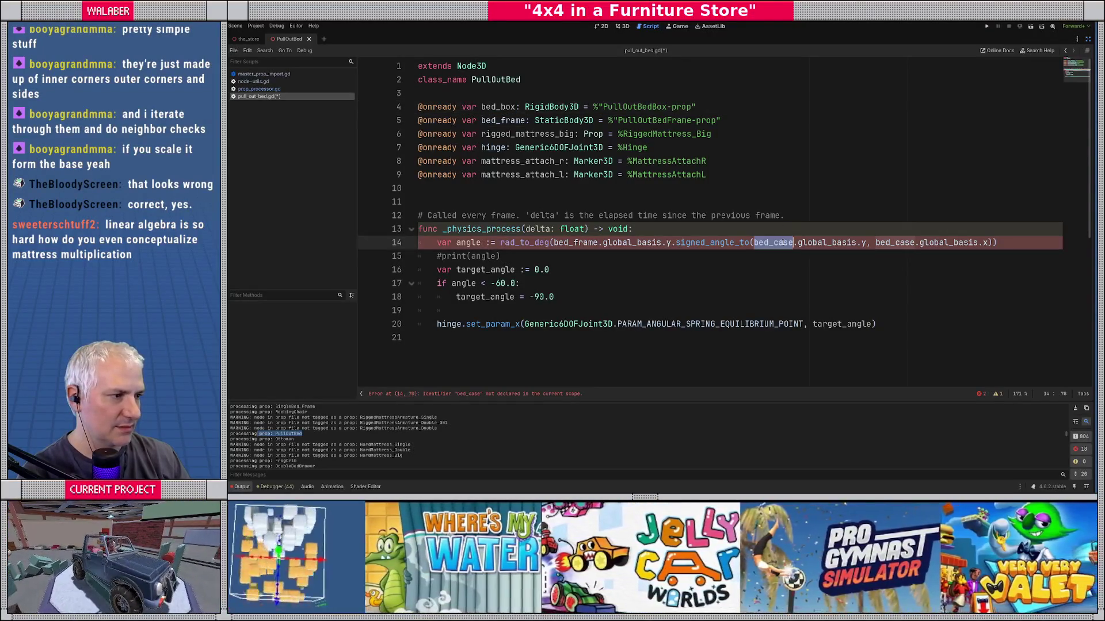
key(ctrl+v)
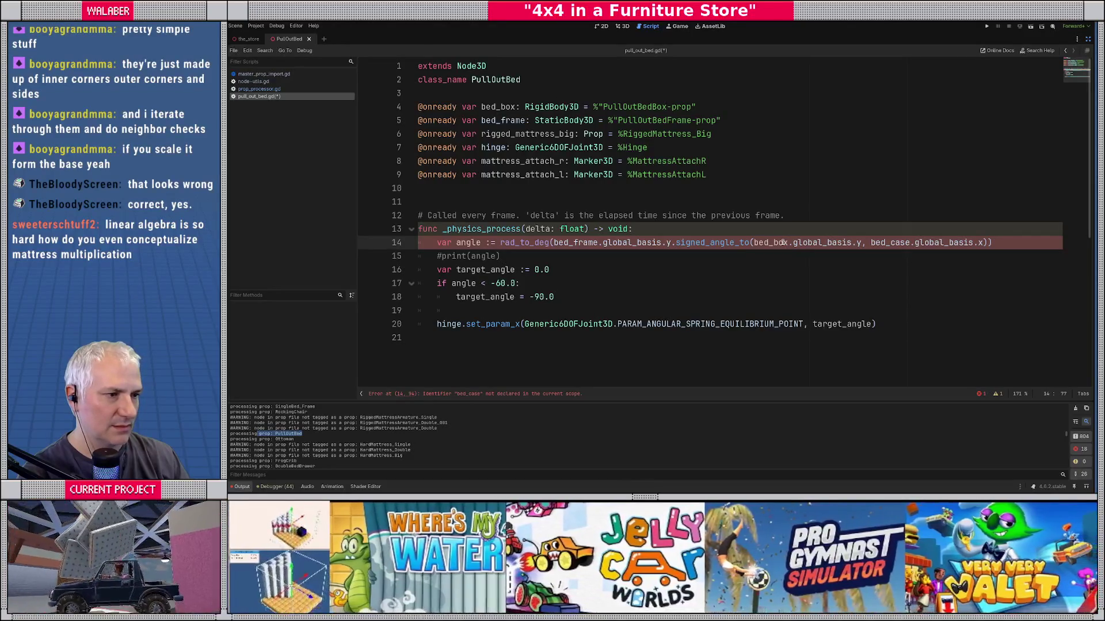
key(ctrl+z)
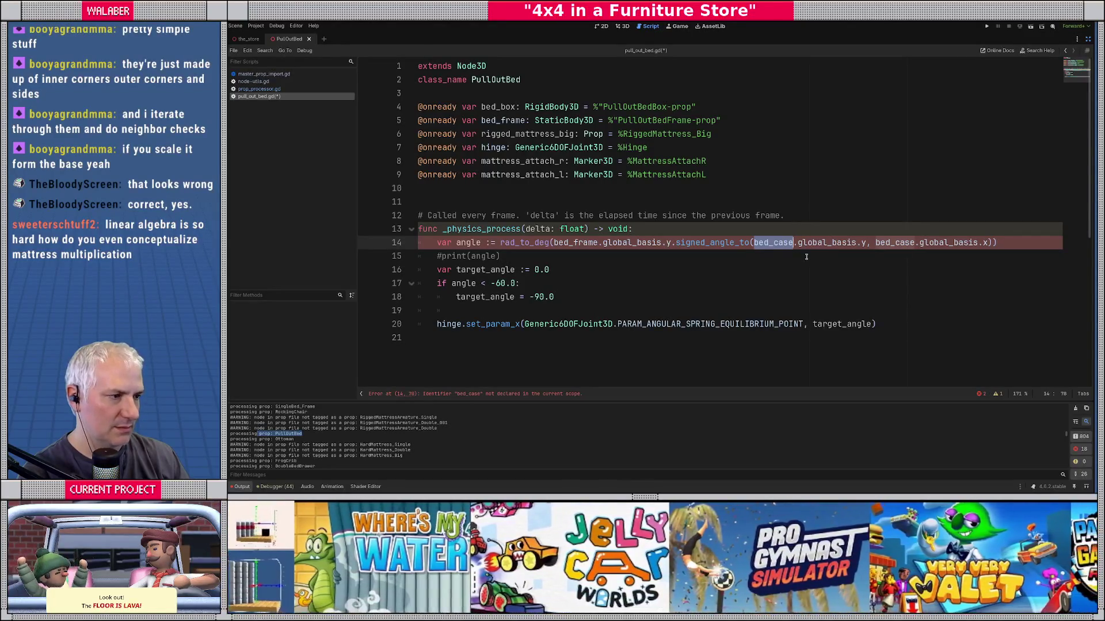
key(ctrl+v)
double_click(876, 242)
key(ctrl+v)
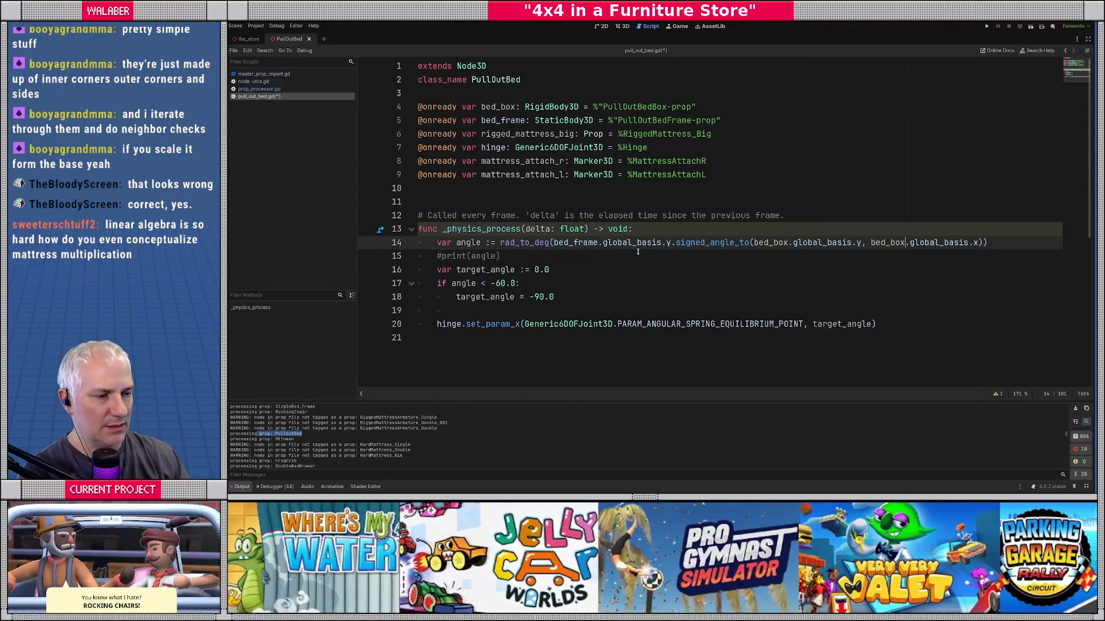
key(Up)
key(Return)
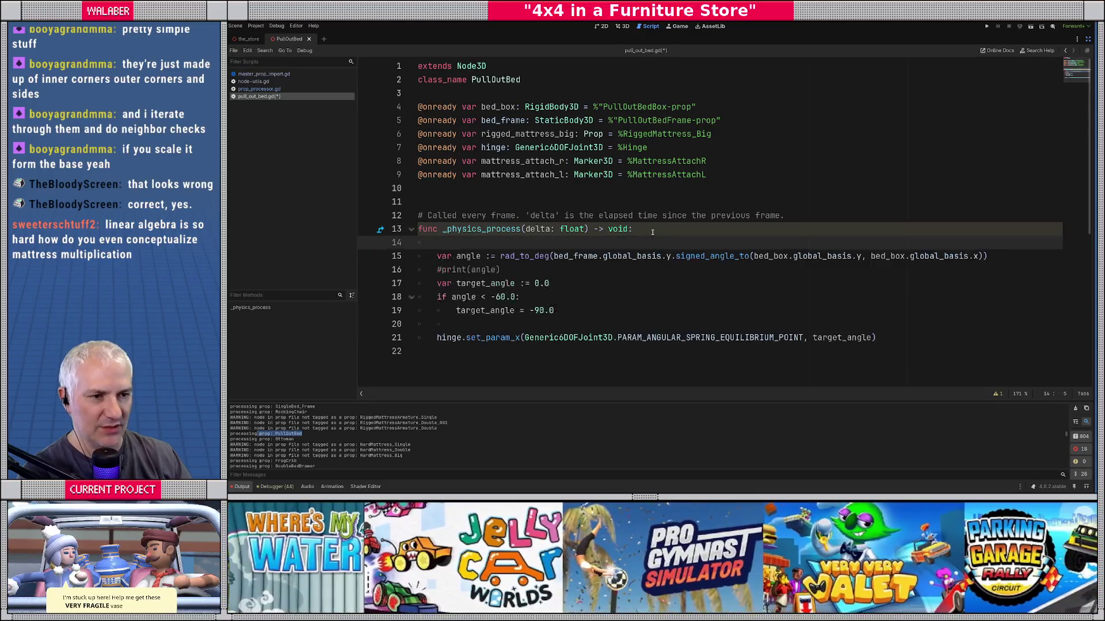
click(1088, 40)
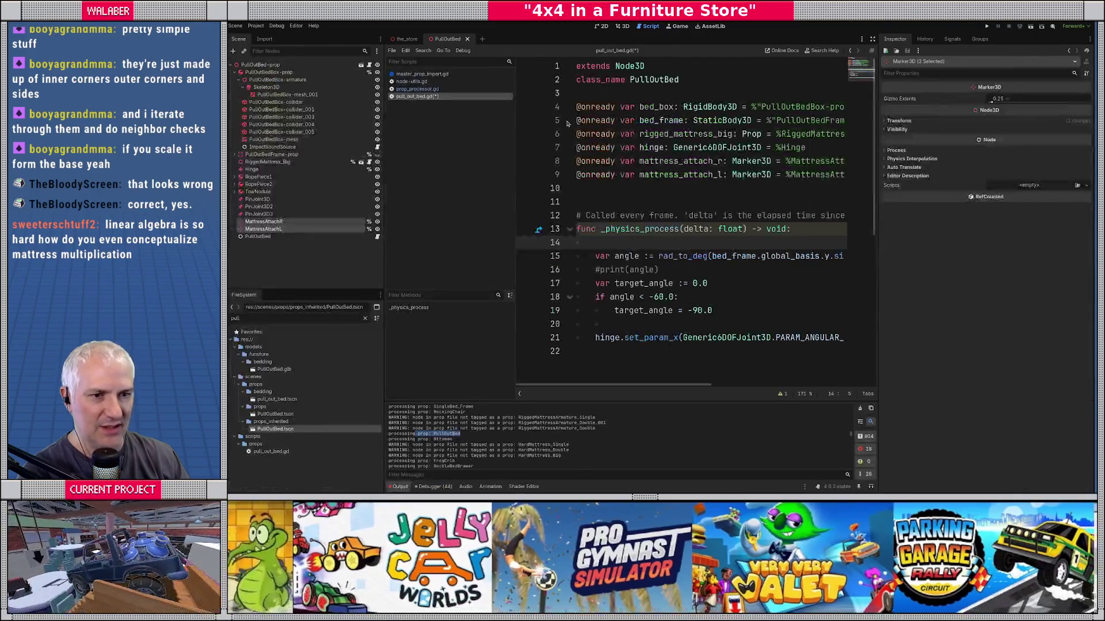
click(622, 26)
click(572, 311)
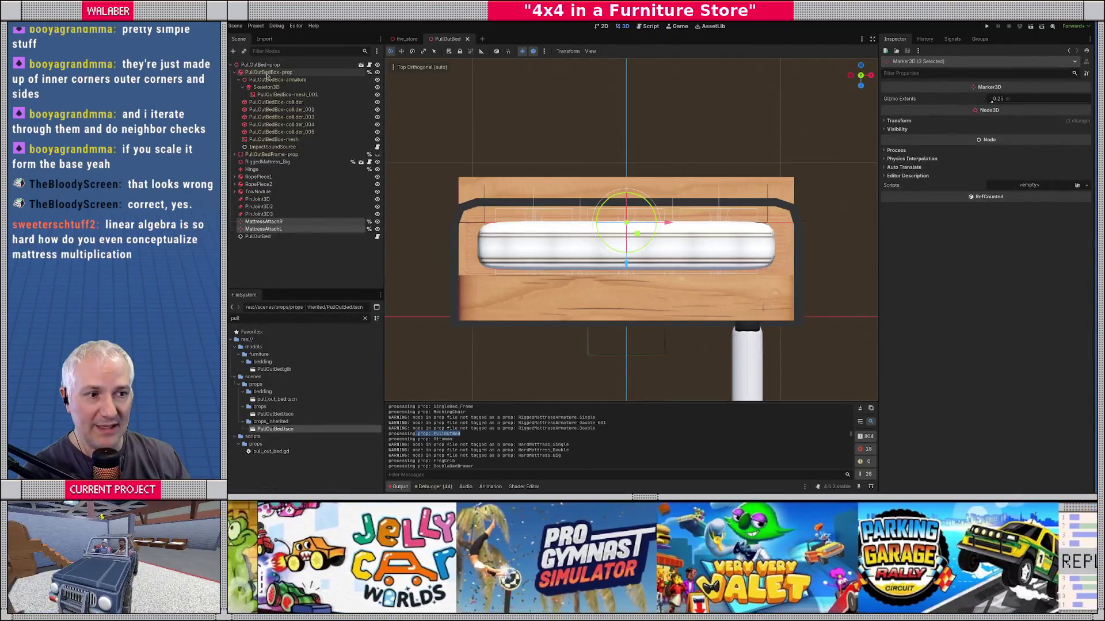
mouse_move(572, 311)
mouse_down()
mouse_move(636, 220)
mouse_move(607, 248)
mouse_up()
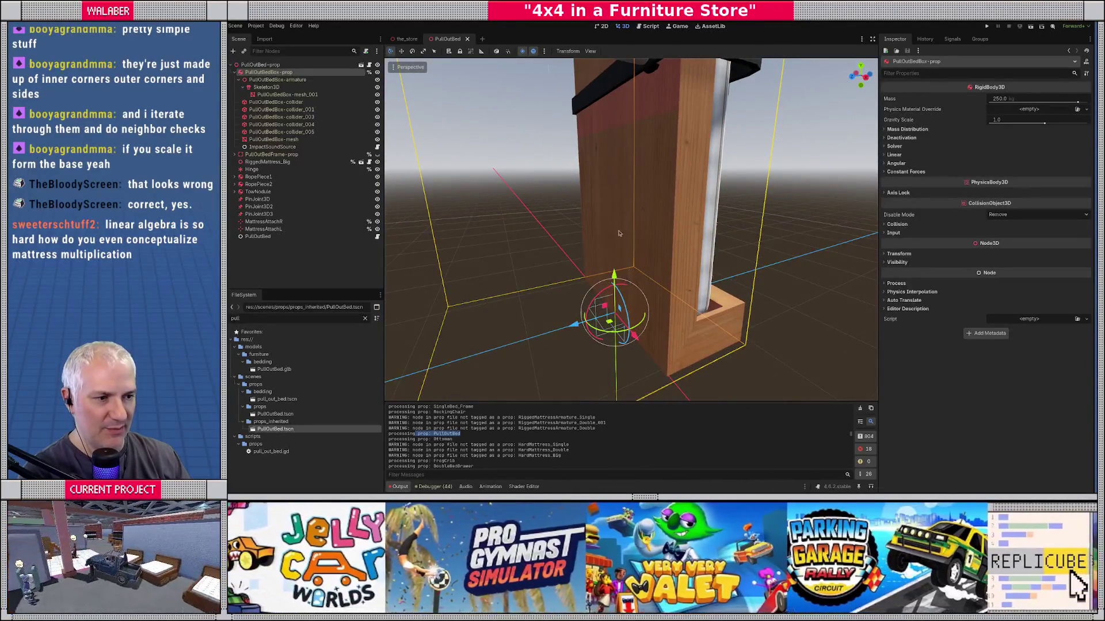
click(265, 154)
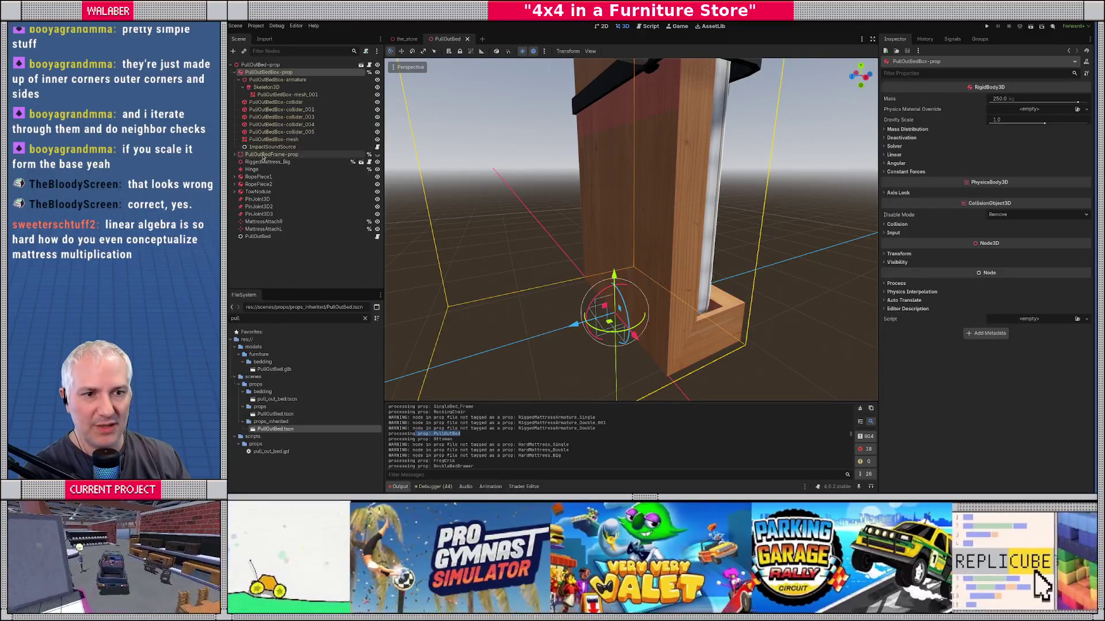
drag(601, 304, 584, 290)
click(496, 51)
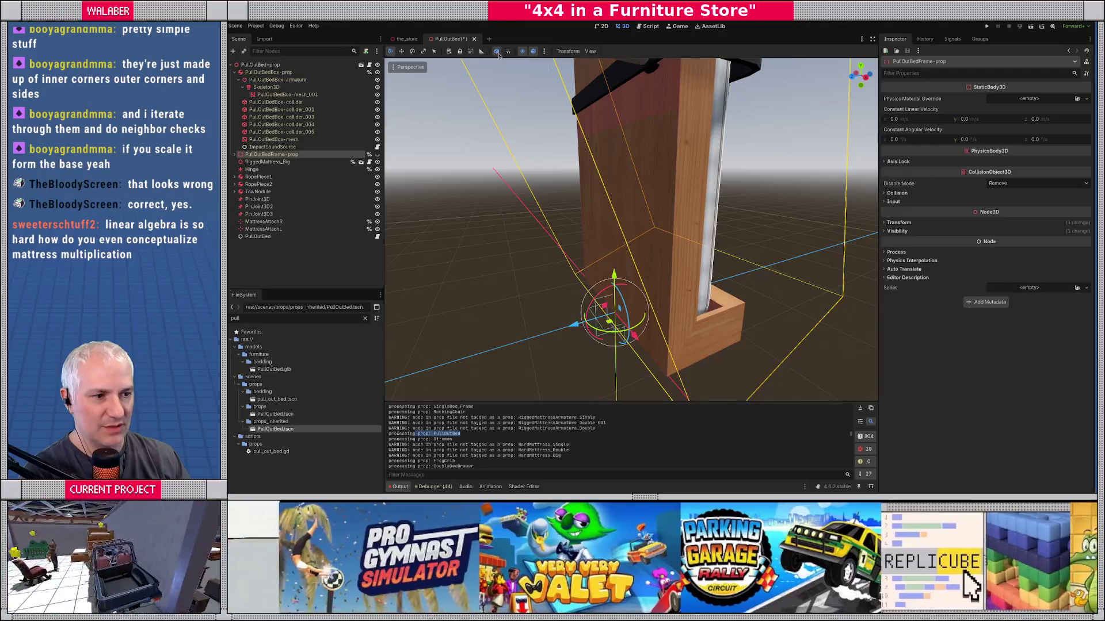
key(ctrl+z)
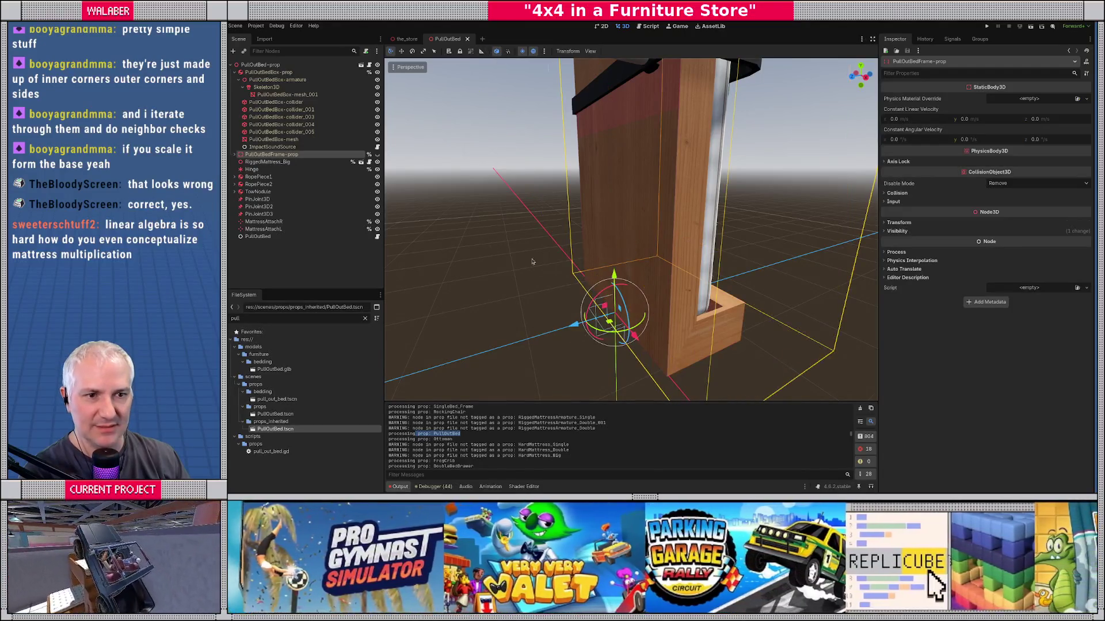
click(269, 72)
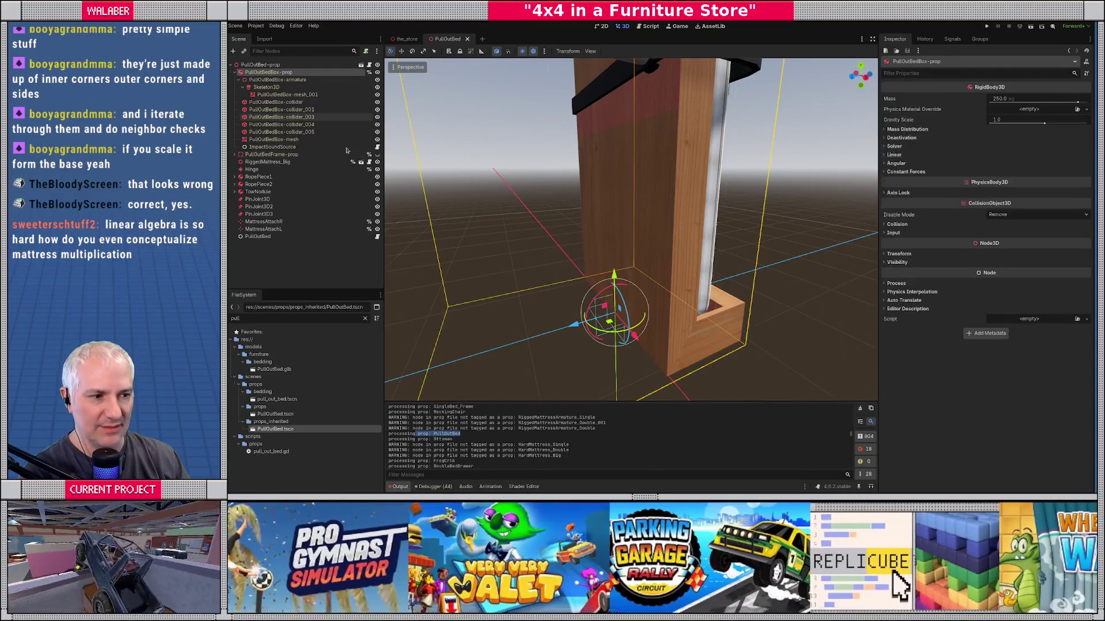
drag(600, 297, 587, 301)
key(ctrl+F3)
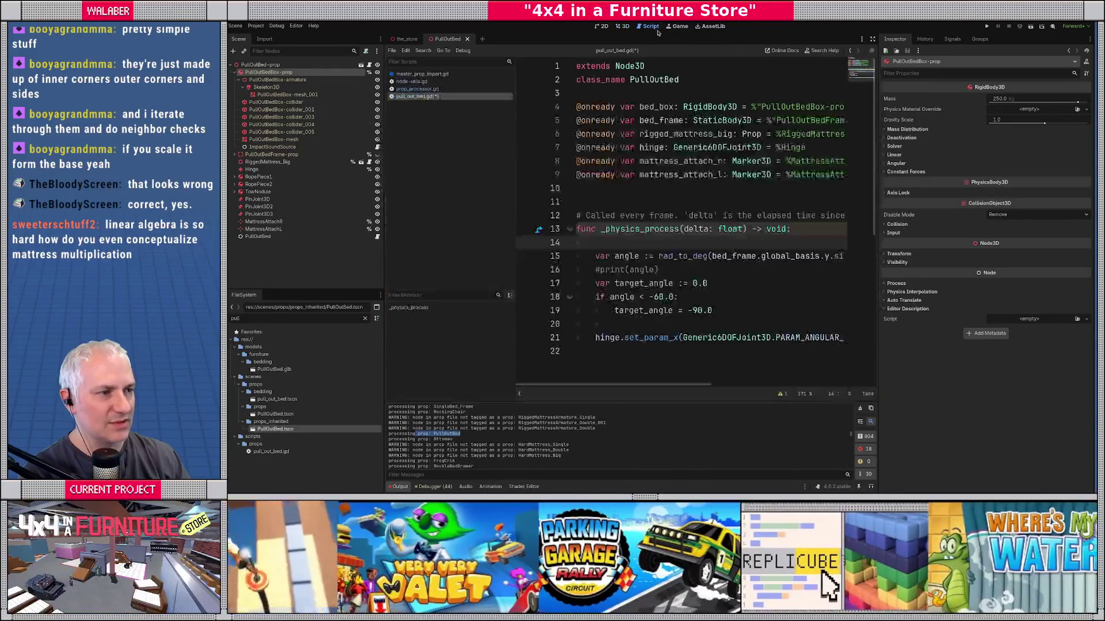
mouse_move(695, 383)
mouse_down()
mouse_move(833, 384)
mouse_move(820, 322)
mouse_move(694, 215)
mouse_up()
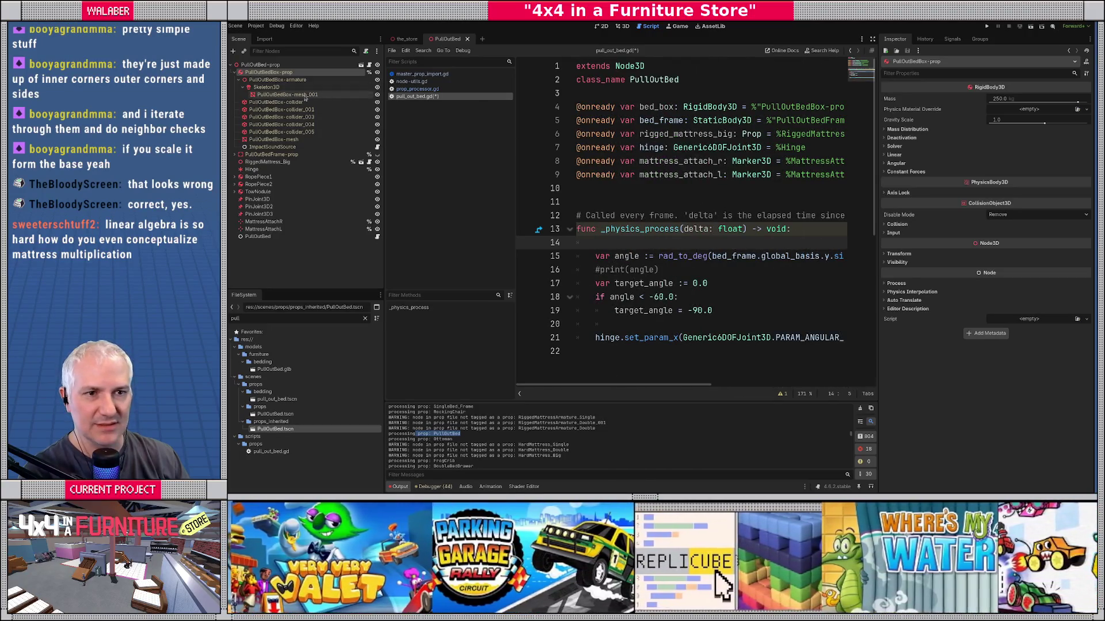
click(625, 27)
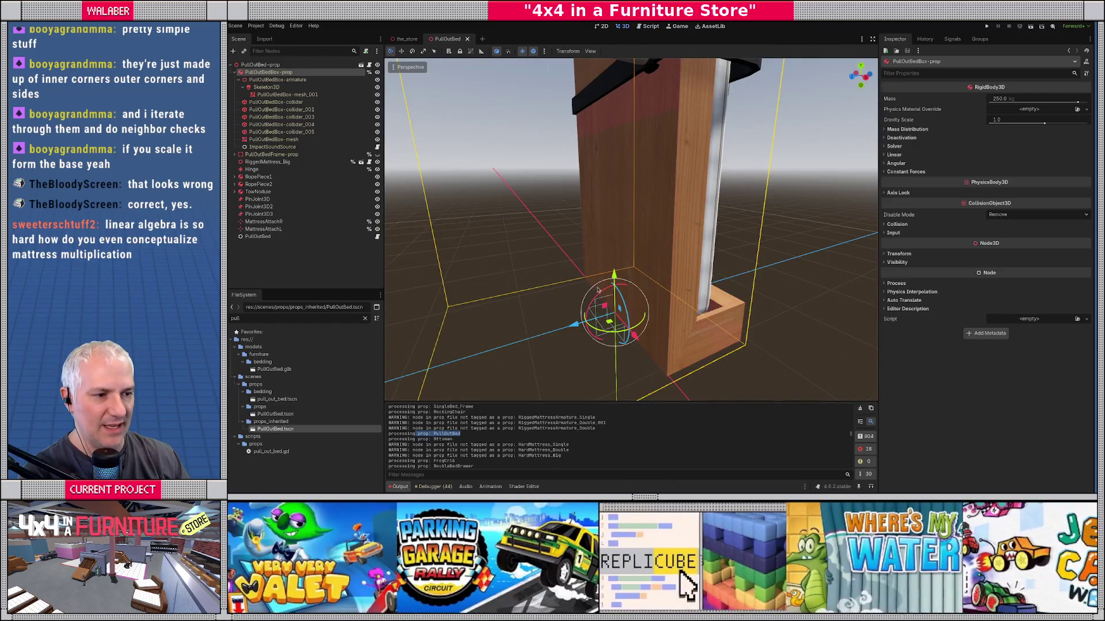
mouse_move(602, 299)
mouse_down()
mouse_move(604, 317)
mouse_move(593, 288)
mouse_up()
right_click(593, 287)
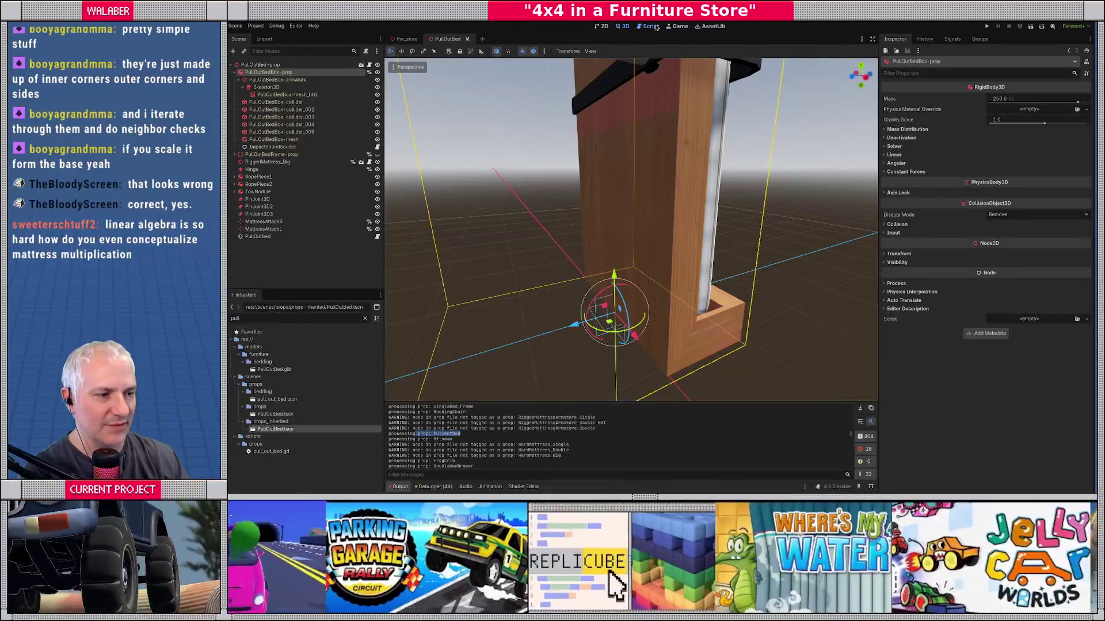
click(650, 26)
key(ctrl+shift+F11)
scroll(588, 235, down, 2)
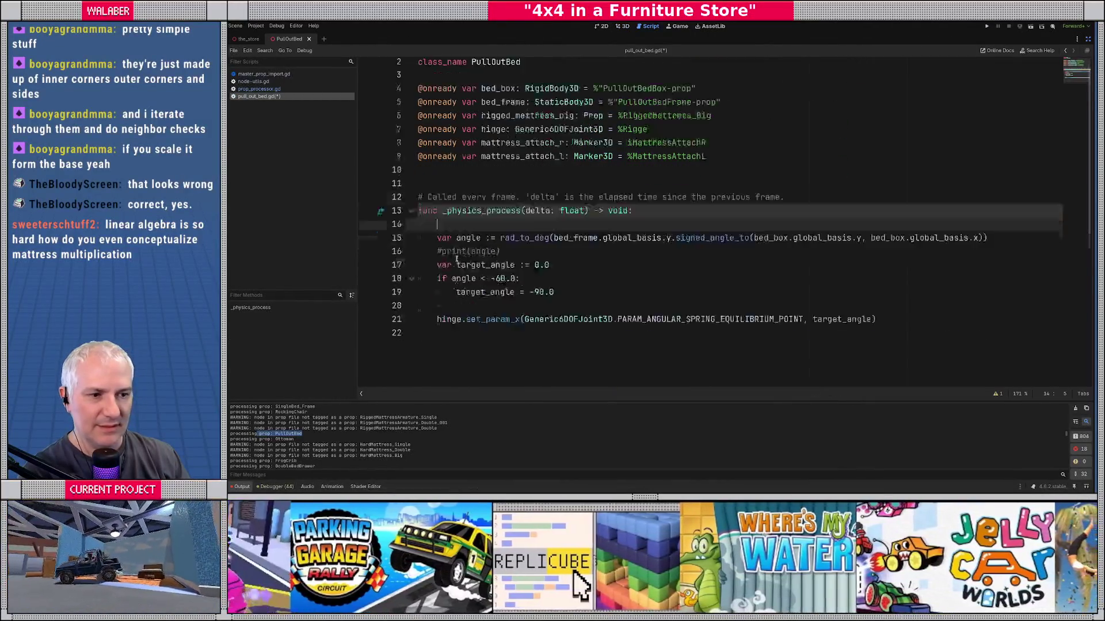
Step: Add an empty _ready function on line 11 via autocomplete
click(447, 246)
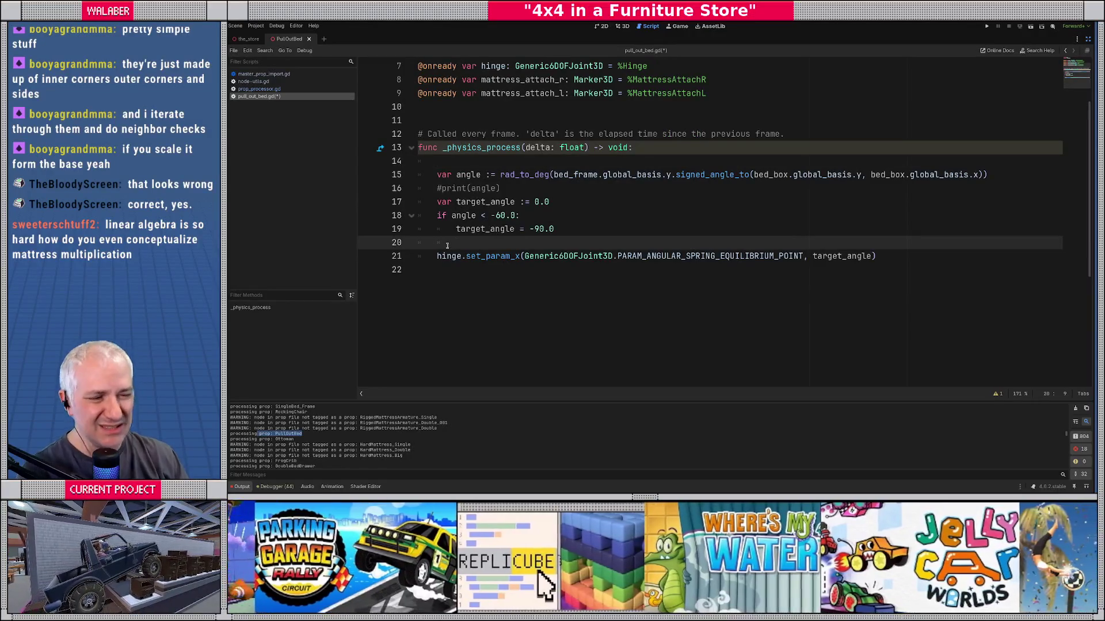
click(450, 116)
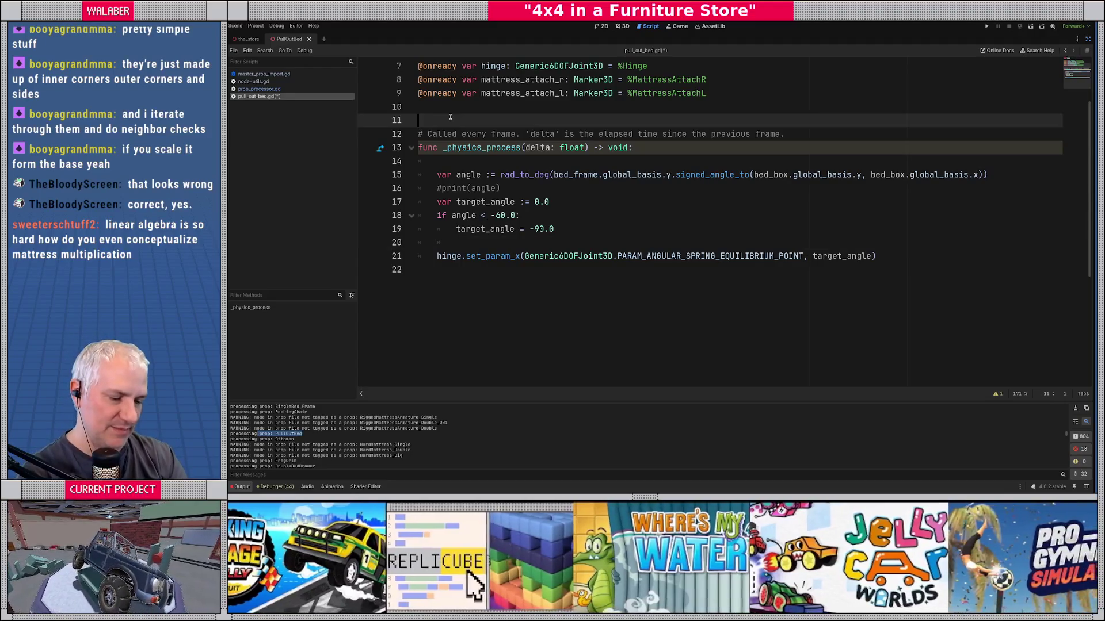
text(func _re)
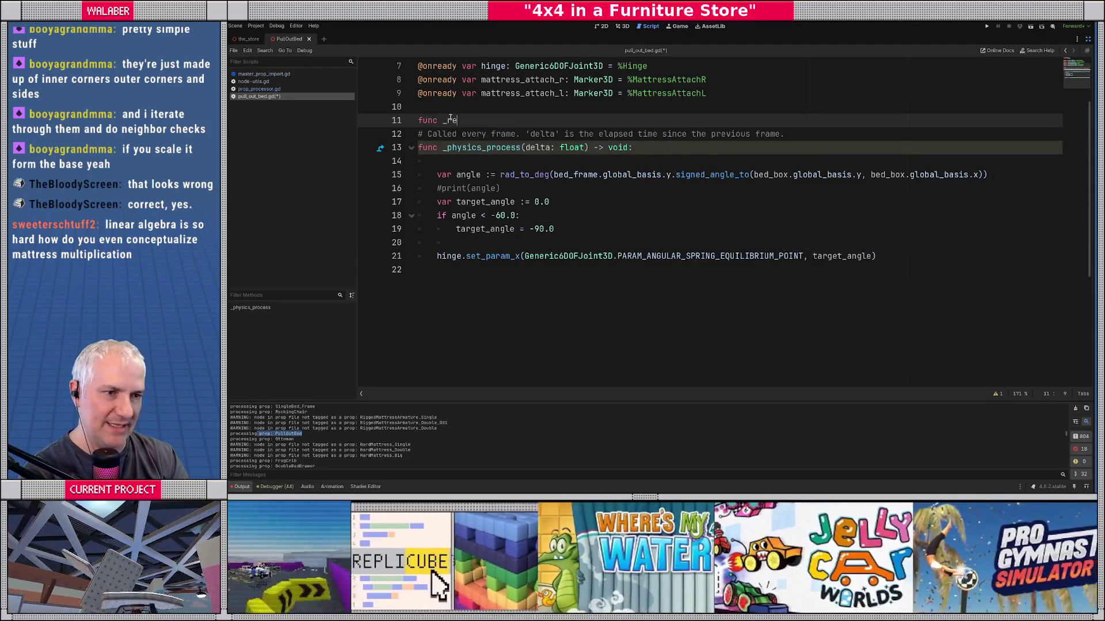
key(Return)
key(Return)
Step: Insert blank lines above _ready, restore the side panels, and return to the 3D view
scroll(458, 171, up, 2)
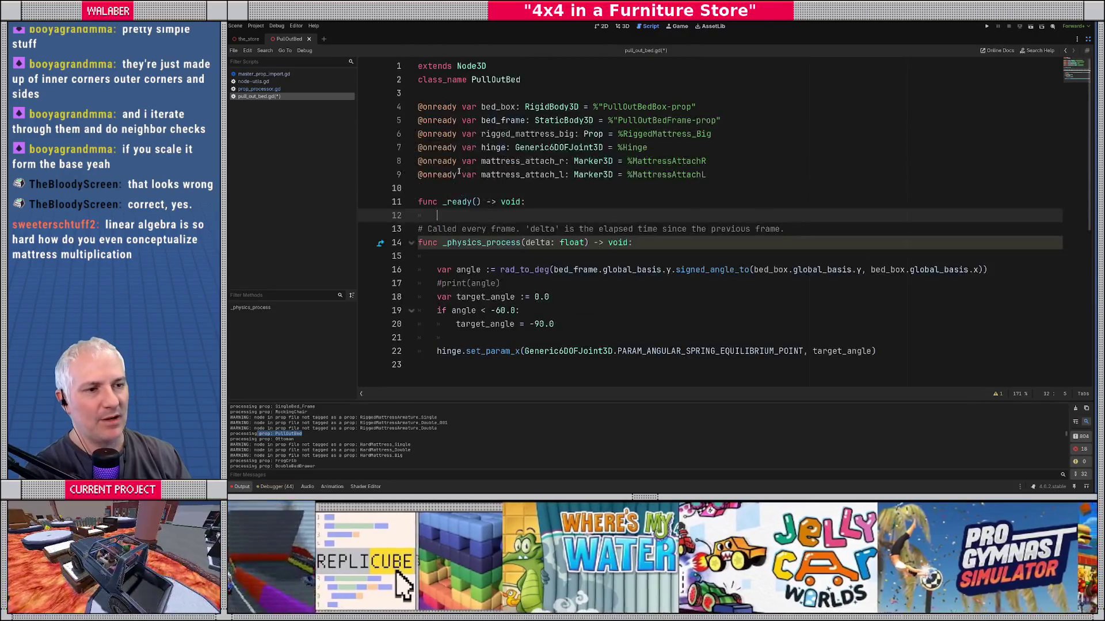
key(Up)
key(Home)
key(Return)
key(Return)
key(Return)
click(452, 192)
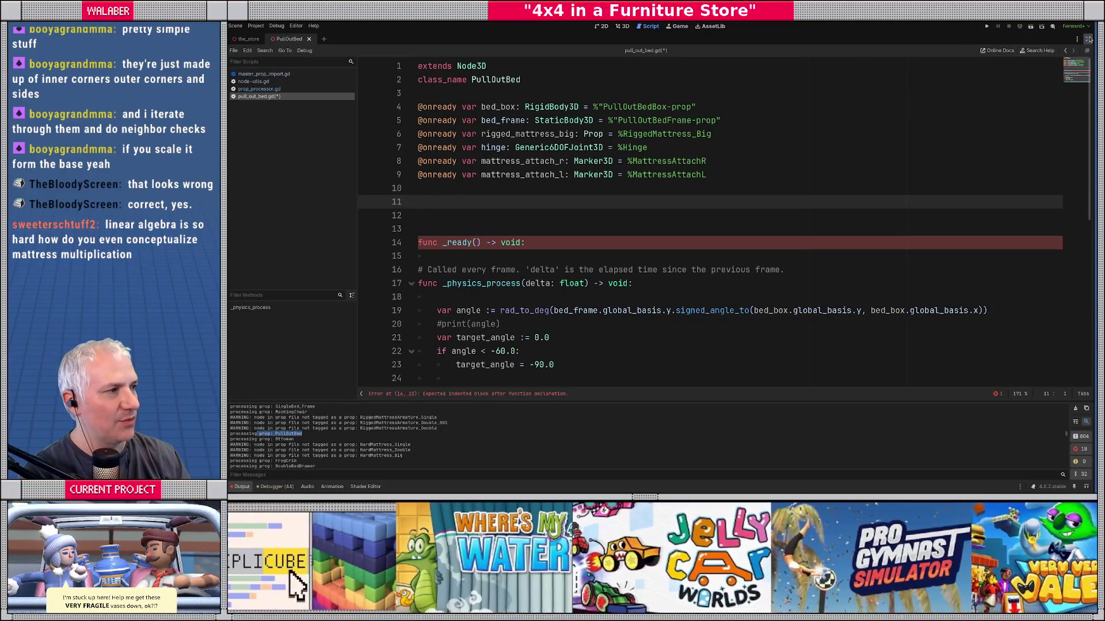
click(1088, 39)
click(622, 26)
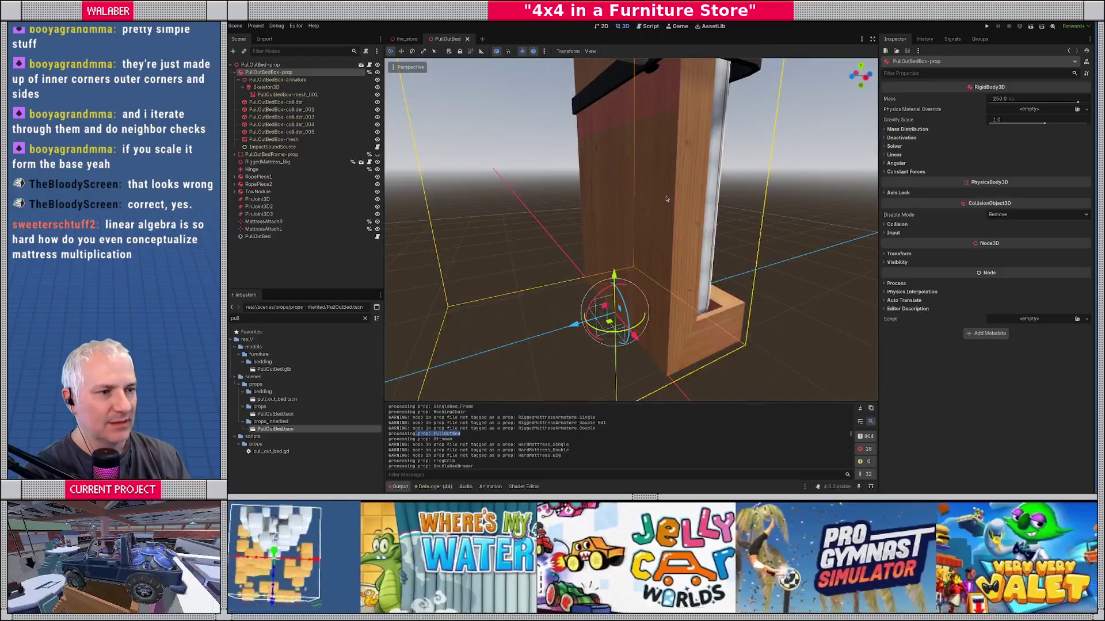
Step: Orbit and zoom into a close Top orthographic view of the bed, then collapse the bed box armature
mouse_move(586, 217)
mouse_down()
mouse_move(614, 238)
mouse_move(564, 165)
mouse_move(593, 256)
mouse_up()
scroll(593, 256, up, 3)
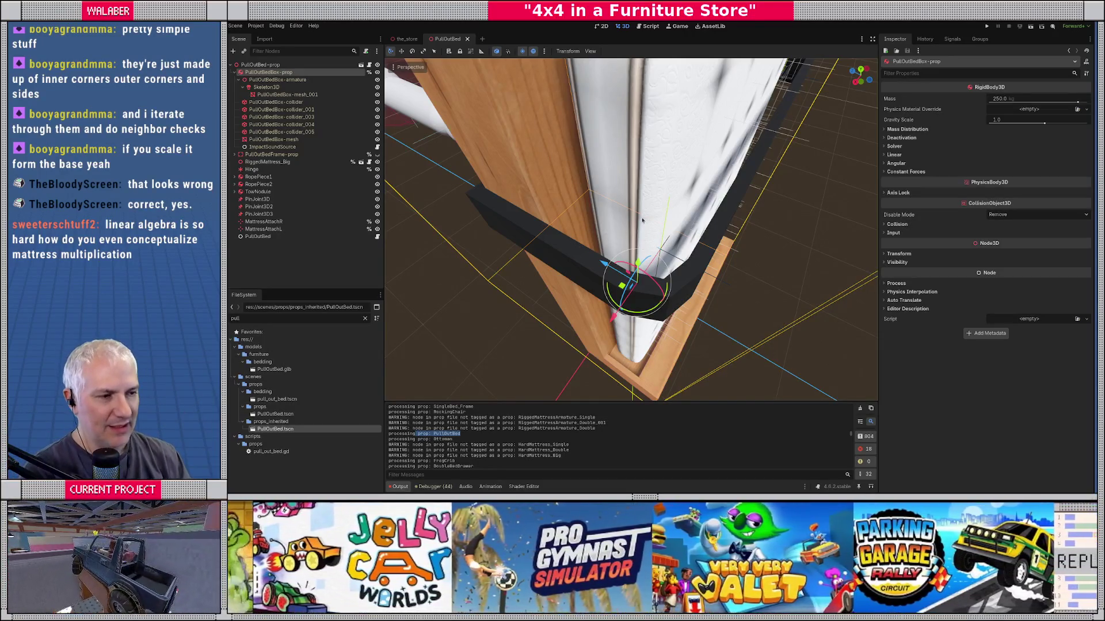
scroll(643, 220, down, 5)
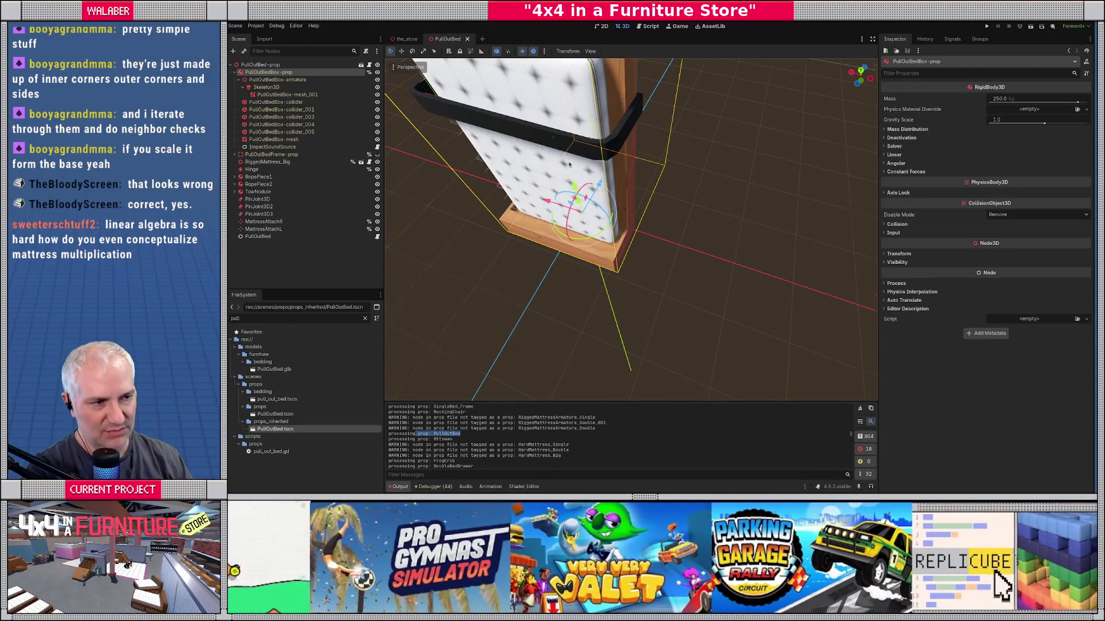
mouse_move(615, 123)
mouse_down()
mouse_move(546, 239)
mouse_move(633, 222)
mouse_up()
key(KP_7)
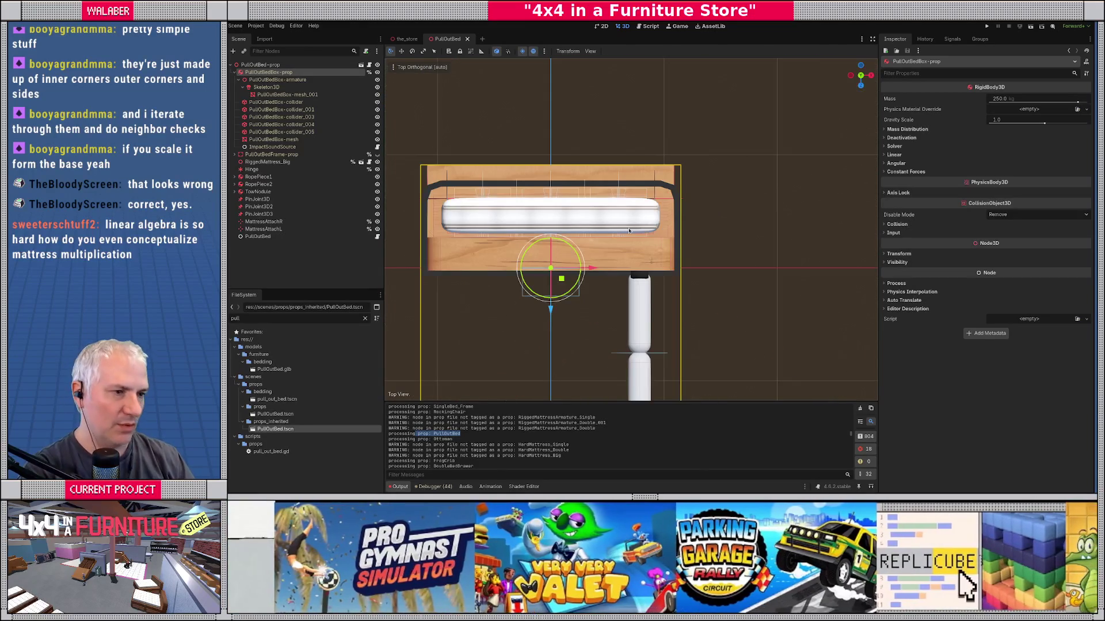
scroll(650, 219, up, 6)
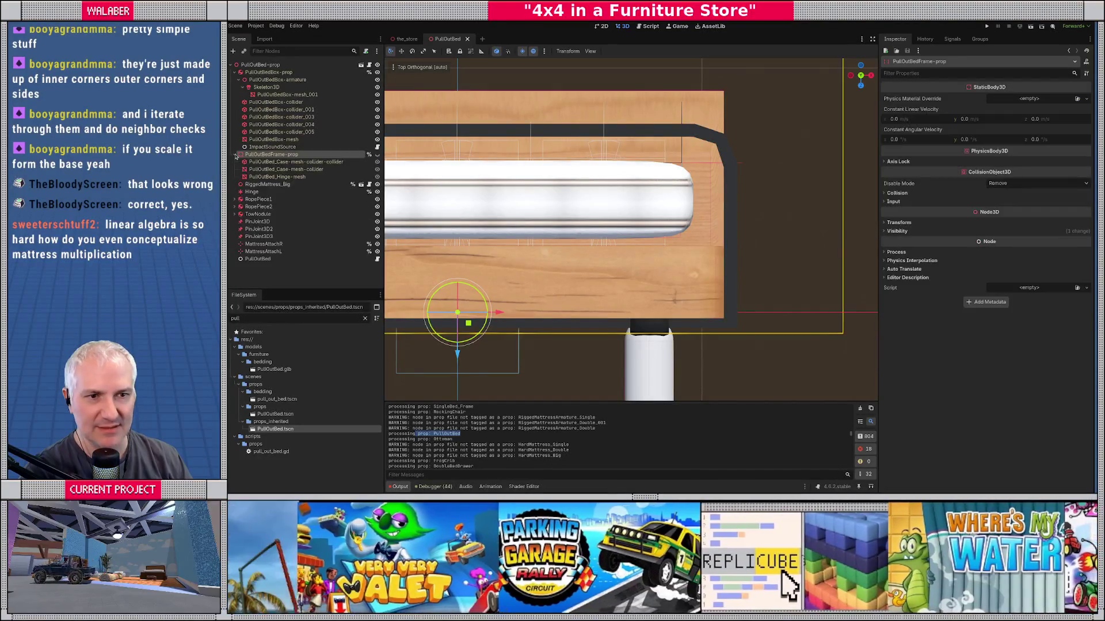
click(246, 80)
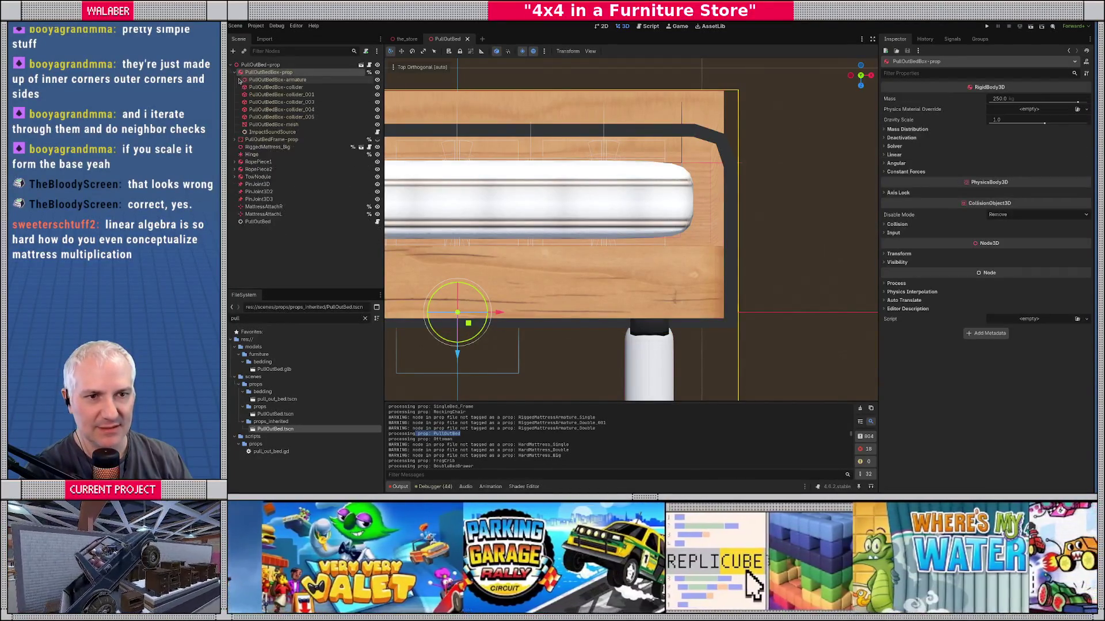
Step: Add a Marker3D under PullOutBedBox-prop and name it StrapOriginR
key(ctrl+a)
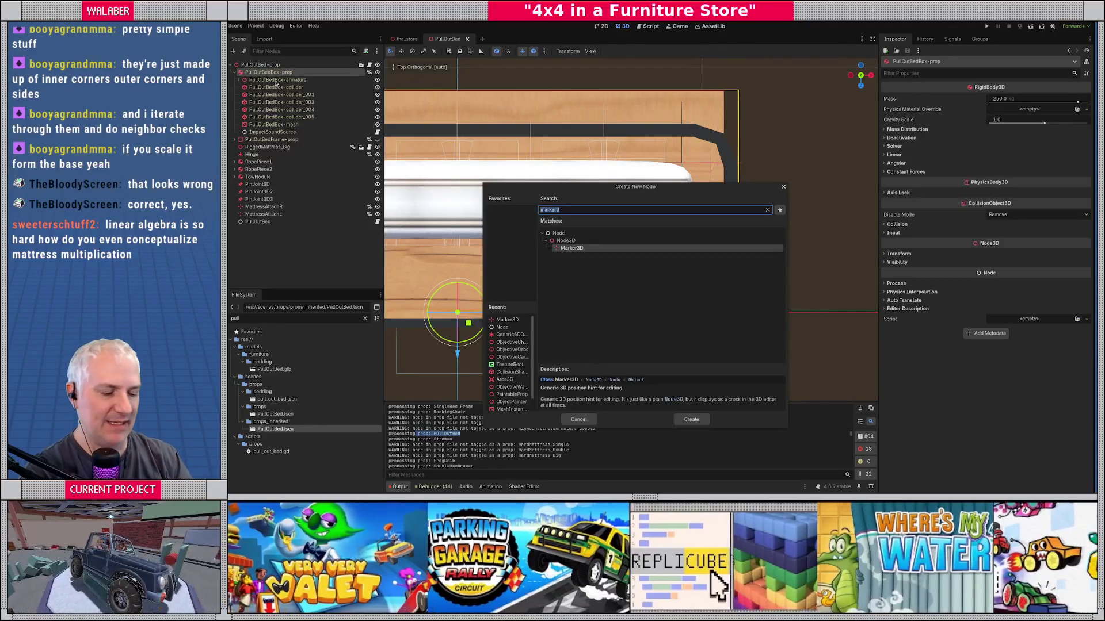
text(marker3)
key(Return)
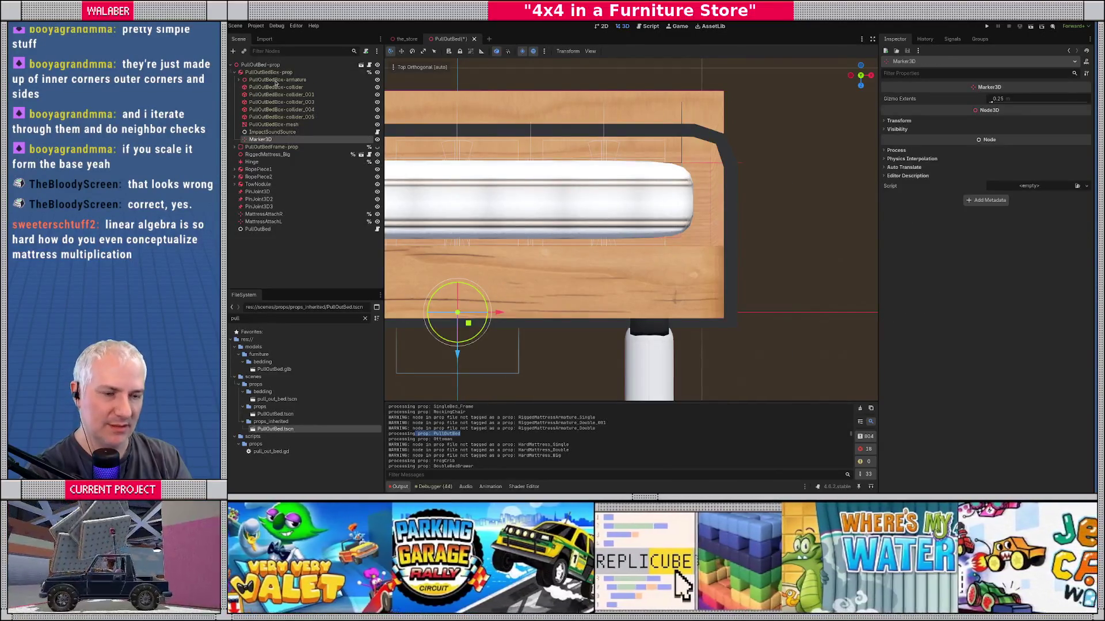
key(F2)
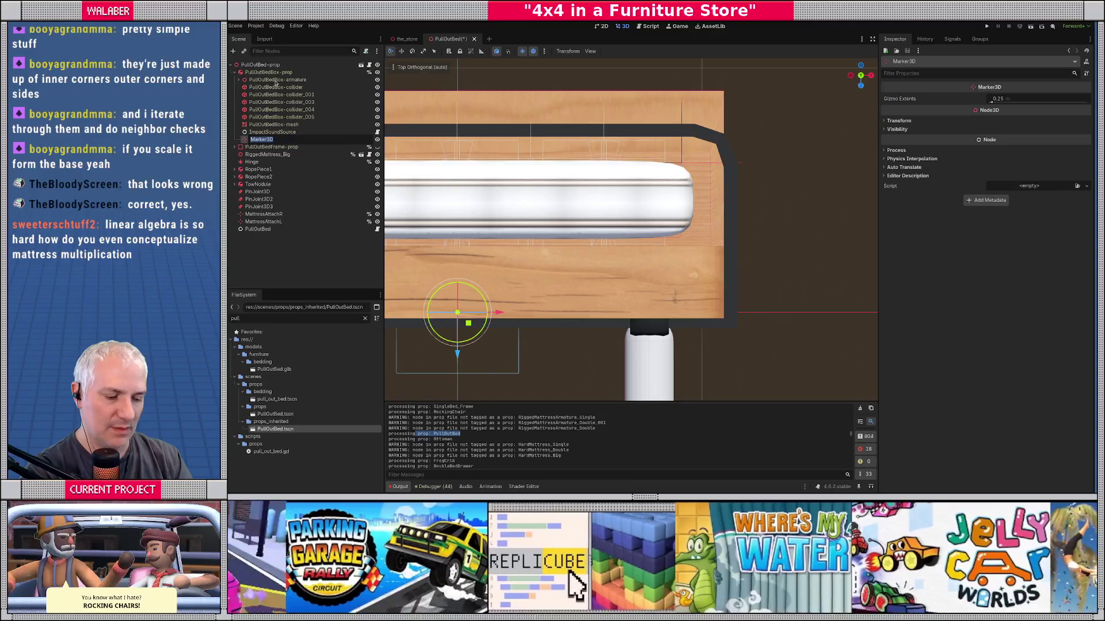
text(StrapOriginR)
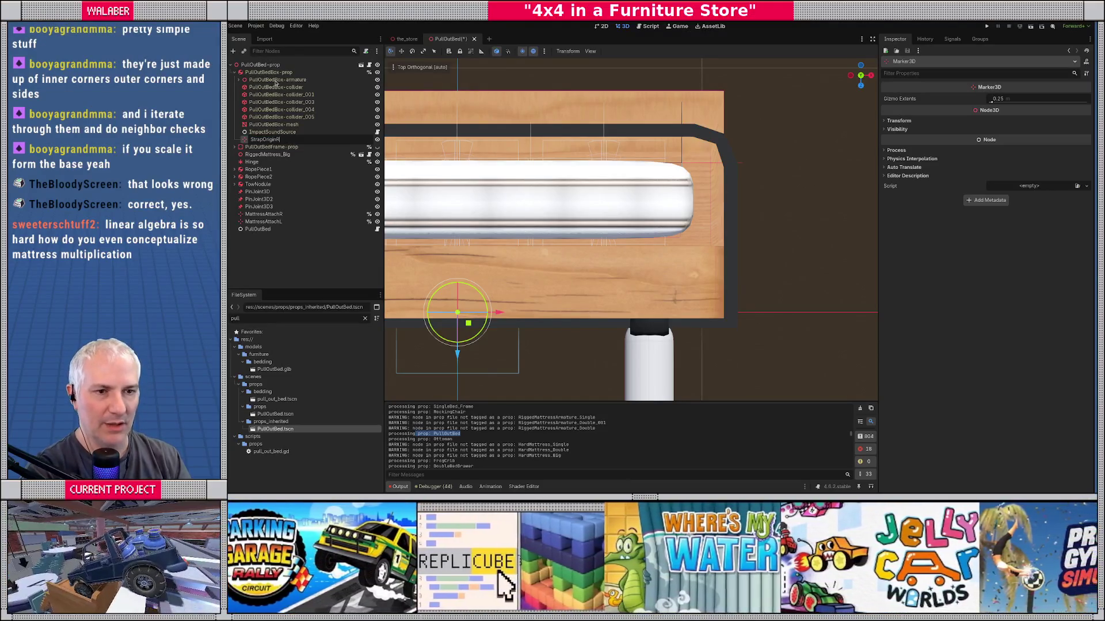
key(Return)
Step: Place StrapOriginR at the strap's right corner and raise it to strap height
key(g)
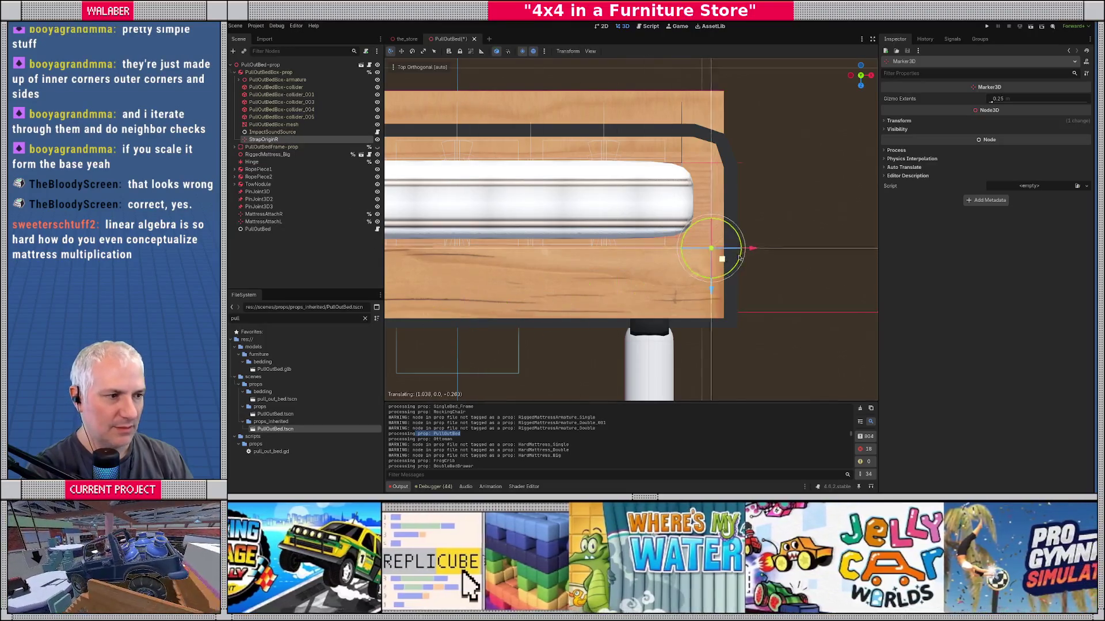
key(Escape)
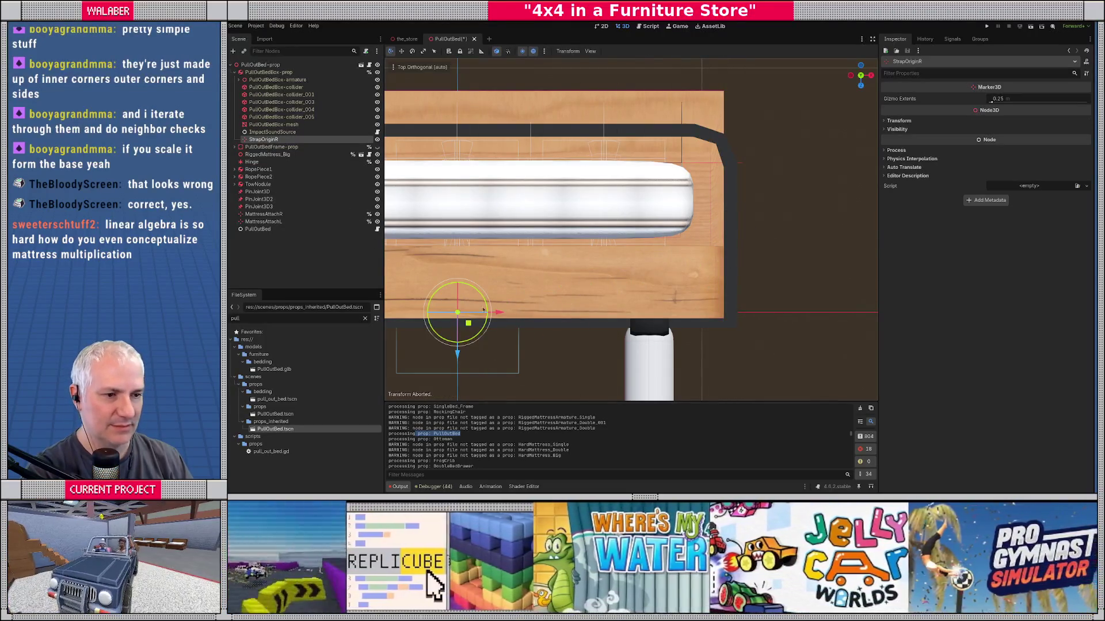
key(g)
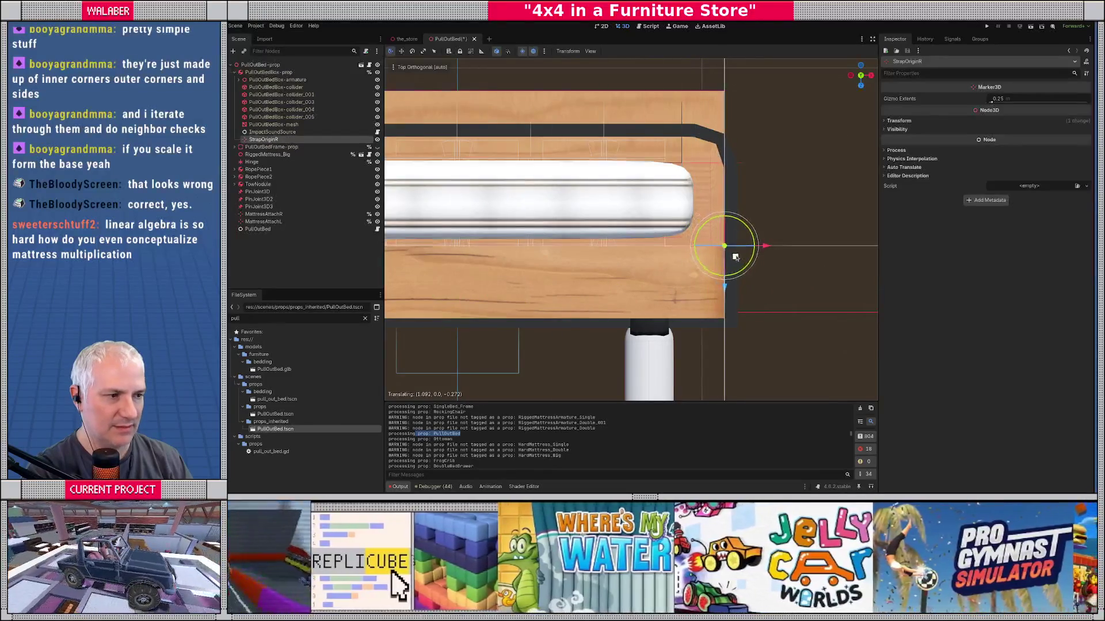
click(730, 260)
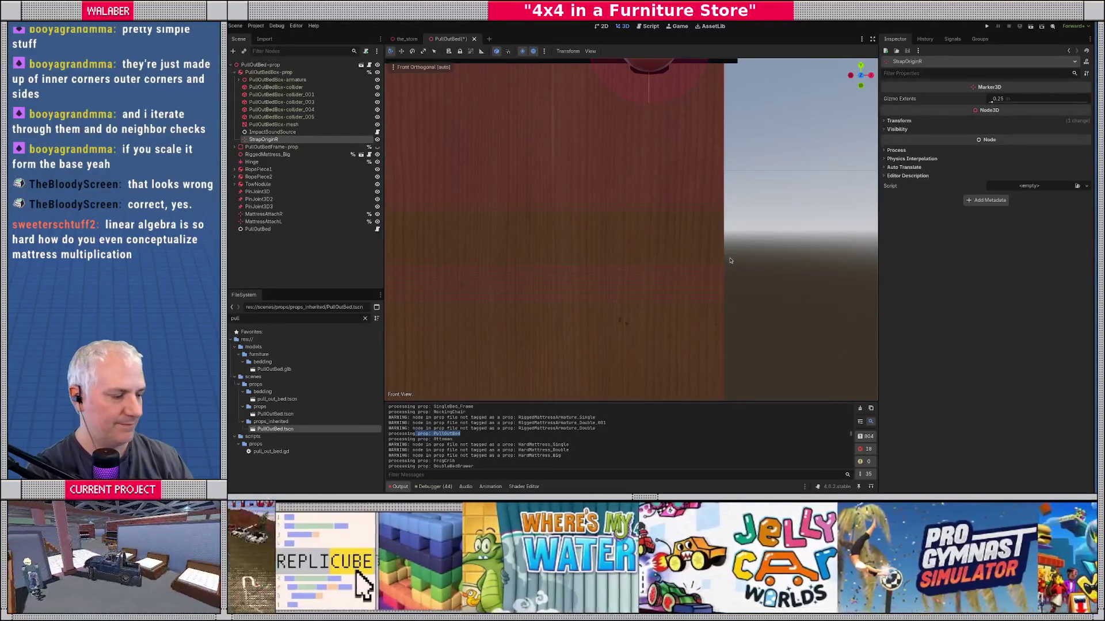
key(KP_3)
scroll(692, 274, down, 5)
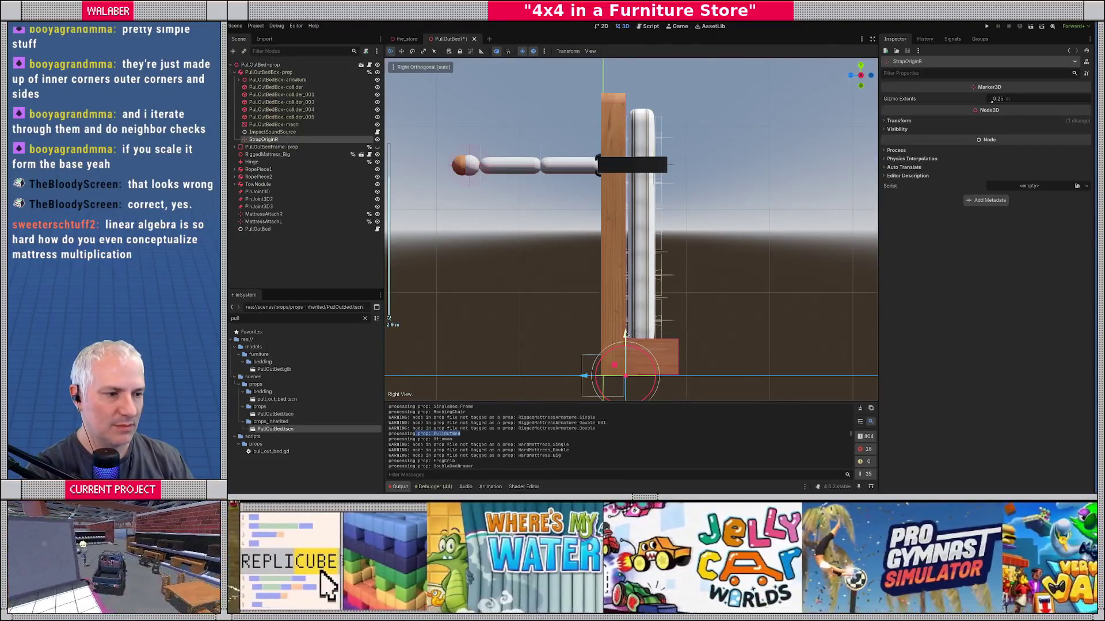
drag(636, 331, 633, 123)
key(f)
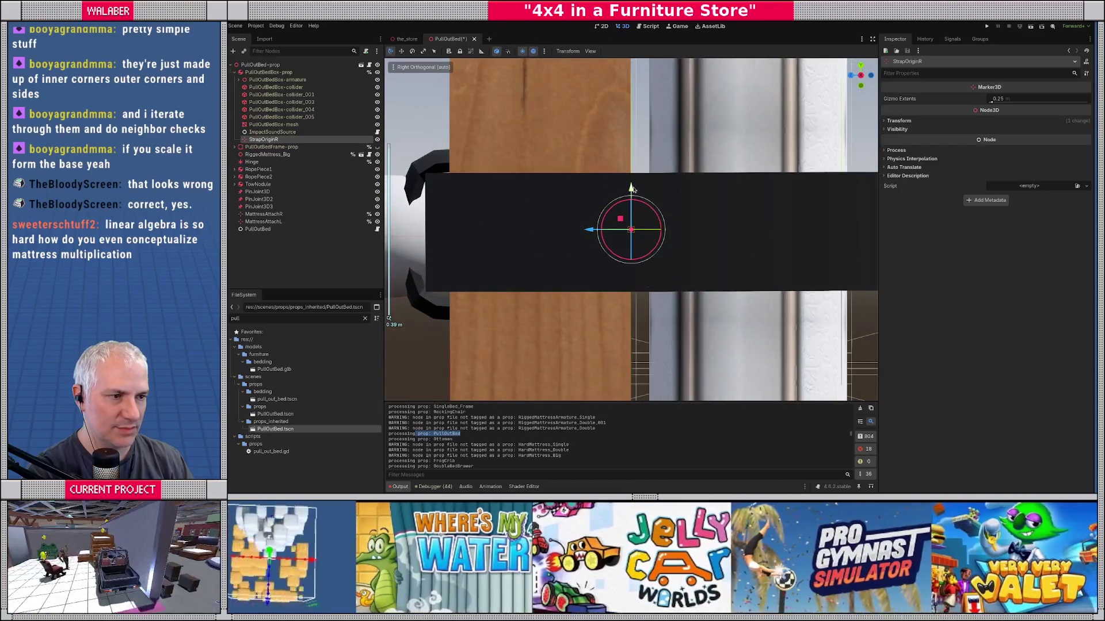
scroll(650, 183, down, 4)
scroll(656, 188, down, 1)
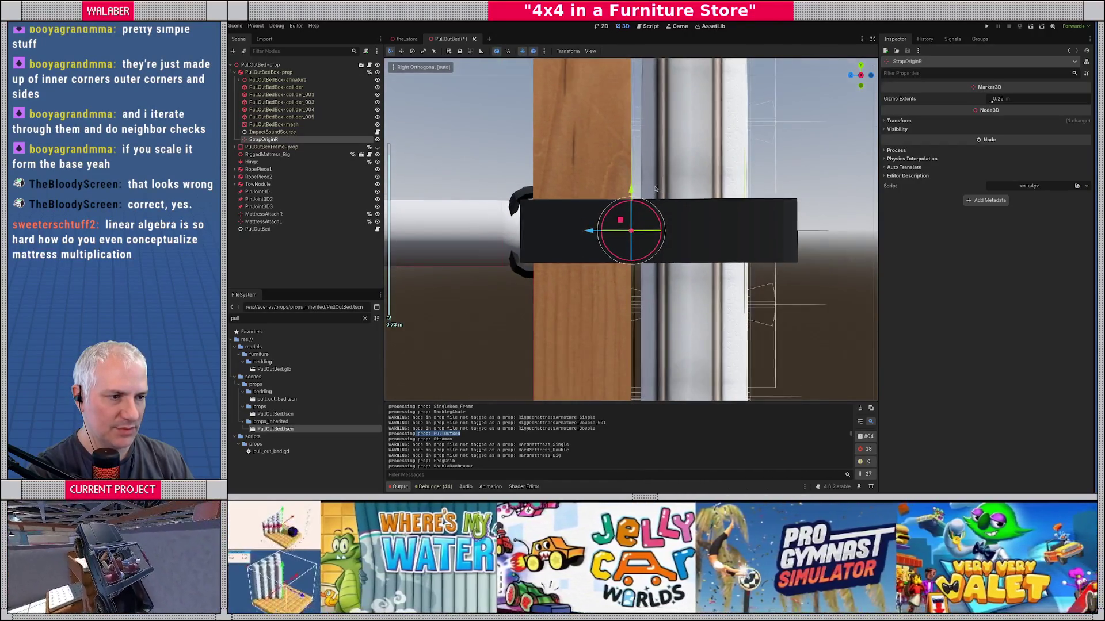
drag(631, 188, 631, 190)
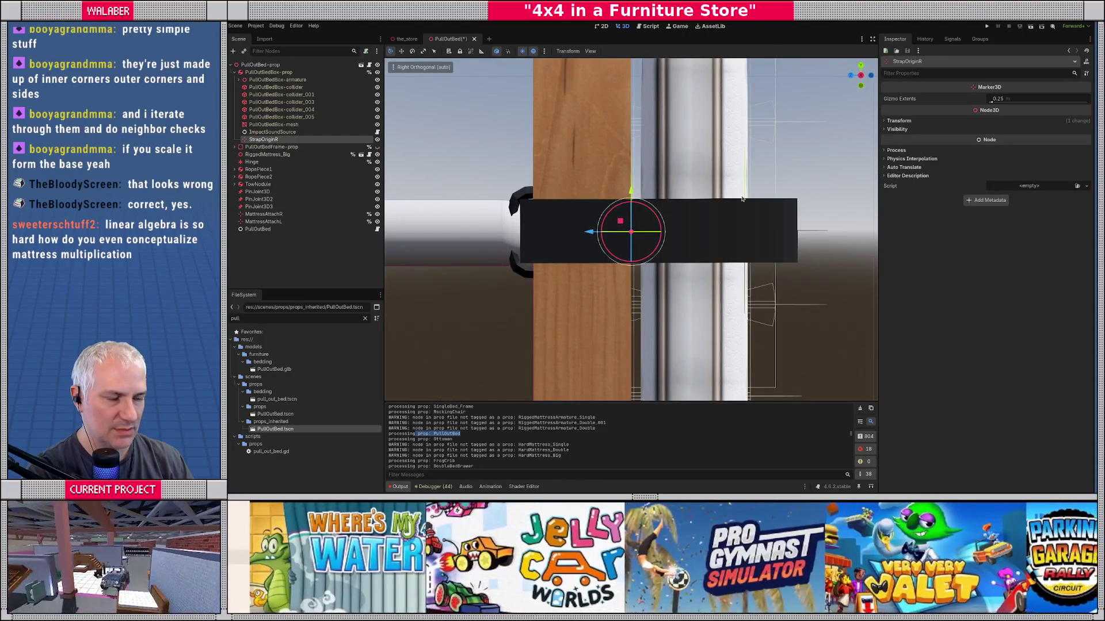
Step: In Top view, nudge StrapOriginR slightly to the left
key(KP_7)
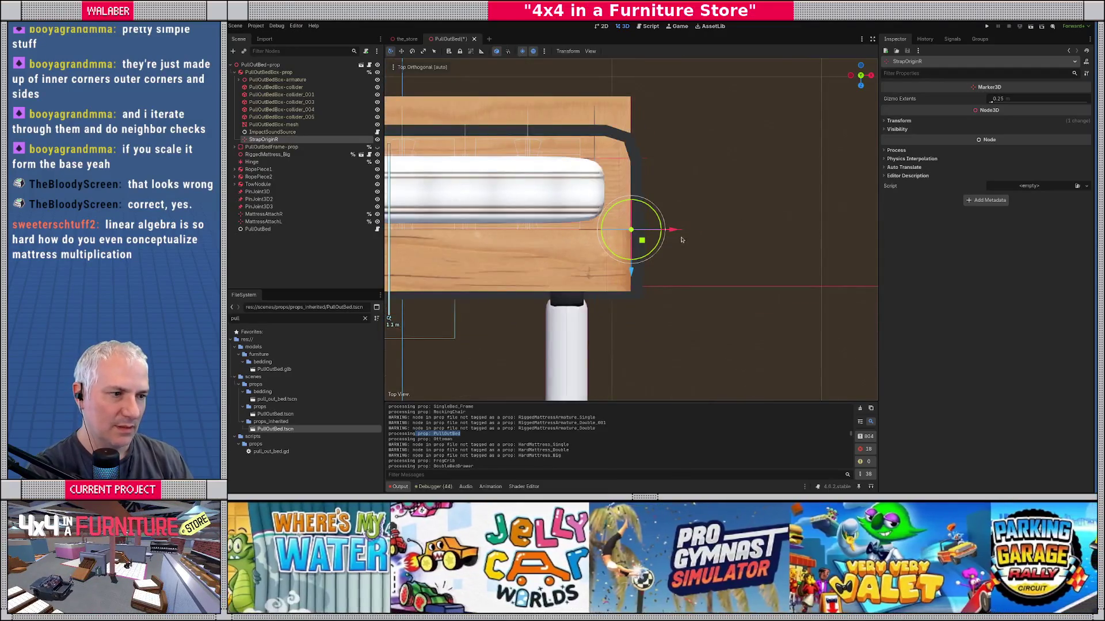
scroll(690, 230, up, 6)
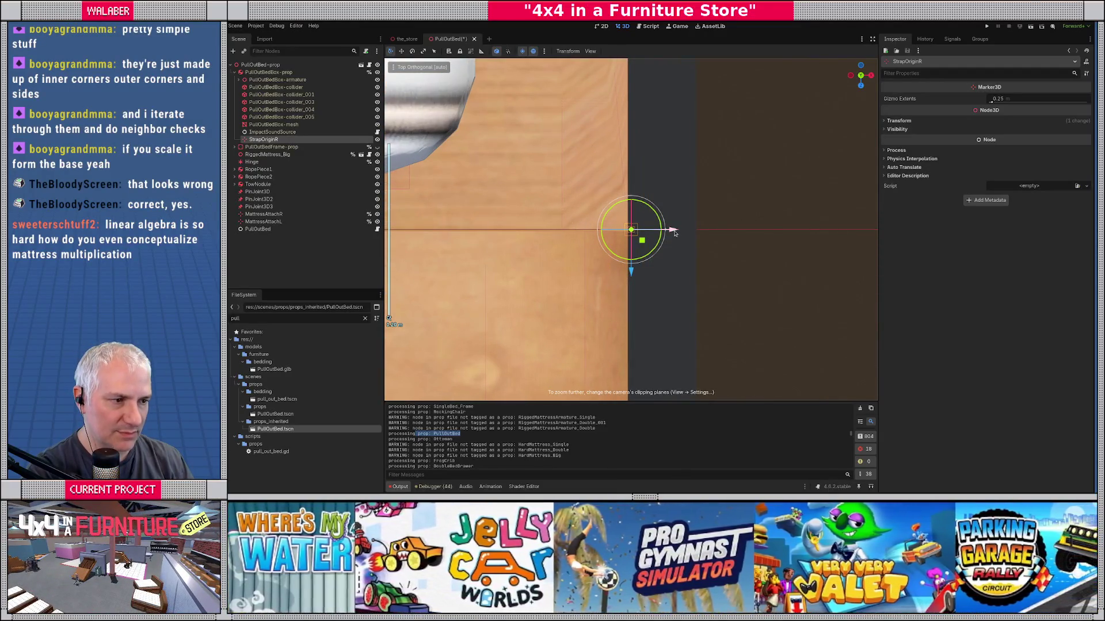
drag(672, 230, 668, 230)
scroll(669, 230, down, 8)
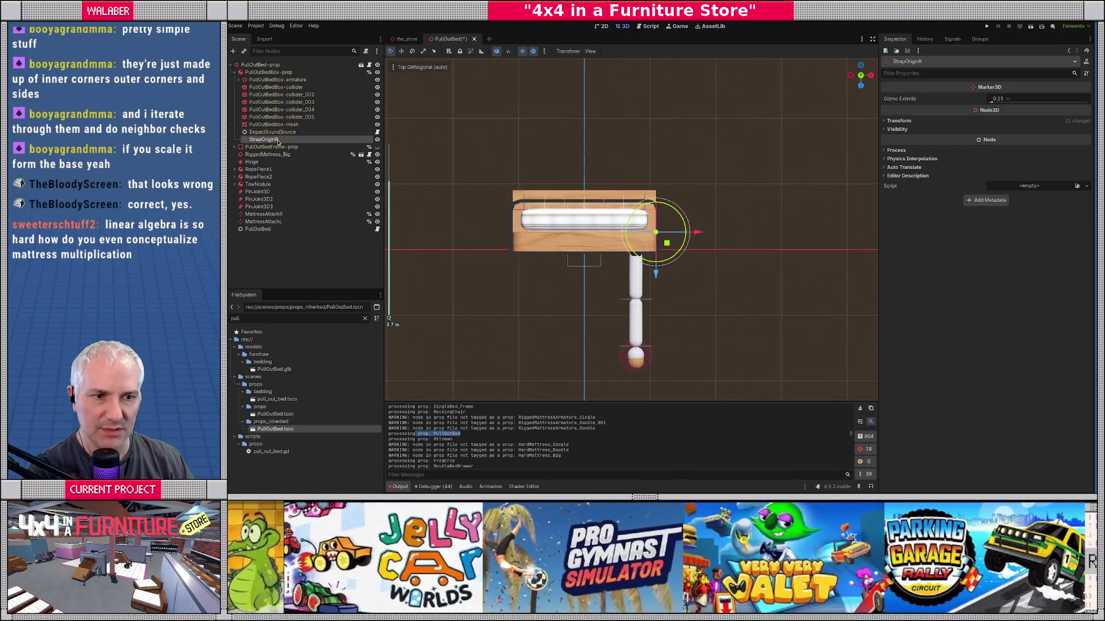
Step: Duplicate it as StrapOrigiL with Position X -1.09, save the scene, and select both strap markers
key(ctrl+d)
text(StrapOrigiL)
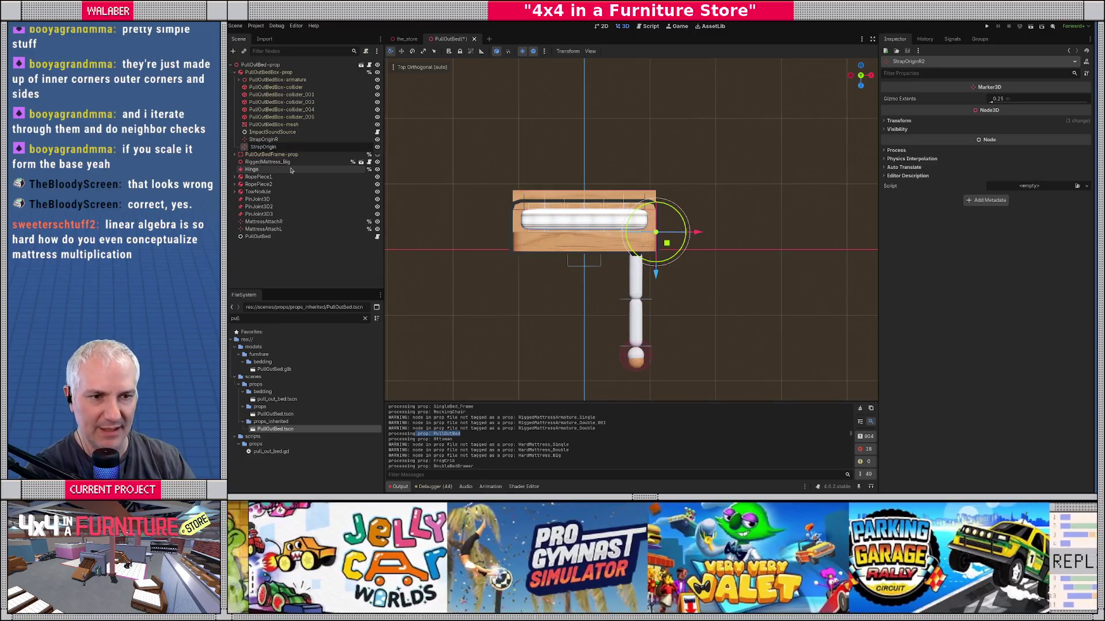
key(Return)
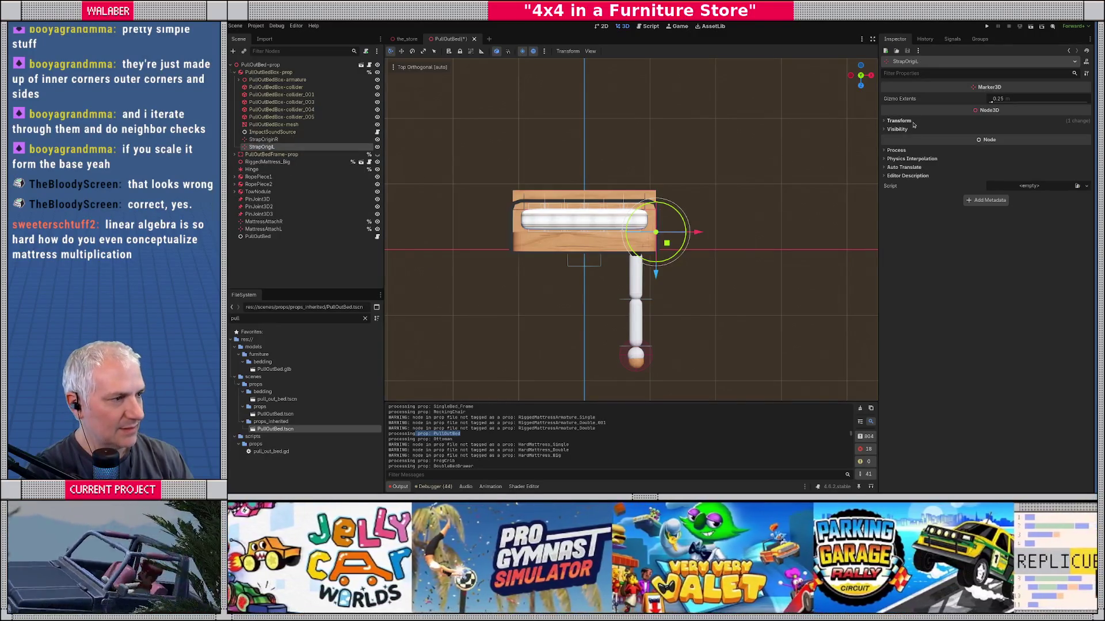
click(911, 121)
text(-1.09)
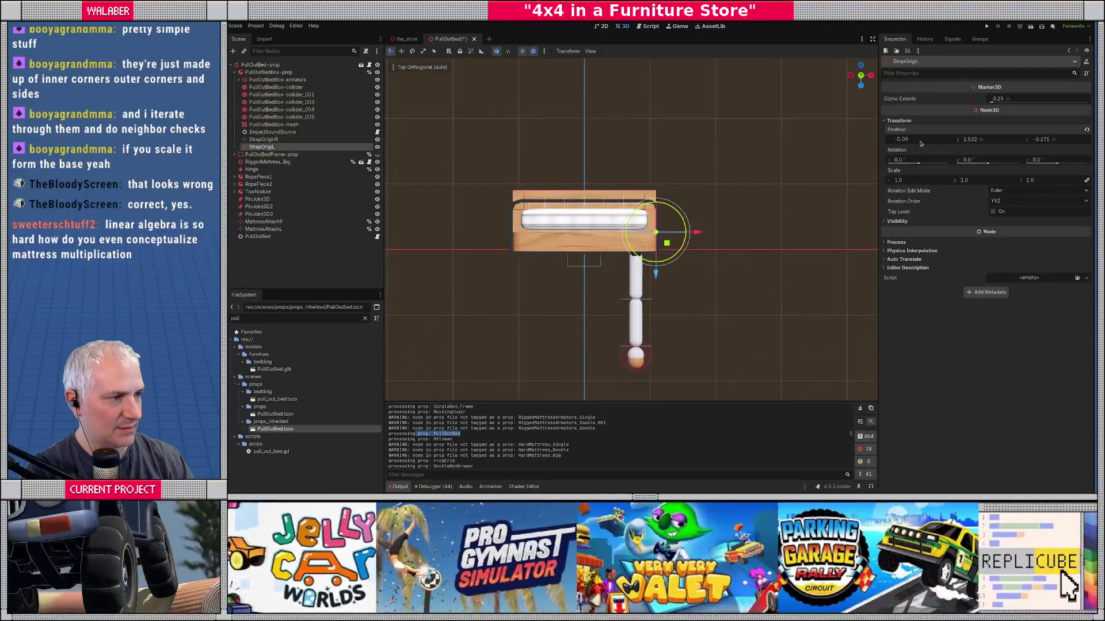
key(Return)
key(ctrl+s)
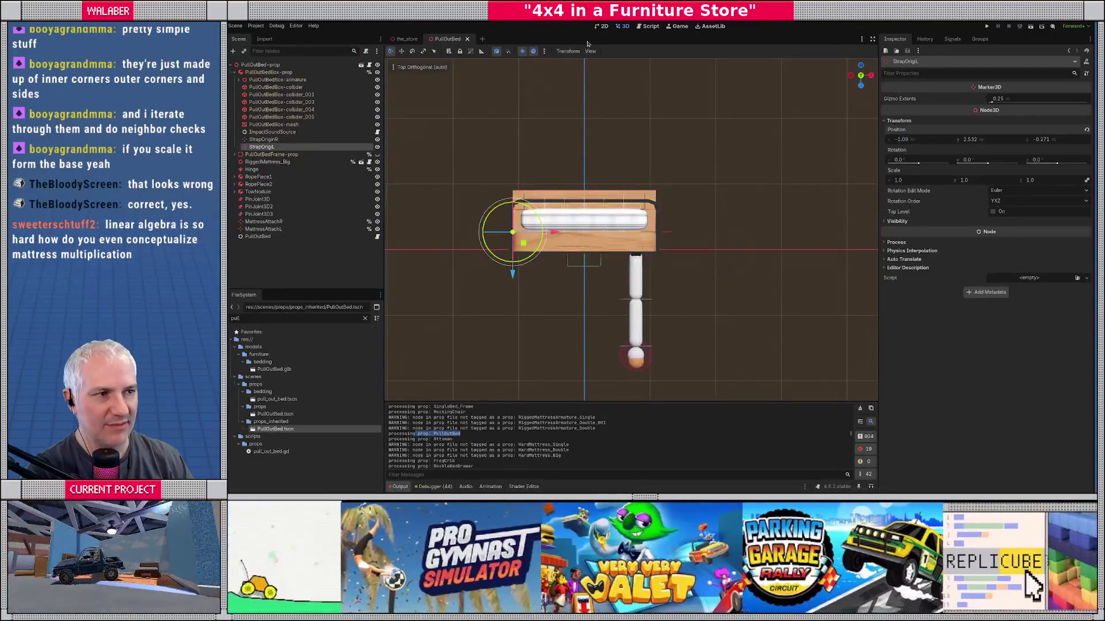
shift+click(270, 140)
Step: Give both strap markers unique names and drag their references into pull_out_bed.gd
right_click(292, 144)
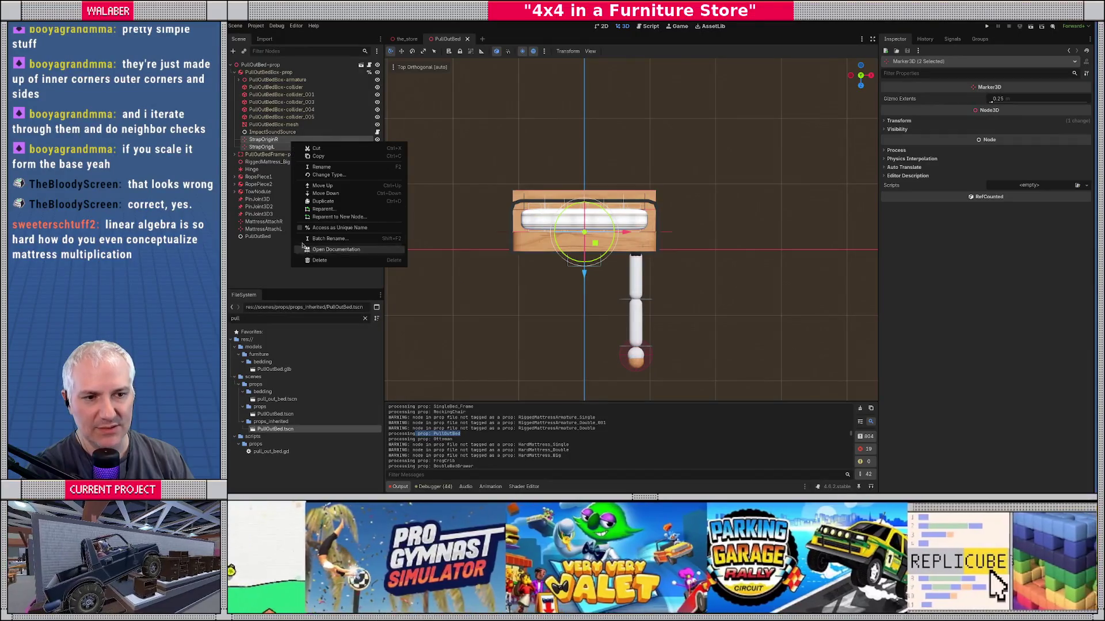
click(331, 228)
click(650, 26)
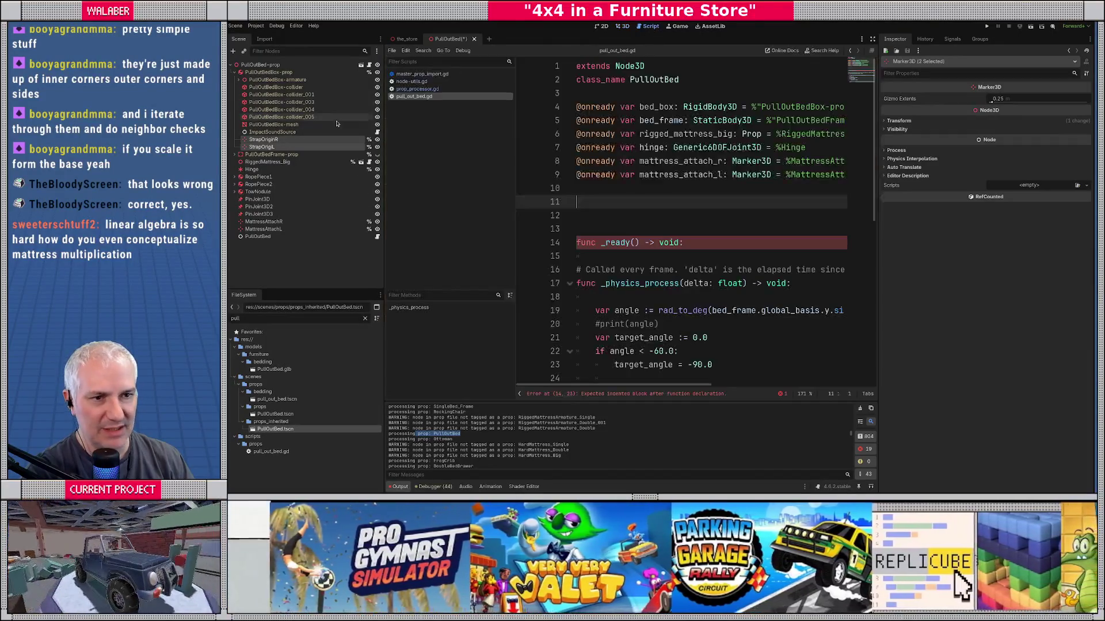
mouse_move(262, 143)
mouse_down()
mouse_move(581, 164)
mouse_move(585, 190)
mouse_move(576, 162)
mouse_up()
click(591, 228)
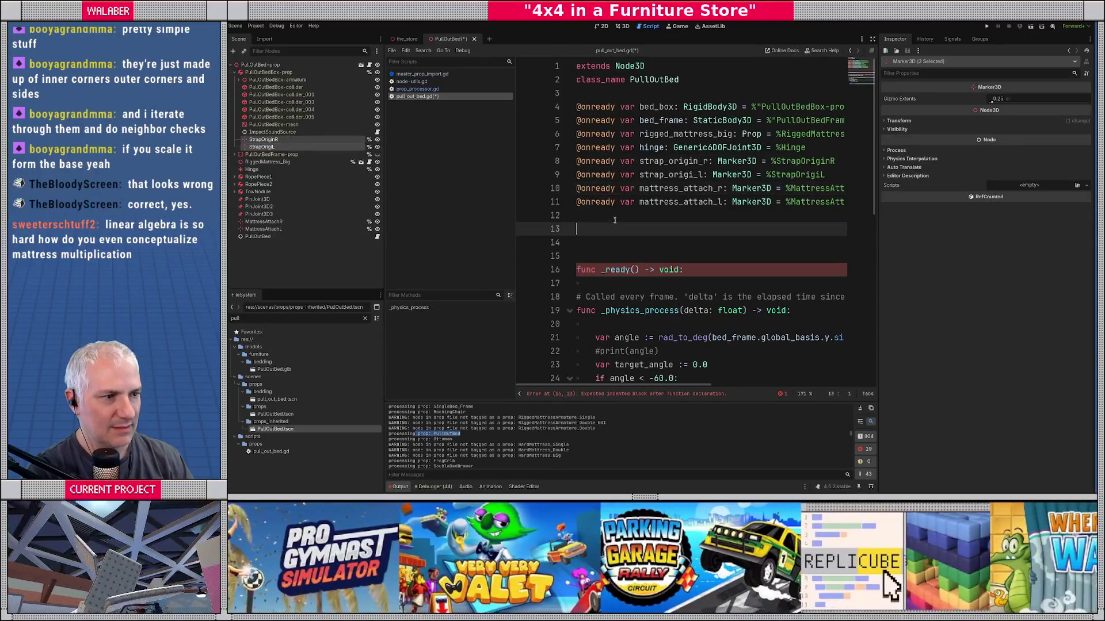
Step: Correct line 9 to strap_origin_l and %StrapOriginL, save the script, and widen the editor
click(276, 147)
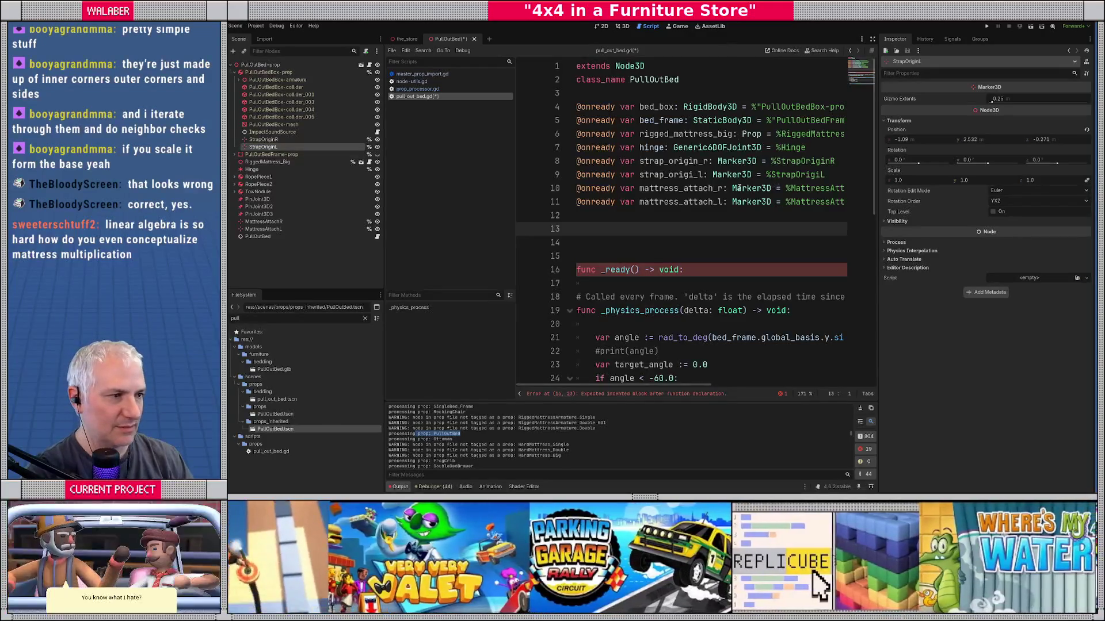
click(697, 175)
text(n)
key(End)
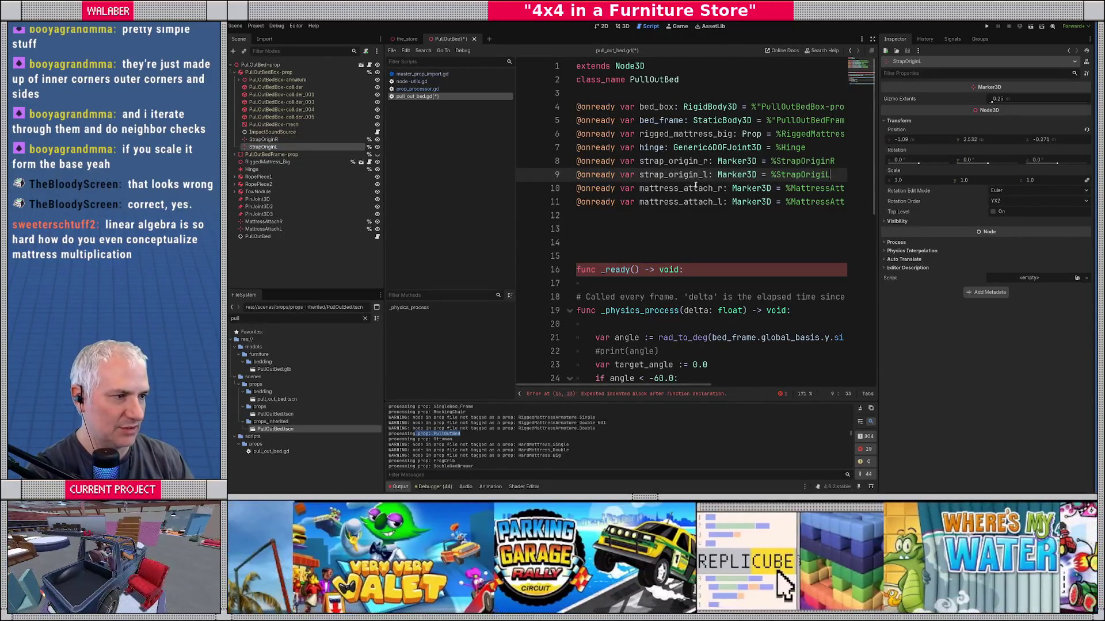
key(Left)
text(n)
key(ctrl+s)
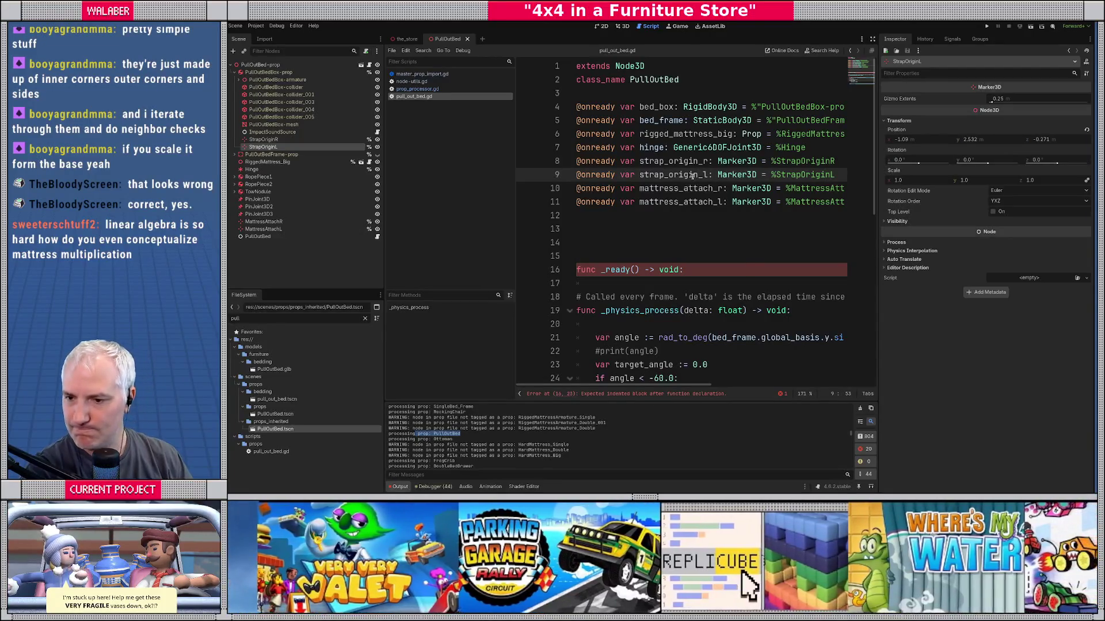
click(872, 38)
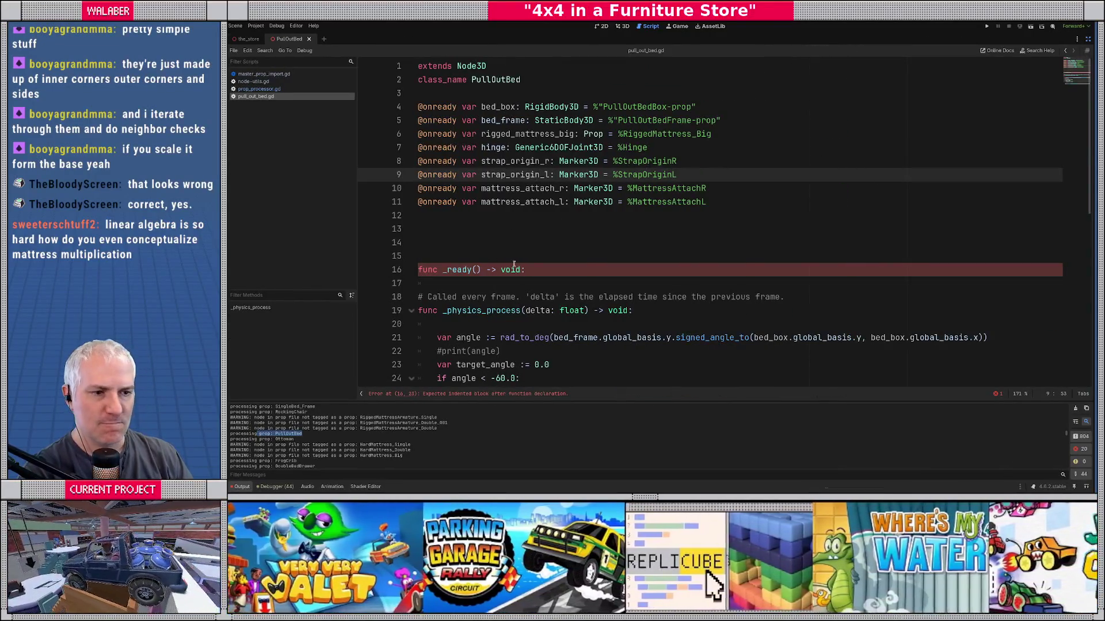
click(437, 393)
click(517, 161)
scroll(523, 202, up, 2)
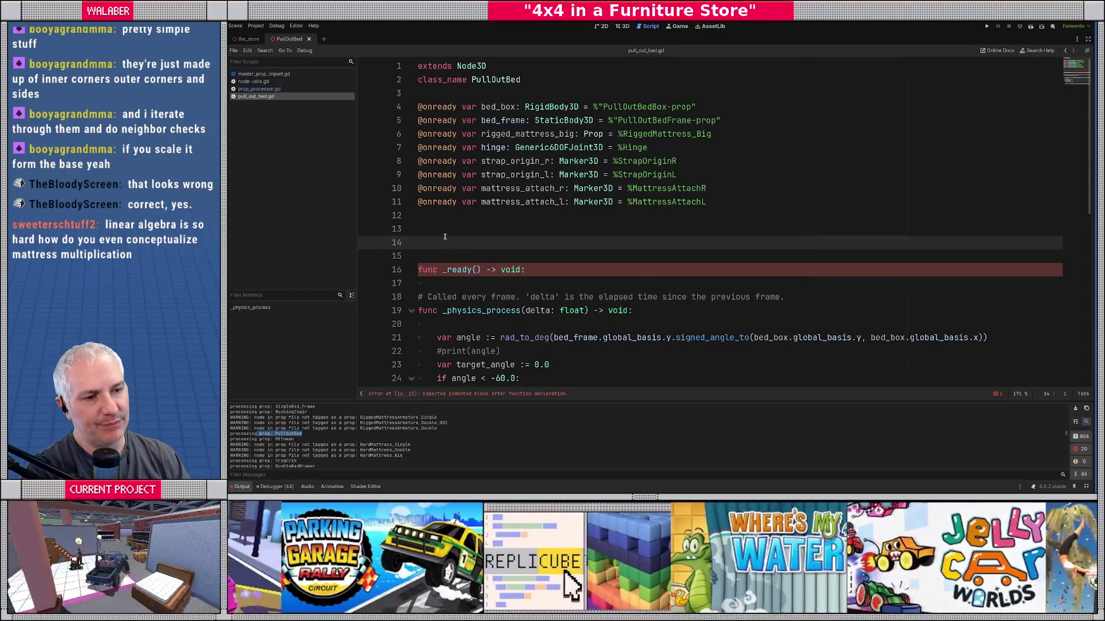
key(Up)
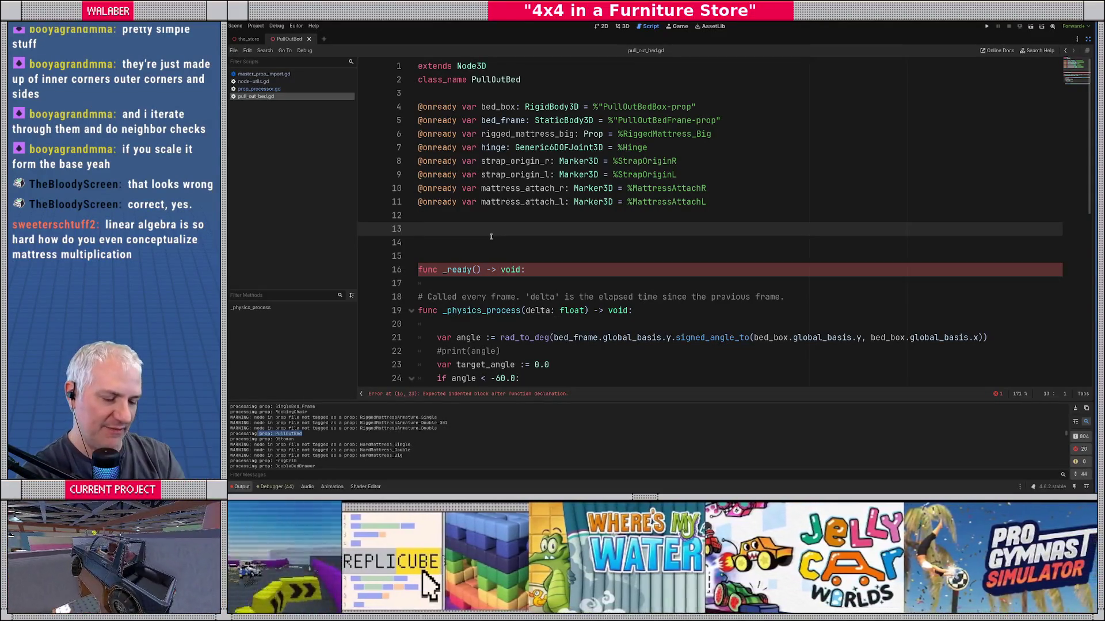
text(var)
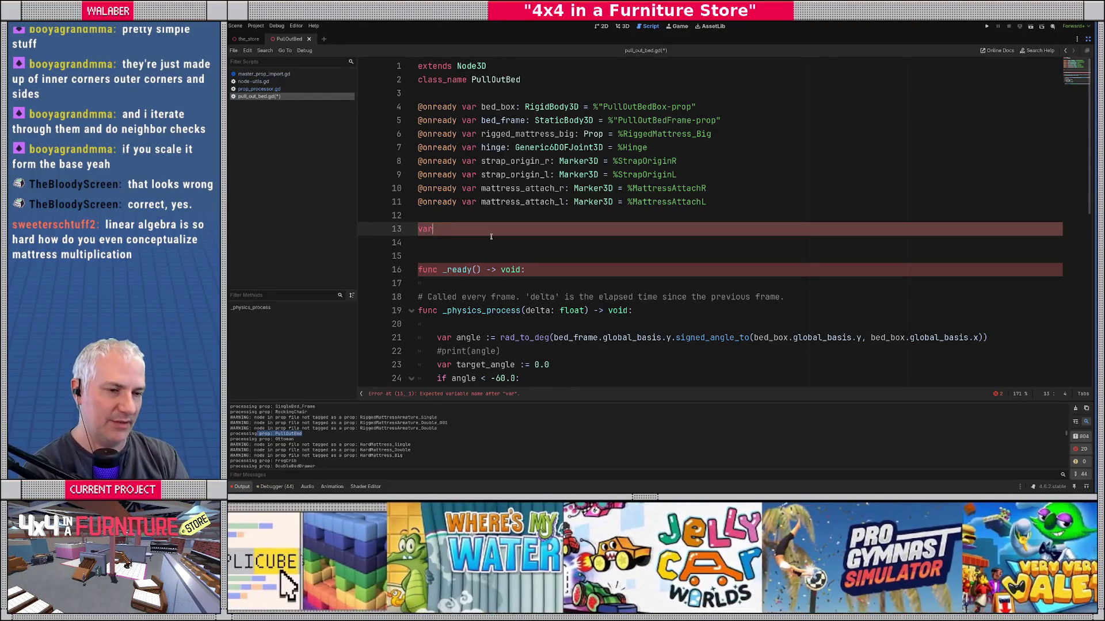
text( _mat_)
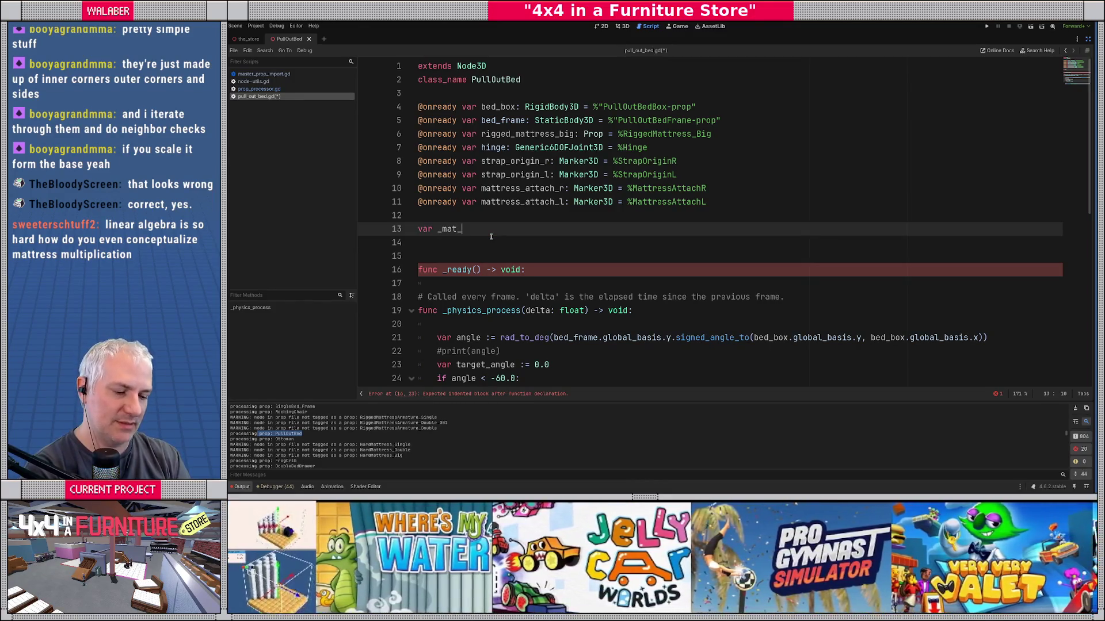
text(rb_r )
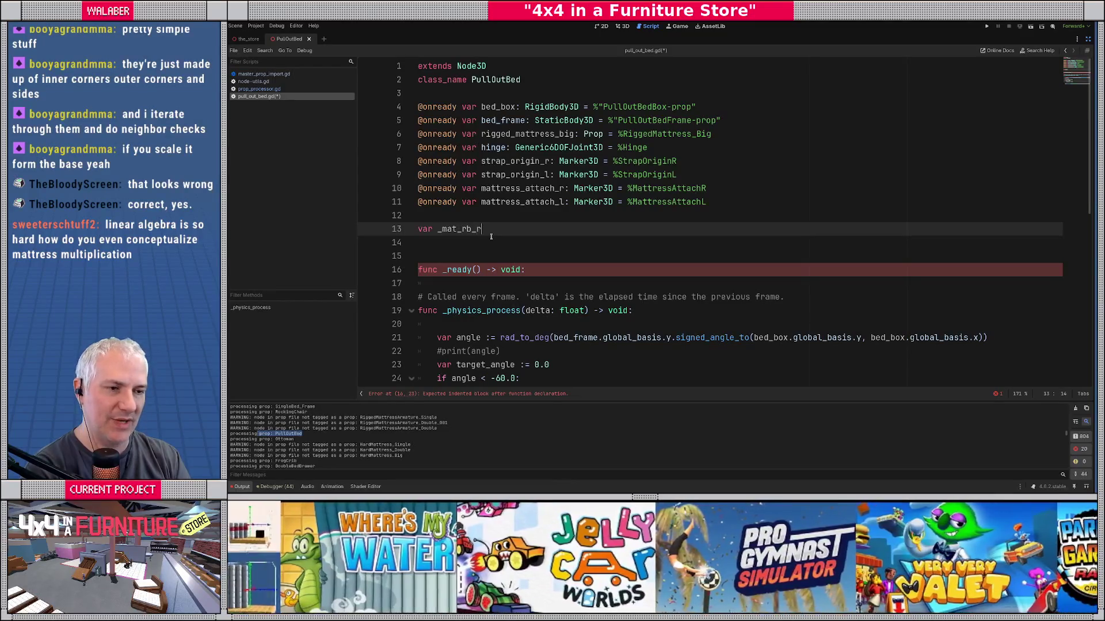
text(: Rigid)
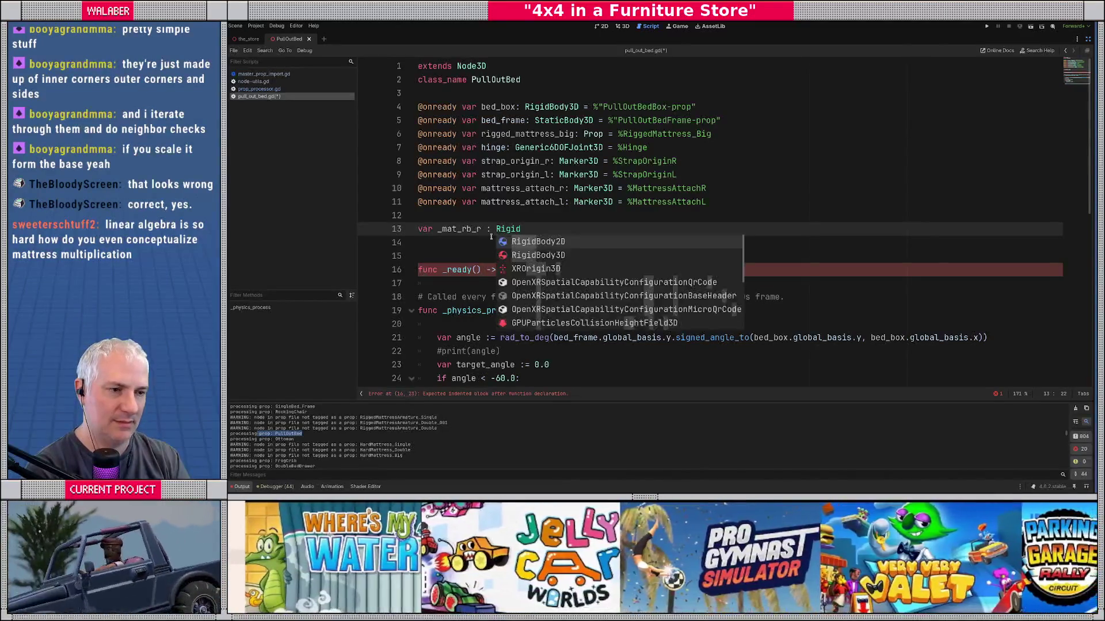
key(Down)
key(Return)
key(Return)
text(v)
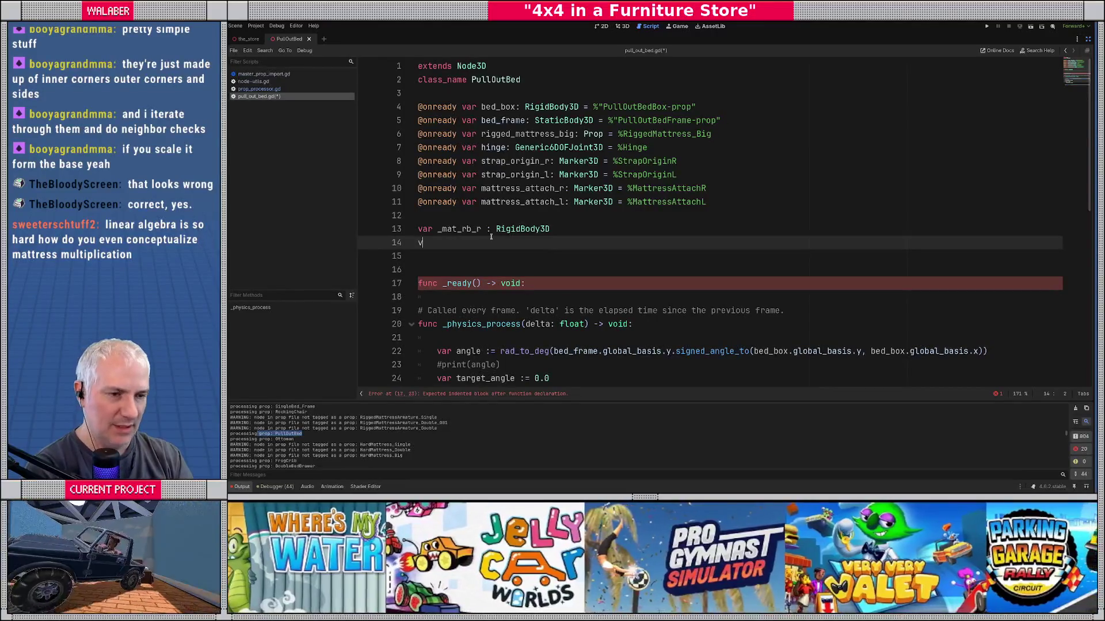
text(ar _mar_)
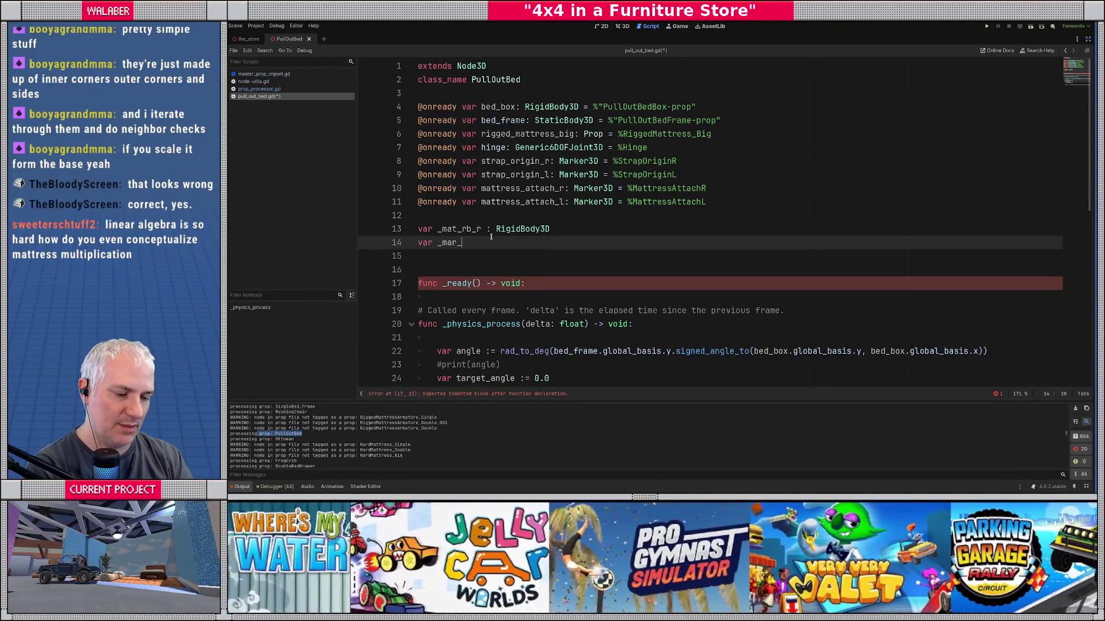
text(rb_r_offs)
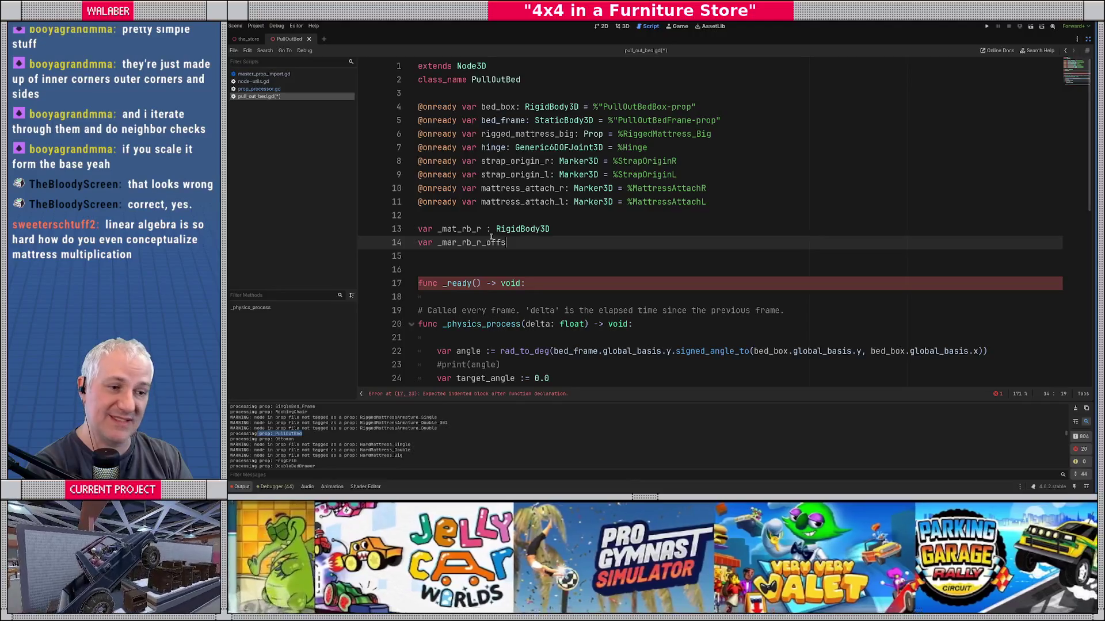
text(et : )
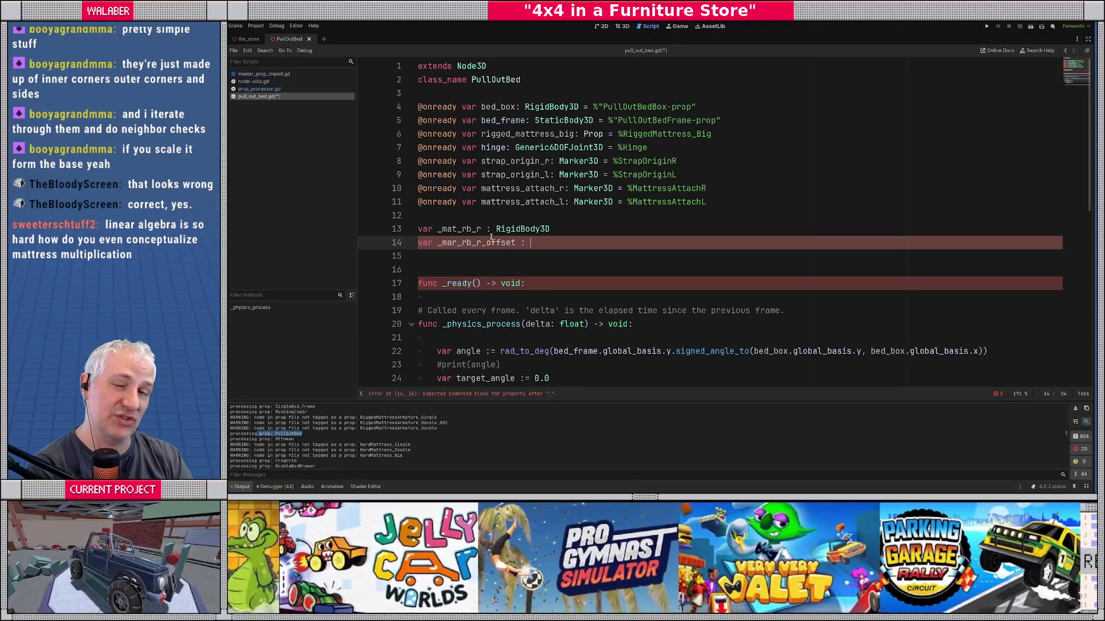
text(Trans)
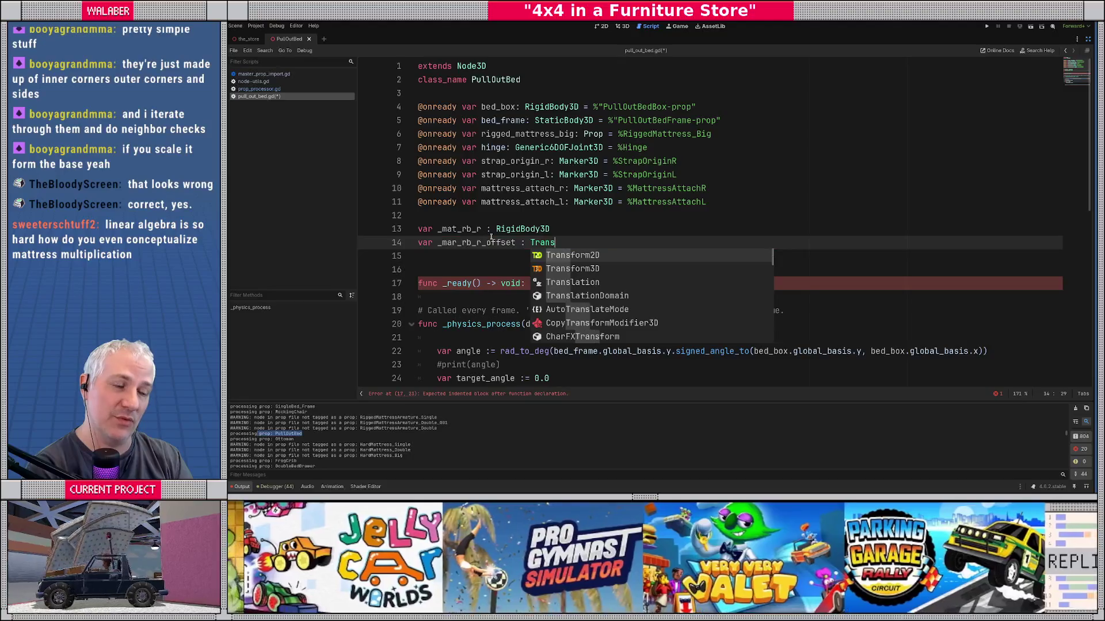
key(Down)
key(Return)
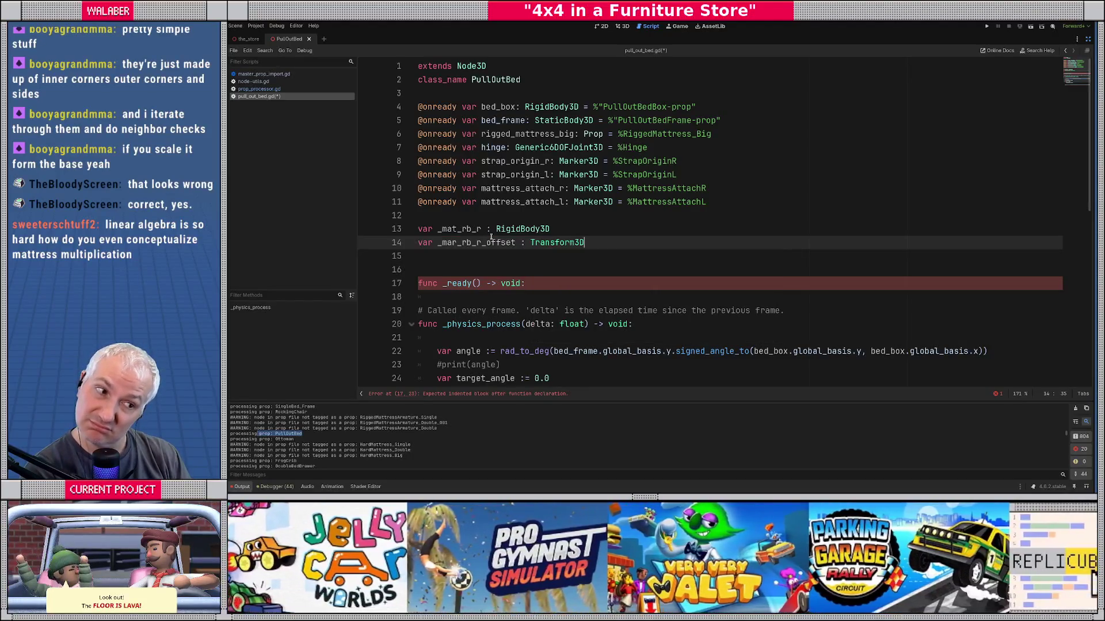
Step: Add a left-body declaration typed as RigidBody3D, fixing typos in its name
key(Return)
key(Return)
text(var _t)
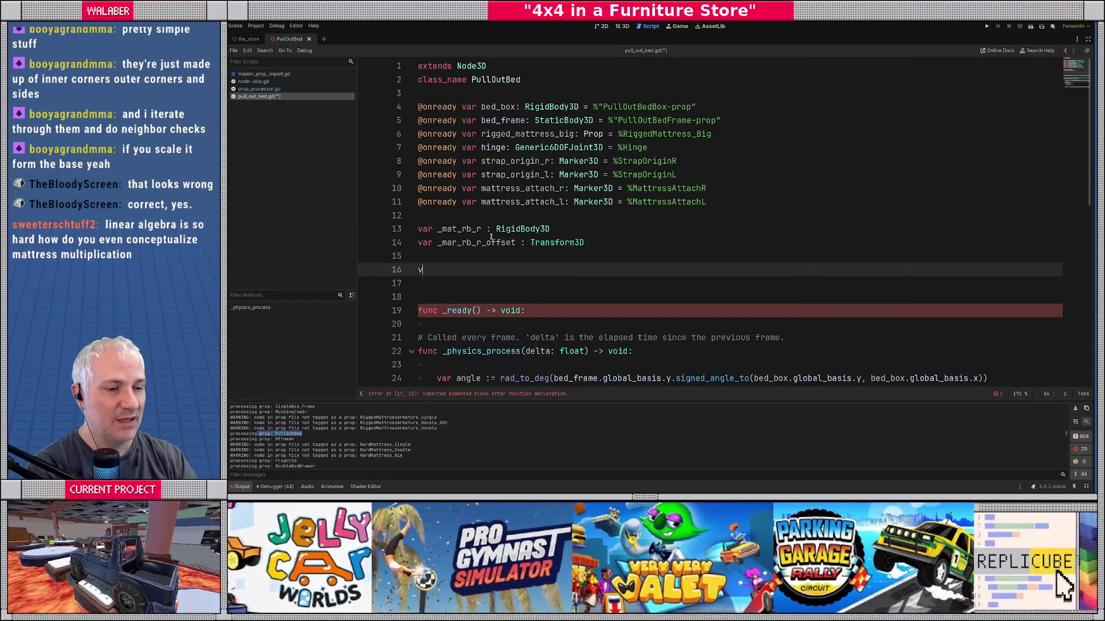
key(BackSpace)
text(mar_tb_)
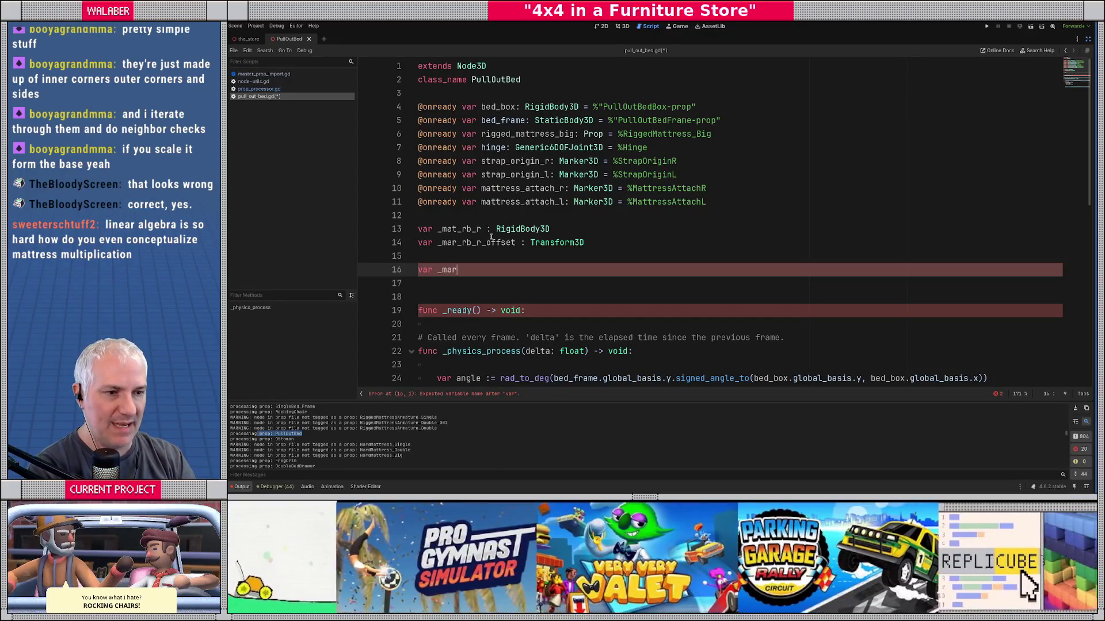
key(BackSpace)
key(BackSpace)
key(BackSpace)
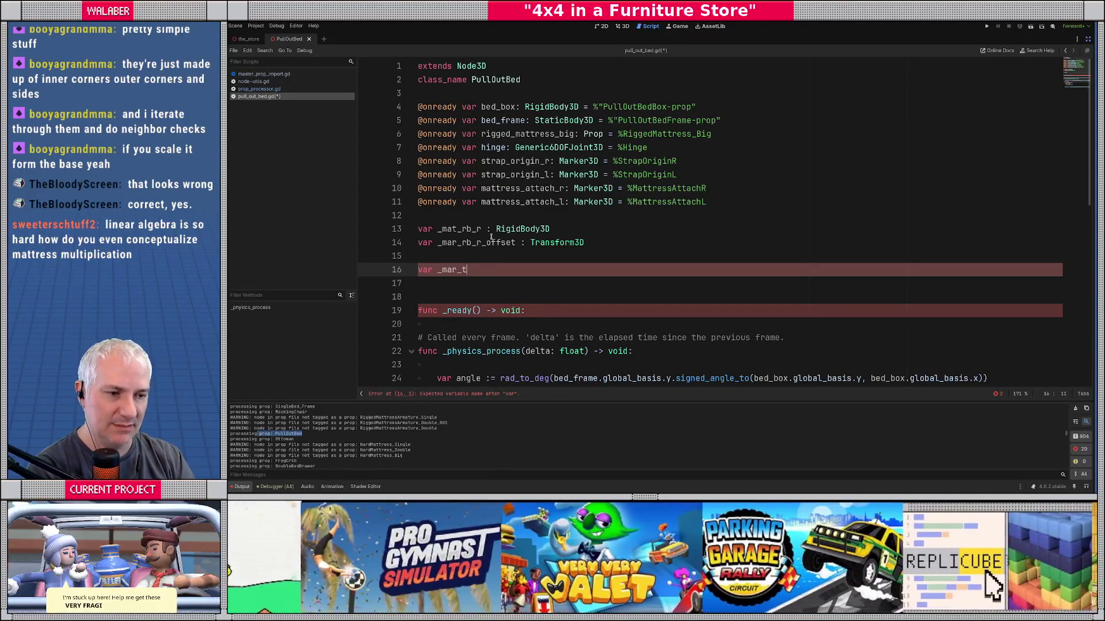
text(rb_l )
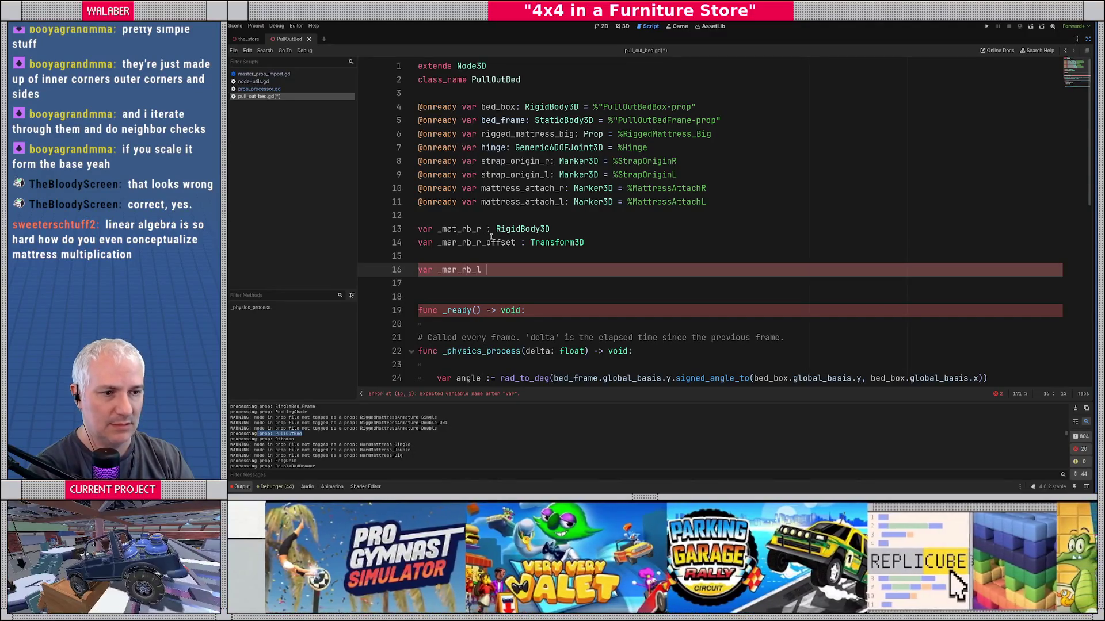
text(: Rigi)
key(Down)
key(Return)
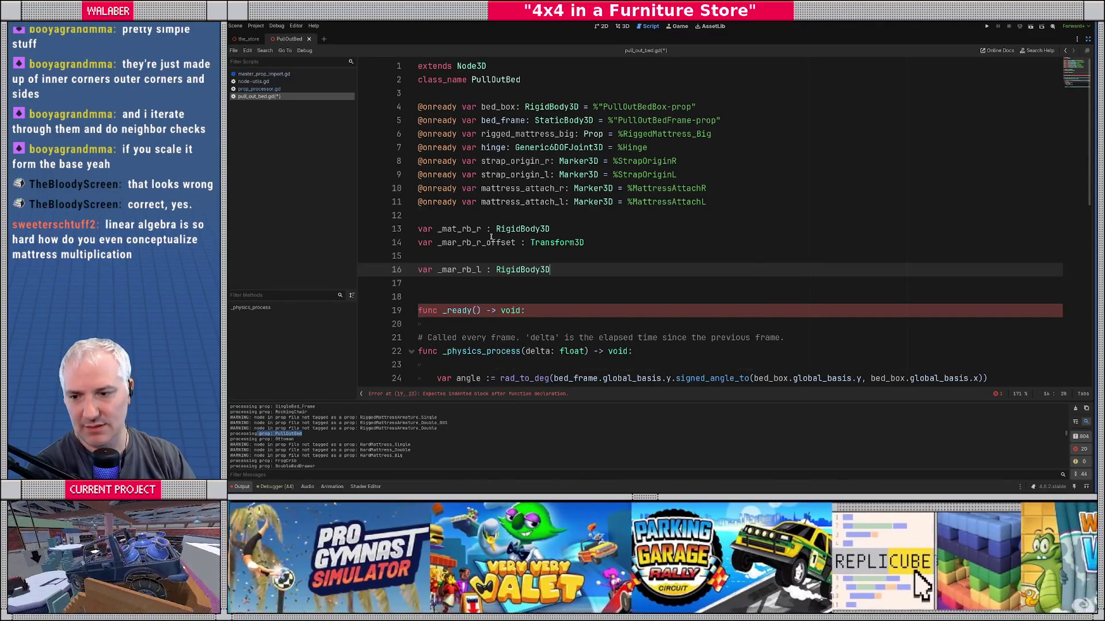
key(Return)
Step: Correct the left name to _mat_rb_l and declare _mat_rb_l_offset : Transform3D
text(var _)
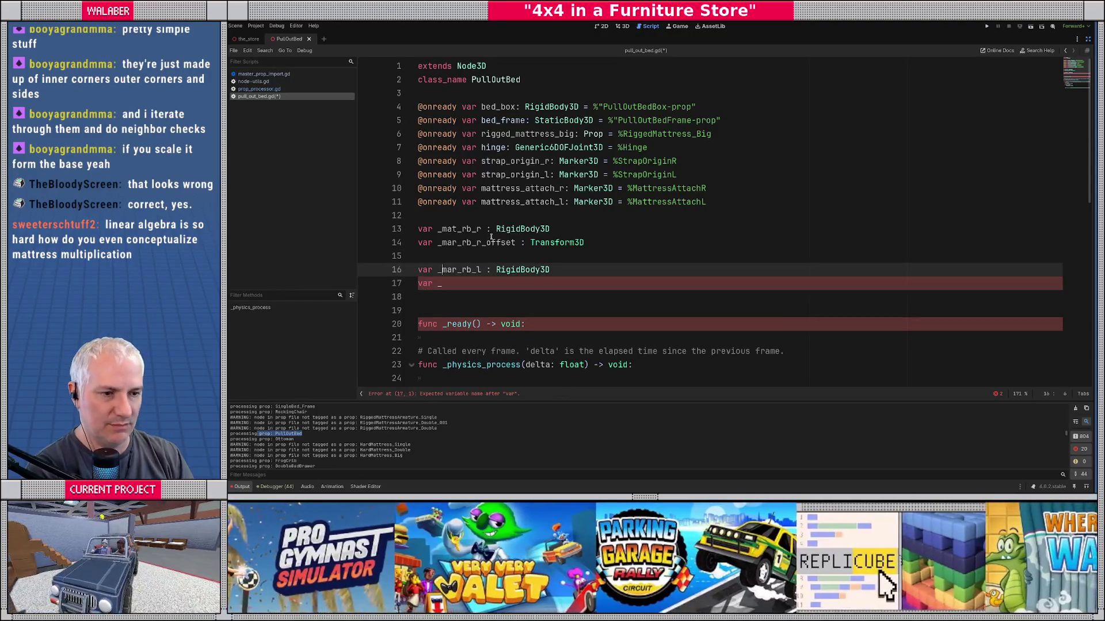
key(Delete)
text(t)
key(Down)
text(mat)
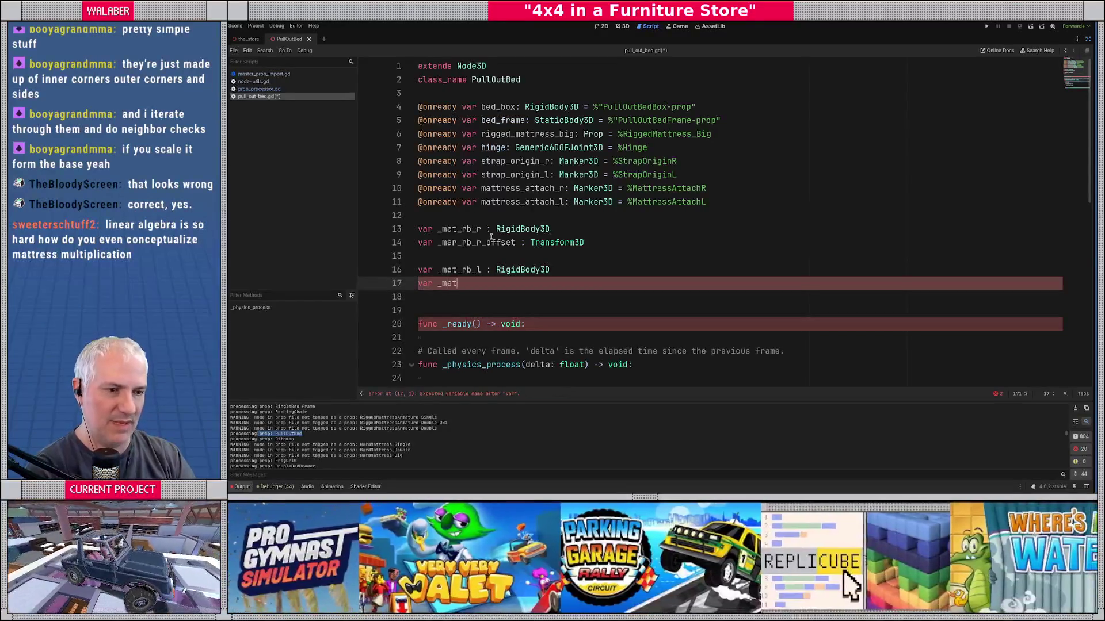
text(_rb_l_of)
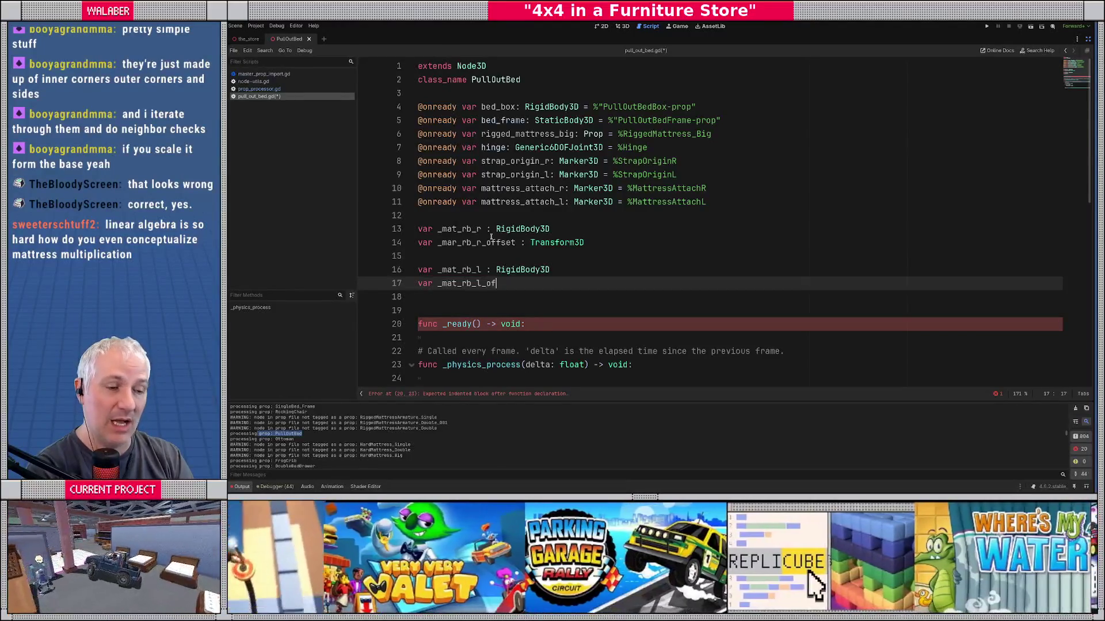
text(fset : Tran)
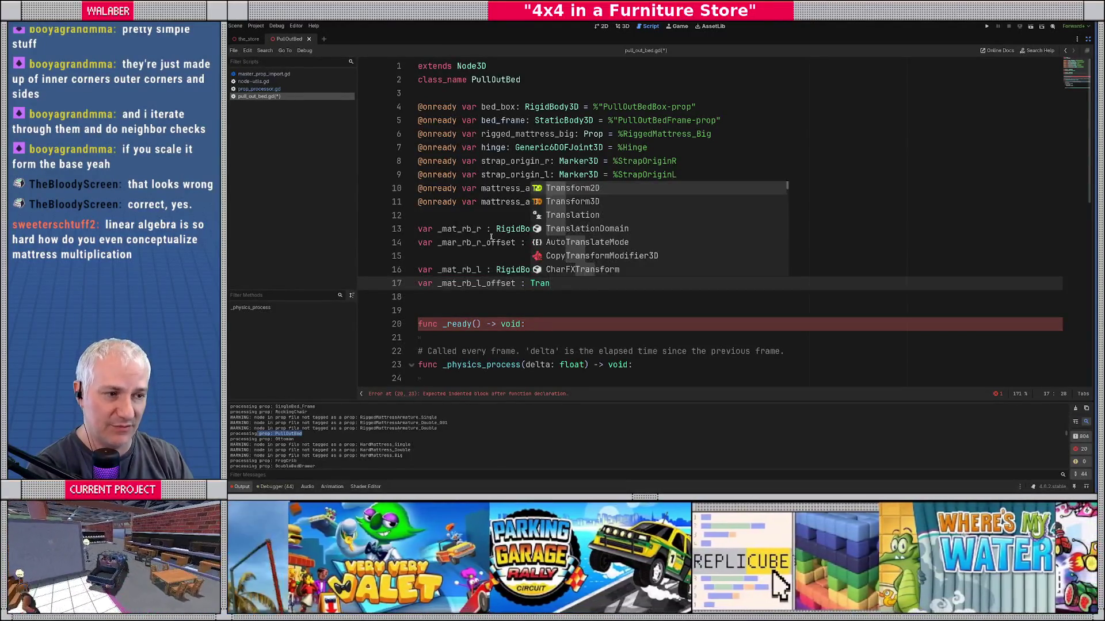
key(Return)
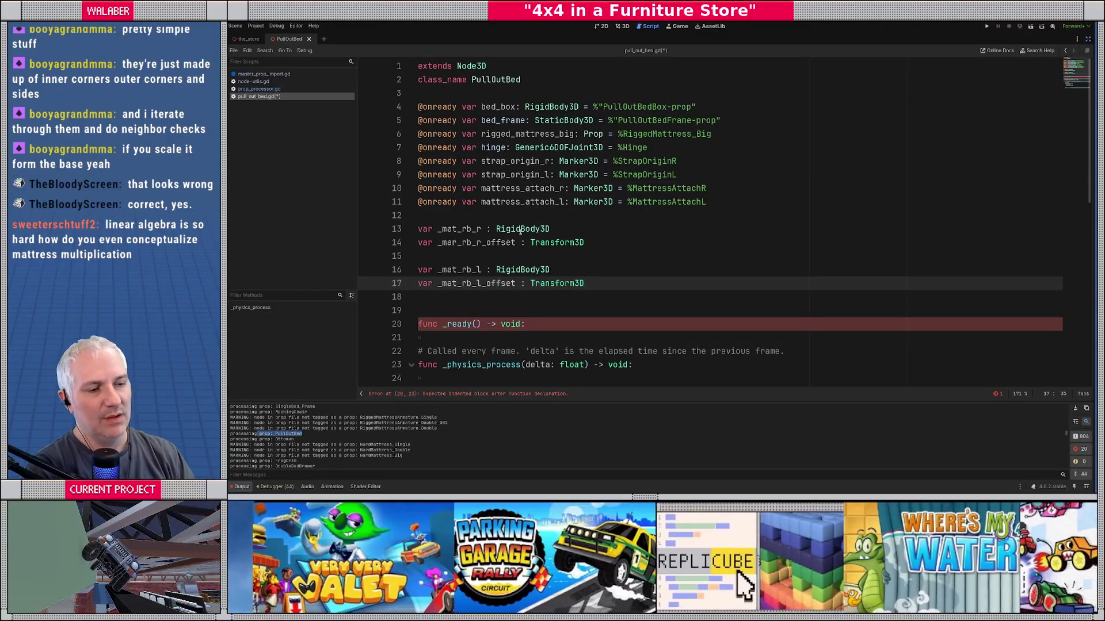
scroll(521, 231, down, 3)
key(Down)
key(Down)
key(Down)
key(Return)
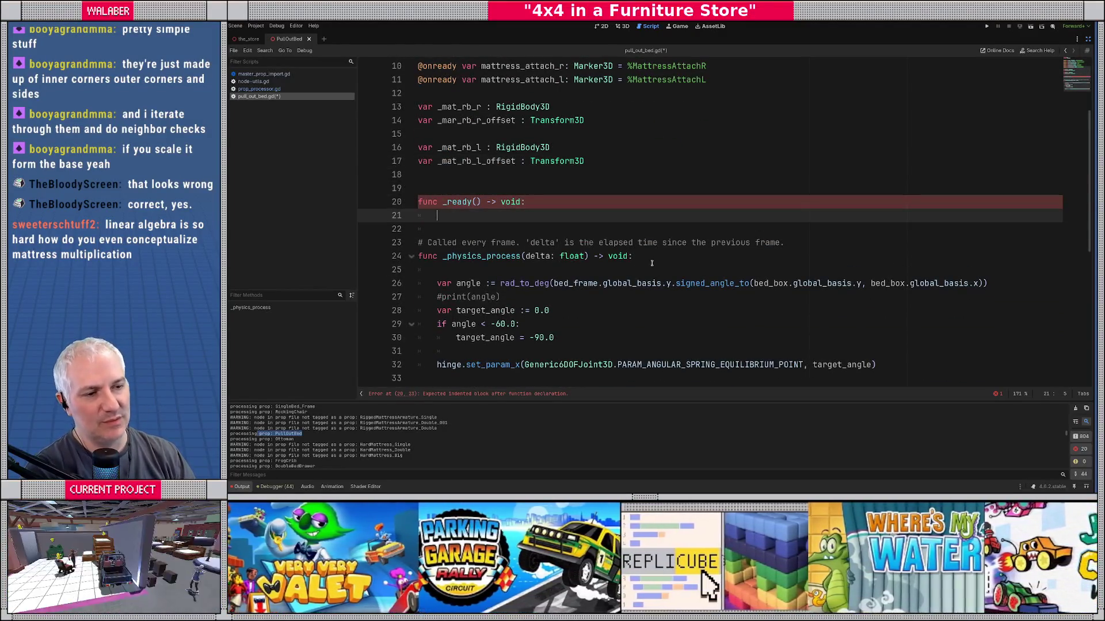
Step: In _ready, write 'var mattress_bodies : Array[Node] = rigged_mattress_big.bodies' and jump to bodies in prop.gd
scroll(652, 263, up, 2)
scroll(535, 174, up, 1)
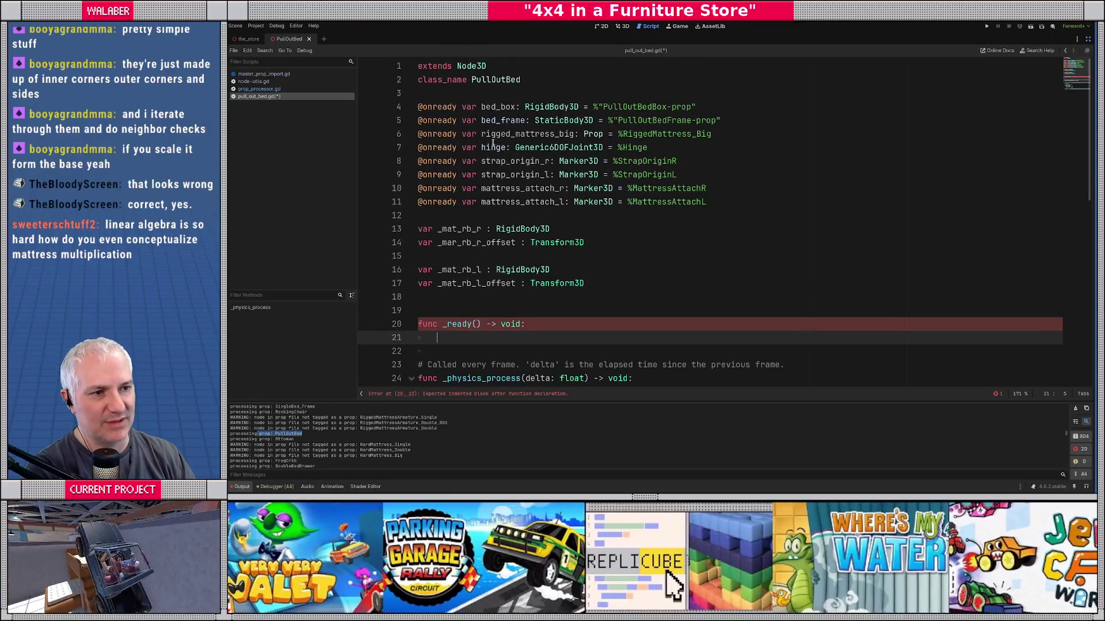
drag(481, 133, 713, 134)
scroll(504, 292, down, 2)
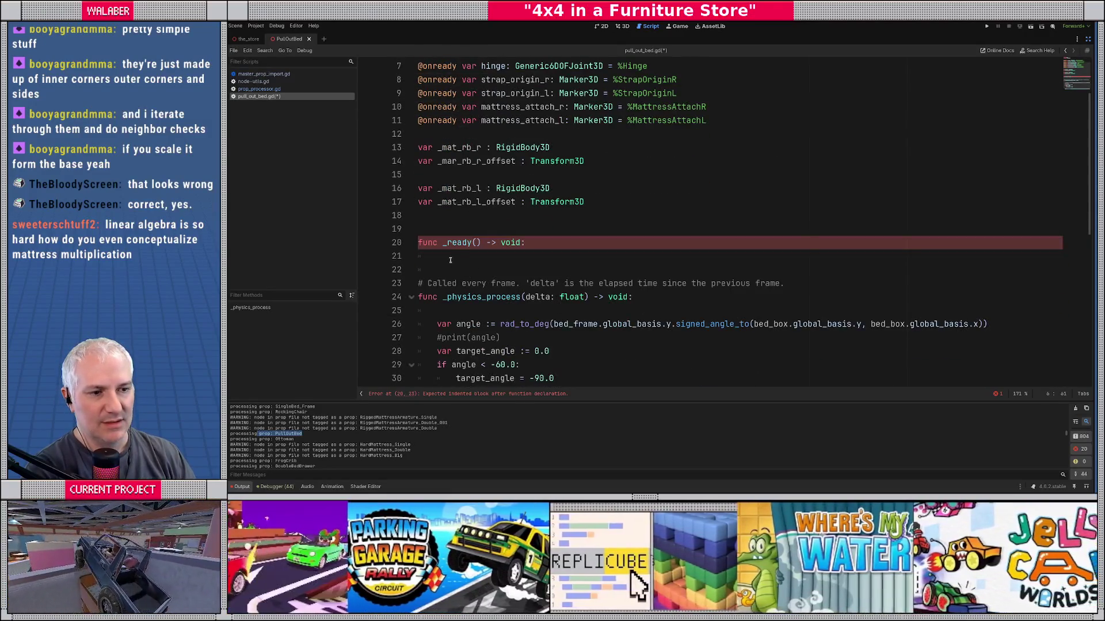
click(451, 260)
text(var)
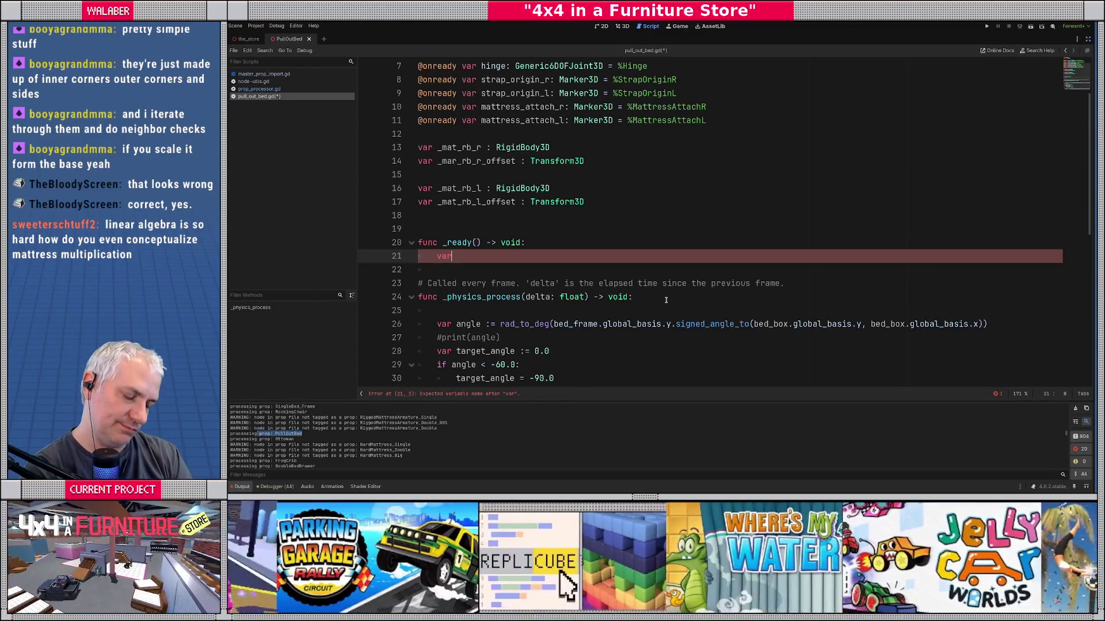
text( mattress)
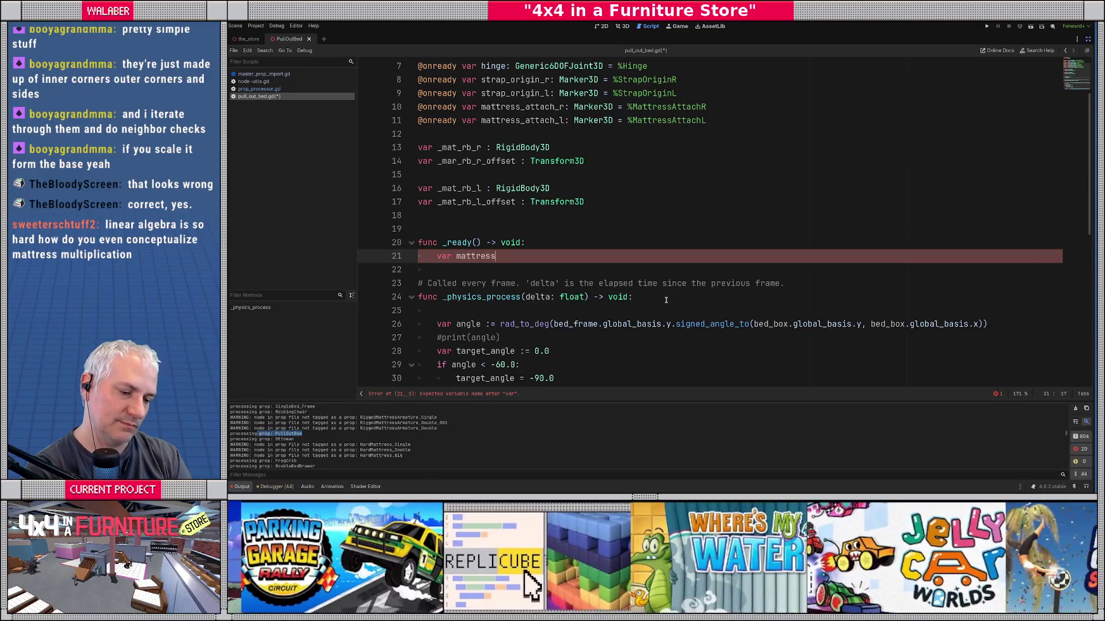
text(_bodies : )
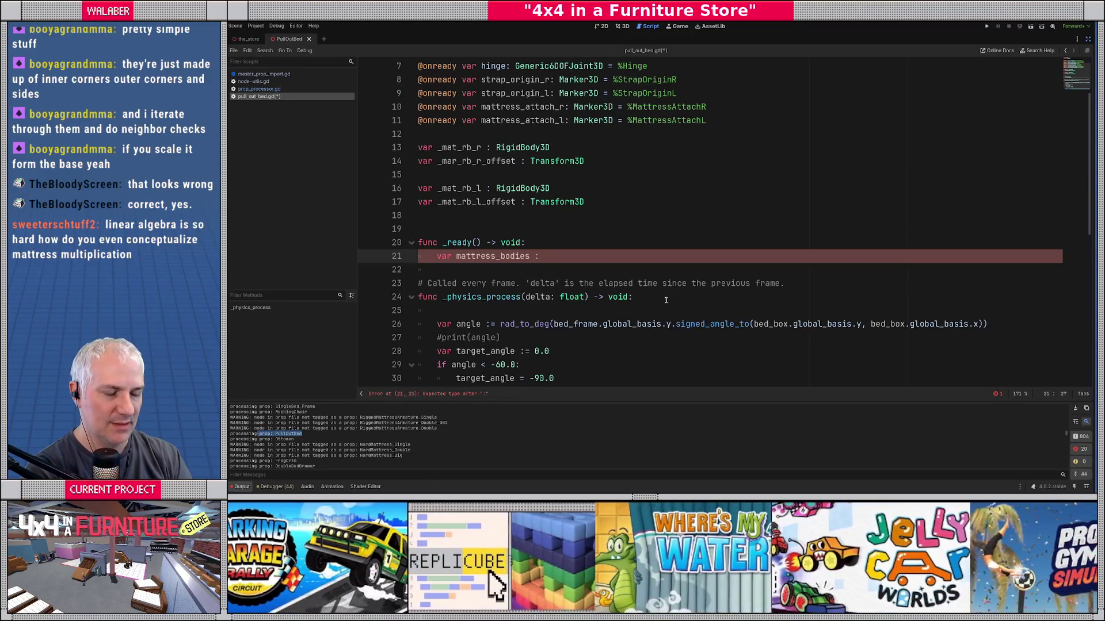
text(Array[)
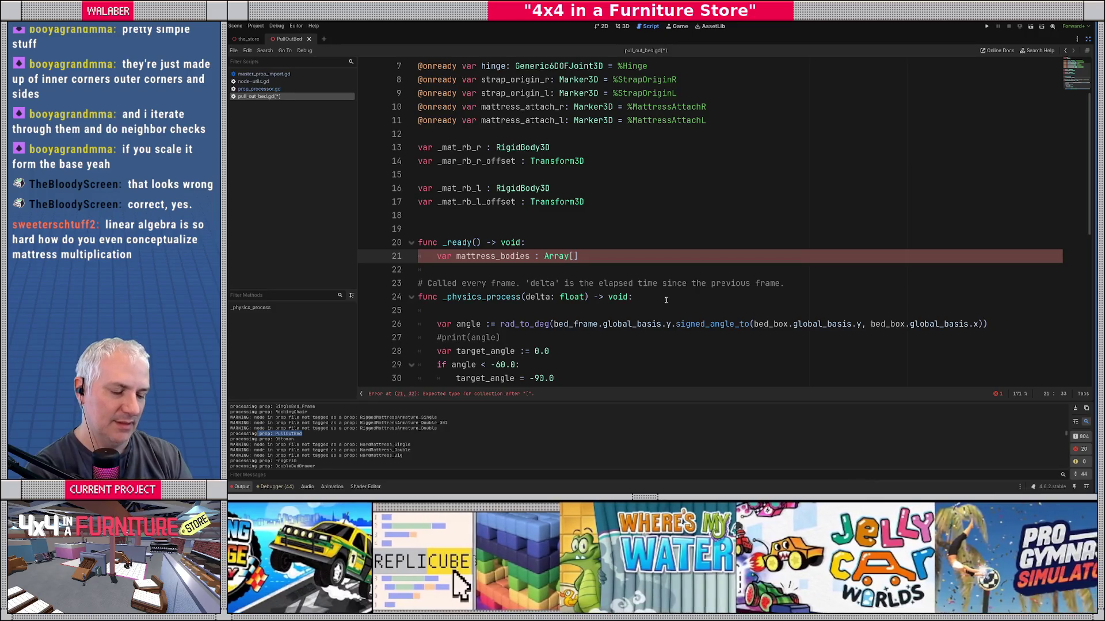
text(Node)
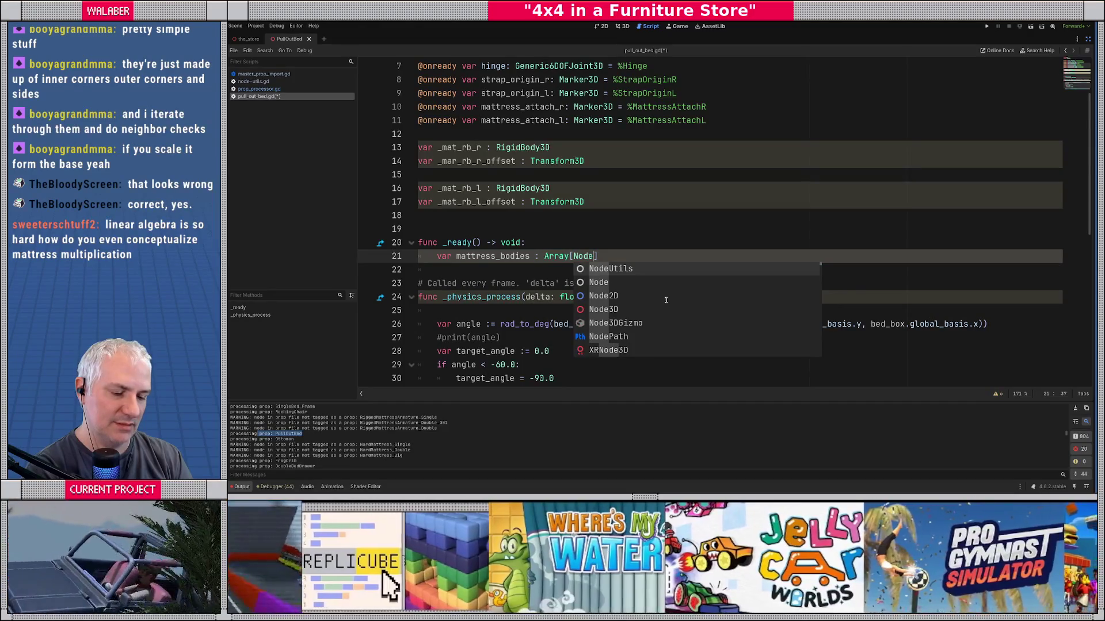
text(] )
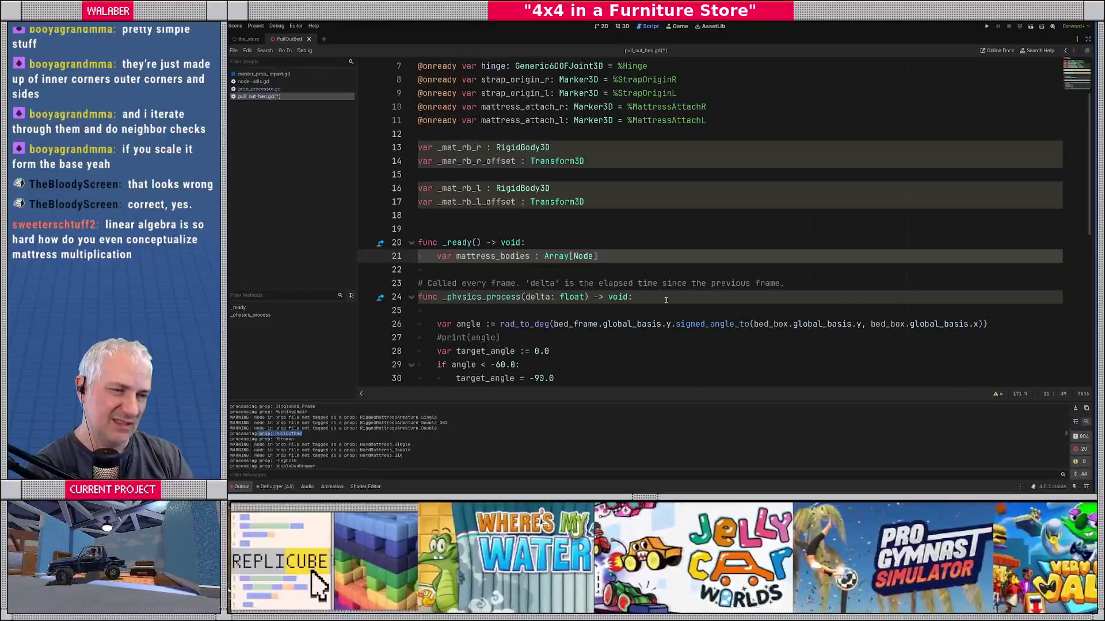
text(=)
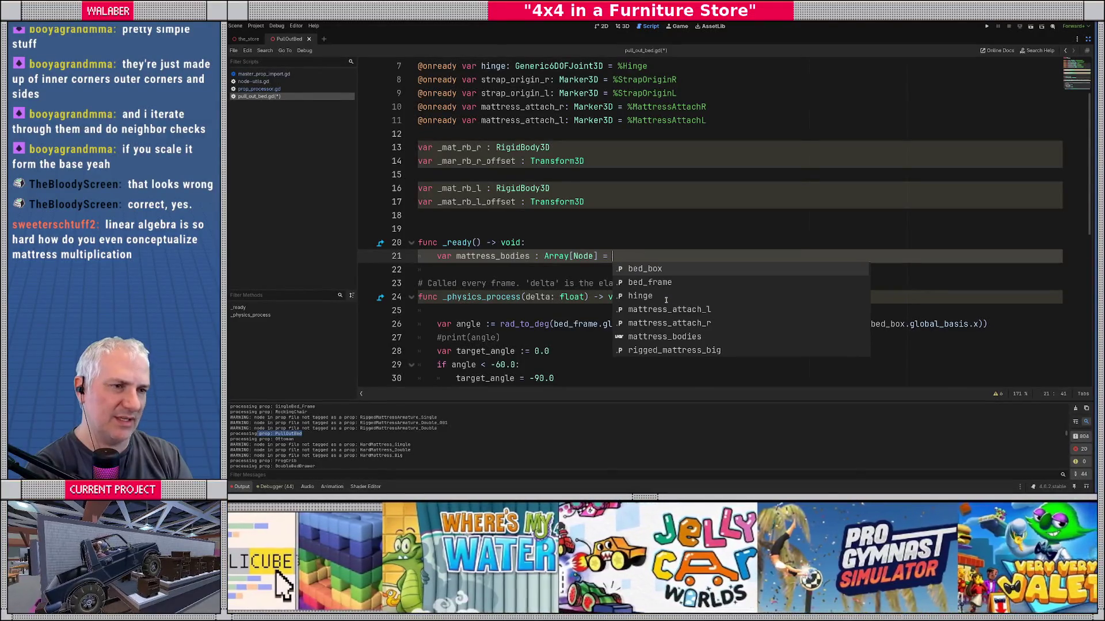
scroll(627, 242, up, 2)
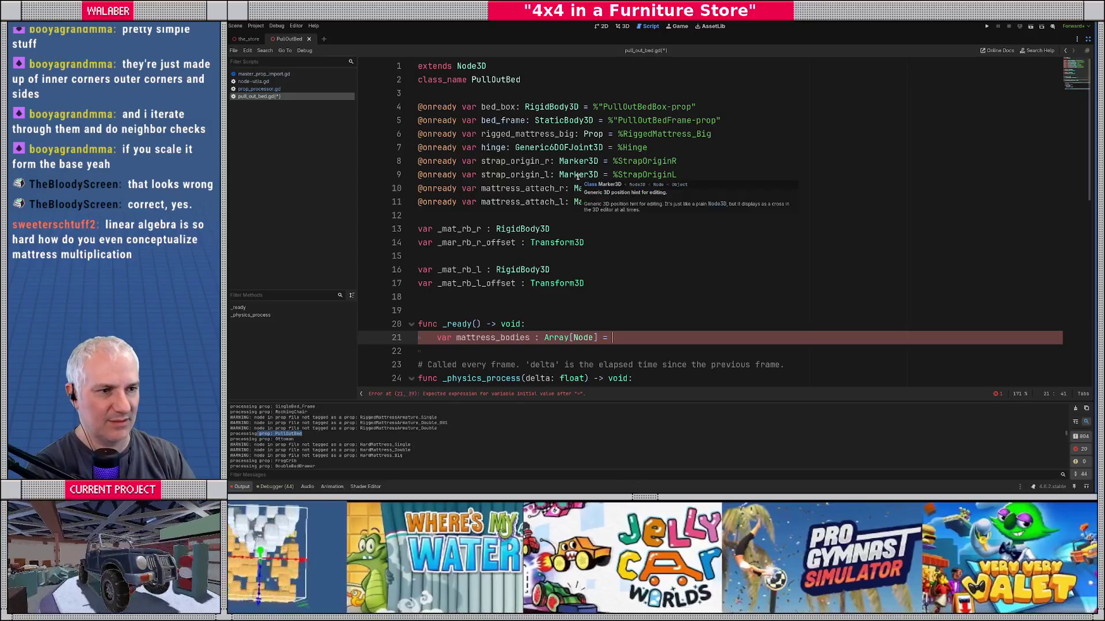
text(rigg)
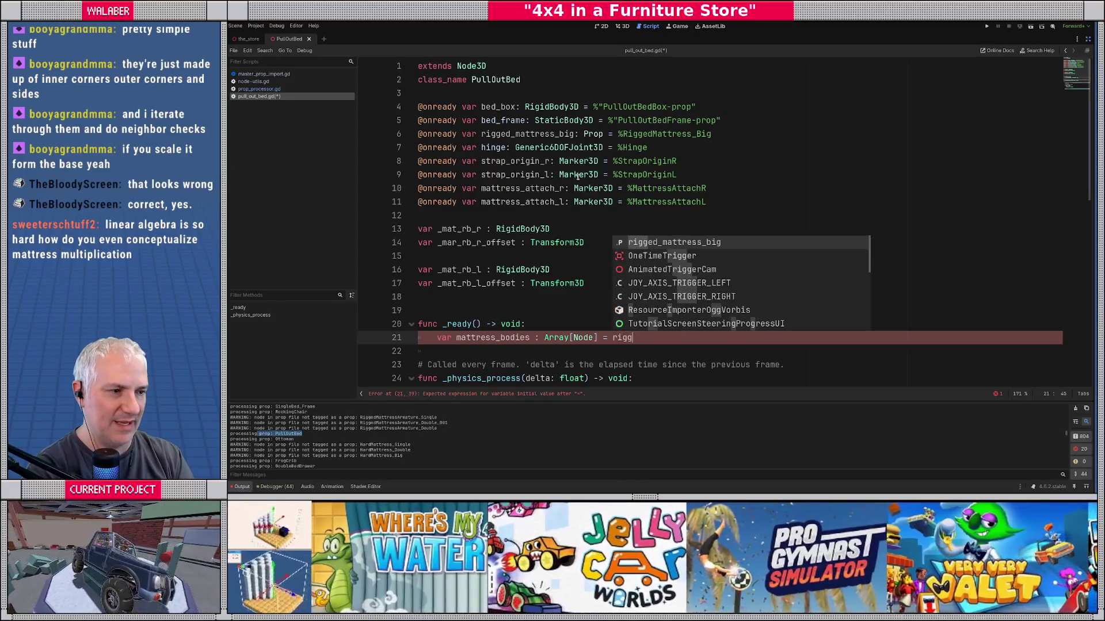
key(Return)
text(.bod)
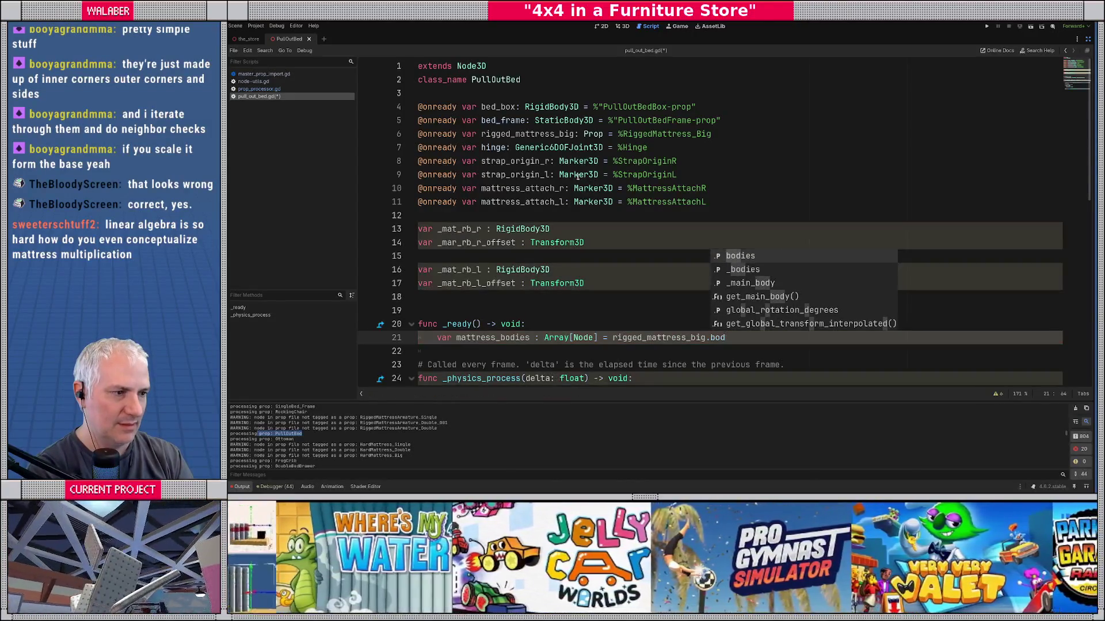
key(Return)
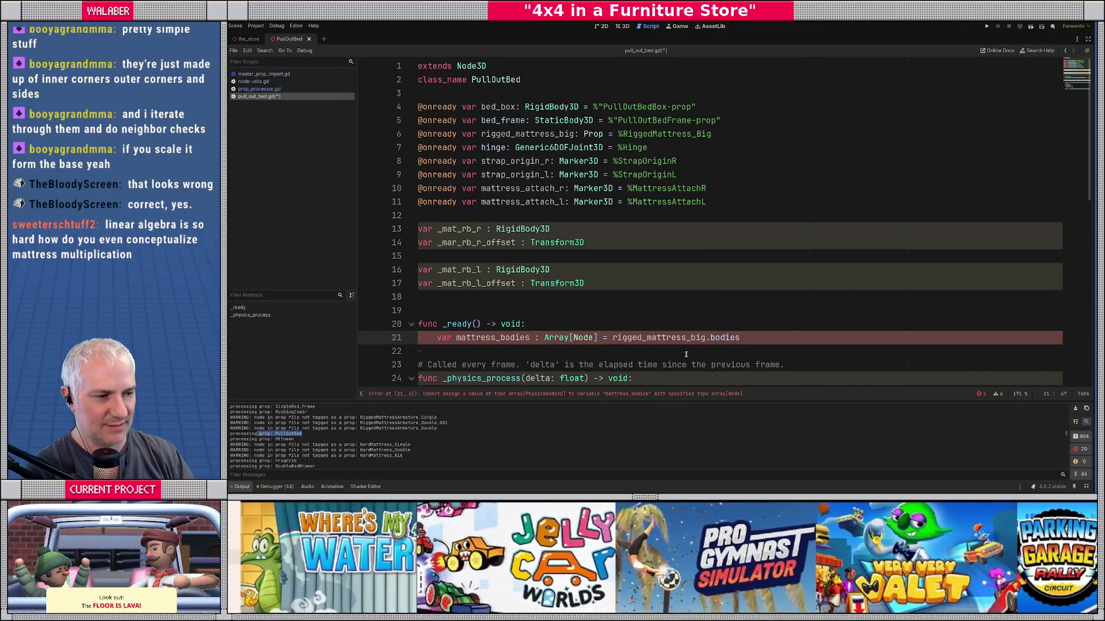
ctrl+click(725, 338)
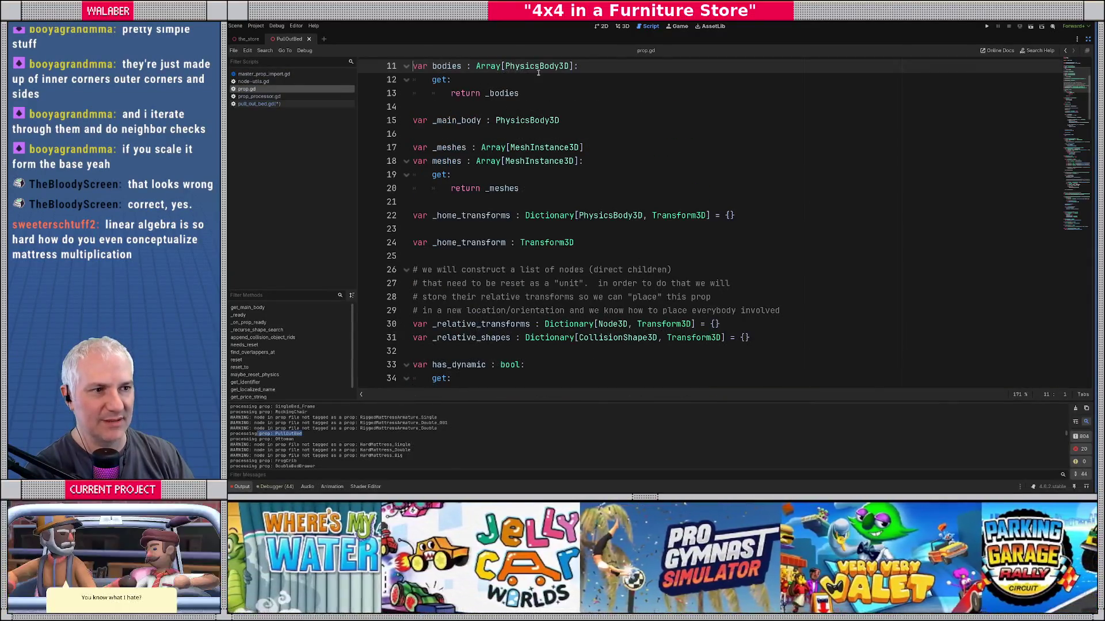
Step: Return from prop.gd to pull_out_bed.gd and cut the mattress_bodies line out of _ready
key(ctrl+Home)
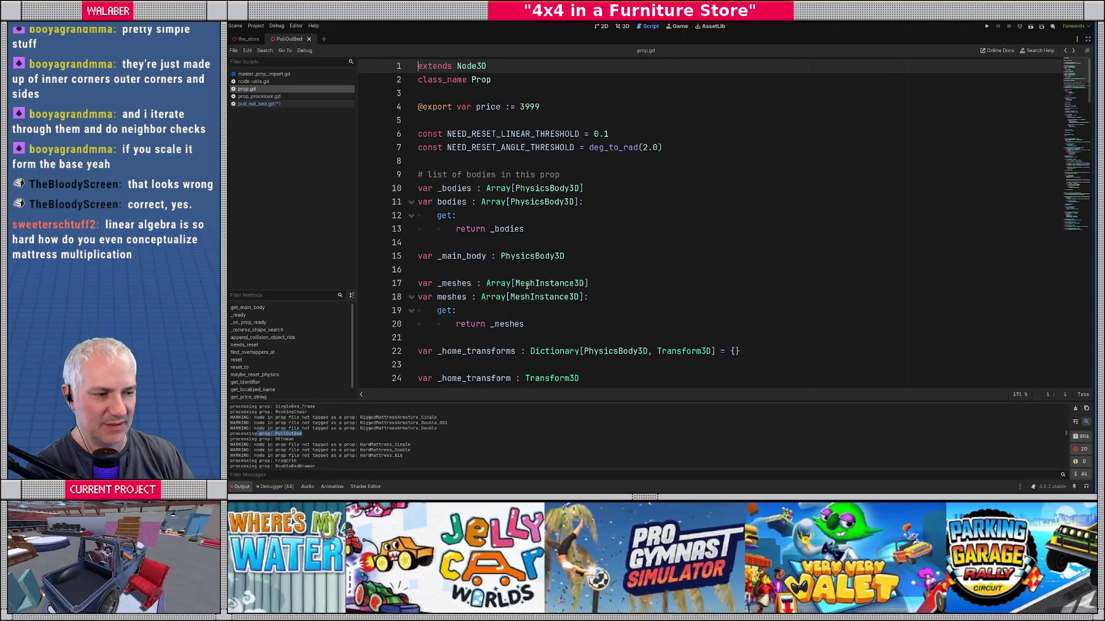
key(alt+Left)
drag(438, 338, 598, 339)
scroll(594, 299, down, 2)
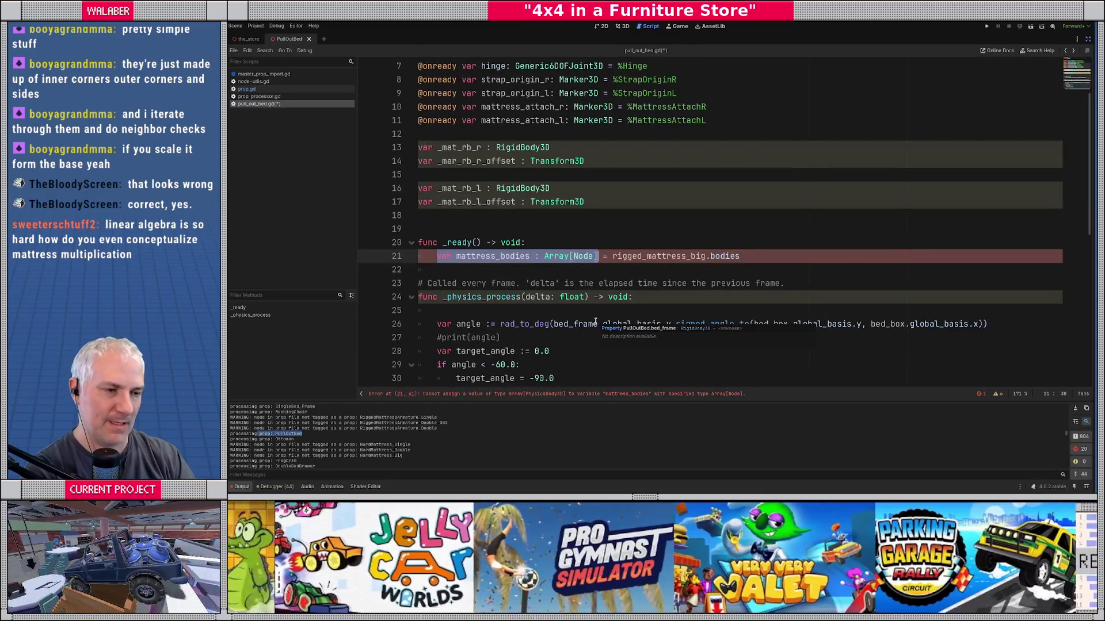
key(Up)
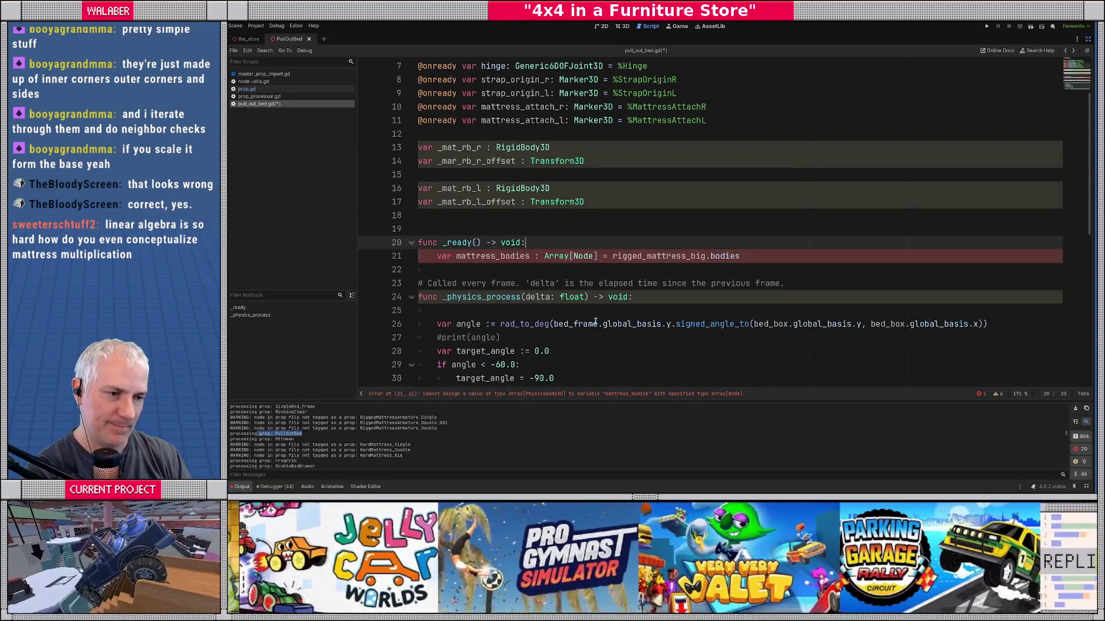
key(Return)
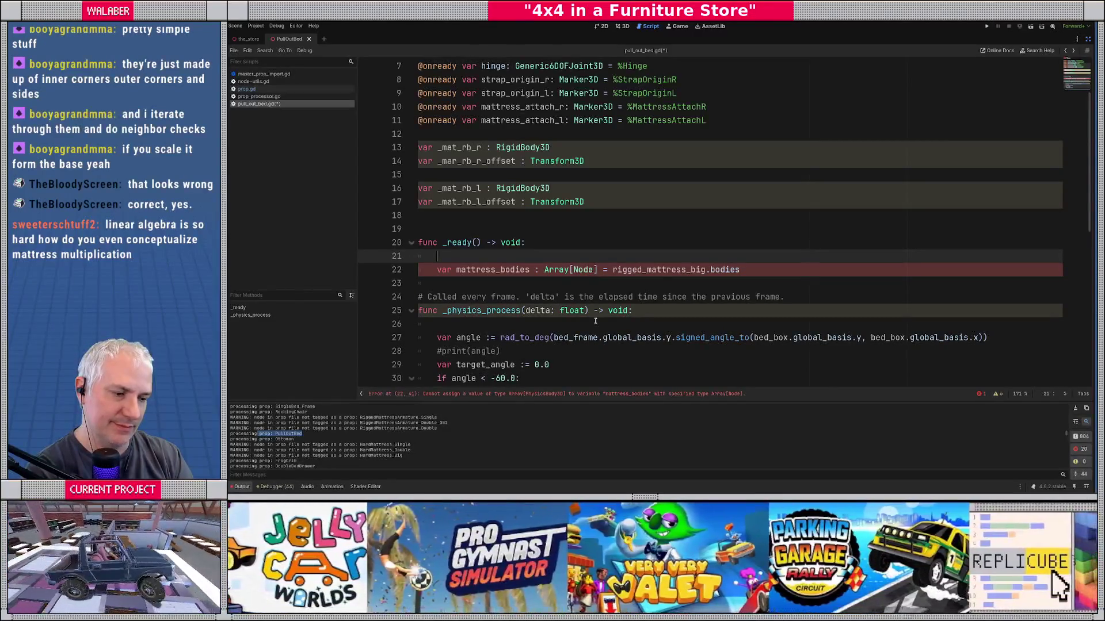
text(var)
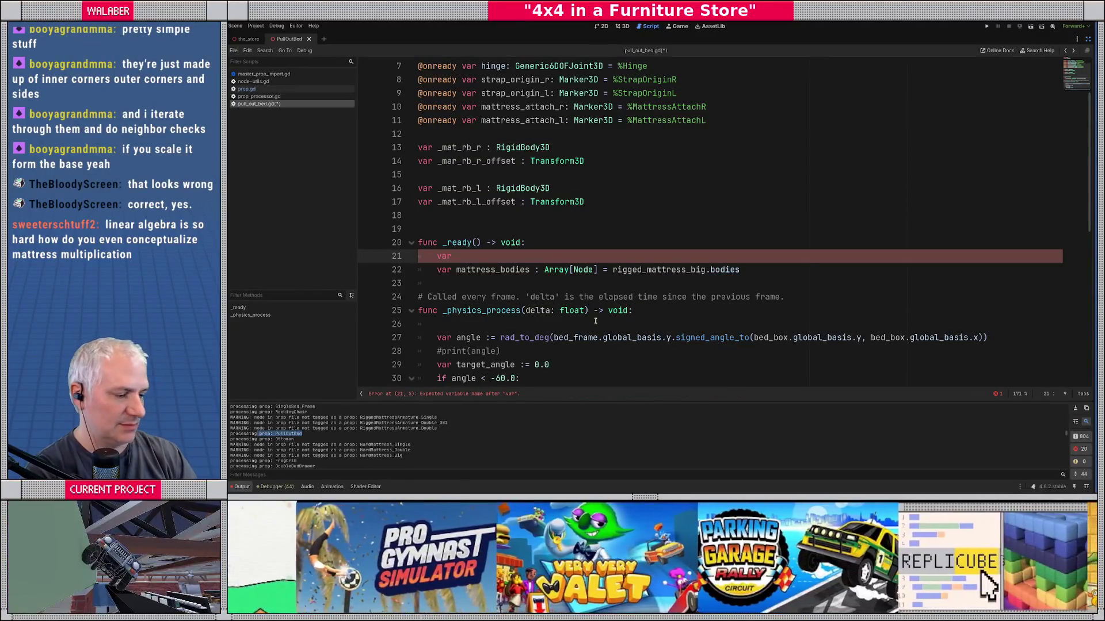
key(BackSpace)
key(BackSpace)
key(BackSpace)
key(Down)
key(shift+End)
key(ctrl+x)
key(BackSpace)
key(BackSpace)
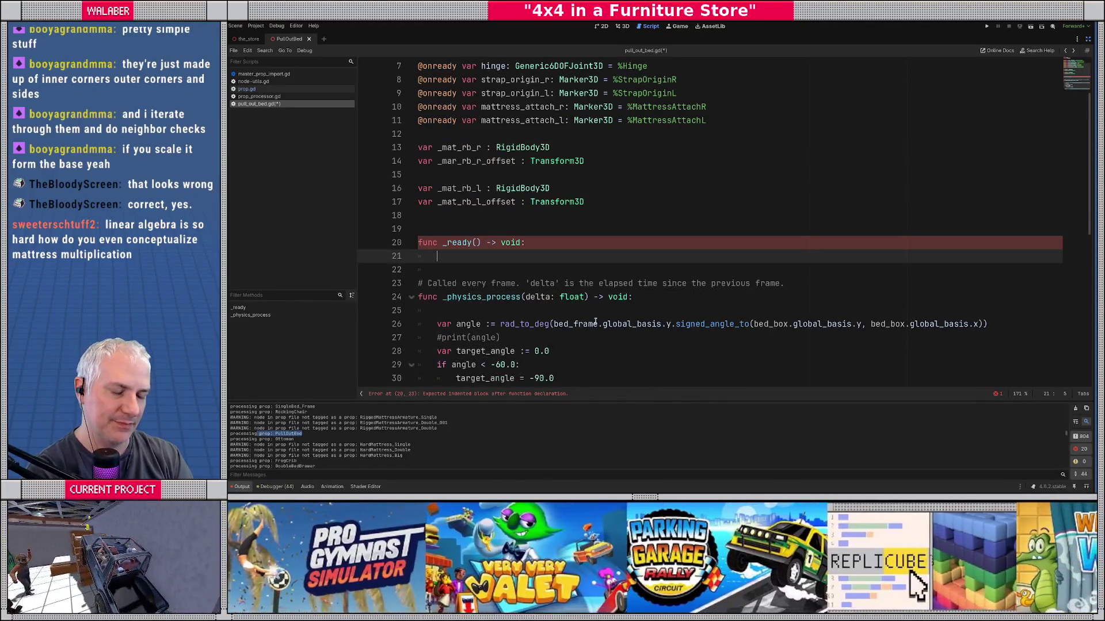
Step: Write '_mat_rb_r = _find_closest_body_on_mattress(mattress_attach_r.global_position)' on line 21
text(_)
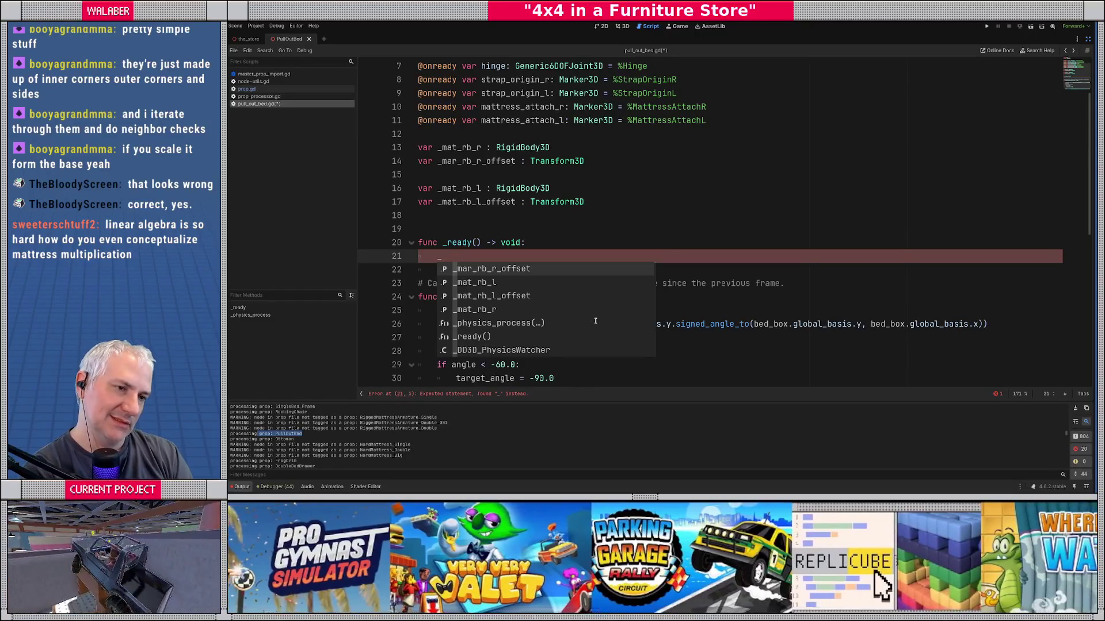
key(BackSpace)
text(_m)
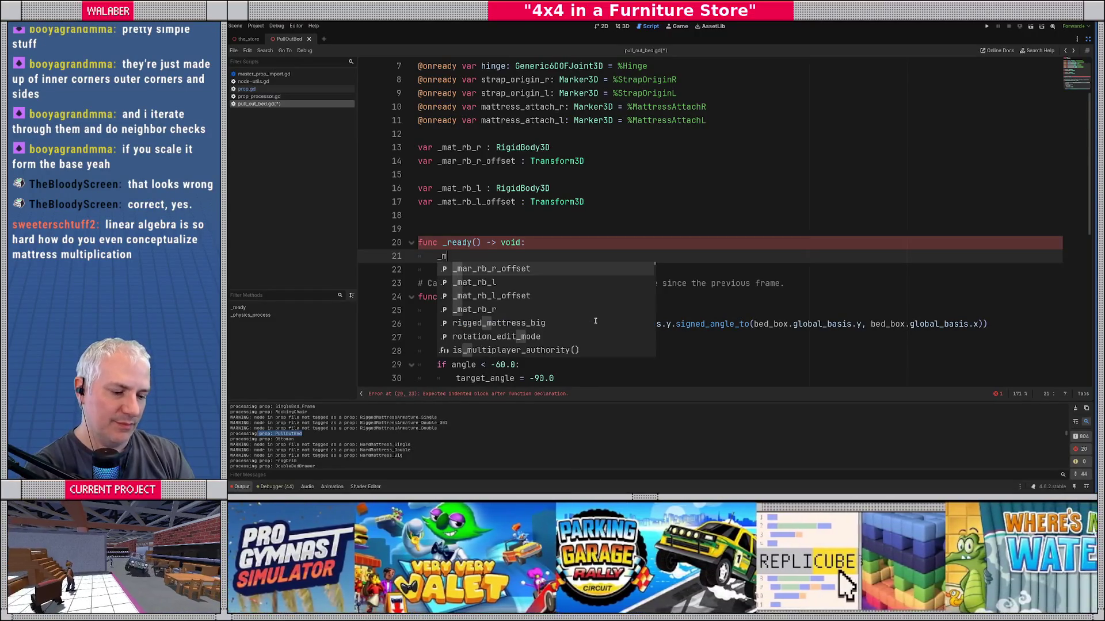
text(at_rb_)
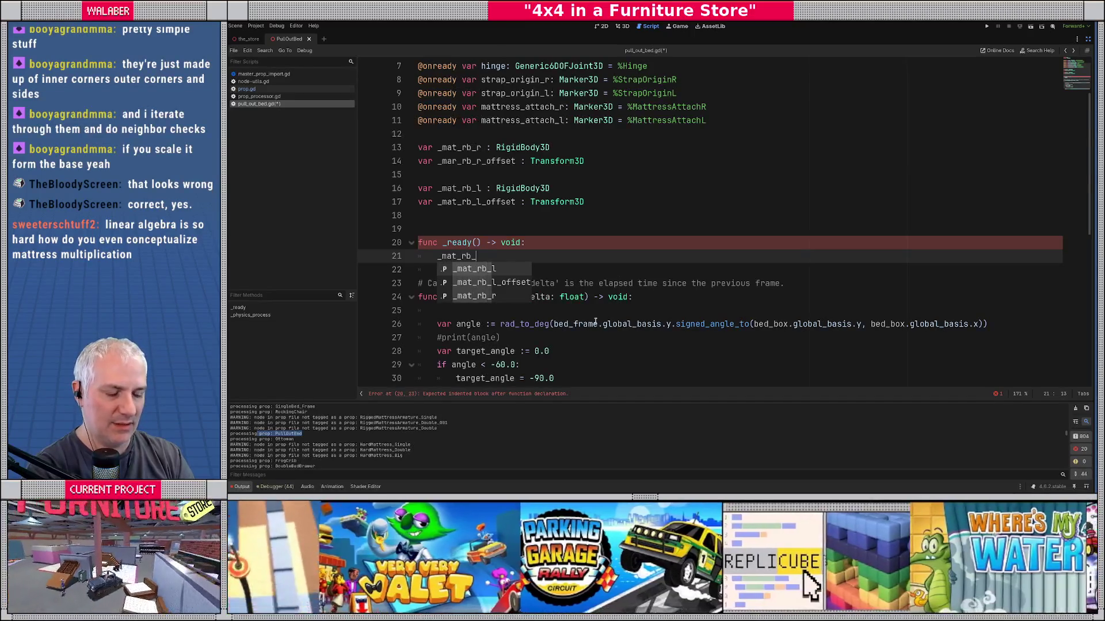
text(r = _find)
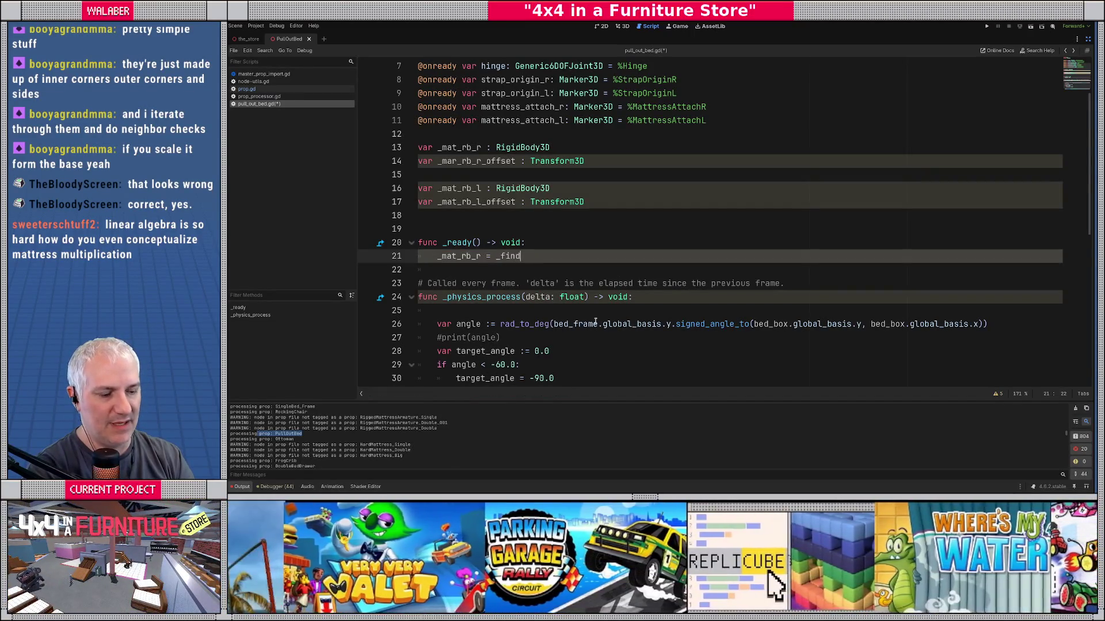
text(_closest_)
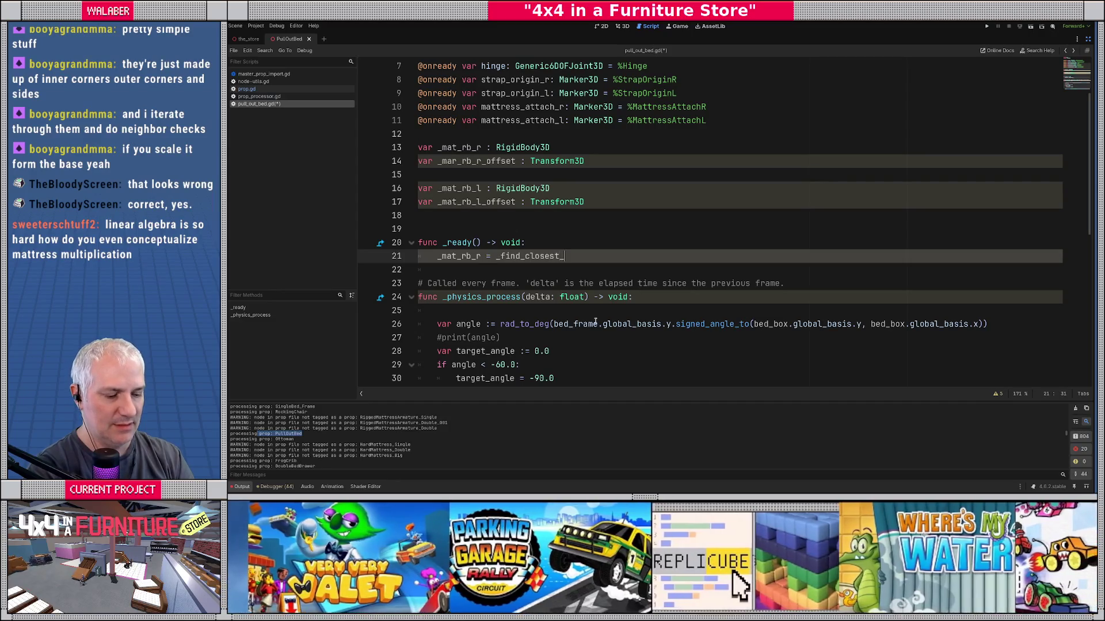
text(body_on_)
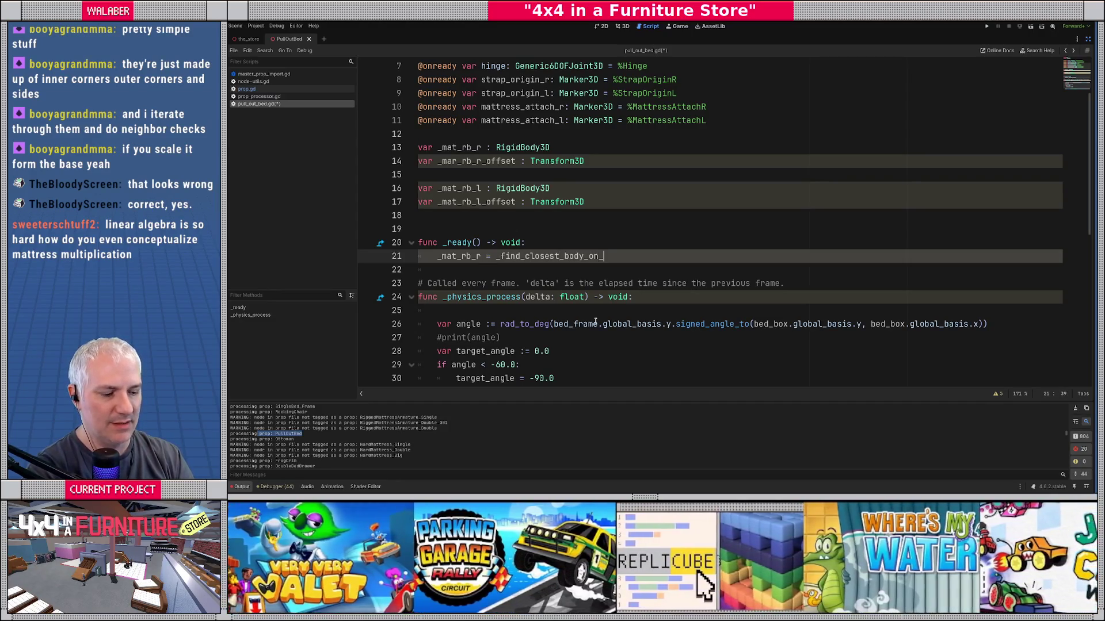
text(mattress()
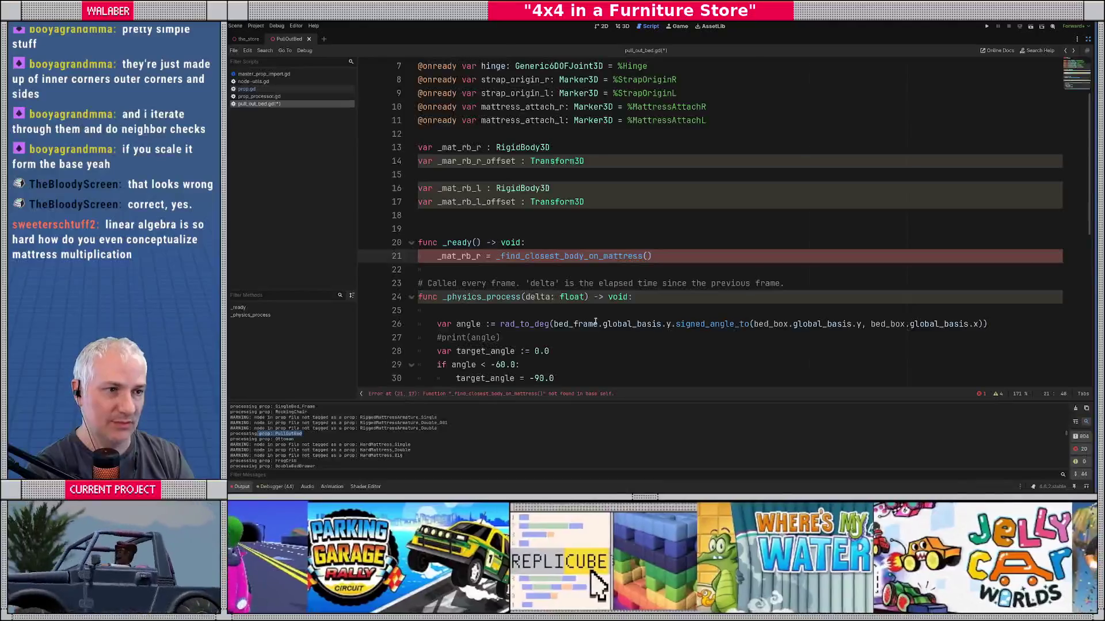
text(mattress_a)
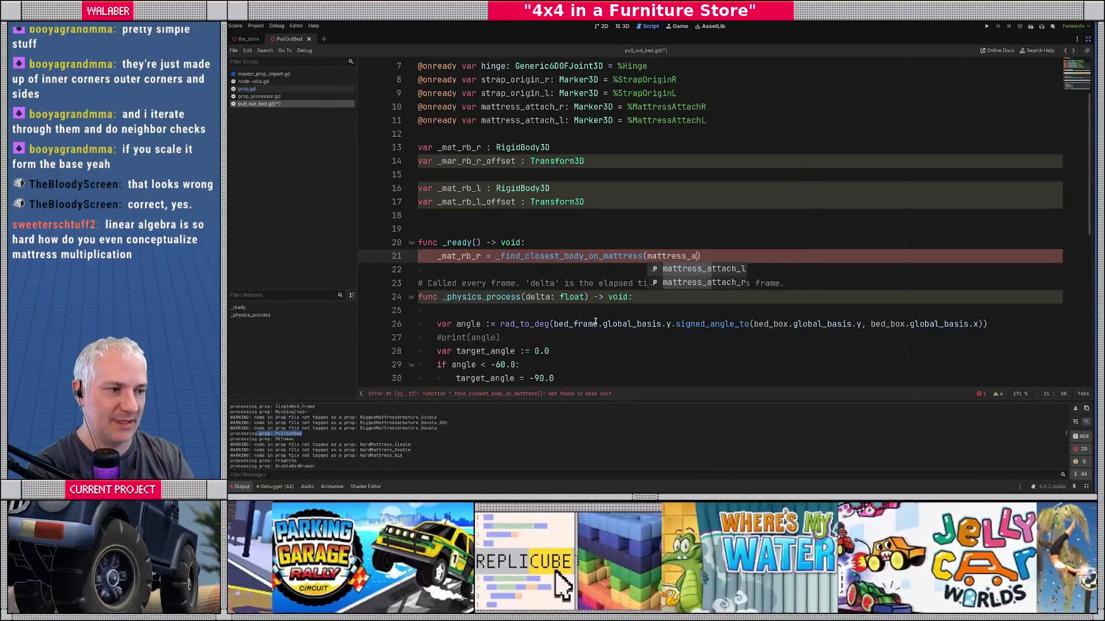
text(t)
key(Down)
key(Return)
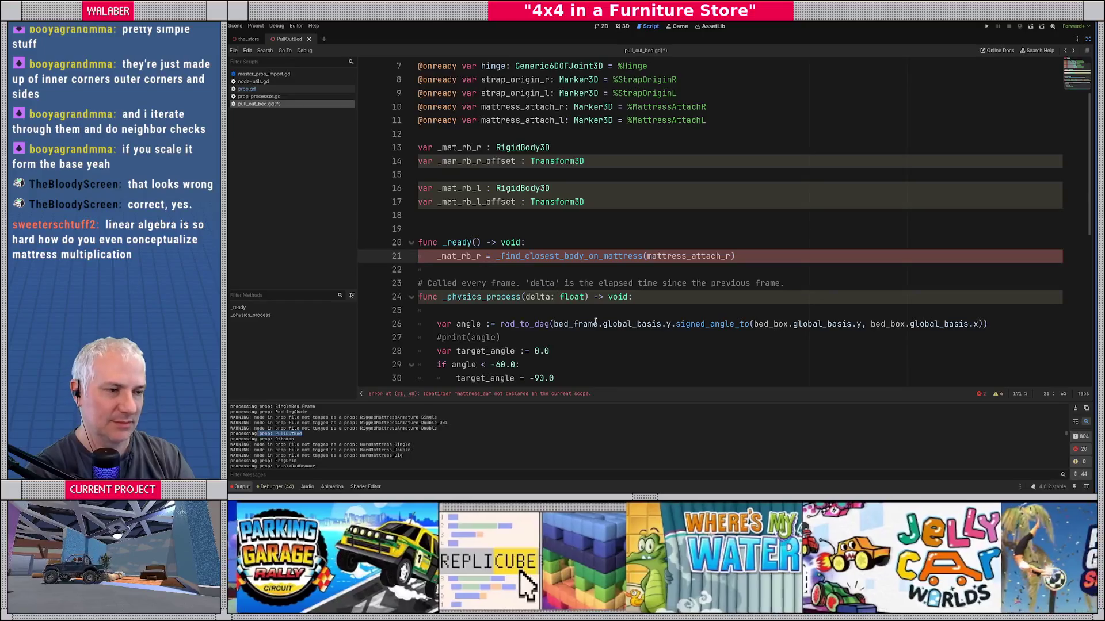
text(.)
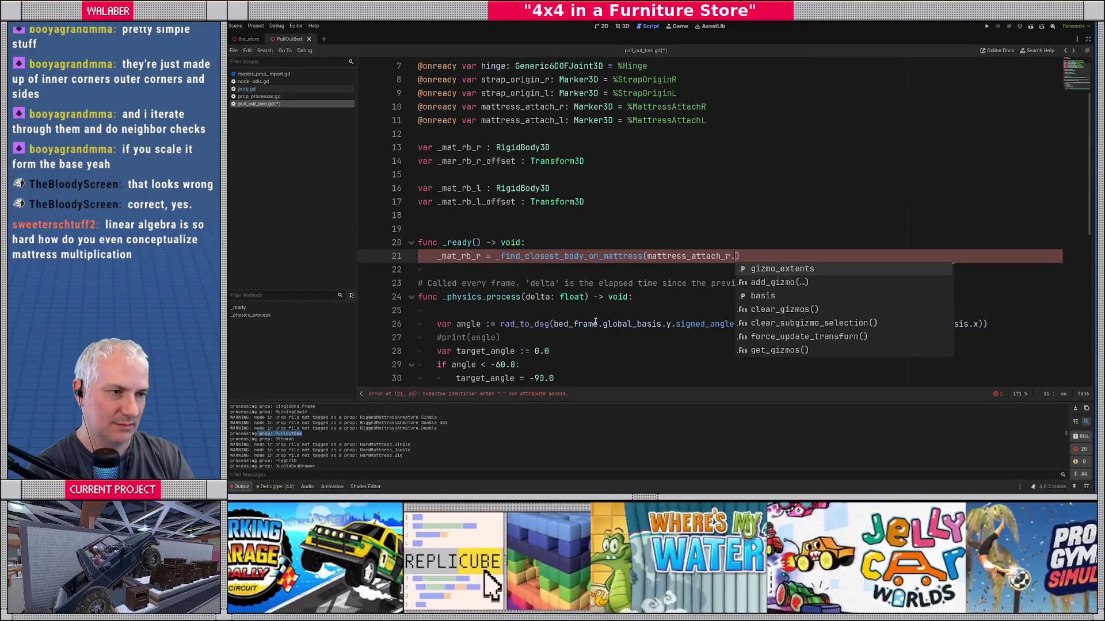
text(global_po)
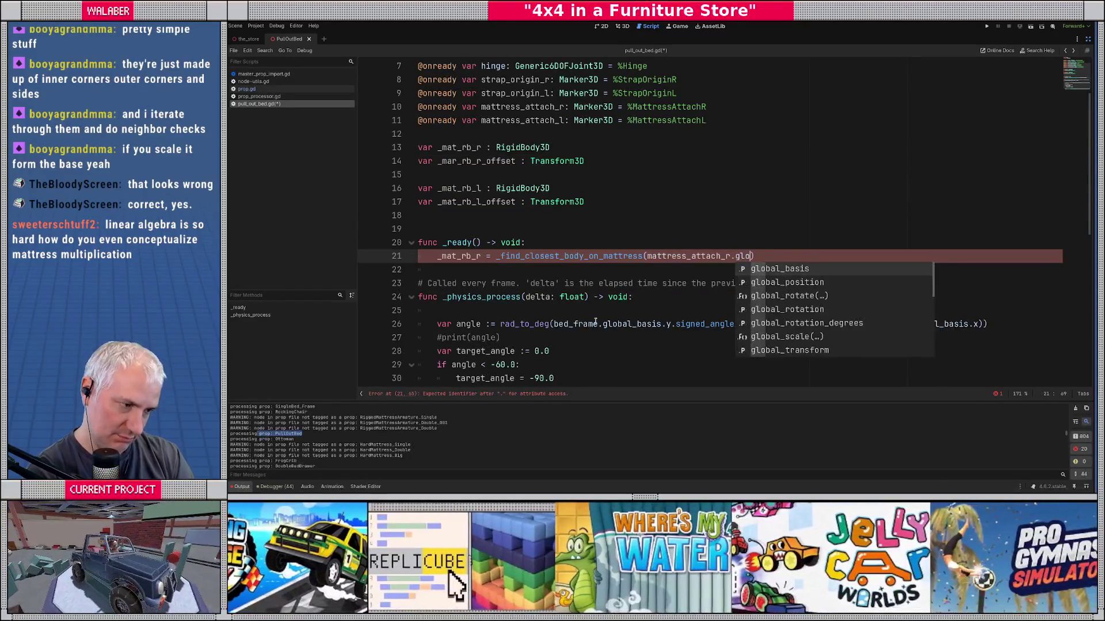
key(Return)
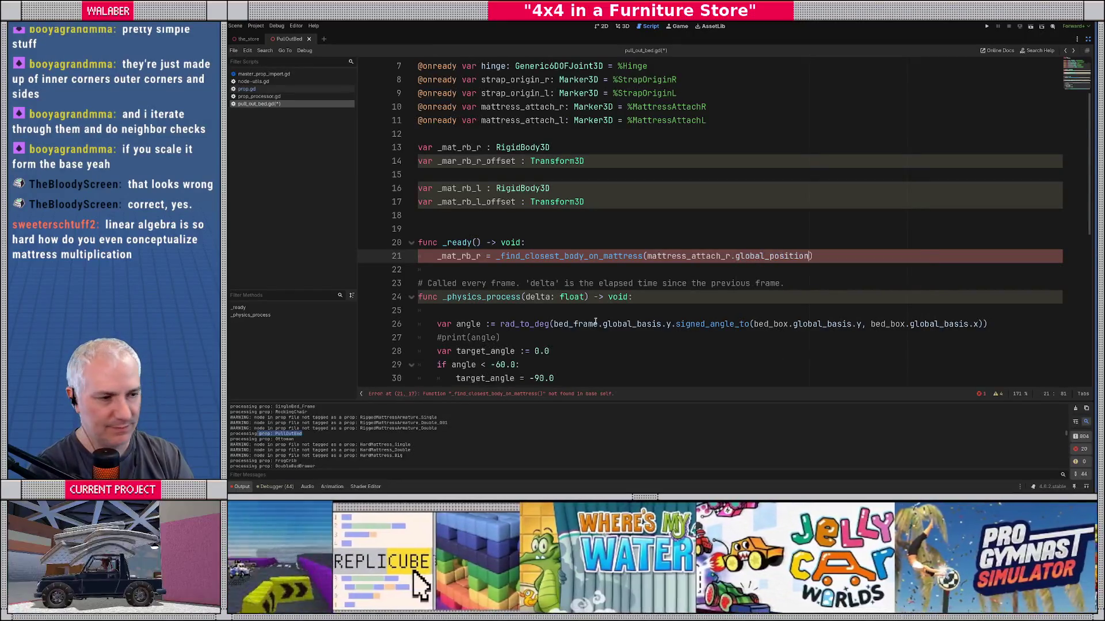
text())
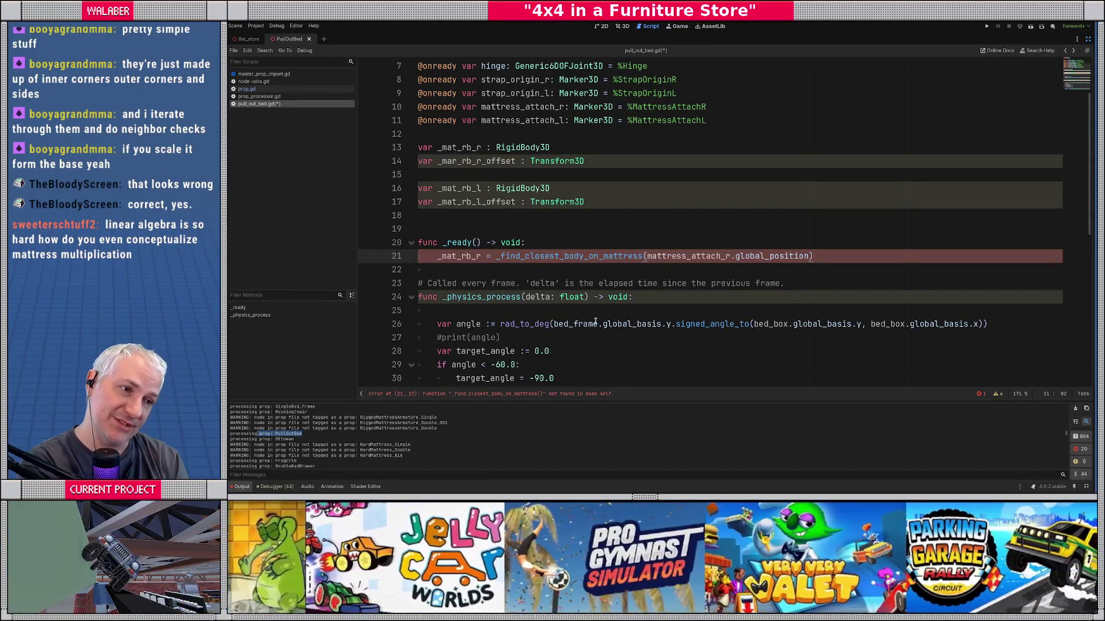
Step: Restore _ready via undo/redo and add '_mat_rb_l = _find_closest_body_on_mattress(mattress_attach_l.global_position)'
key(ctrl+z)
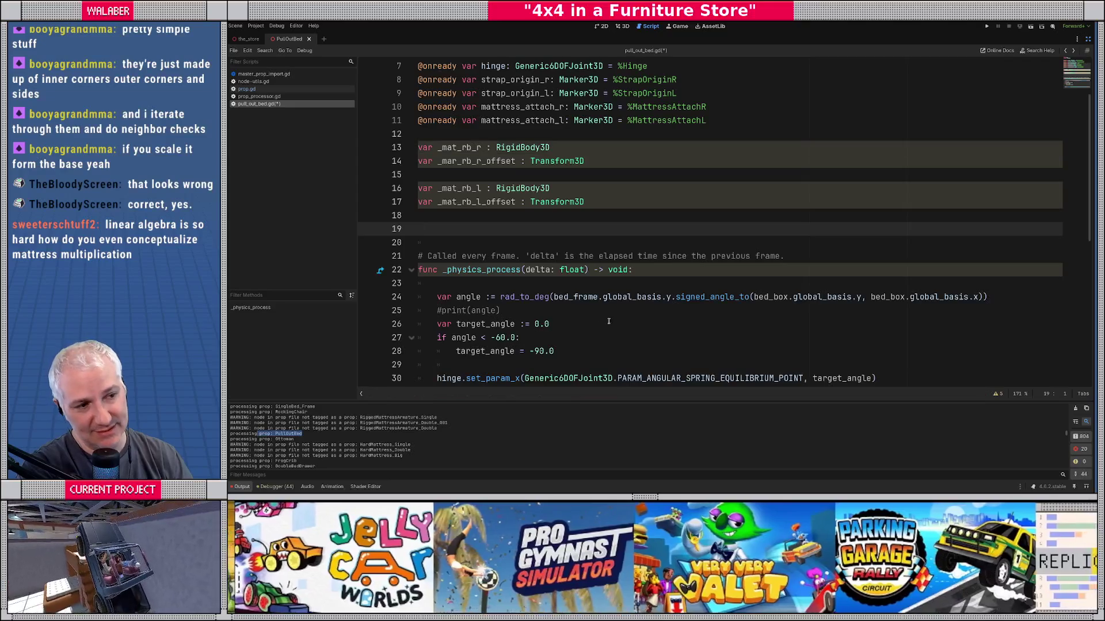
scroll(442, 102, up, 2)
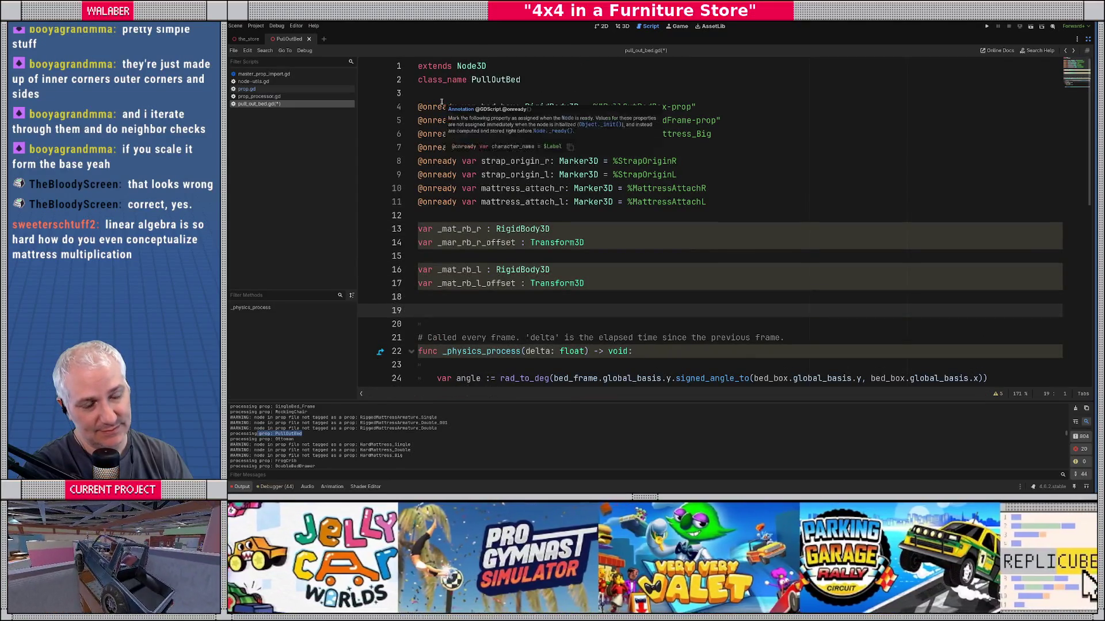
click(419, 230)
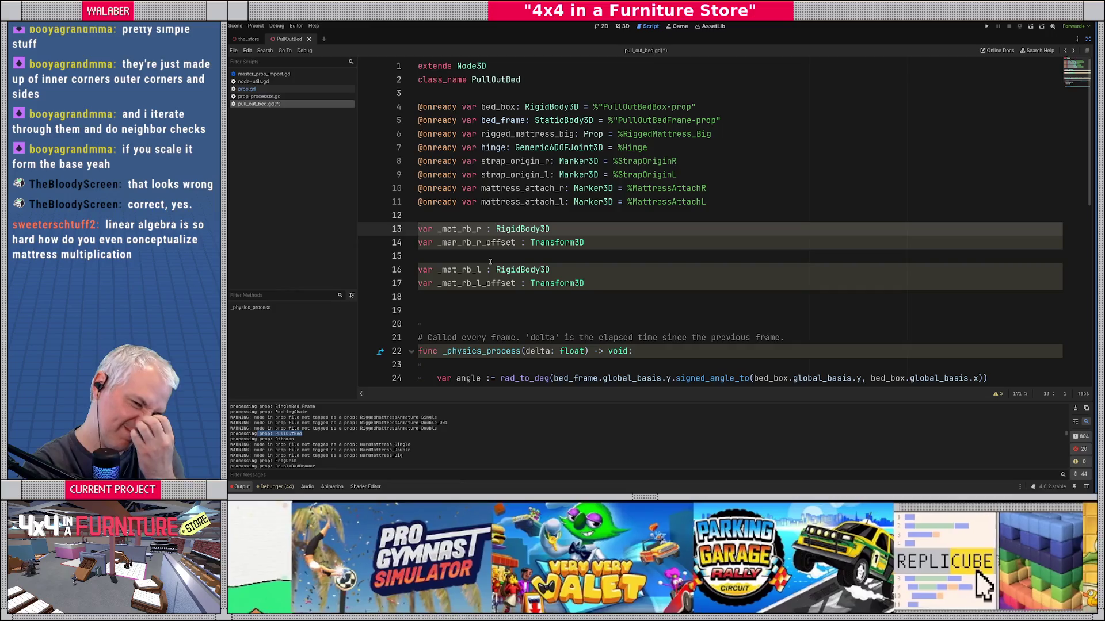
key(ctrl+shift+z)
scroll(488, 247, down, 3)
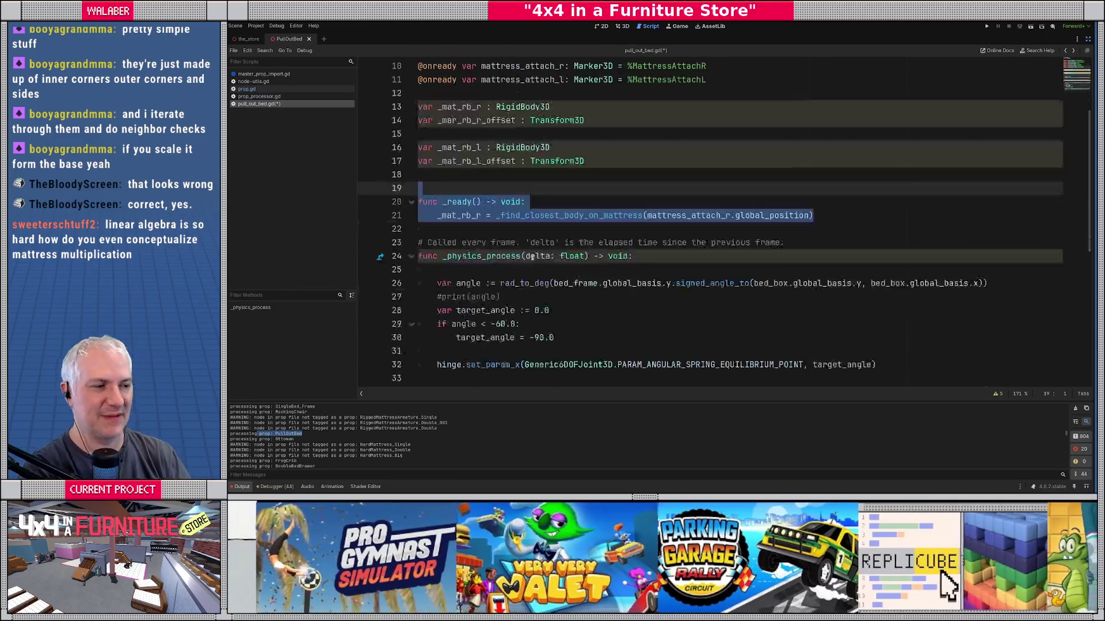
click(487, 233)
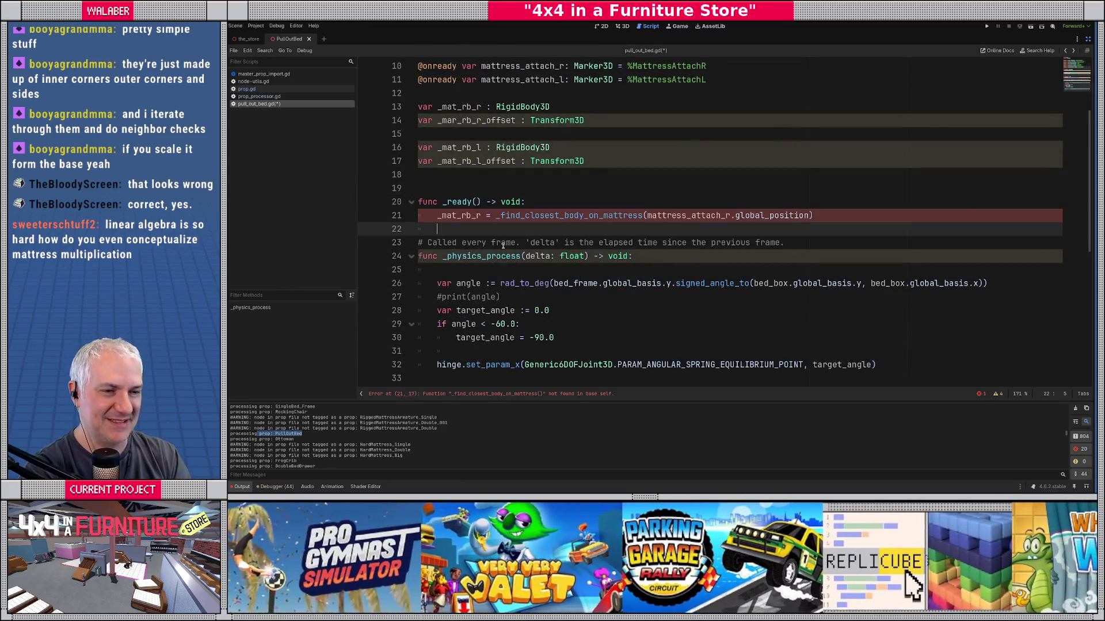
text(_mat_rb_l )
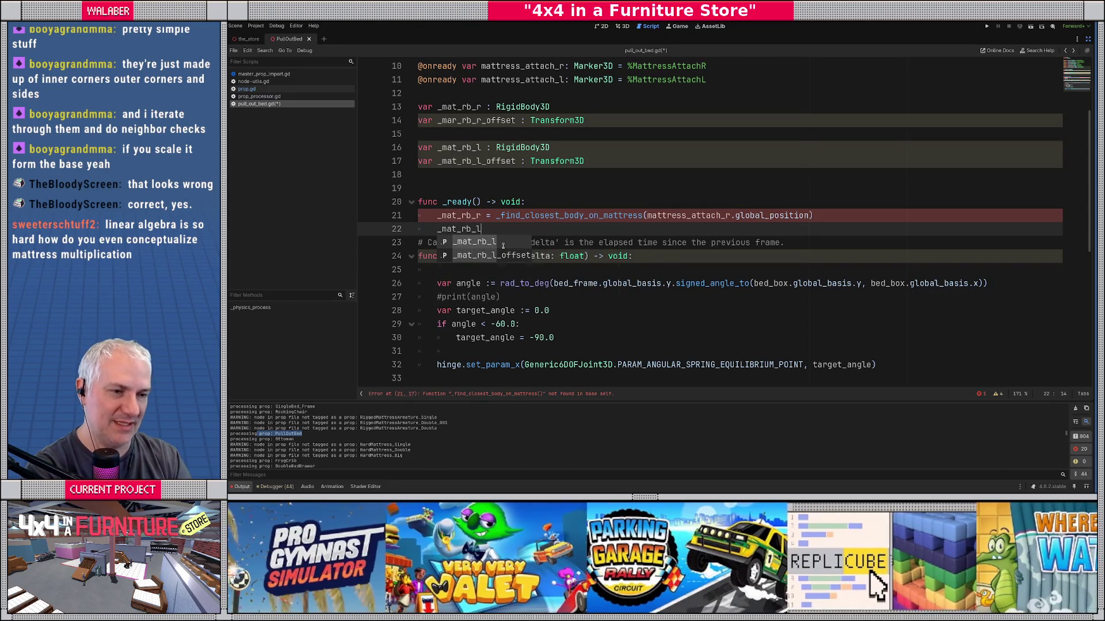
text(= _fi)
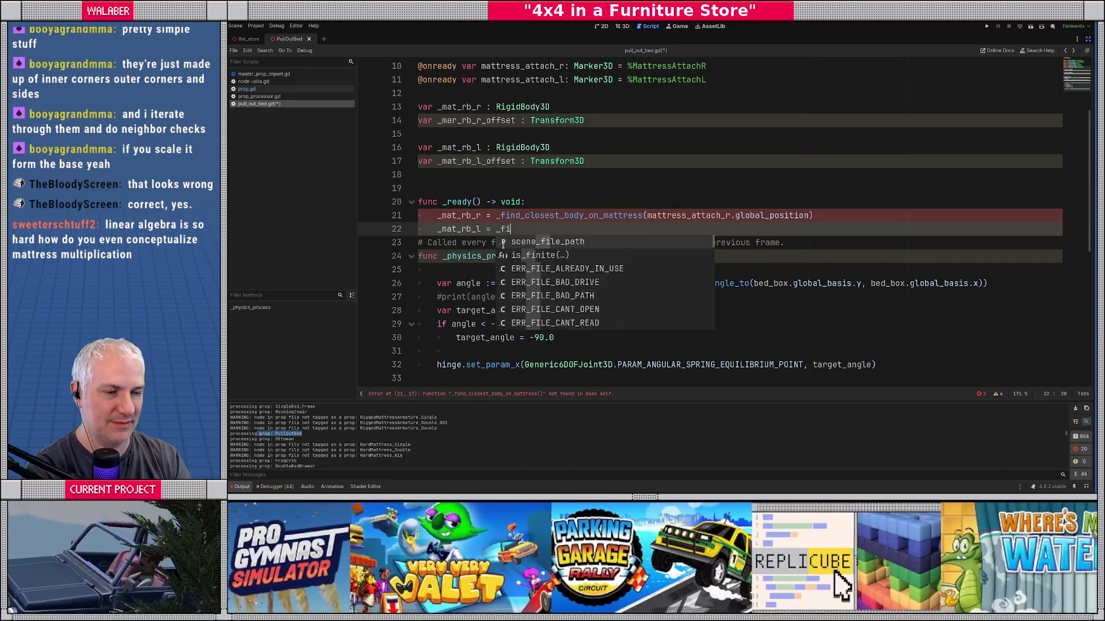
text(nd_closes)
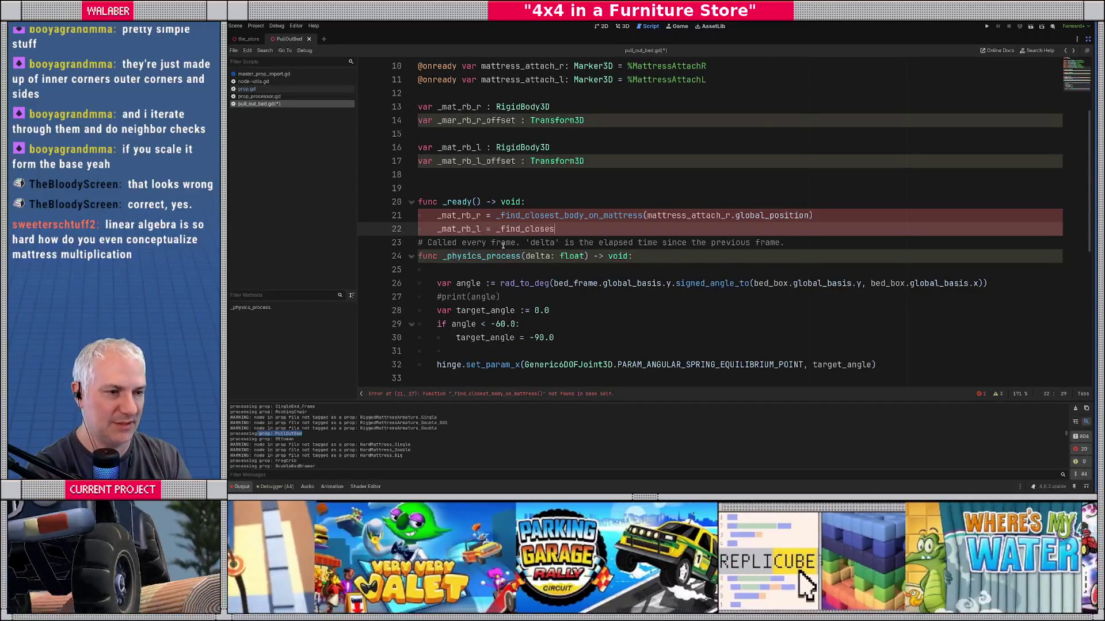
text(t_body_on_matt)
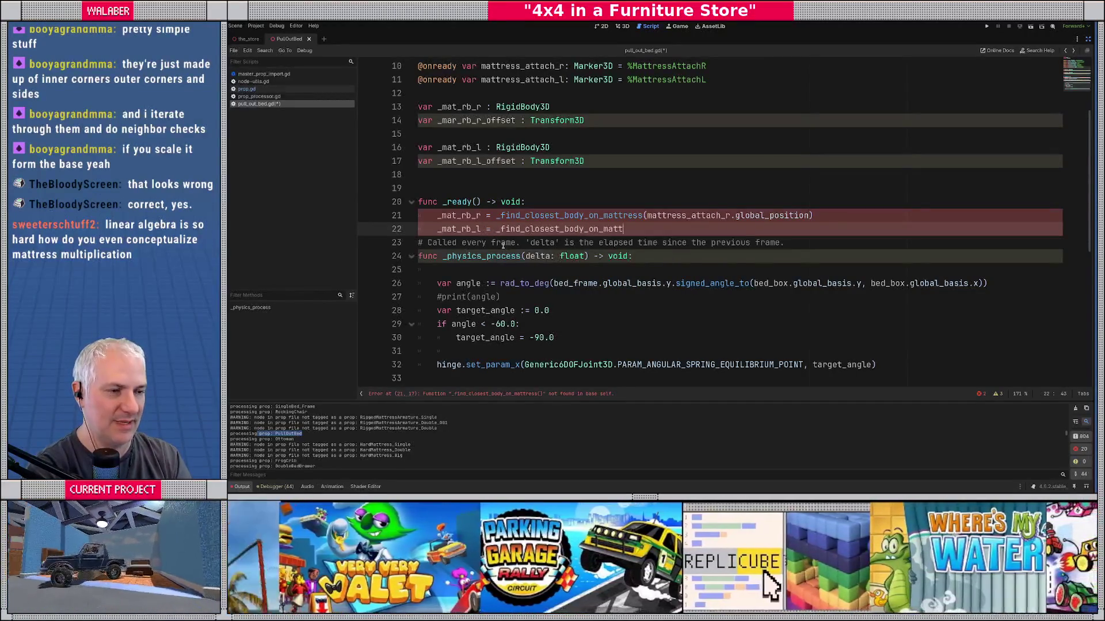
text(ress(mattress_at)
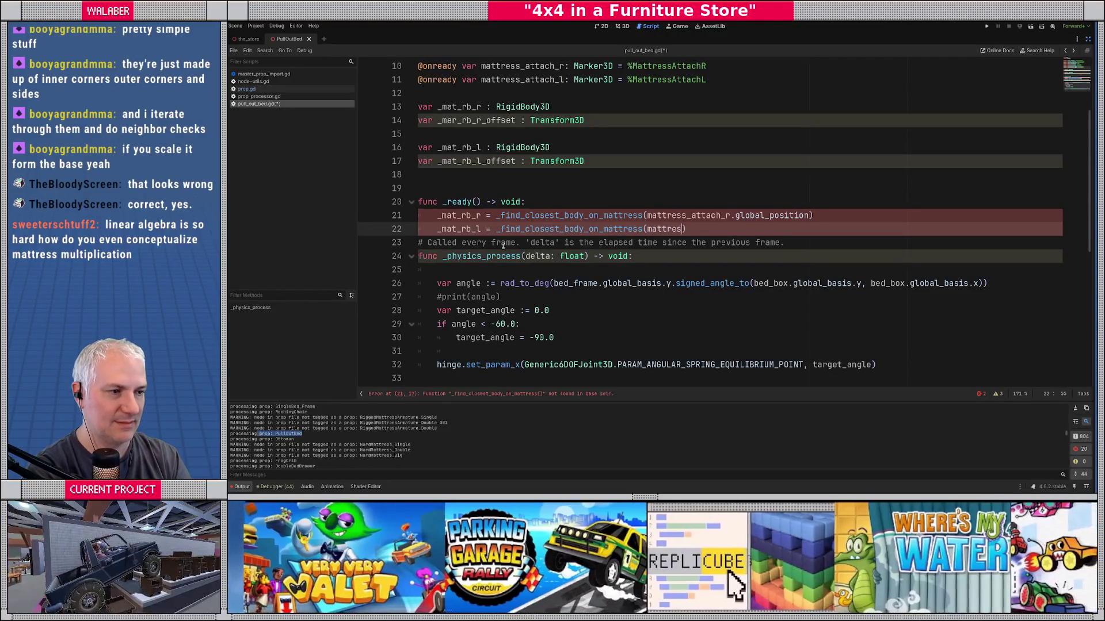
text(tach_l.)
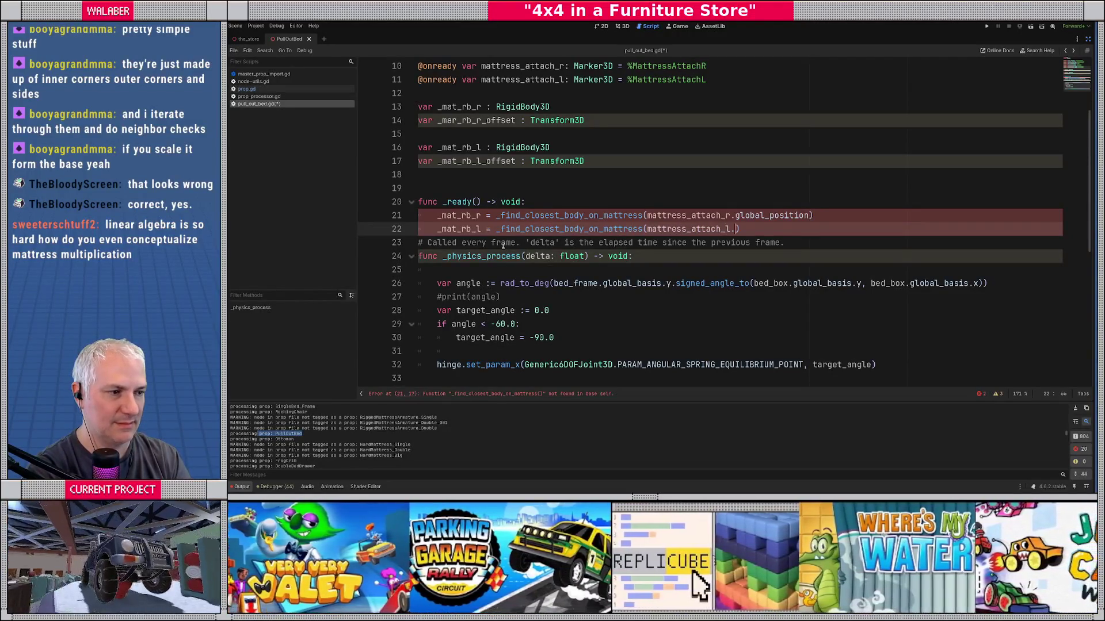
text(global_p)
key(Return)
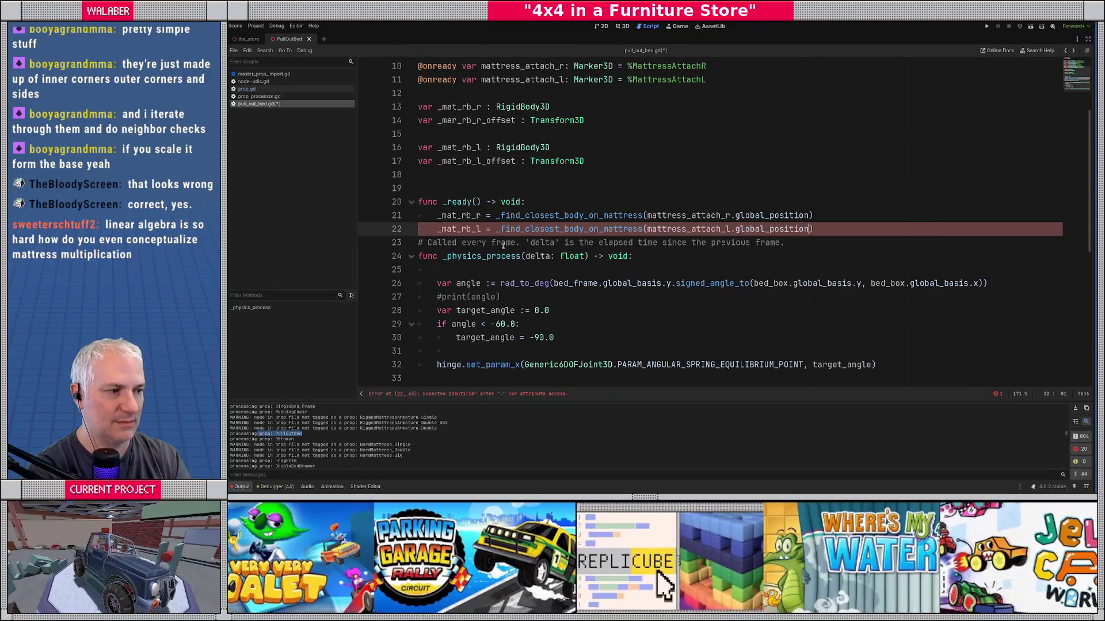
key(End)
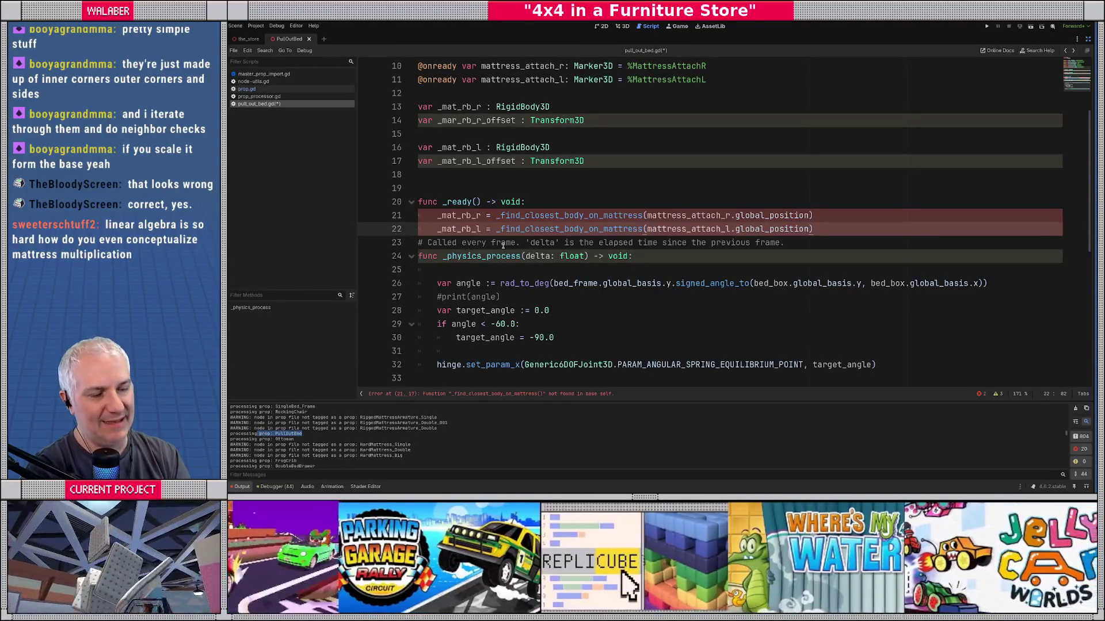
Step: Correct the misspelled _mar_rb_r_offset to _mat_rb_r_offset on line 14
key(Return)
key(Return)
text(_)
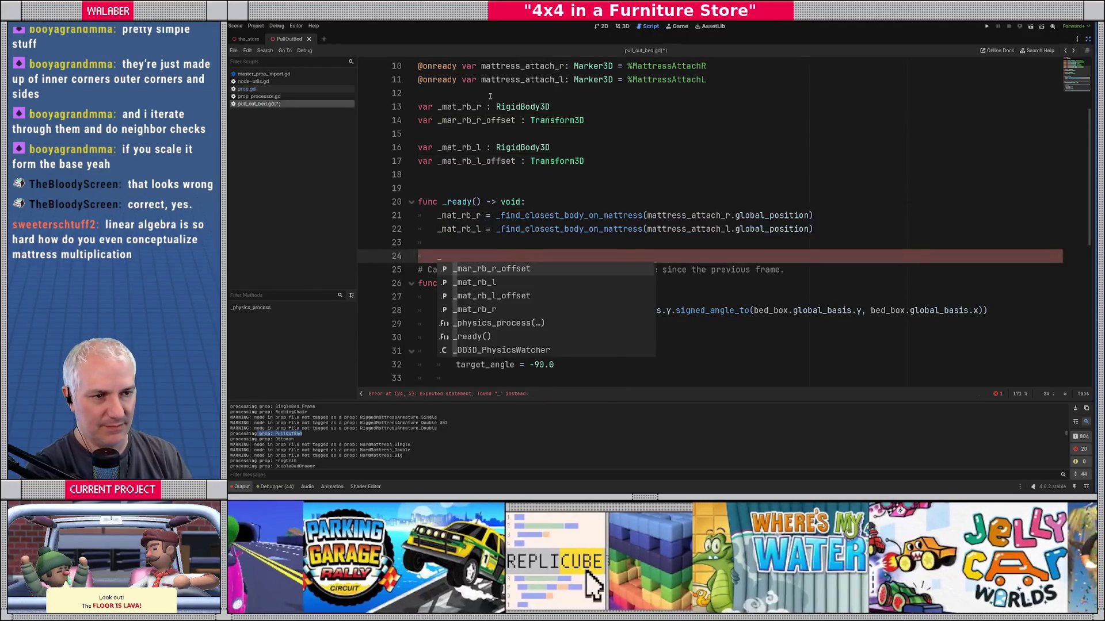
click(448, 120)
text(t)
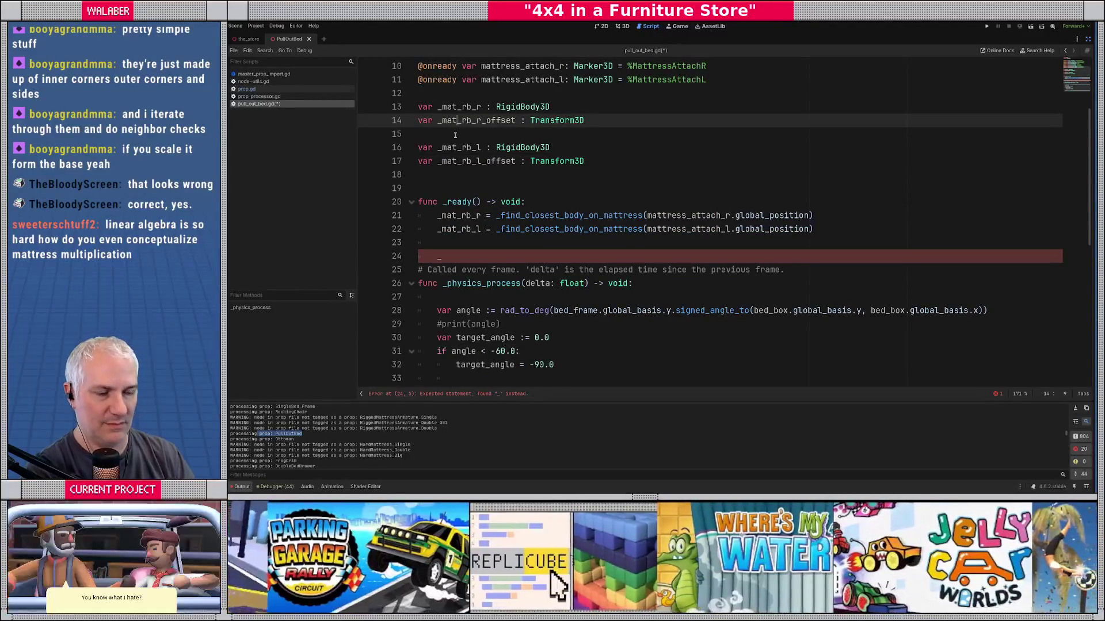
click(440, 256)
Step: Begin the _mat_rb_r_offset assignment on line 24, checking the attach point and body names
text(mat)
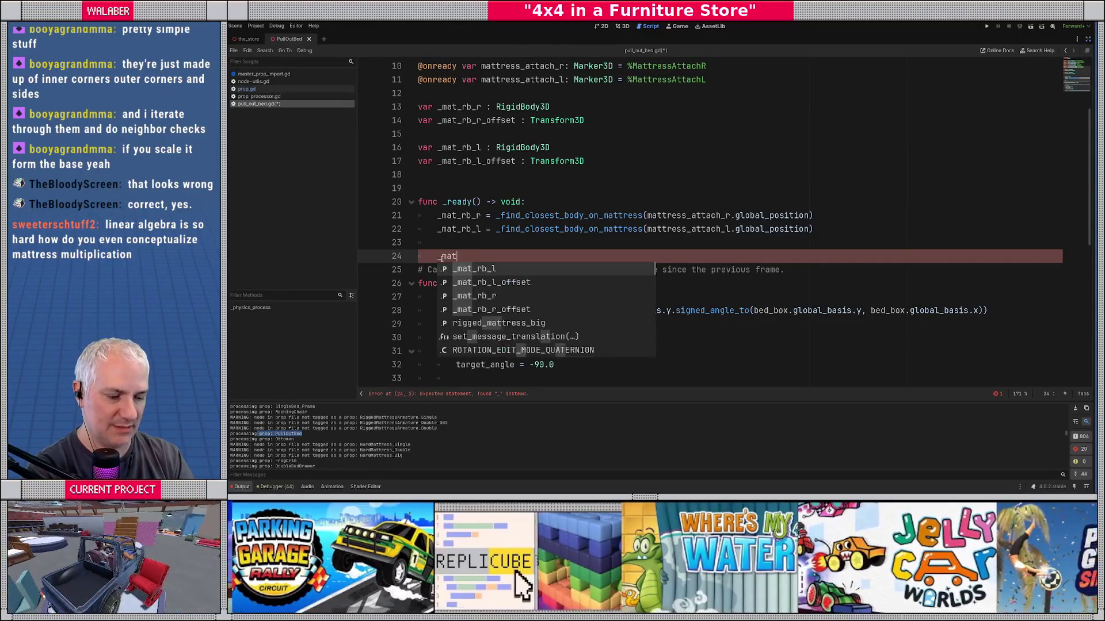
text(_rb_r_o)
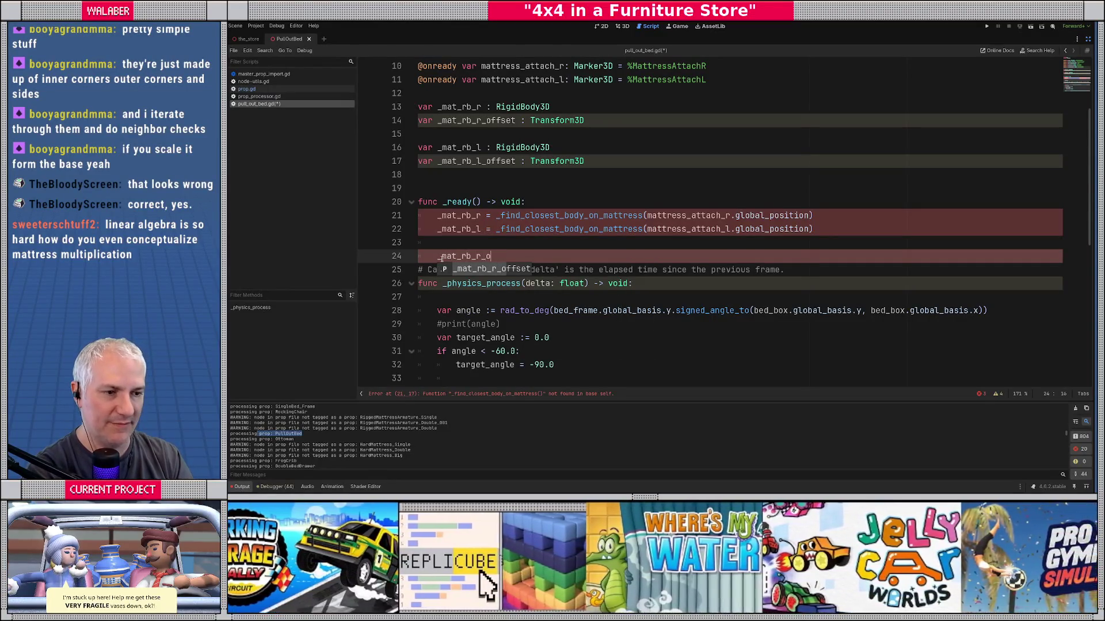
key(Return)
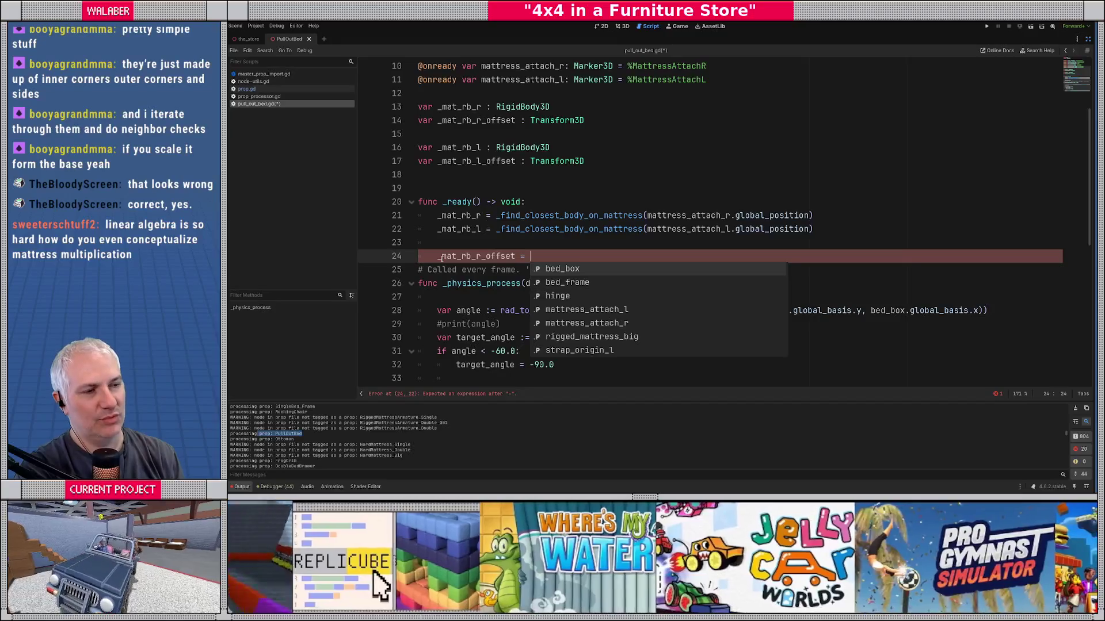
scroll(601, 197, up, 1)
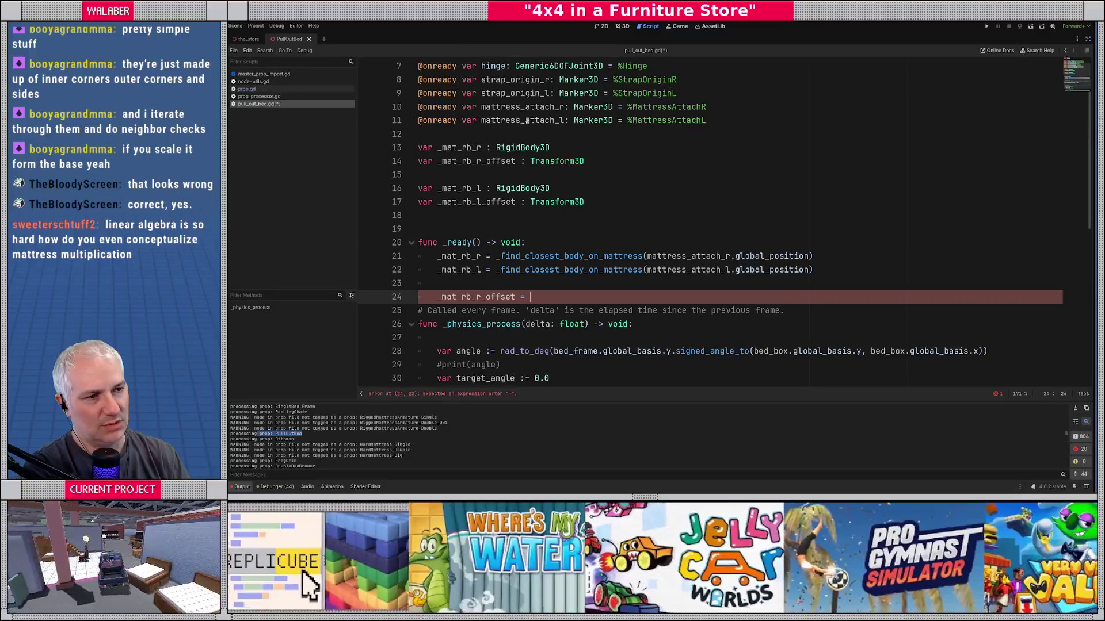
double_click(516, 107)
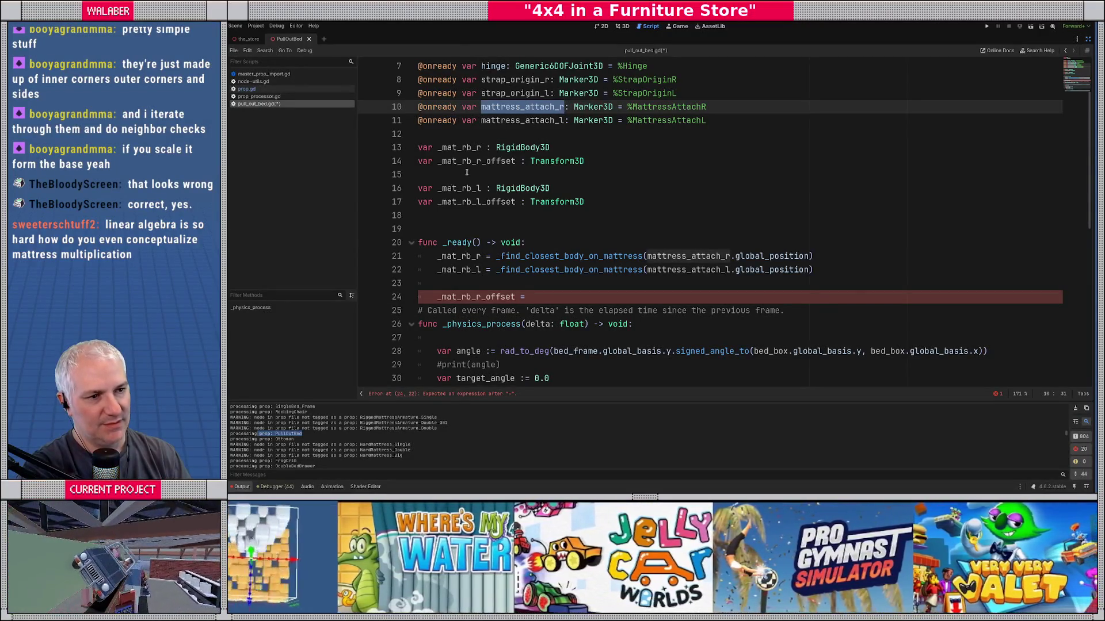
double_click(466, 147)
click(542, 296)
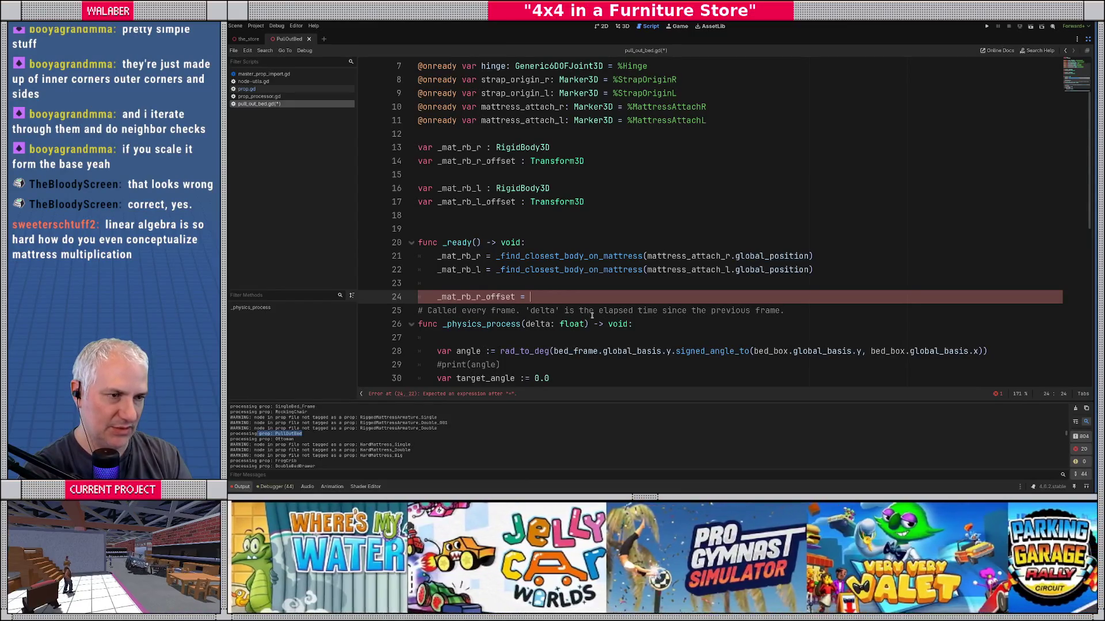
Step: Complete it as mattress_attach_r.global_transform * _mat_rb_r.global_transform.inverse() and start _mat_rb_l_offset
text(mattress_)
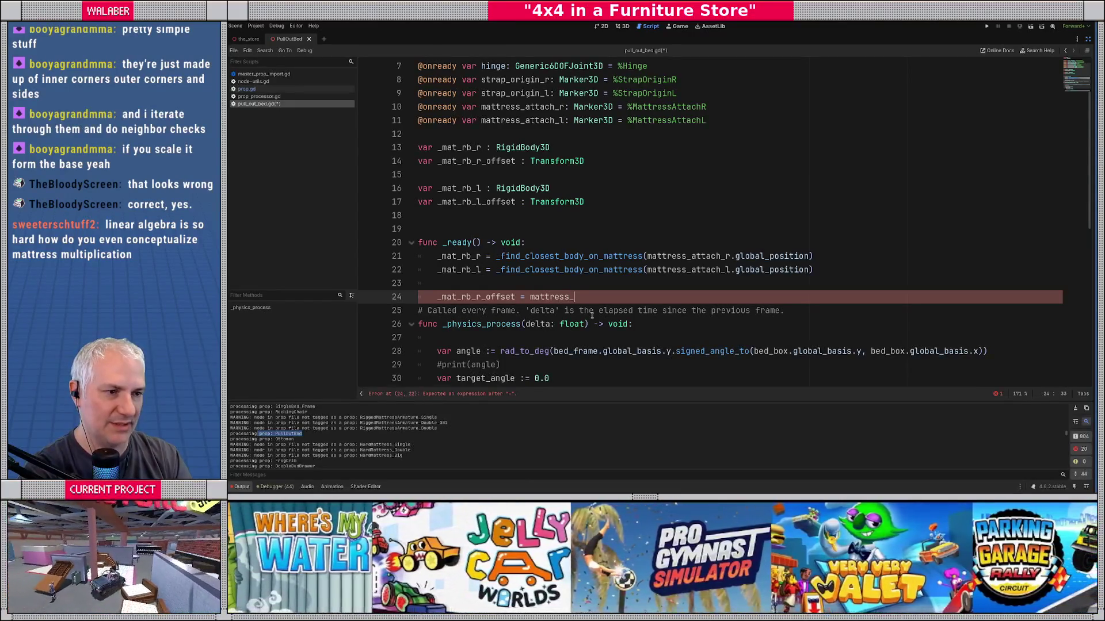
text(attach_r)
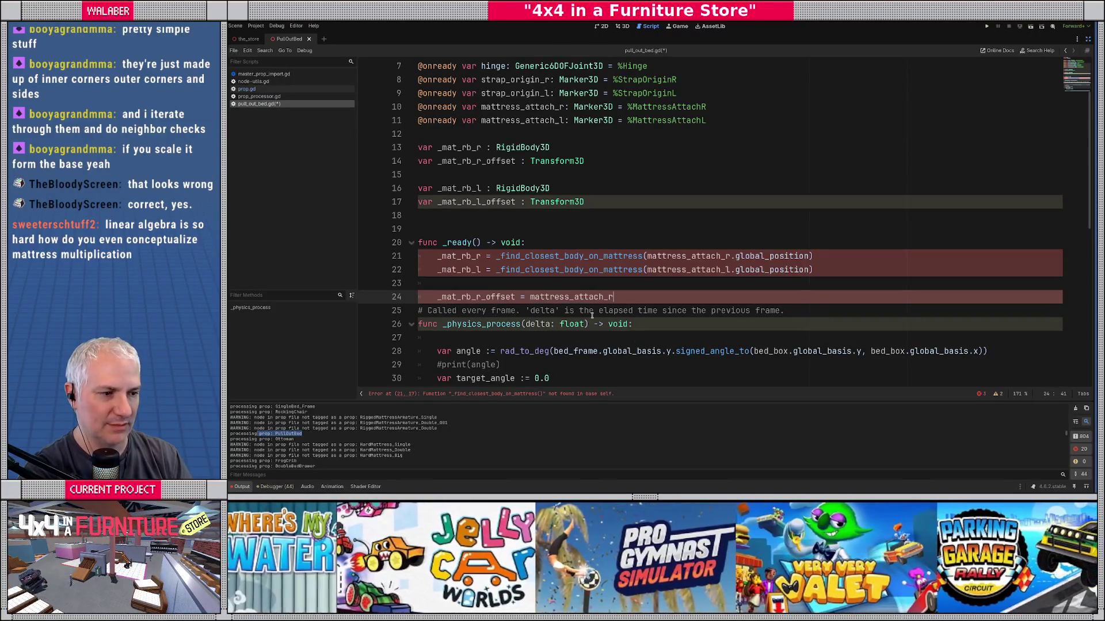
text(.global_tr)
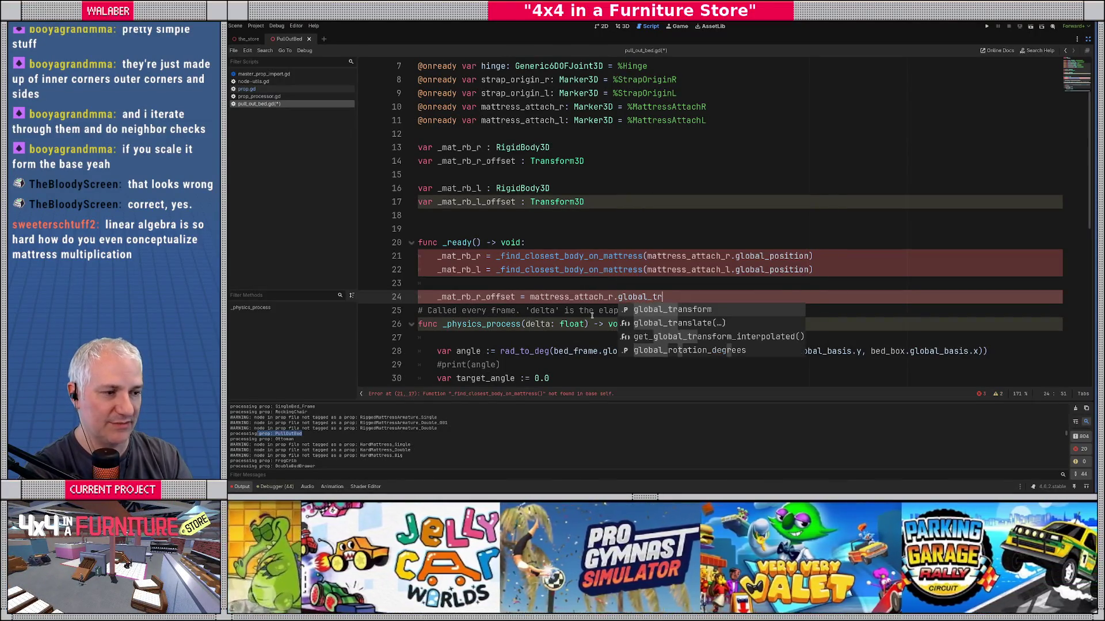
key(Return)
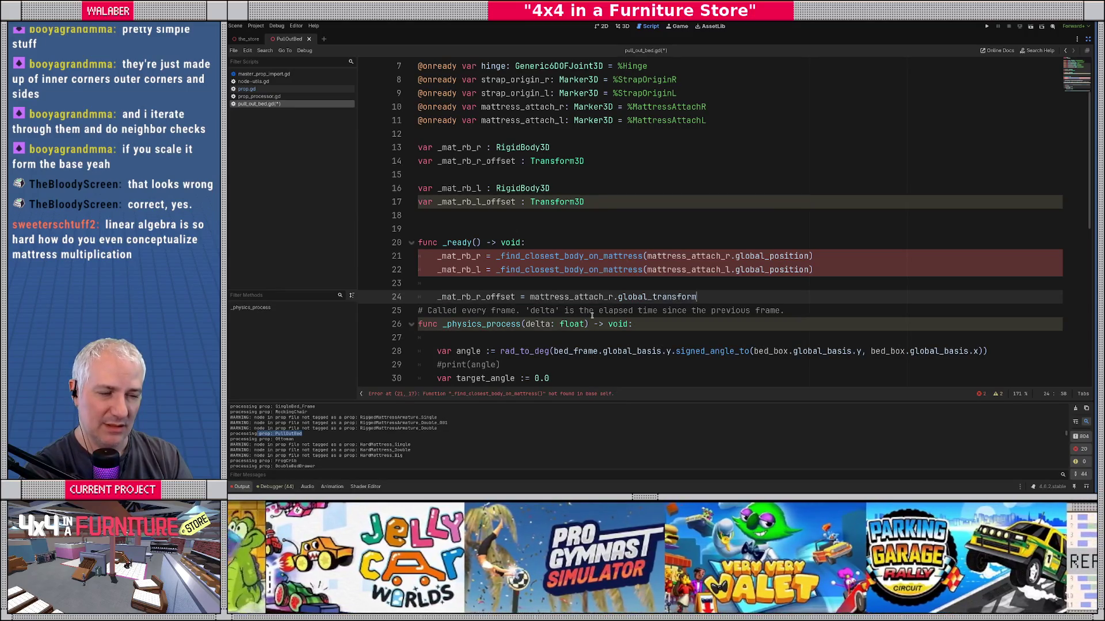
text( * _)
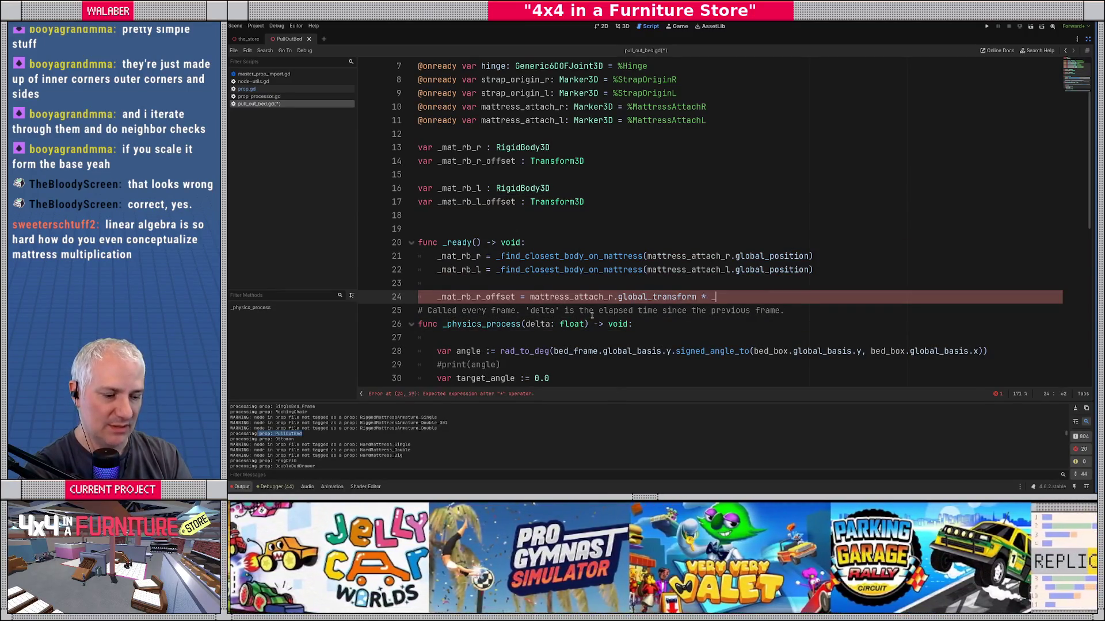
text(mat_rb_r)
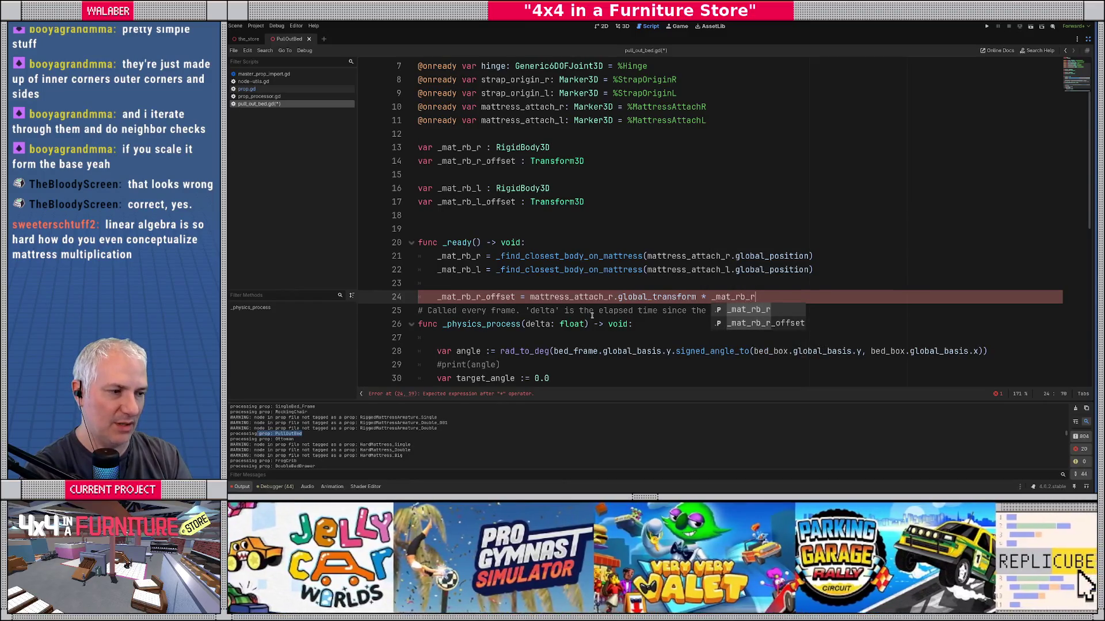
text(.global)
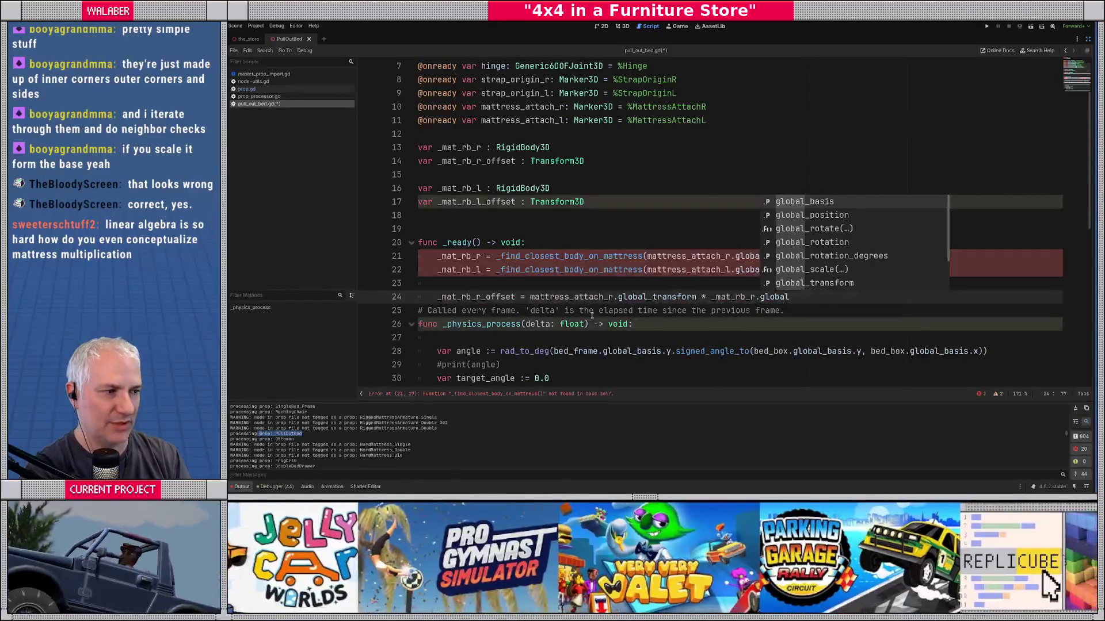
key(Down)
key(Down)
key(Down)
key(Return)
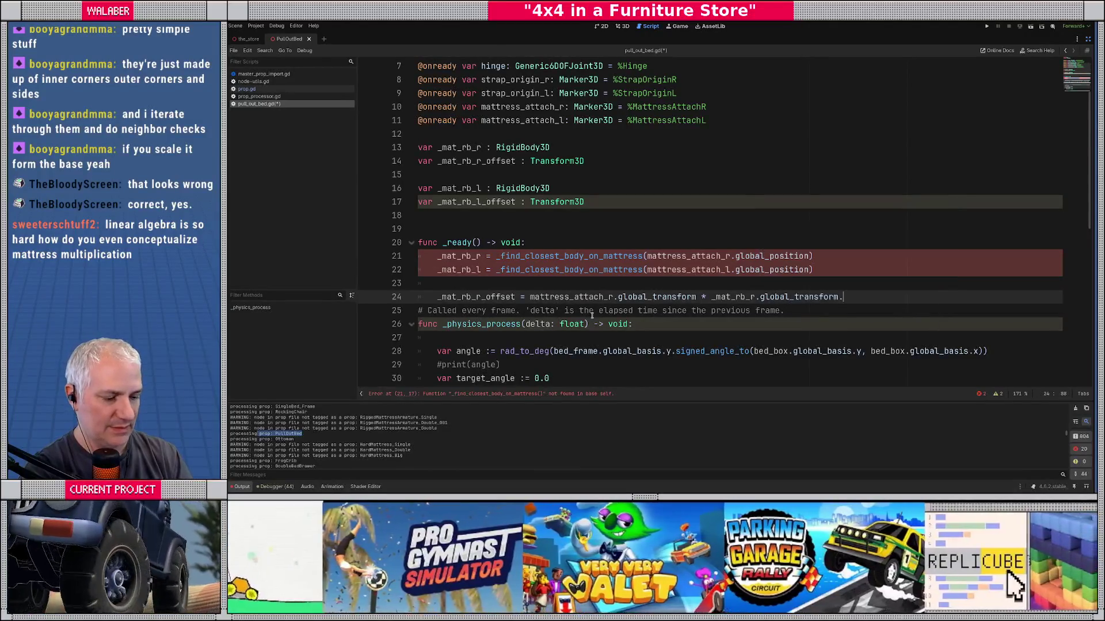
text(.inv)
key(Return)
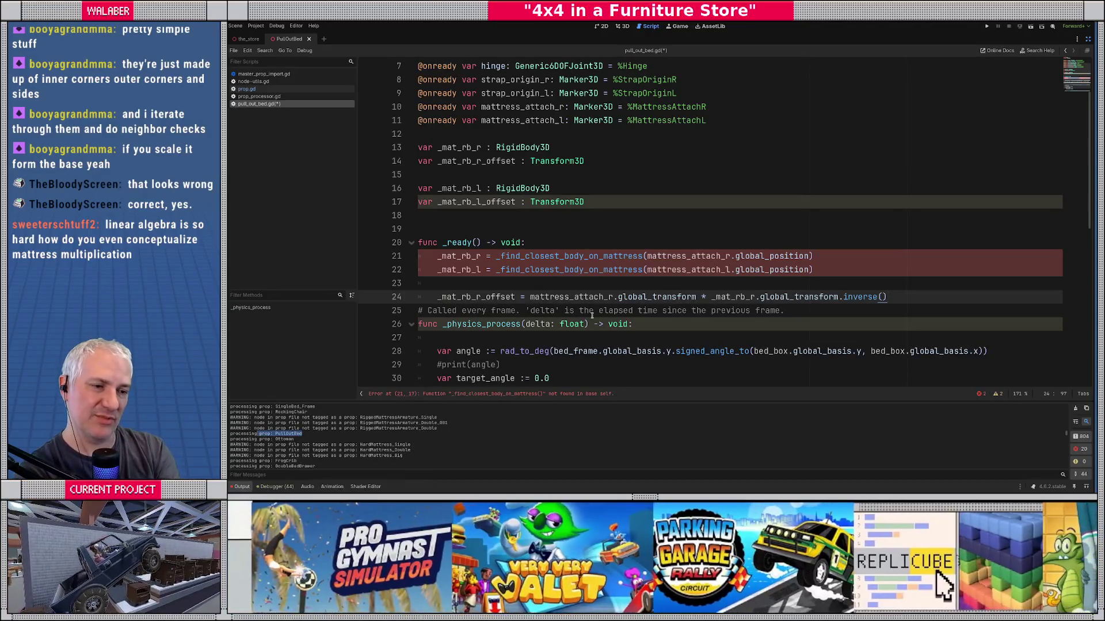
key(Return)
text(_mat_)
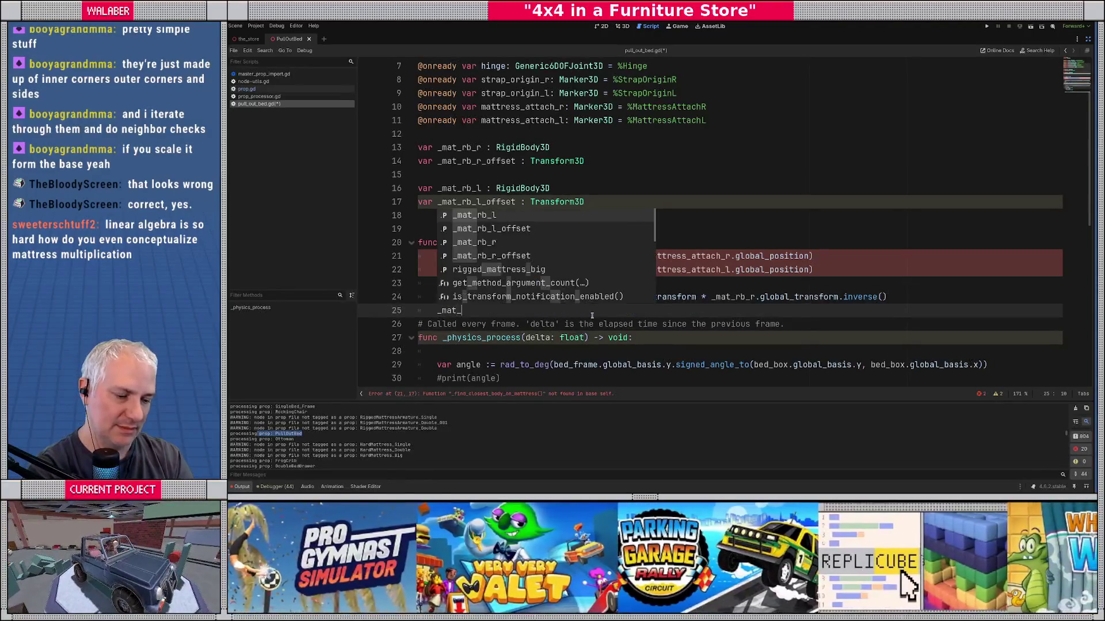
text(rb_l_o)
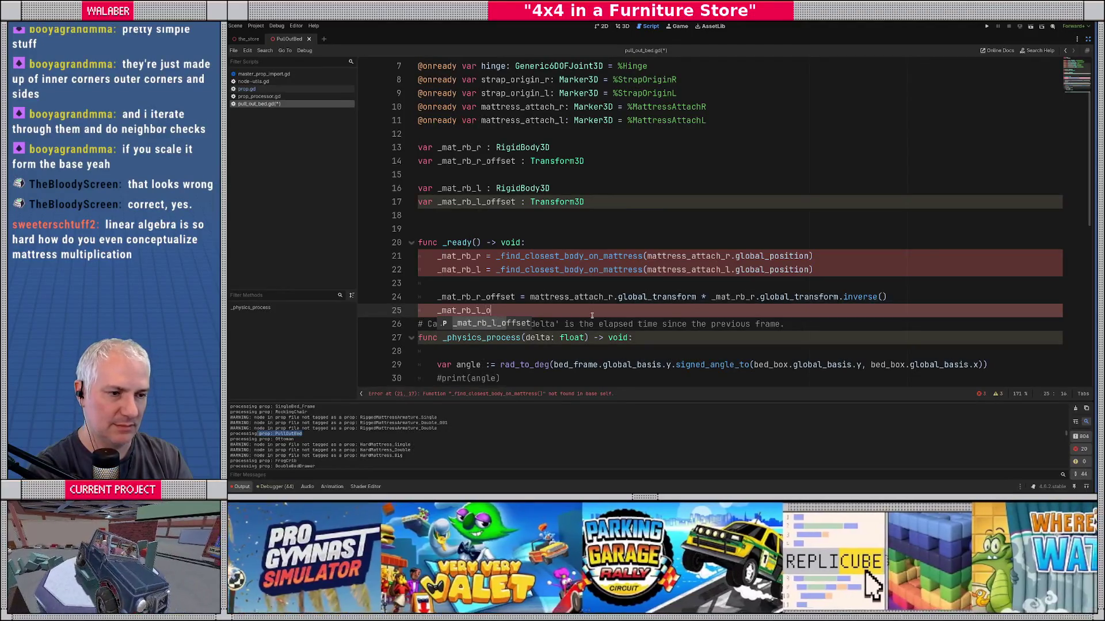
text(ffset = mattress_)
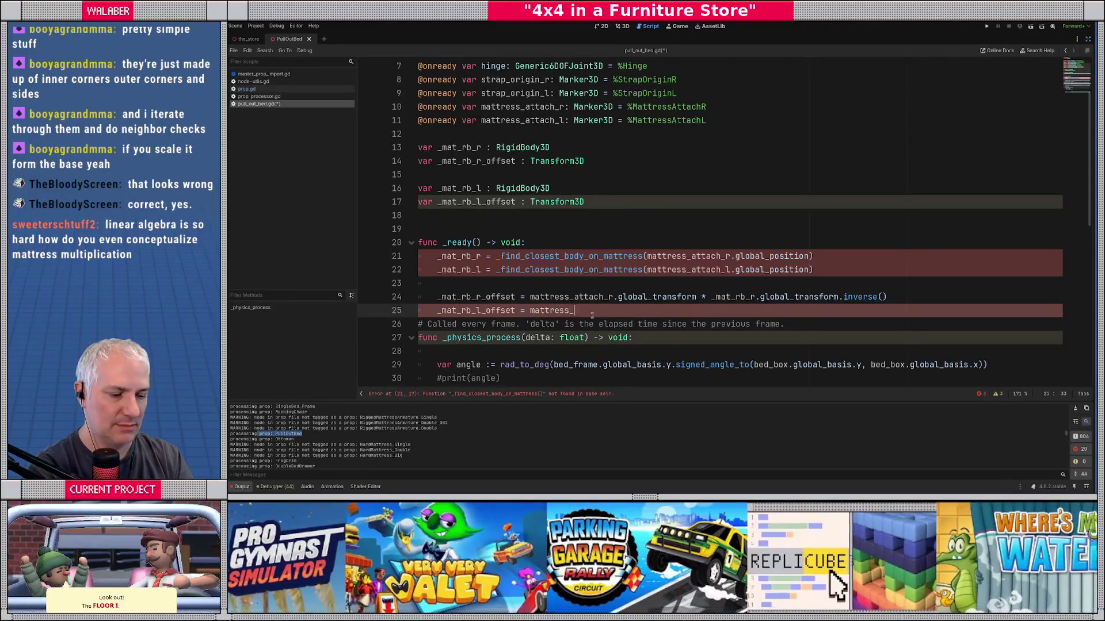
text(attach_l)
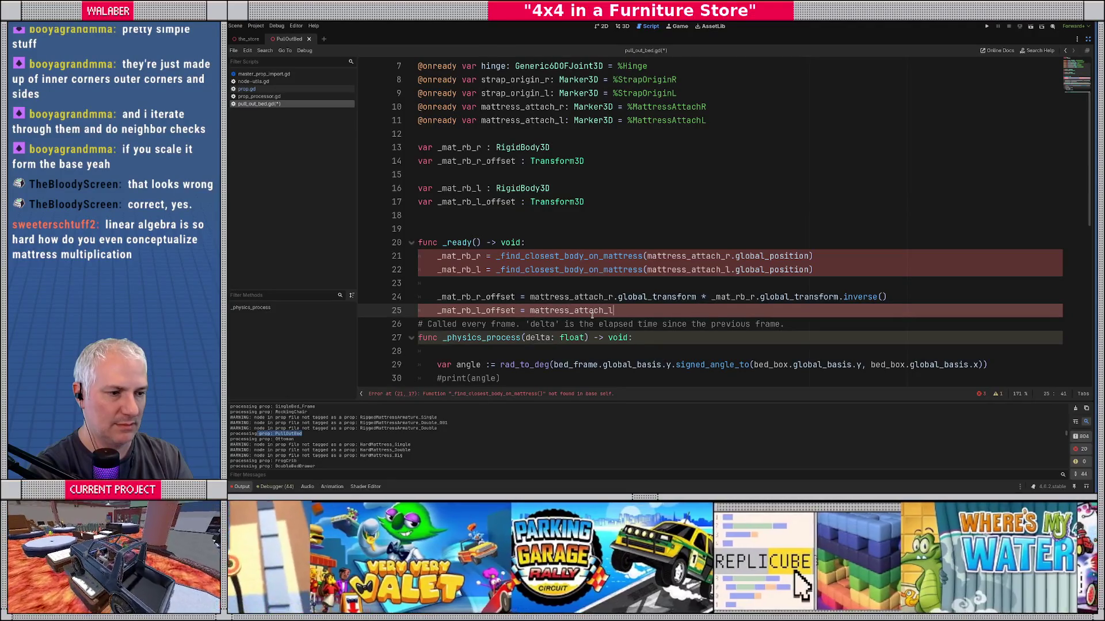
text(.global_t)
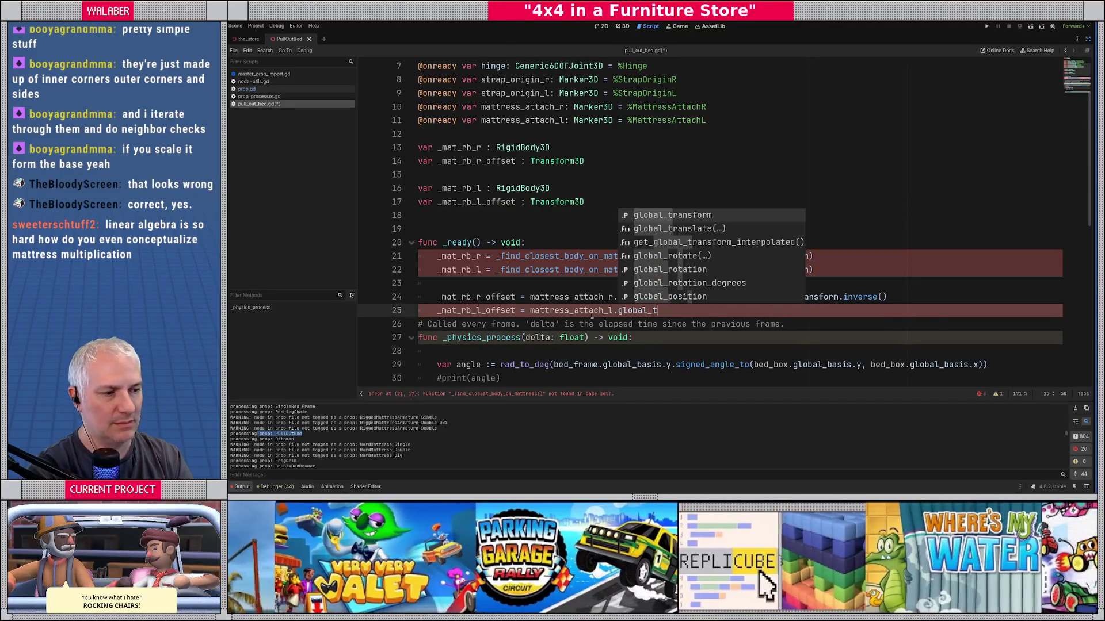
Step: Finish line 25 as mattress_attach_l.global_transform * _mat_rb_l.global_transform.inverse()
key(Return)
text(*)
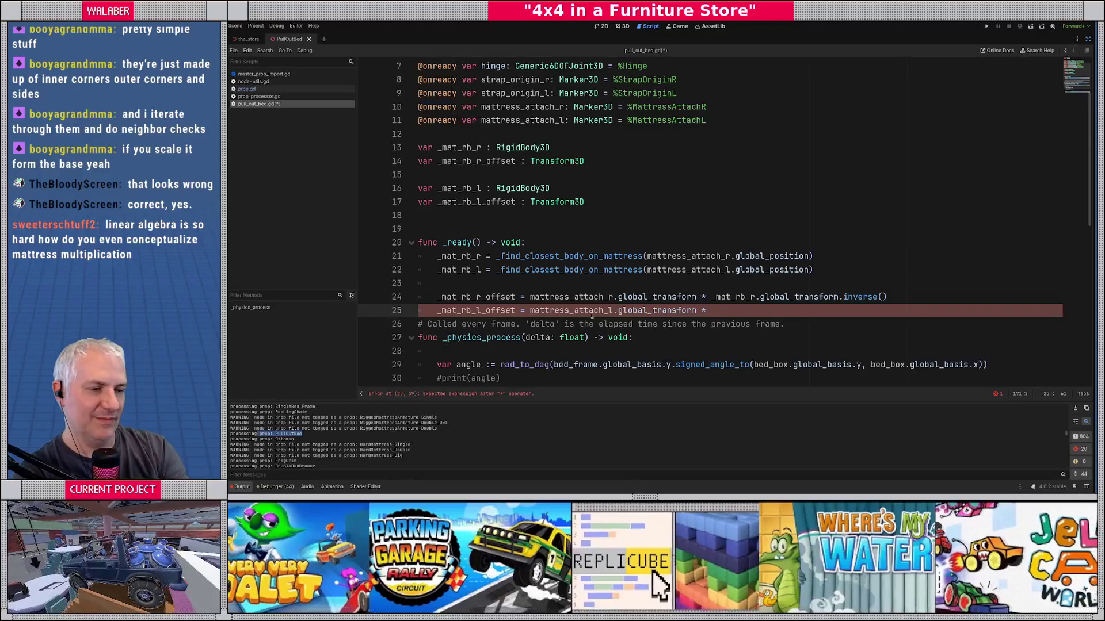
double_click(731, 295)
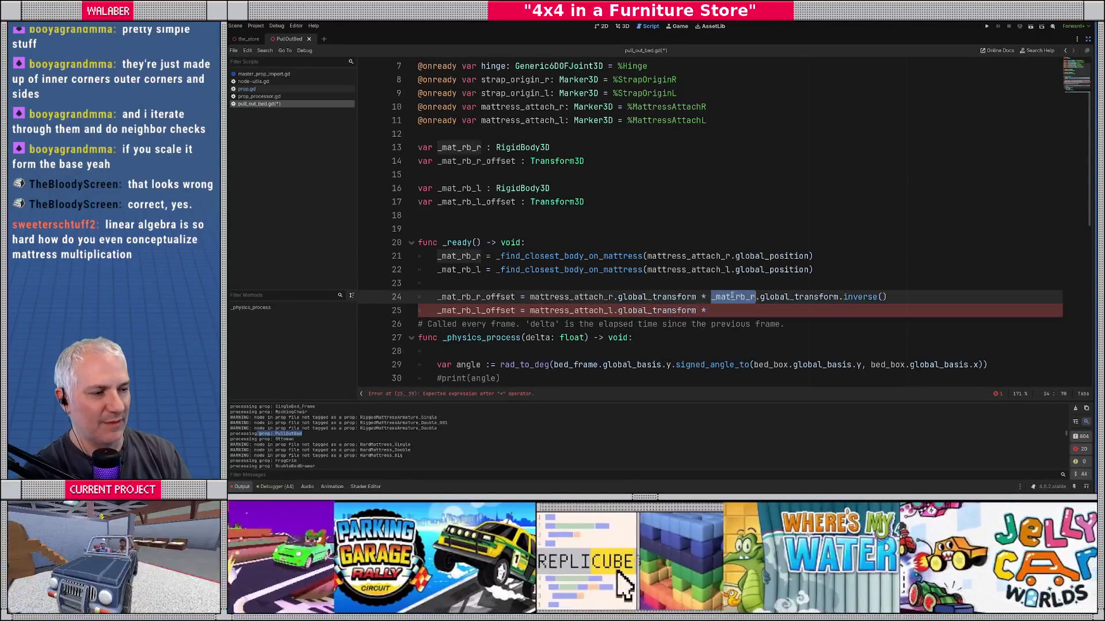
double_click(569, 297)
click(527, 296)
drag(528, 297, 917, 295)
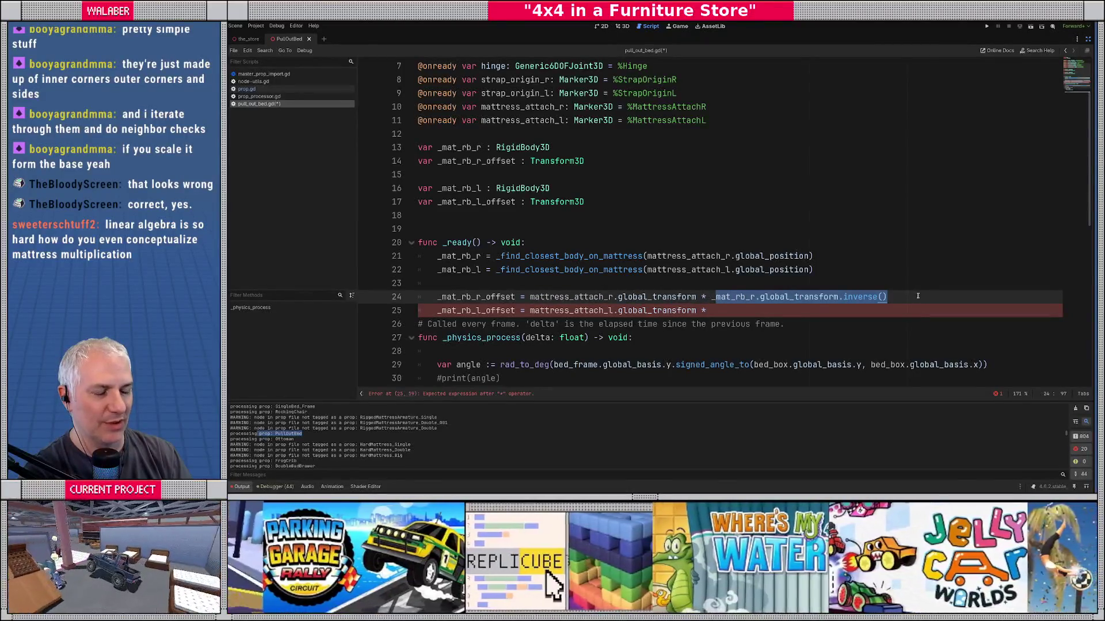
click(726, 310)
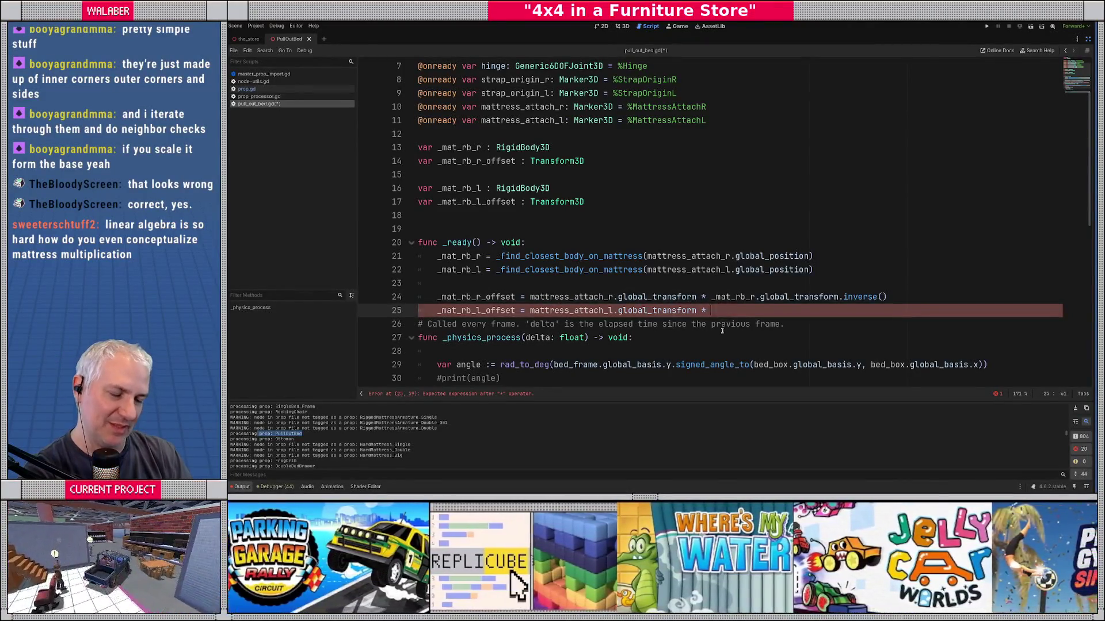
text(_mat_rb_)
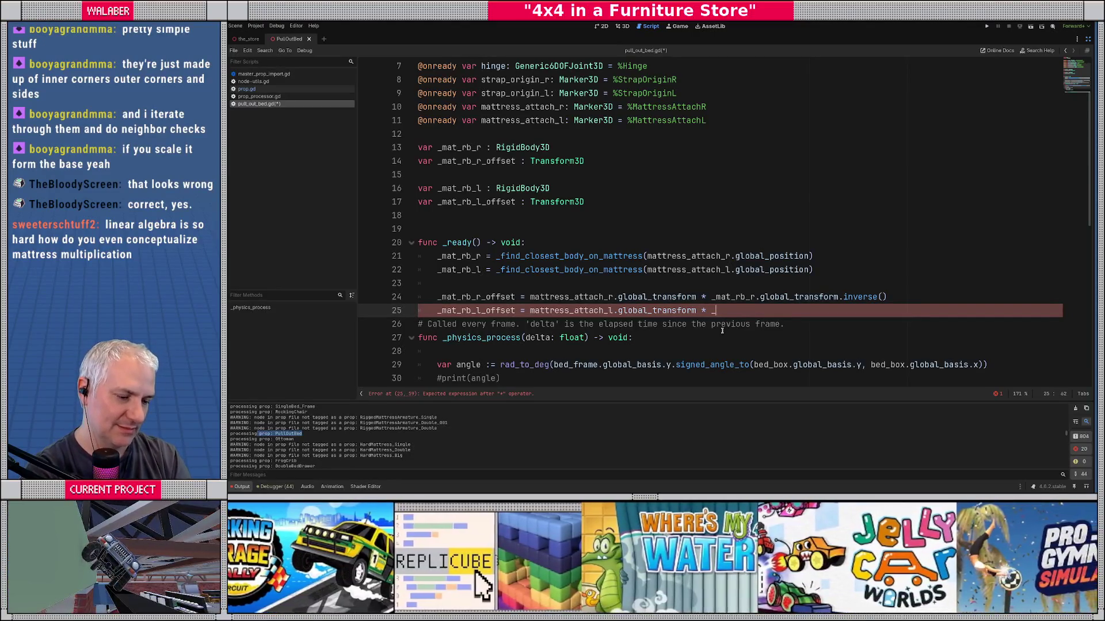
text(l.globa)
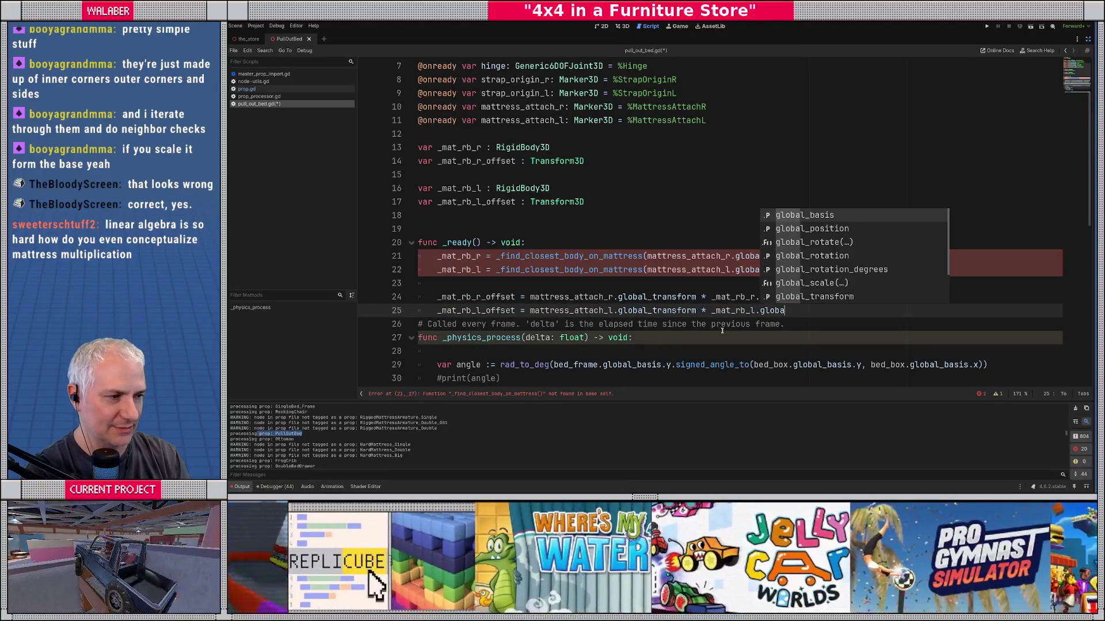
key(Down)
key(Down)
key(Down)
key(Return)
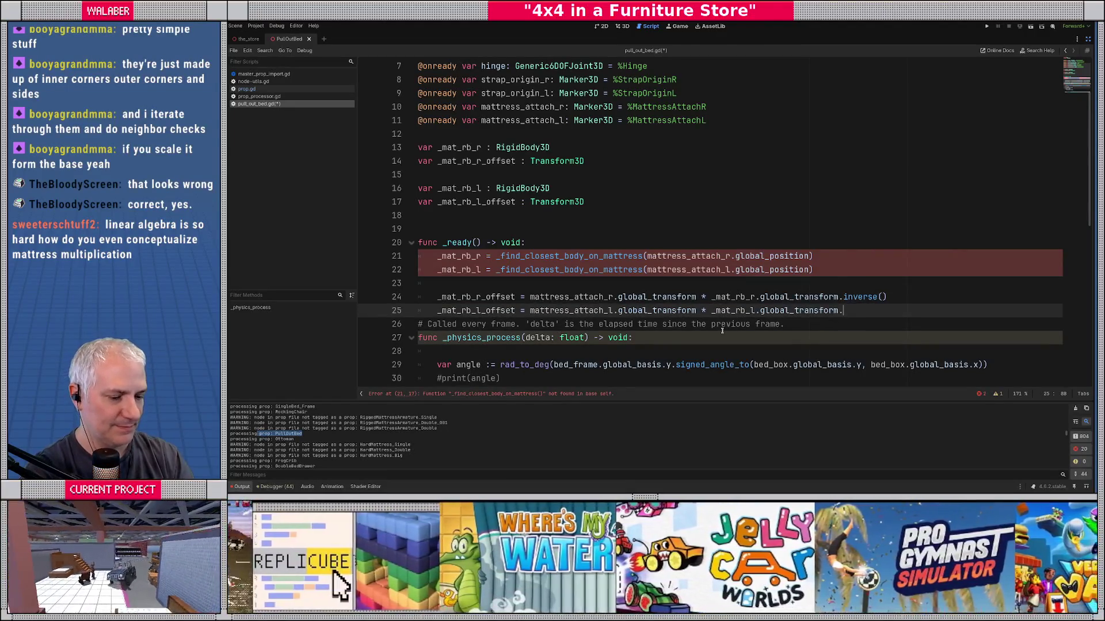
text(.inverse())
key(Return)
key(Return)
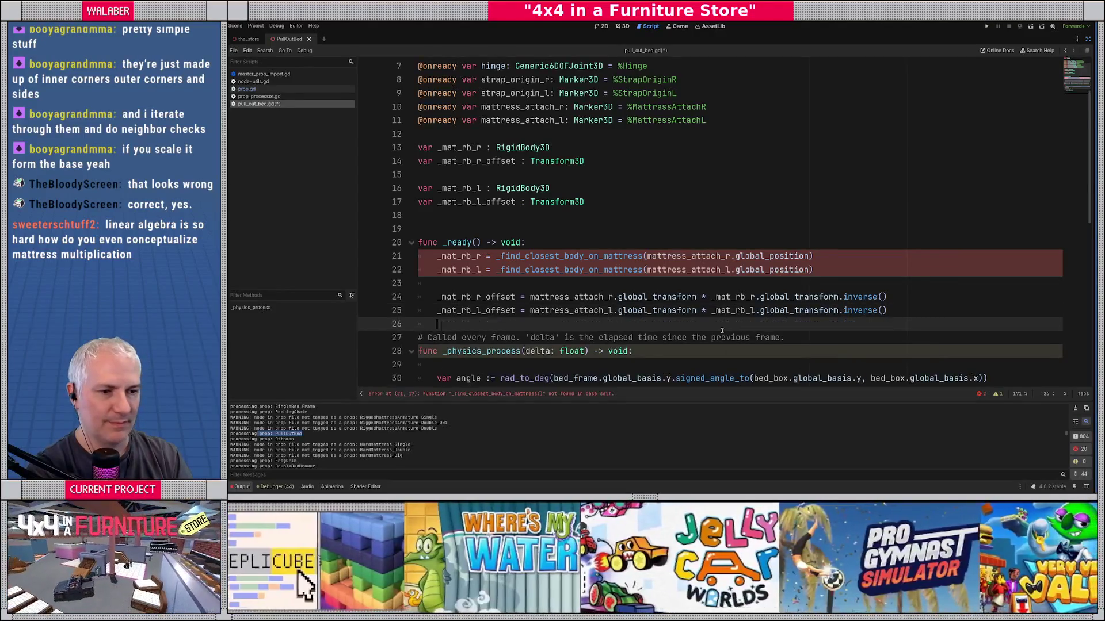
Step: Declare func _find_closest_body_on_mattress(p:Vector3) -> RigidBody3D below the last function
scroll(566, 257, down, 3)
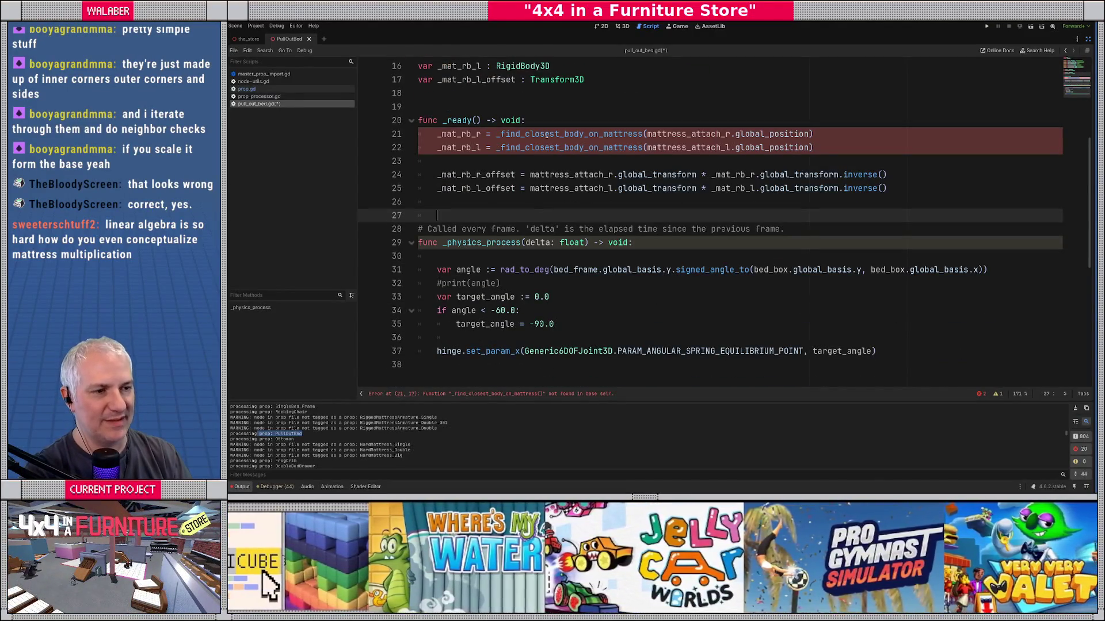
double_click(547, 134)
key(ctrl+c)
scroll(457, 308, down, 3)
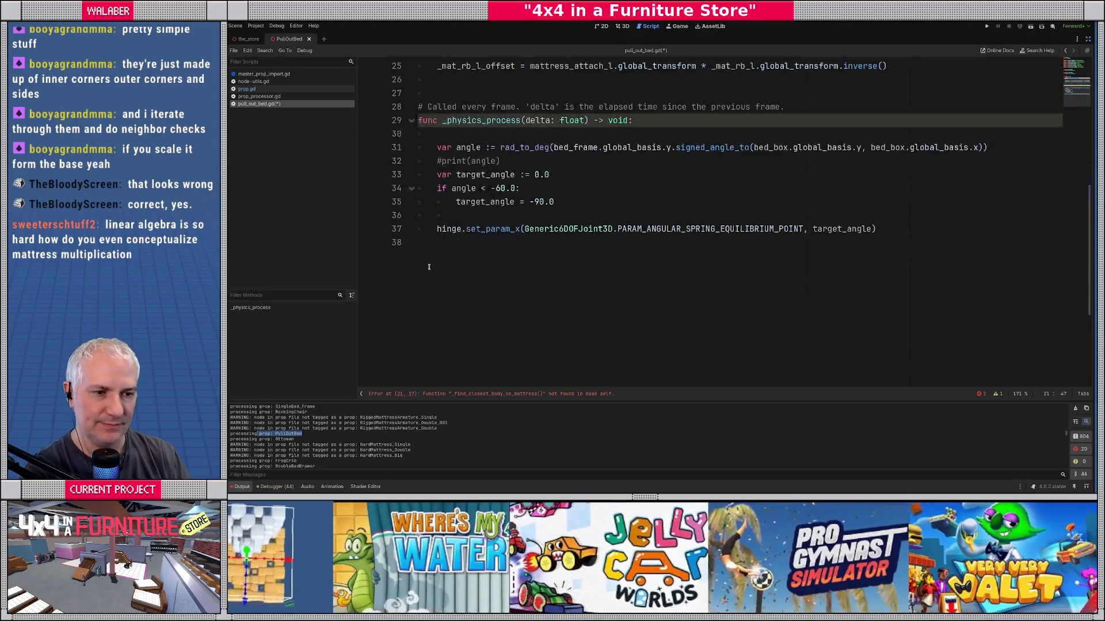
click(433, 263)
key(Return)
key(Return)
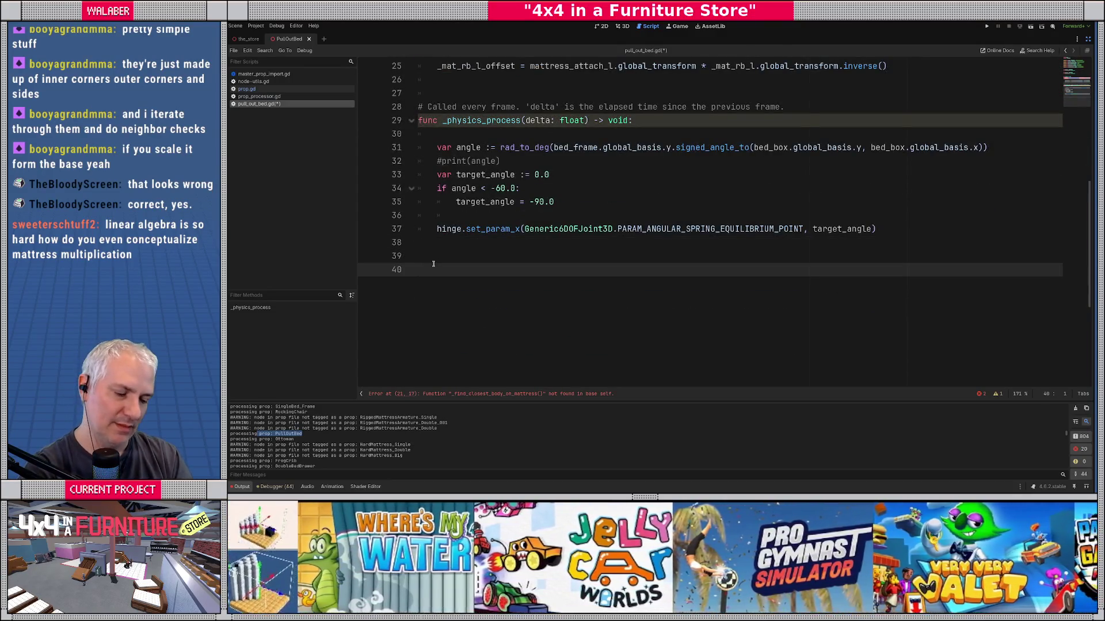
text(func)
key(ctrl+v)
text(()
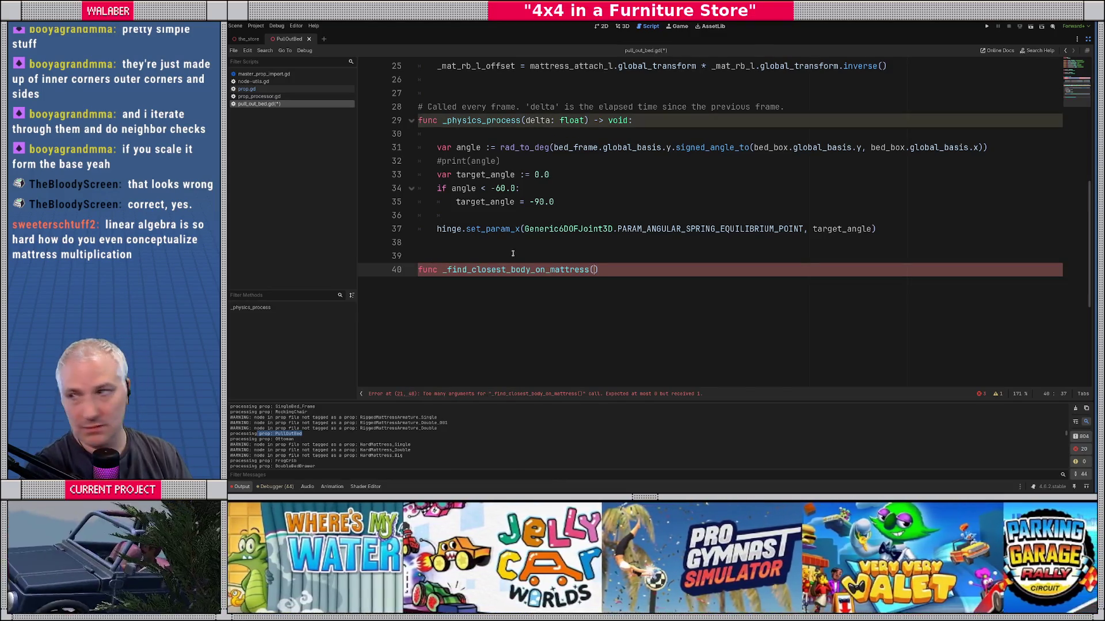
scroll(517, 243, up, 7)
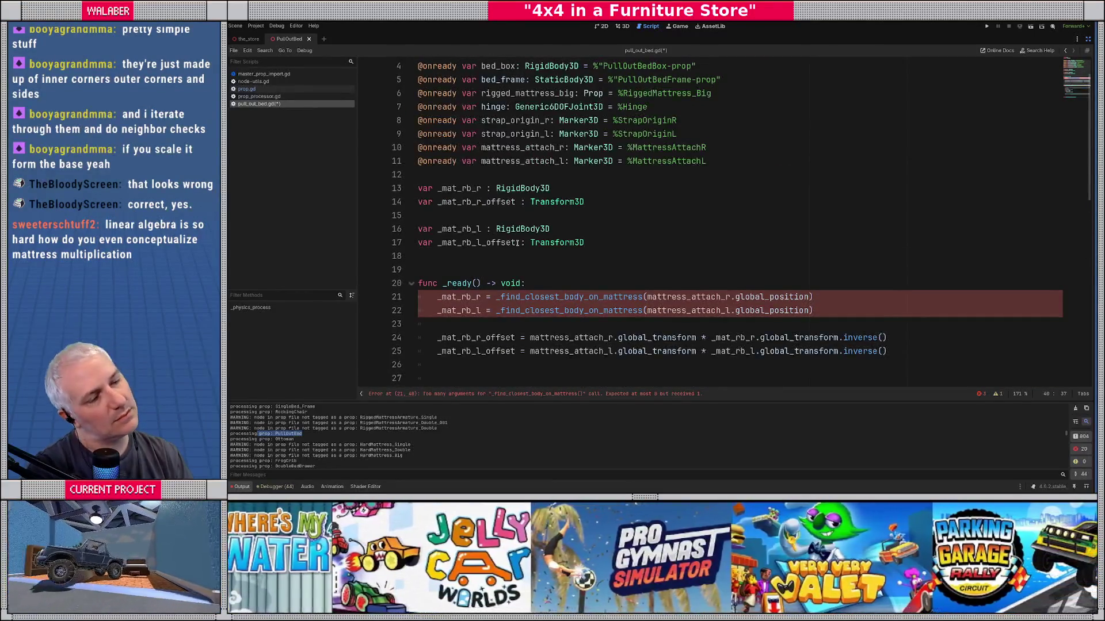
scroll(518, 243, up, 1)
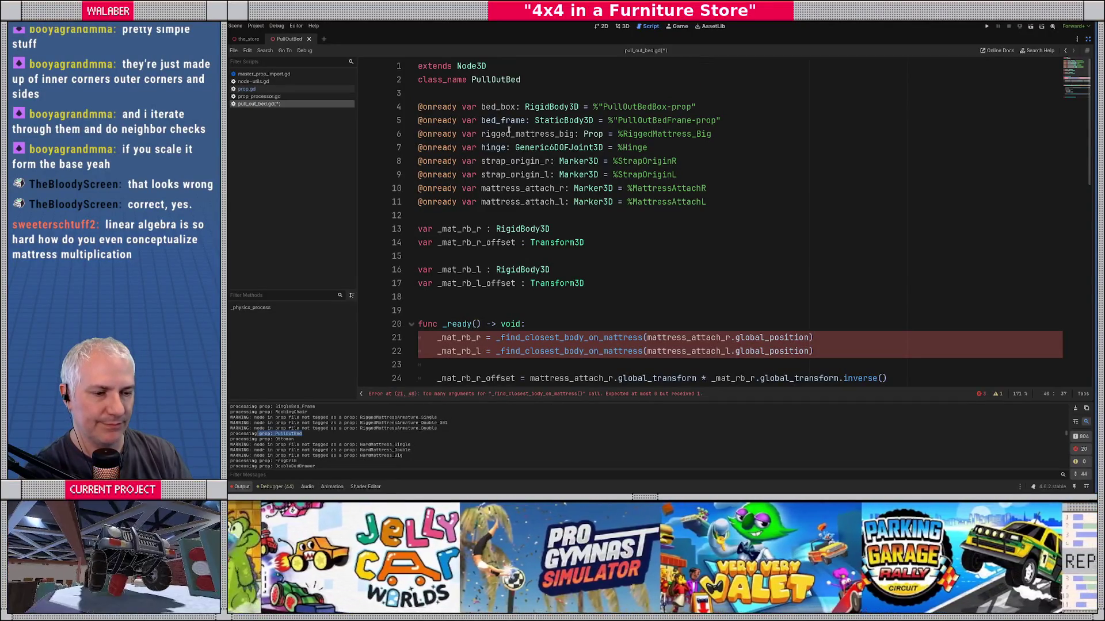
scroll(556, 219, down, 8)
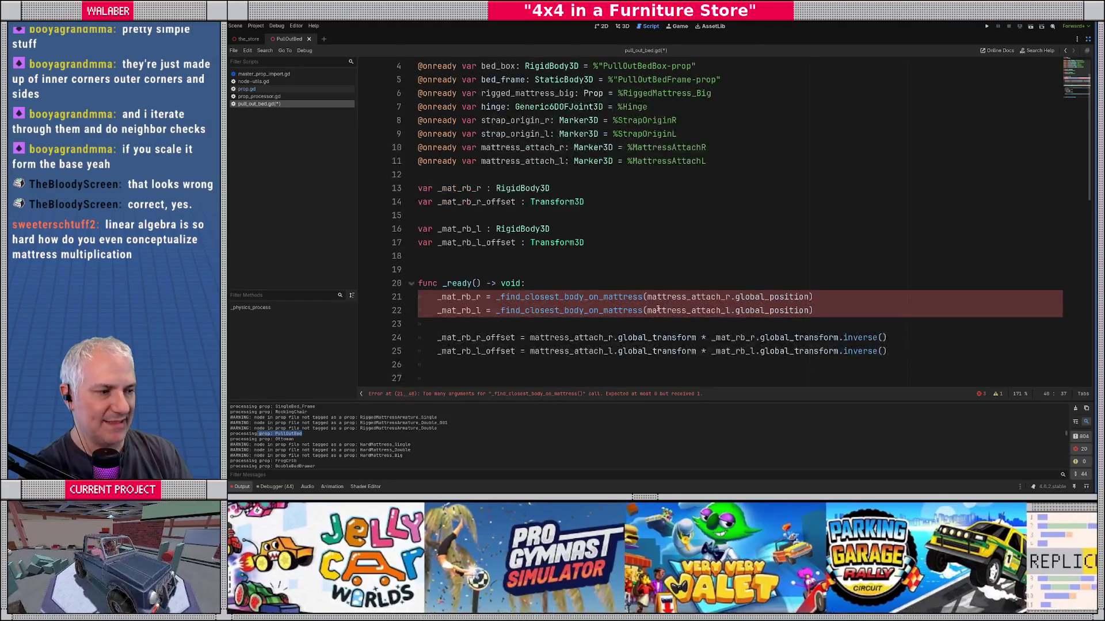
text(p:Vector3) -)
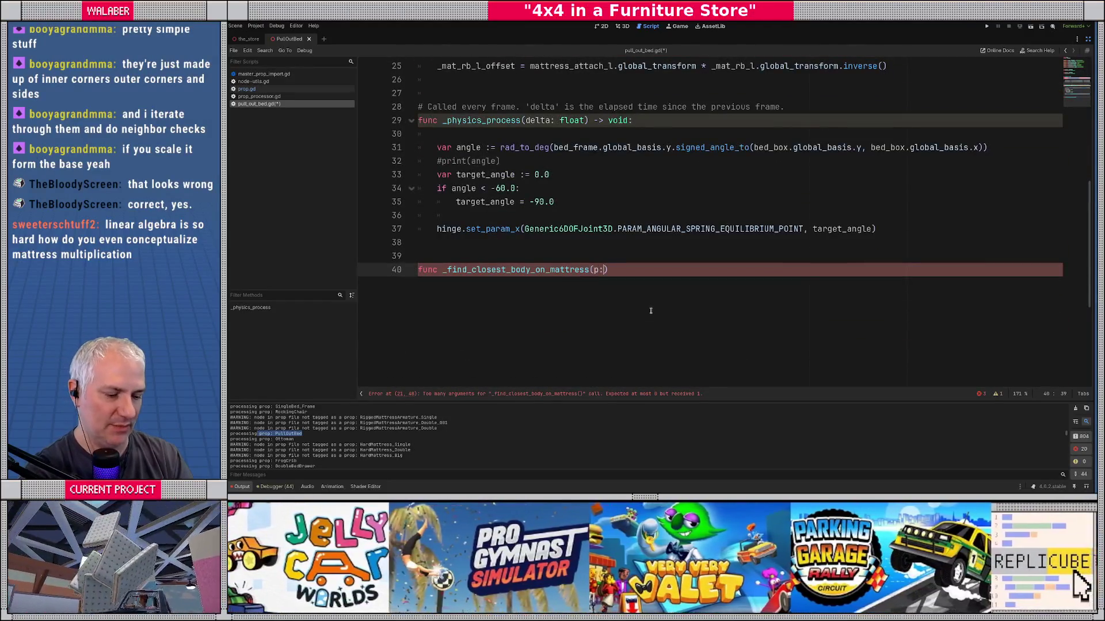
text(> Rigid)
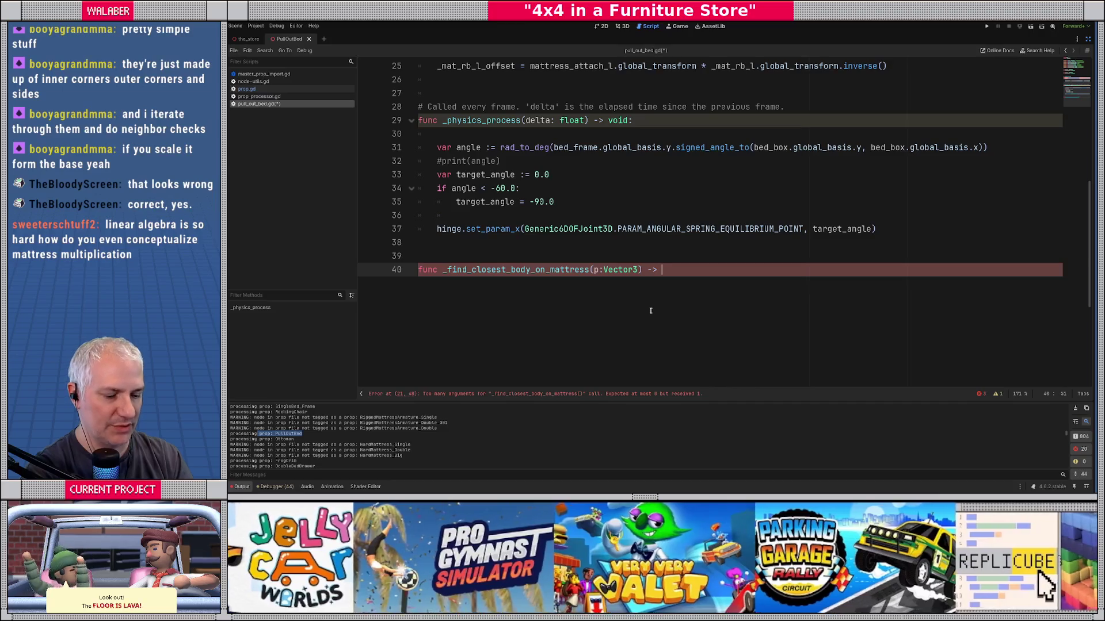
key(Down)
key(Return)
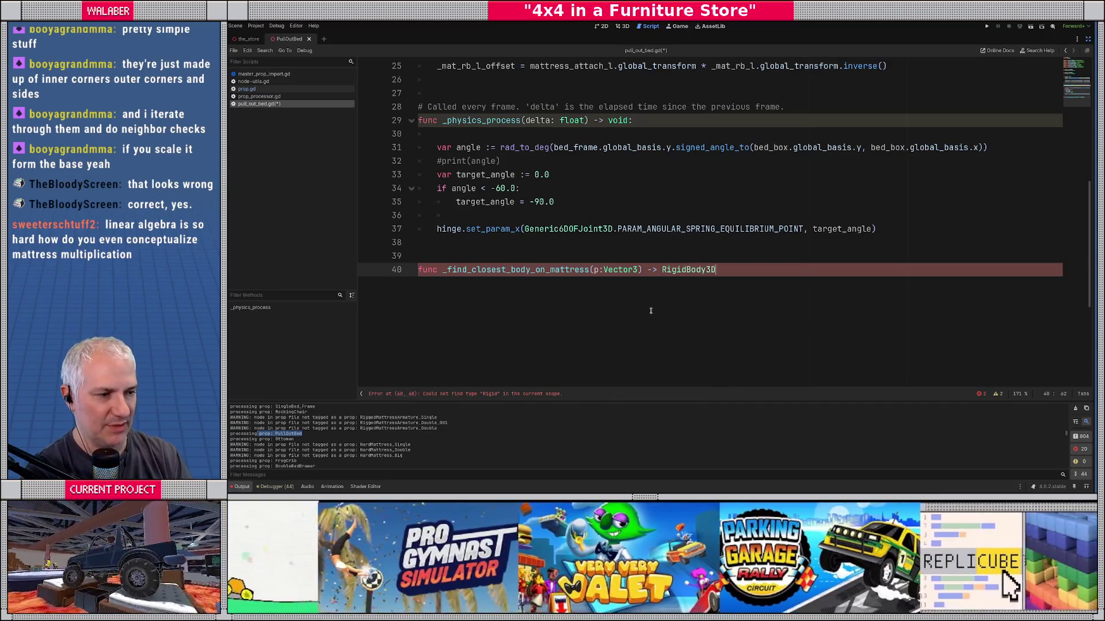
text(:)
key(Return)
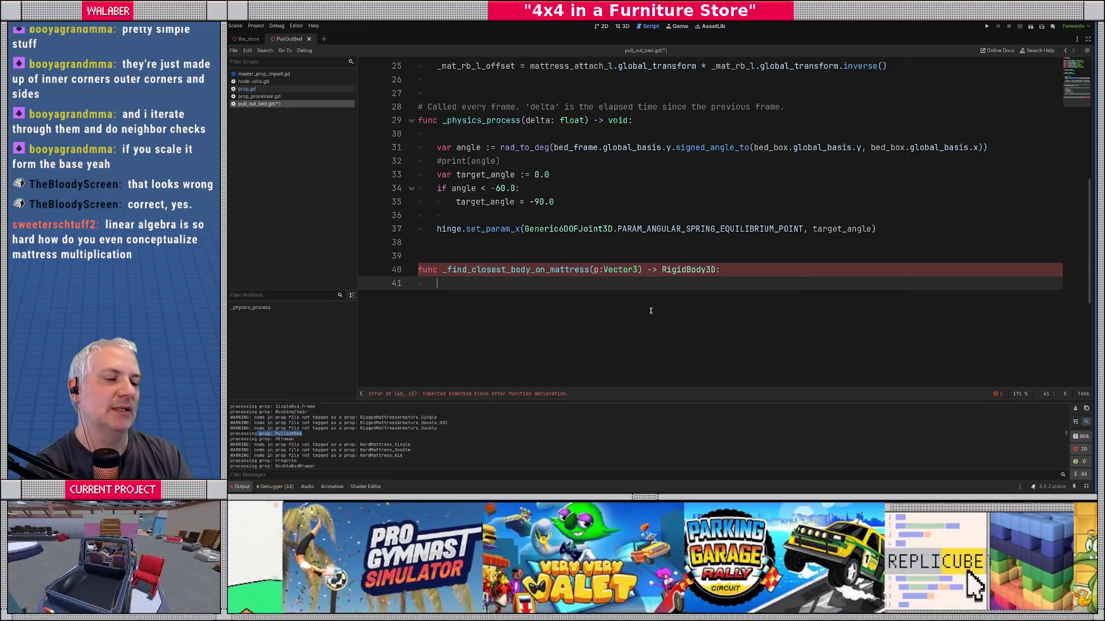
Step: Initialize closest_rb to rigged_mattress_big.get_main_body() and closest_d to INF
text(var closest)
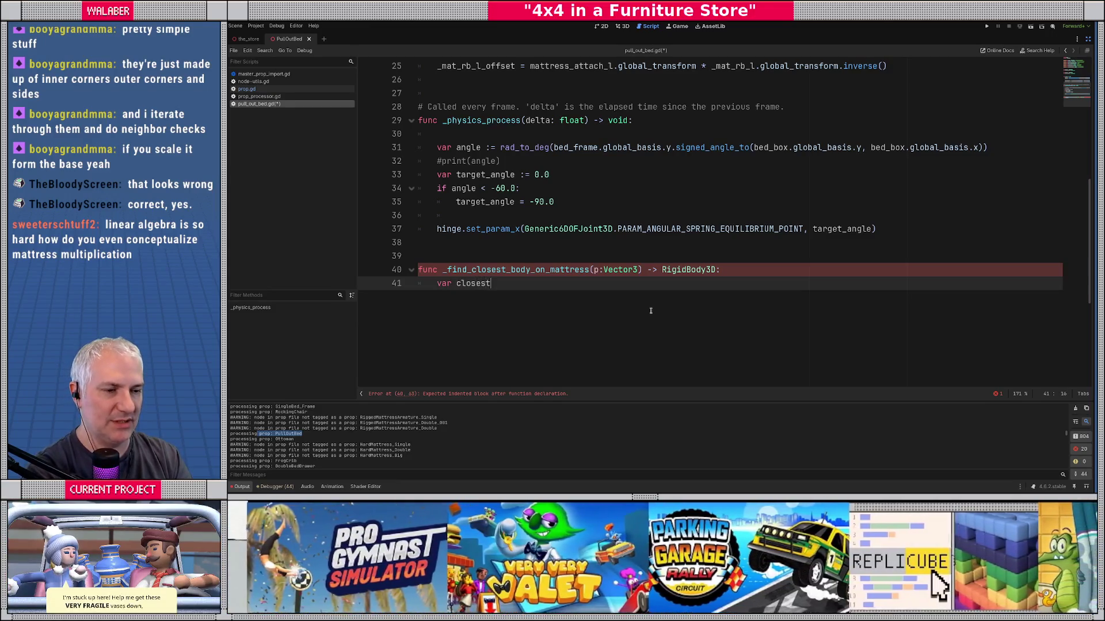
text(_rb :=)
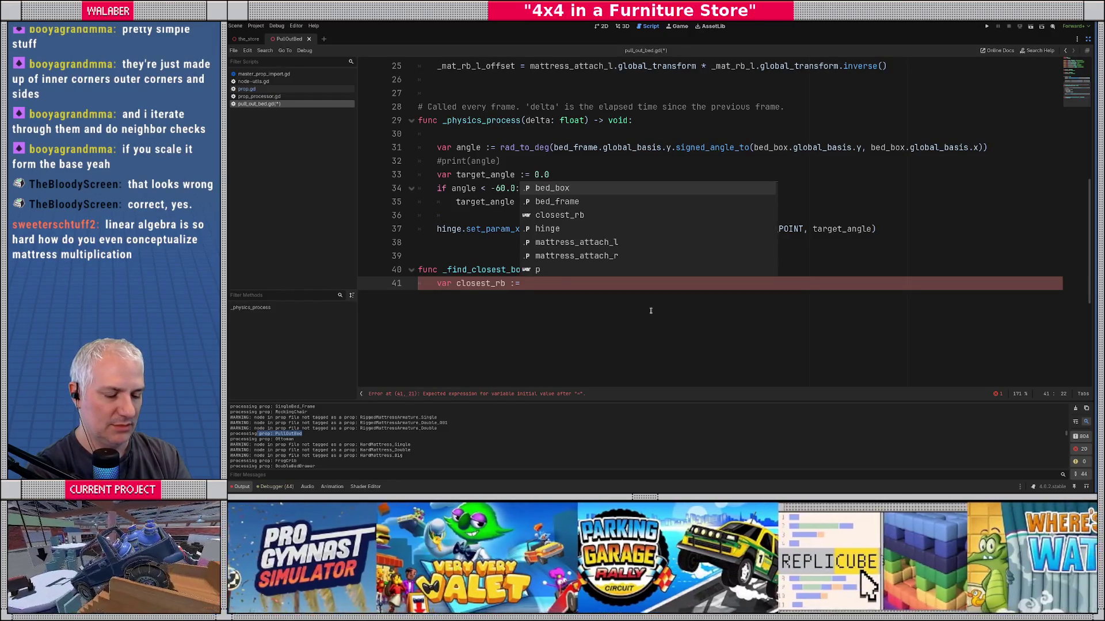
text( mattres)
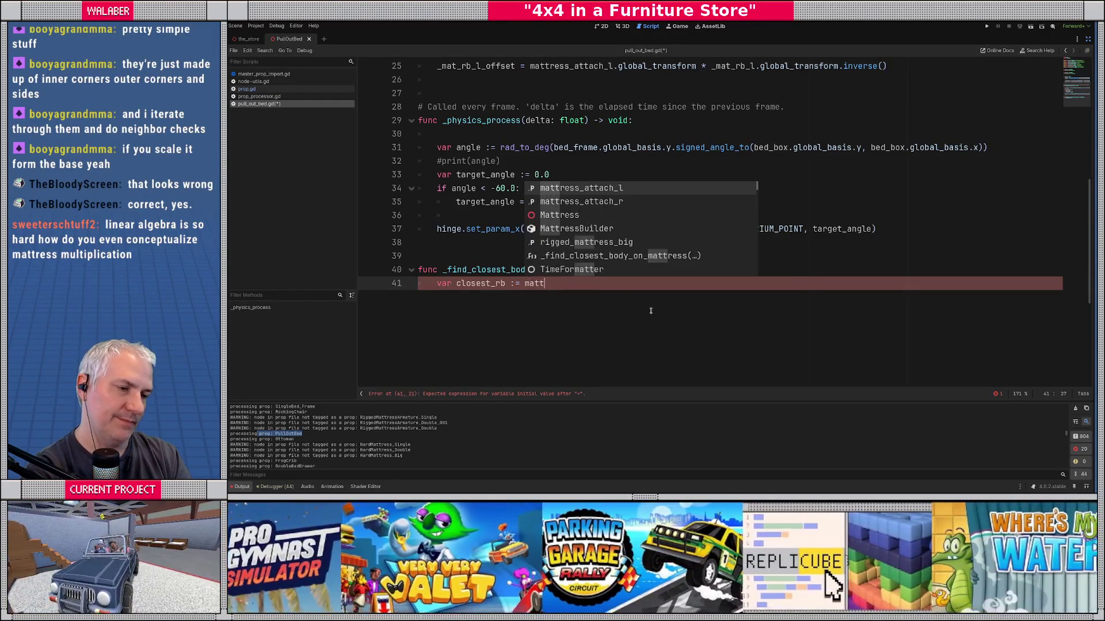
key(Down)
key(Down)
key(Down)
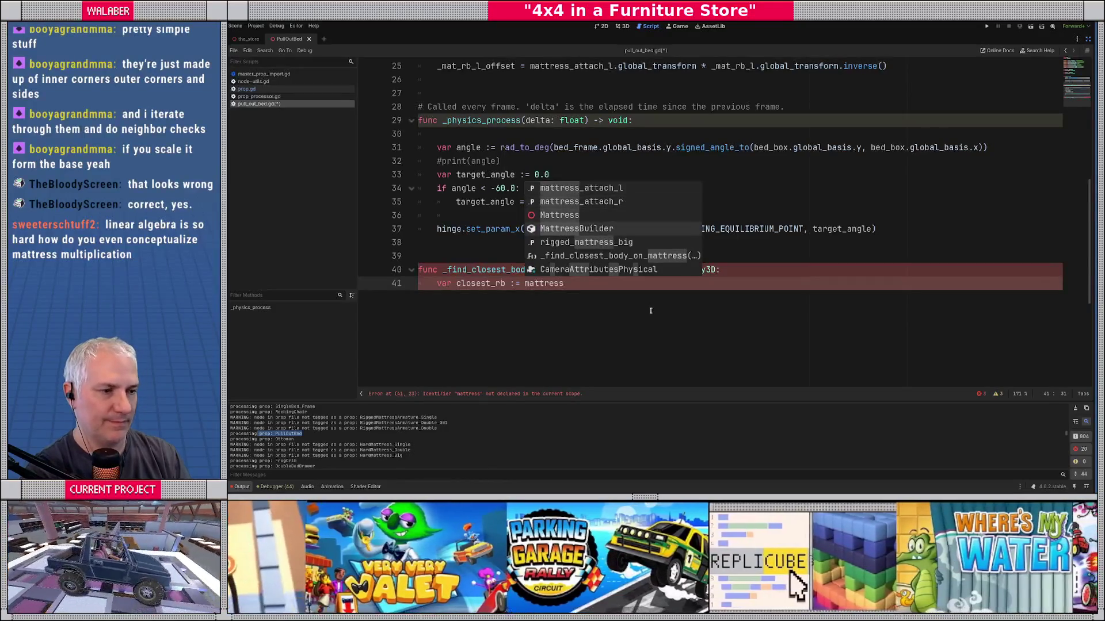
key(Return)
text(.main)
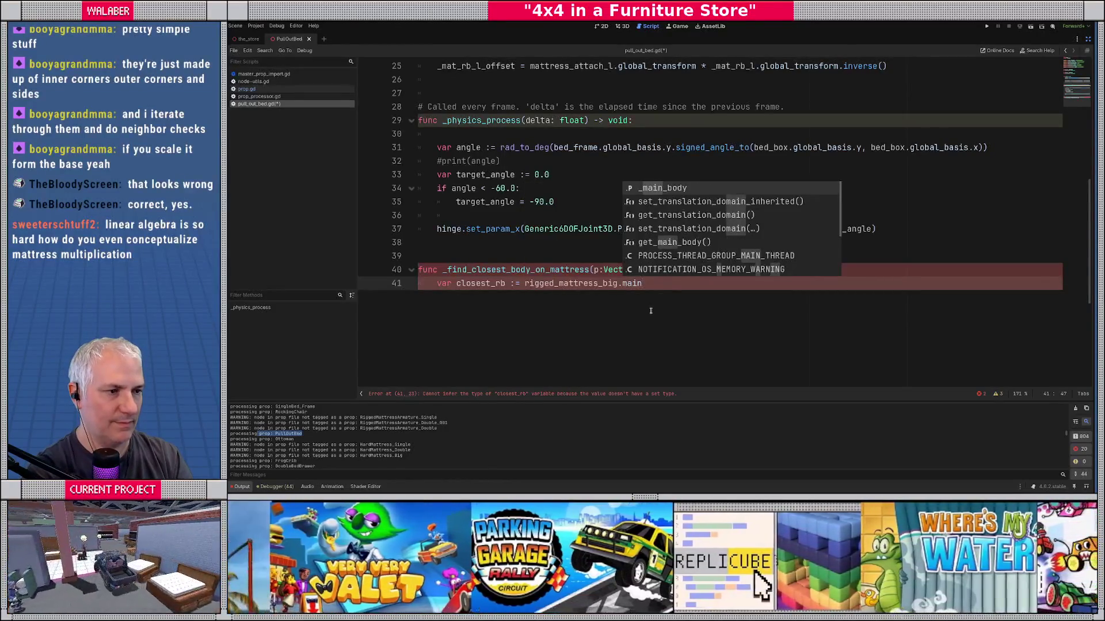
key(Down)
key(Down)
key(Down)
key(Return)
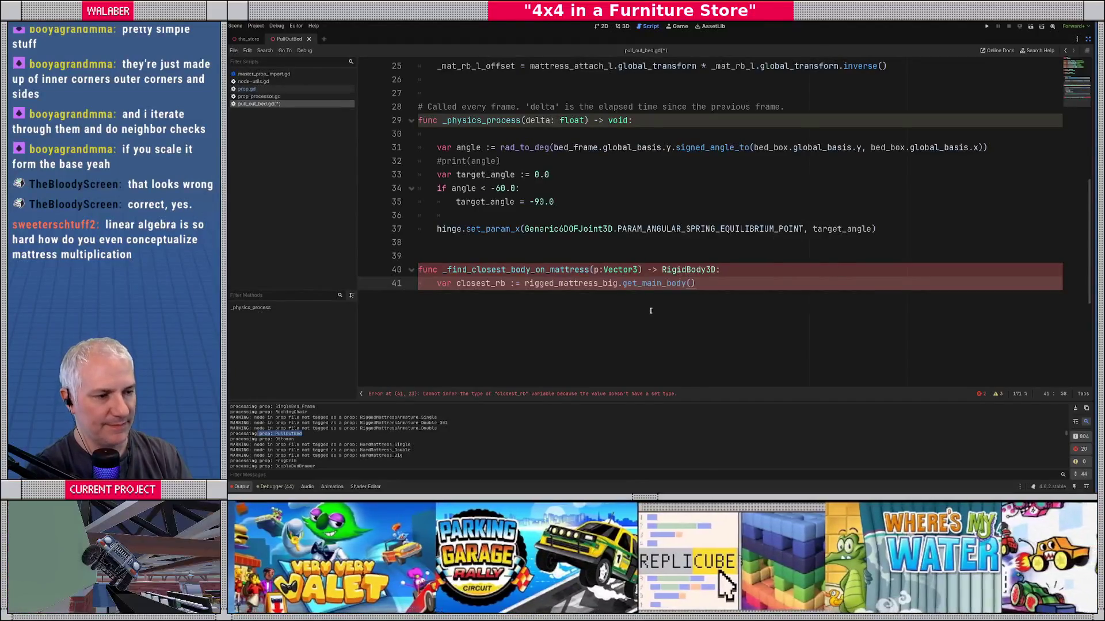
key(Return)
text(var closesty)
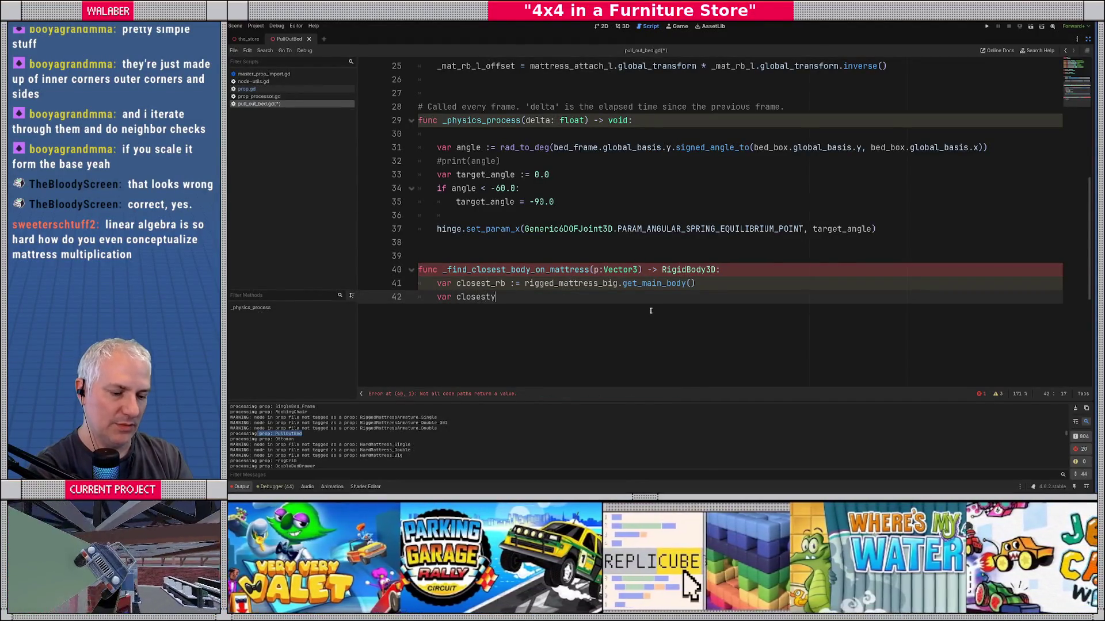
key(BackSpace)
text(_d :)
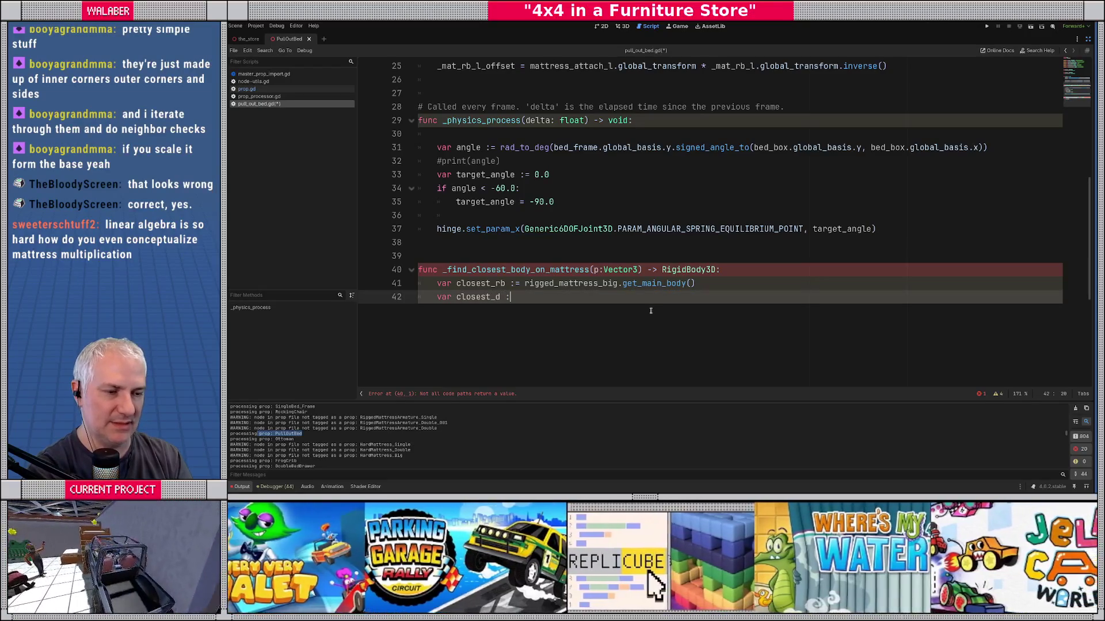
text(= INF)
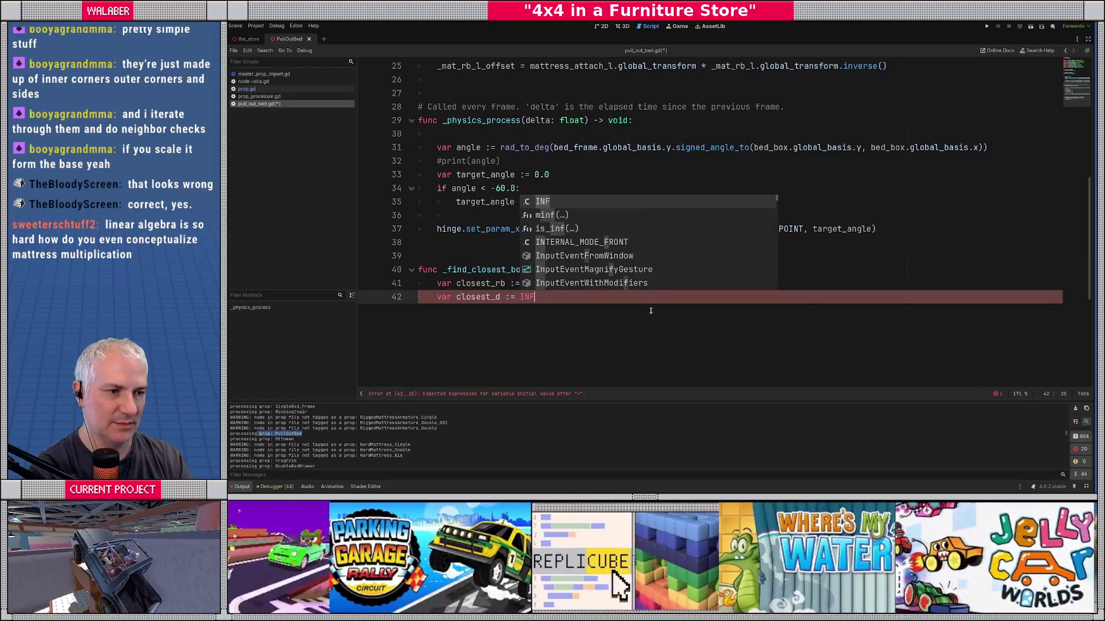
key(Escape)
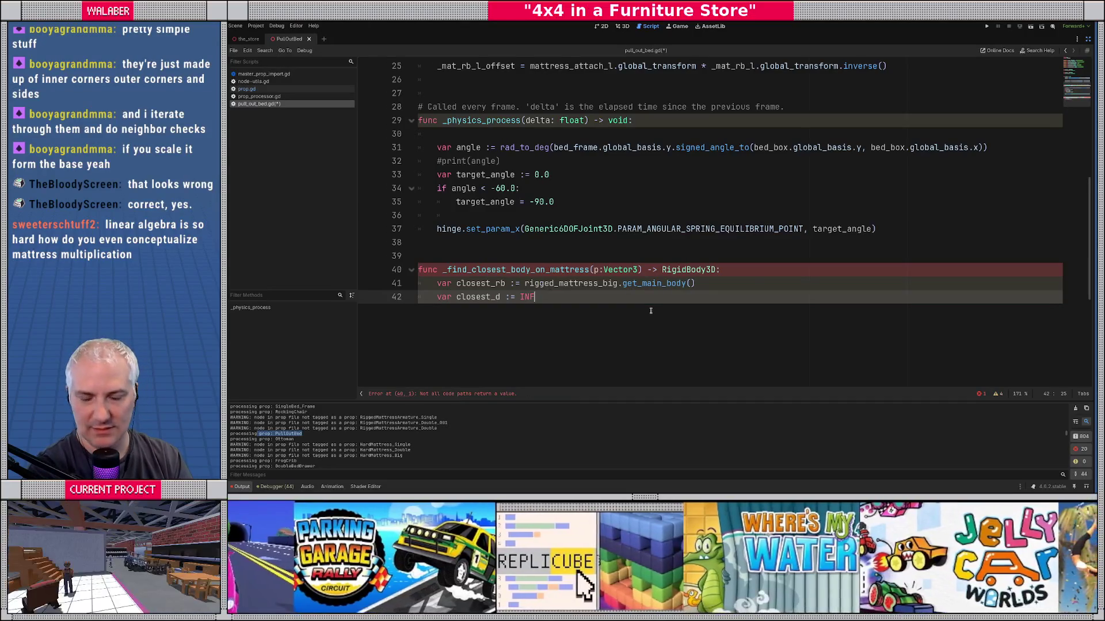
key(Return)
key(Return)
Step: Start the loop 'for b : PhysicsBody3D in rigged_mattress_big.bodies:'
text(for )
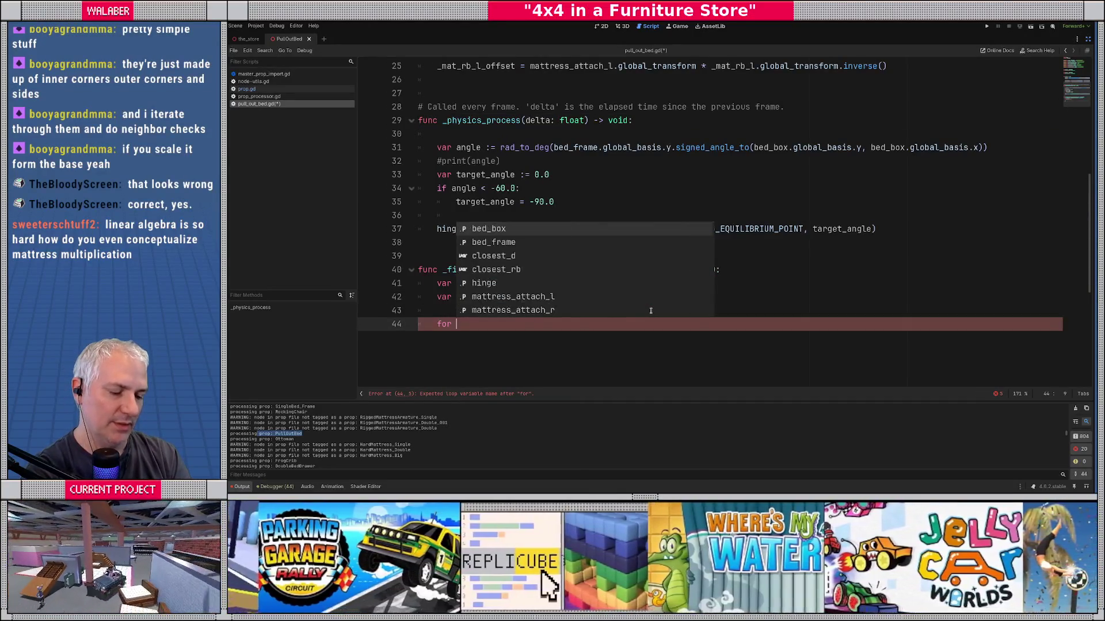
text(body :)
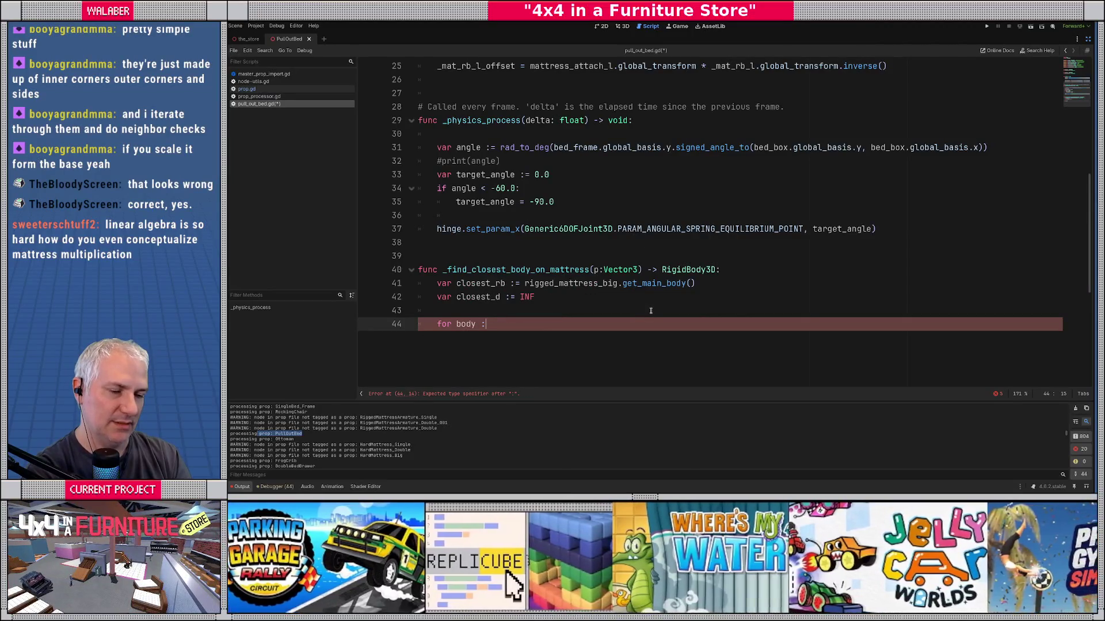
key(BackSpace)
key(BackSpace)
key(BackSpace)
key(BackSpace)
key(BackSpace)
text( : )
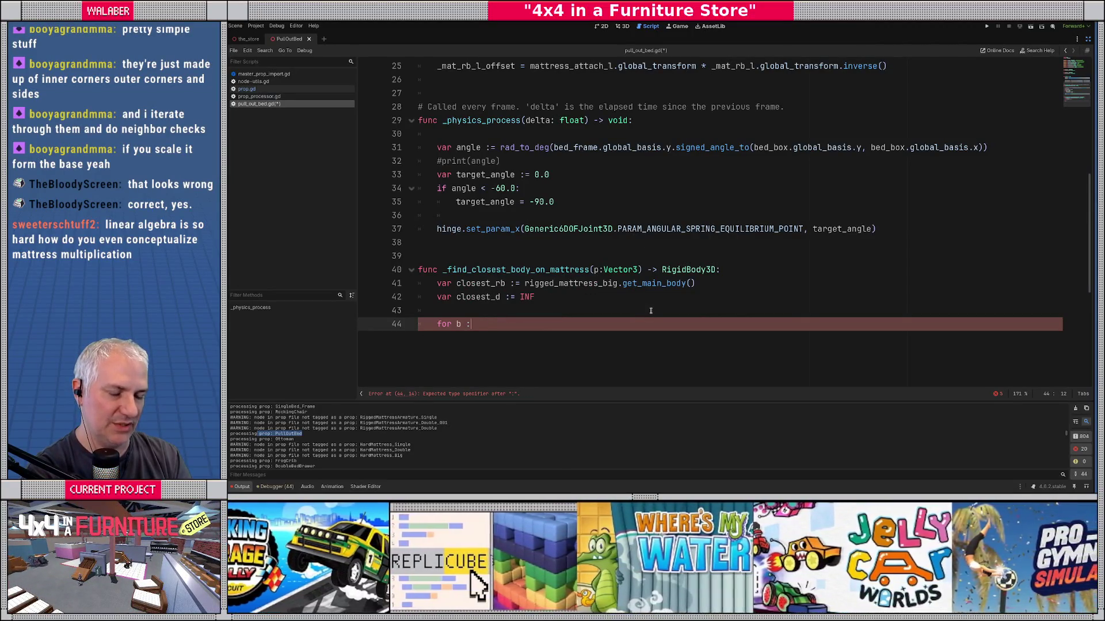
text(PhysicsB)
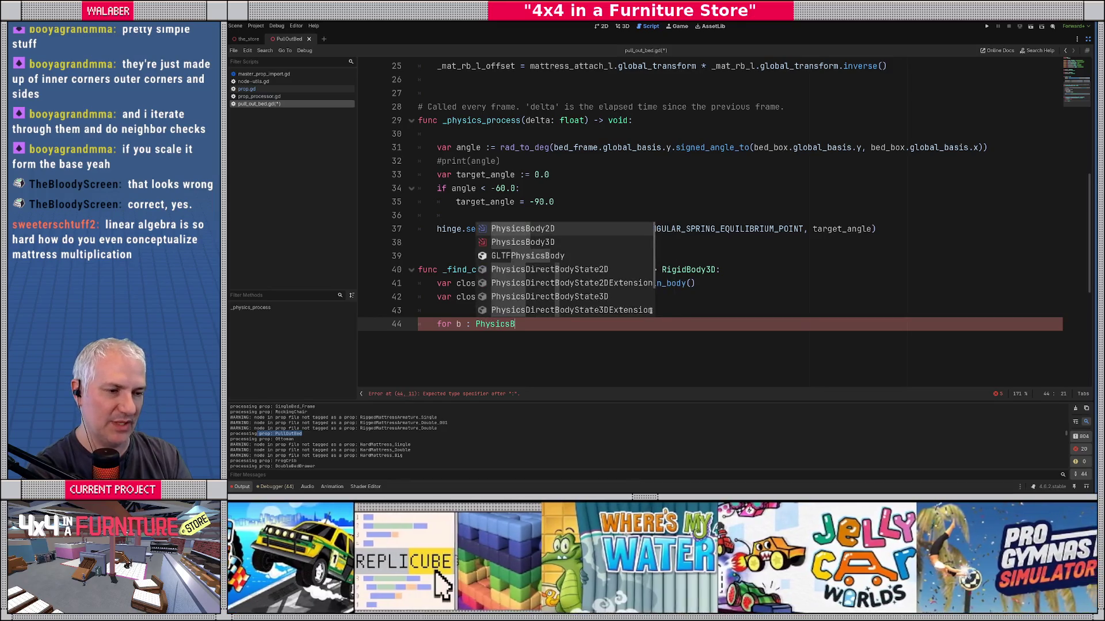
key(Down)
key(Return)
text(in)
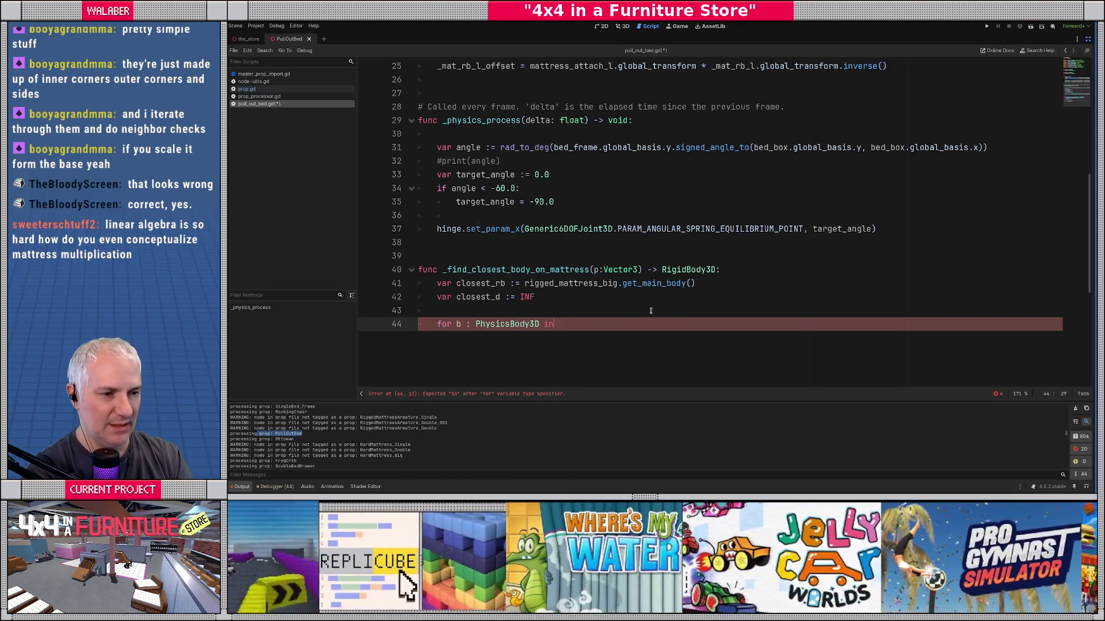
text( rigged_m)
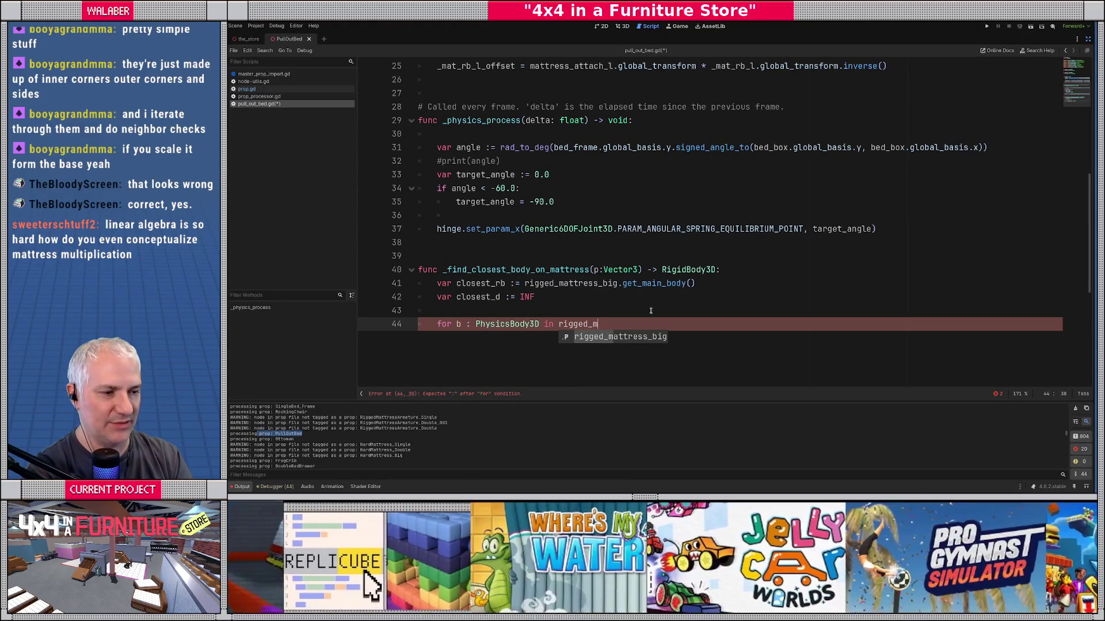
key(Return)
text(.bodies:)
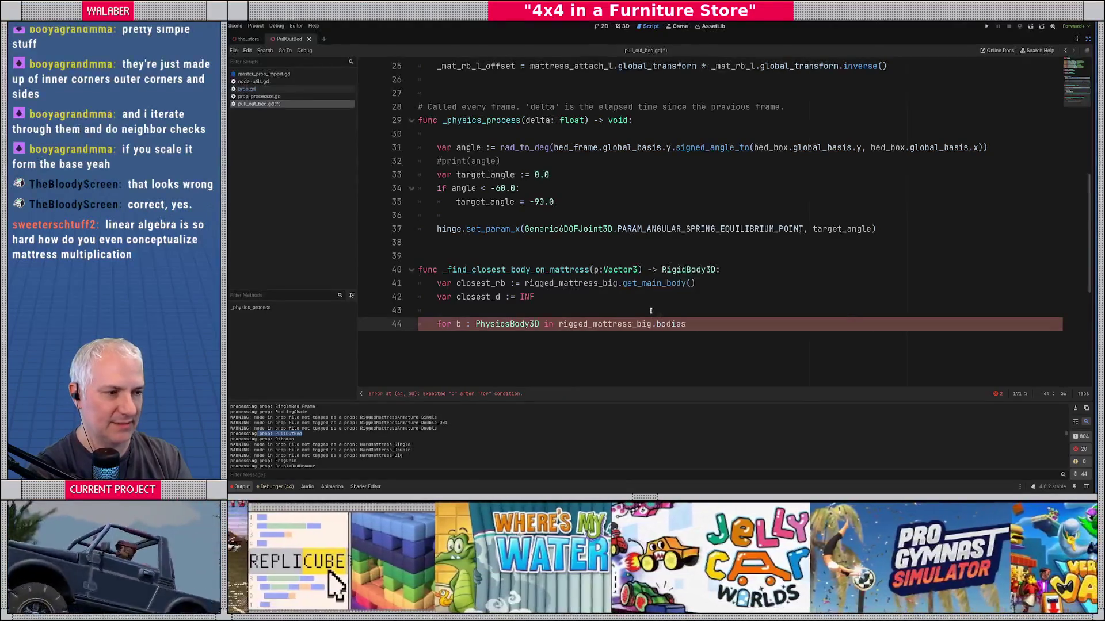
key(Return)
Step: Cast each body to RigidBody3D as rb, add 'if rb != null:', and begin the distance variable d
text(var rb)
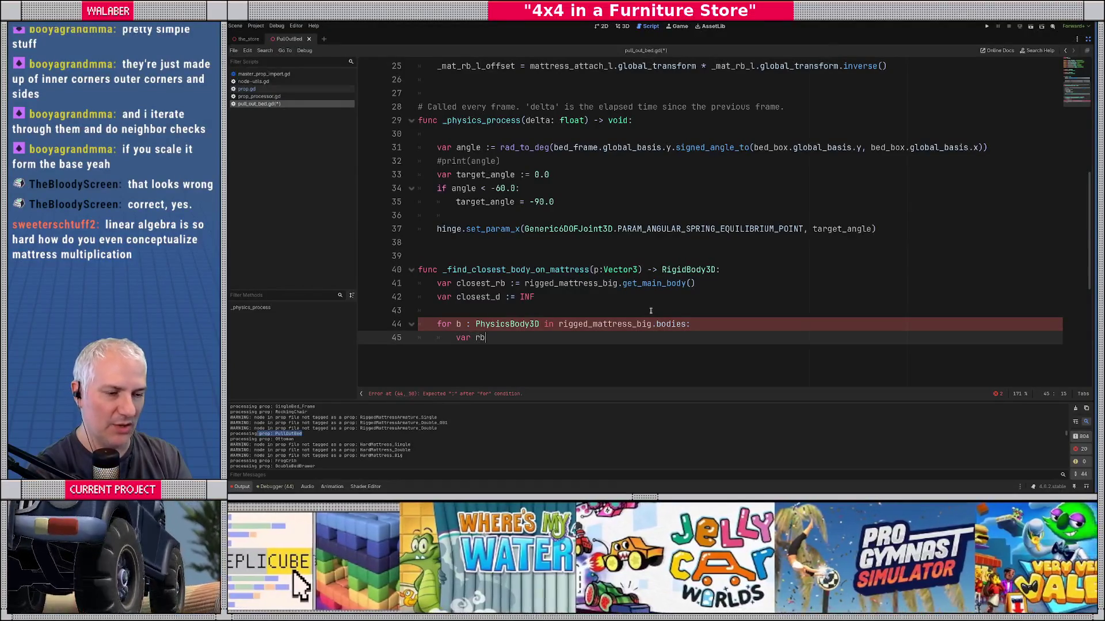
text( := b as)
text( rigi)
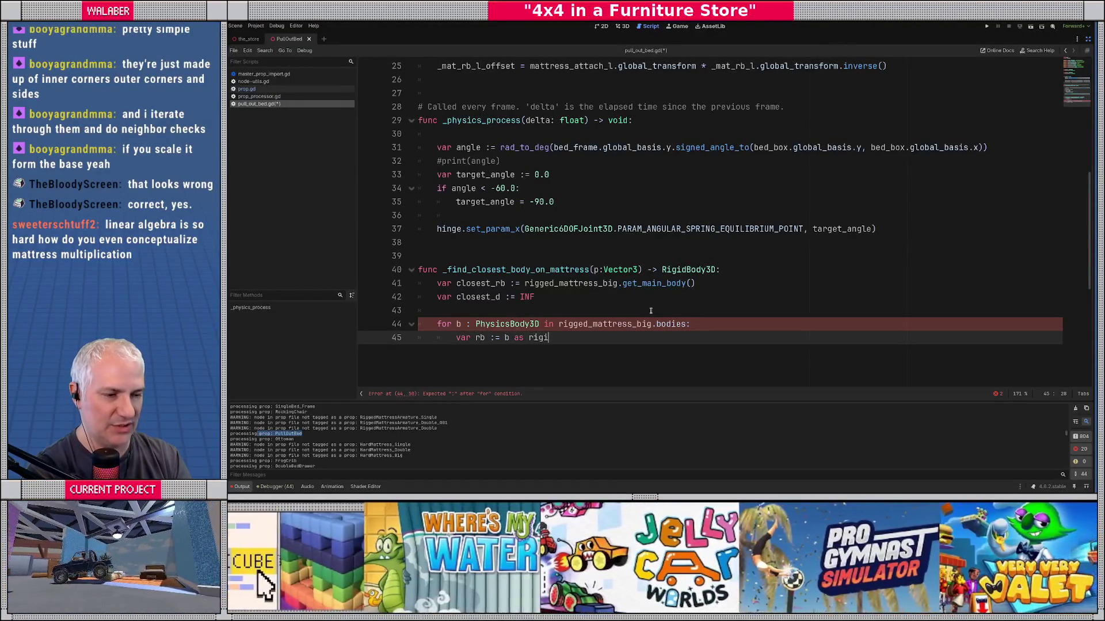
key(Return)
key(Return)
text(i)
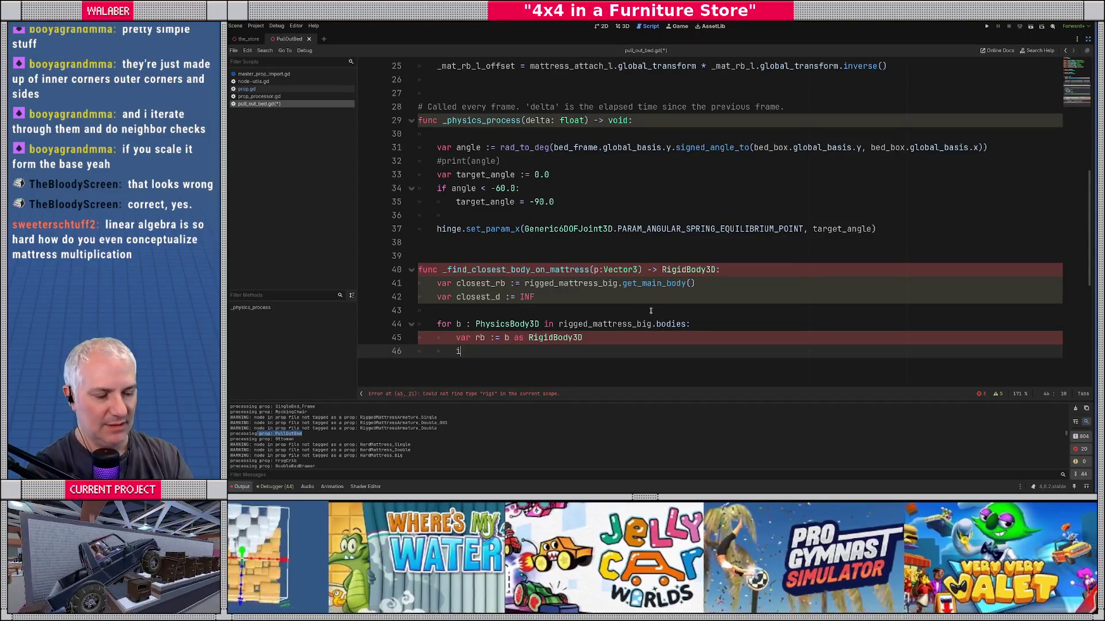
text(f rb != null:)
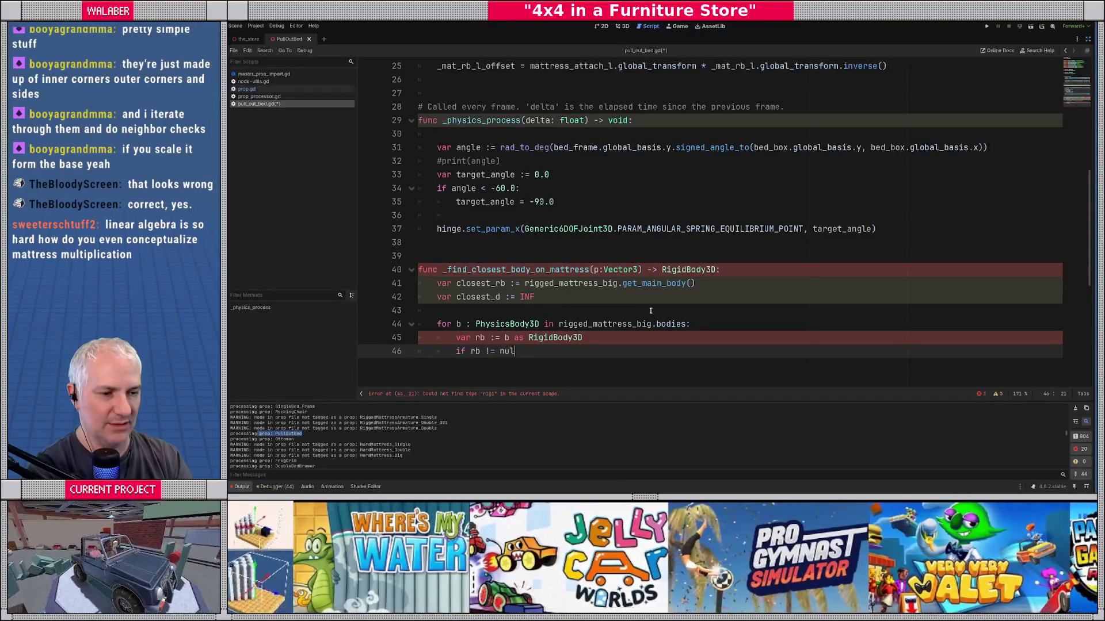
key(Return)
text(var d :=)
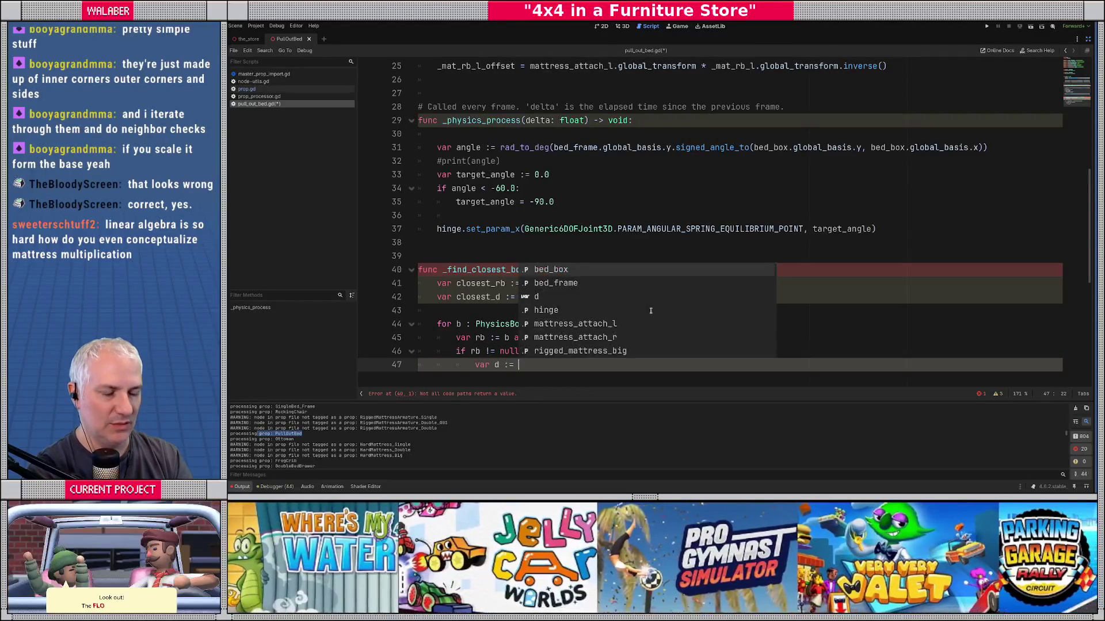
text( rb.global_po)
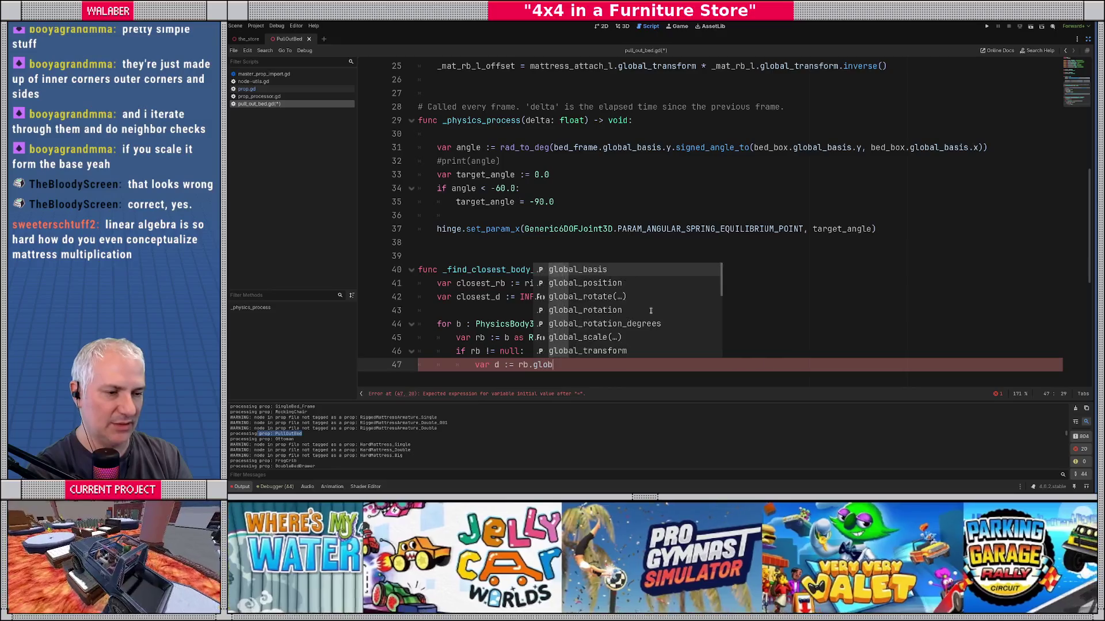
Step: Set d to rb.global_position.distance_squared_to(p)
key(Return)
text(.sq)
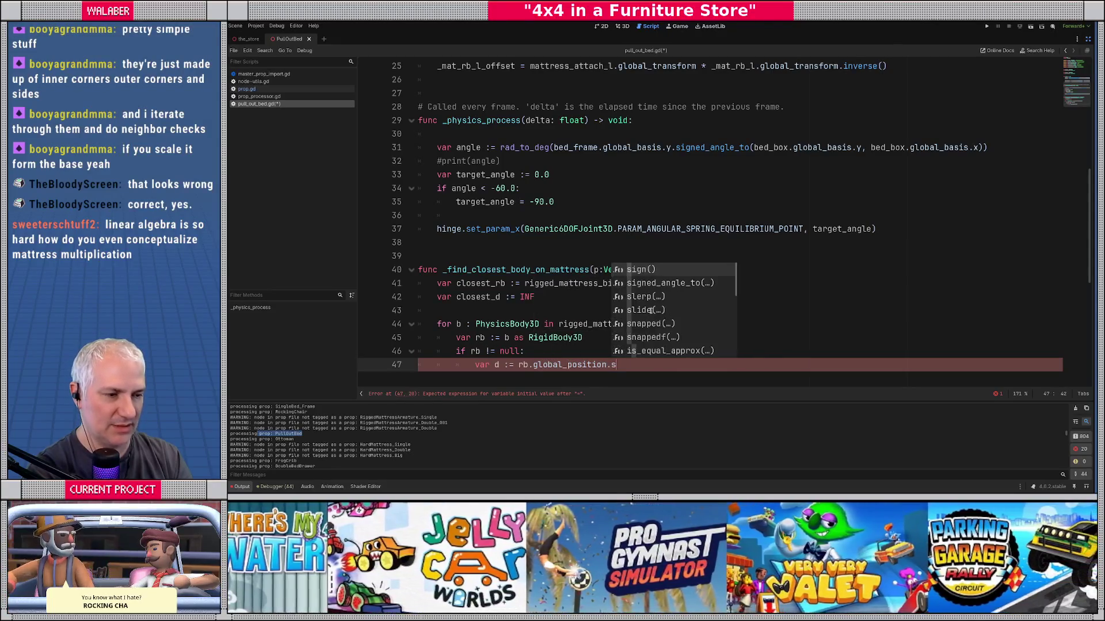
key(Down)
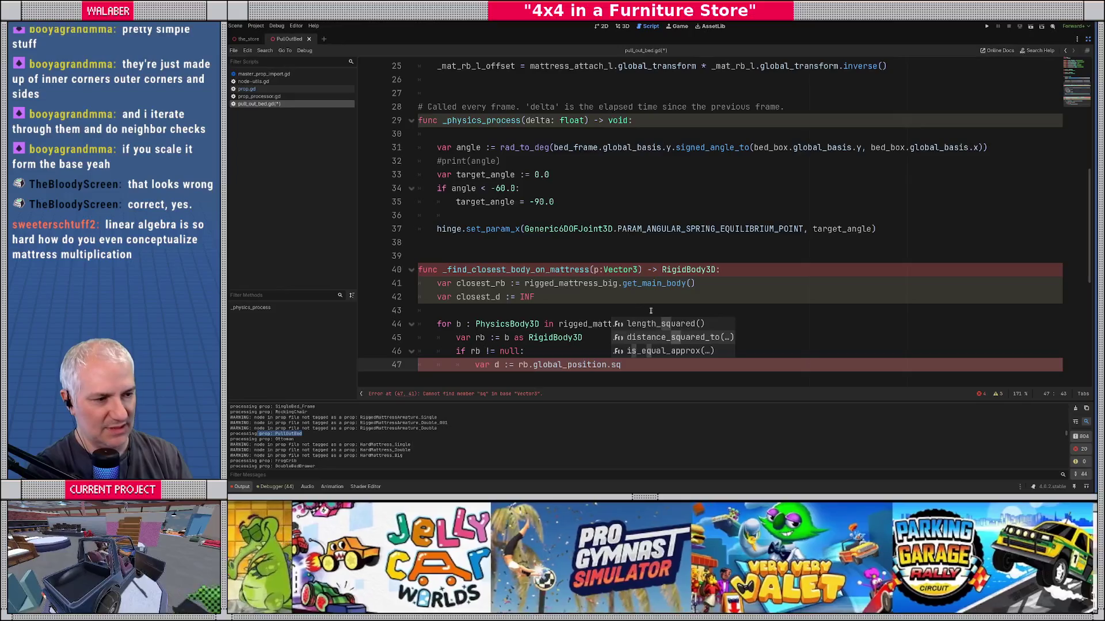
key(Return)
text(p)
key(End)
key(Return)
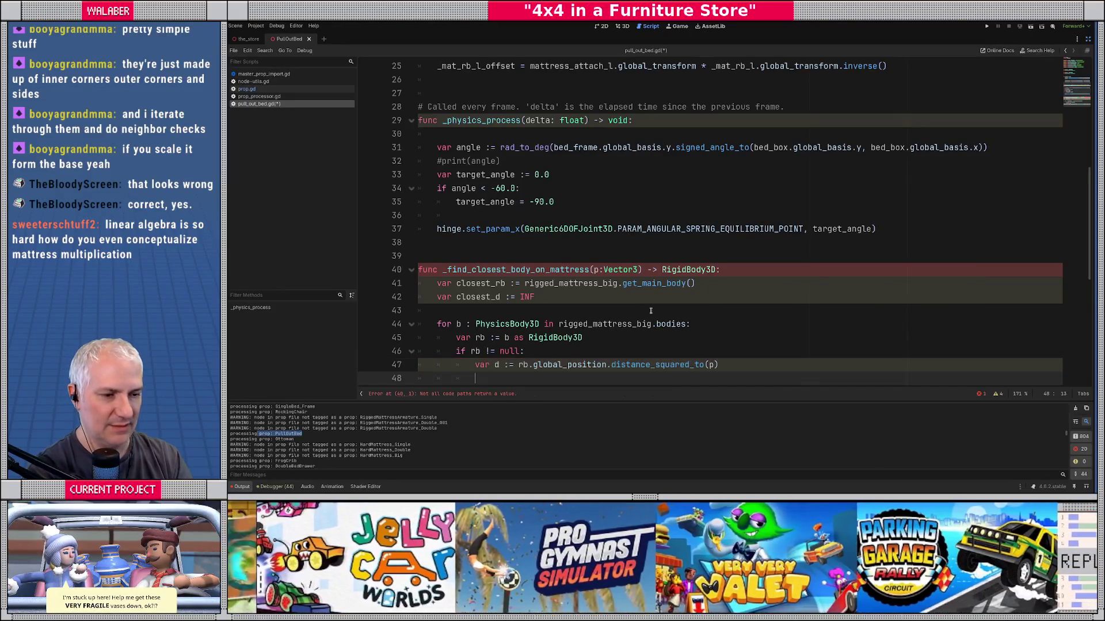
Step: Add 'if d < closest_d:' that updates closest_d = d and closest_rb = rb
text(if d < clo)
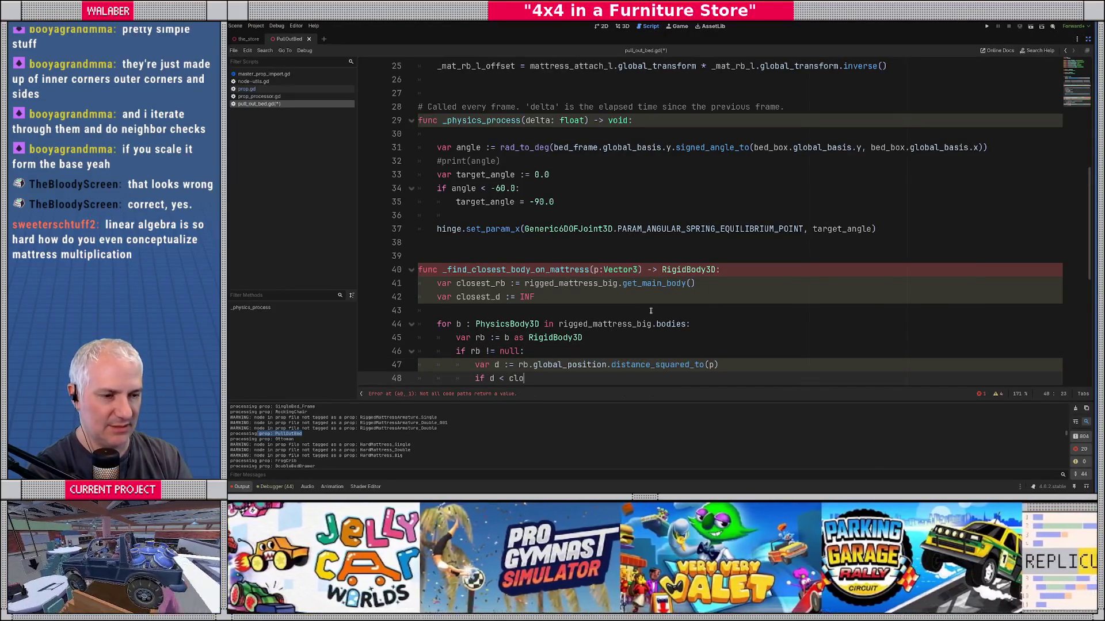
key(Return)
text(:)
key(Return)
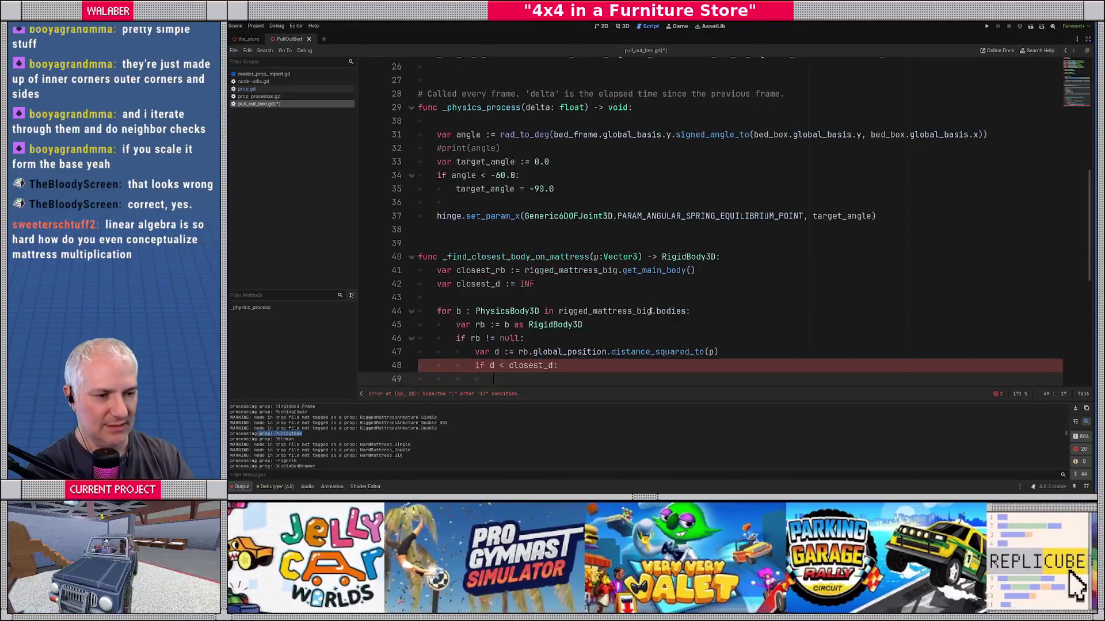
text(clo)
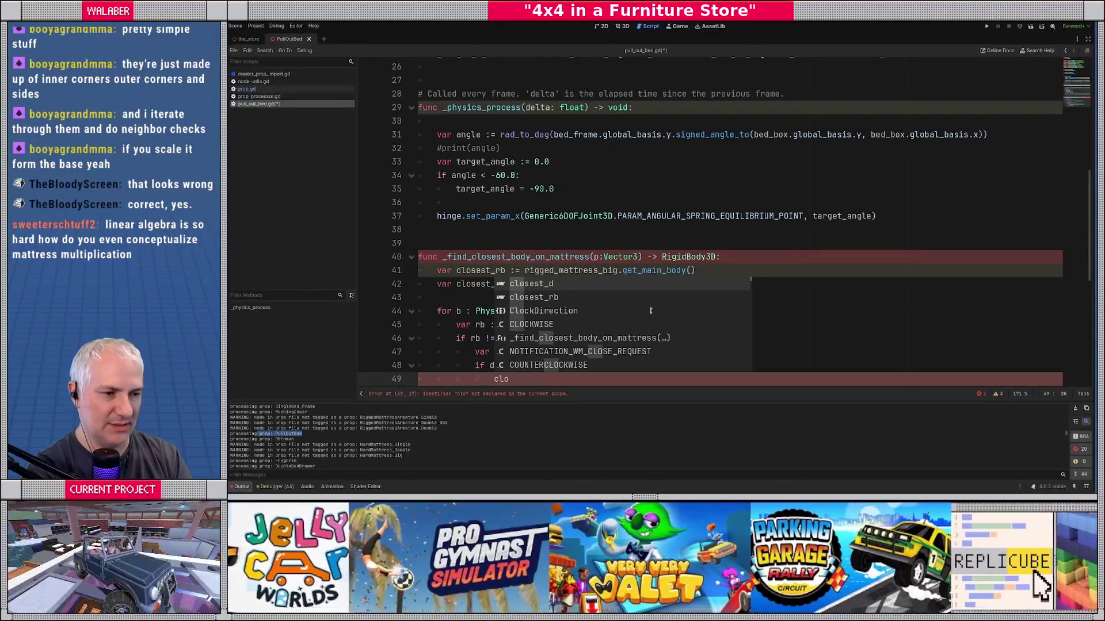
key(Return)
text(= d)
key(Return)
text(clos)
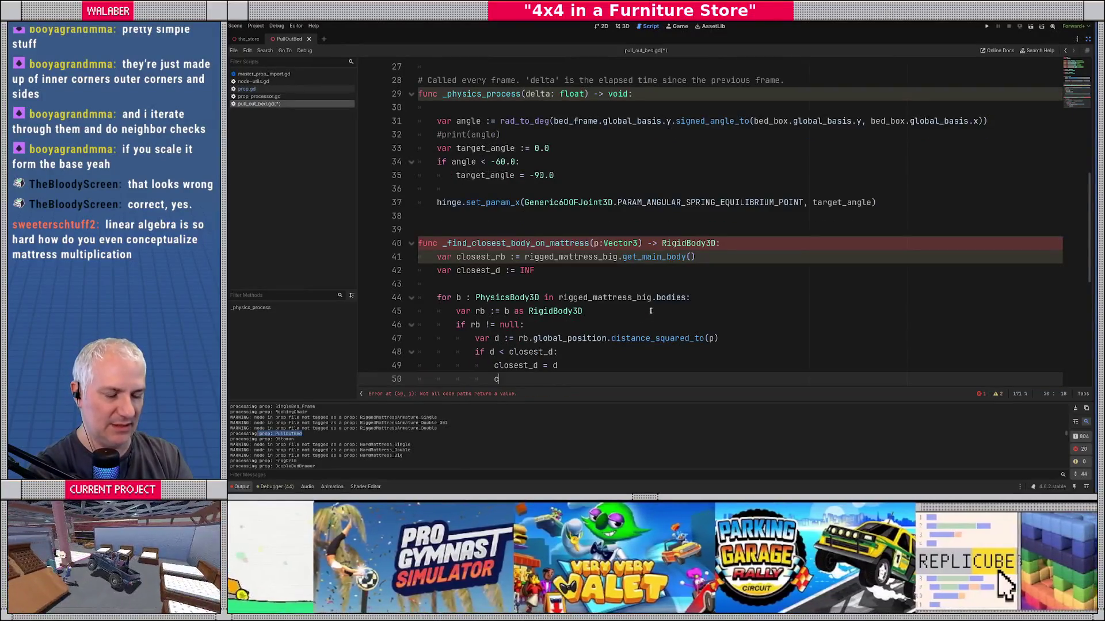
key(Down)
key(Return)
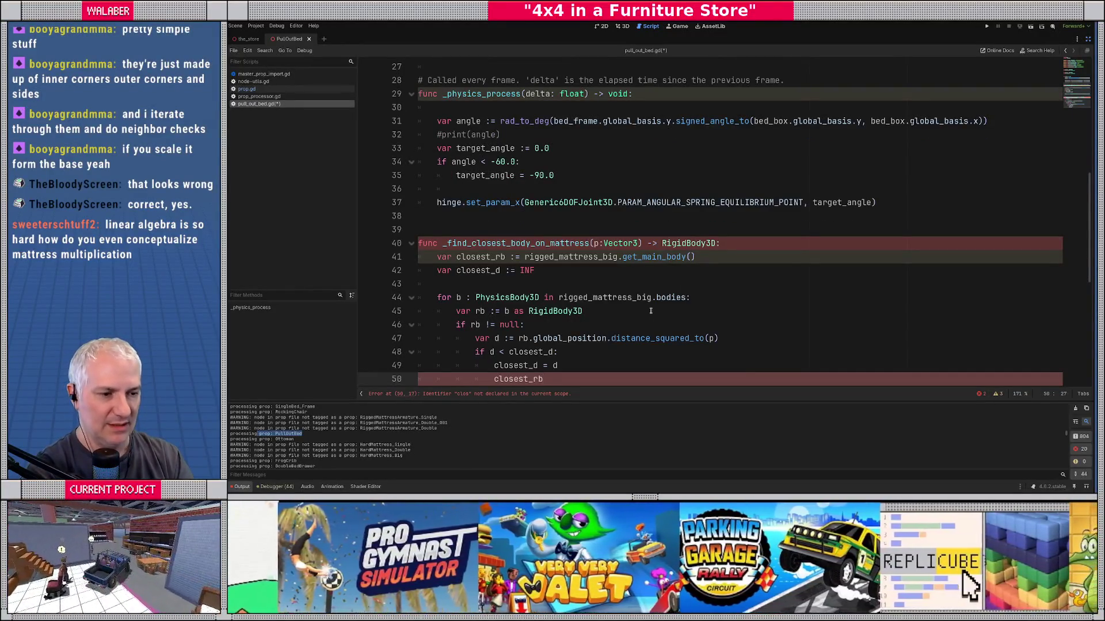
text(= rb)
key(Return)
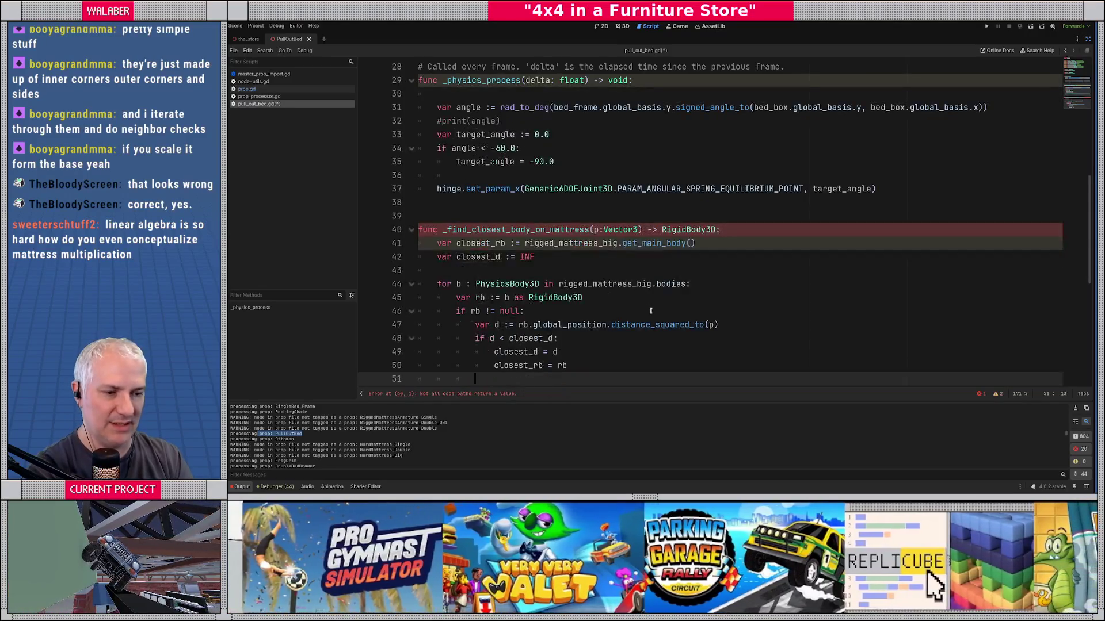
Step: End the function with 'return closest_rb' and save the script
key(BackSpace)
key(BackSpace)
key(BackSpace)
key(Return)
key(Return)
text(return close)
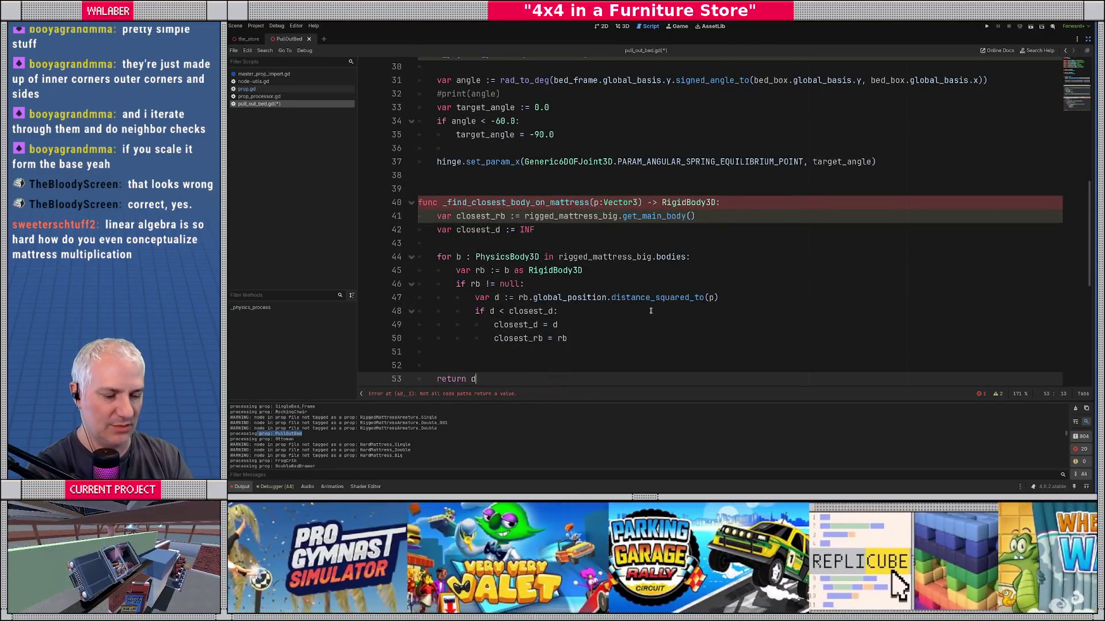
text(st)
key(Down)
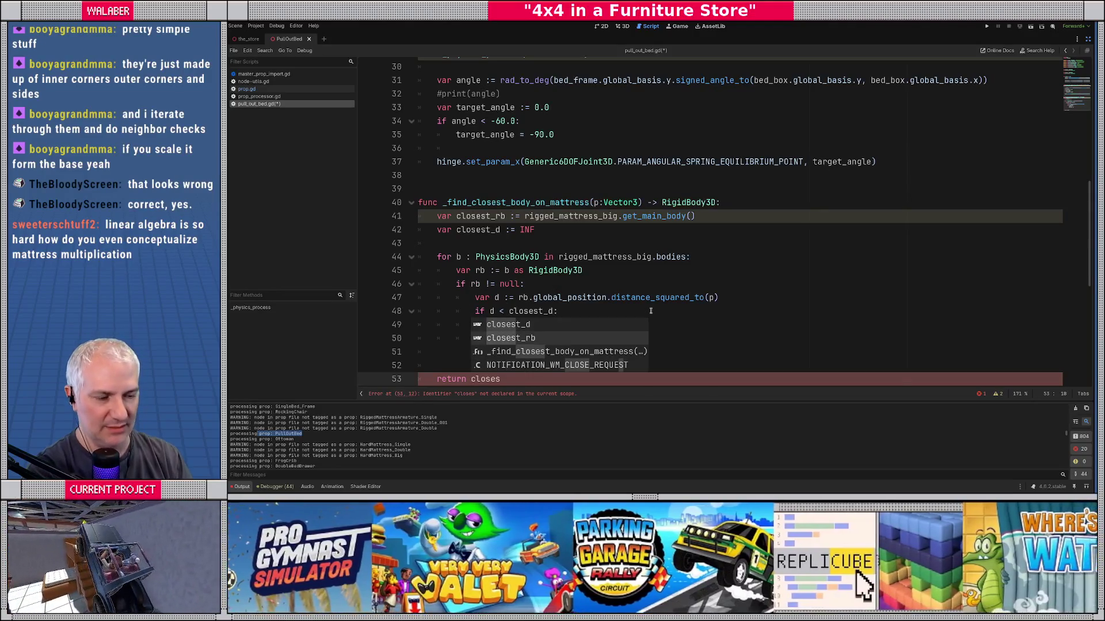
key(Return)
key(ctrl+s)
scroll(575, 288, up, 3)
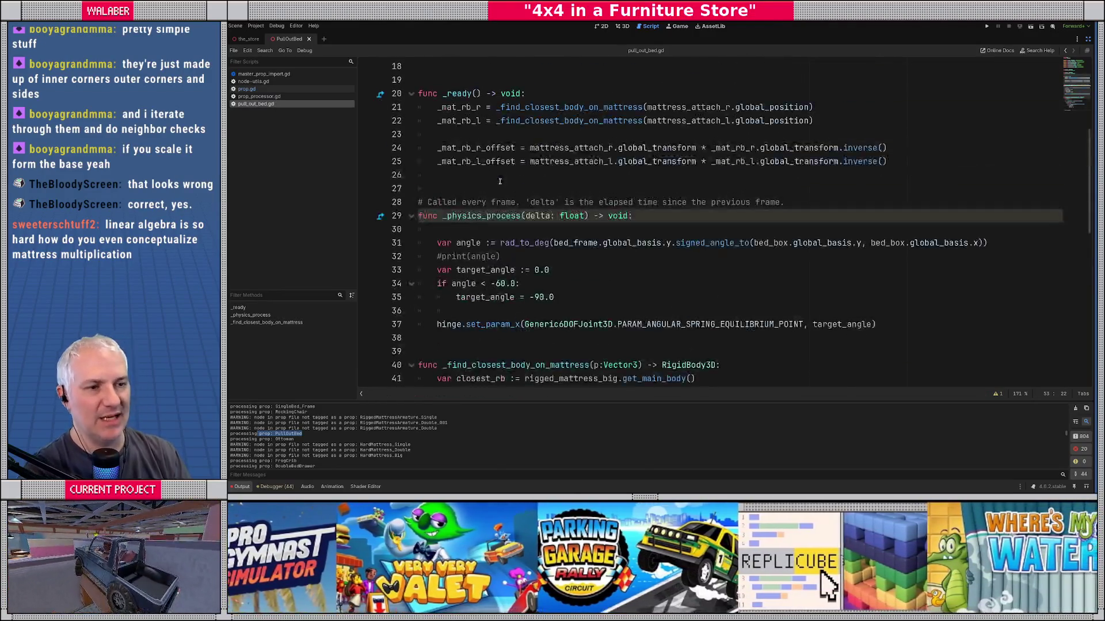
Step: Insert an empty func _process(delta: float) -> void after the _ready body via autocomplete
click(464, 140)
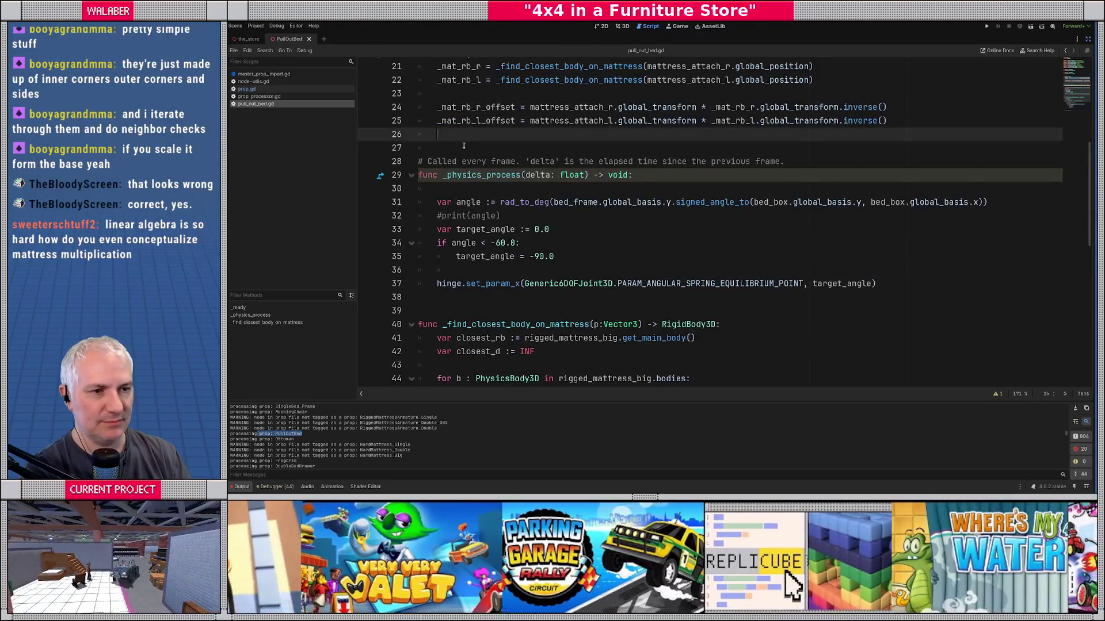
key(Return)
text(func _pr)
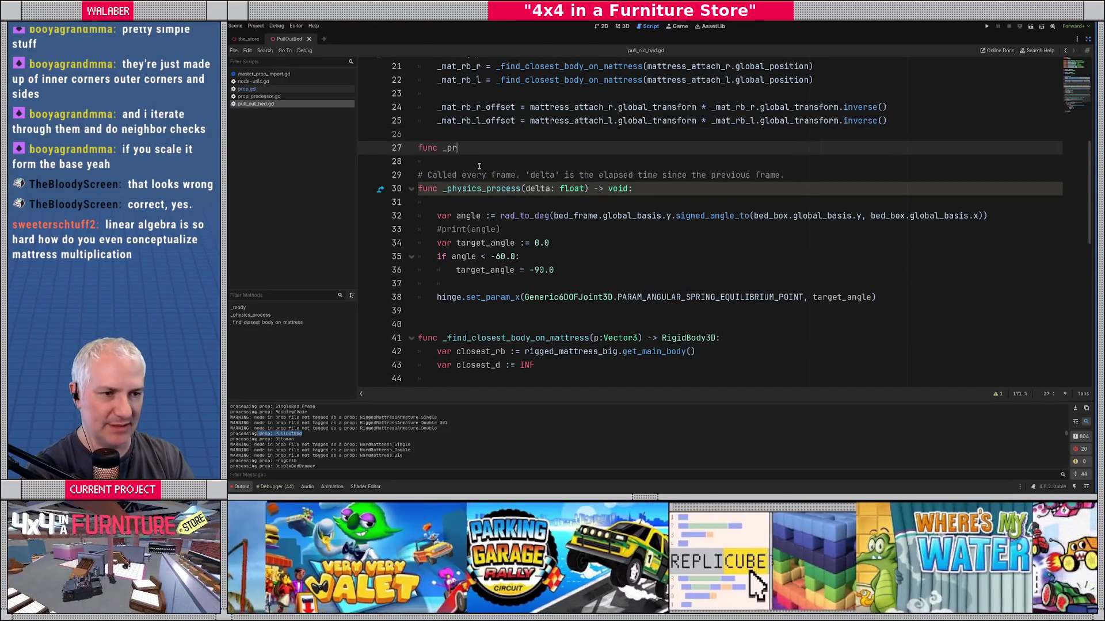
key(Return)
key(Return)
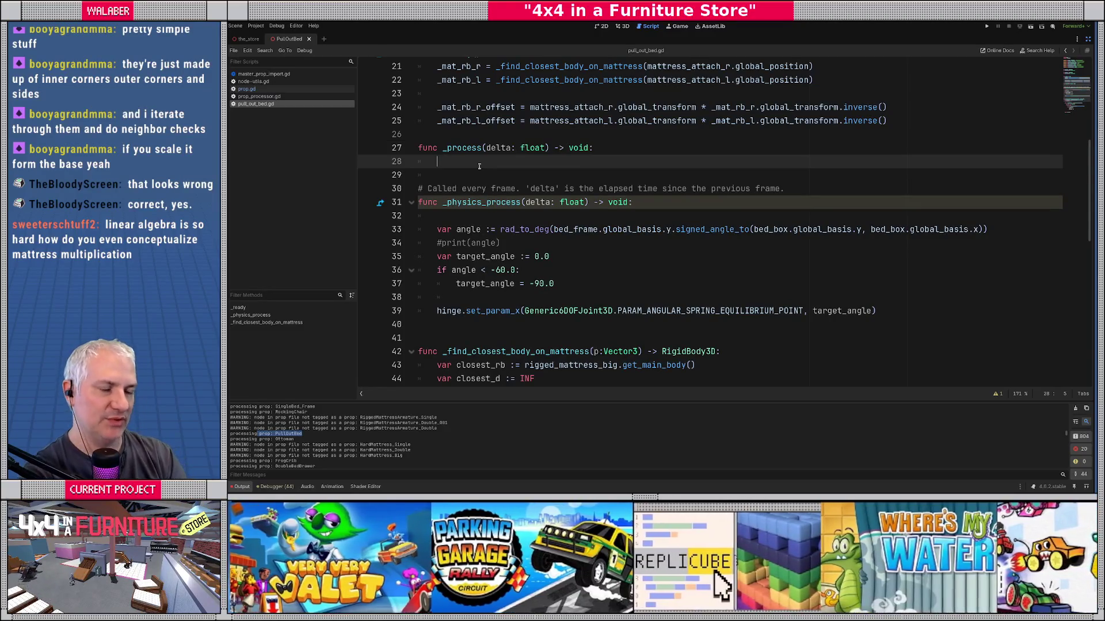
scroll(479, 166, up, 2)
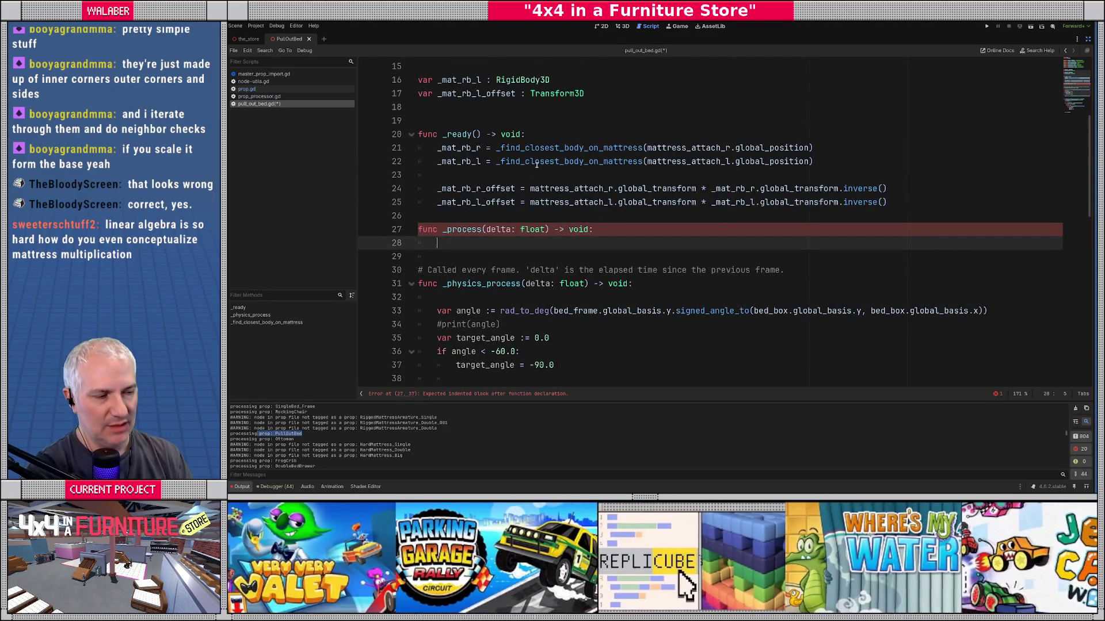
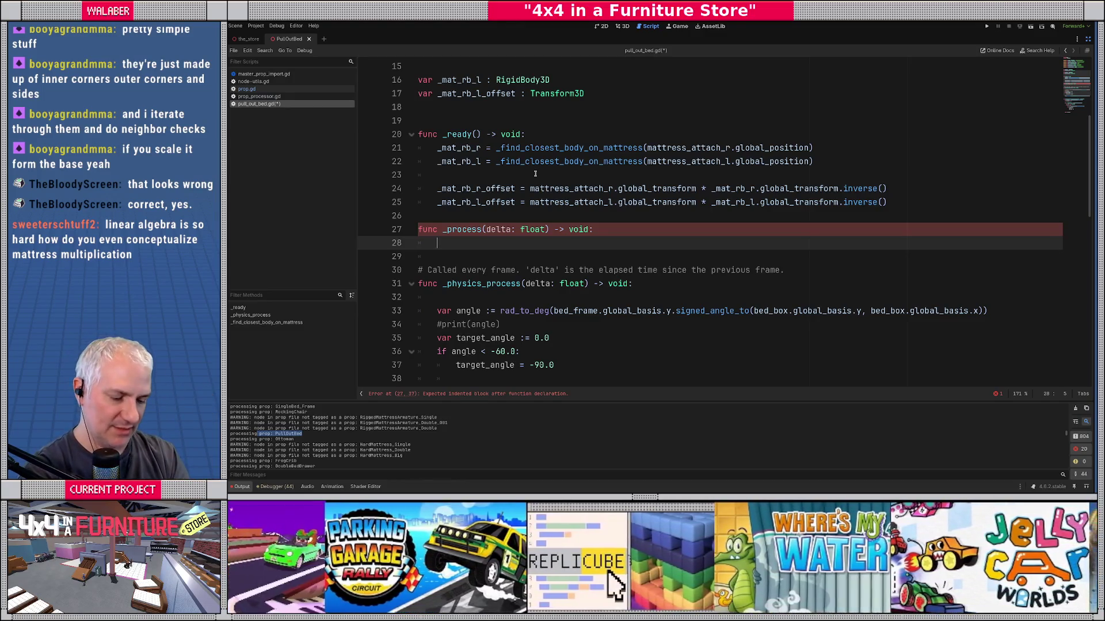
Step: Add 'for i in range(2):' in _process and start origin with strap_origin_r.global_position
key(Return)
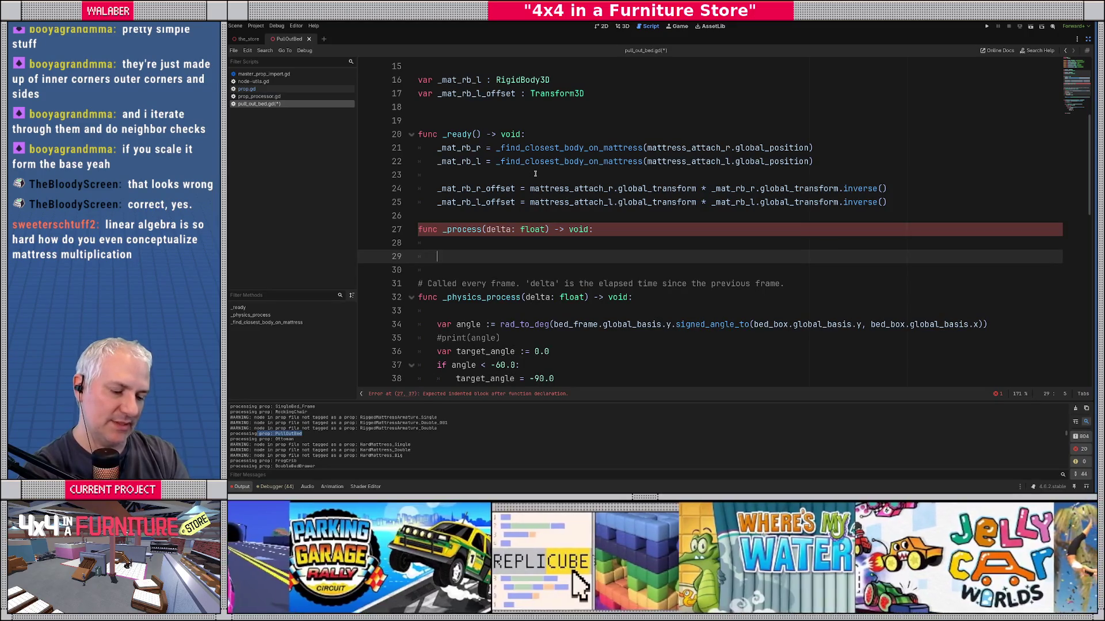
text(for)
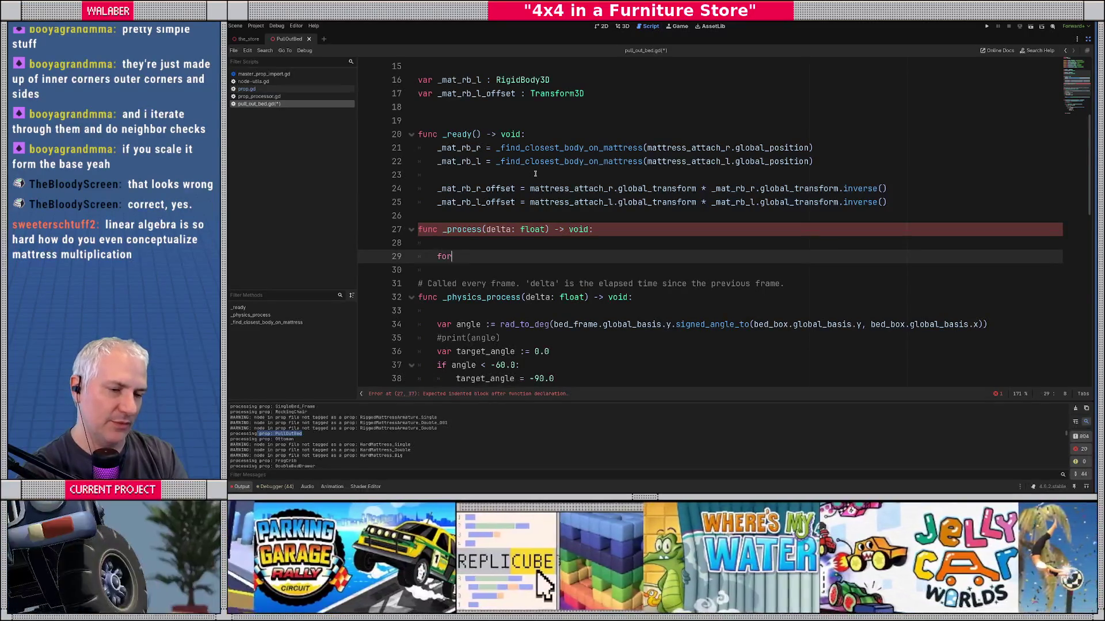
text( i in range(2):)
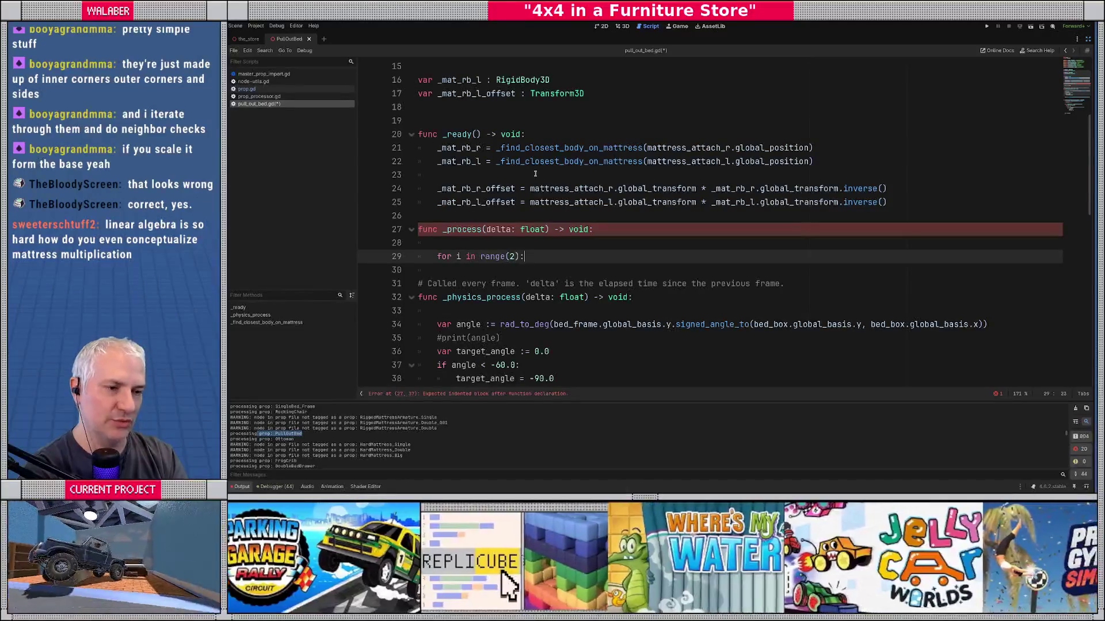
key(Return)
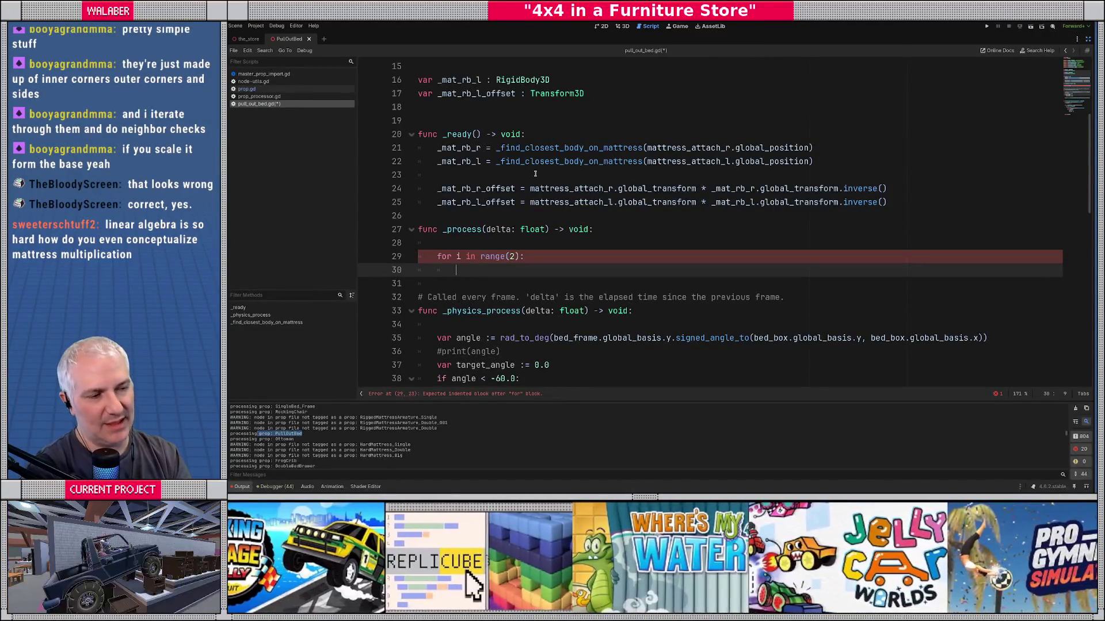
text(var origin)
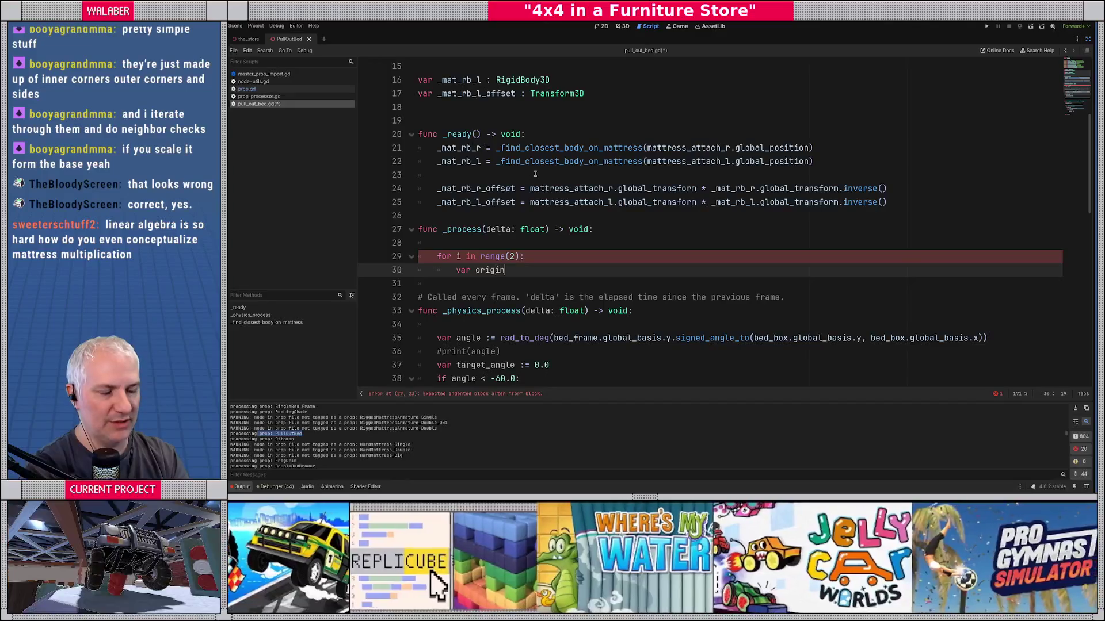
text( : Vec)
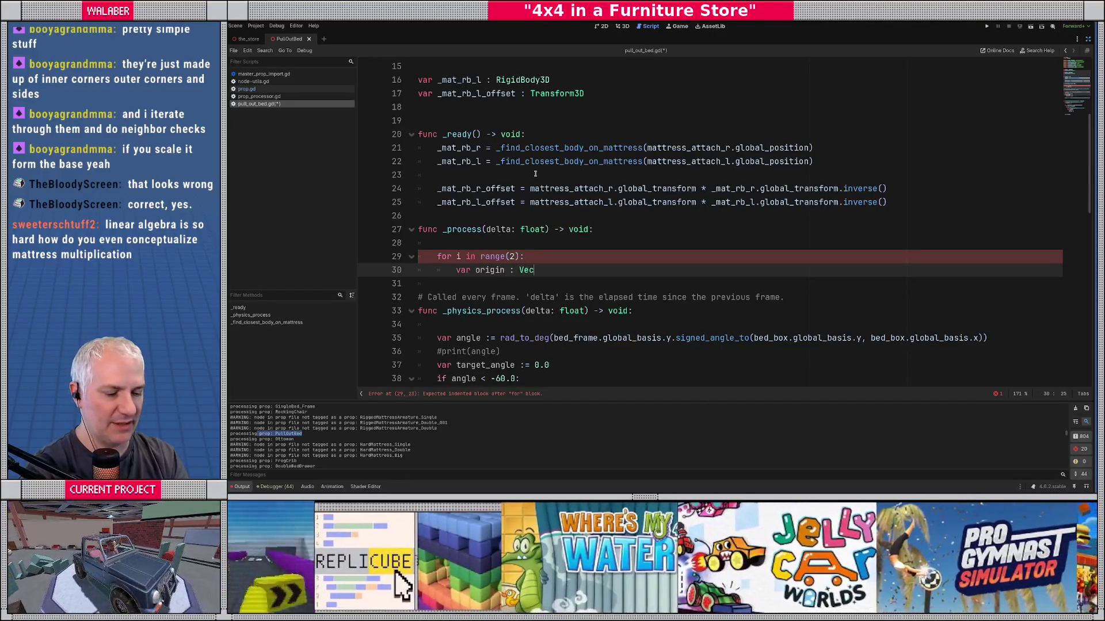
text(tor3 = [)
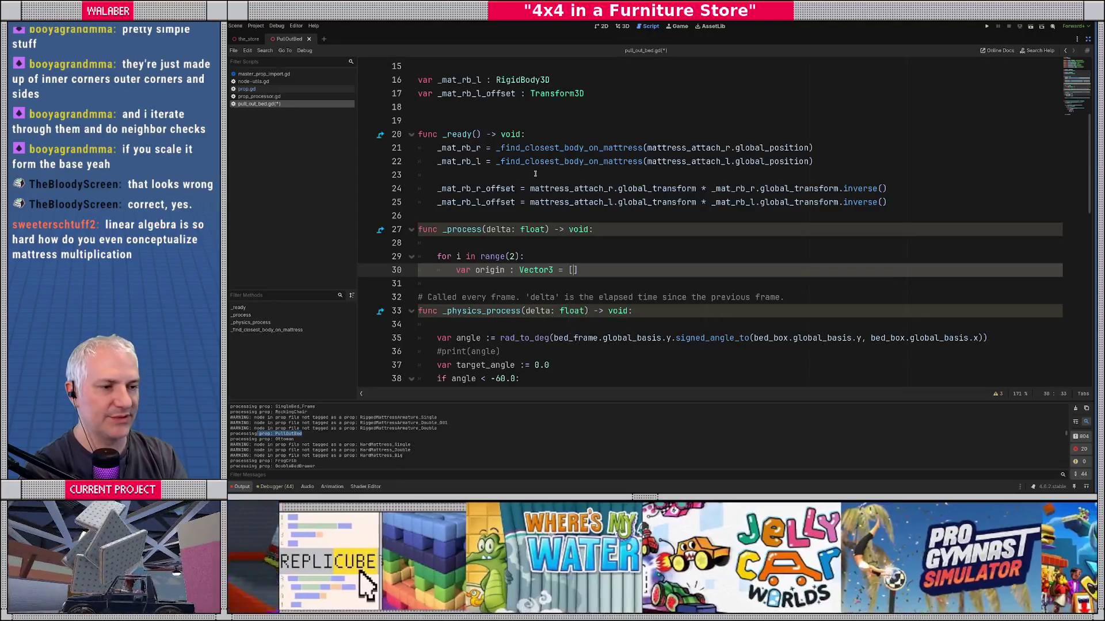
text(ori)
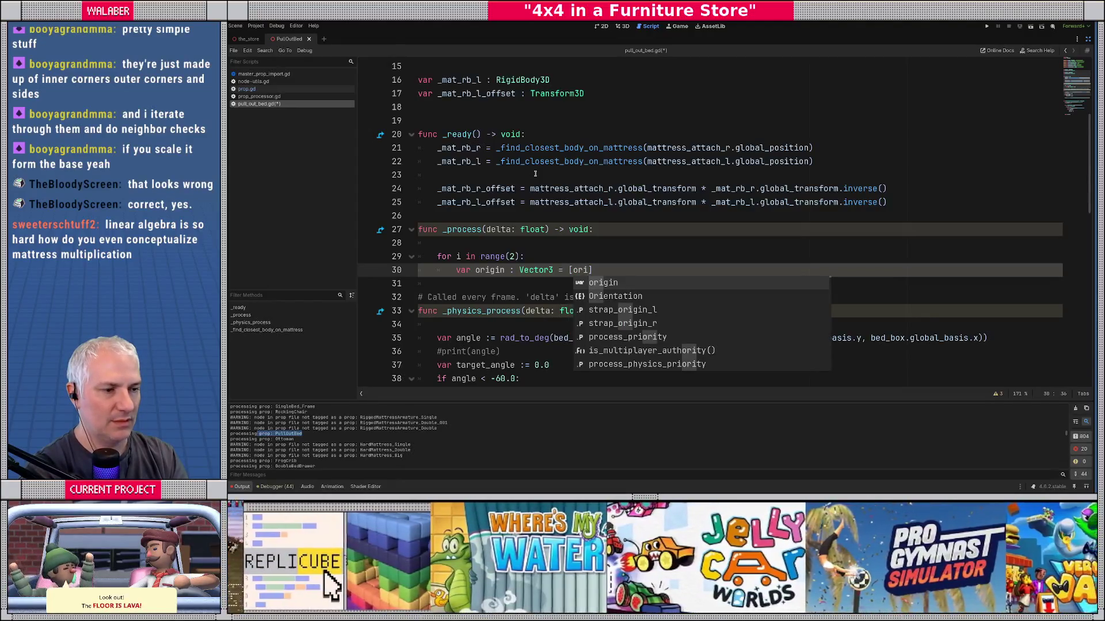
key(Down)
key(Down)
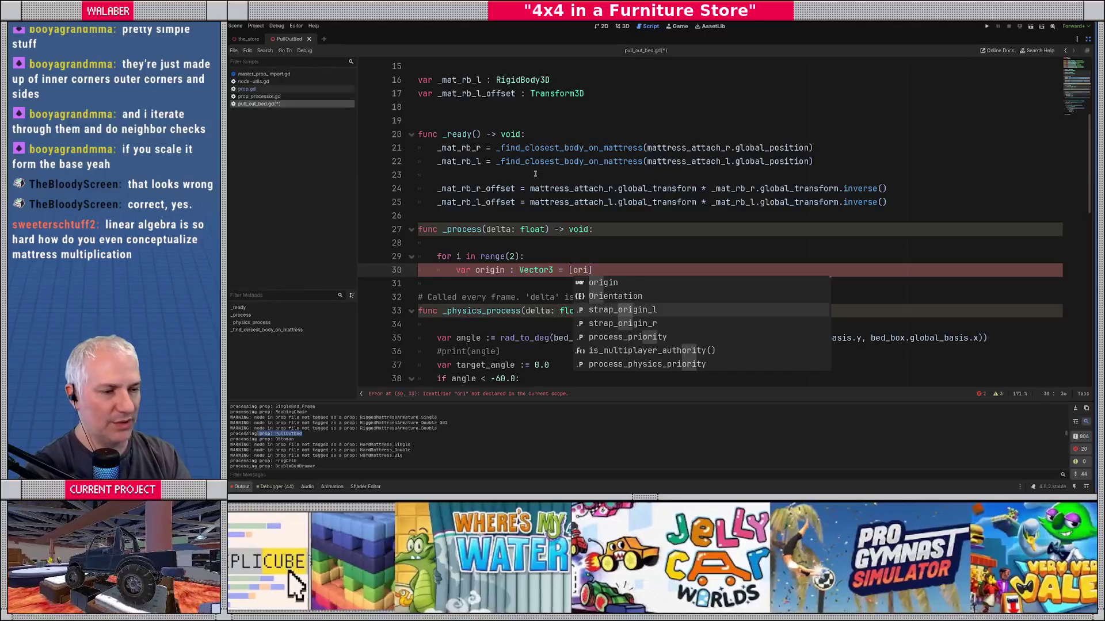
key(Down)
key(Return)
text(.global)
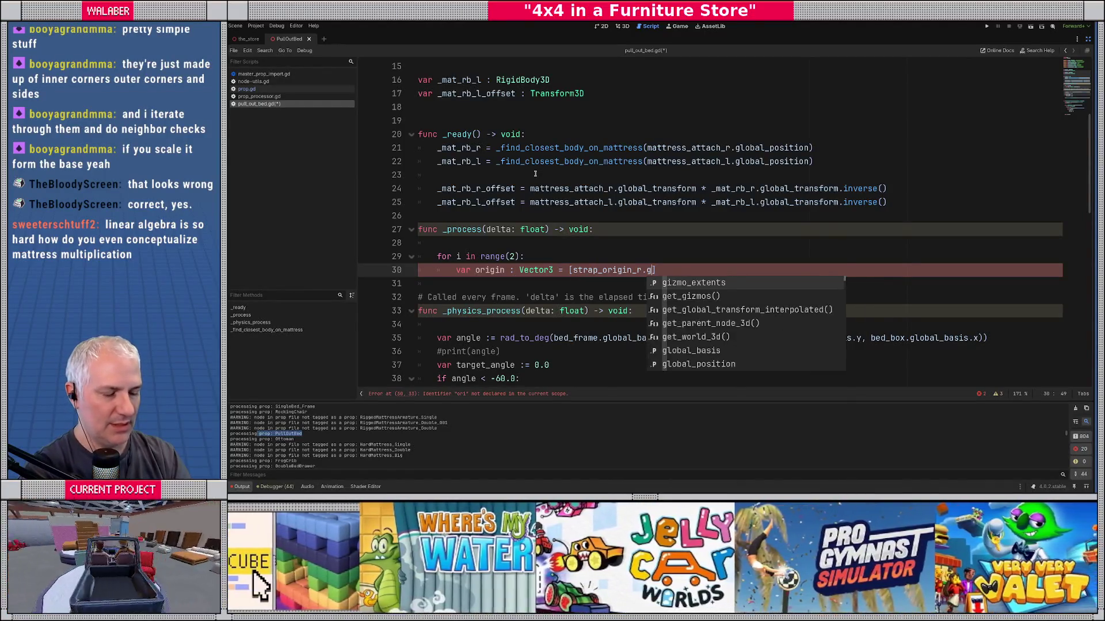
text(_po)
key(Return)
Step: Finish the origin array with strap_origin_l.global_position, indexed by [i]
text(, stra)
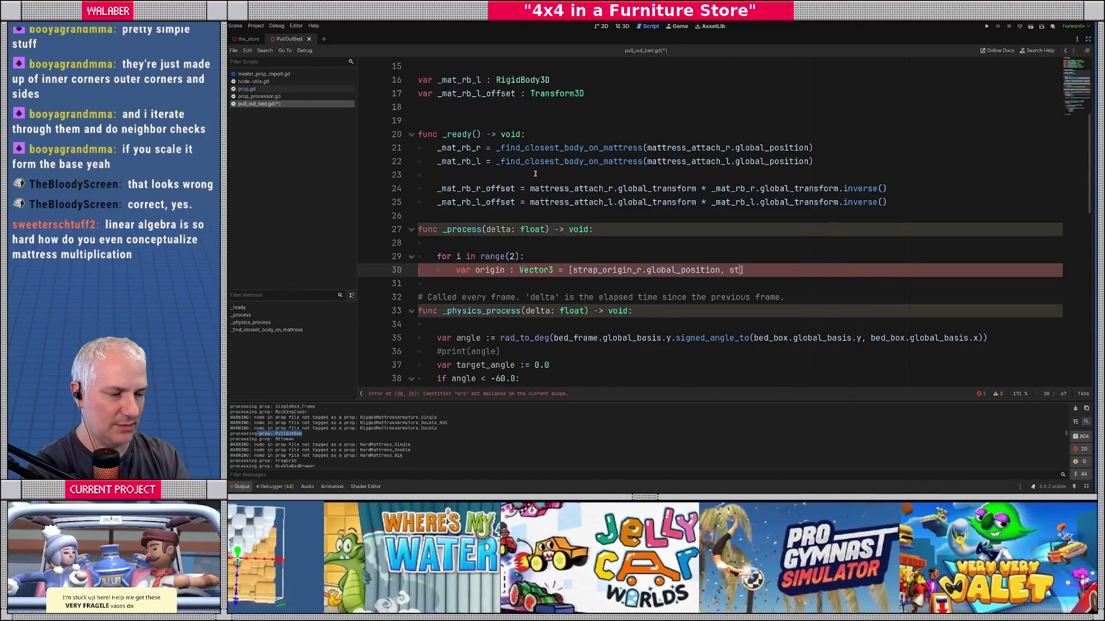
key(Return)
text(.glo)
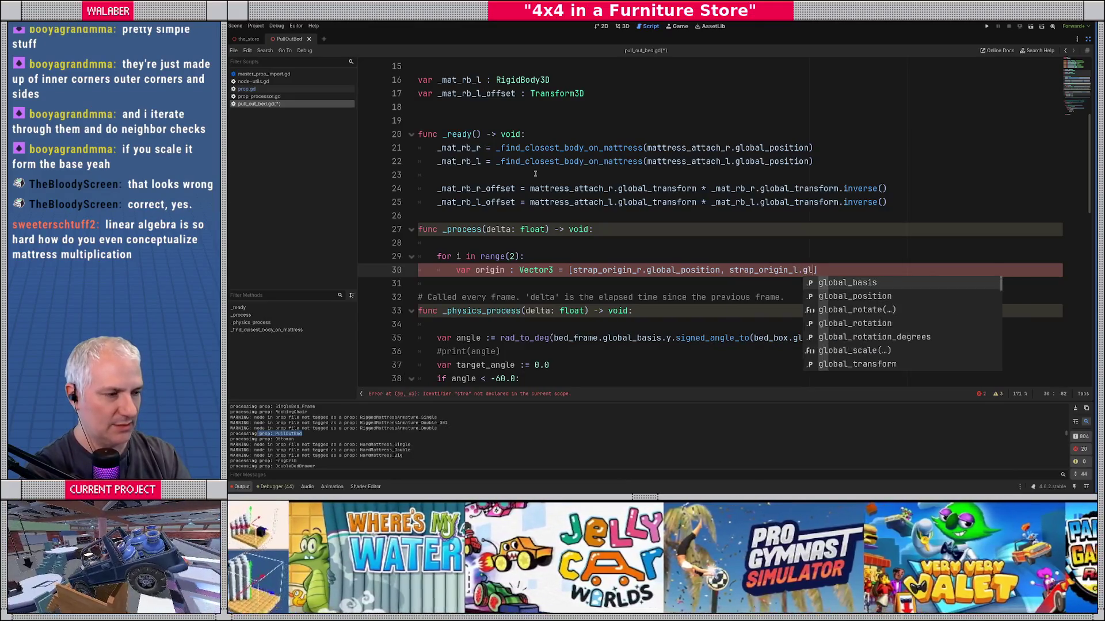
key(Down)
key(Return)
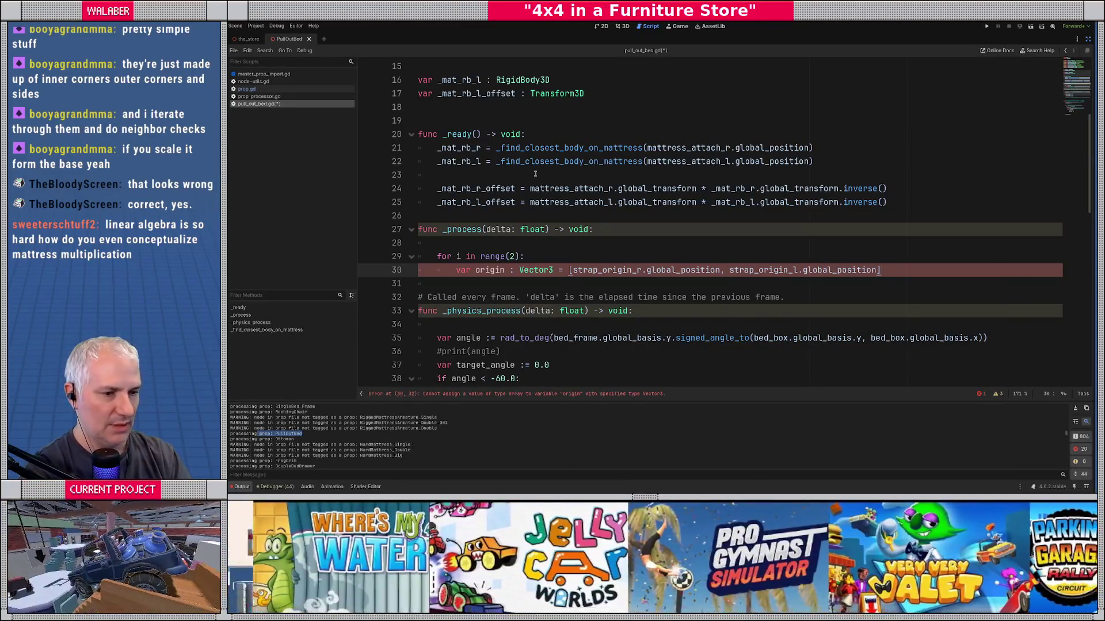
text(i])
Step: Begin a 'var attach : Vector3 = [_mat_rb' line below origin
key(Return)
text(var )
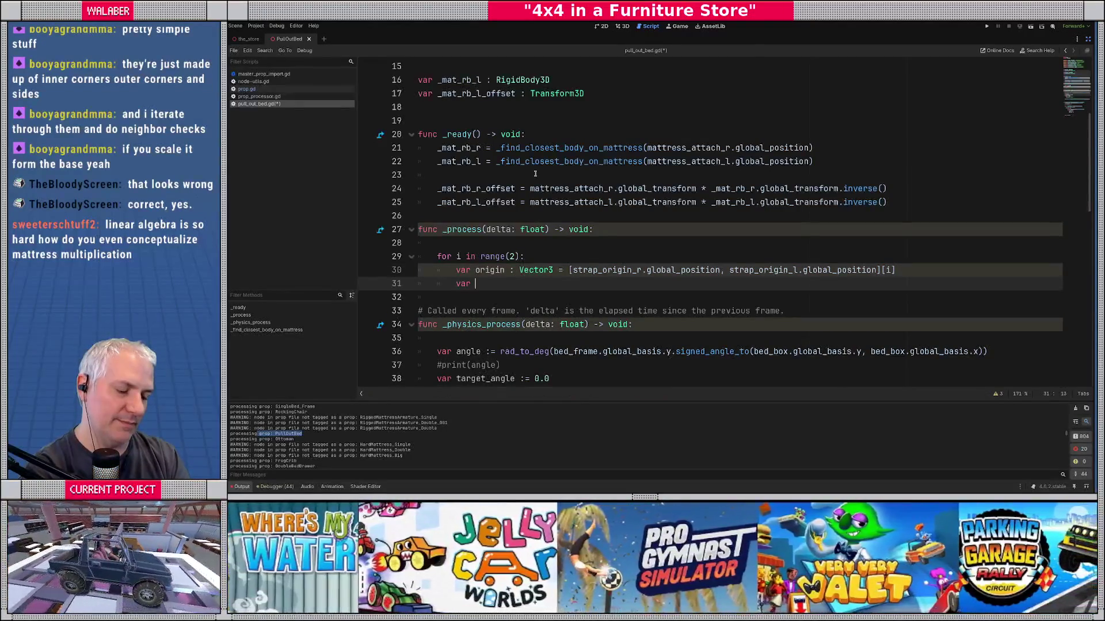
text(attach : Vector)
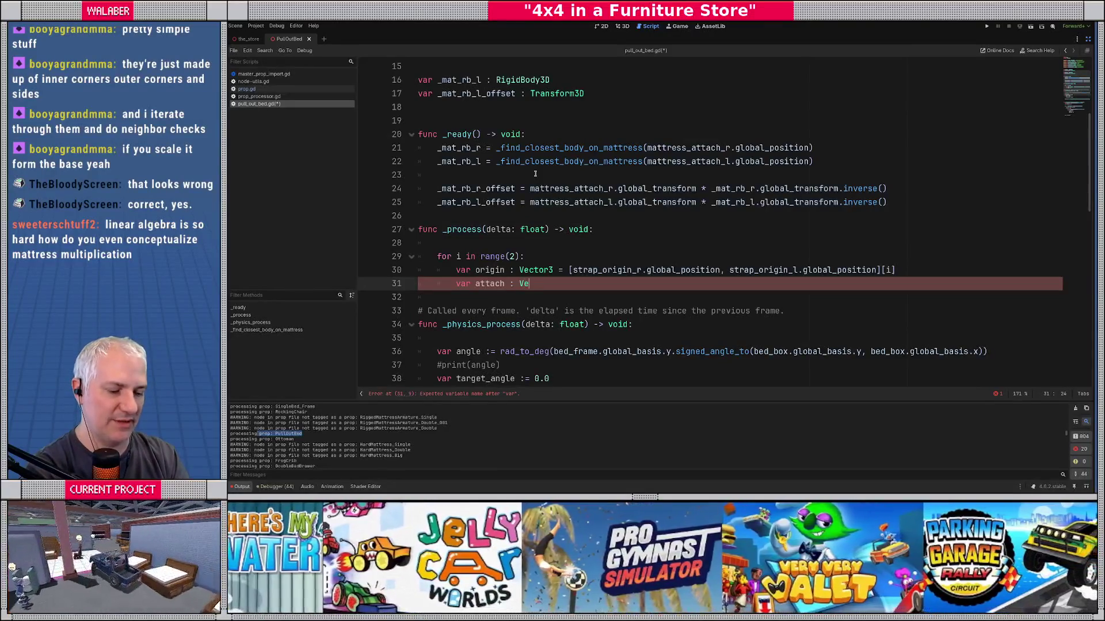
key(BackSpace)
key(BackSpace)
key(BackSpace)
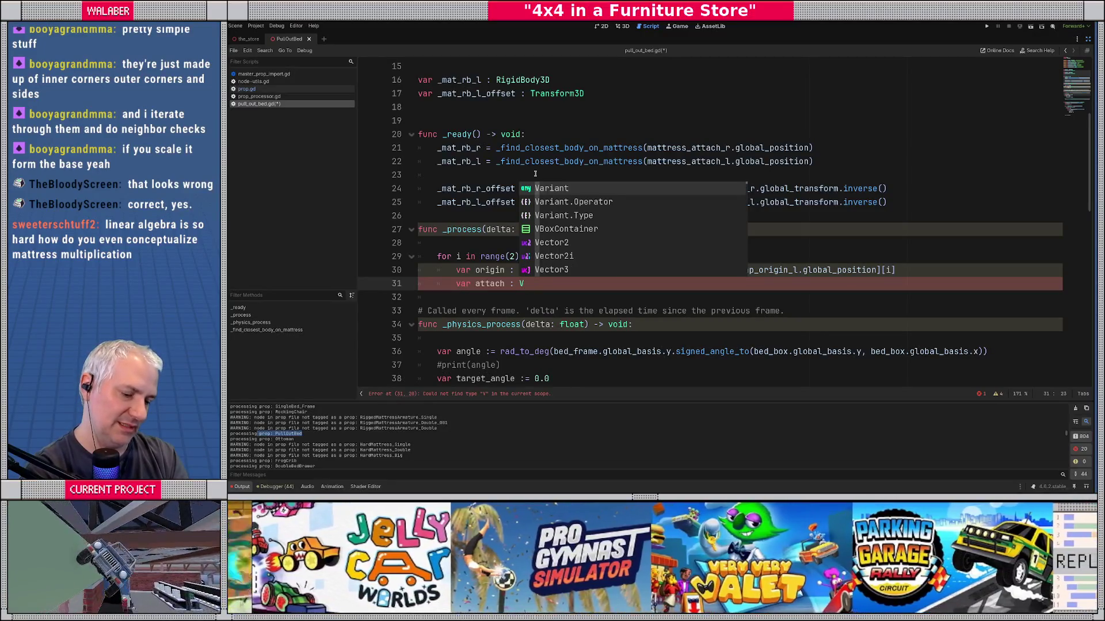
text(ector3)
key(Return)
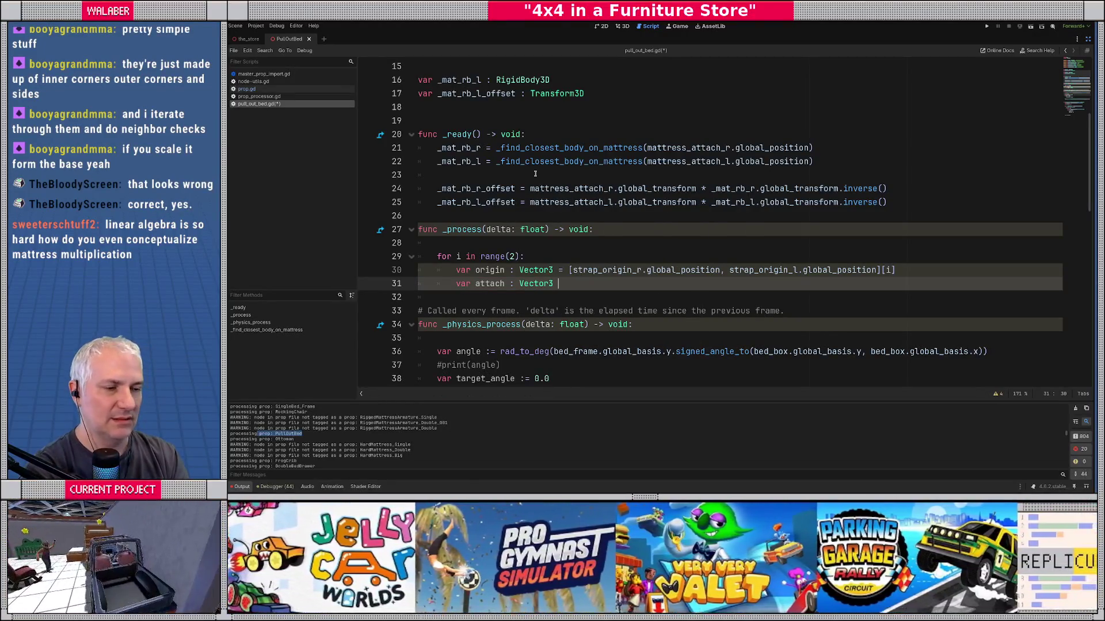
text([)
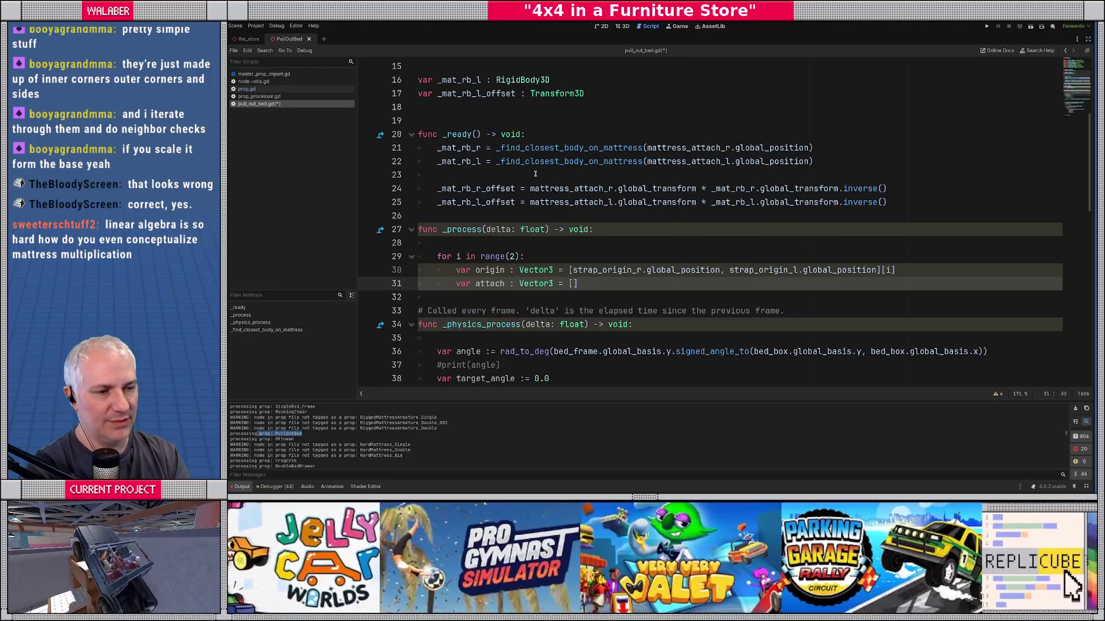
text(_mat_)
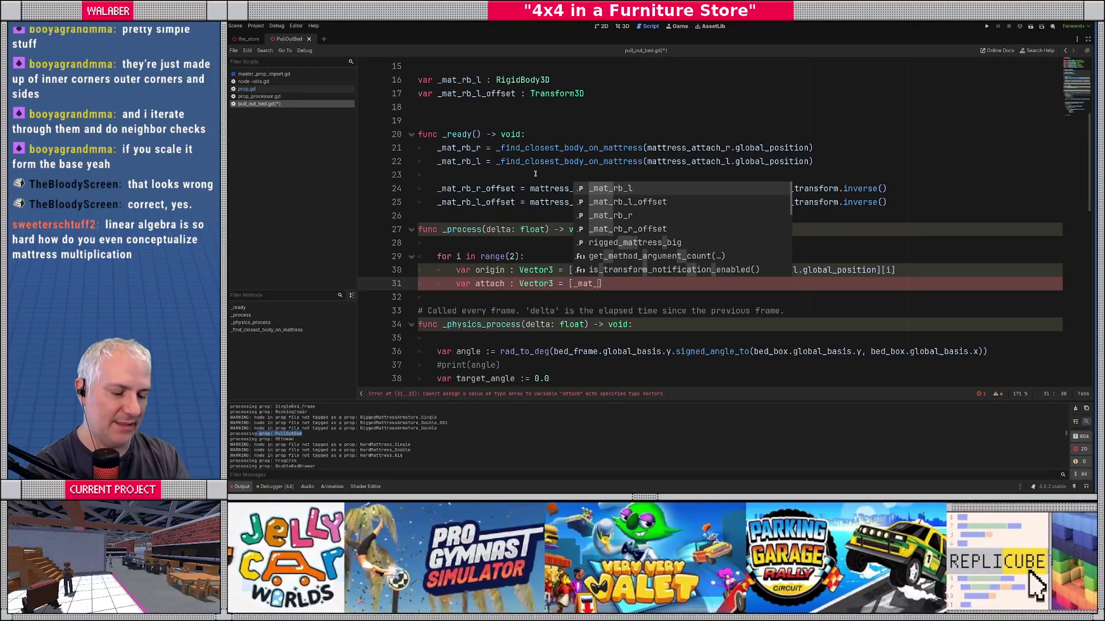
text(rb)
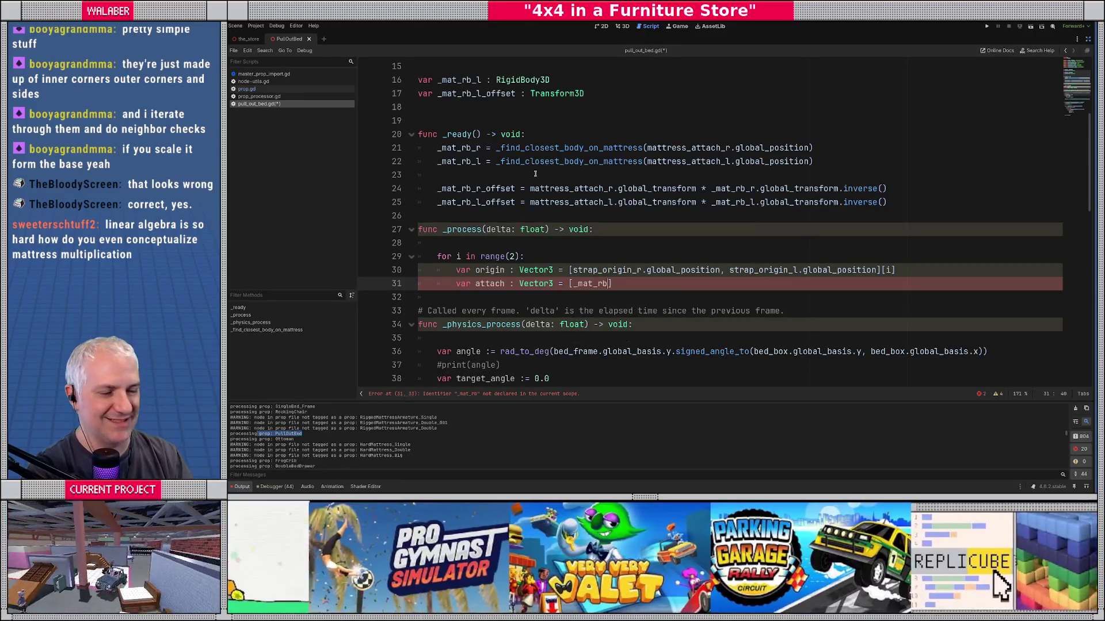
double_click(483, 283)
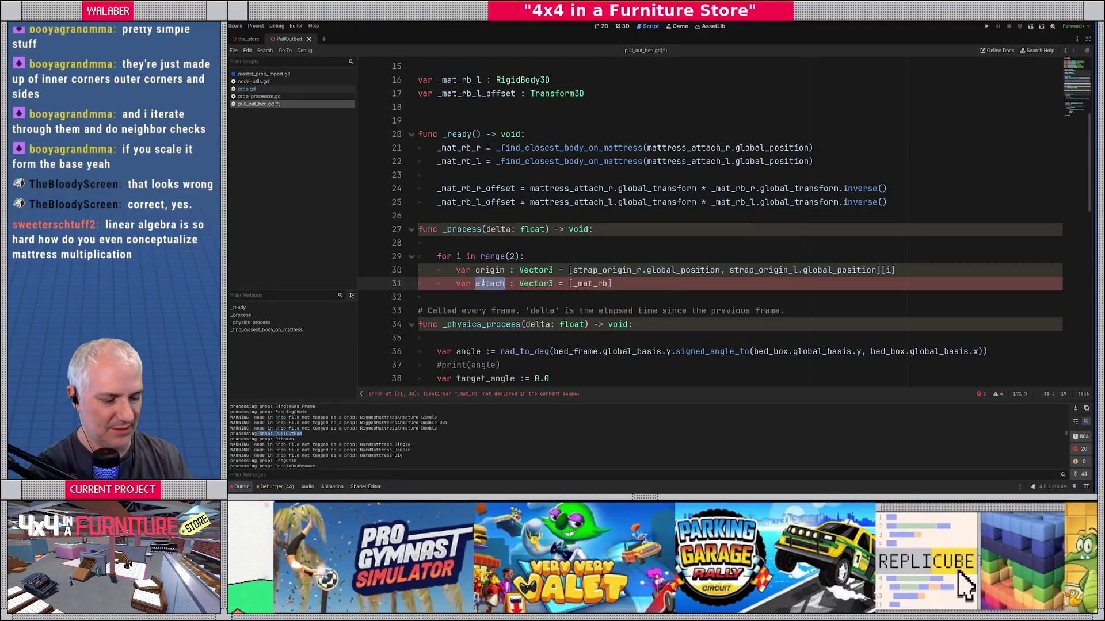
Step: Turn the line into 'var mat_rb : RigidBody3D = [_mat_rb_r, _mat_rb_l][i]'
text(rb)
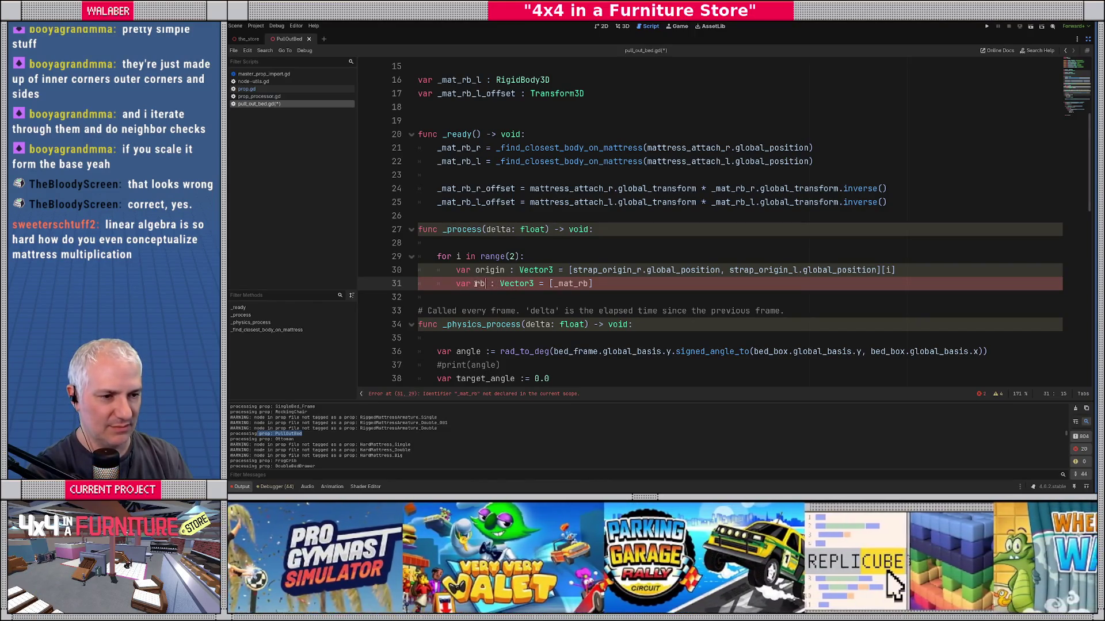
drag(476, 283, 628, 283)
text(rb : )
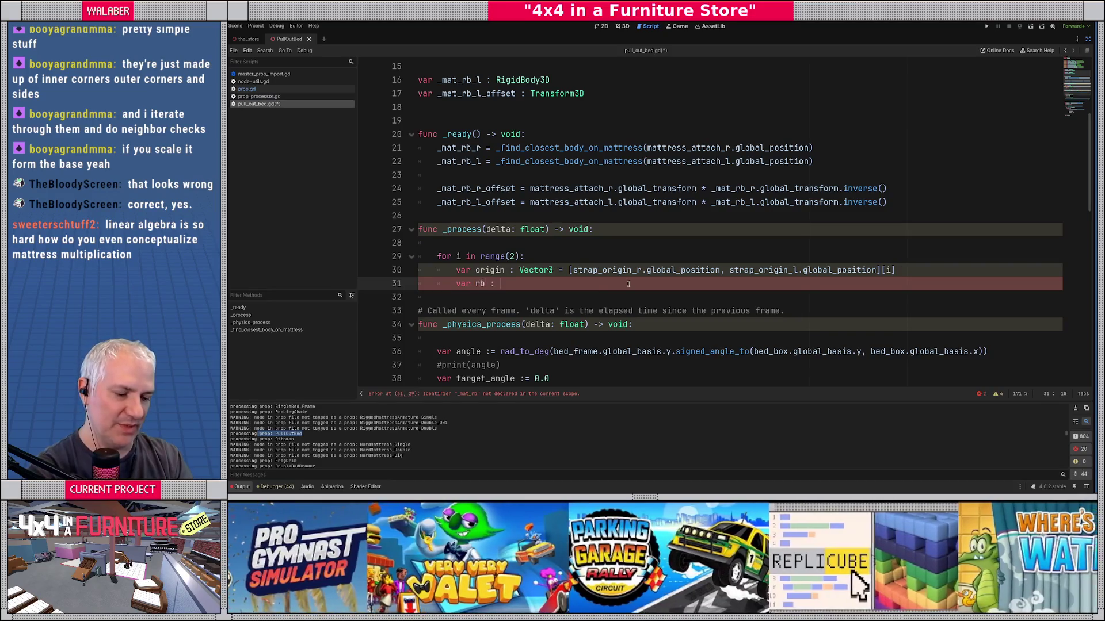
text(Rig)
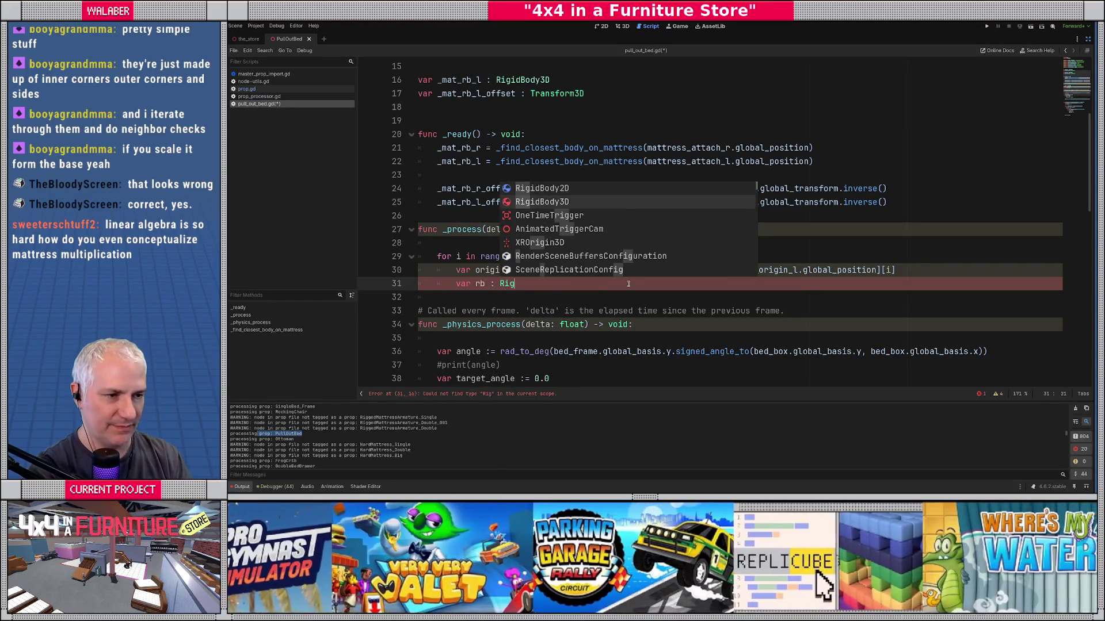
key(Return)
key(Left)
key(Left)
key(Left)
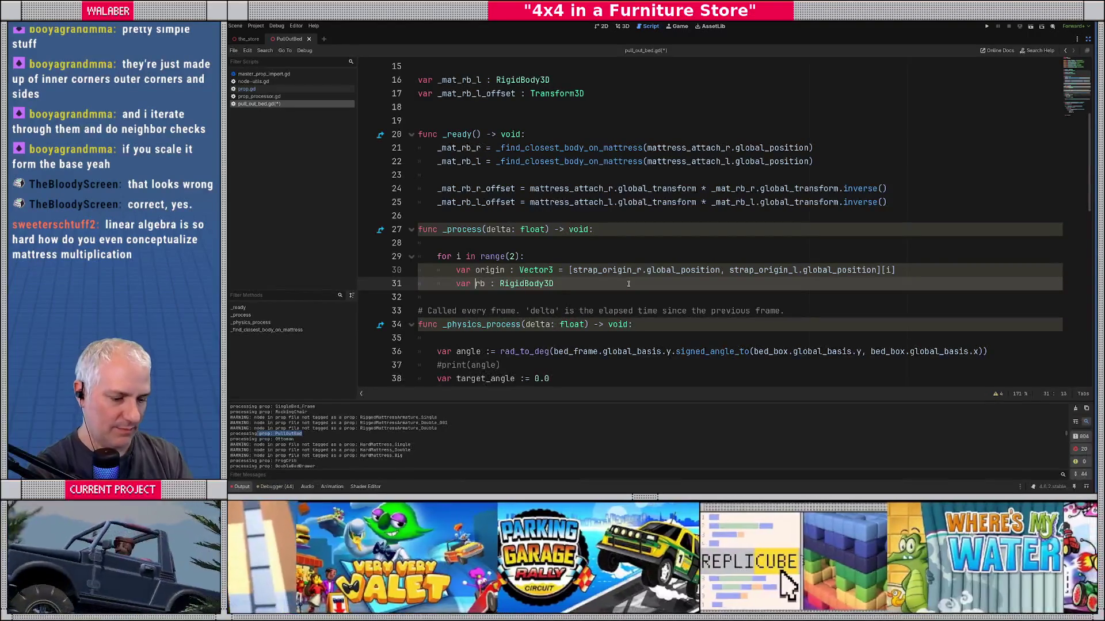
text(mat_)
text(= )
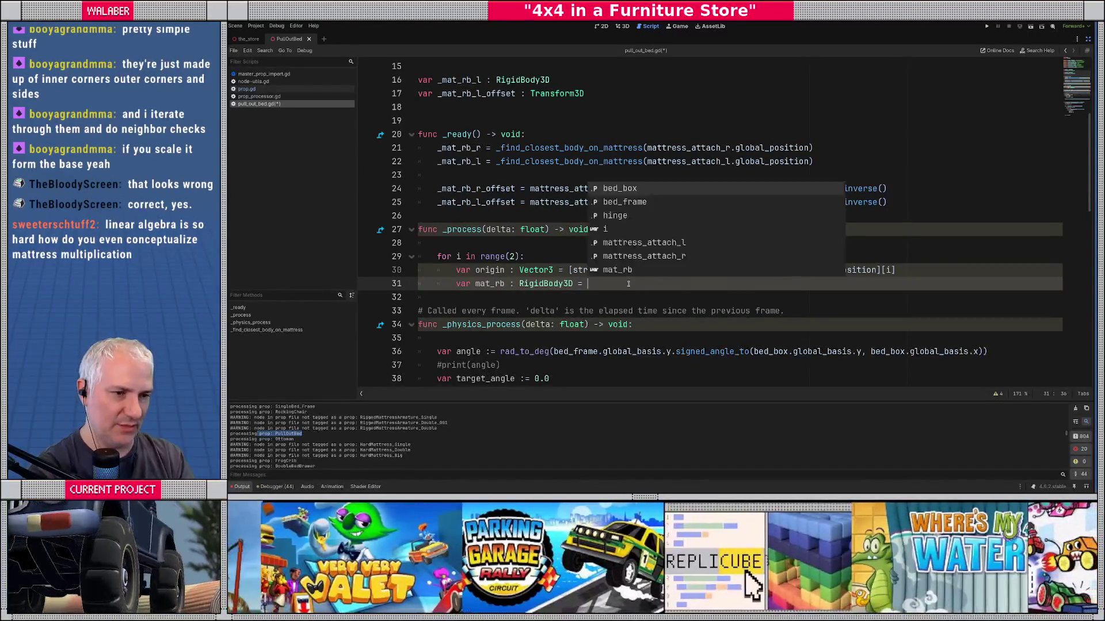
text([_mat_rb_r,)
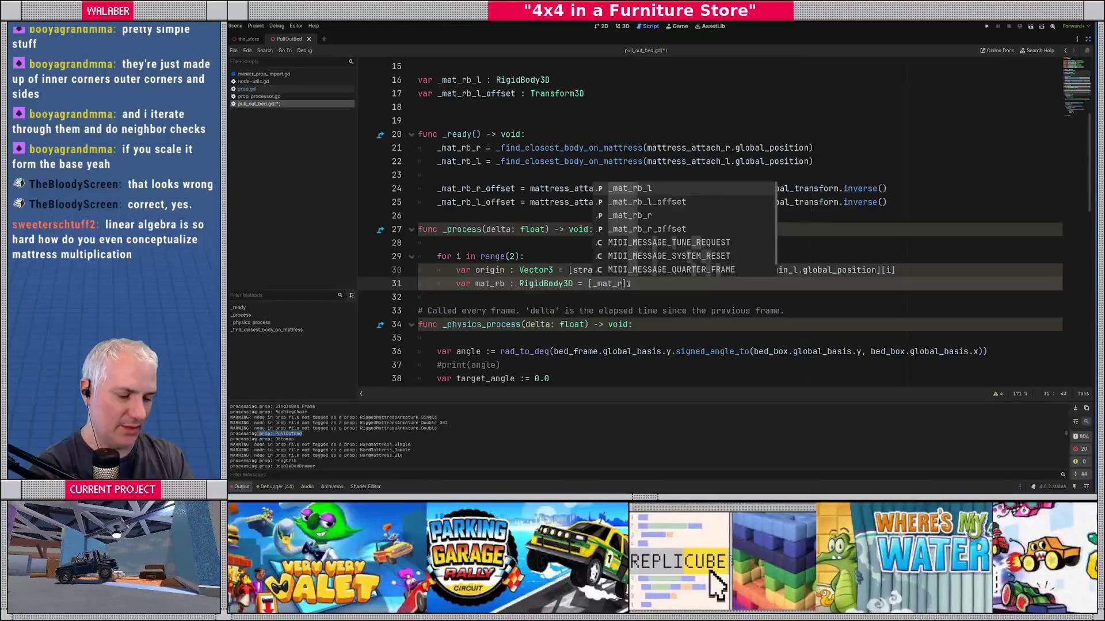
text( _mat_rb_l)
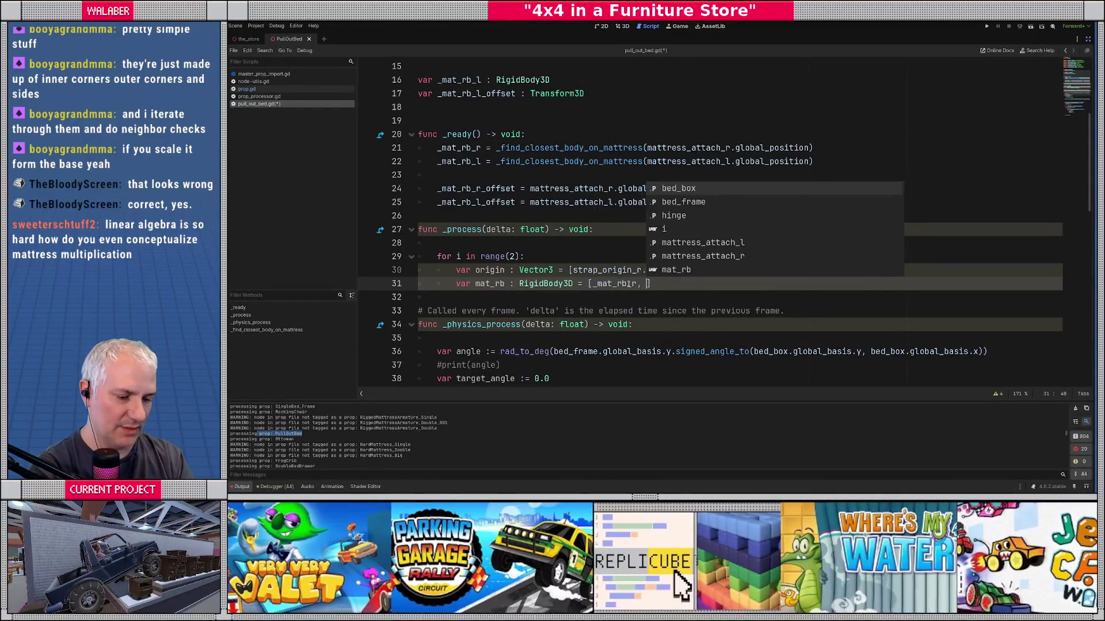
text([)
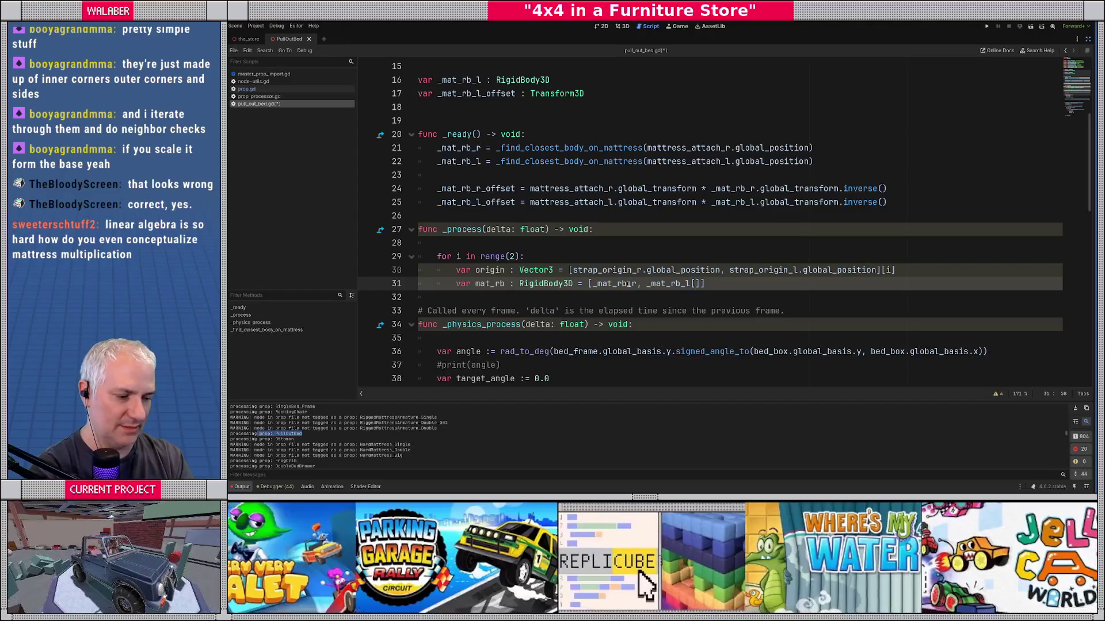
text([i])
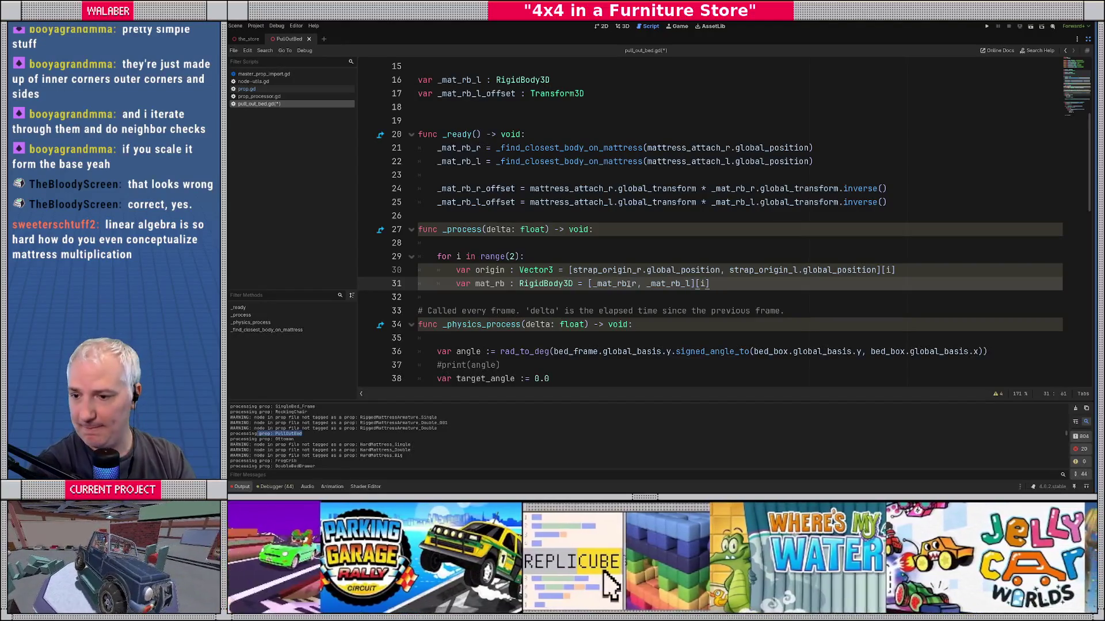
Step: Add 'var offset : Transform3D = [_mat_rb_r_offset, _mat_rb_l_offset][i]' and begin an attach_pt line
key(Return)
text(var )
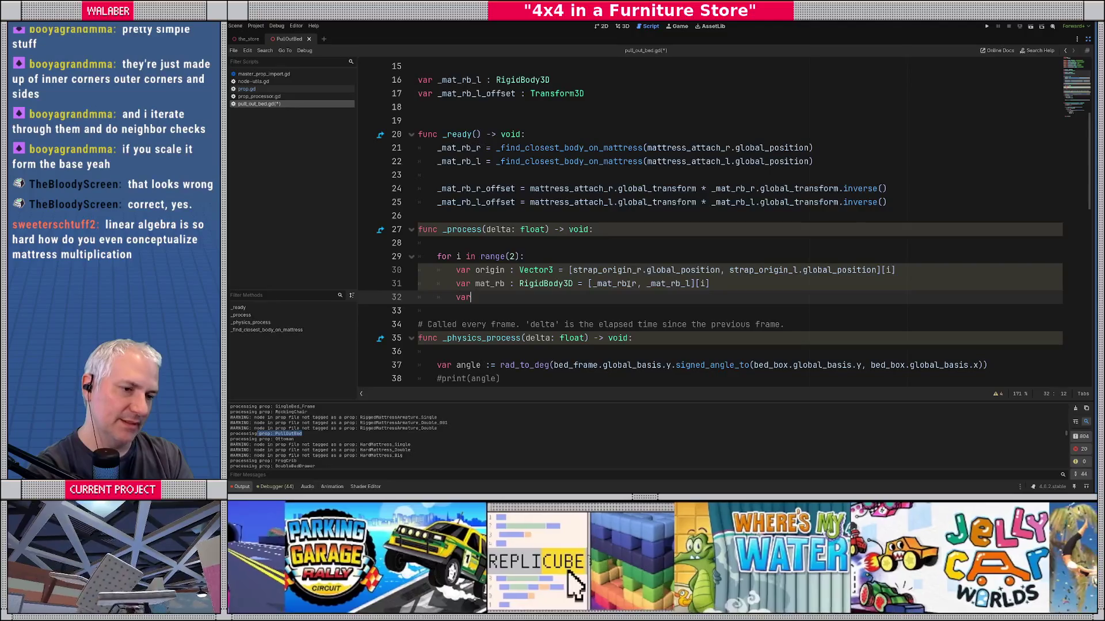
text(offset : Tra)
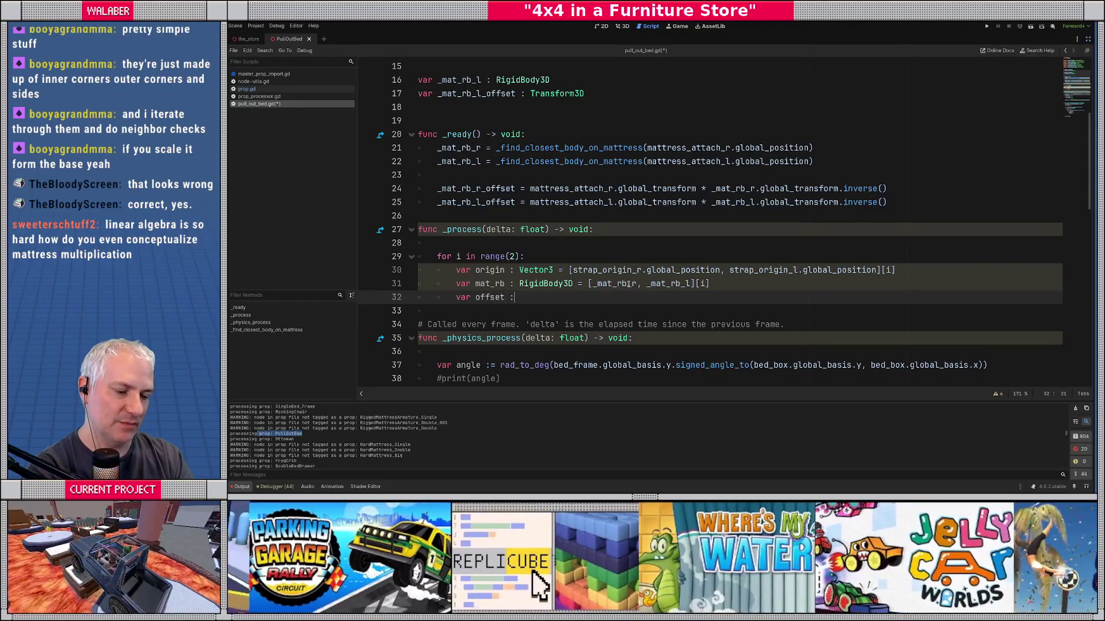
key(Down)
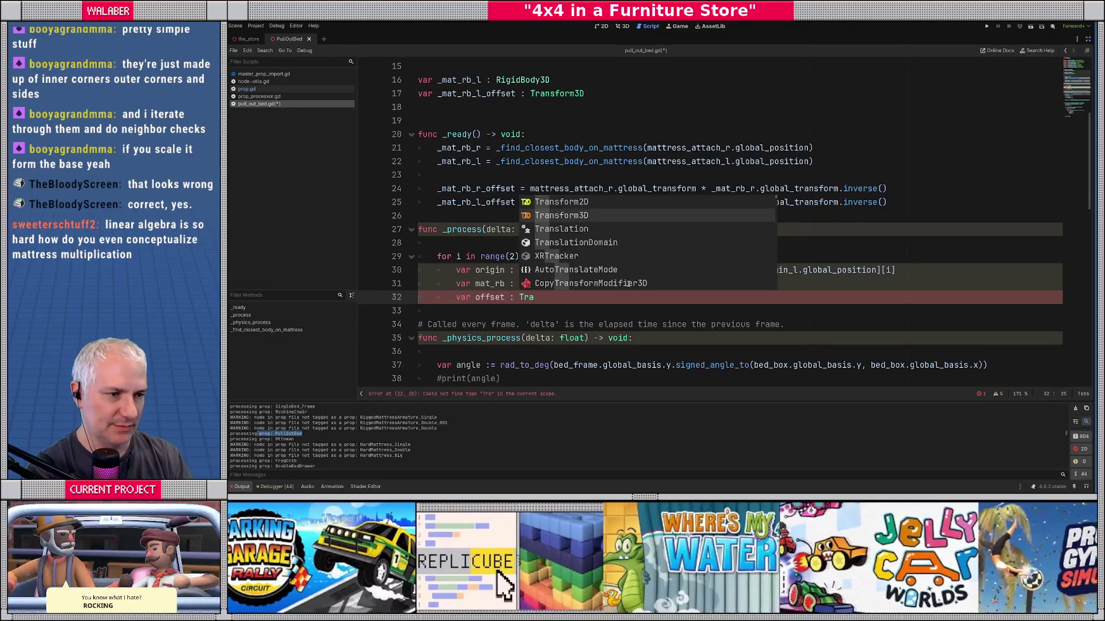
key(Return)
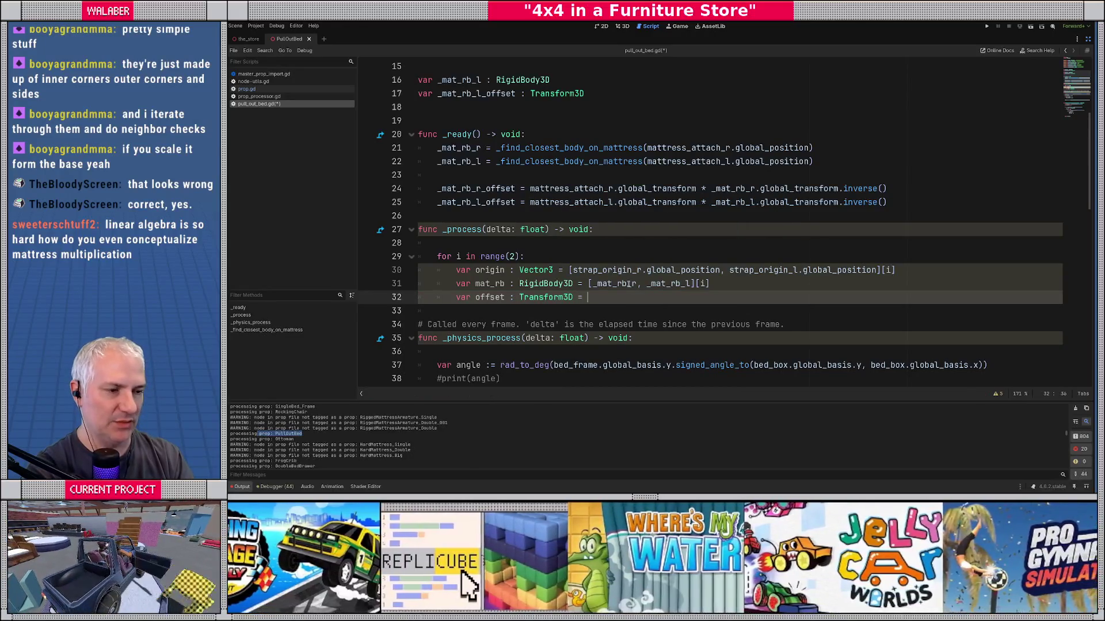
text([_off)
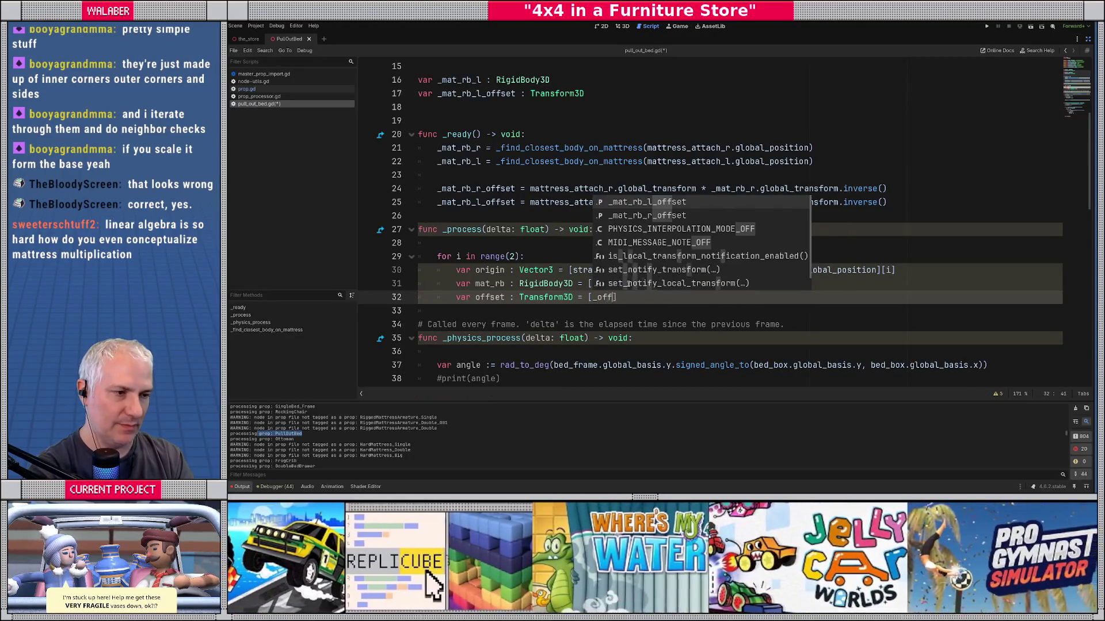
key(Down)
key(Return)
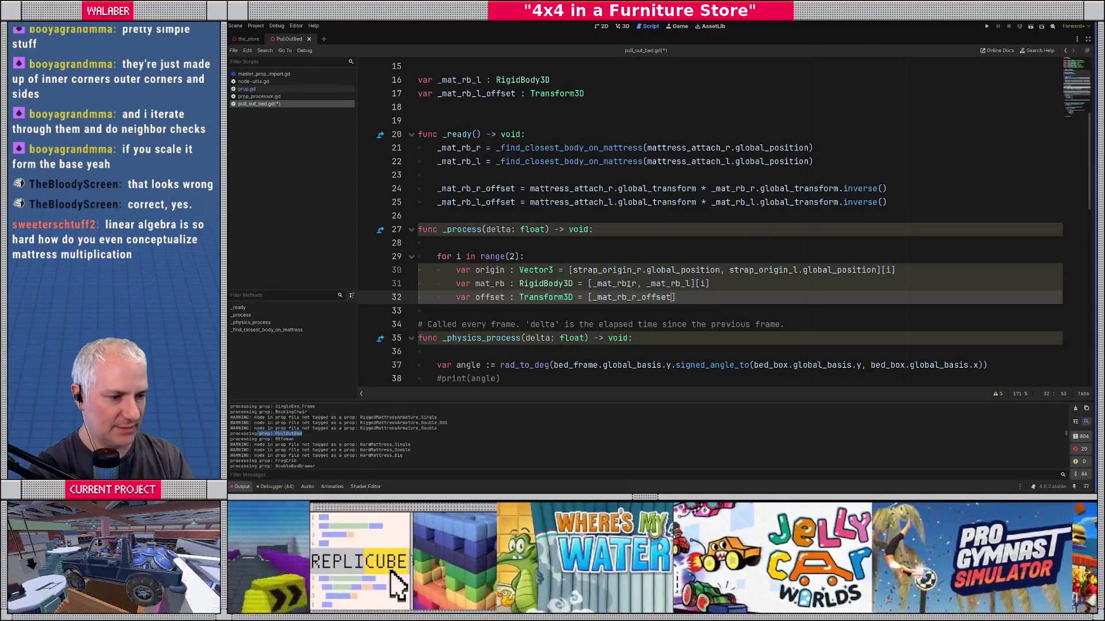
text(, _l)
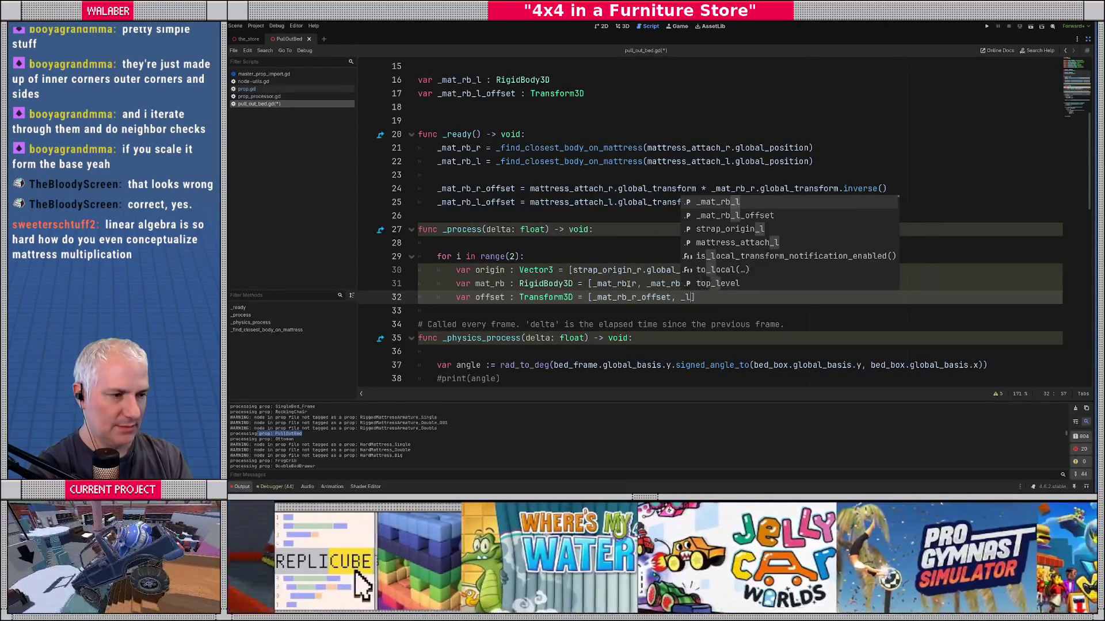
text(_off)
key(Return)
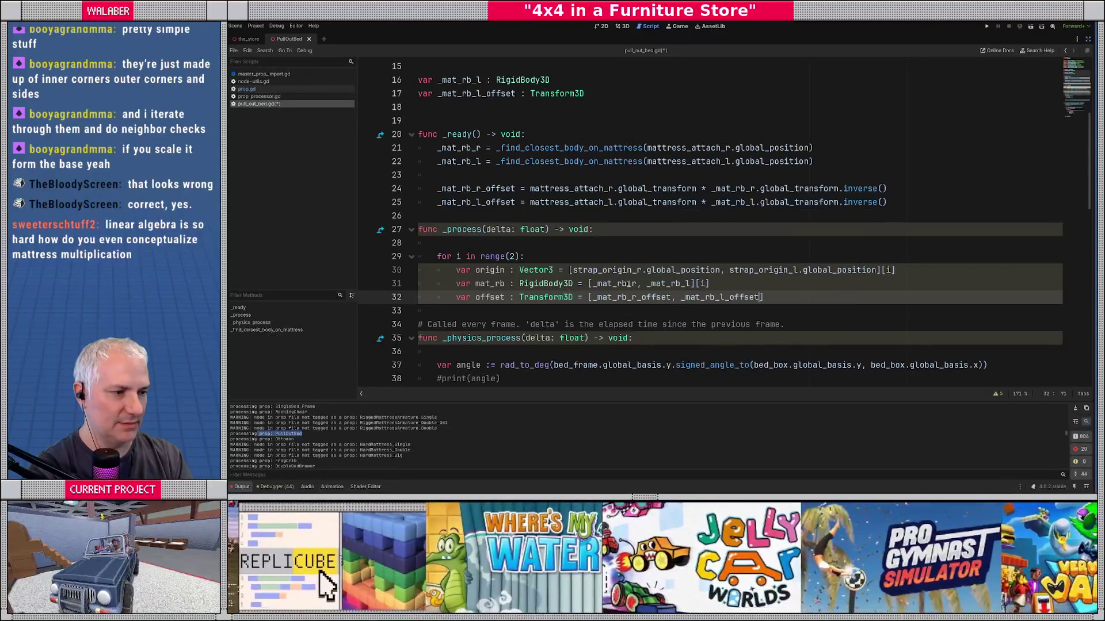
text([i])
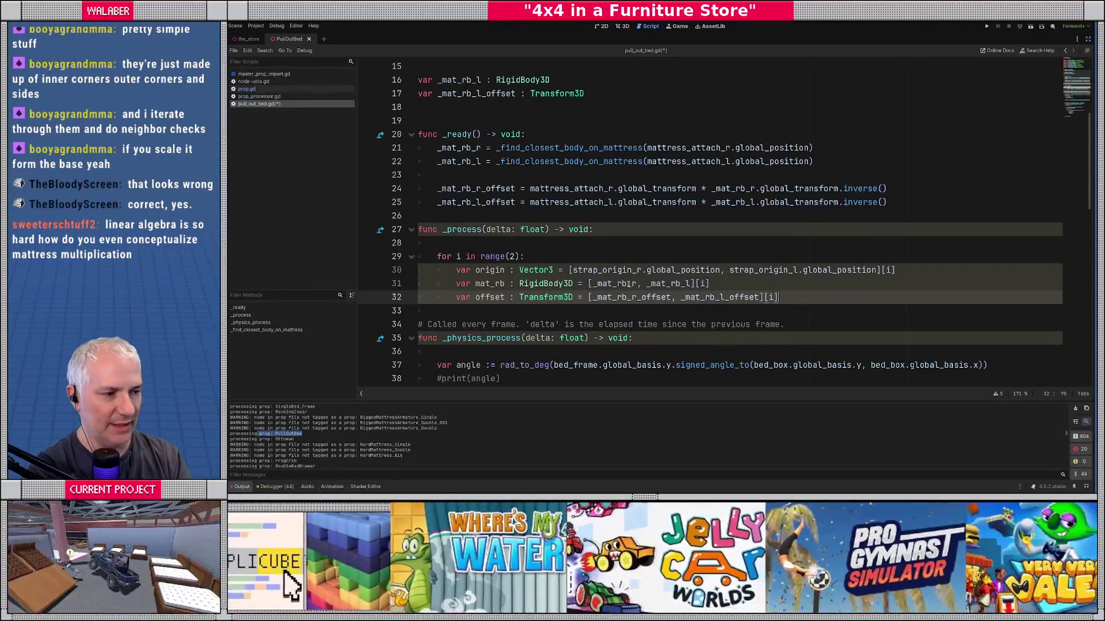
key(Return)
key(Return)
text(ar )
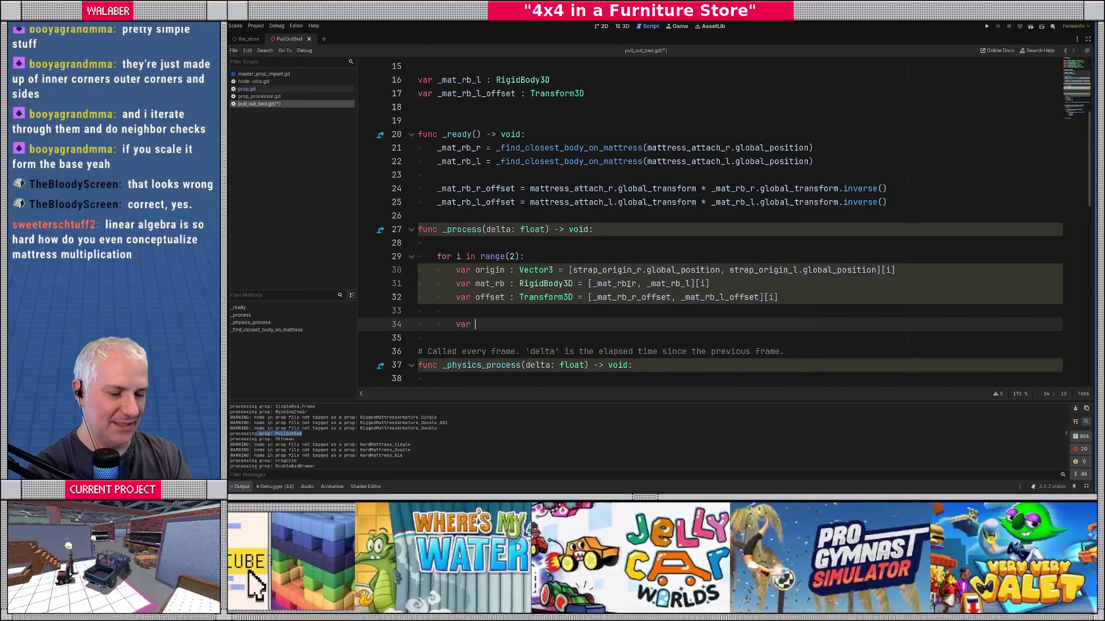
text(attach_)
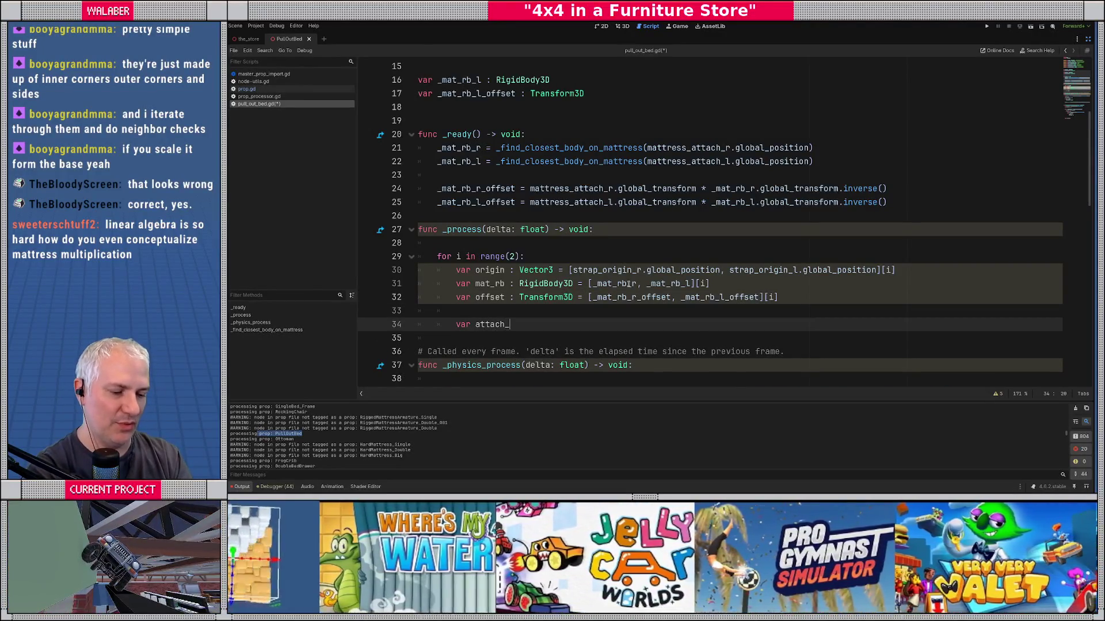
text(po Vector2)
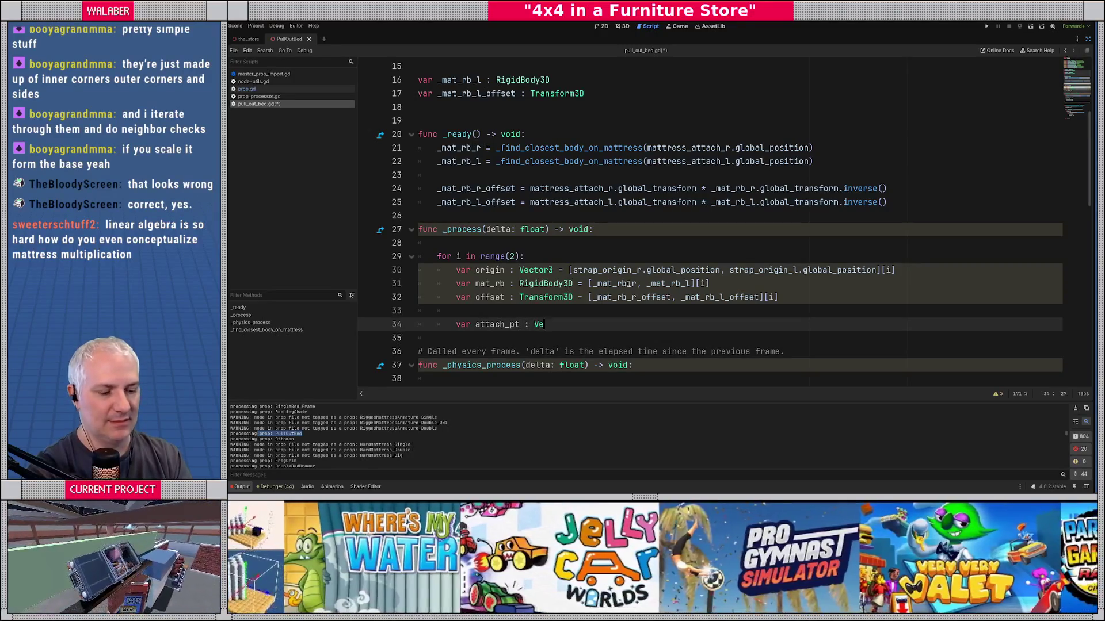
Step: Define attach_pt : Vector3 as (mat_rb.global_transform * offset).origin
key(BackSpace)
text(3)
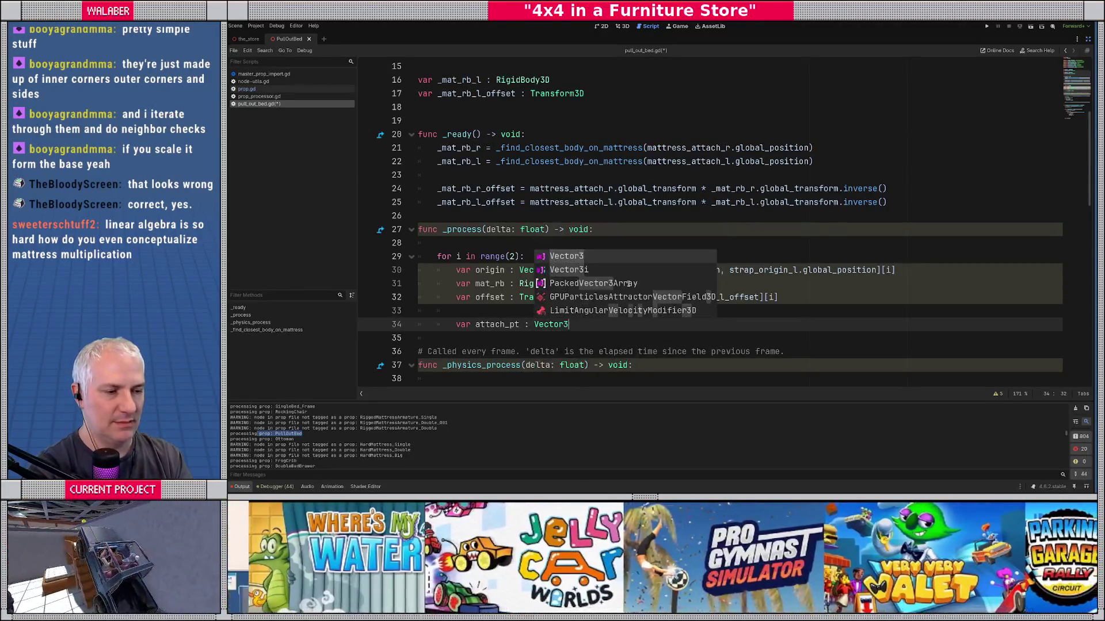
text( = mat_rb)
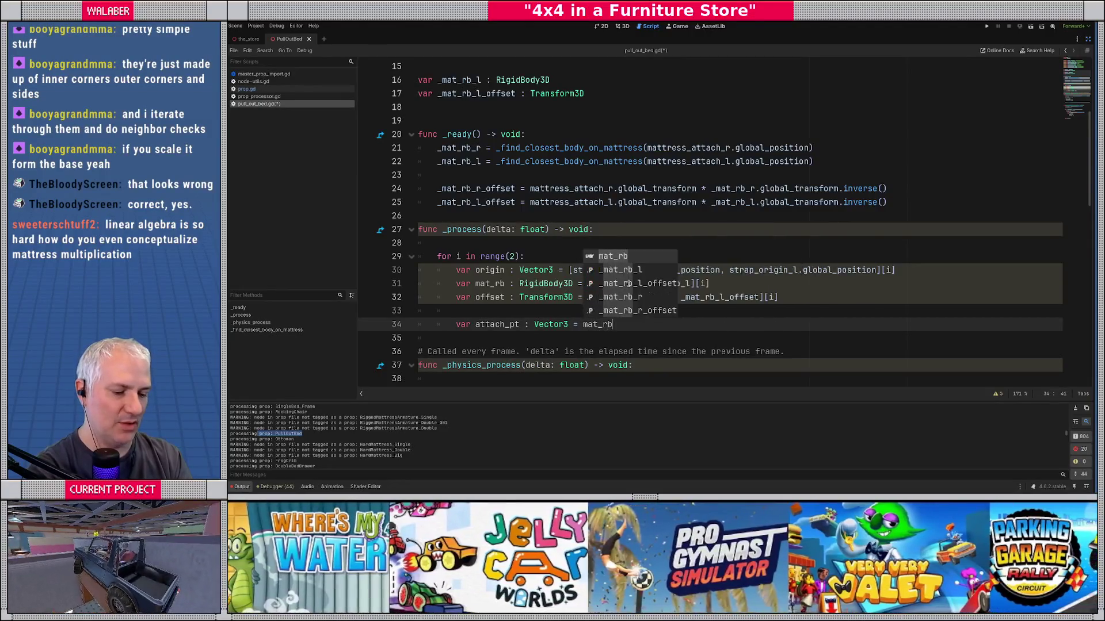
text(.global_tra)
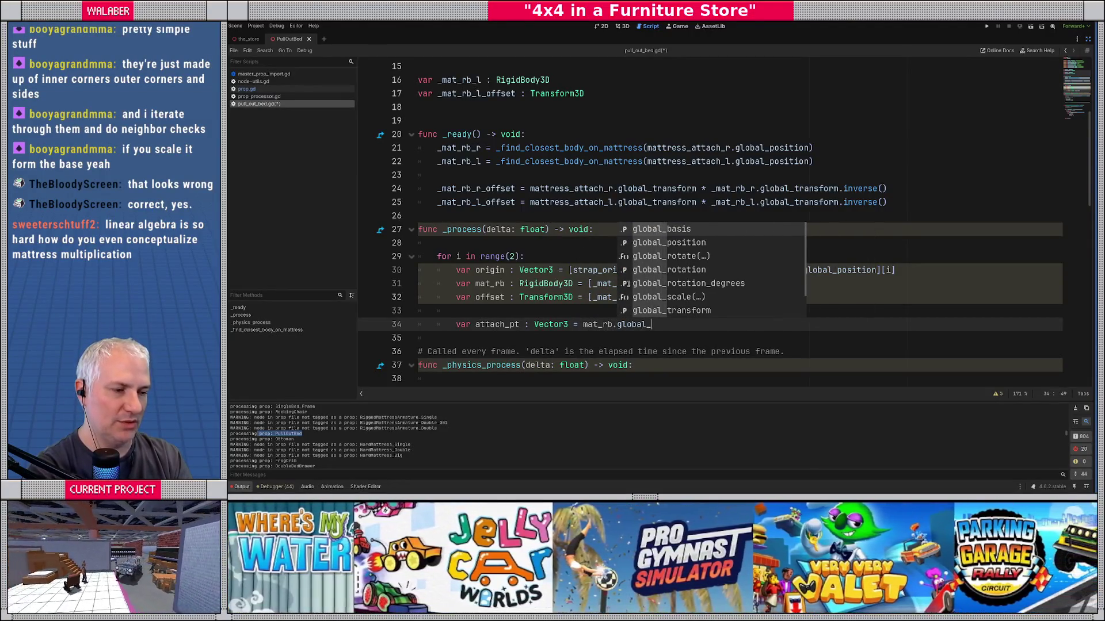
key(Return)
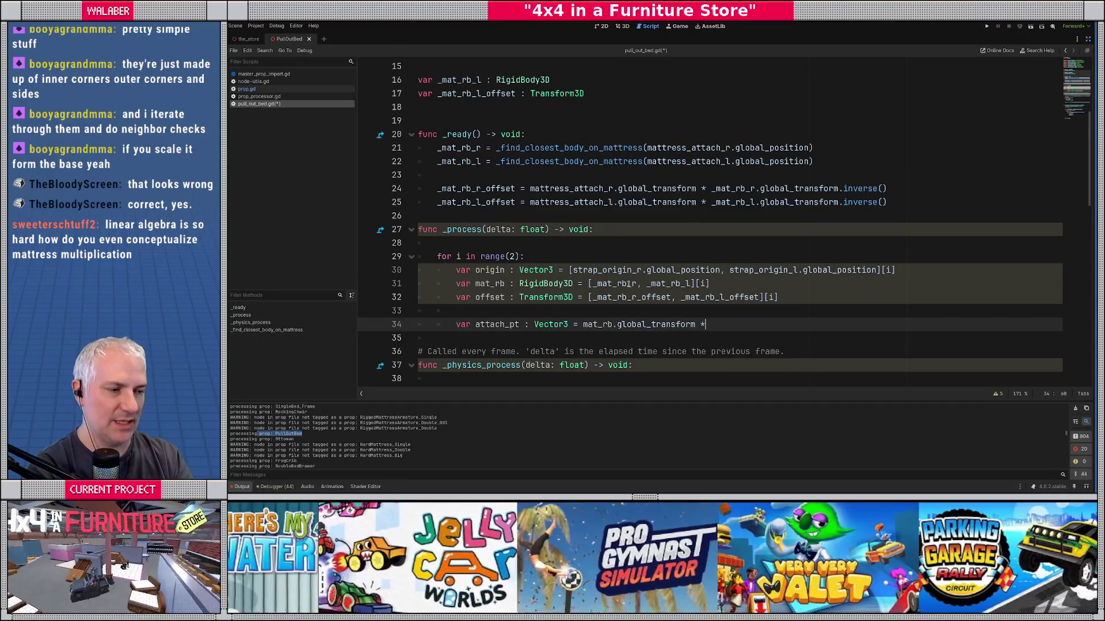
text(ffset)
key(Left)
key(Left)
key(Left)
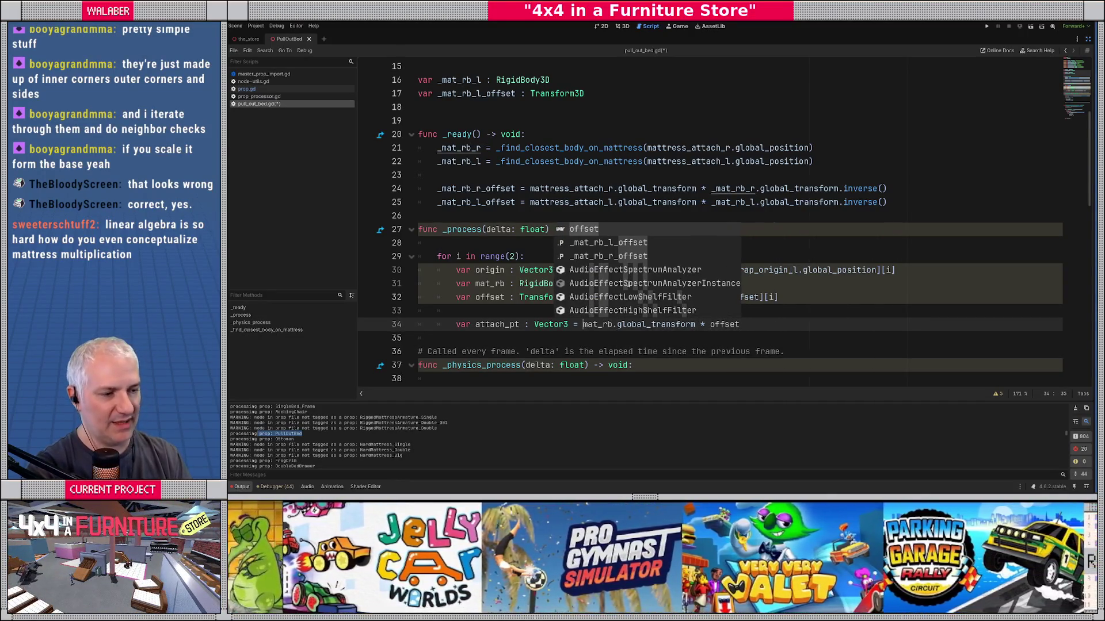
key(Right)
key(Right)
key(Right)
text(()
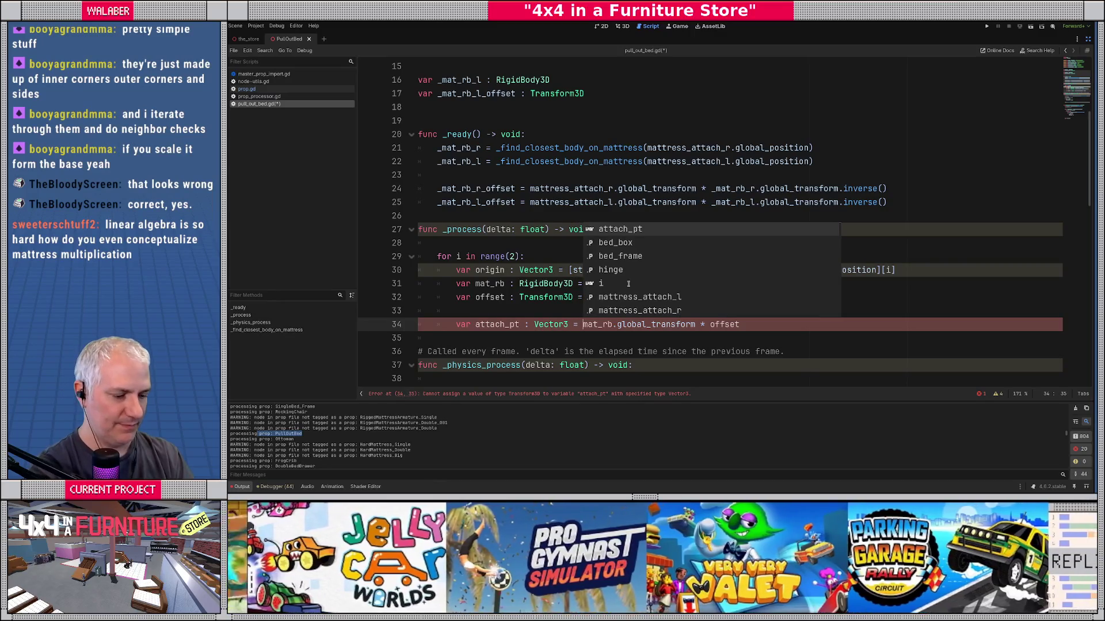
key(End)
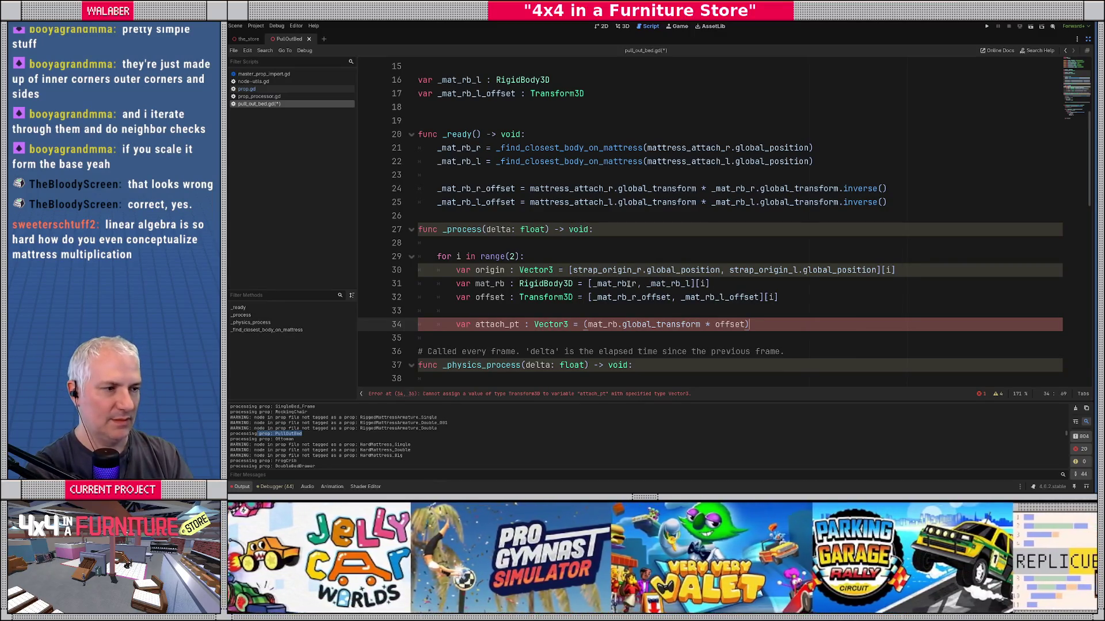
text(.or)
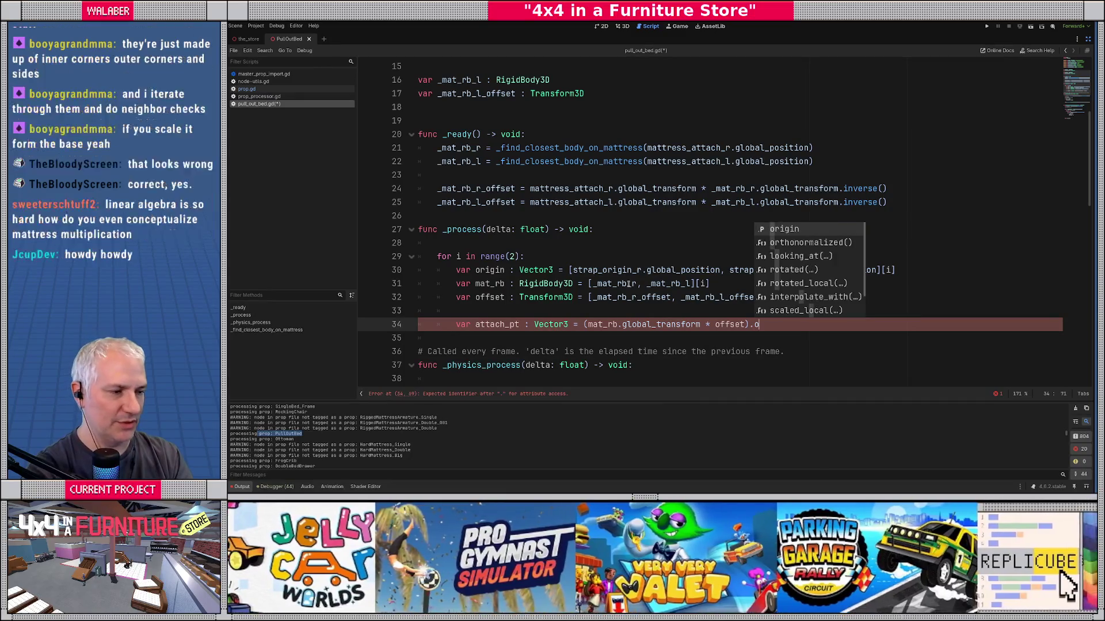
key(Return)
key(Return)
key(Return)
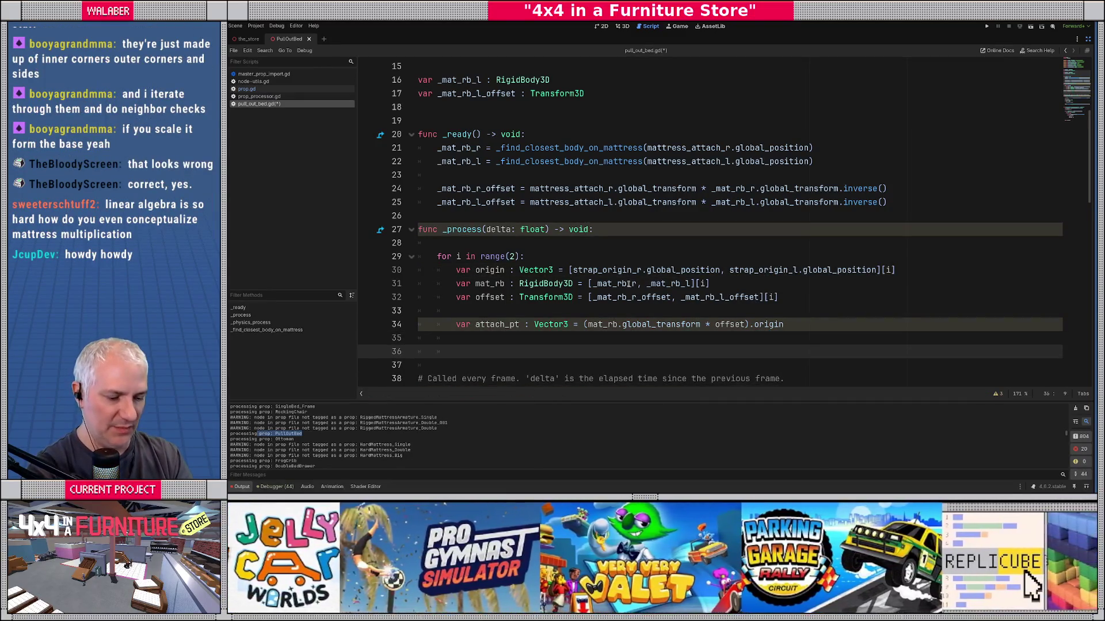
Step: Add DebugDraw3D.draw_line(origin, attach_pt, Color.TOMATO) and save the script
text(DebugDra)
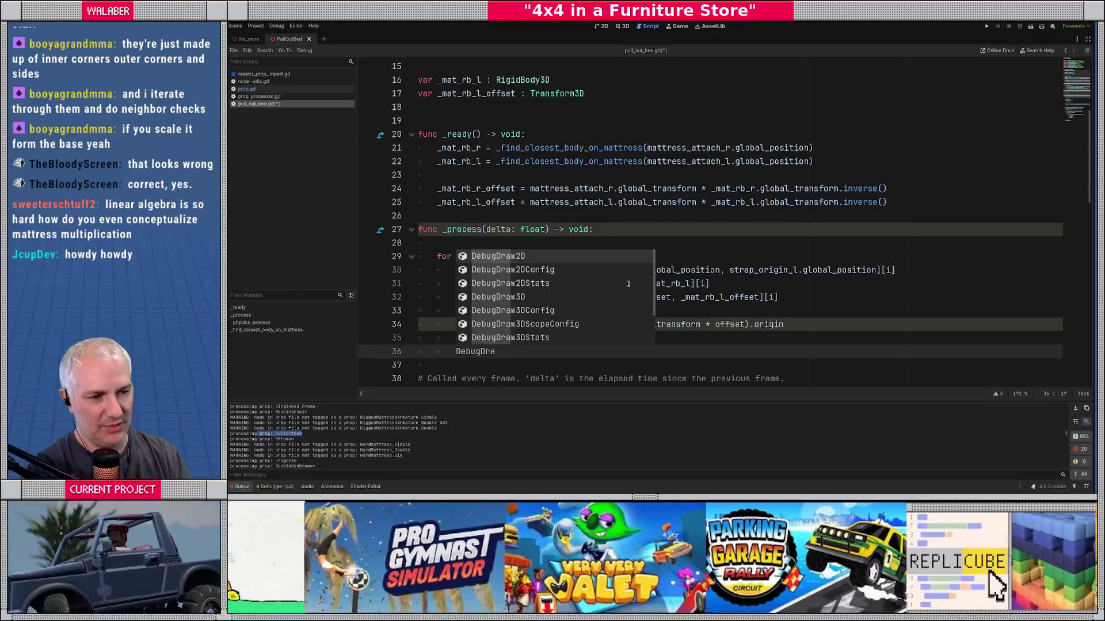
key(Down)
key(Down)
key(Down)
key(Return)
text(raw_)
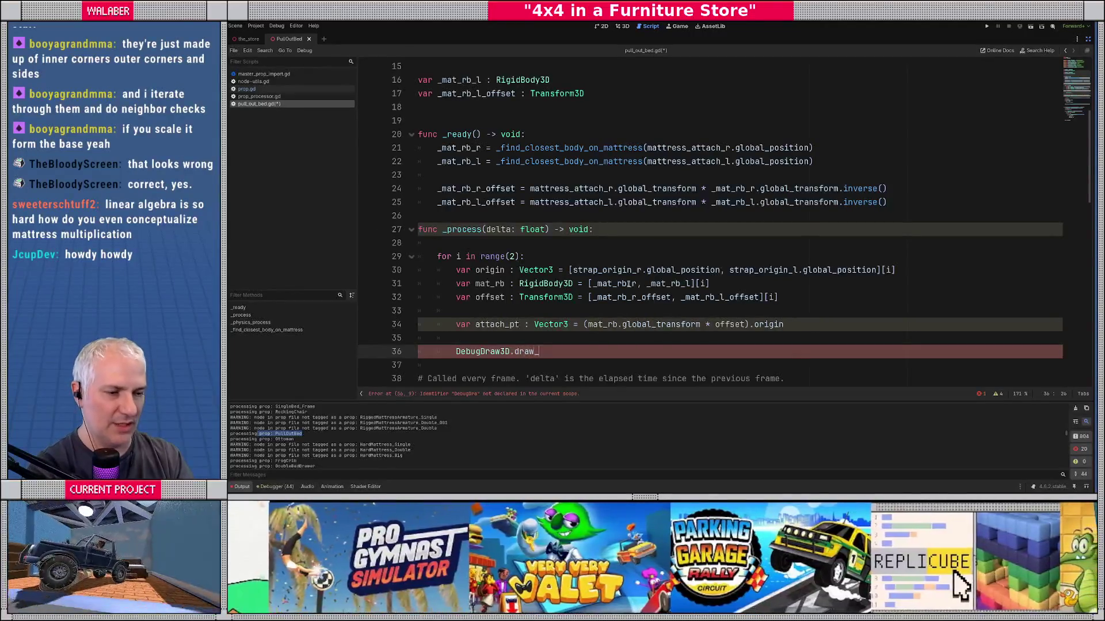
text(line)
key(Return)
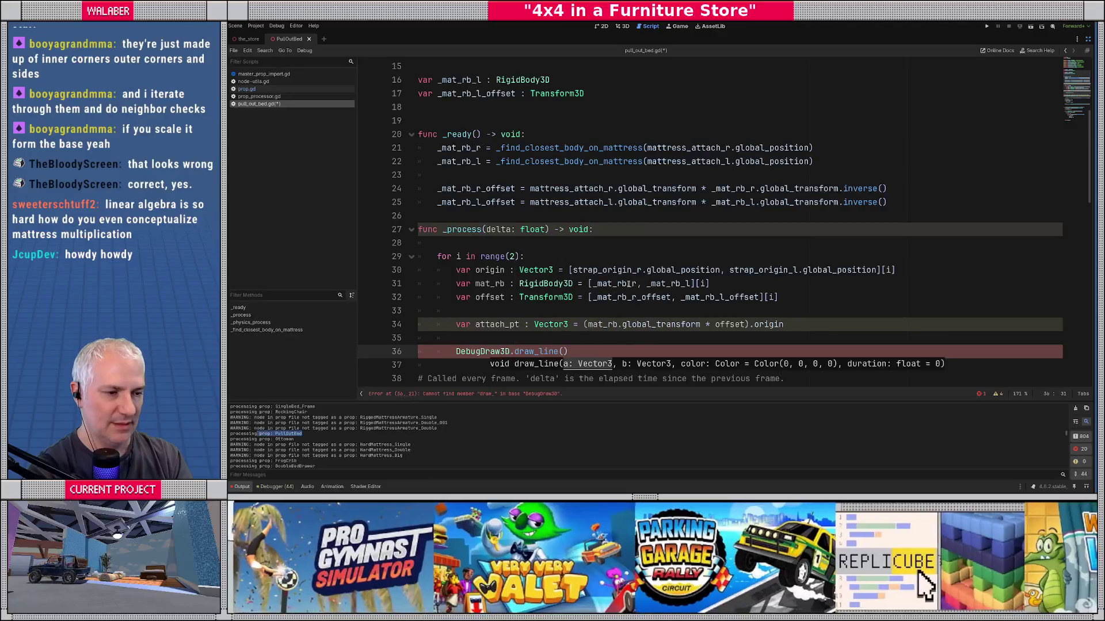
text(origin, attach)
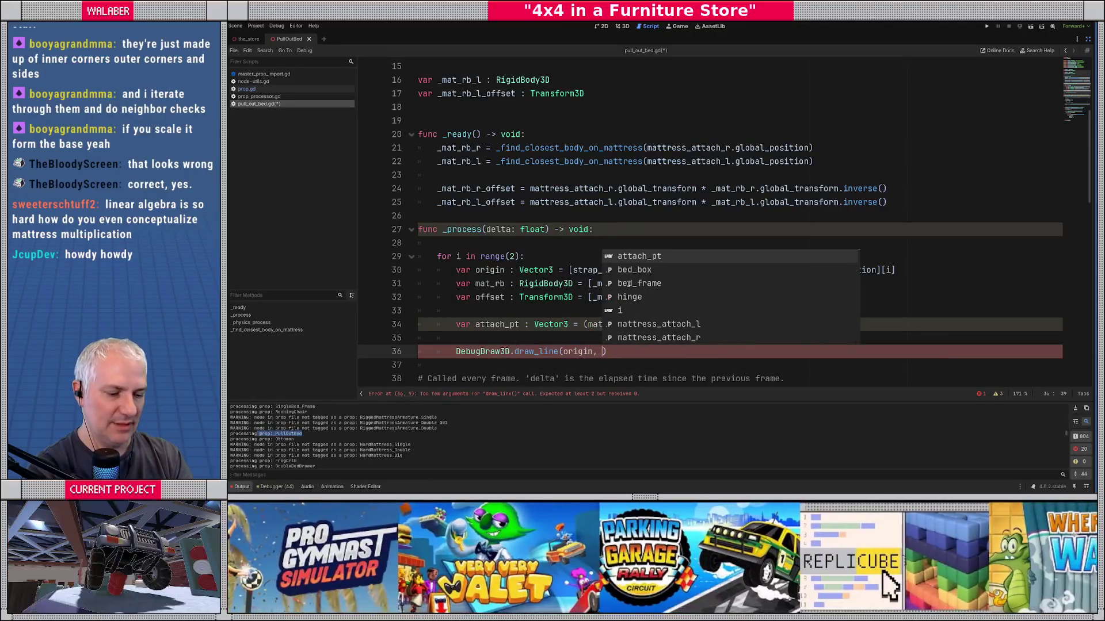
key(Return)
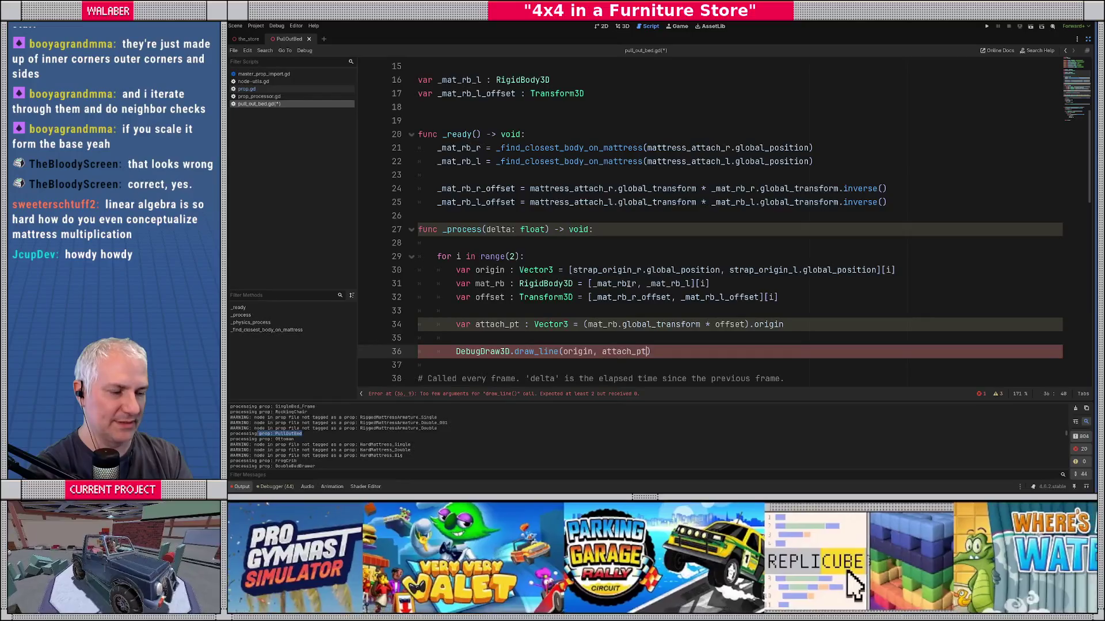
text(,)
text( Color.t)
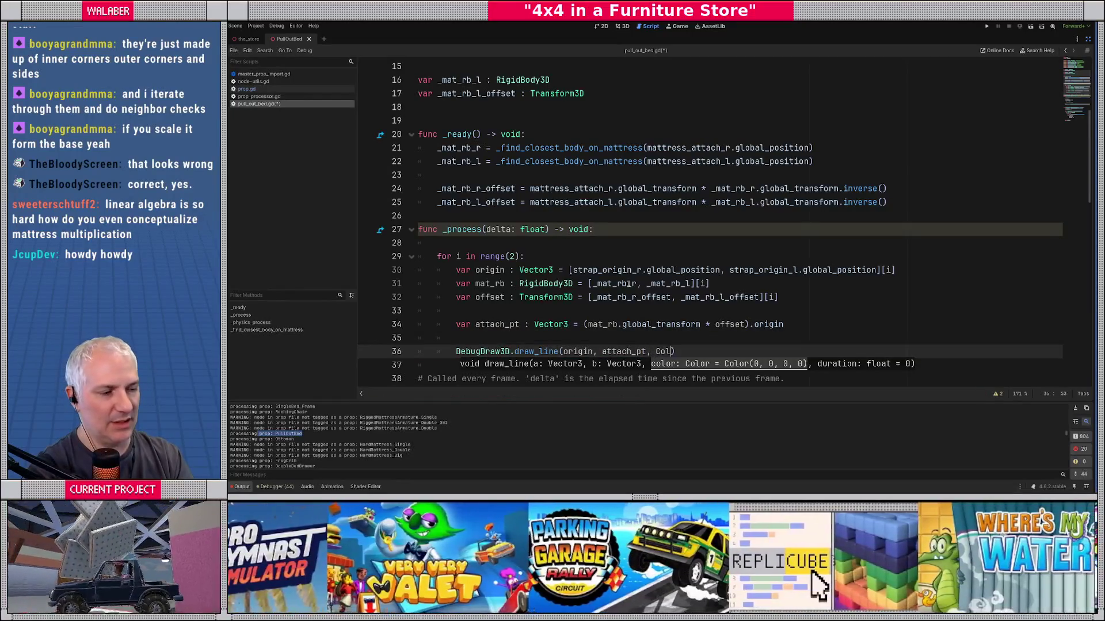
text(om)
key(Return)
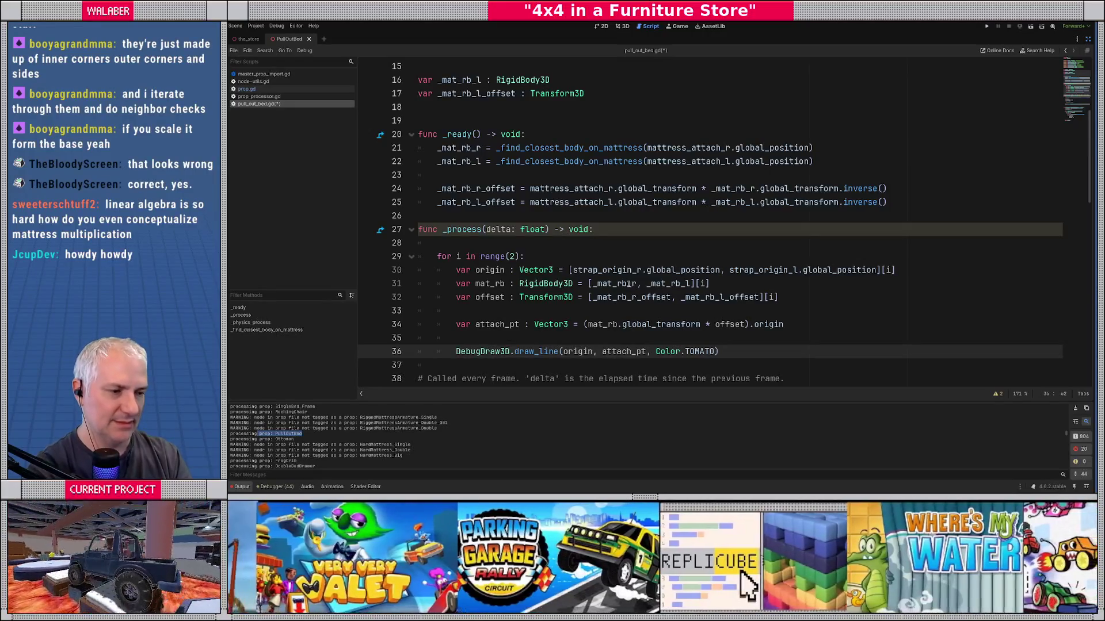
key(Return)
key(Return)
key(Return)
key(ctrl+s)
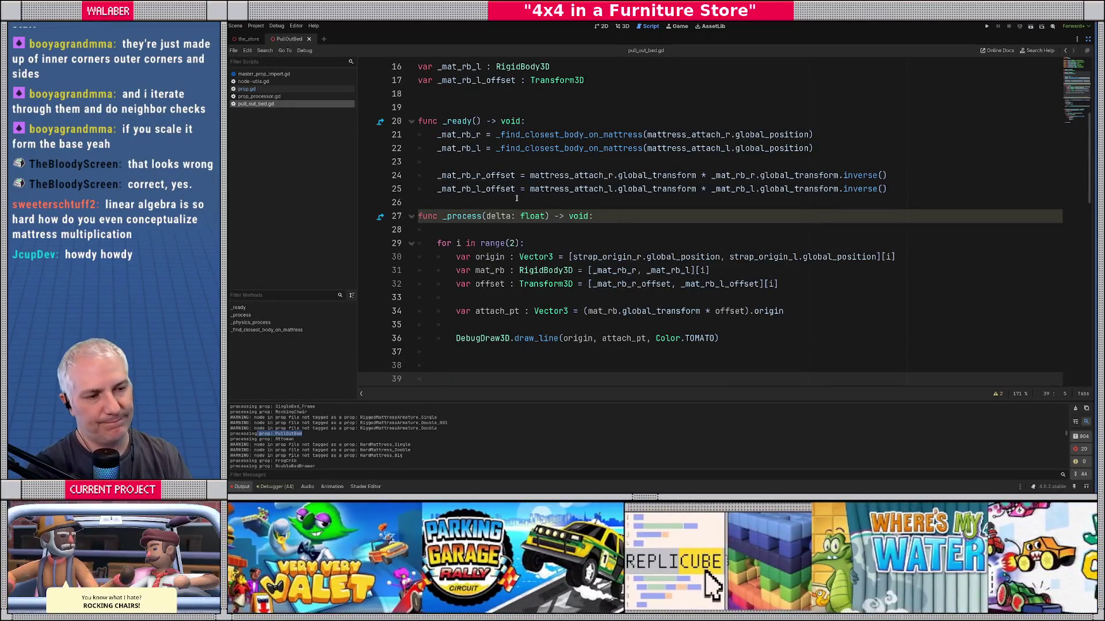
Step: Insert a blank line above _process and restore the Scene, FileSystem and Inspector docks
click(492, 205)
key(Return)
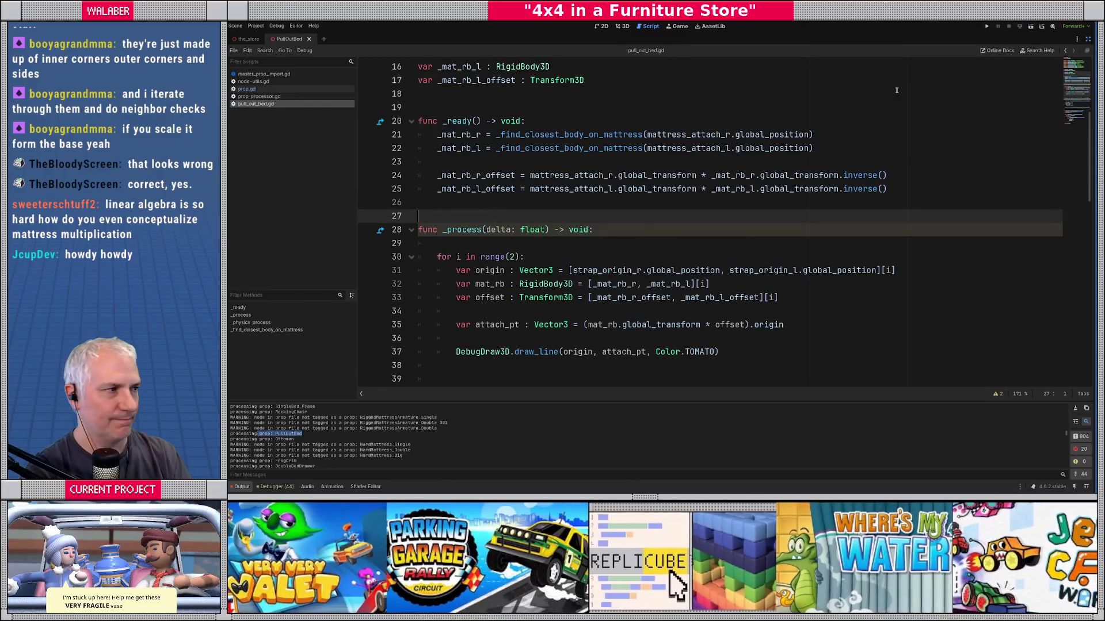
click(1086, 40)
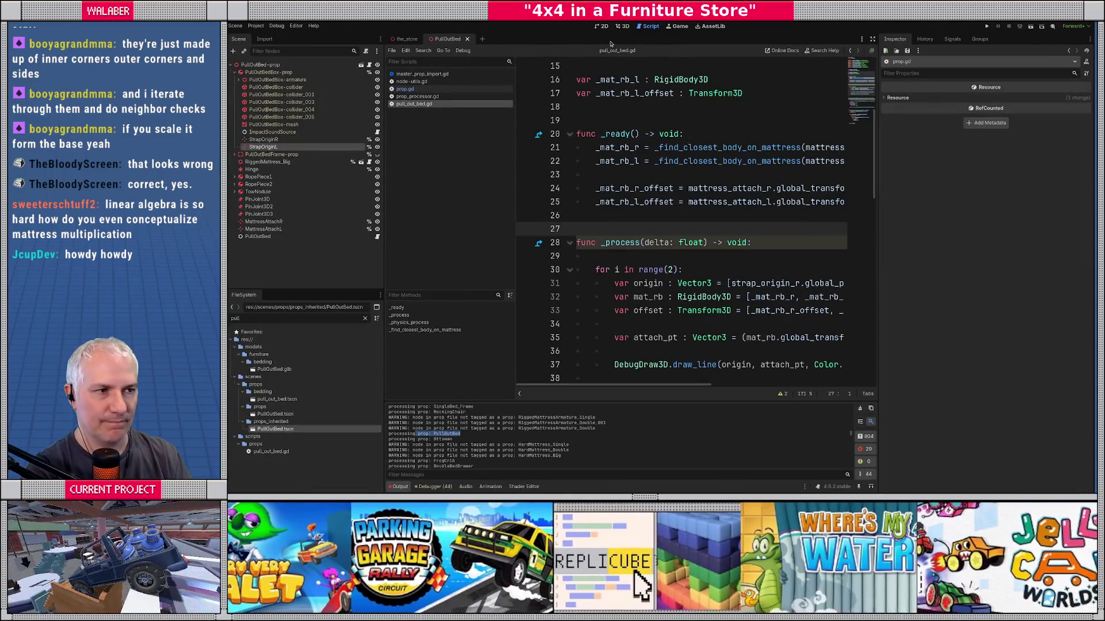
Step: Orbit the PullOutBed 3D view around the strap, show the bed frame, then switch to the_store
click(621, 26)
mouse_move(603, 266)
mouse_down()
mouse_move(469, 168)
mouse_move(528, 294)
mouse_move(487, 260)
mouse_up()
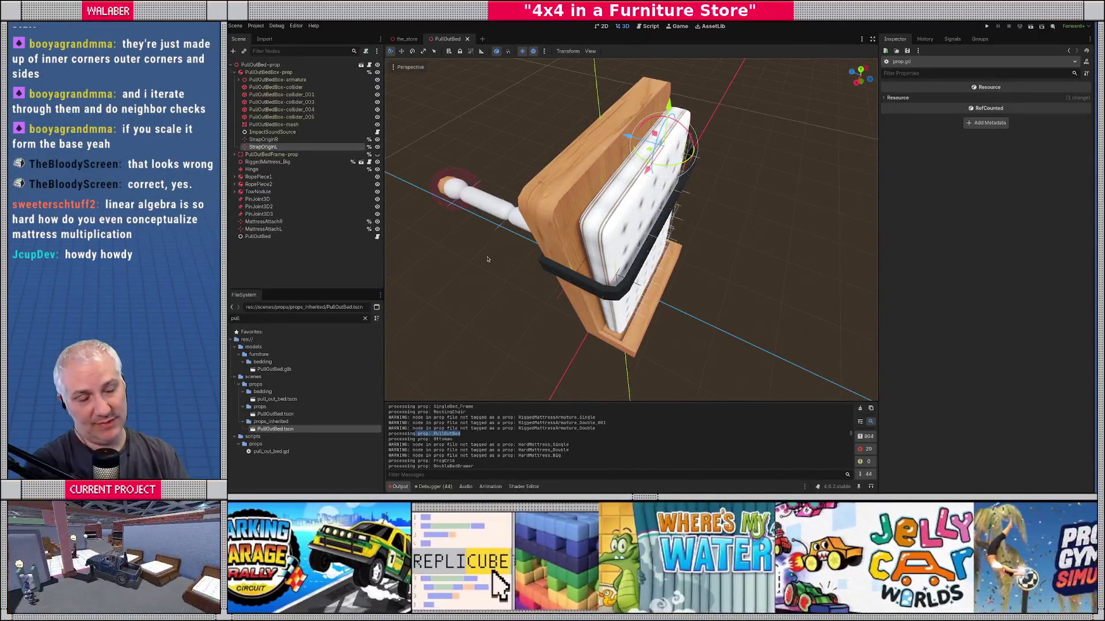
mouse_move(487, 260)
mouse_down()
mouse_move(646, 210)
mouse_move(656, 184)
mouse_move(633, 208)
mouse_up()
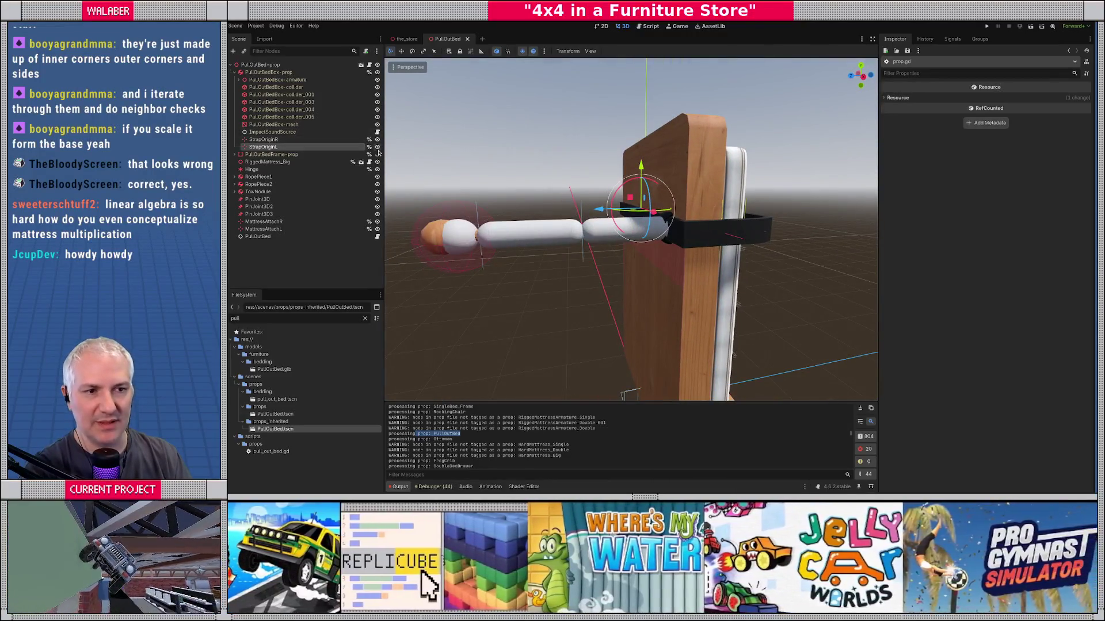
click(377, 154)
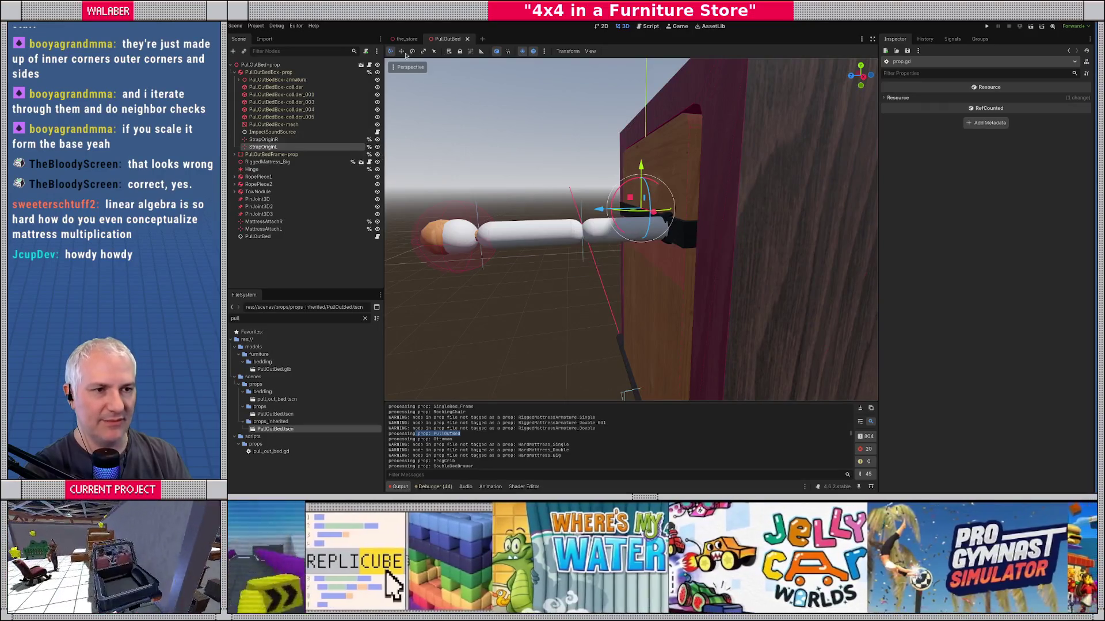
key(ctrl+Tab)
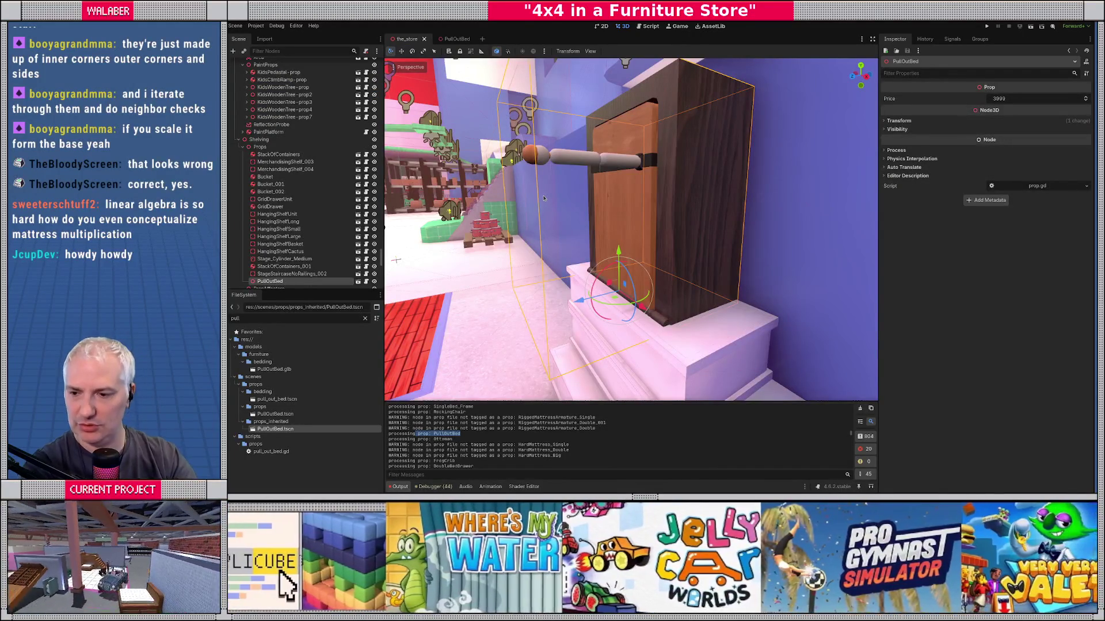
Step: Test-run the game, change line 1 to 'extends Node', and relaunch
key(F5)
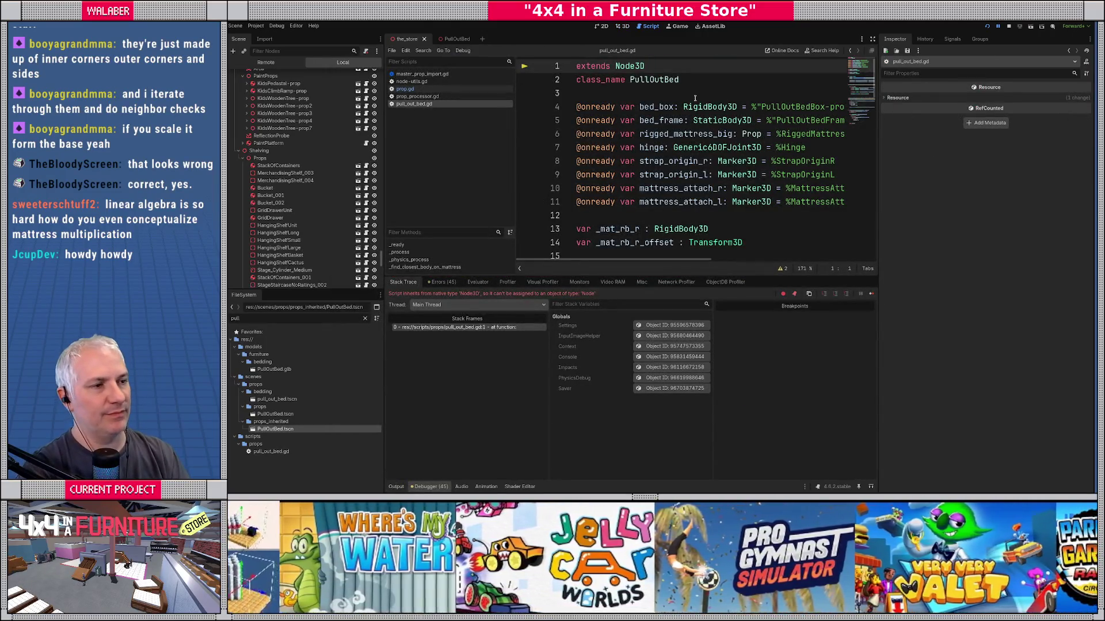
click(1010, 27)
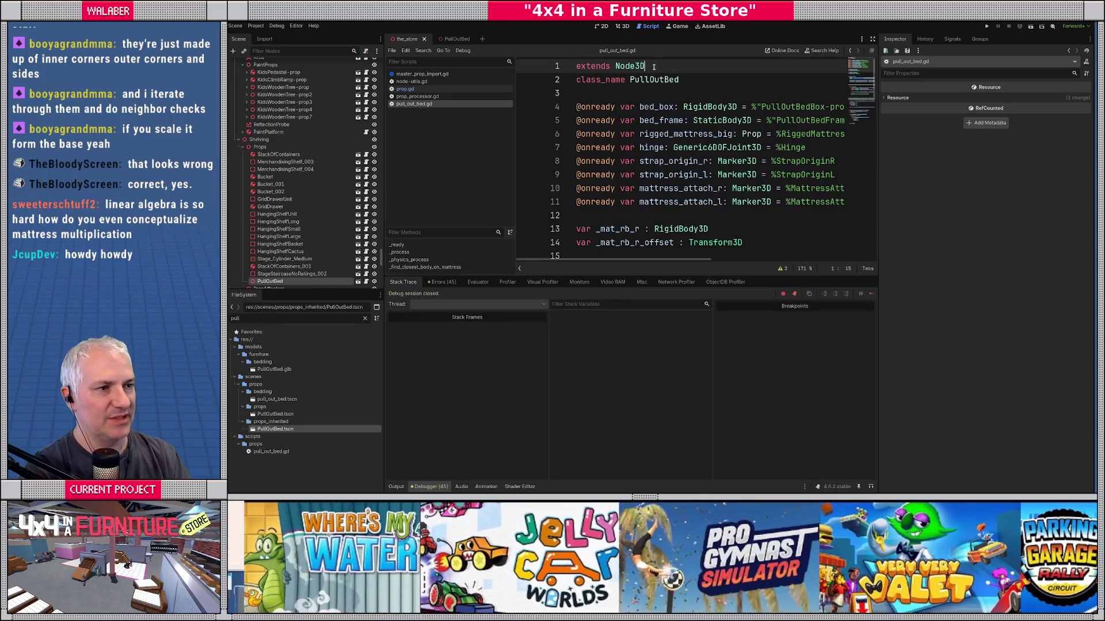
key(BackSpace)
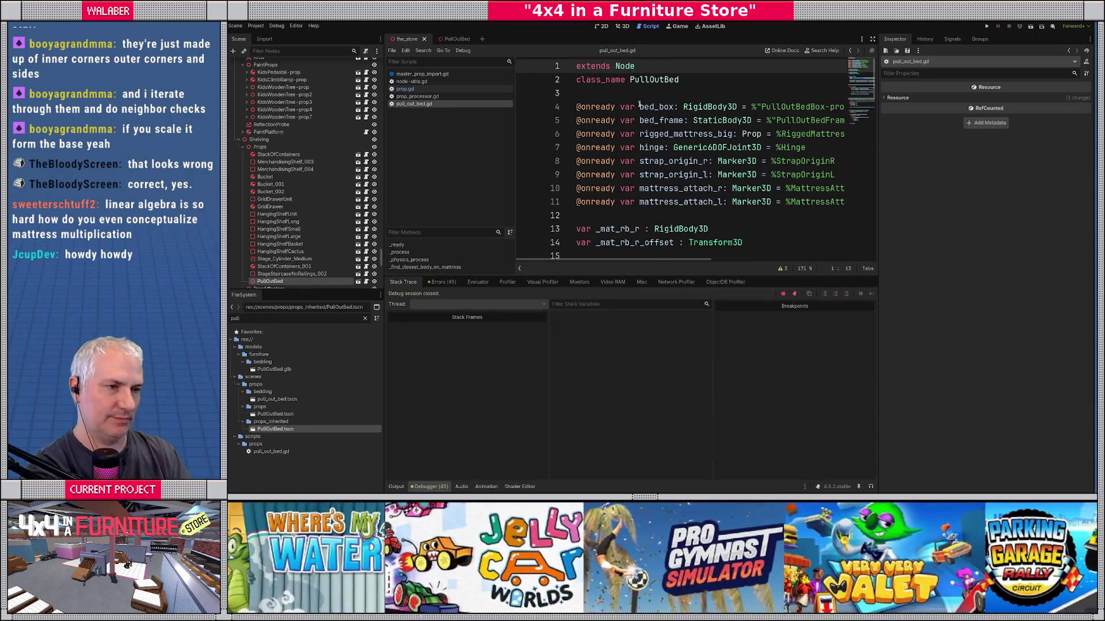
key(F5)
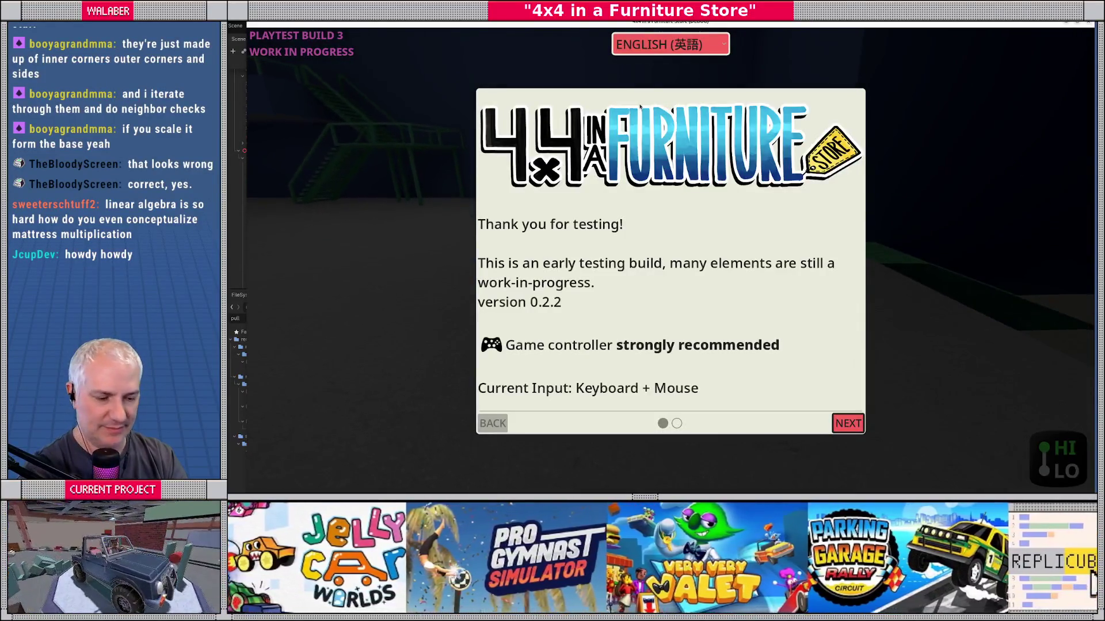
Step: Teleport the test car to Bedding via the dev console, try the bed, then quit with F8
click(848, 424)
key(grave)
text(ts Bedding)
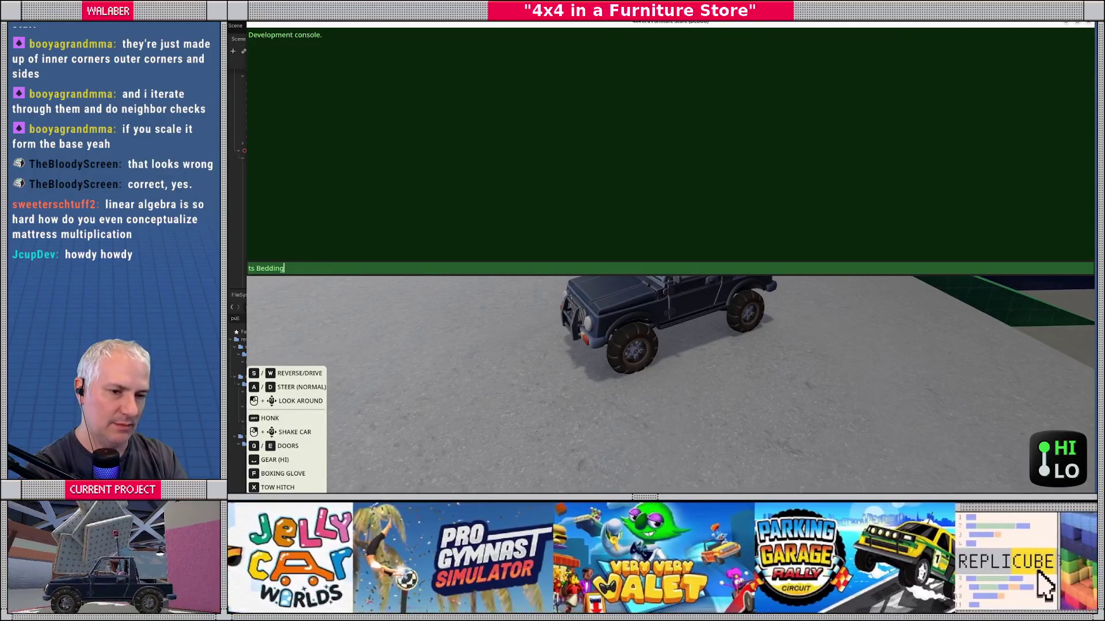
key(Return)
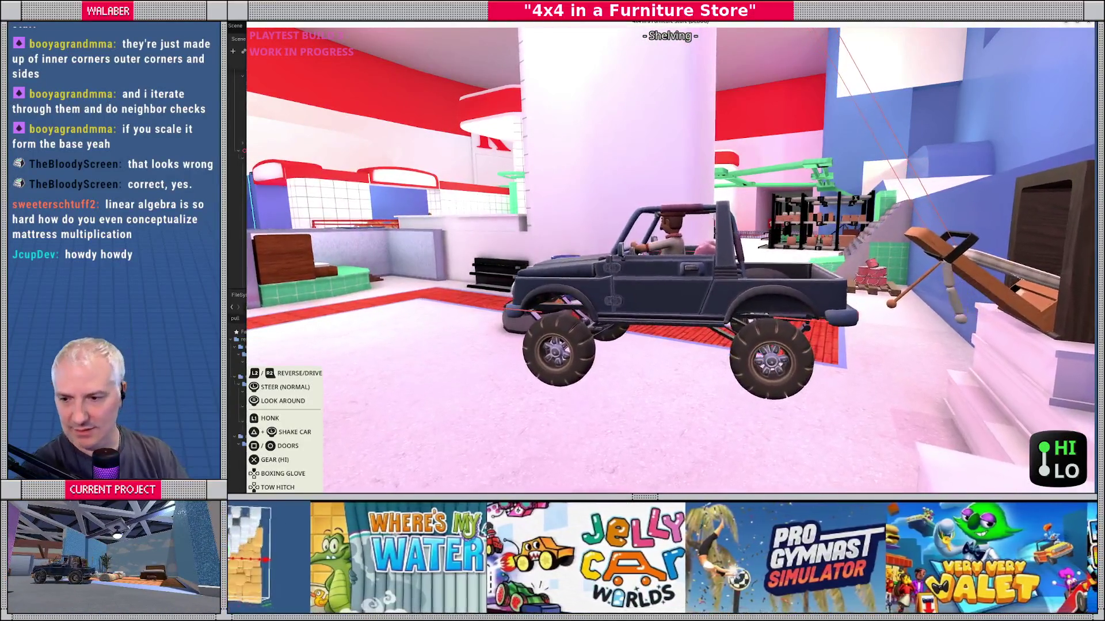
key(Escape)
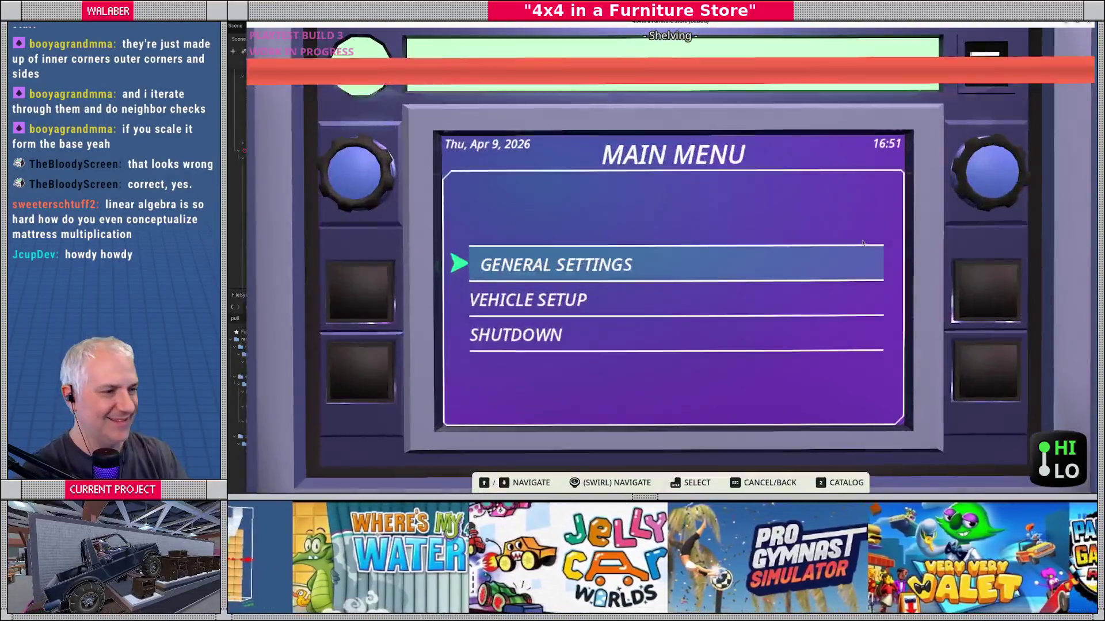
key(F8)
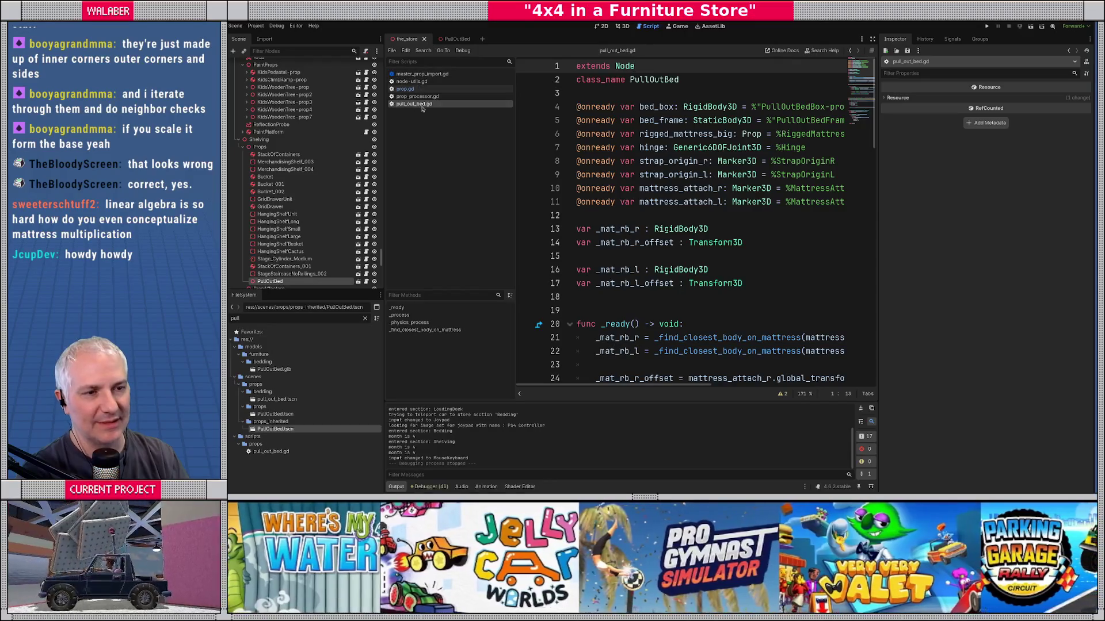
Step: Uncomment print(angle) and hide the side panels for a wider script view
click(638, 215)
scroll(643, 256, down, 5)
scroll(643, 256, down, 6)
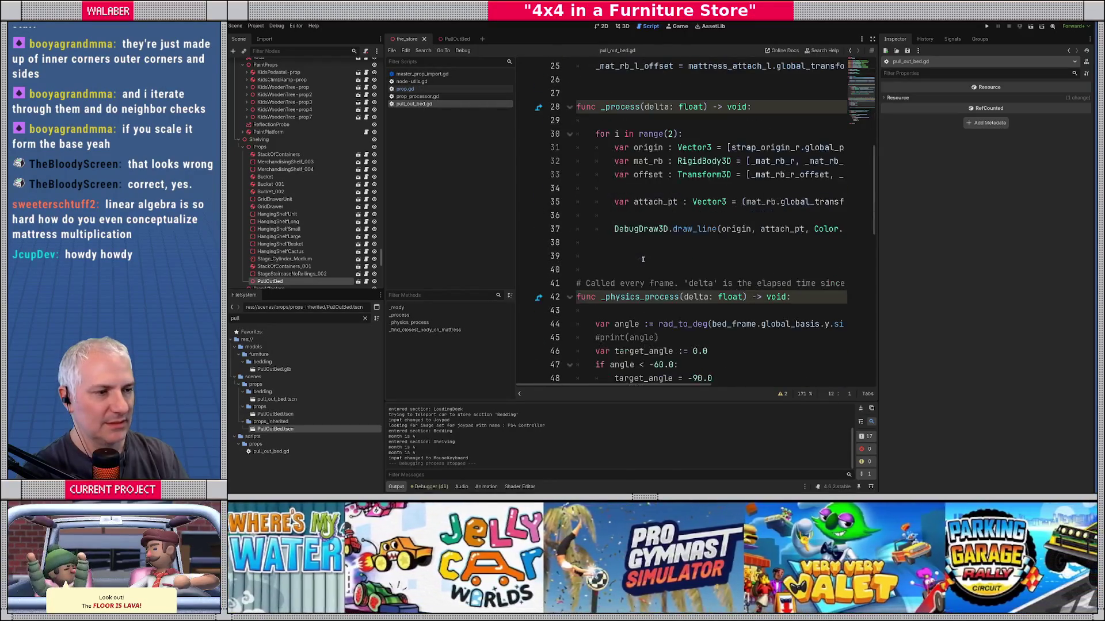
click(595, 215)
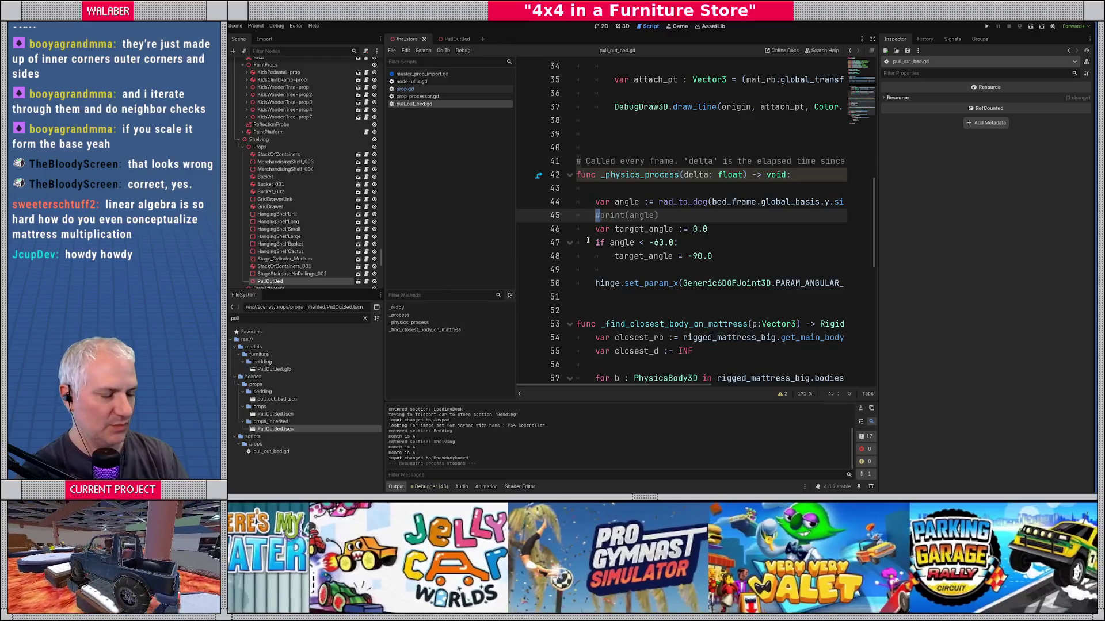
click(872, 39)
scroll(626, 268, up, 8)
scroll(626, 268, up, 3)
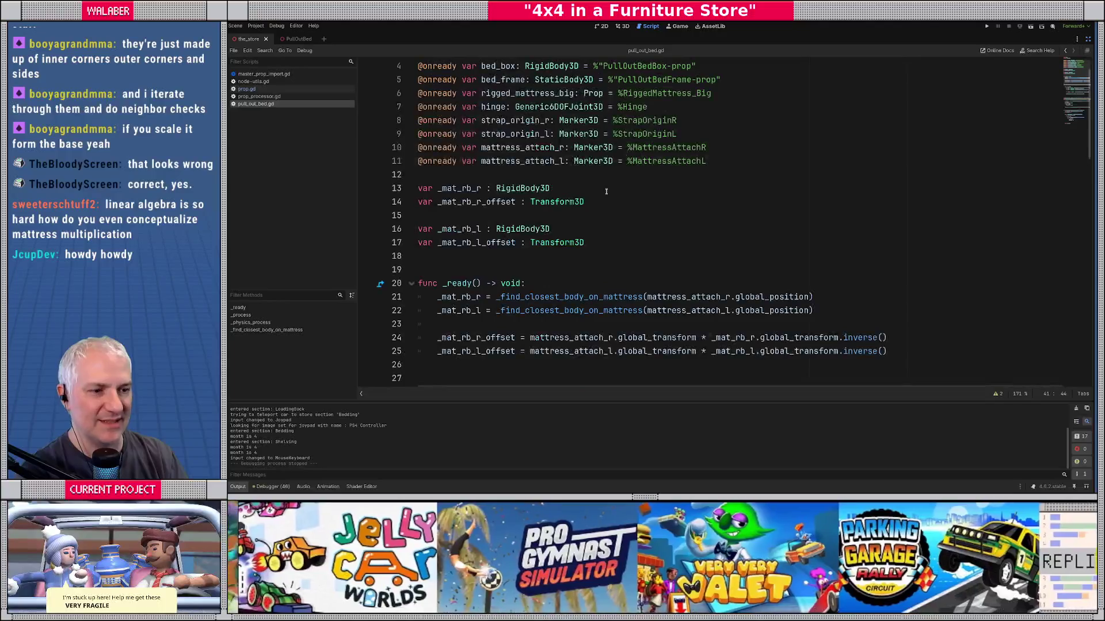
scroll(626, 269, down, 3)
Step: Move each _mat_rb global_transform.inverse() term to the front of lines 24–25 and save
drag(710, 257, 906, 257)
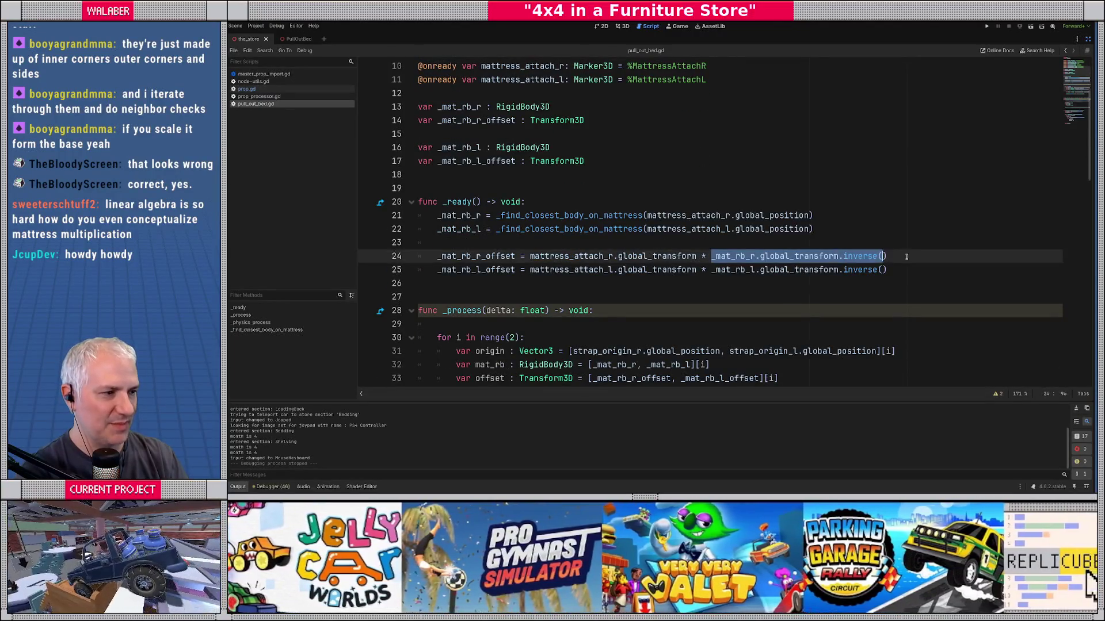
key(ctrl+x)
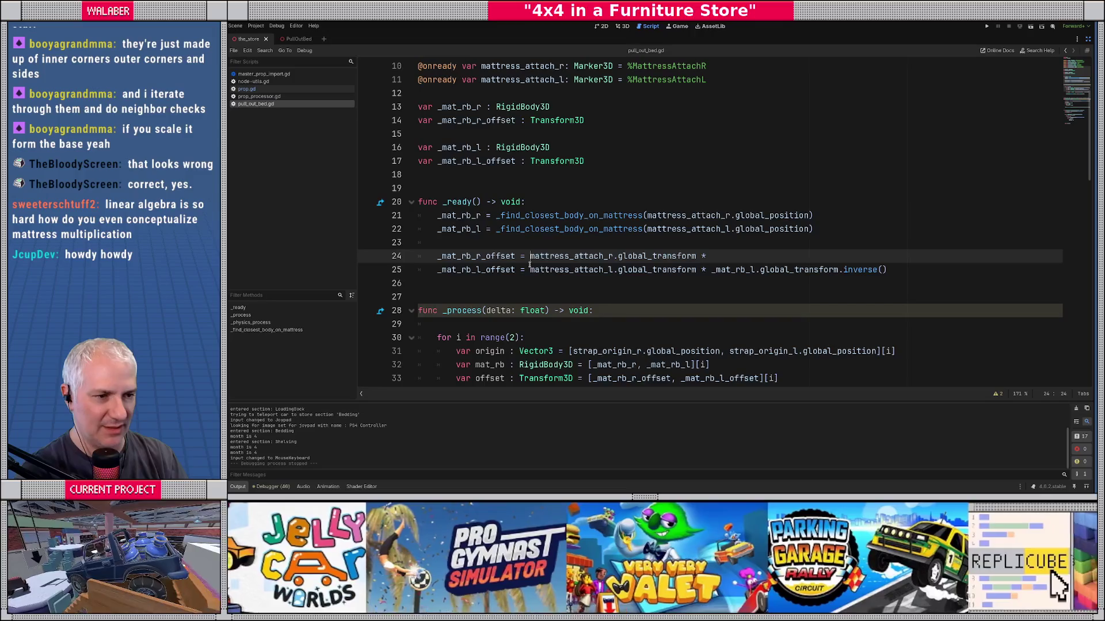
key(ctrl+v)
text(*)
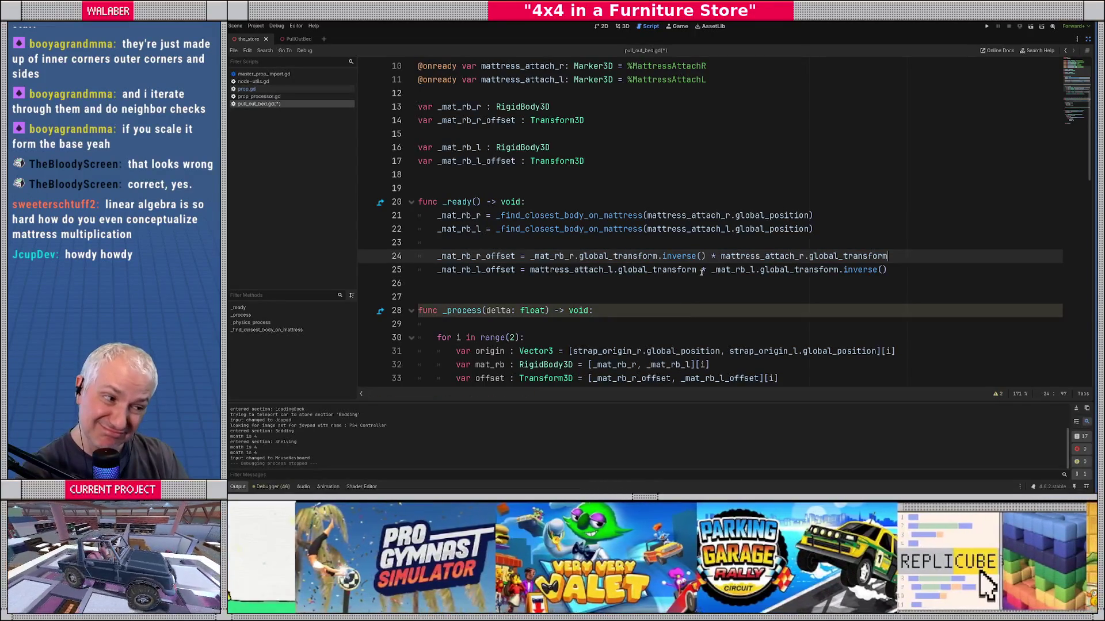
drag(711, 270, 926, 270)
key(ctrl+x)
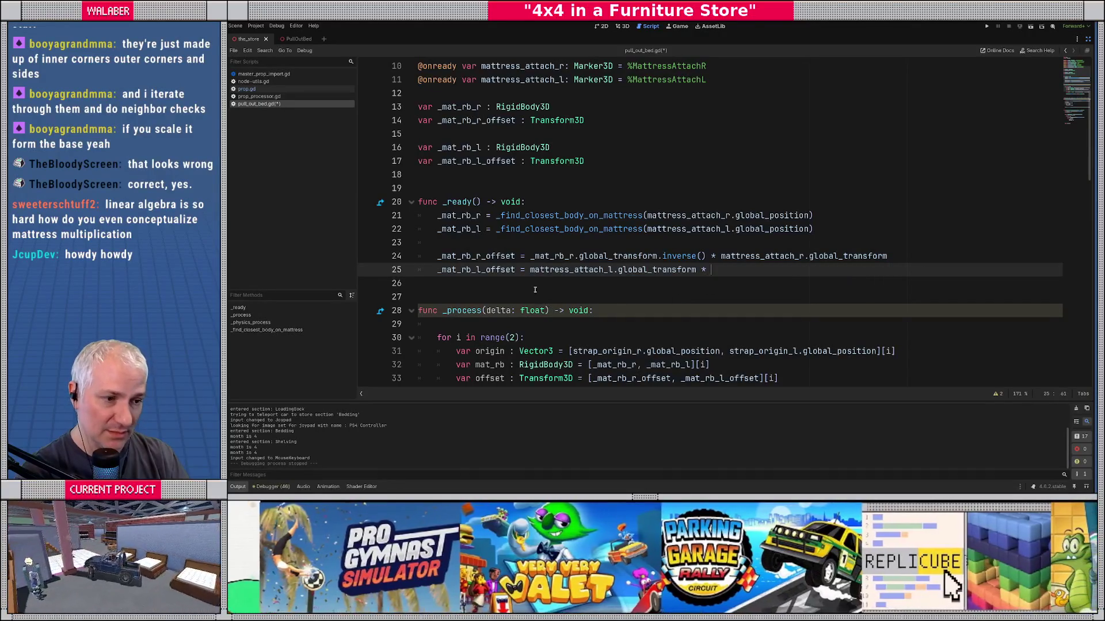
key(ctrl+v)
text(*)
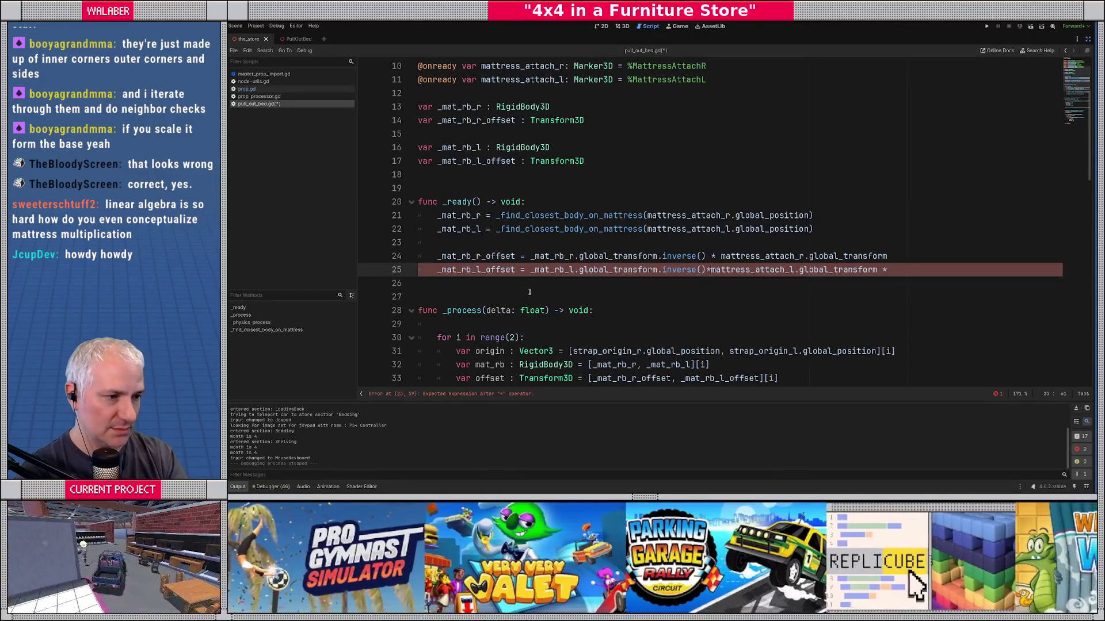
key(BackSpace)
text(*)
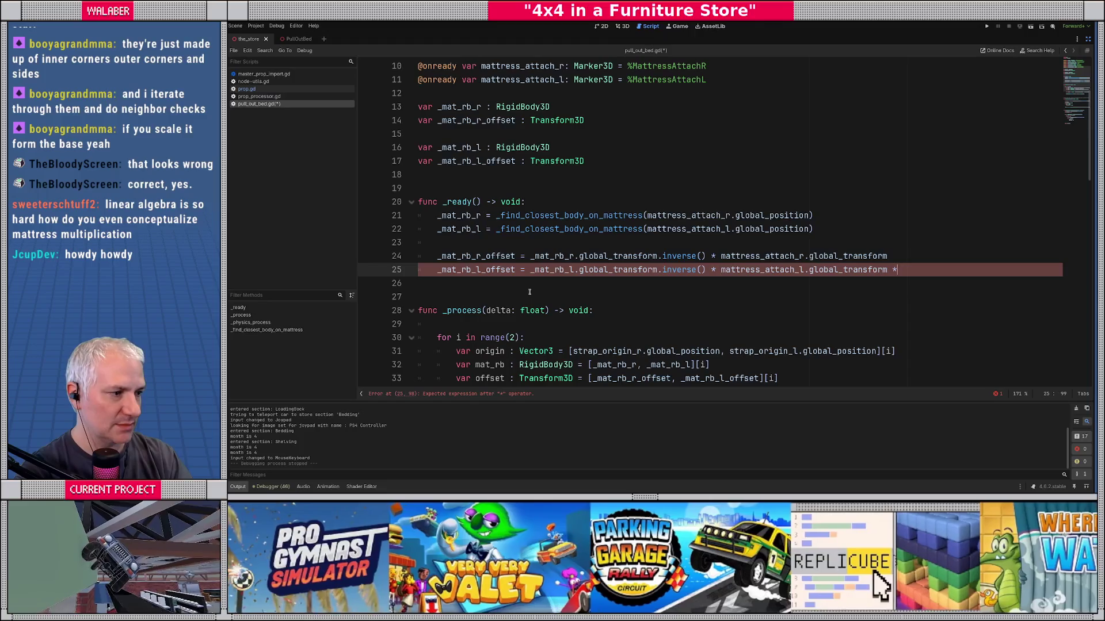
key(ctrl+s)
Step: Relaunch the game, dismiss the welcome dialog and open the dev console
click(505, 239)
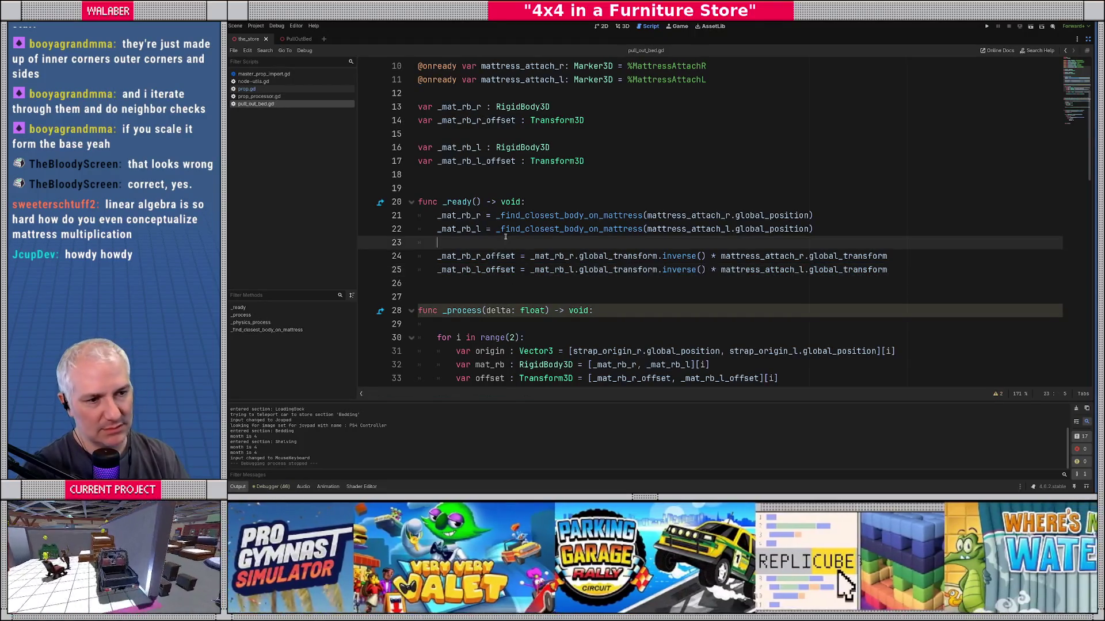
key(F5)
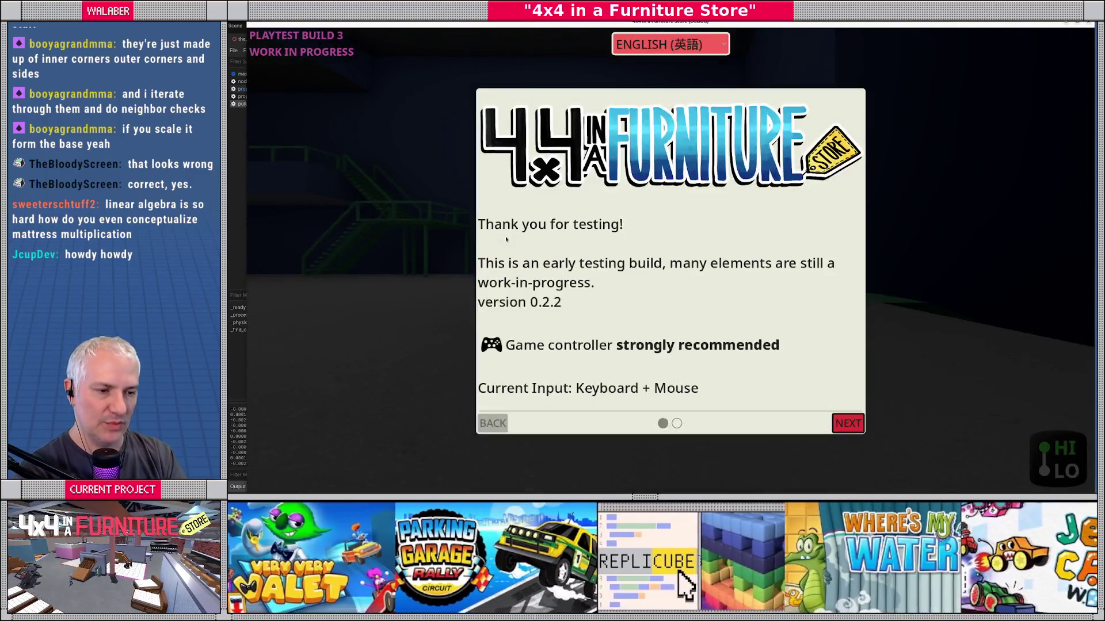
click(847, 422)
key(grave)
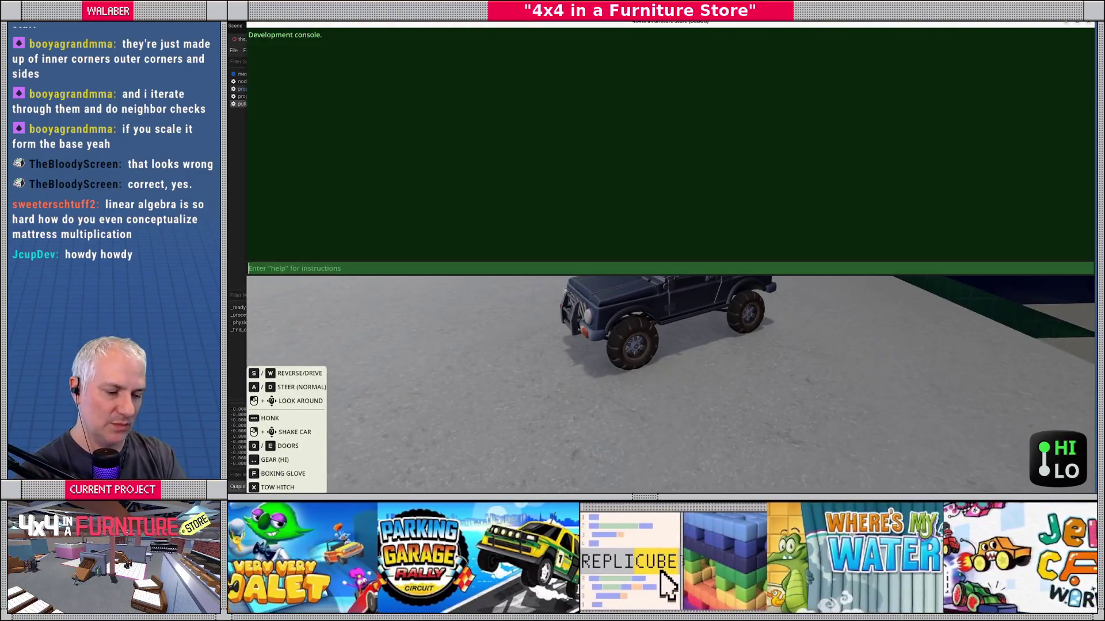
text(ts Be)
Step: Teleport into the store, test the pull-out bed's debug lines, then quit with F8
key(Return)
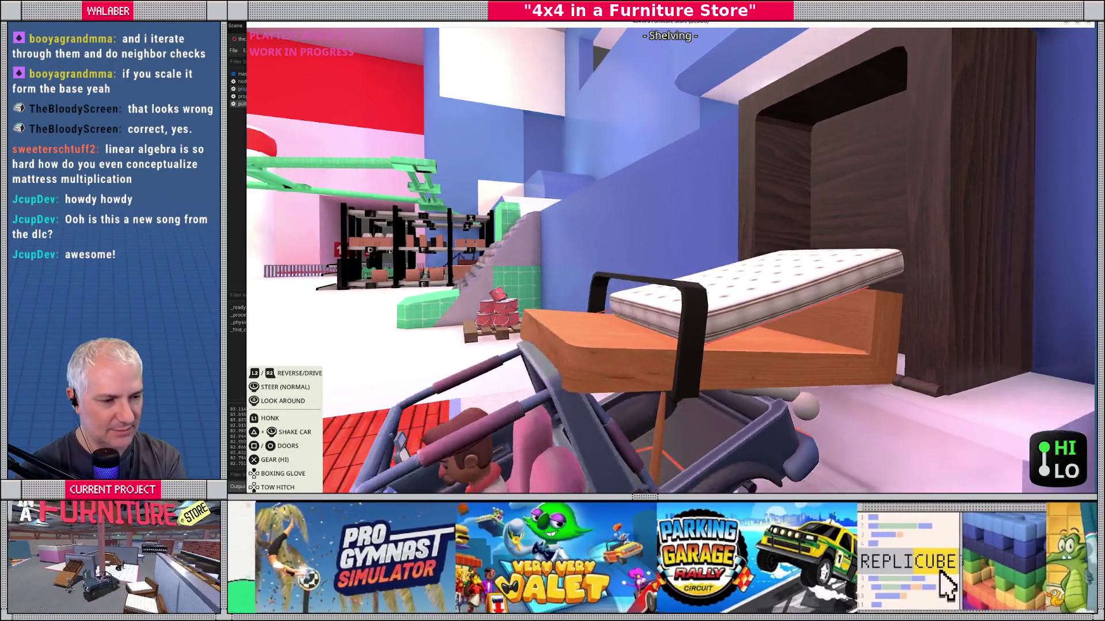
key(F8)
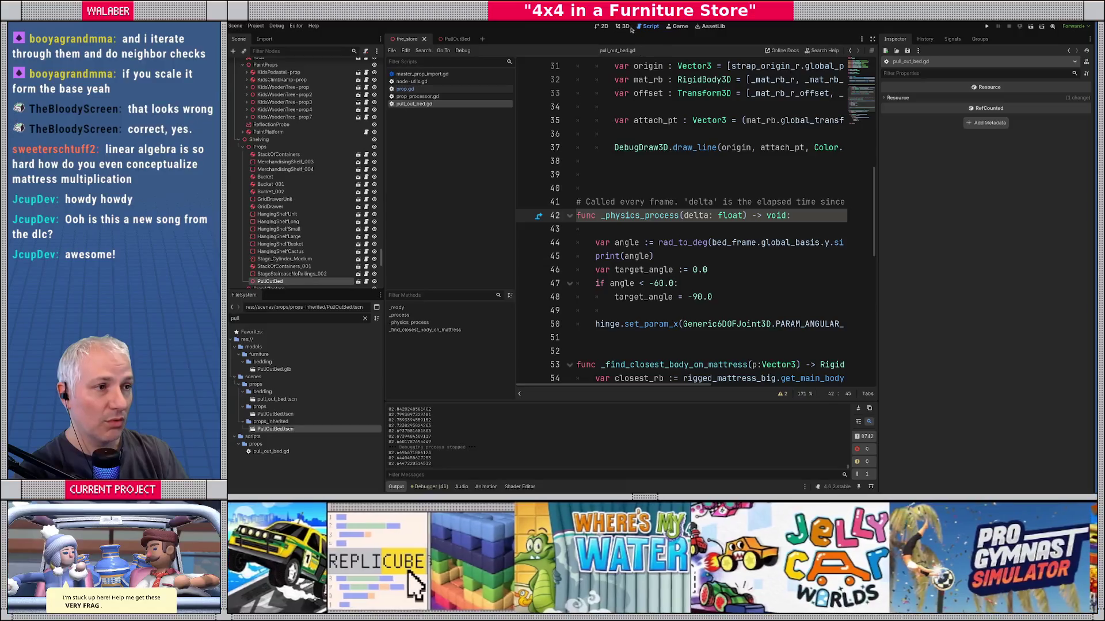
Step: Swap bed_box and bed_frame in the signed_angle_to angle calculation and save
click(623, 29)
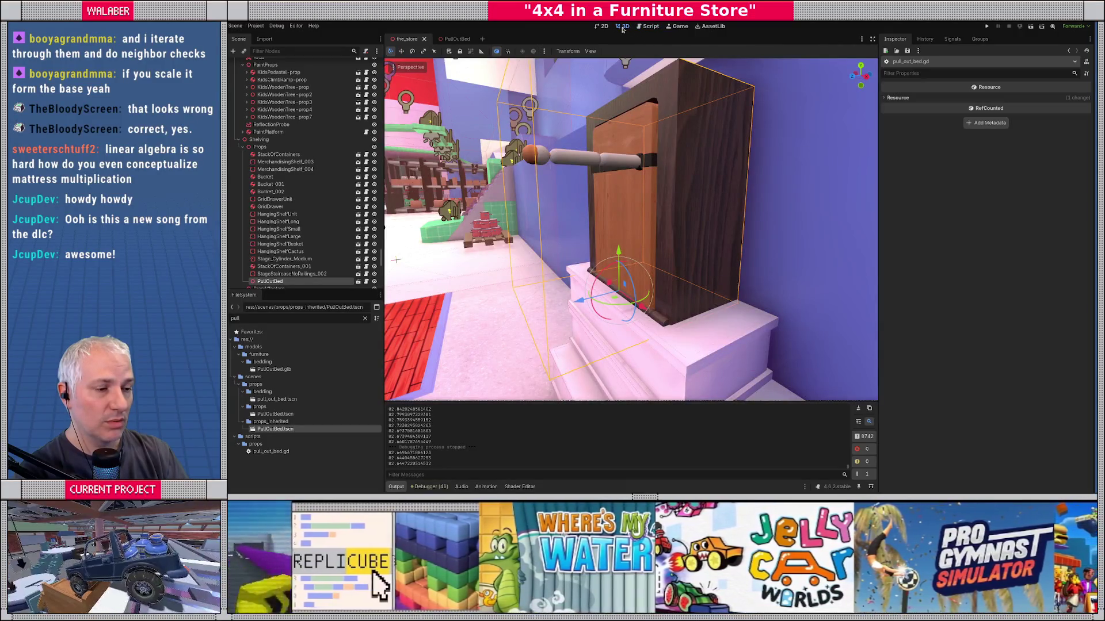
click(647, 28)
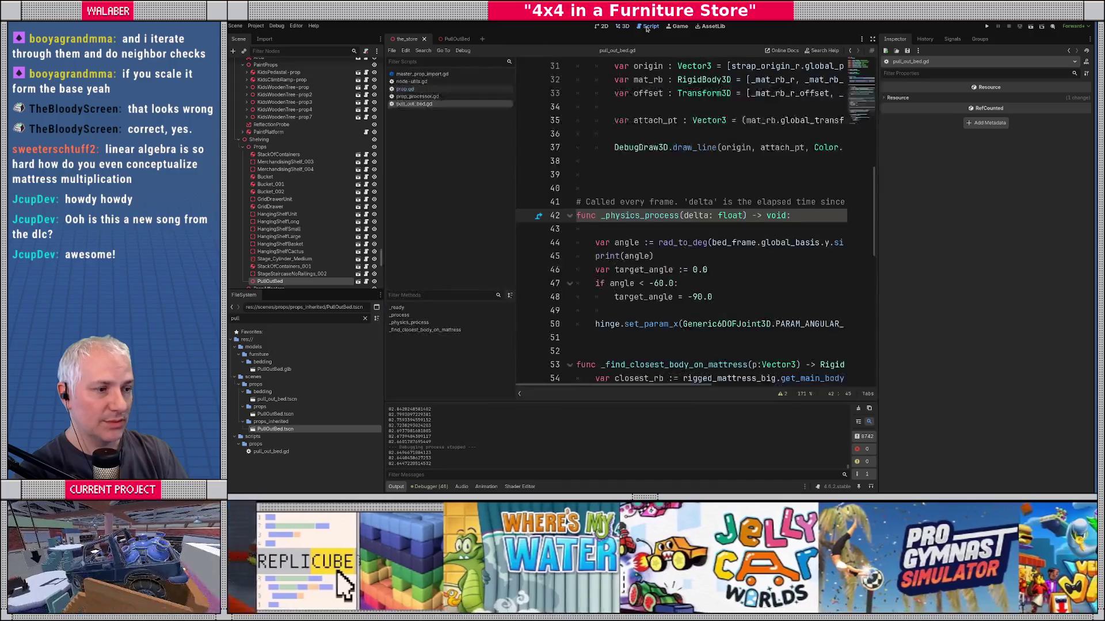
click(871, 39)
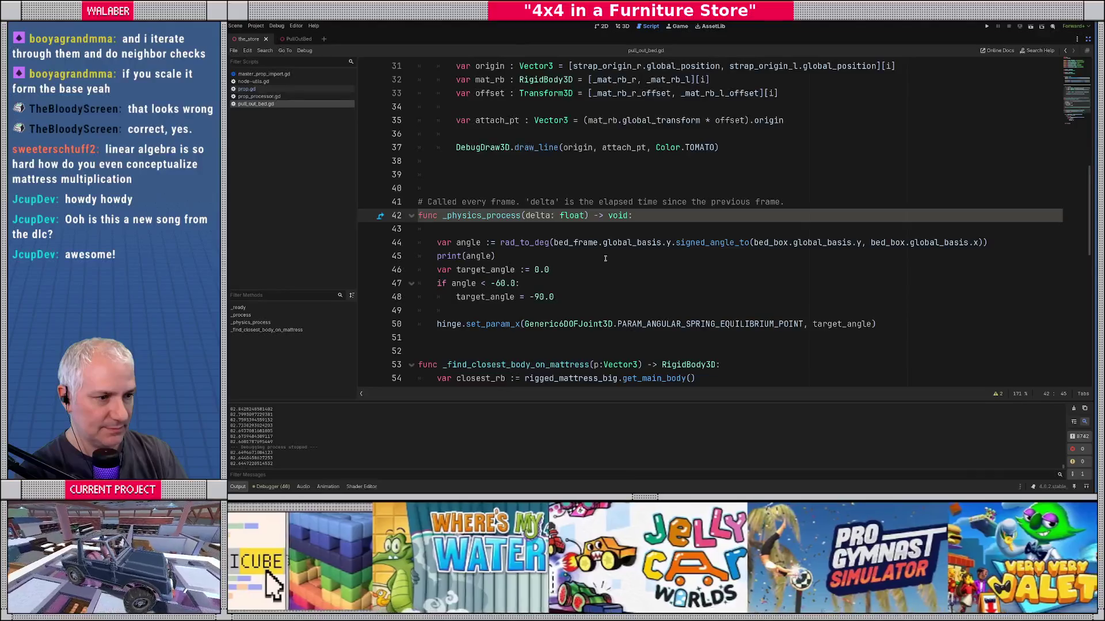
double_click(771, 243)
key(BackSpace)
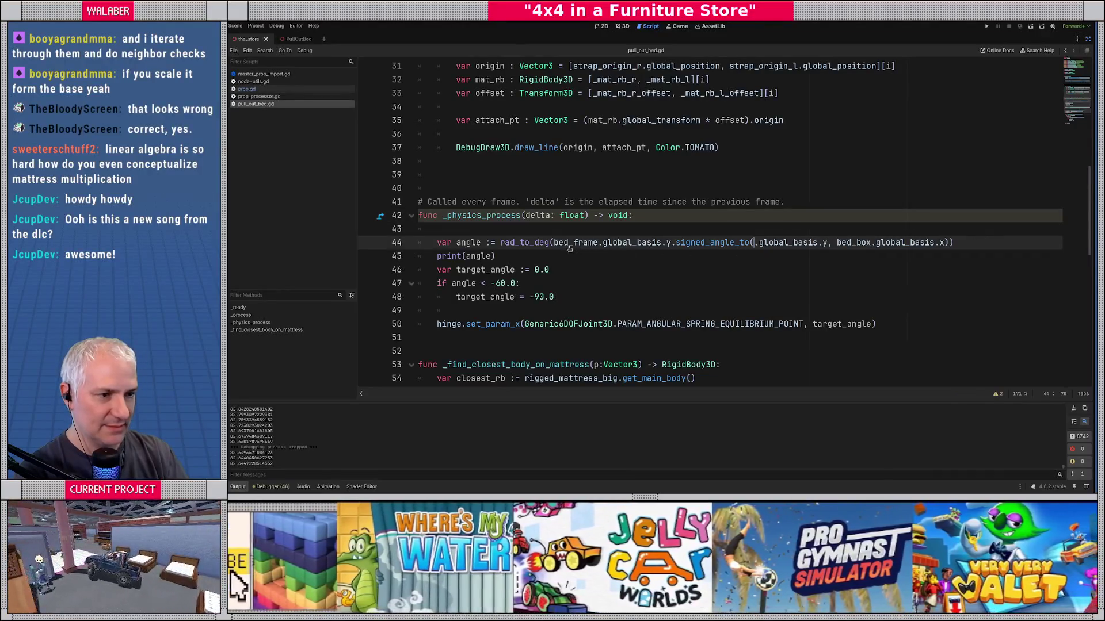
text(bed_box)
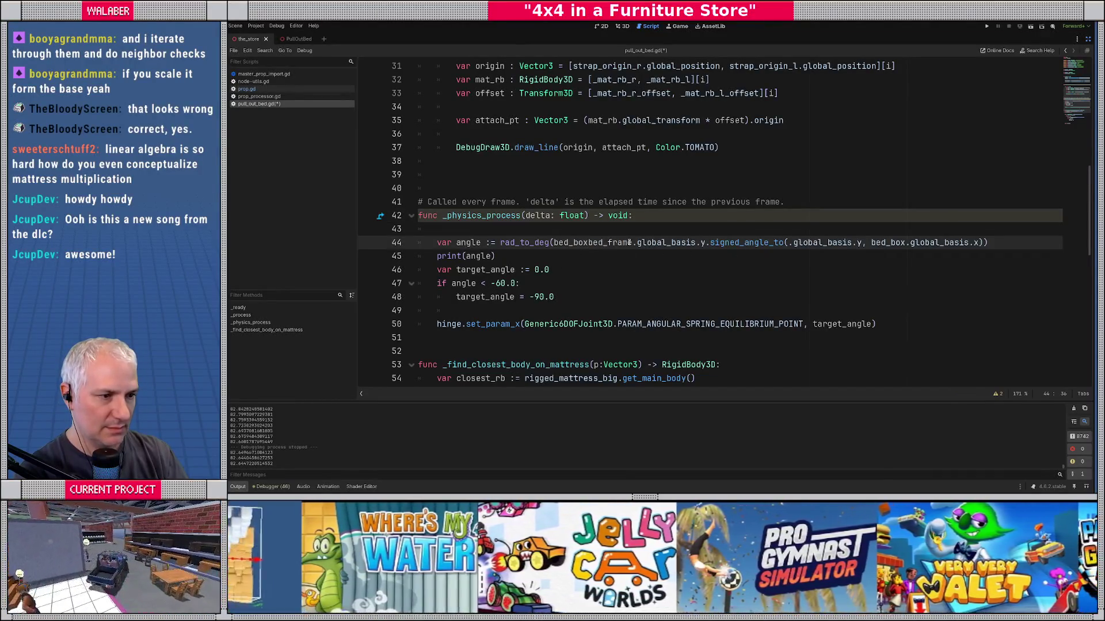
shift+click(629, 242)
key(Delete)
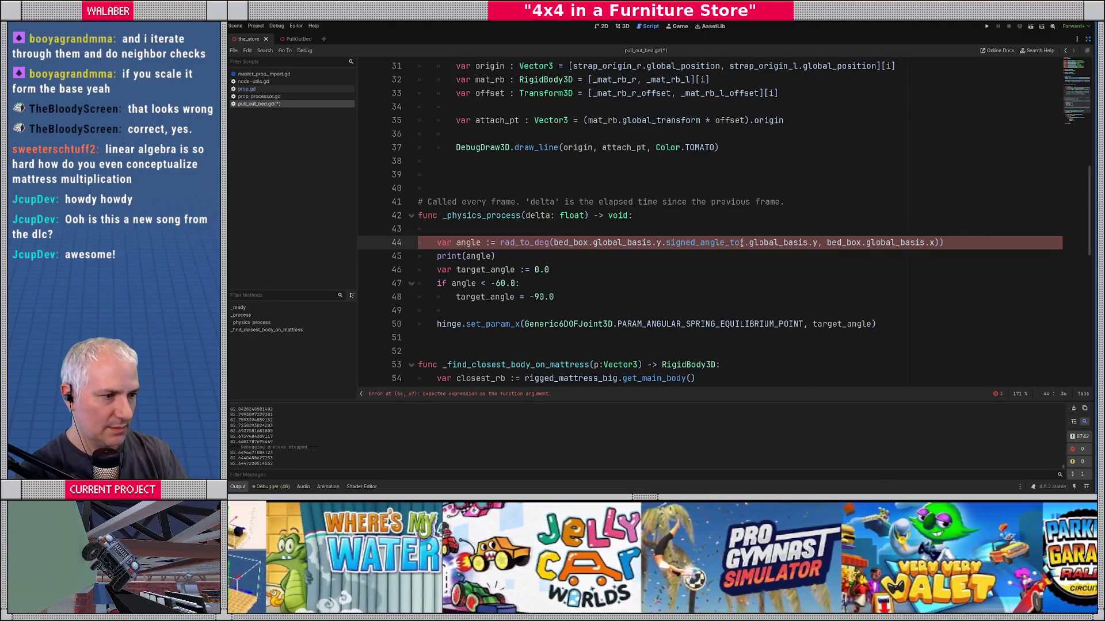
key(ctrl+v)
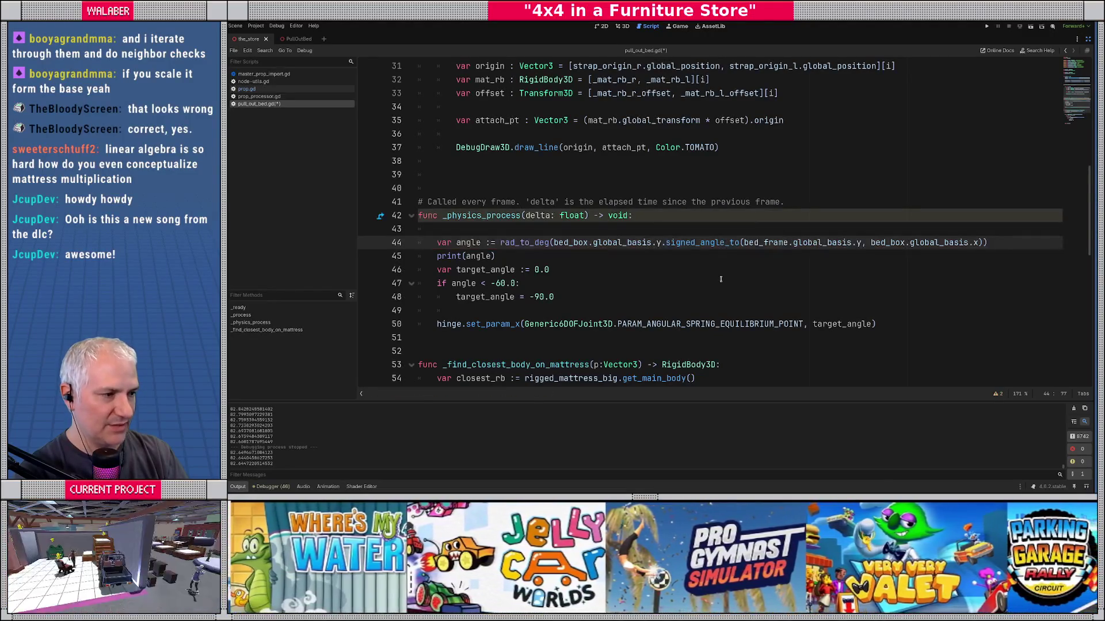
key(ctrl+s)
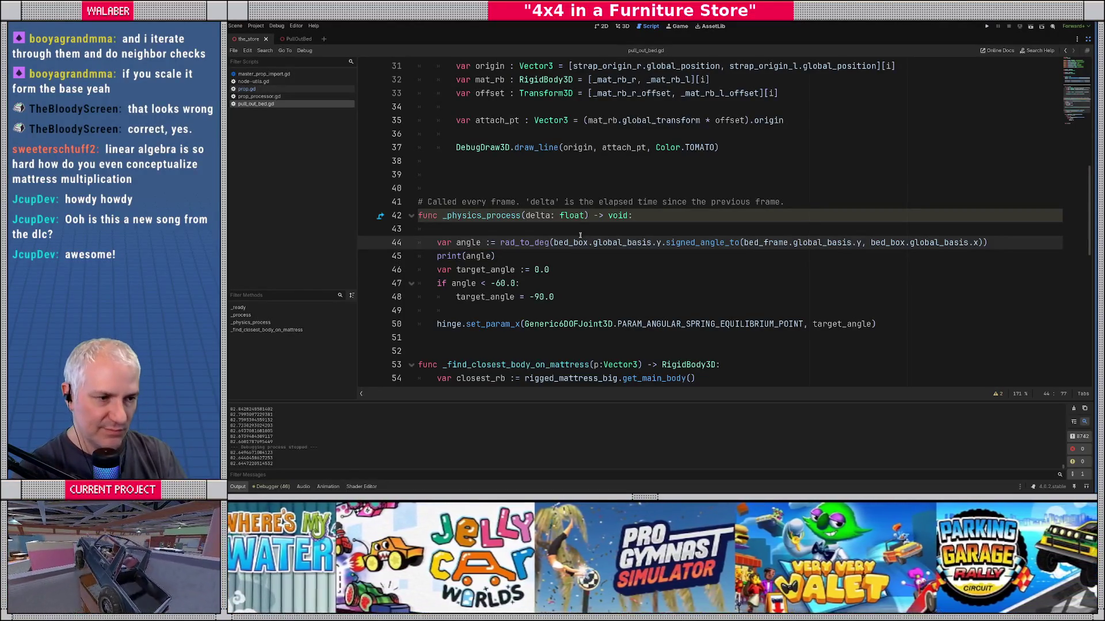
Step: Cut the strap loop out of _process and delete the emptied _process function
click(579, 232)
click(480, 199)
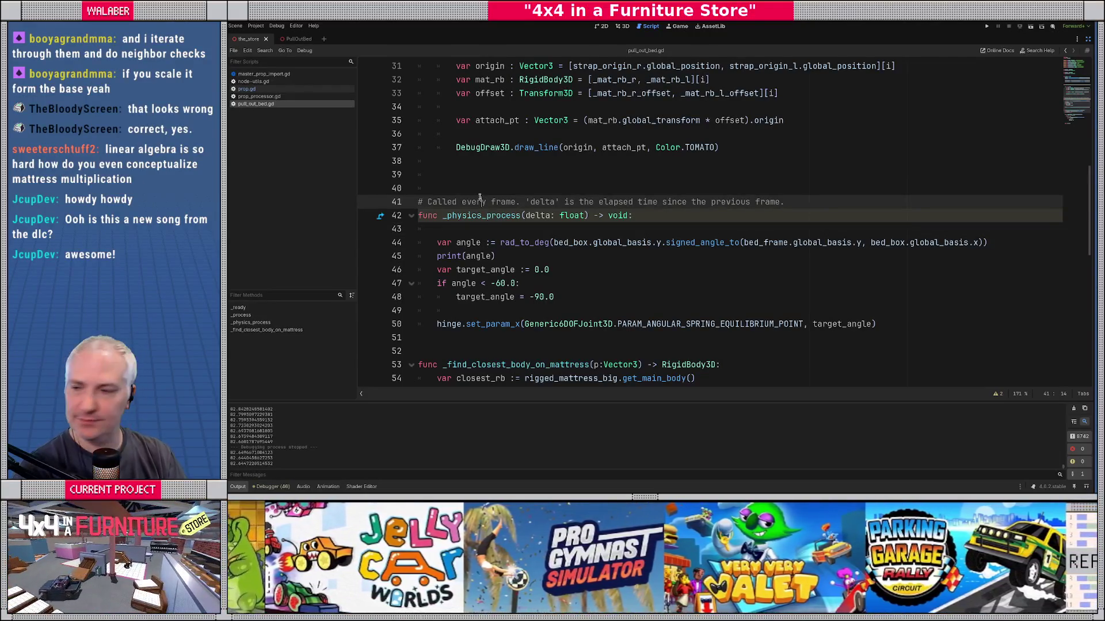
click(475, 185)
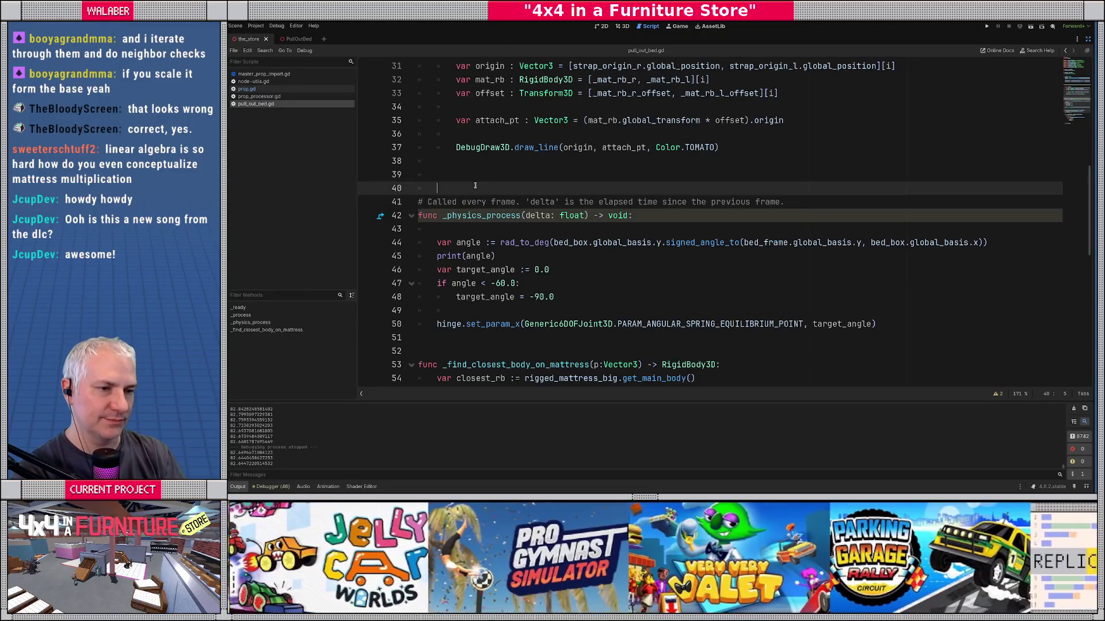
scroll(502, 187, up, 2)
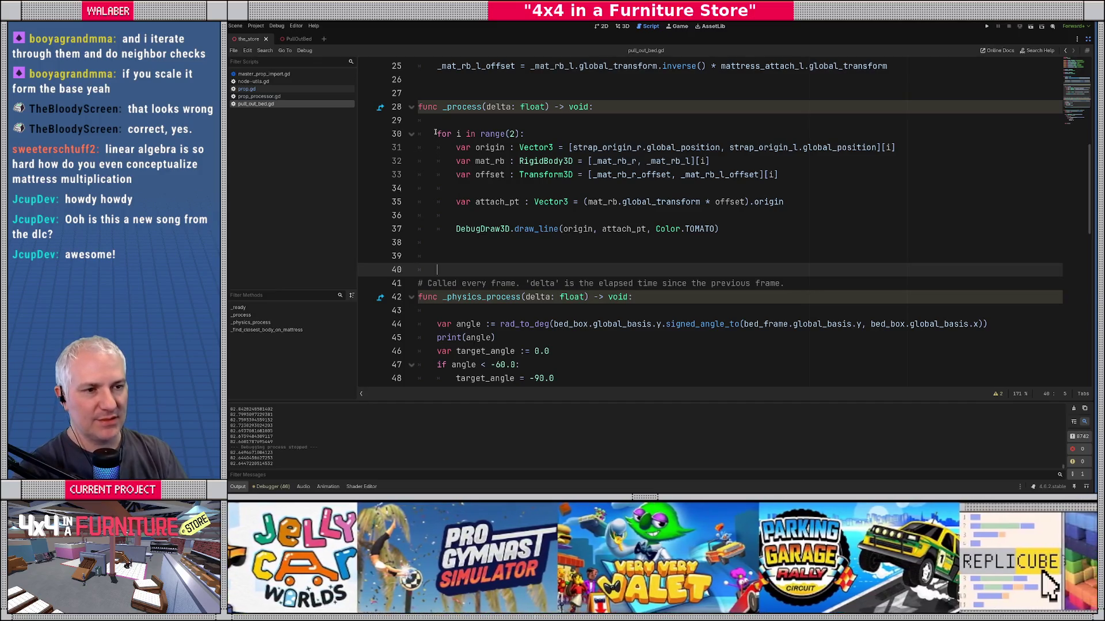
mouse_move(436, 134)
mouse_down()
mouse_move(770, 183)
mouse_move(744, 228)
mouse_up()
key(ctrl+c)
key(BackSpace)
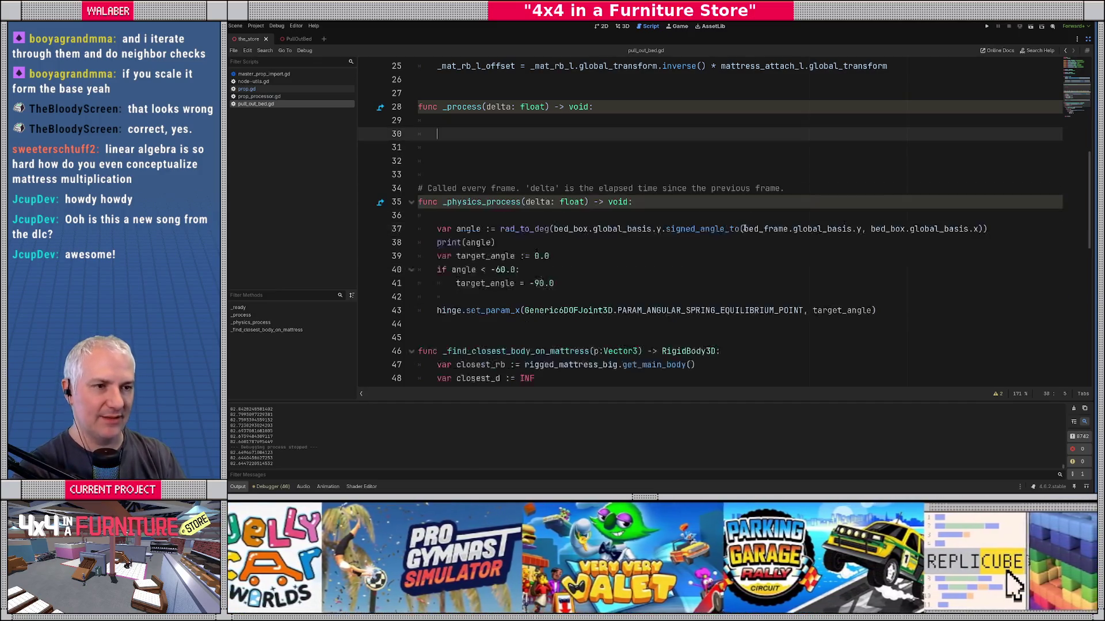
key(shift+Up)
key(shift+Up)
key(BackSpace)
key(Down)
key(Down)
key(Down)
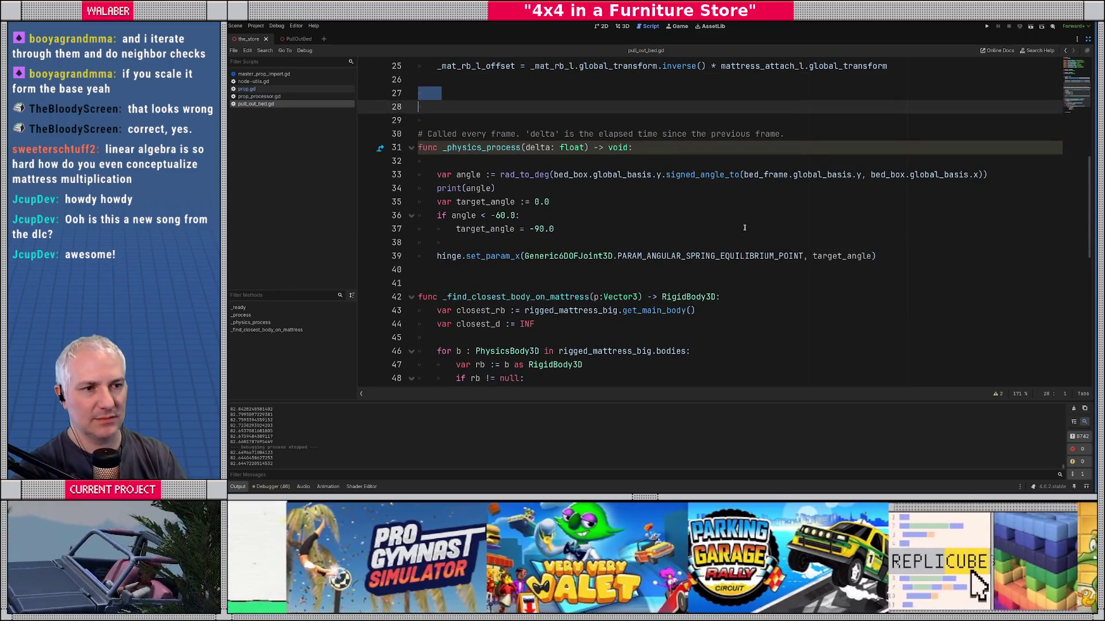
key(BackSpace)
key(BackSpace)
Step: Paste the strap loop into _physics_process under a '# strap spring forces' comment
click(551, 230)
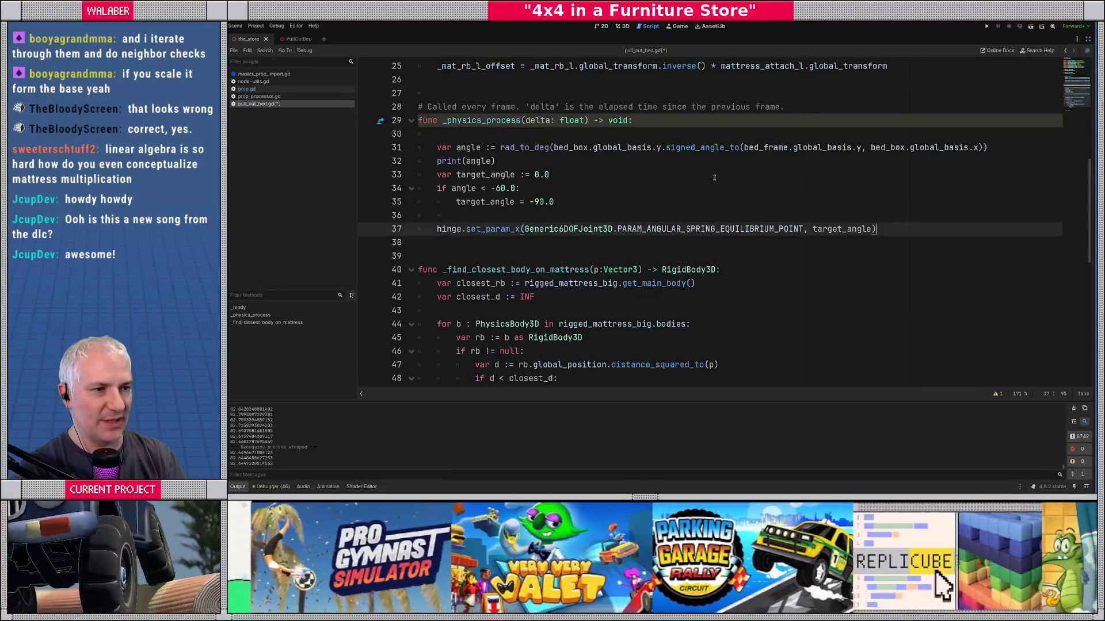
click(656, 121)
key(Return)
key(Return)
key(ctrl+v)
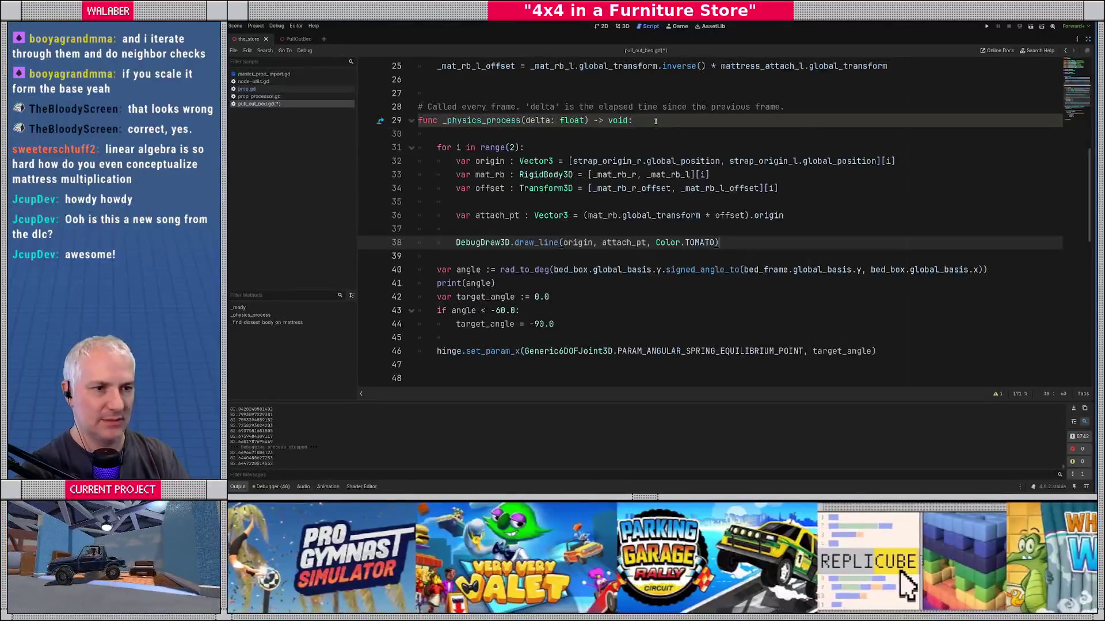
key(Up)
key(Up)
key(Up)
key(Return)
text(# stra)
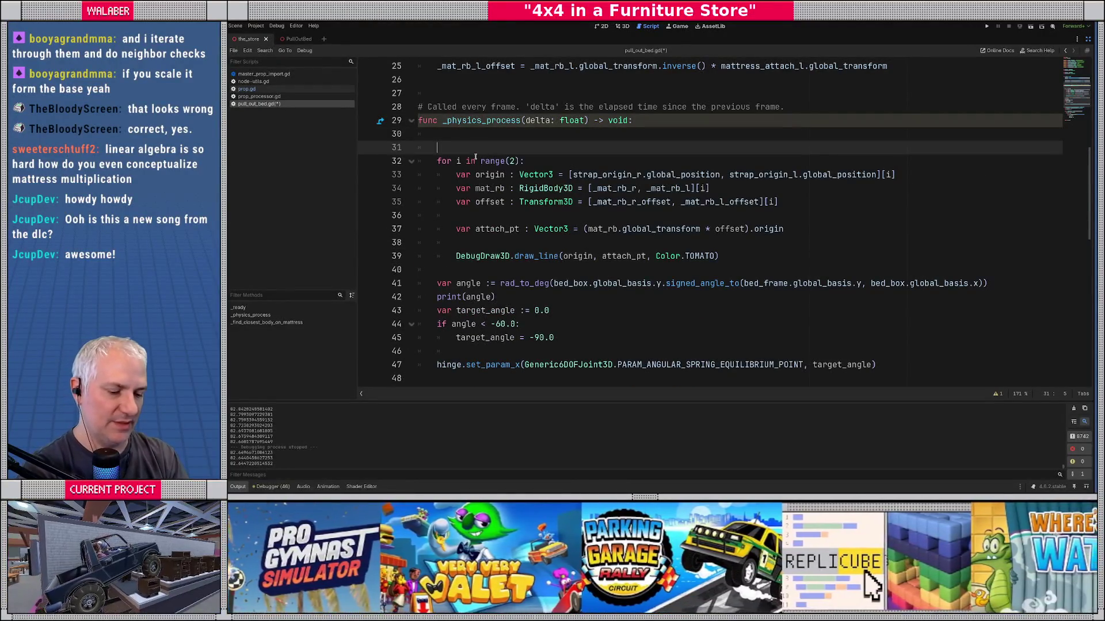
text(p spring forces)
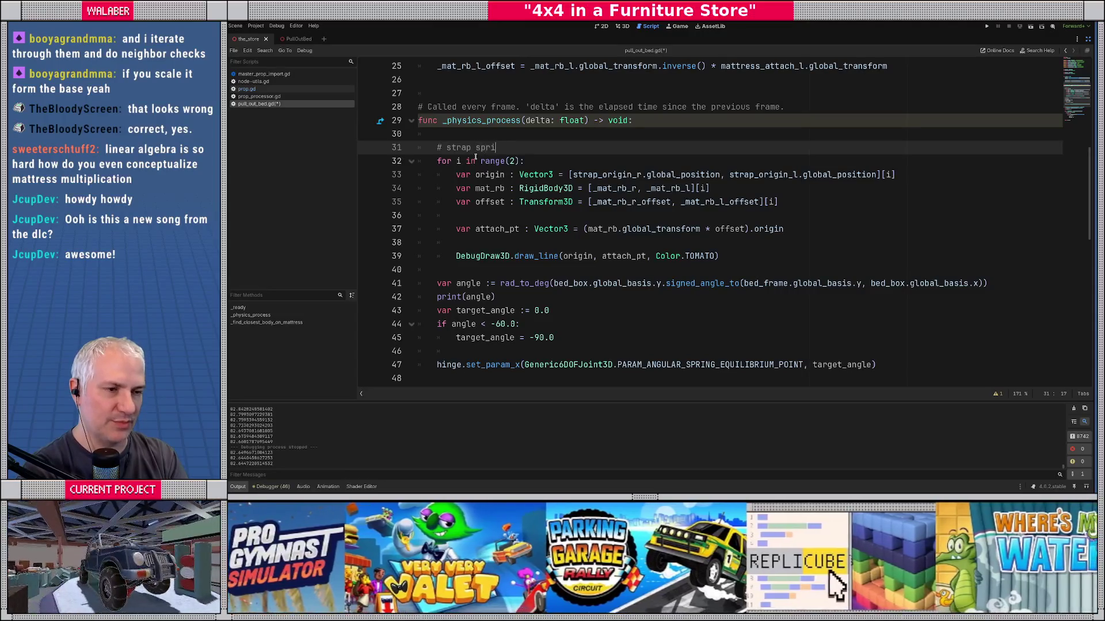
scroll(475, 157, up, 5)
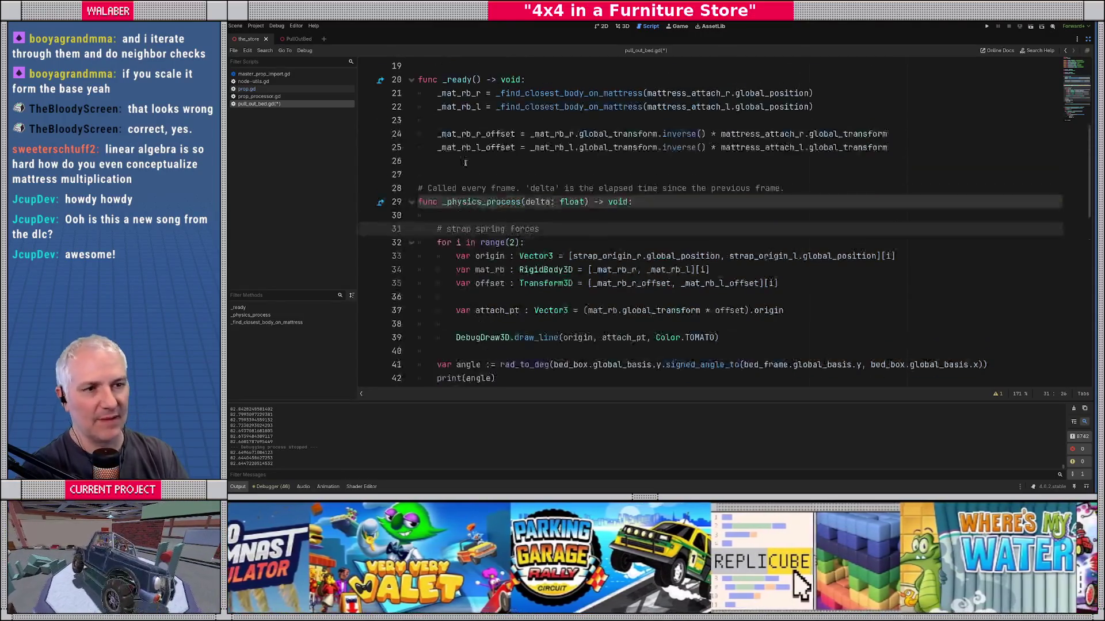
scroll(449, 168, up, 3)
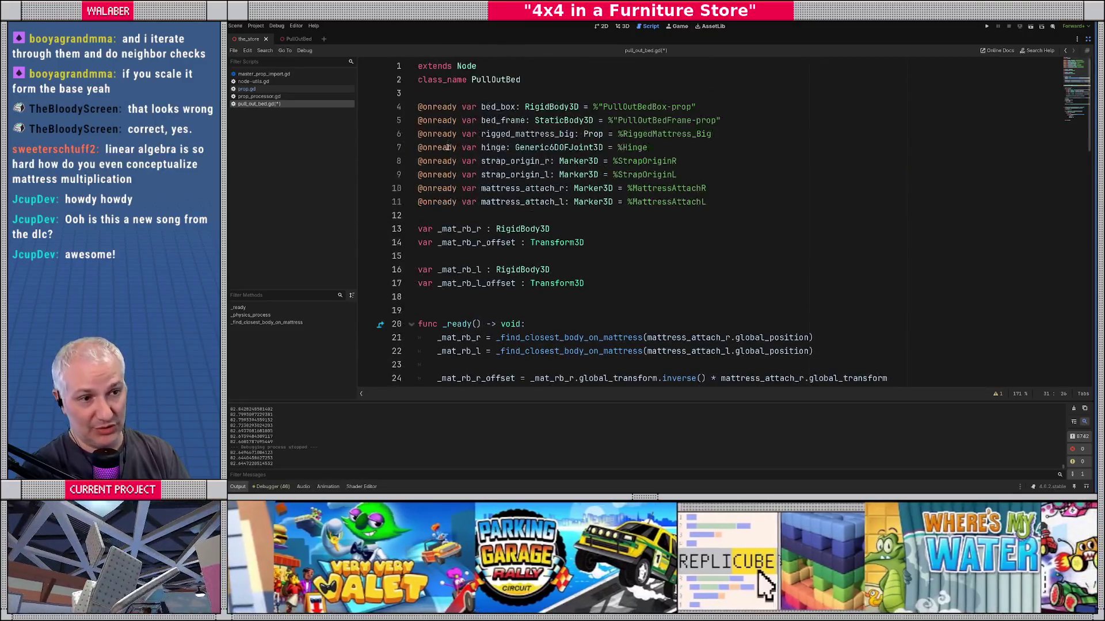
Step: Insert 'const STRAP_SPRING_K := 750.0' and 'const STRAP_SPRING_D := 10.0' at line 4 of pull_out_bed.gd
click(453, 94)
key(Return)
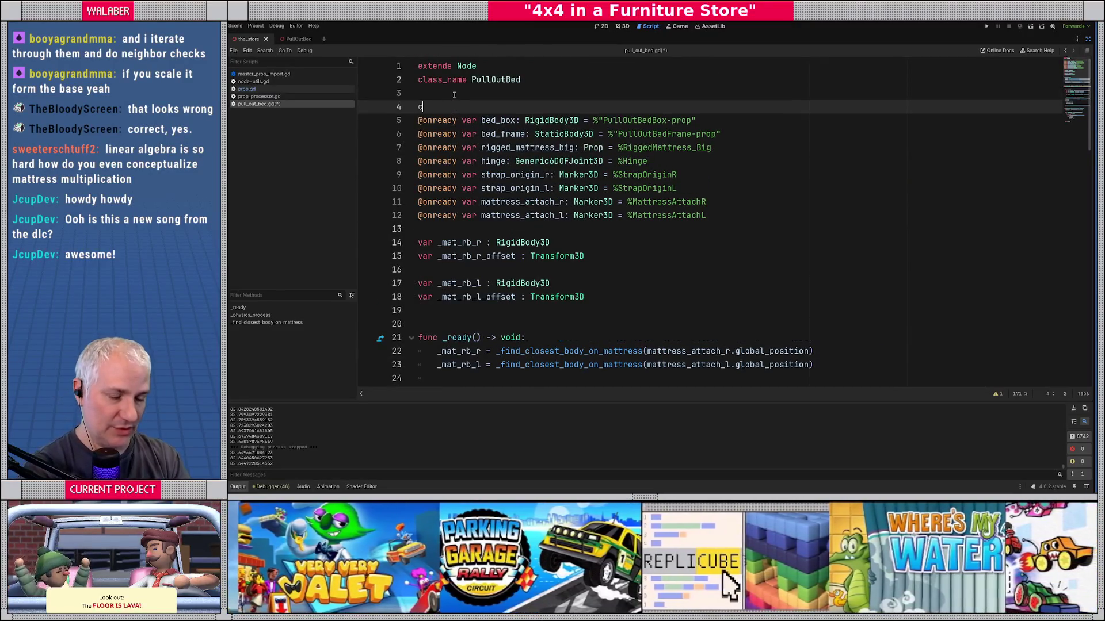
text(const STRAP_SPRIN)
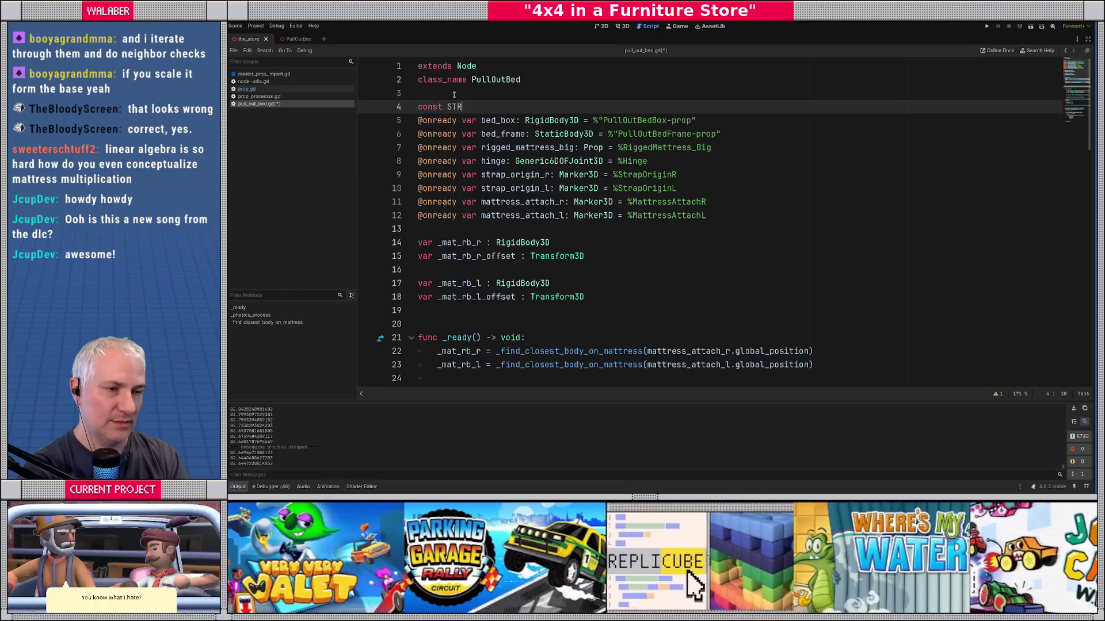
text(G_)
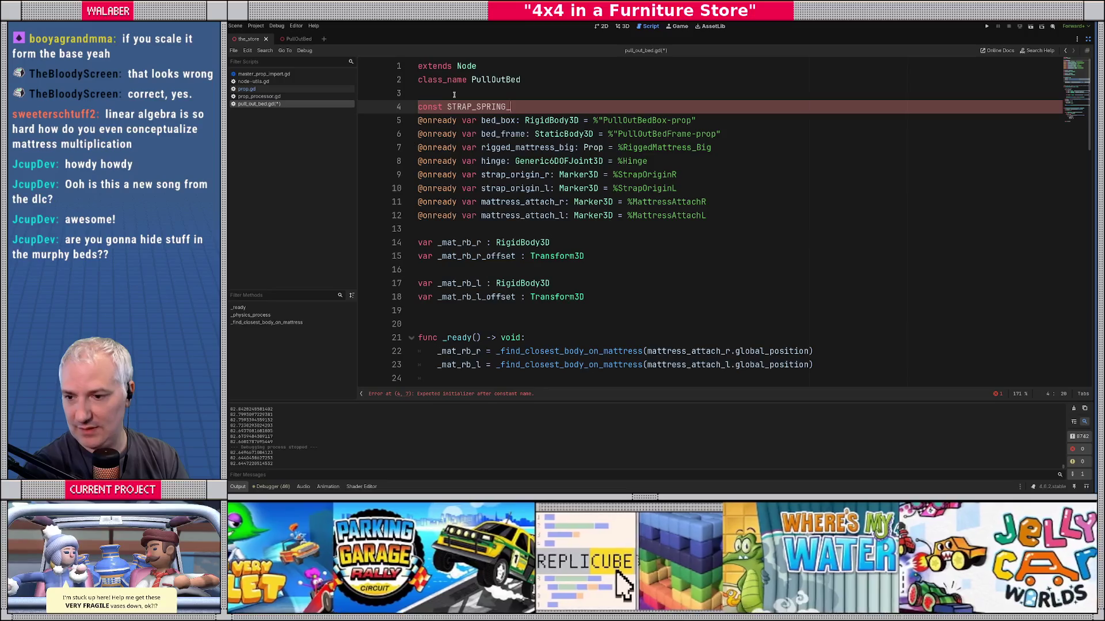
text(K)
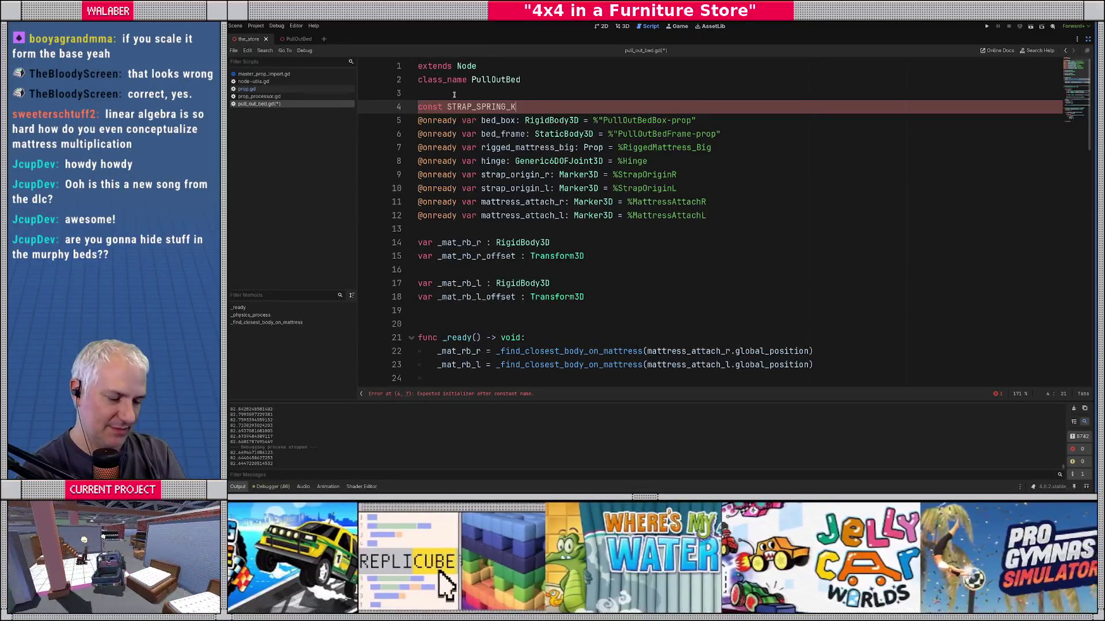
text( :=)
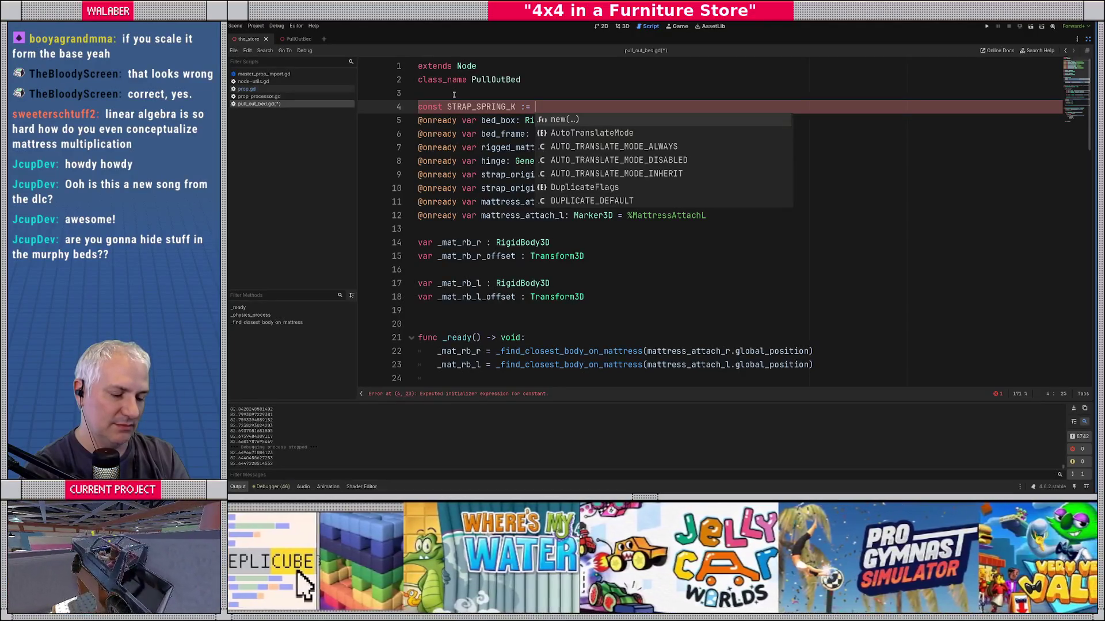
text(750.0)
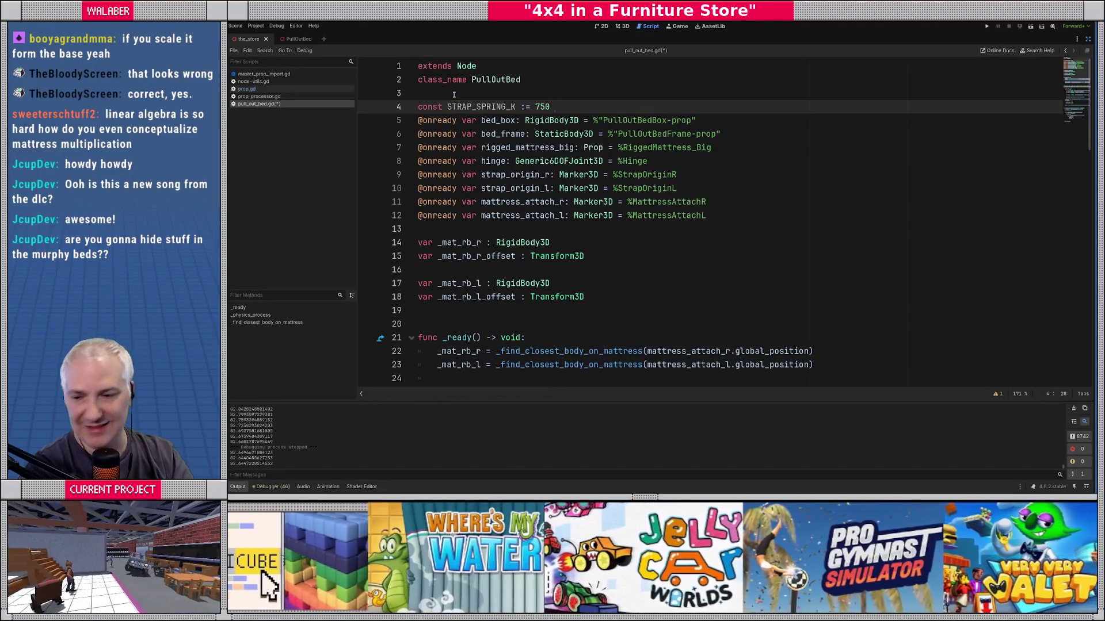
key(Return)
text(const S)
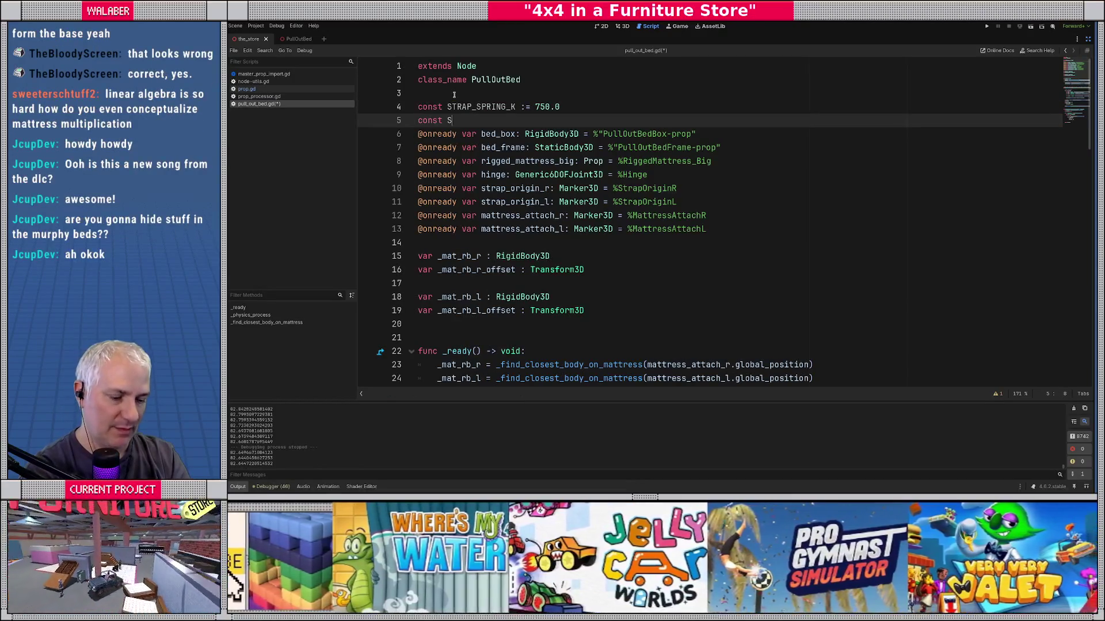
text(TRAP_SPRING_D := )
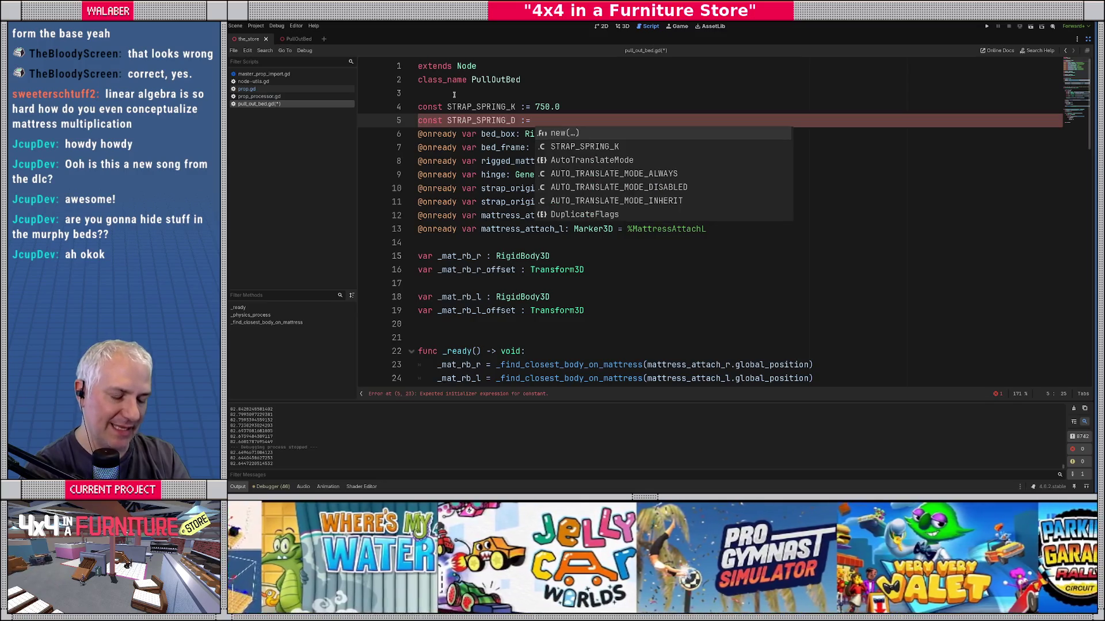
text(10.0)
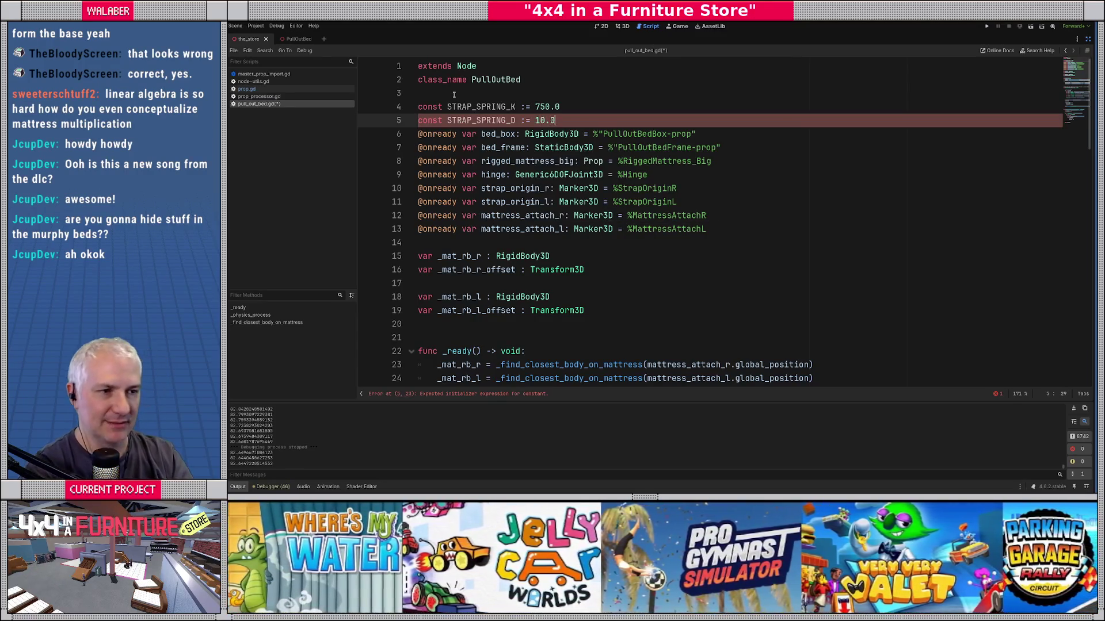
key(Return)
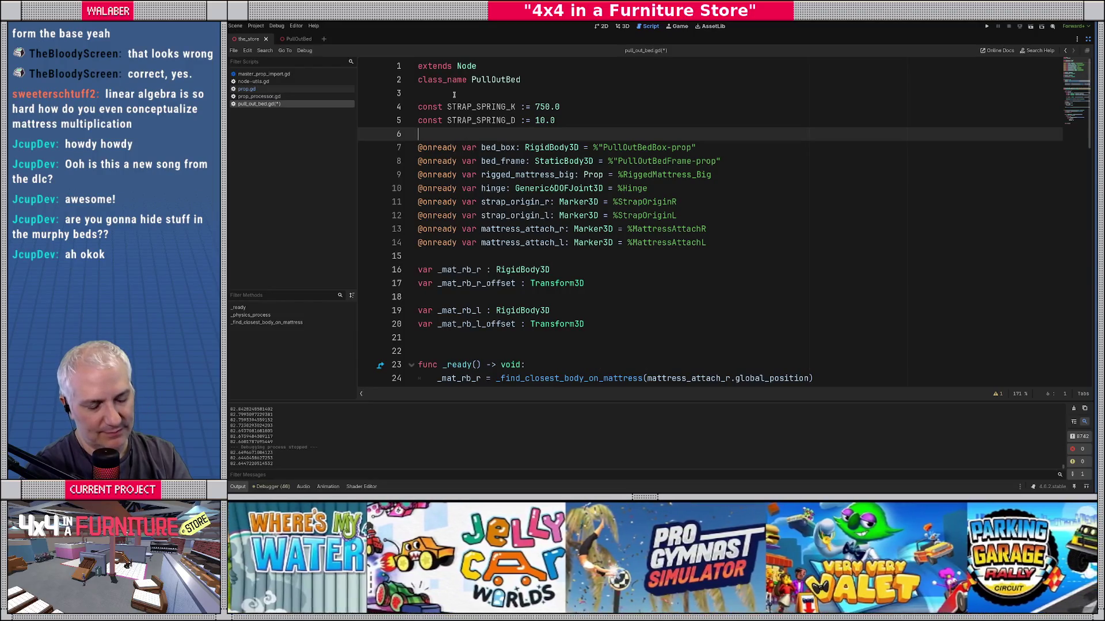
key(ctrl+alt+o)
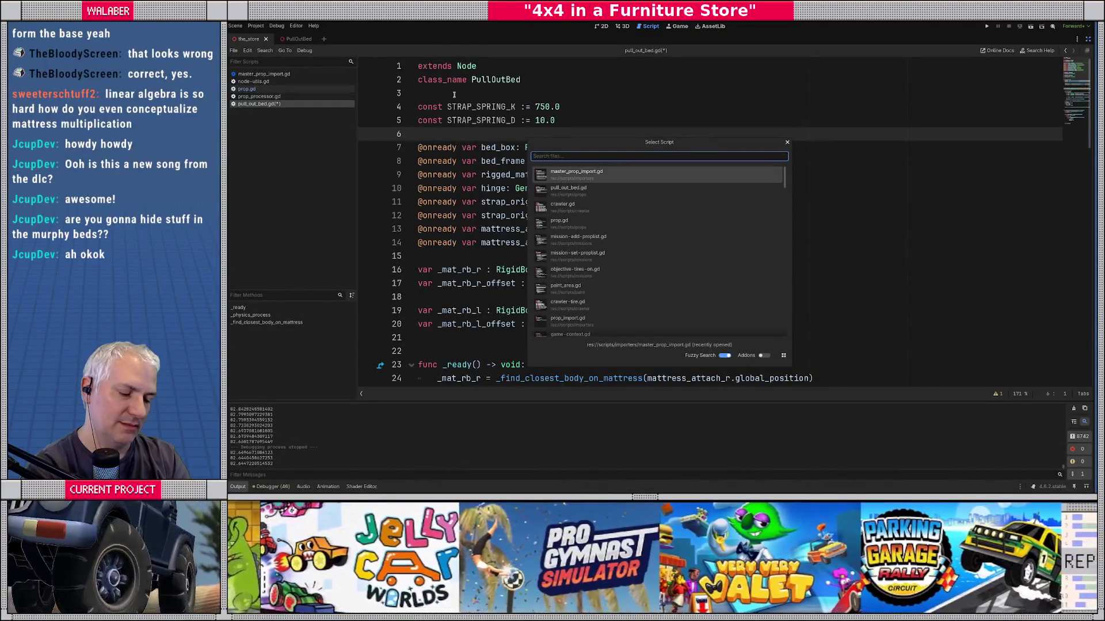
Step: Dismiss the script list, enlarge the output panel slightly and show the side docks again
key(Escape)
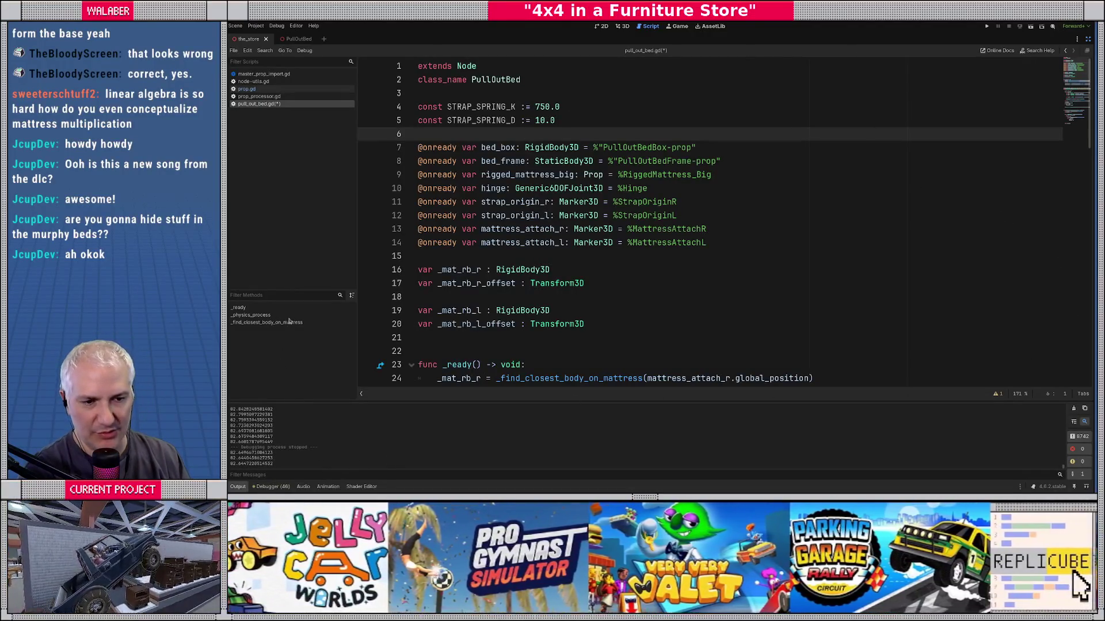
drag(299, 402, 305, 390)
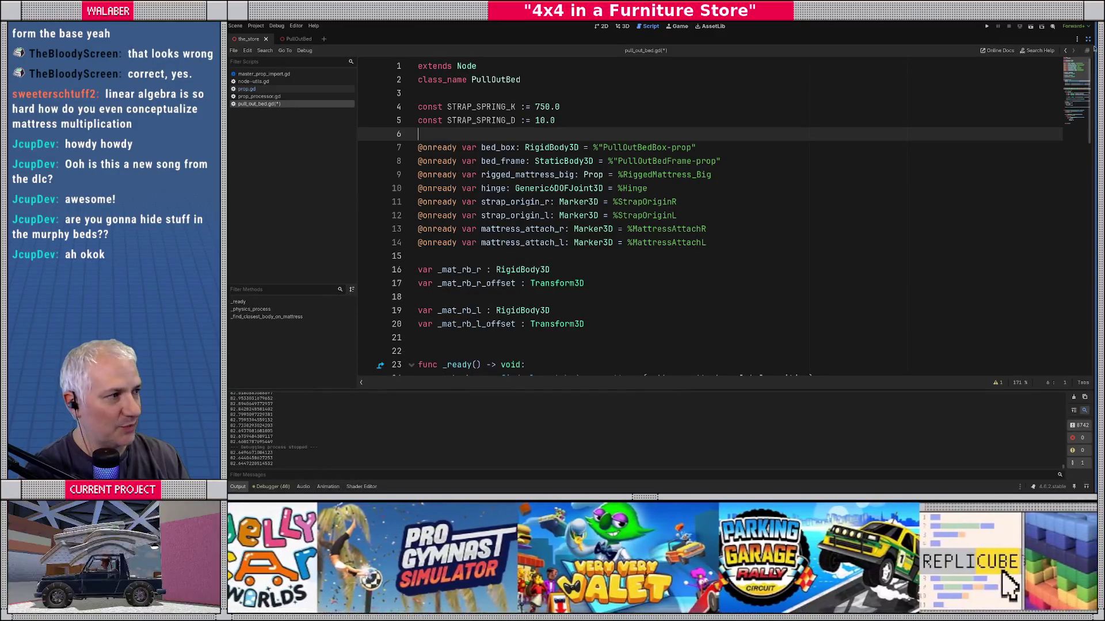
click(1087, 40)
click(583, 229)
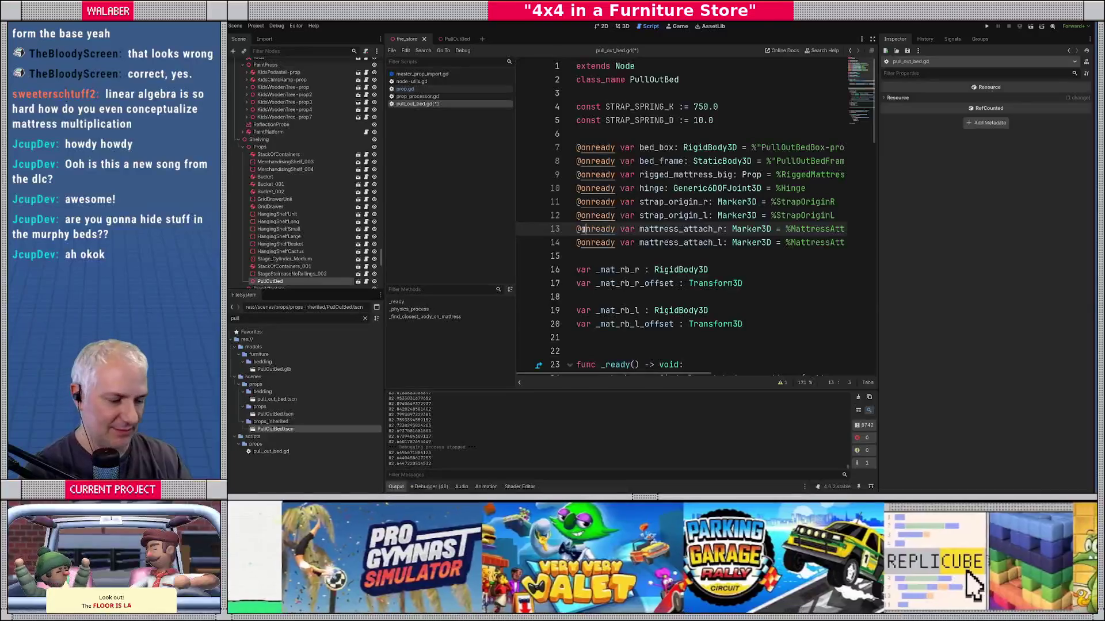
Step: Search the script list for 'utils' and open rb-tools.gd
key(ctrl+alt+o)
text(utils)
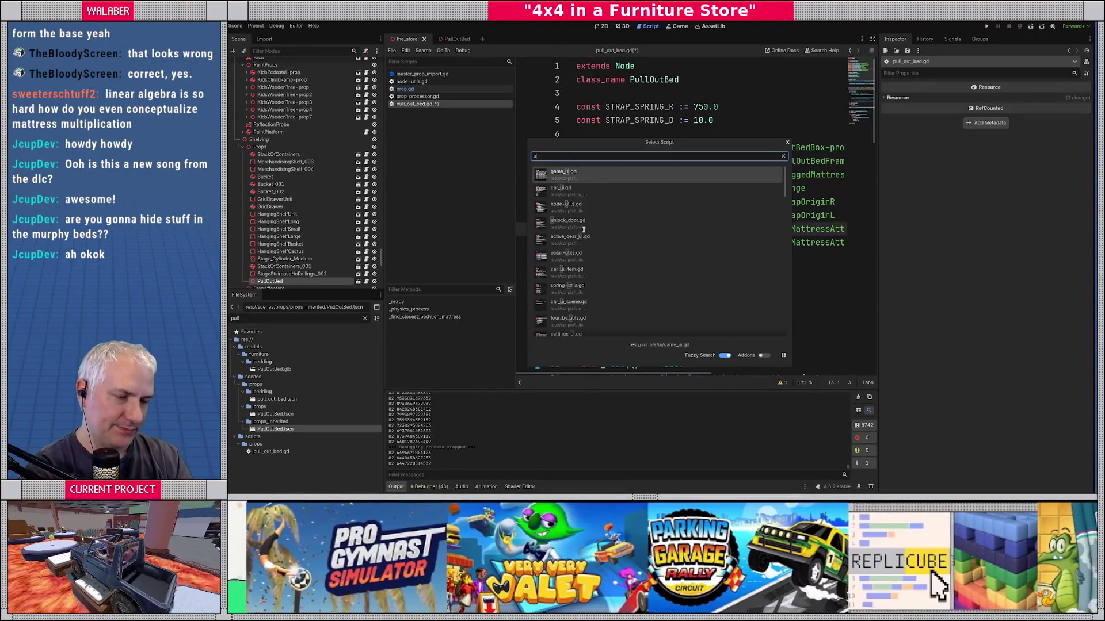
key(Down)
key(Down)
key(Down)
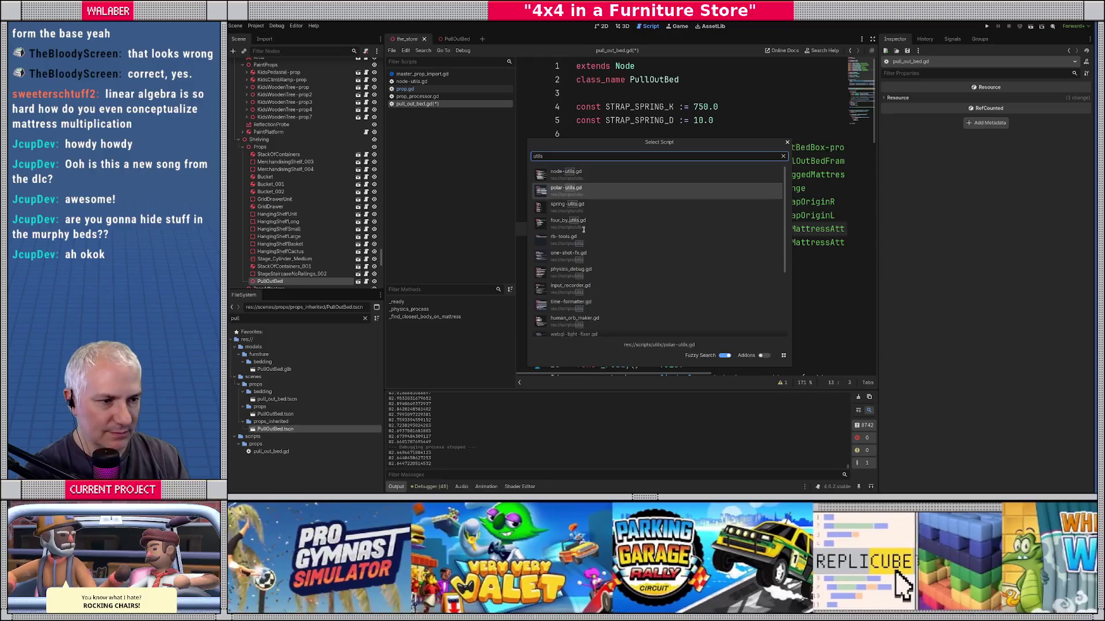
key(Return)
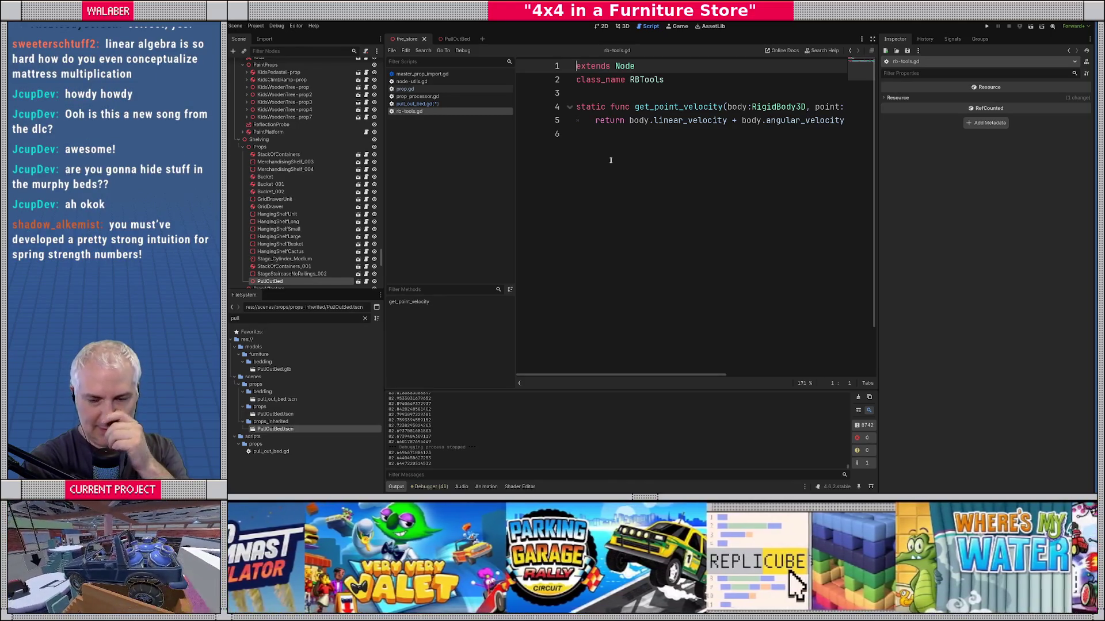
Step: Return to pull_out_bed.gd with the side docks hidden and scroll down to the strap spring loop
click(456, 103)
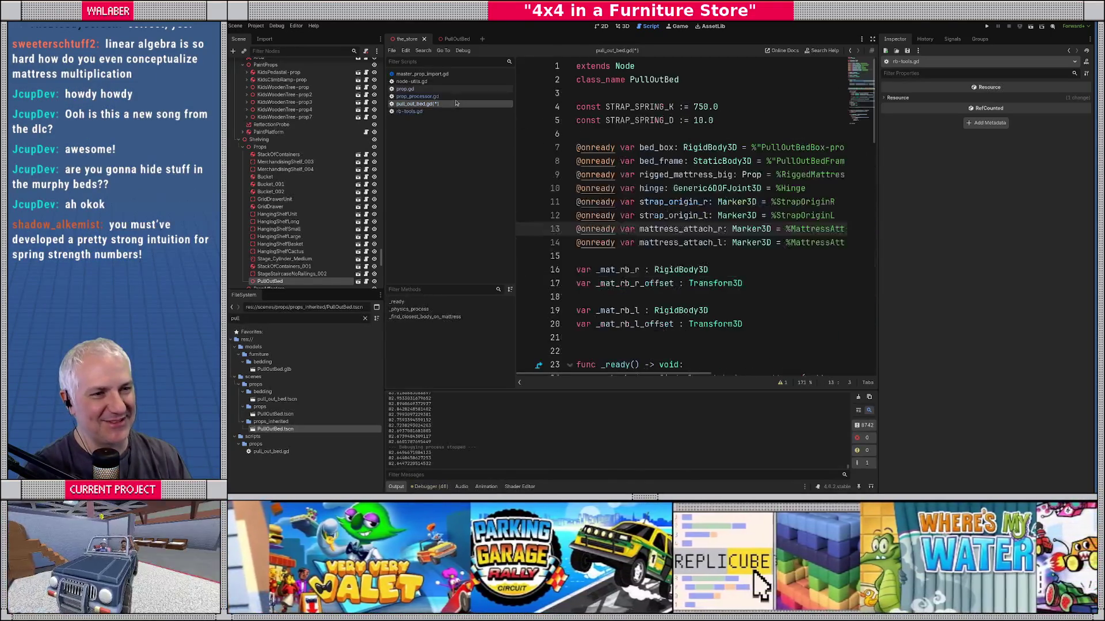
click(751, 121)
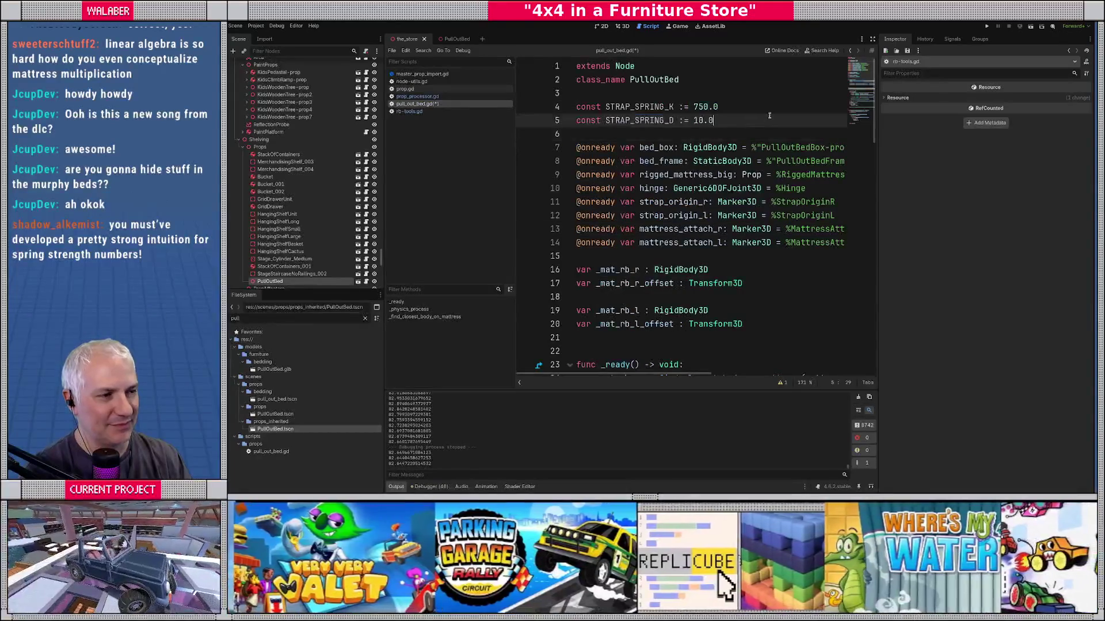
click(872, 39)
click(446, 256)
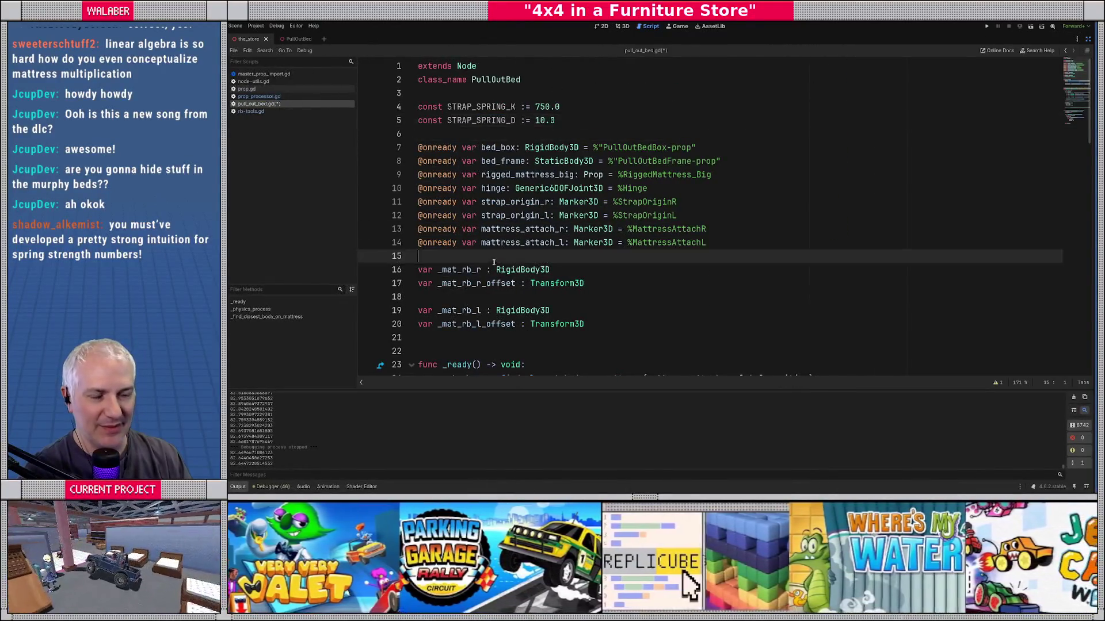
scroll(447, 254, down, 6)
scroll(446, 253, down, 2)
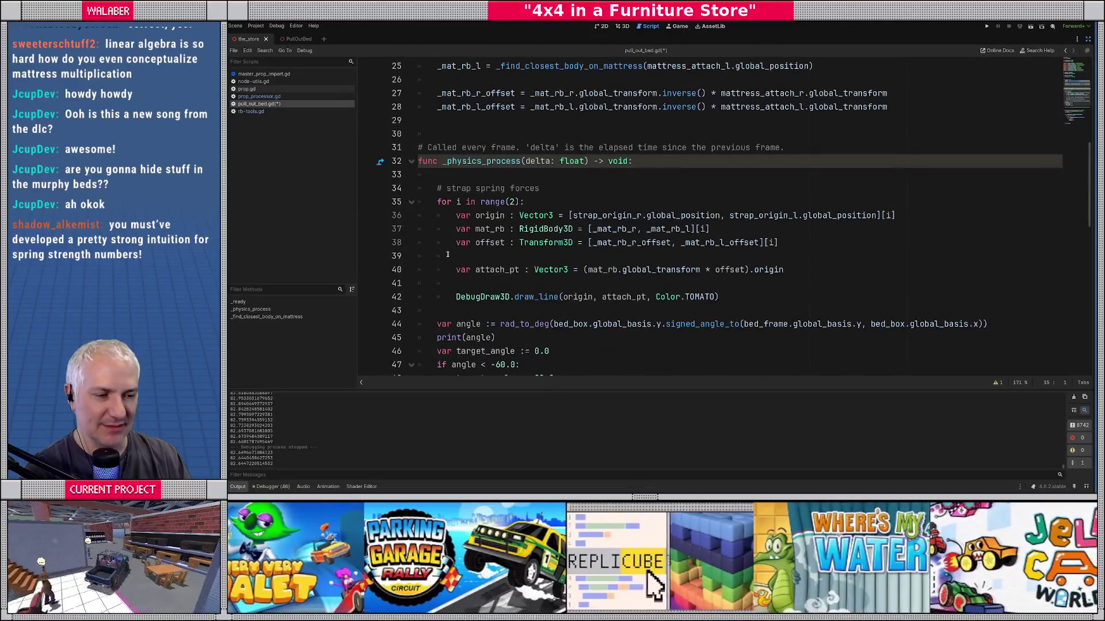
Step: Search the project for spring_dir and open the tutorial_dyno.gd match
mouse_move(594, 215)
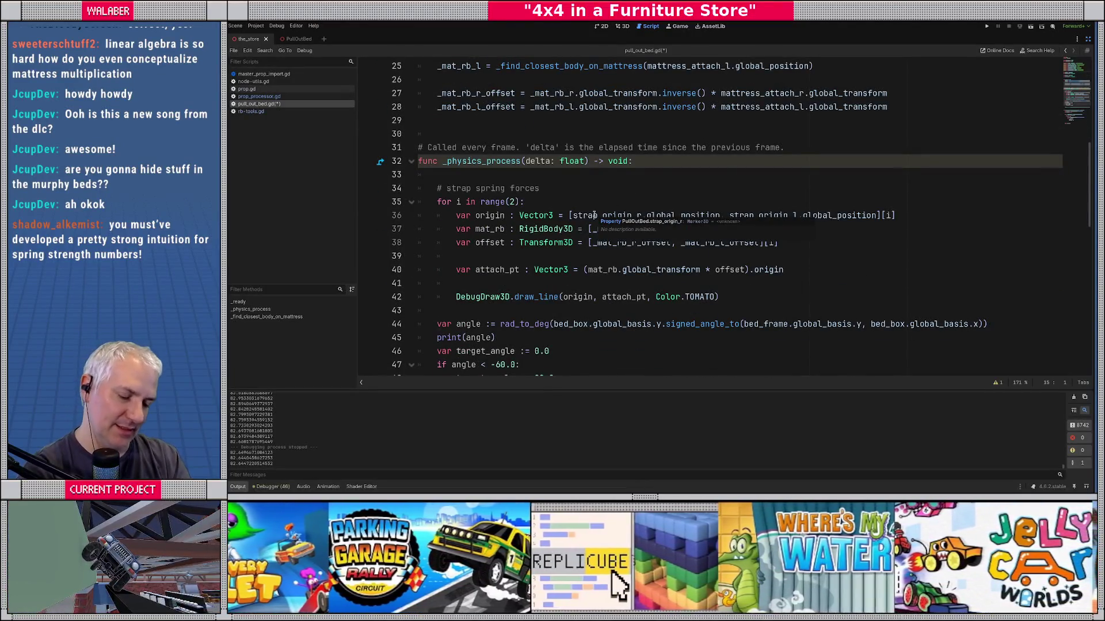
key(ctrl+shift+f)
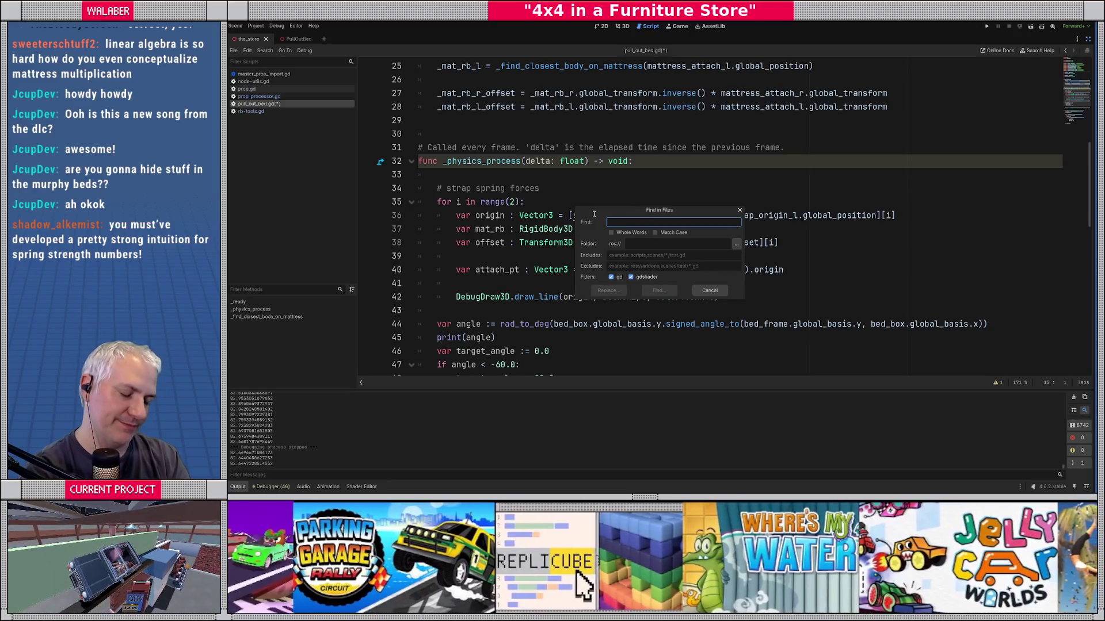
text(spri)
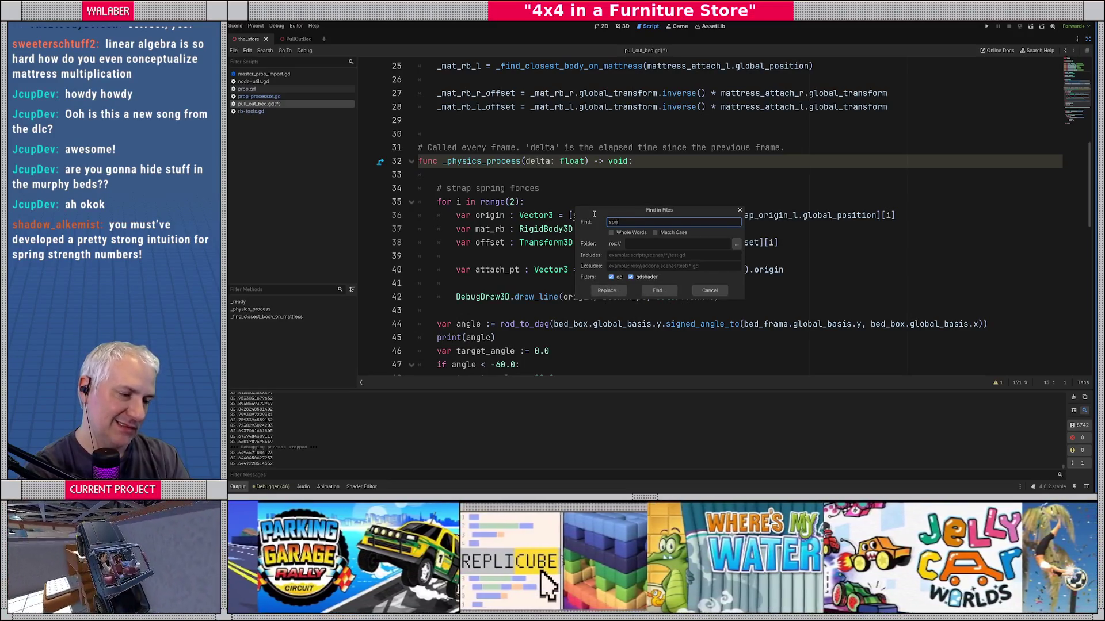
text(ng_dir)
key(Return)
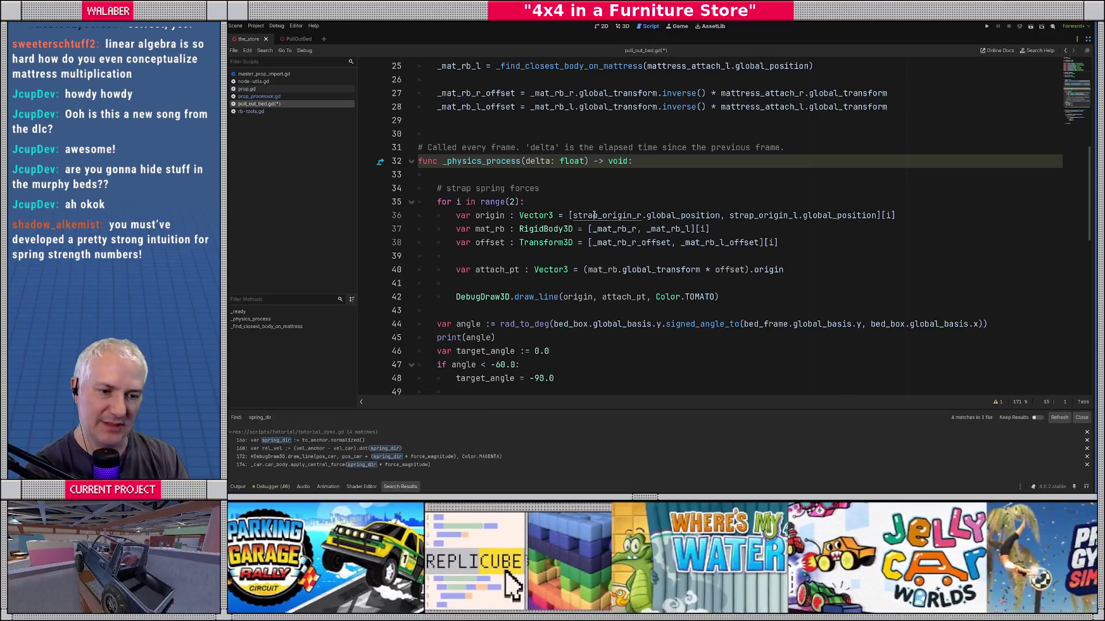
click(310, 441)
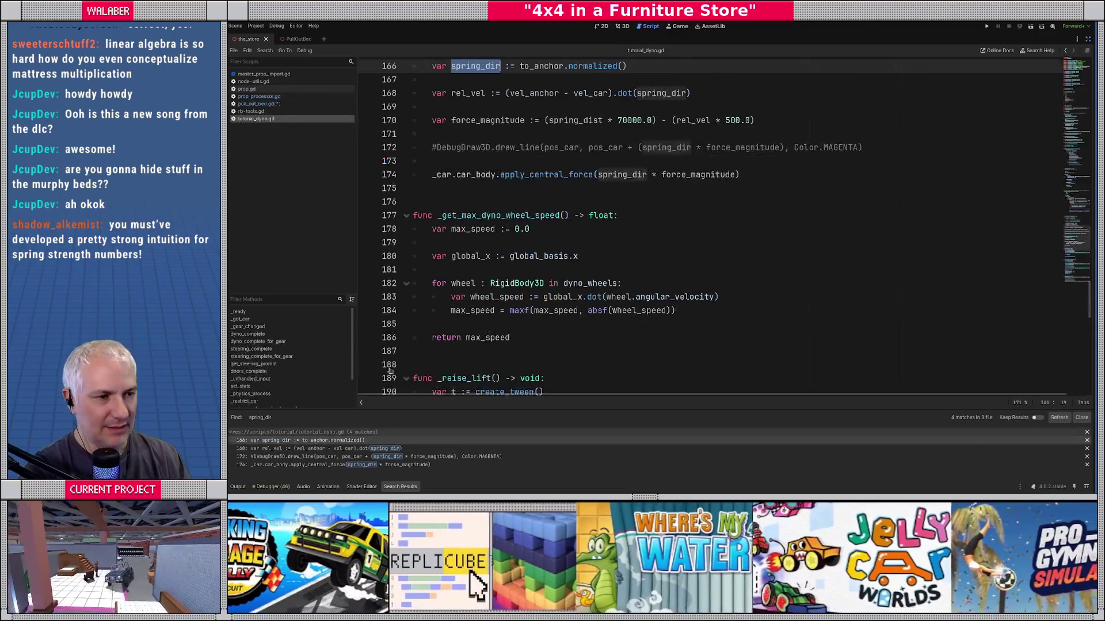
scroll(481, 204, up, 4)
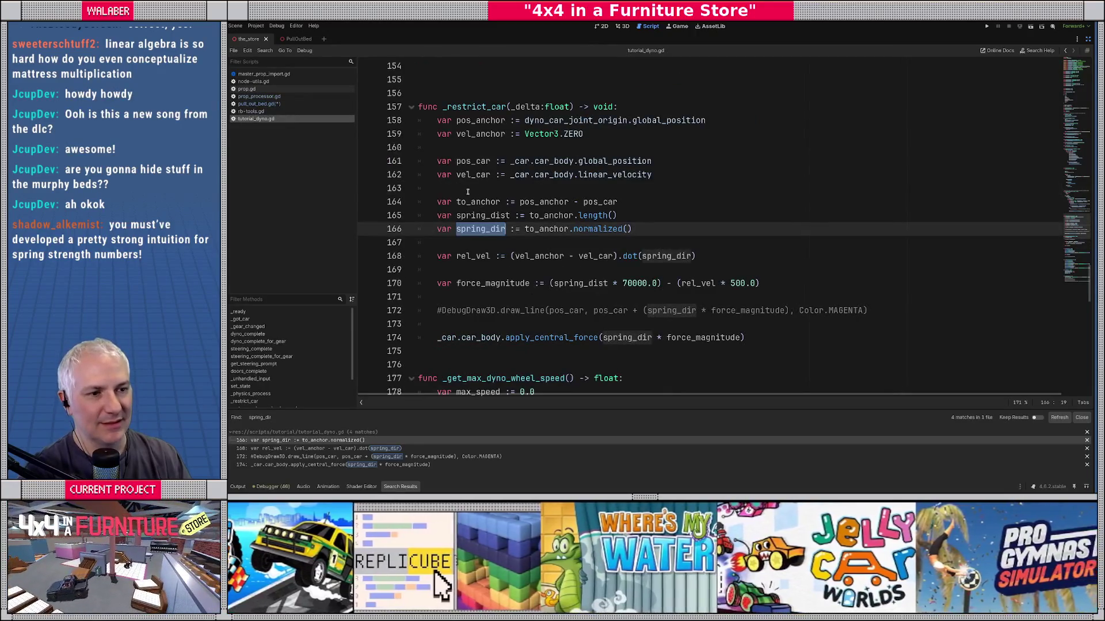
Step: Review _restrict_car's spring lines 163–173, picking out the 70000.0 stiffness and 500.0 damping values
click(467, 192)
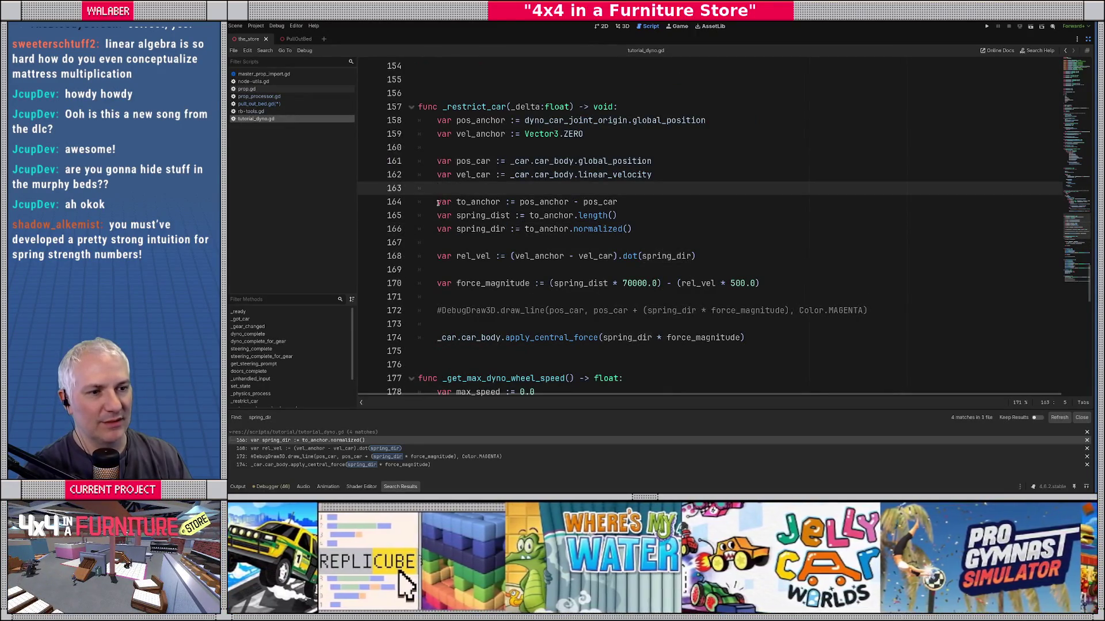
drag(435, 202, 647, 201)
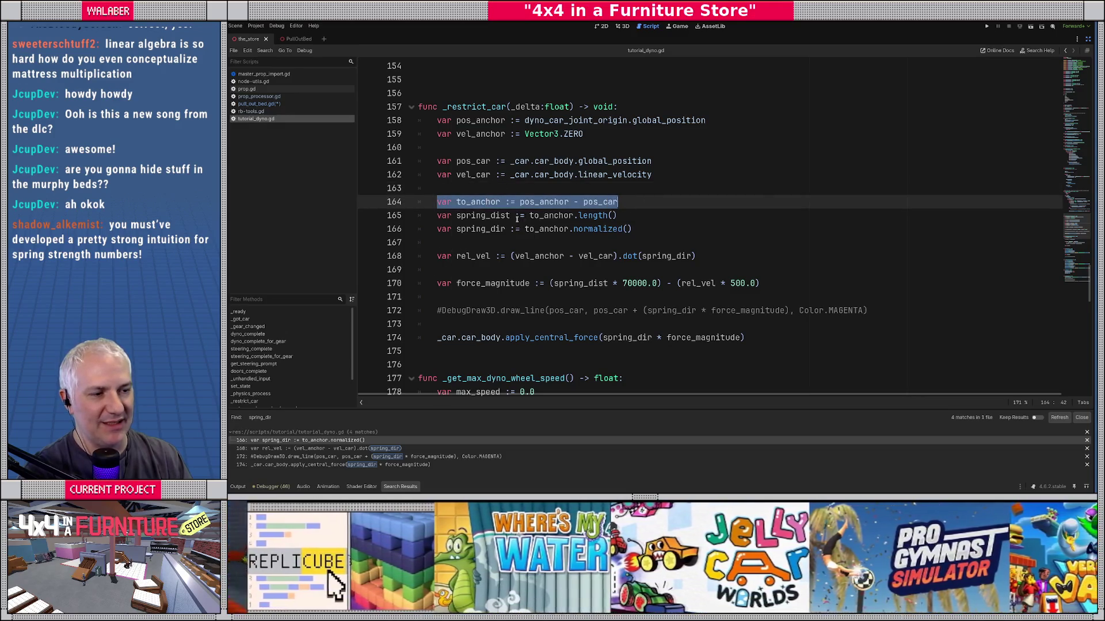
scroll(517, 219, down, 1)
mouse_move(447, 150)
mouse_down()
mouse_move(460, 173)
mouse_move(637, 280)
mouse_up()
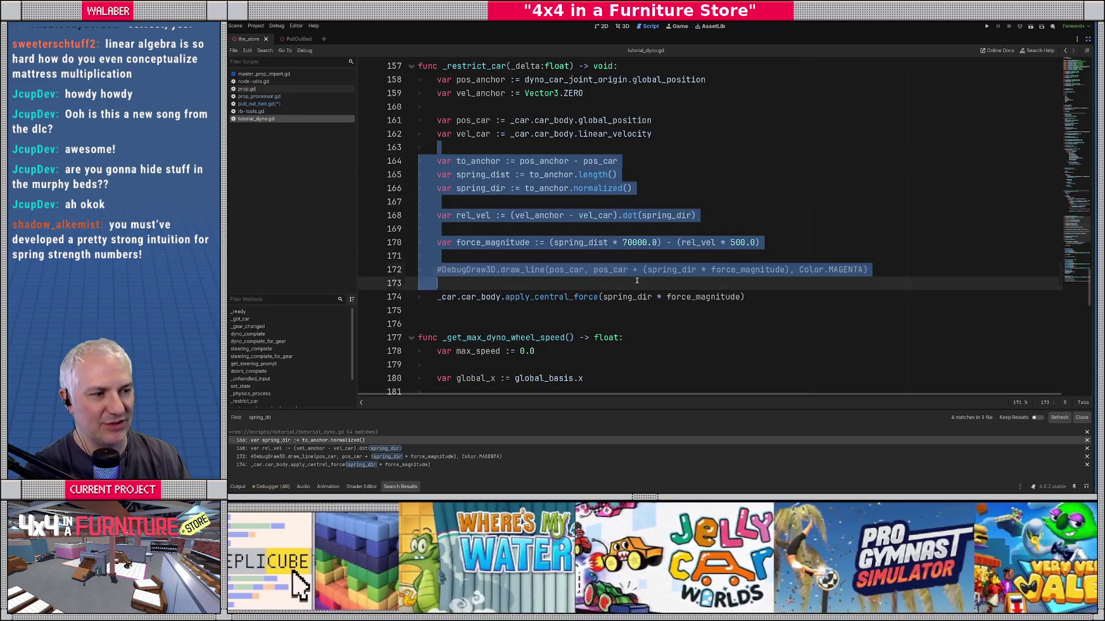
click(675, 285)
drag(622, 242, 656, 242)
drag(729, 242, 756, 242)
click(546, 242)
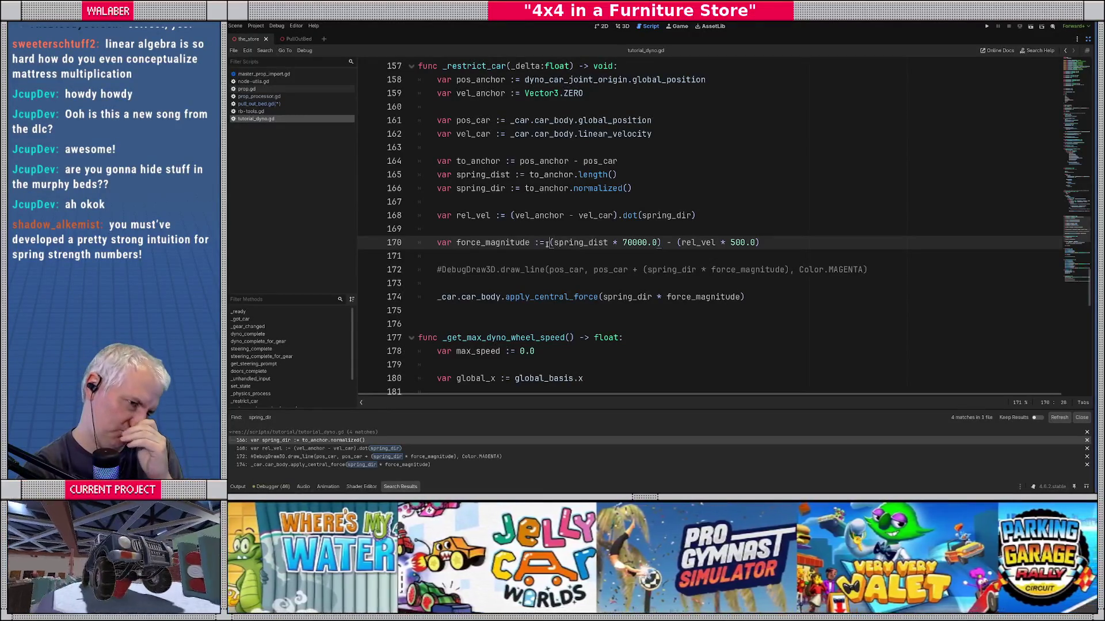
Step: Search the project for 'apply' and open the apply_force match at crawler_fly.gd line 115
key(ctrl+shift+f)
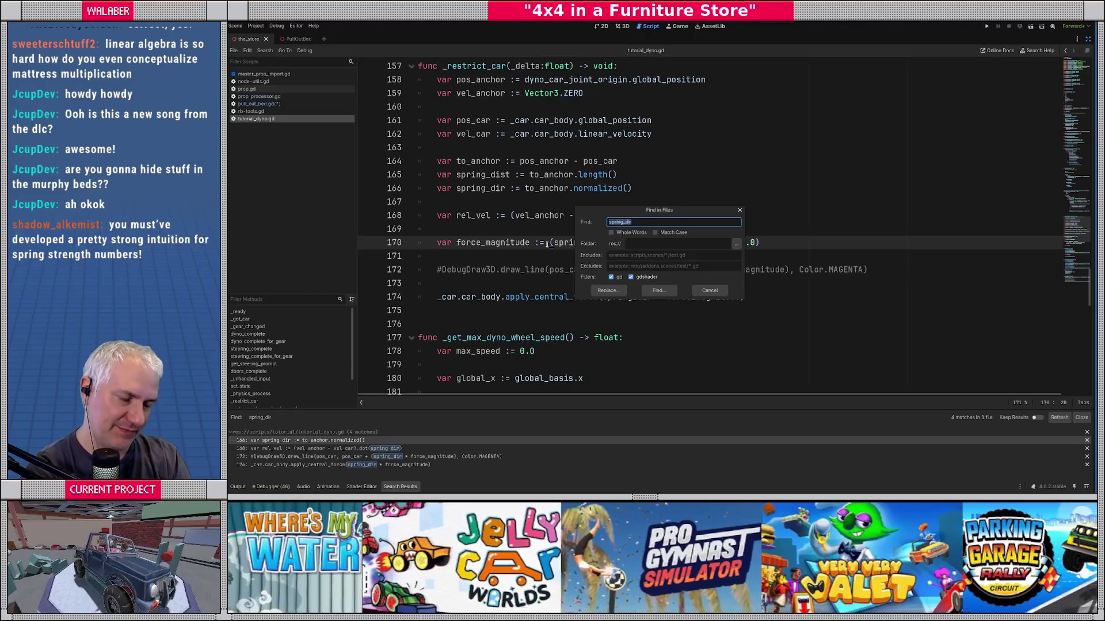
text(apply_for)
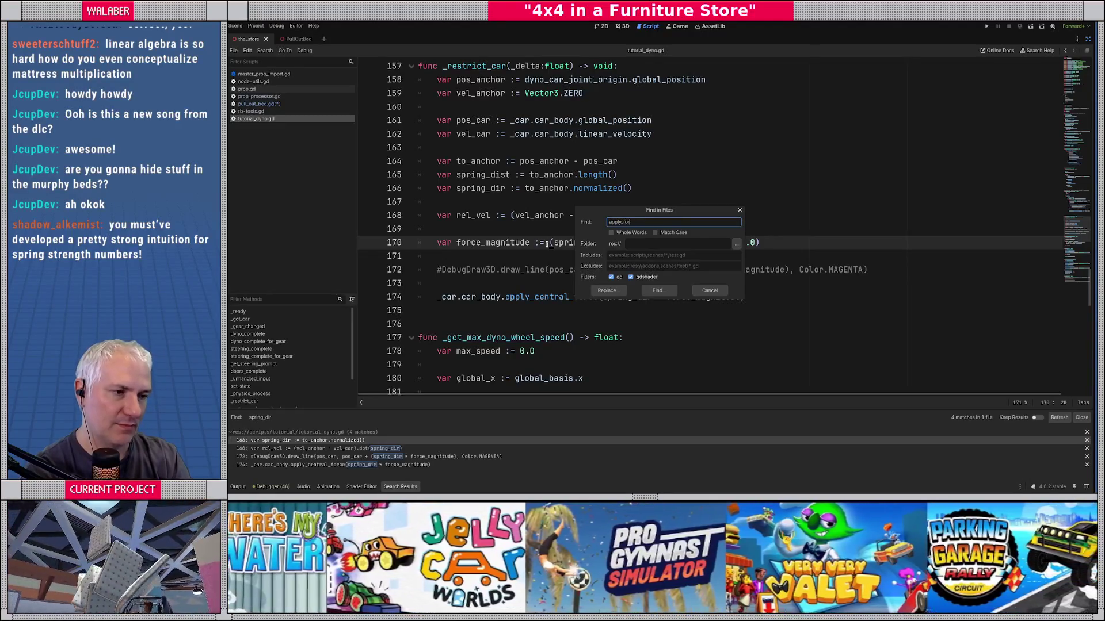
key(Return)
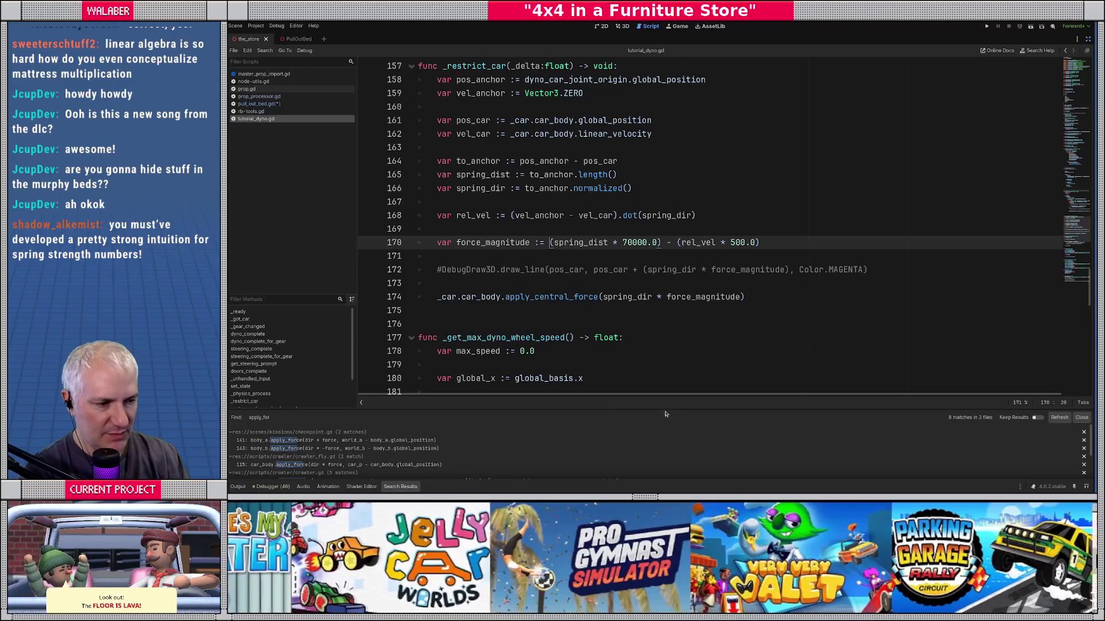
drag(665, 409, 661, 322)
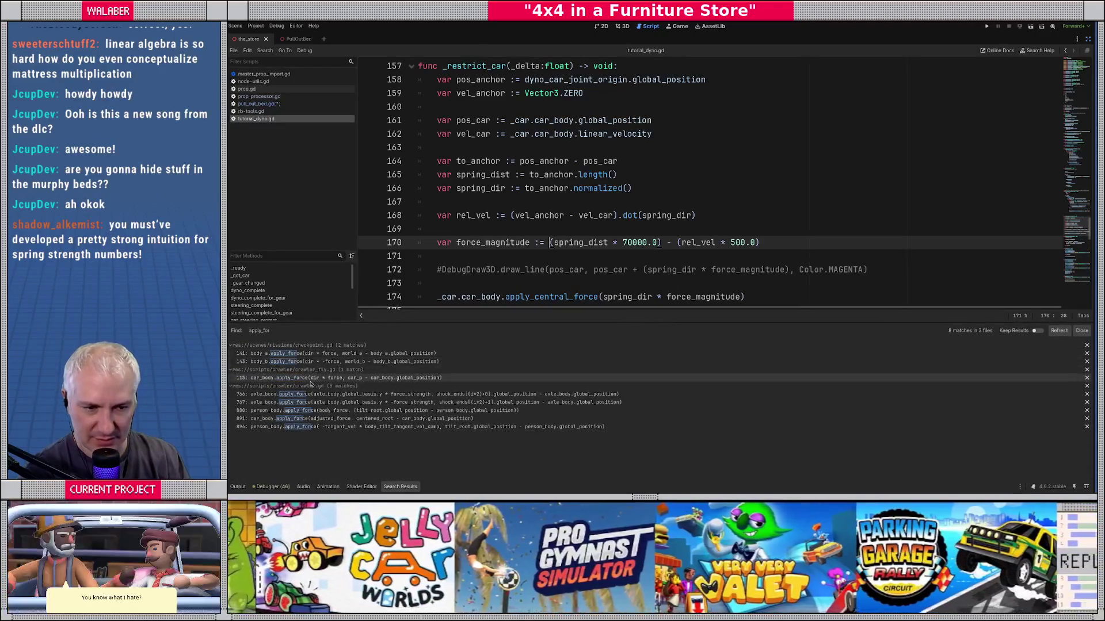
click(311, 379)
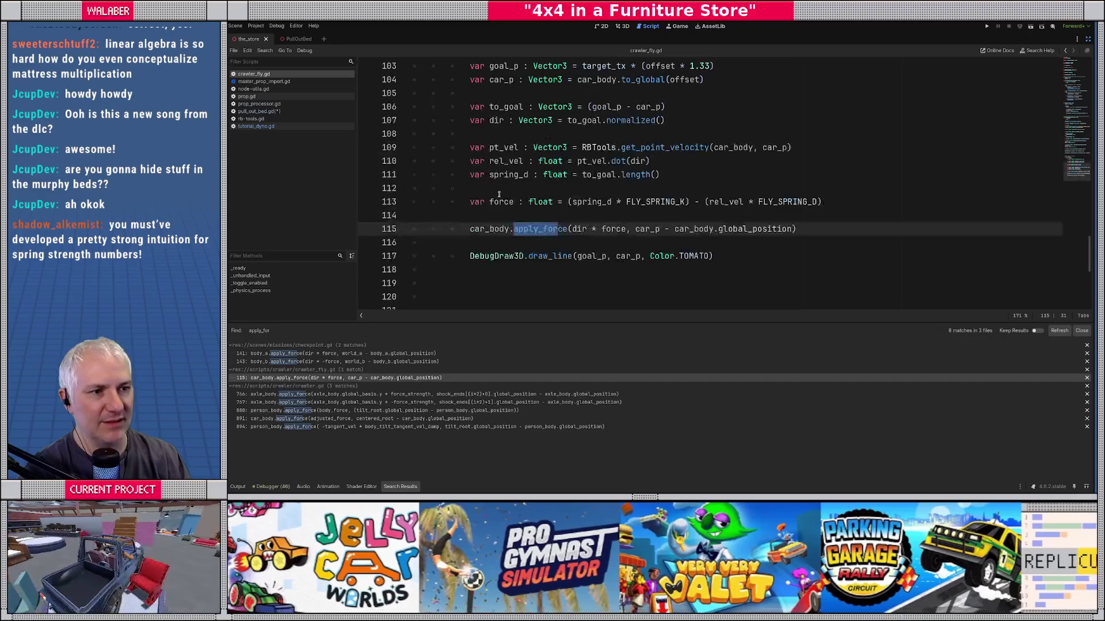
scroll(499, 194, up, 3)
scroll(611, 299, down, 3)
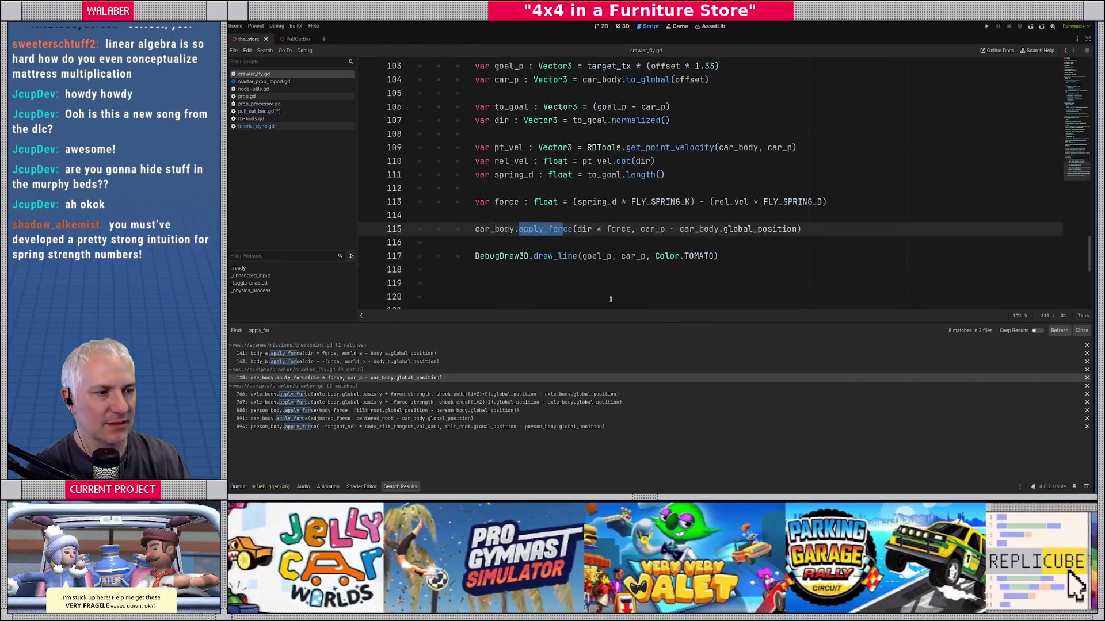
drag(660, 324, 659, 409)
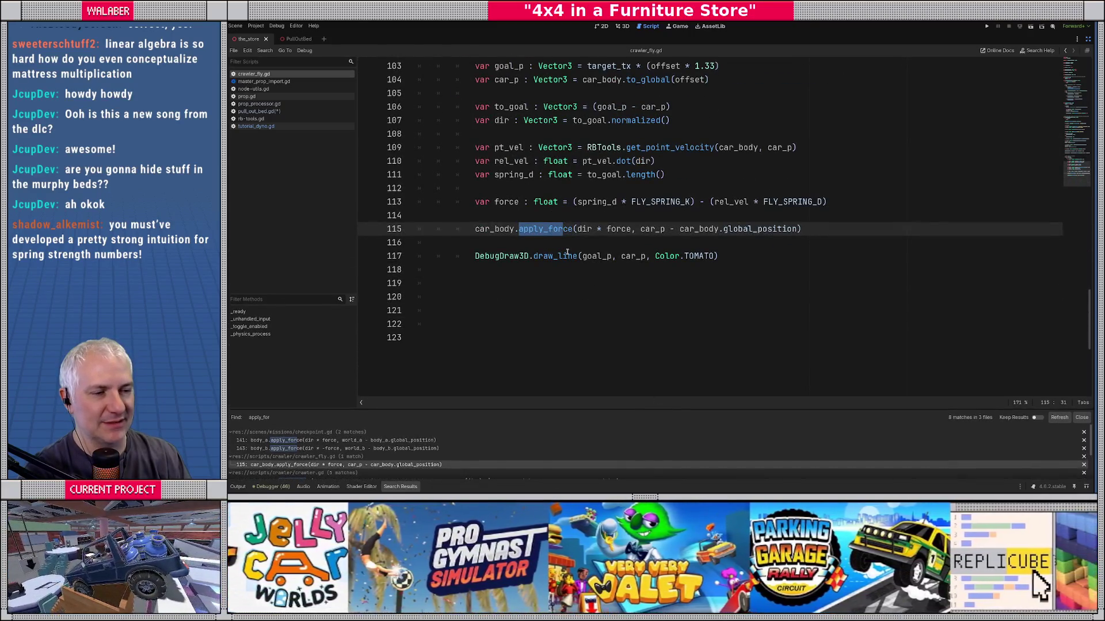
scroll(564, 251, up, 2)
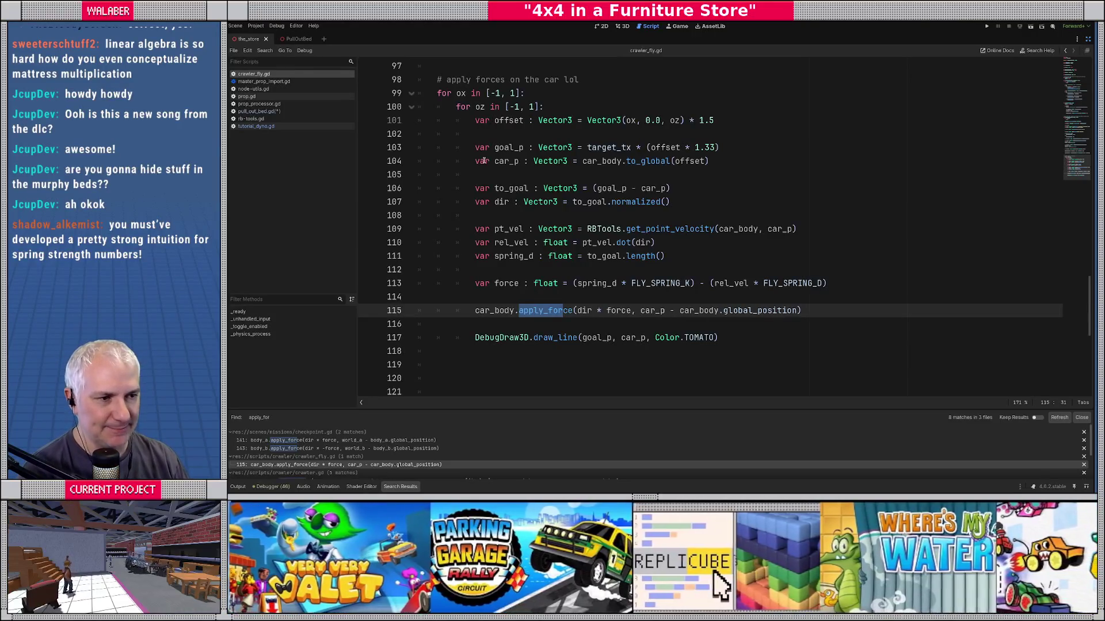
Step: Select crawler_fly.gd's spring-force lines 106–115, widen the results list, then return to rb-tools.gd
mouse_move(481, 188)
mouse_down()
mouse_move(661, 269)
mouse_move(837, 311)
mouse_up()
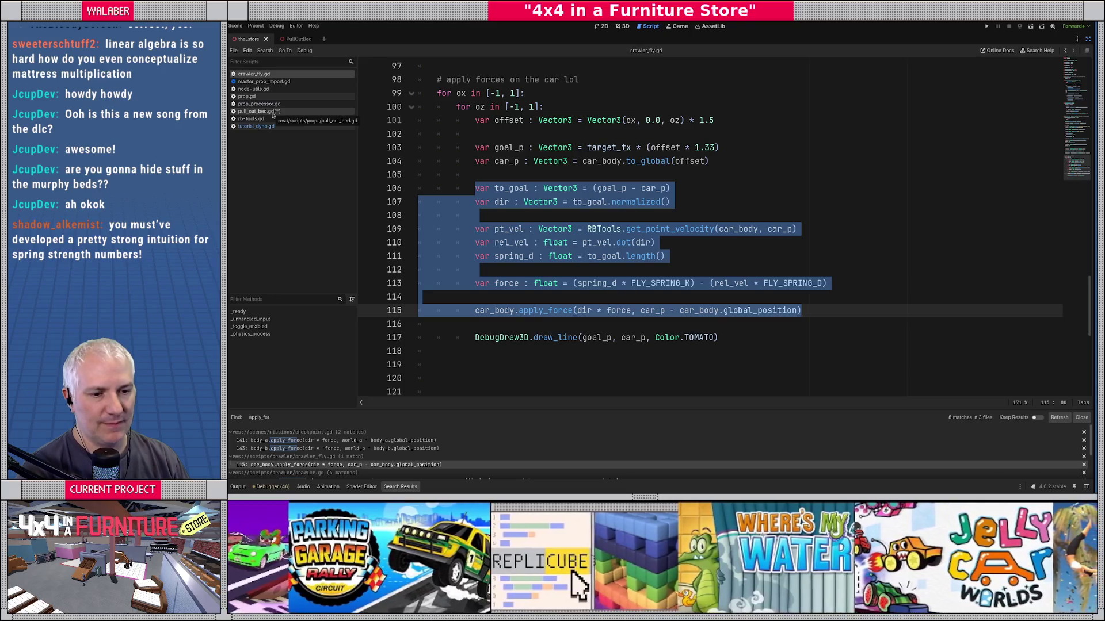
scroll(546, 345, down, 1)
scroll(649, 428, down, 1)
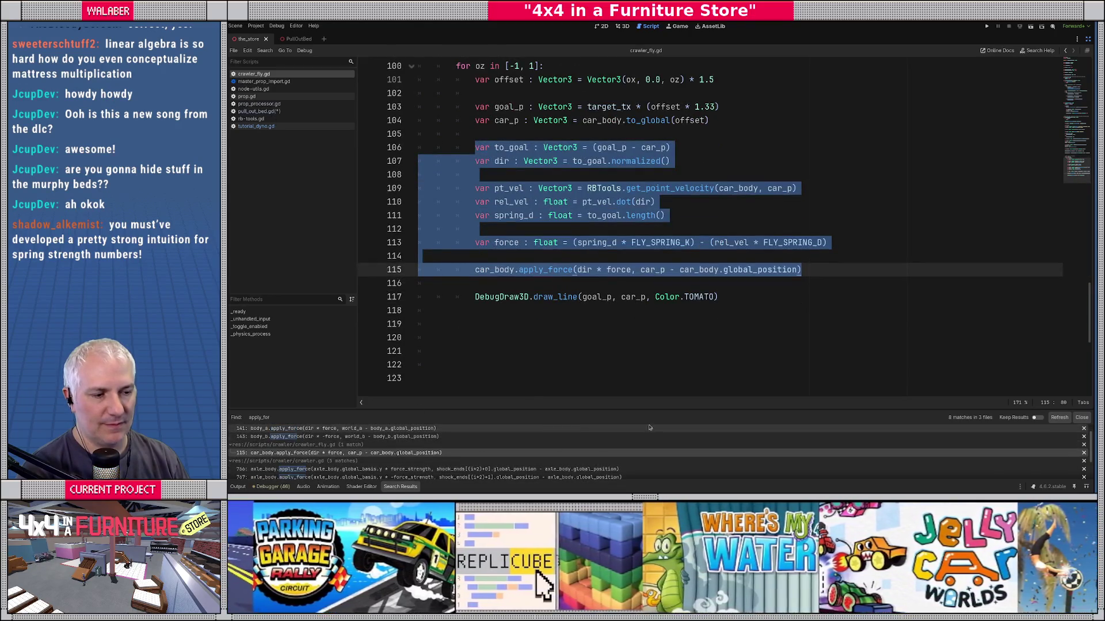
drag(650, 410, 652, 363)
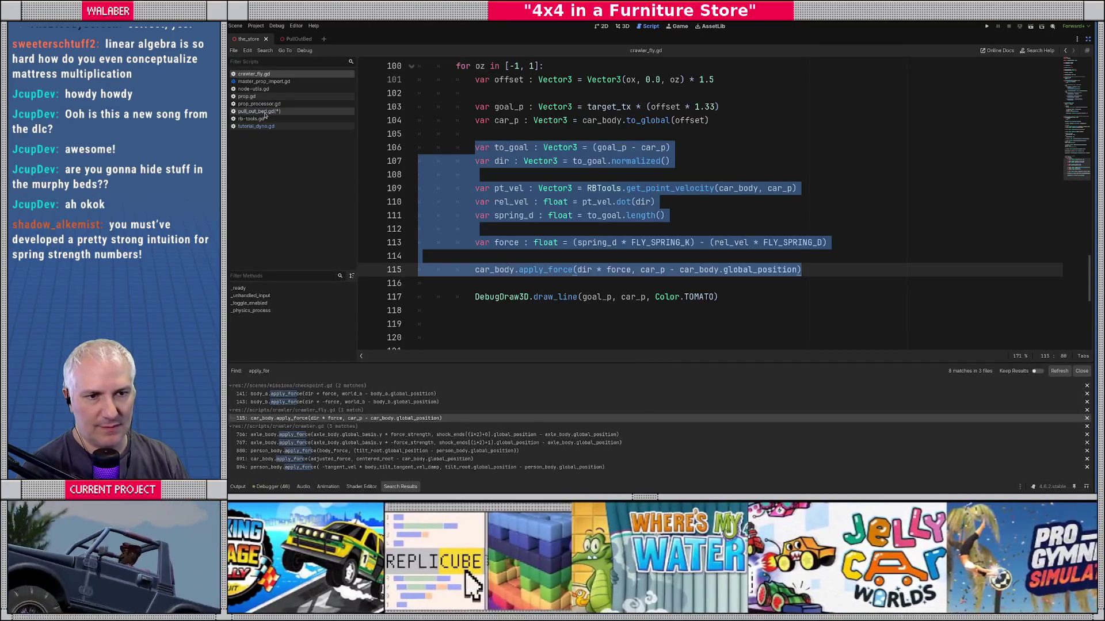
click(253, 119)
Step: Below get_point_velocity, write 'static func apply_world_spring() -> void:' with a 'pass' body
click(426, 154)
key(Return)
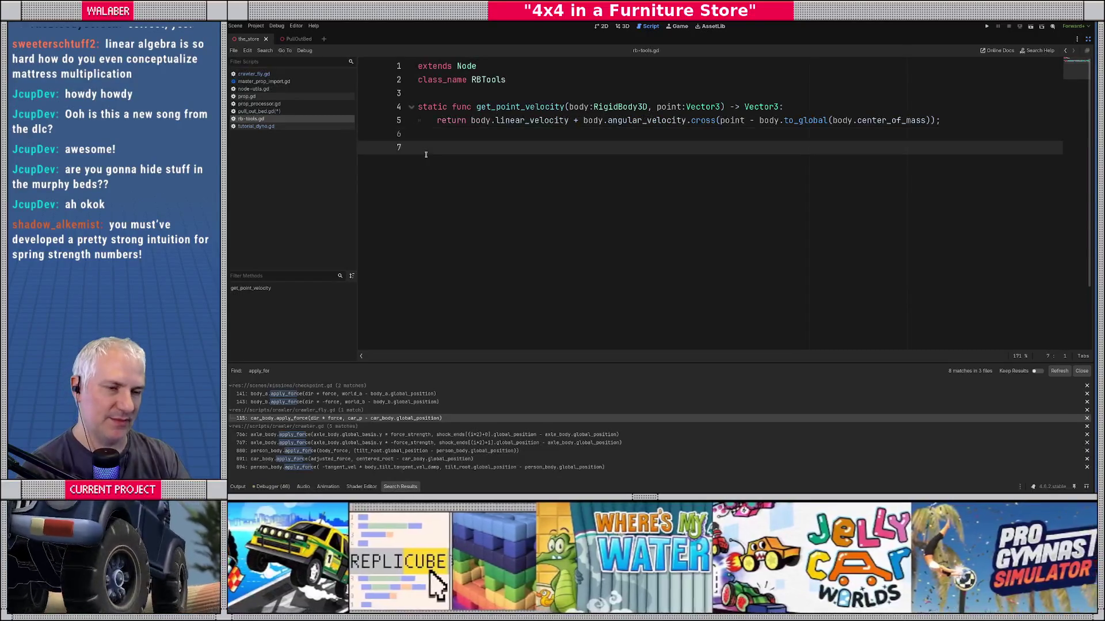
text(static func )
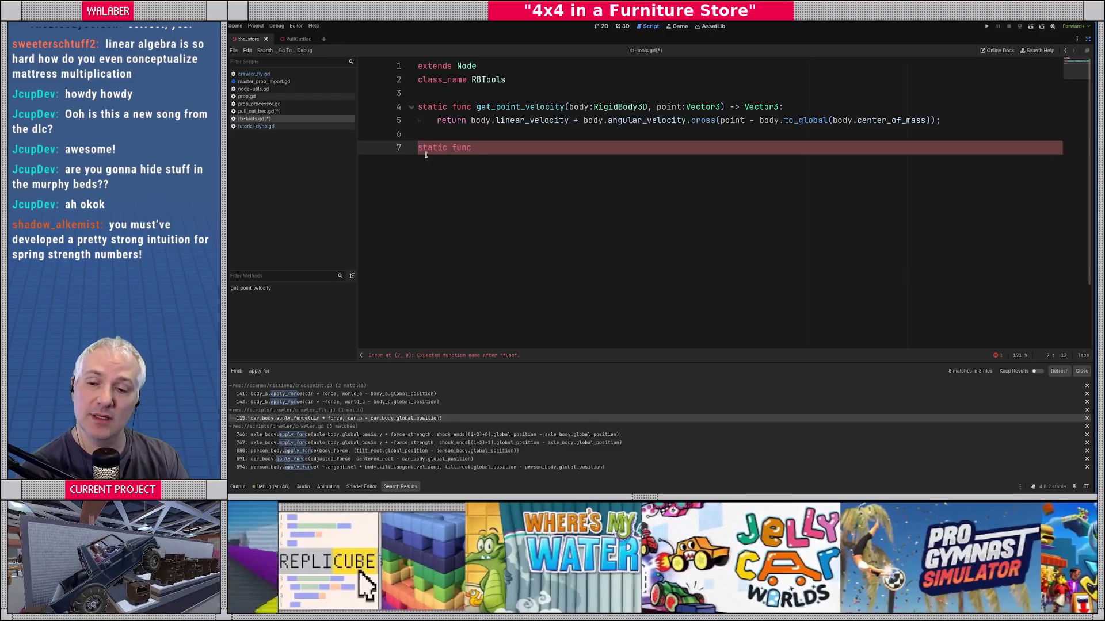
text(apply)
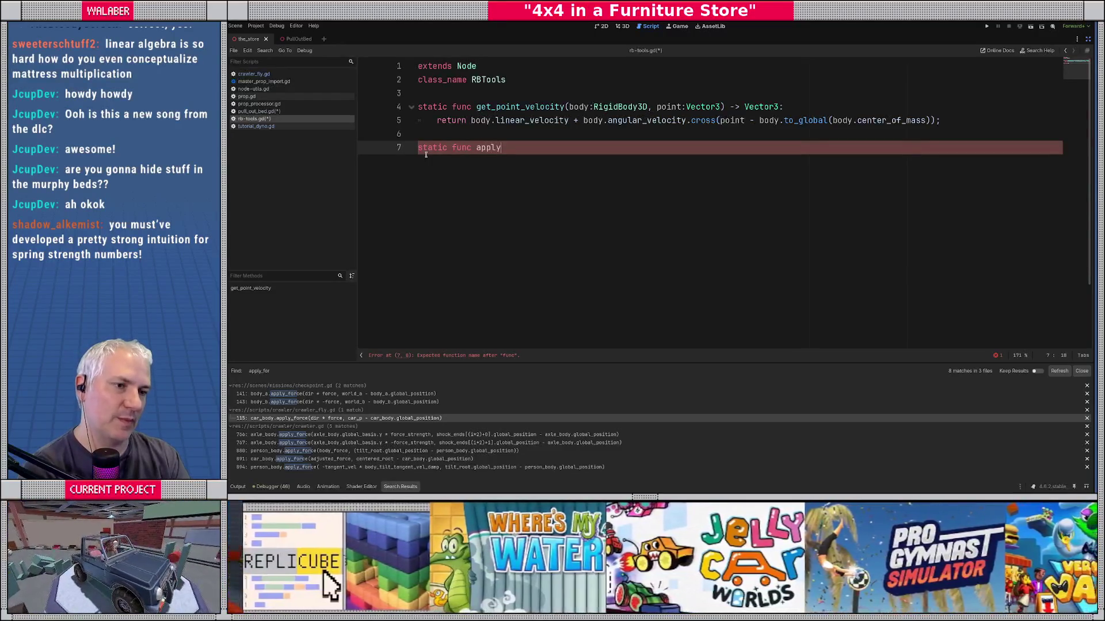
text(_spring)
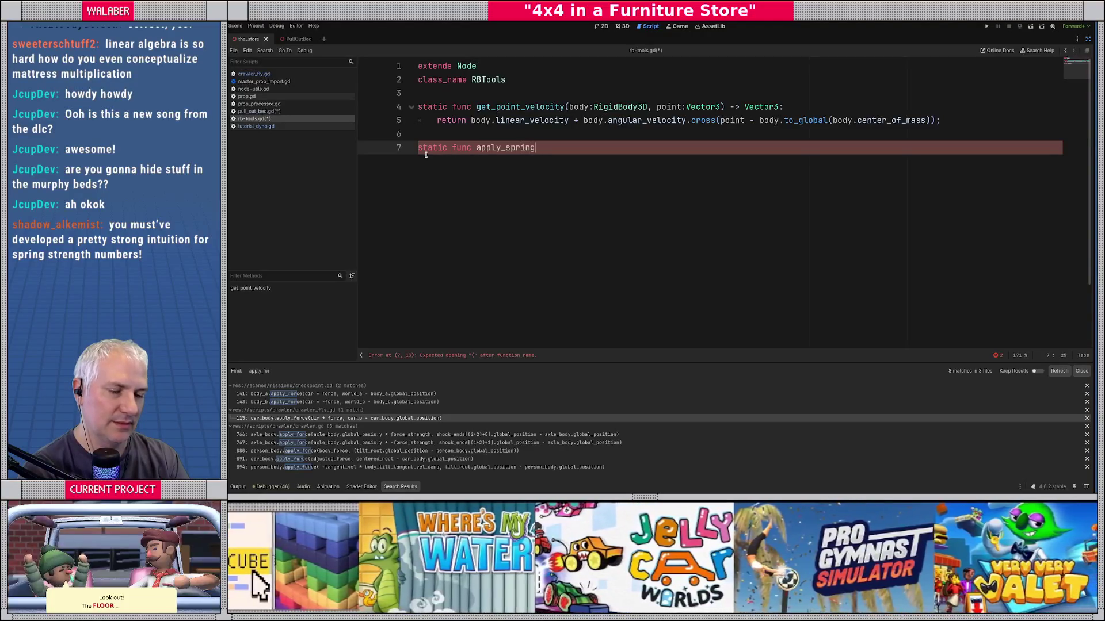
text(_)
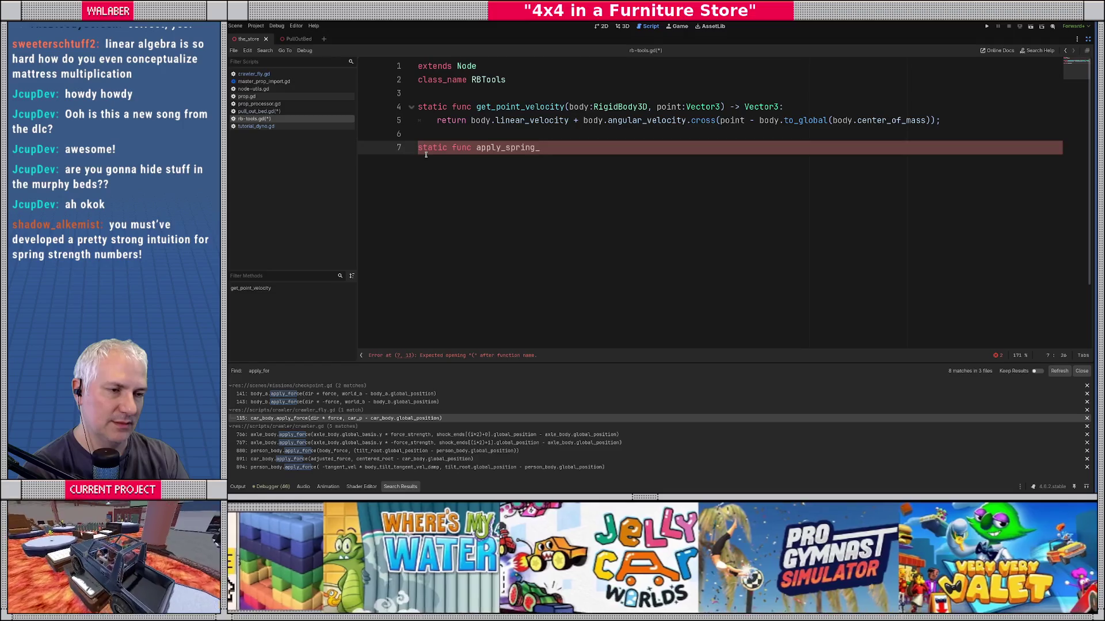
key(BackSpace)
key(BackSpace)
key(BackSpace)
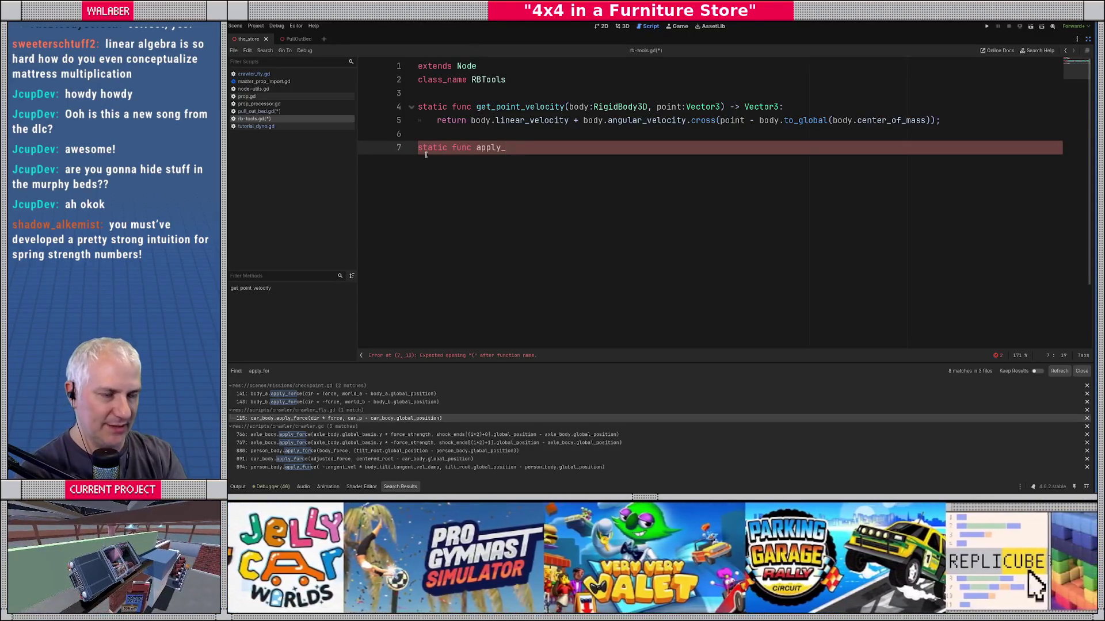
text(world_sp)
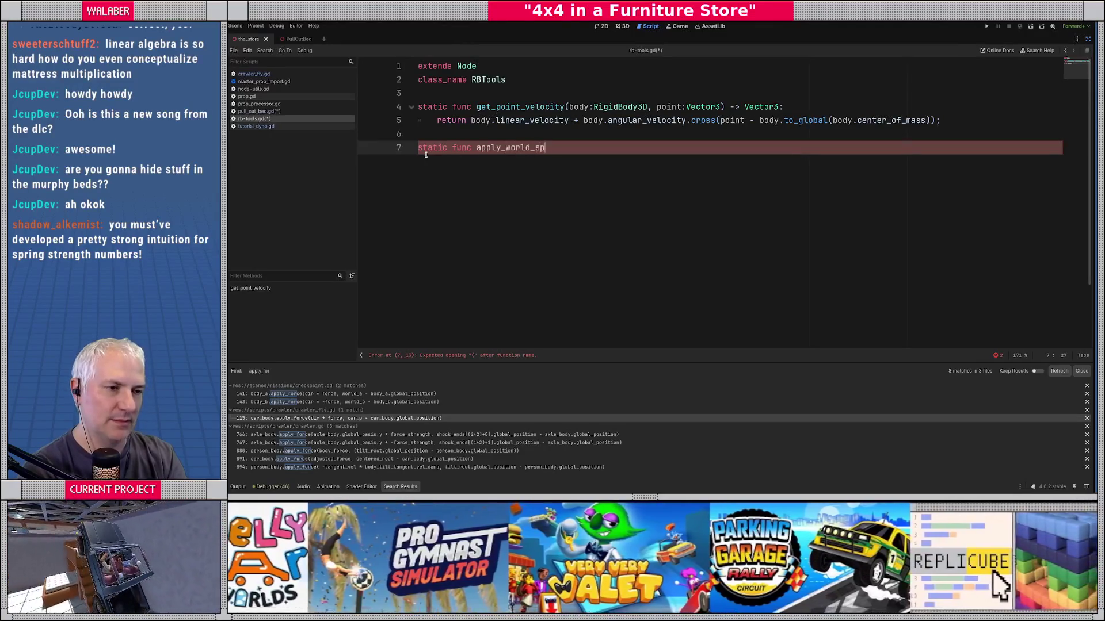
text(ring)
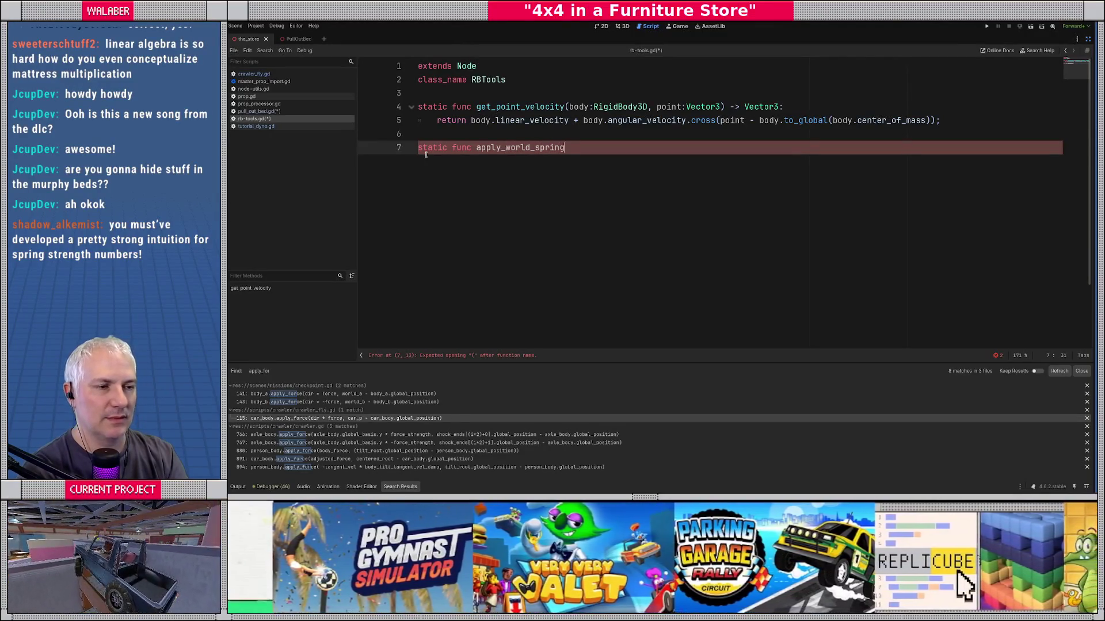
text(())
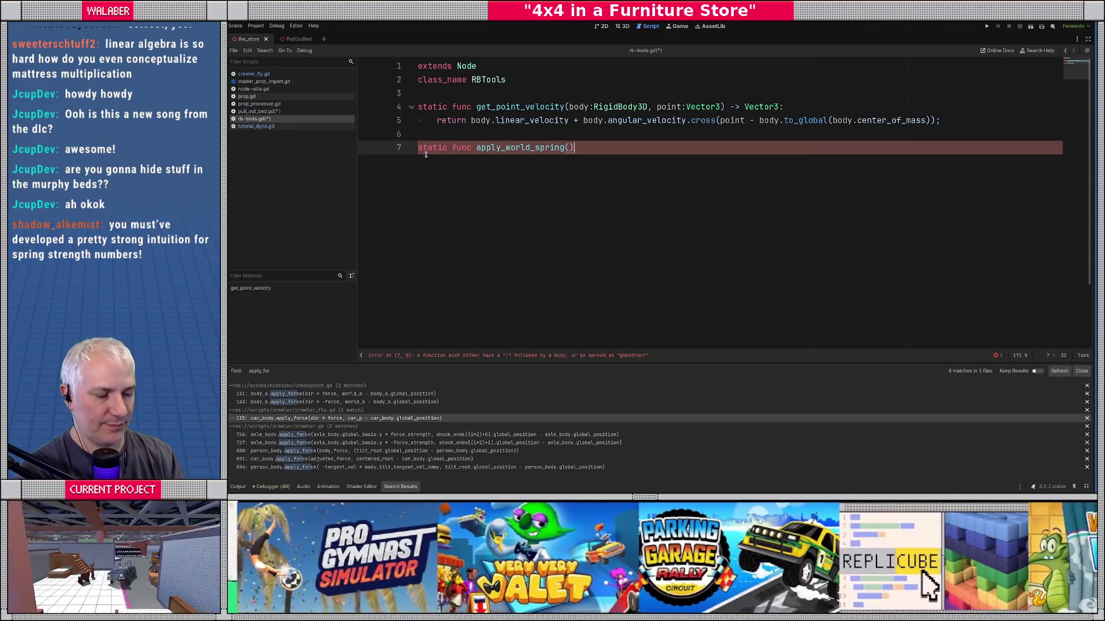
text( -> void:)
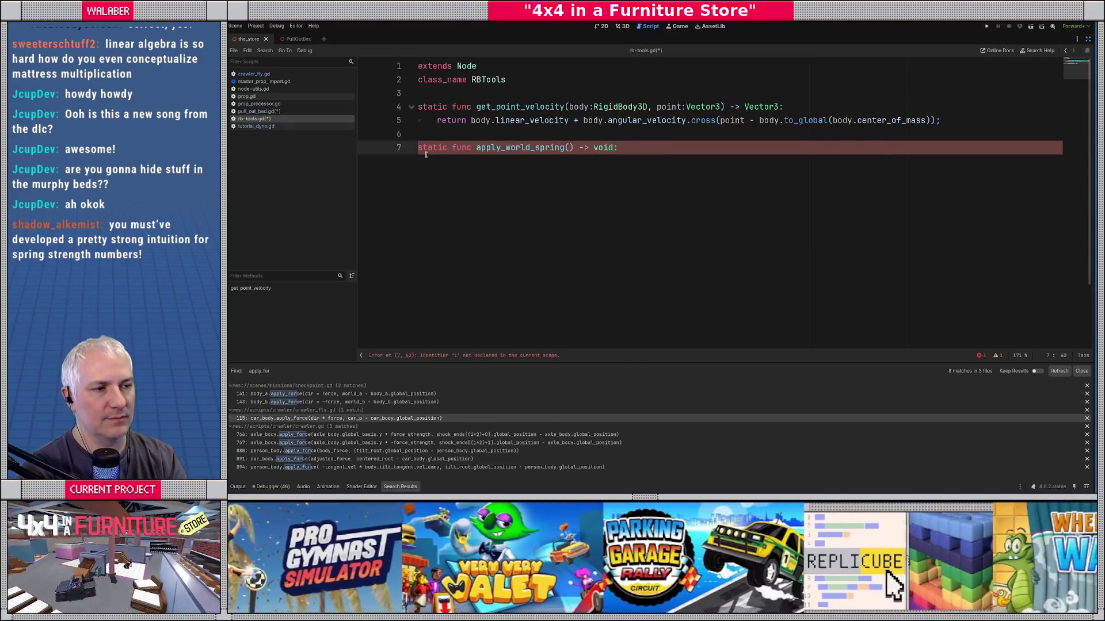
key(Return)
text(pass)
key(Return)
key(Return)
key(BackSpace)
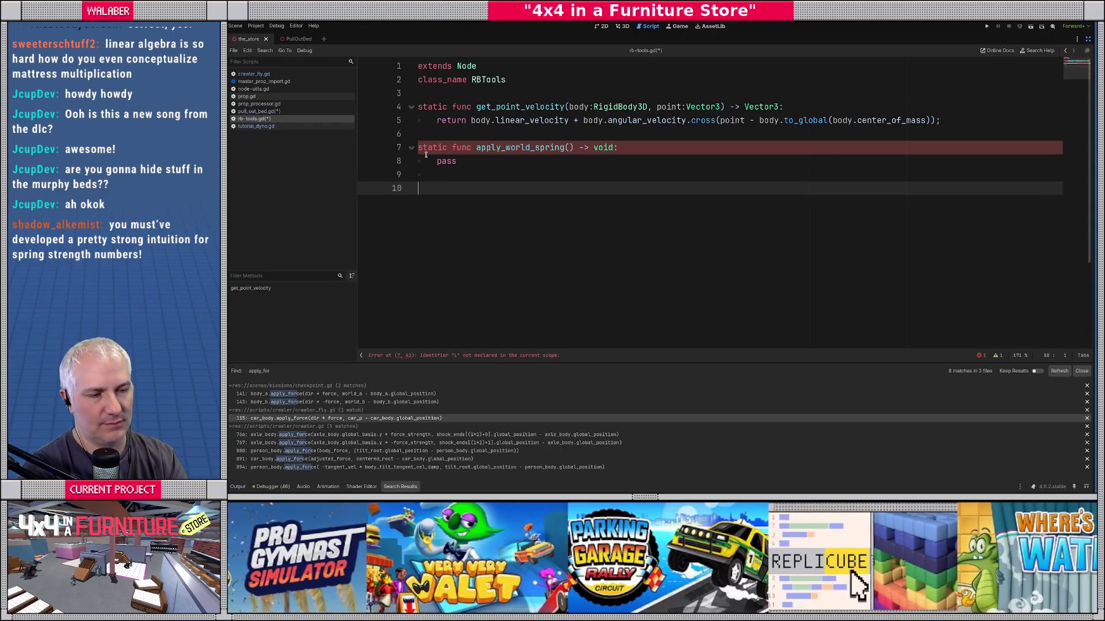
text(static func )
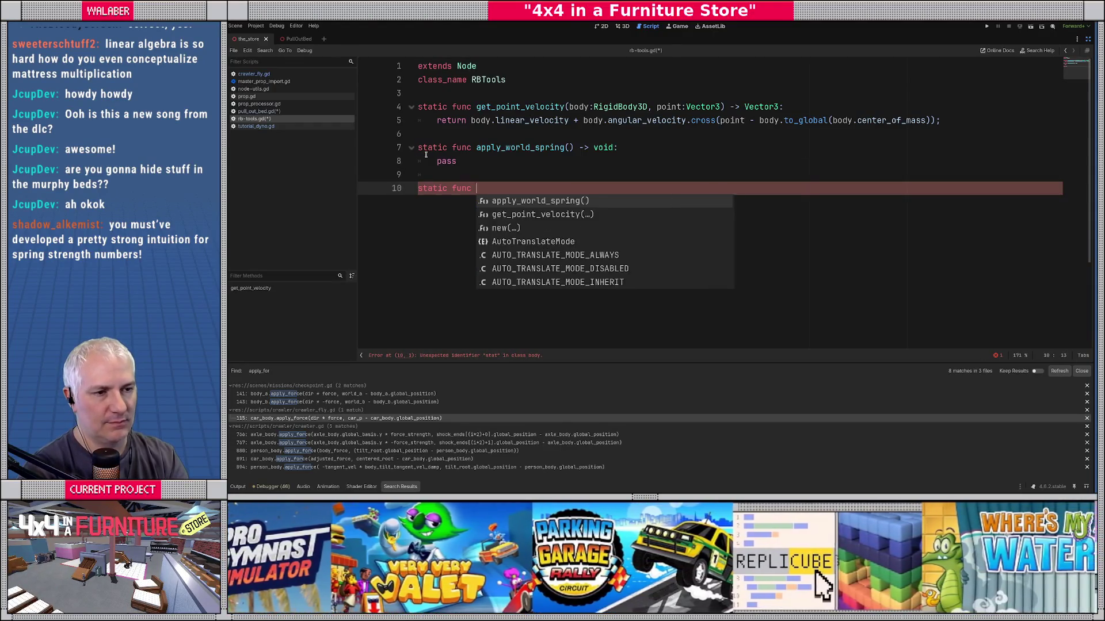
text(apply_)
Step: Name the second function apply_dynamic_spring() and change apply_world_spring to apply_static_spring
text(spring_)
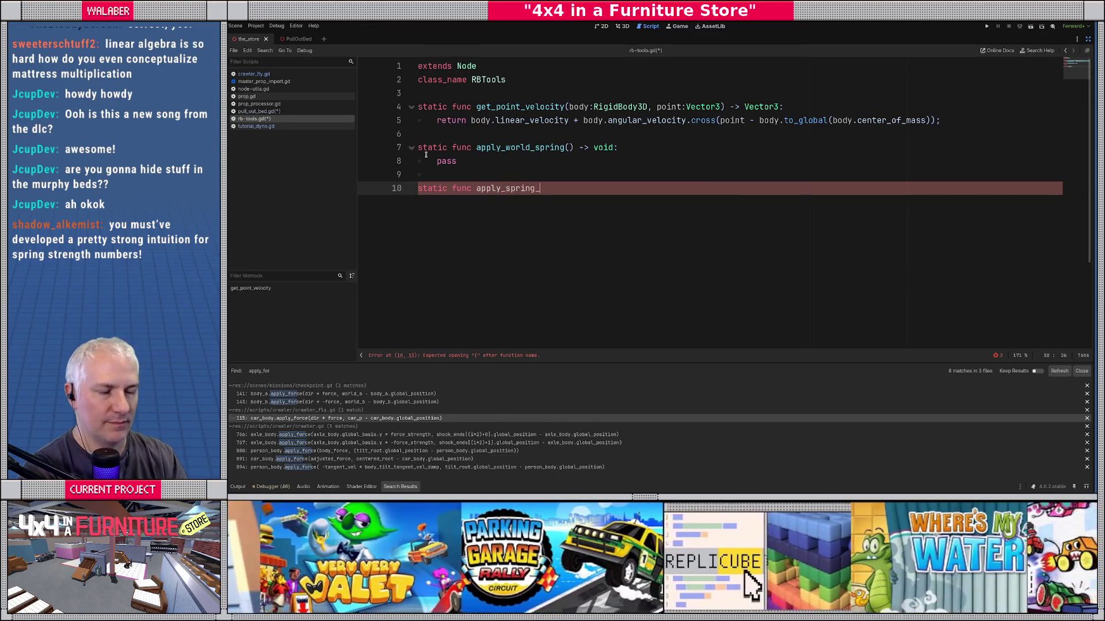
drag(505, 190, 547, 189)
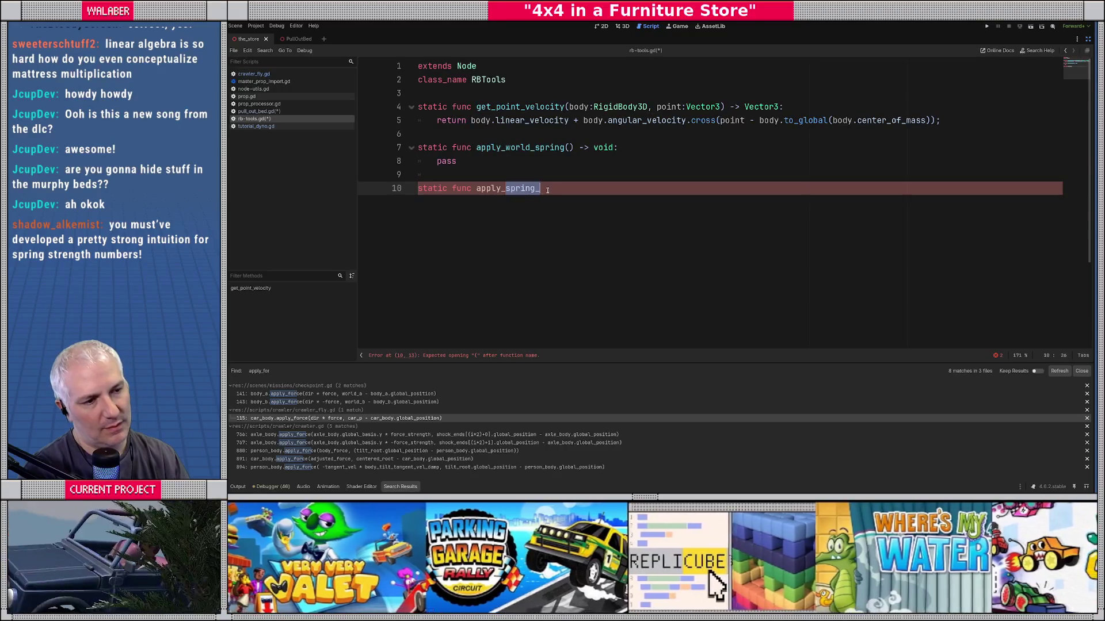
text(dynamic_)
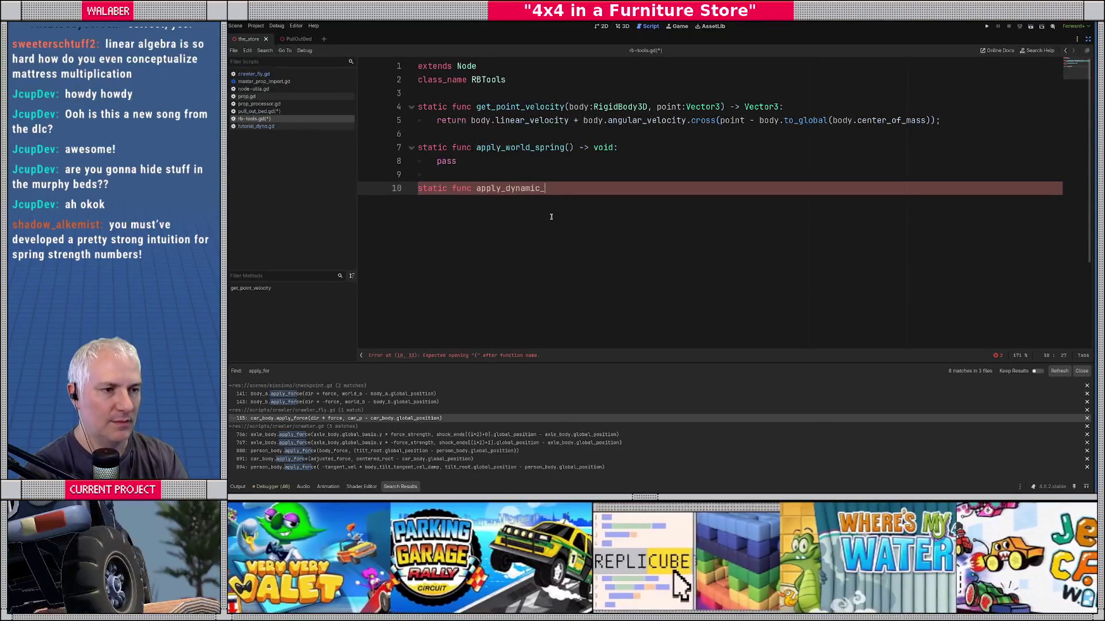
text(spring())
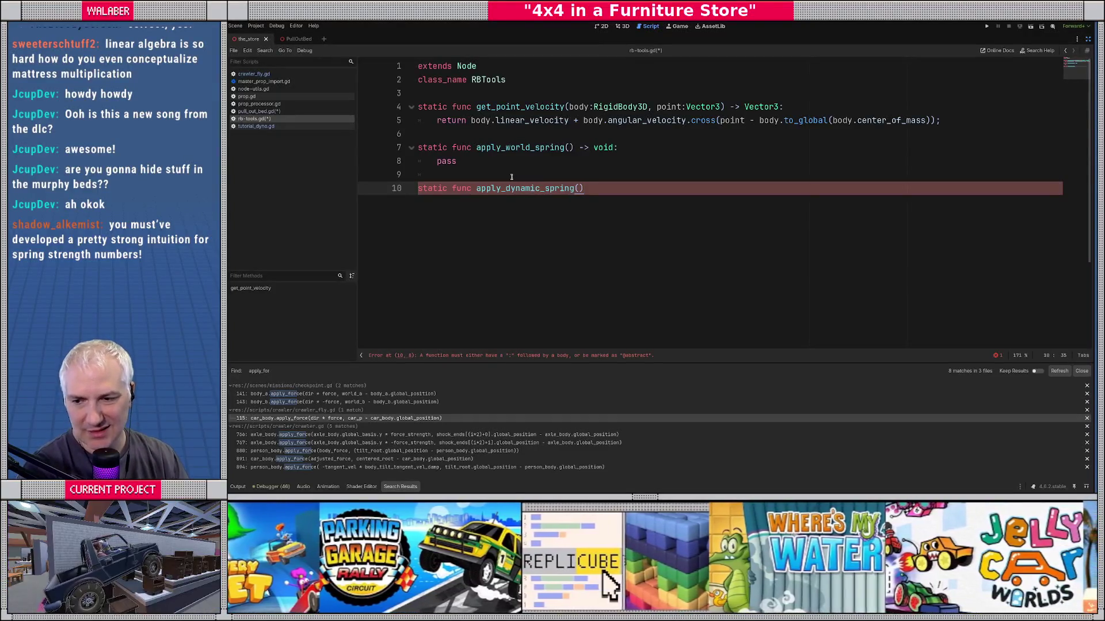
drag(505, 147, 530, 147)
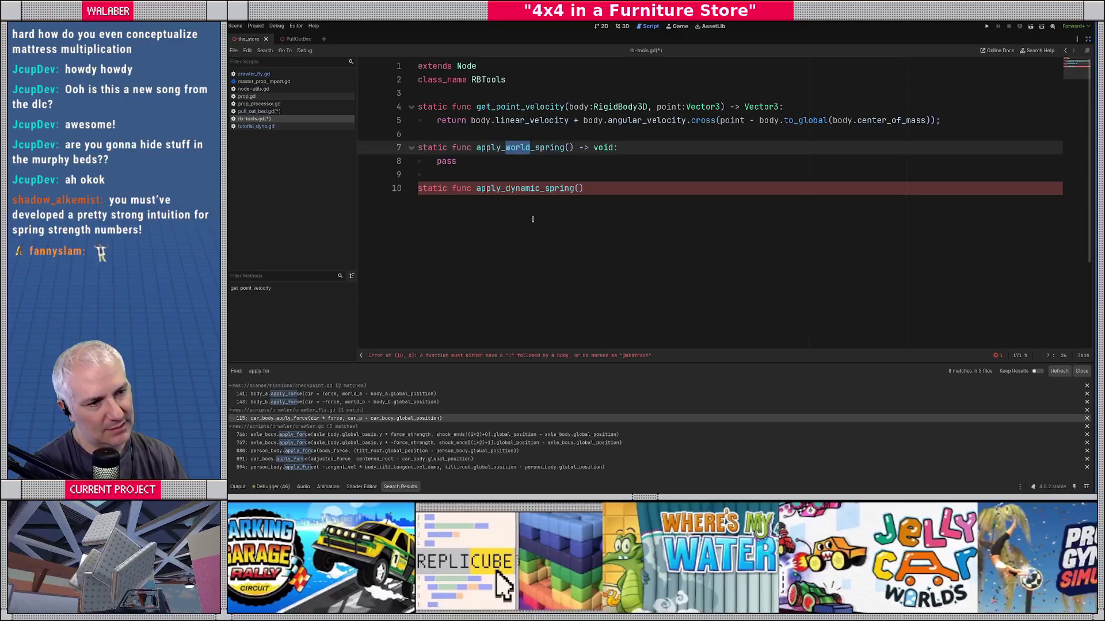
text(static)
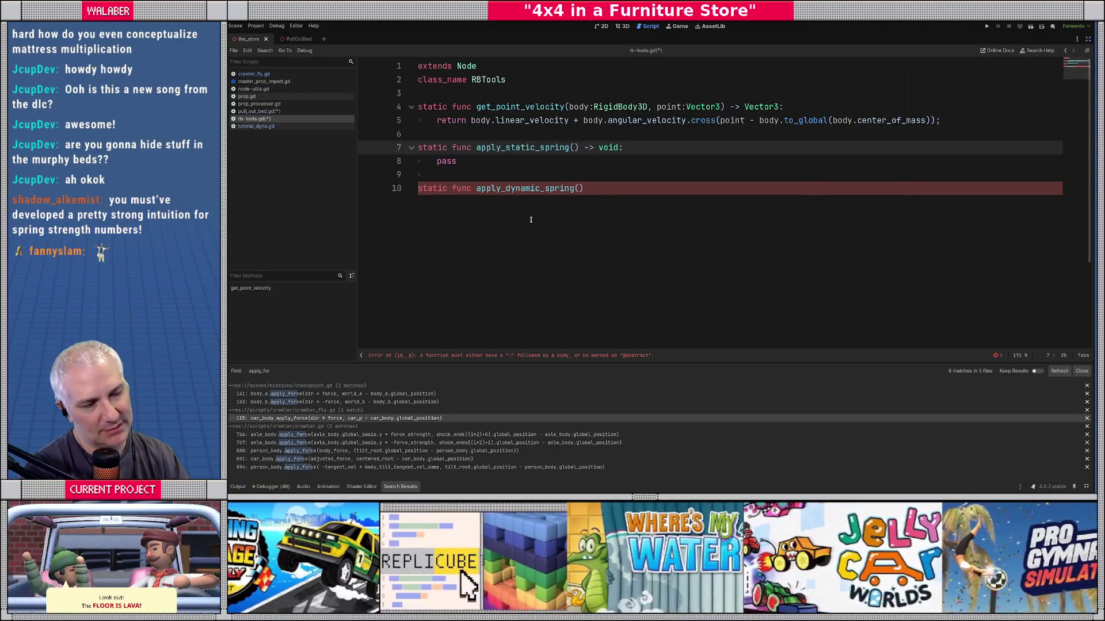
Step: Complete apply_dynamic_spring with '-> void:' and a 'pass' body
double_click(518, 190)
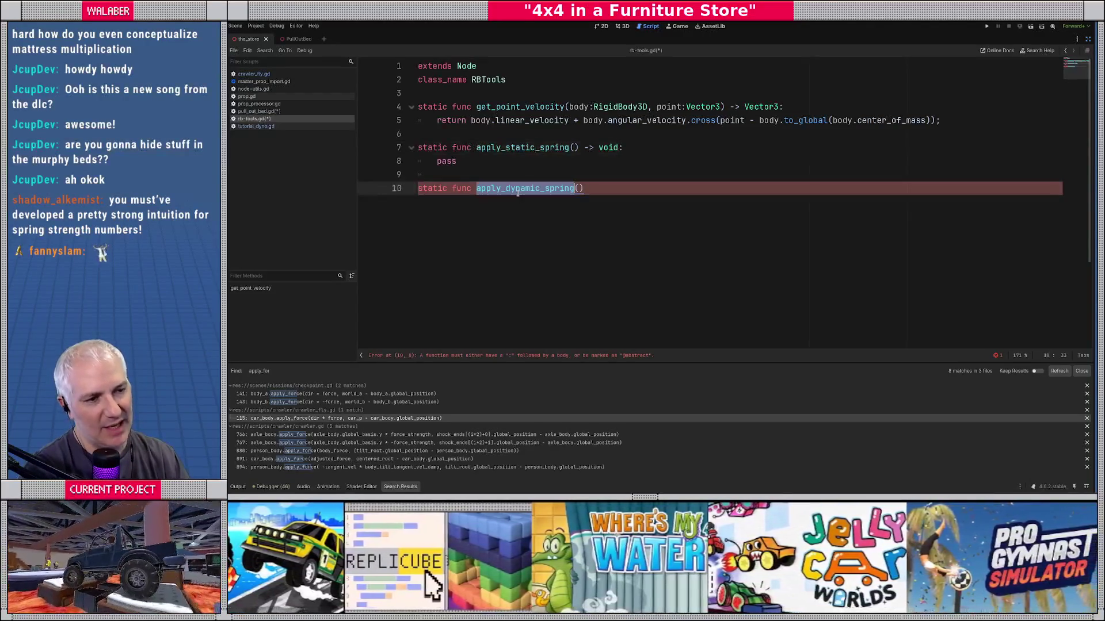
click(585, 188)
text(-)
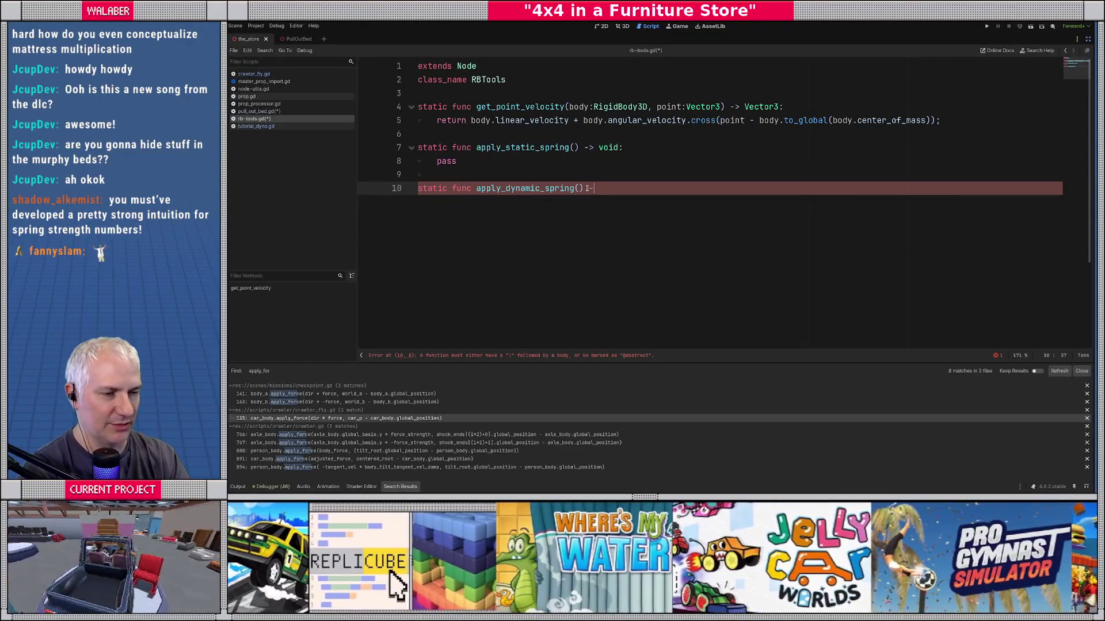
text(> void:)
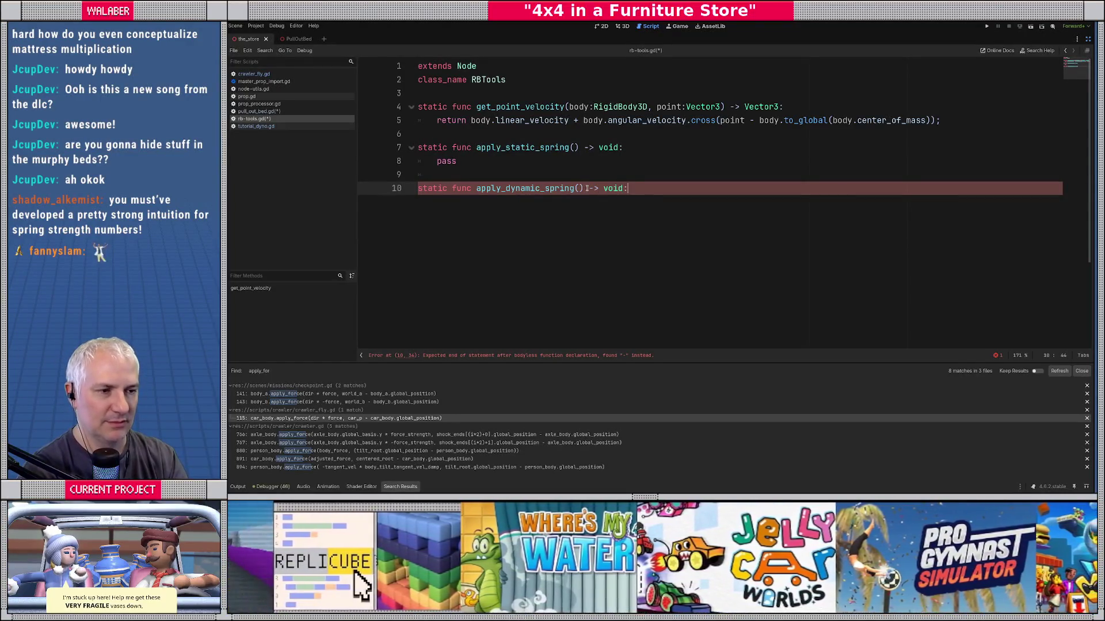
key(Return)
text(pass)
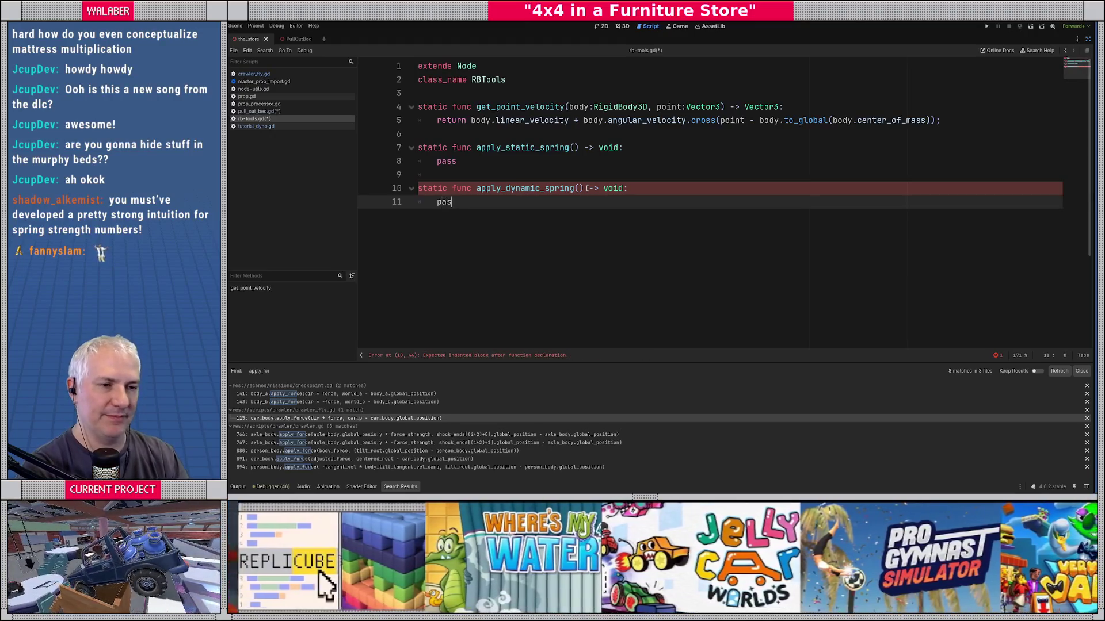
Step: Paste the copied spring-force code over apply_static_spring's pass placeholder
double_click(447, 161)
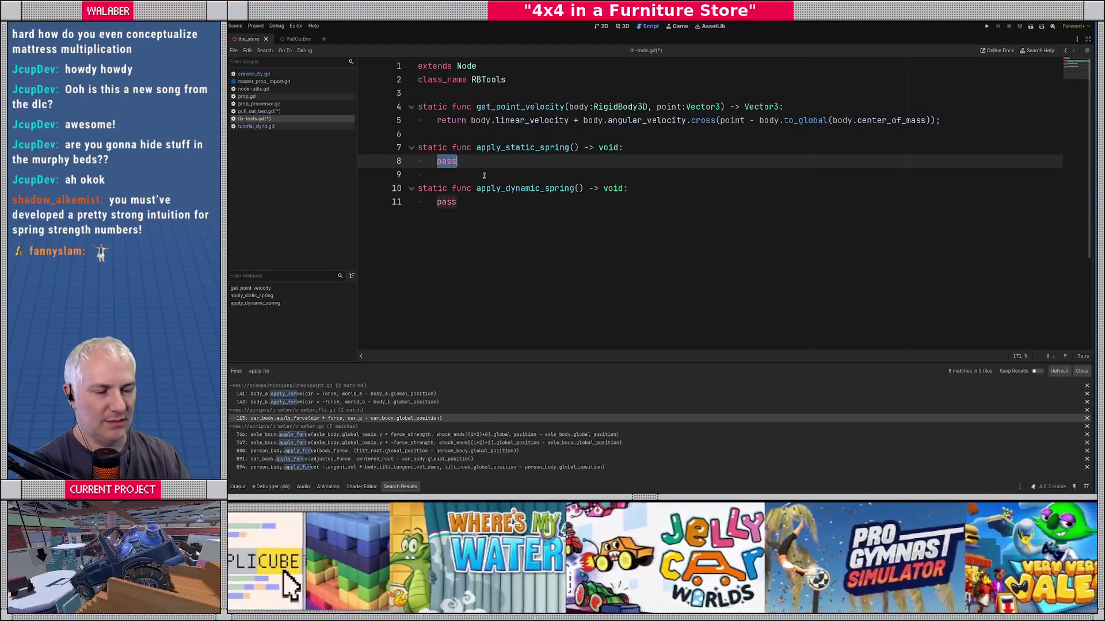
text(var to_goal : Vector3 = (goal_p - car_p) 			var dir : Vector3 = to_goal.normalized() 			 			var pt_vel : Vector3 = RBTools.get_point_velocity(car_body, car_p) 			var rel_vel : float = pt_vel.dot(dir) 			var spring_d : float = to_goal.length() 			 			var force : float = (spring_d * FLY_SPRING_K) - (rel_vel * FLY_SPRING_D) 			 			car_body.apply_force(dir * force, car_p - car_body.global_position))
mouse_move(468, 178)
mouse_down()
mouse_move(799, 202)
mouse_move(841, 273)
mouse_move(806, 285)
mouse_up()
Step: Dedent the pasted code and give apply_static_spring the parameters body:RigidBody3D and body_world_pos:Vector3
key(shift+Tab)
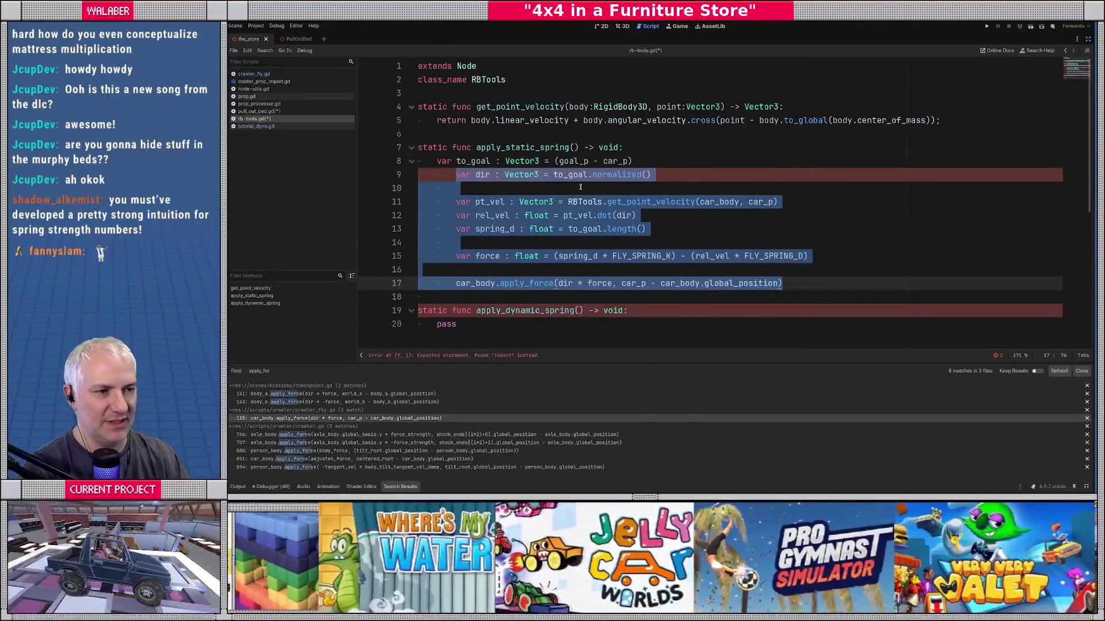
click(574, 147)
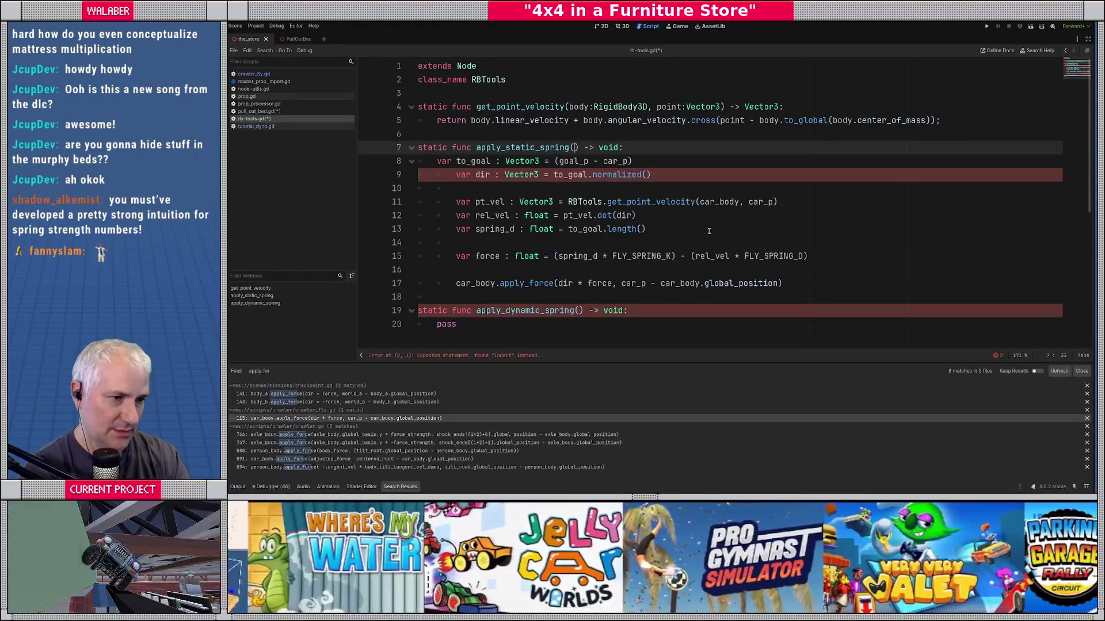
text(body:Rigi)
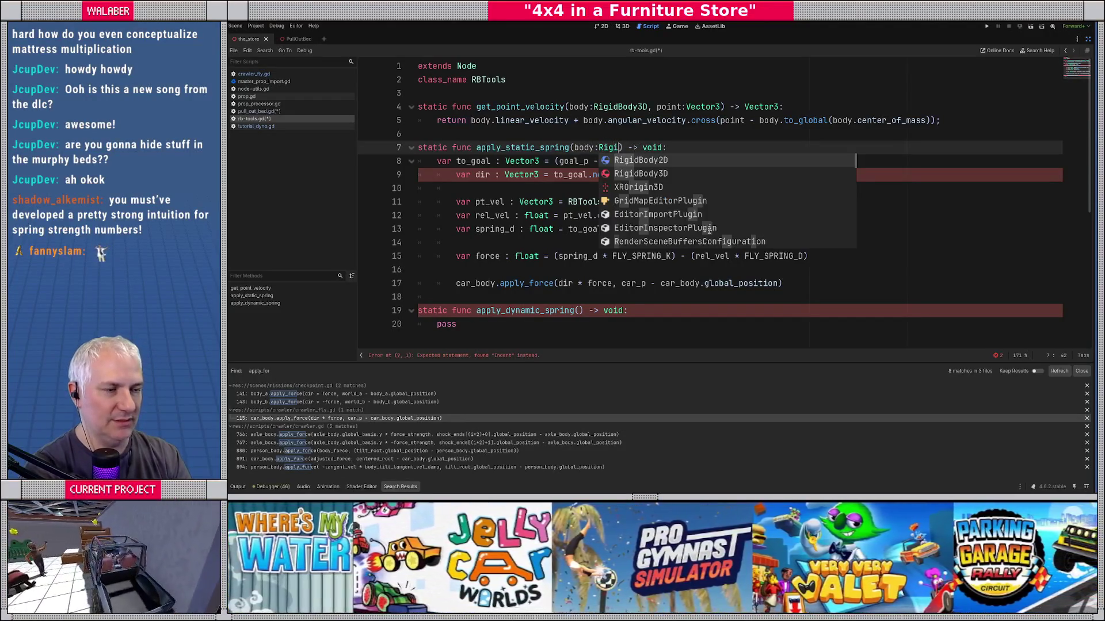
key(Return)
text(, body_po:)
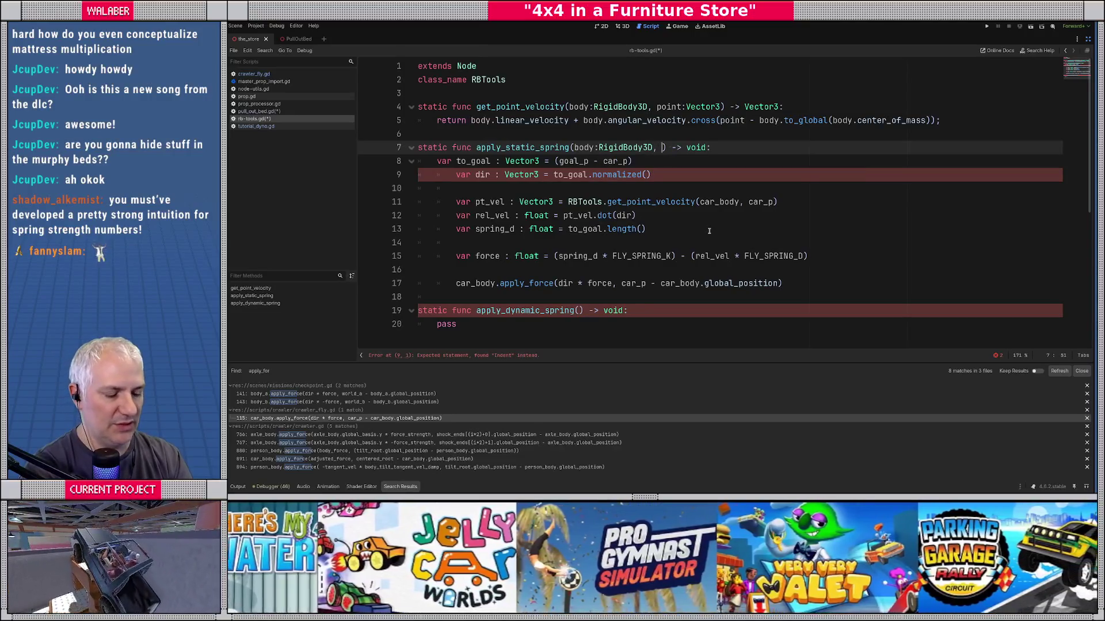
key(BackSpace)
key(BackSpace)
text(s)
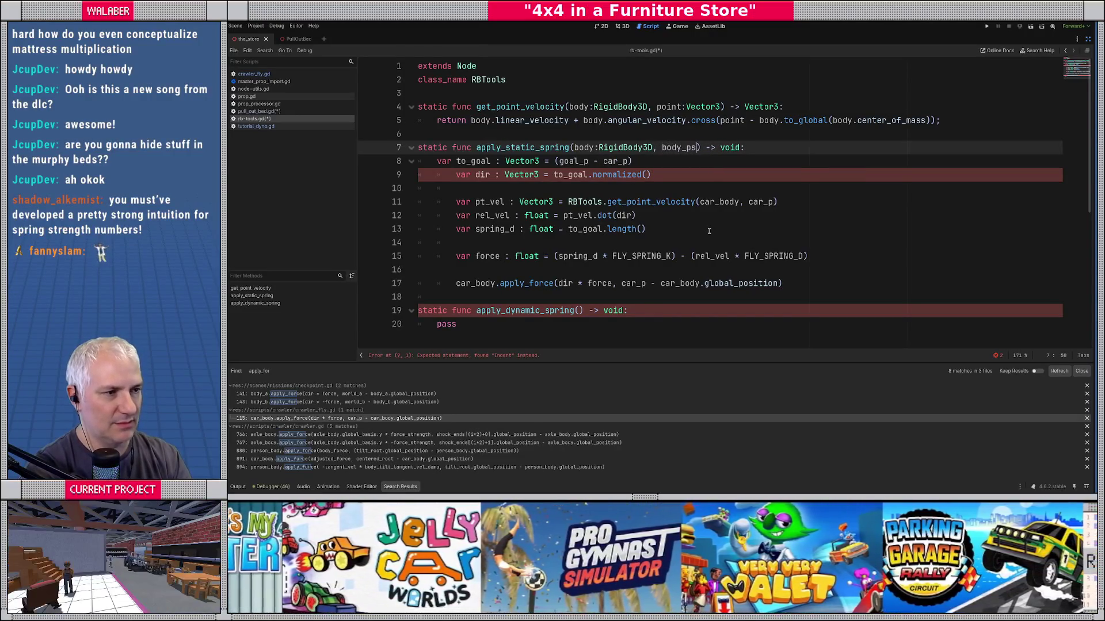
key(BackSpace)
key(BackSpace)
text(world)
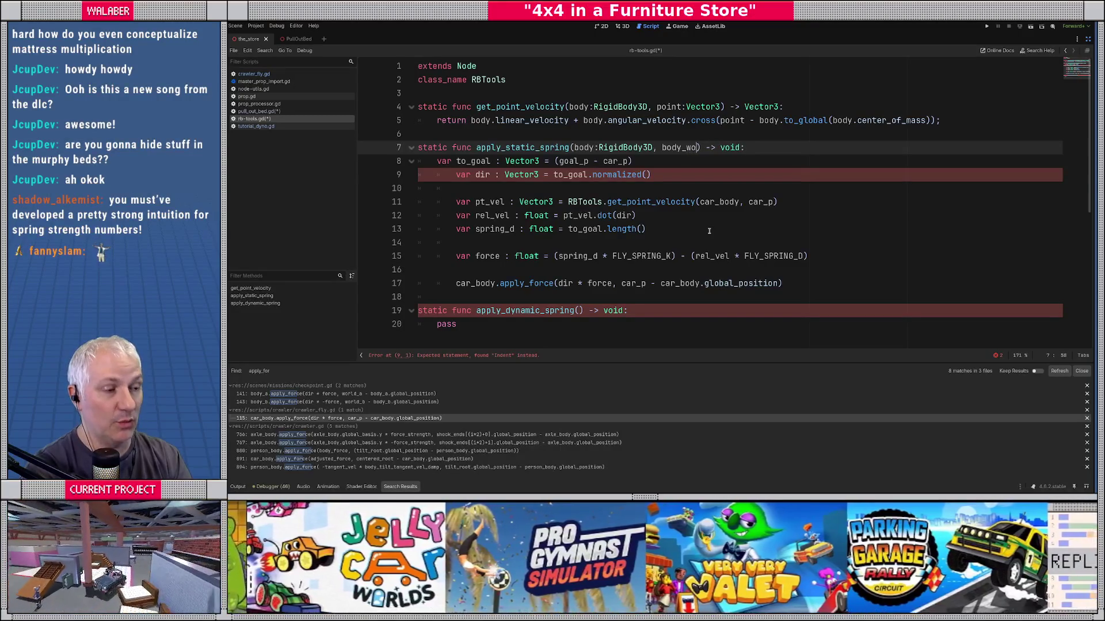
text(_pos:V)
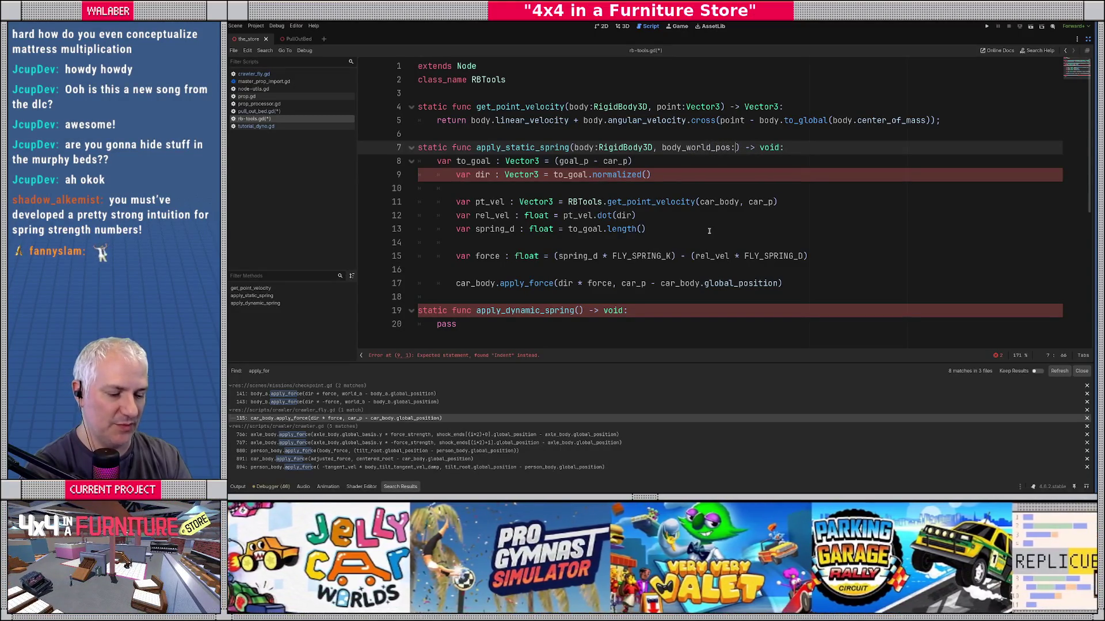
text(ector3,)
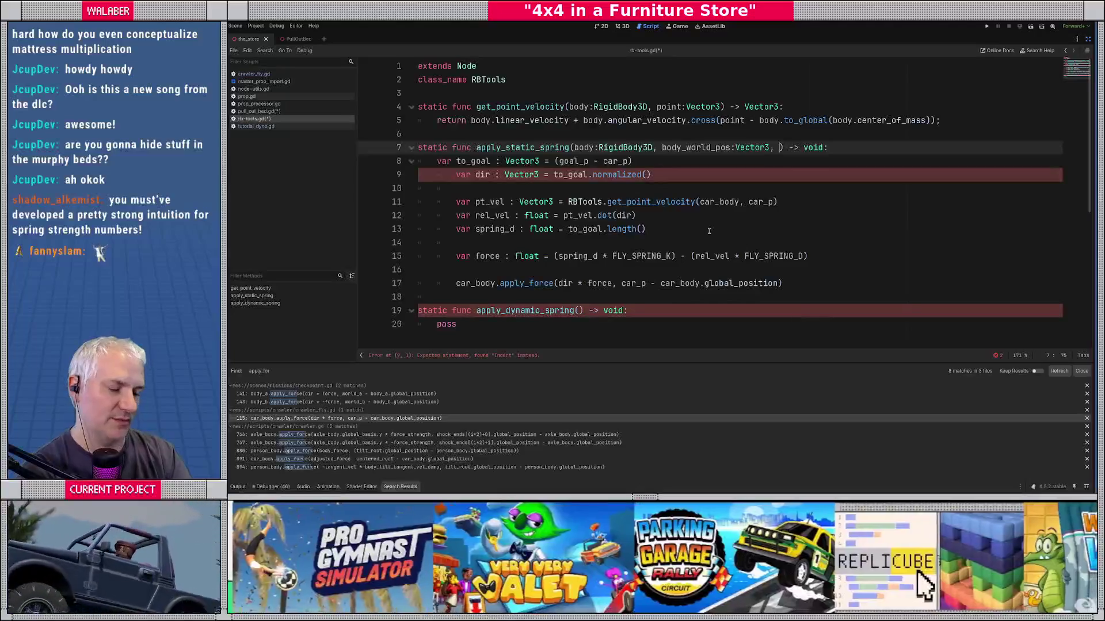
Step: Append target_world_pos:Vector3, rest_length:float, spring_k:float and spring_d:float to the signature
text(end)
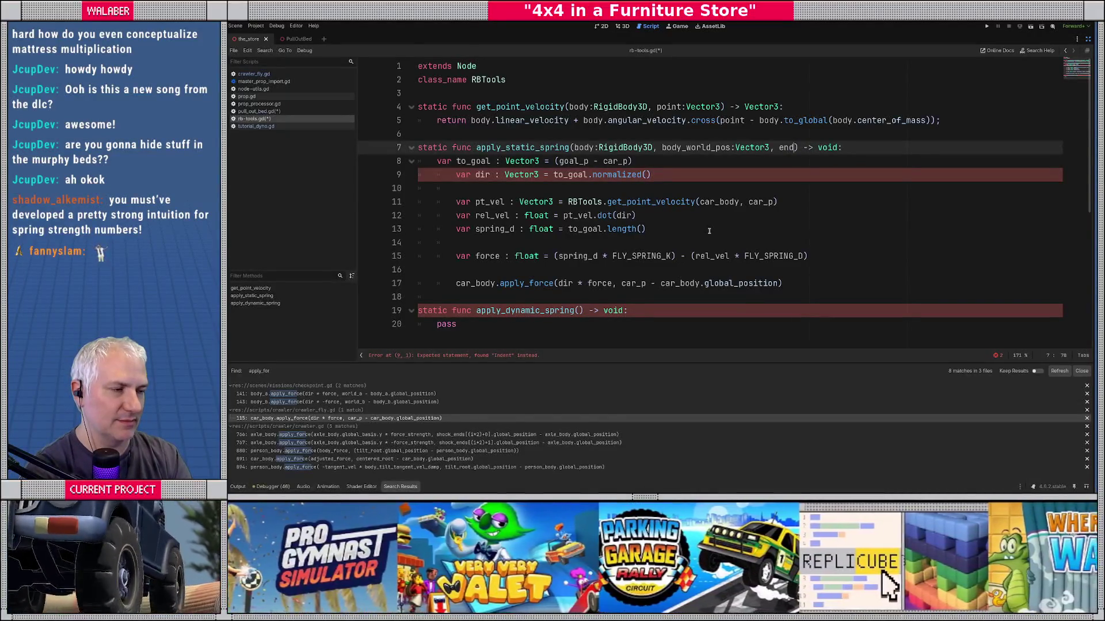
key(BackSpace)
key(BackSpace)
key(BackSpace)
text(spring)
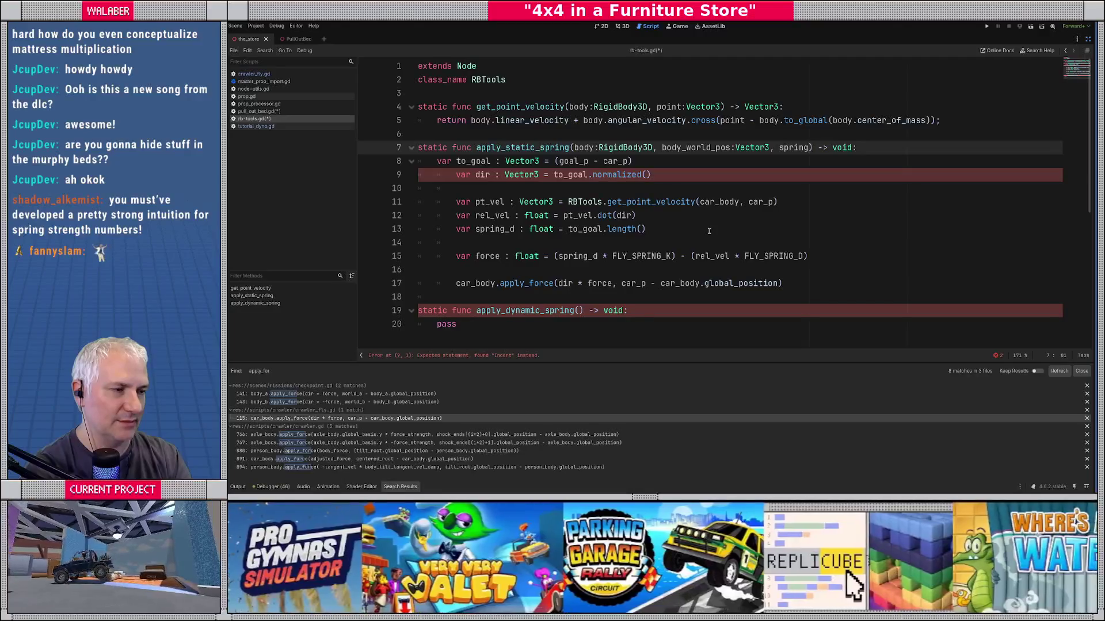
text(_world_po)
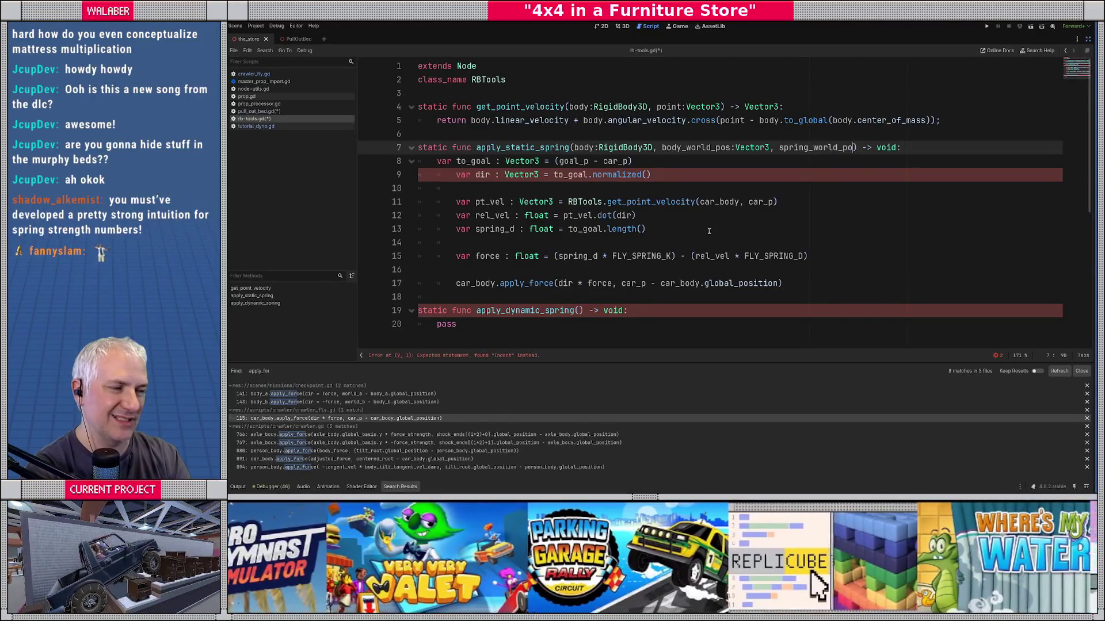
key(BackSpace)
key(BackSpace)
key(BackSpace)
text(a)
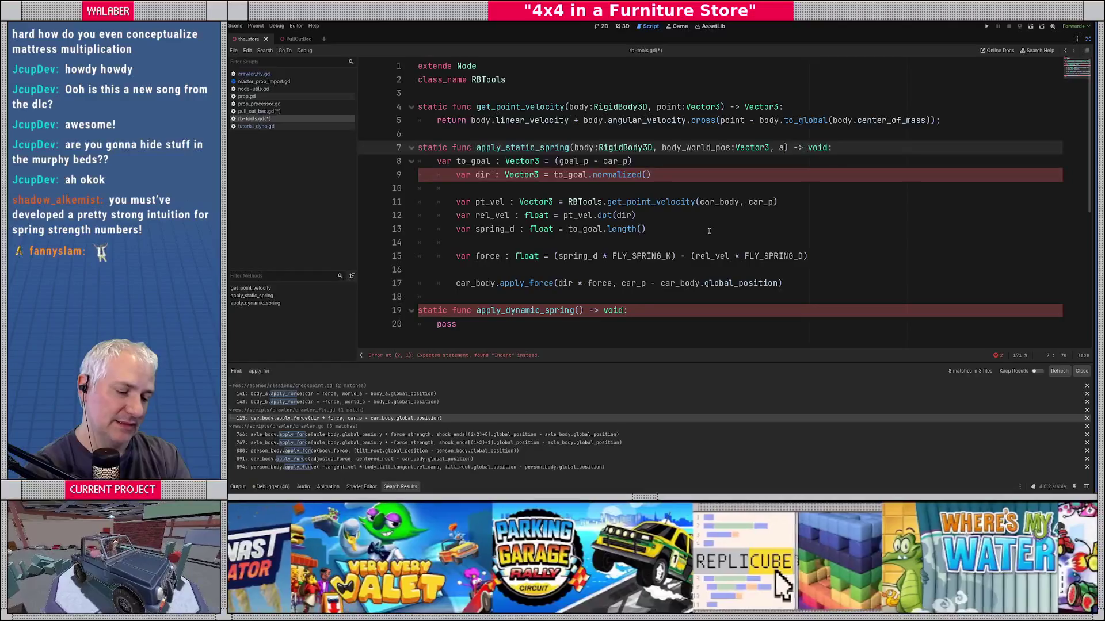
text(ncho)
key(BackSpace)
key(BackSpace)
key(BackSpace)
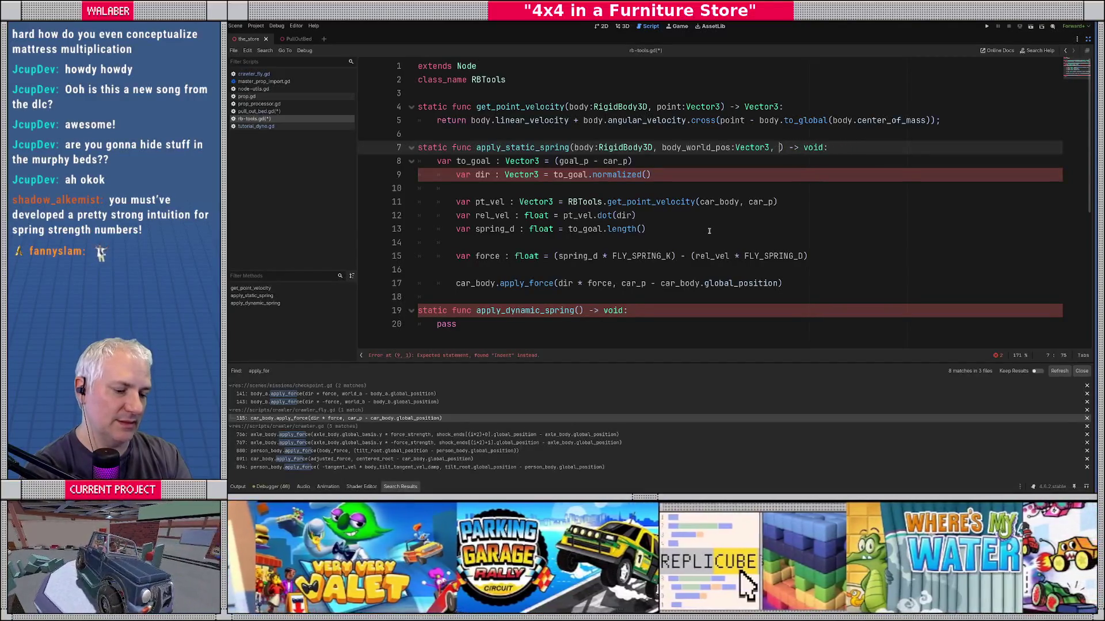
text(t)
text(arget_world_po)
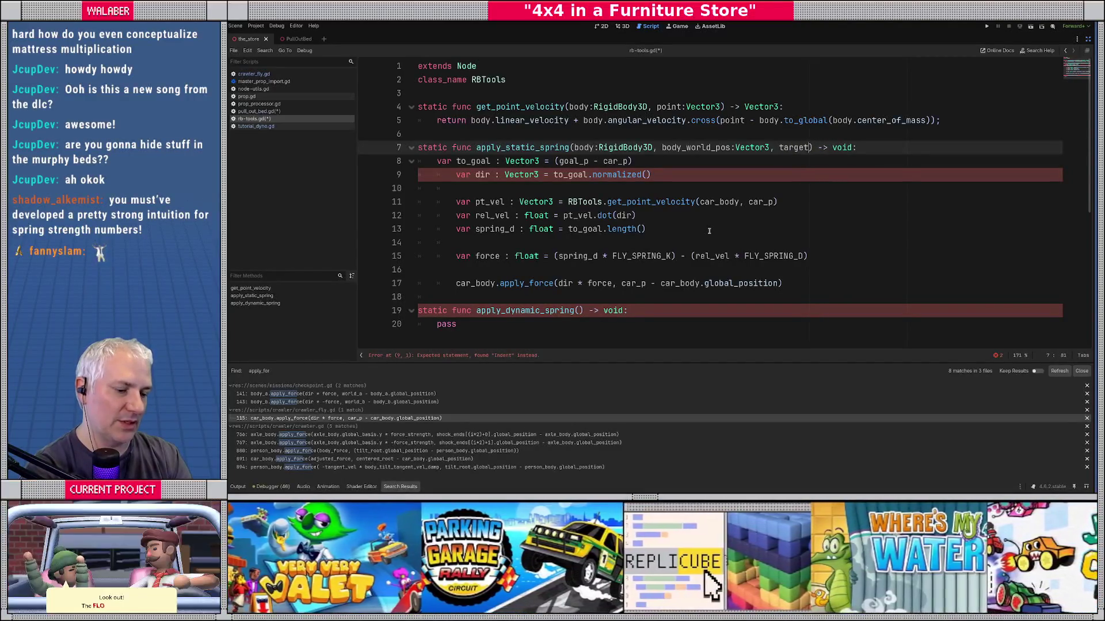
text(s)
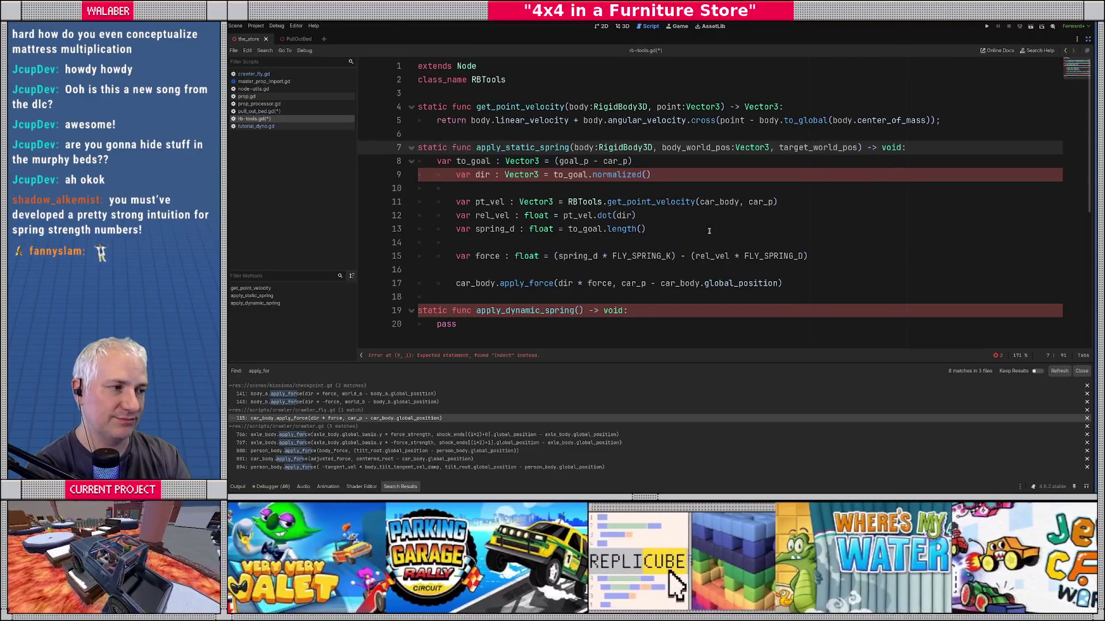
text(:Vector3)
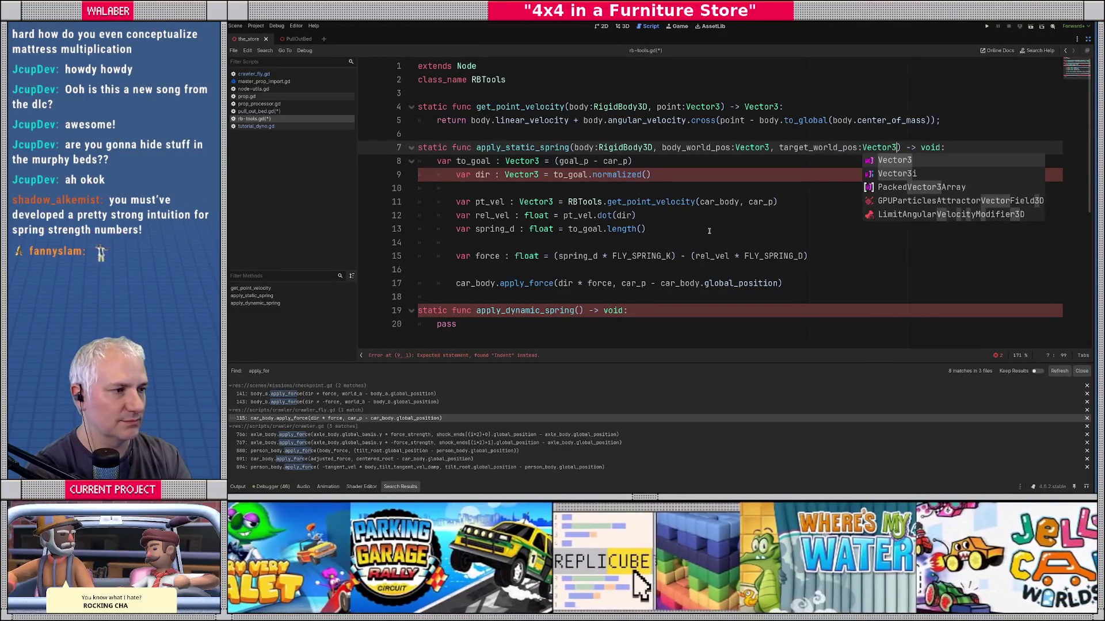
text(, rest)
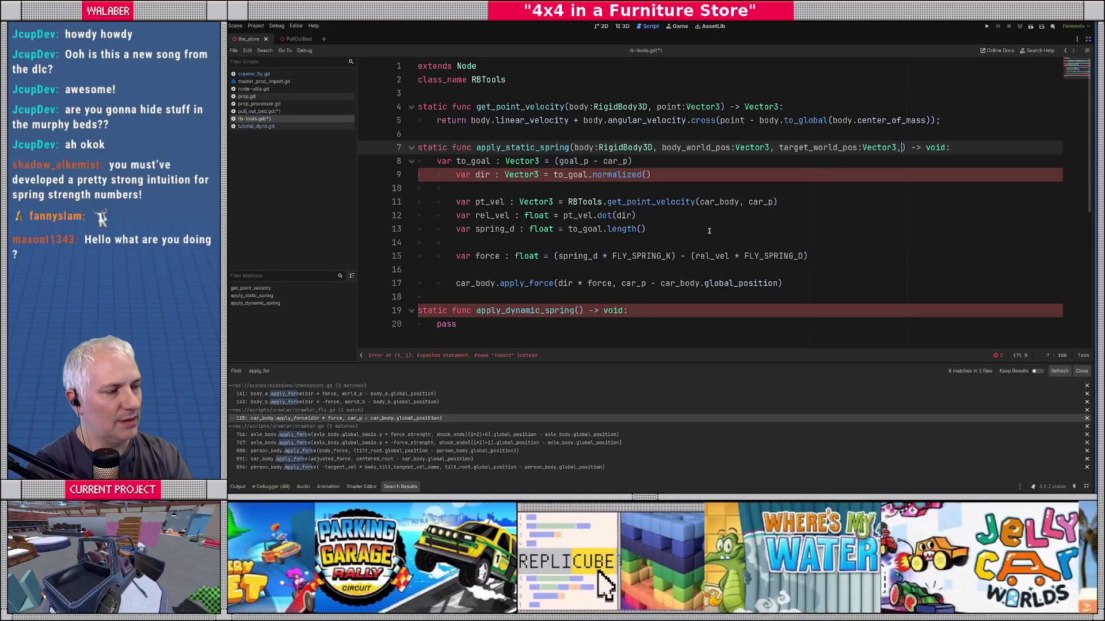
text(_length:float)
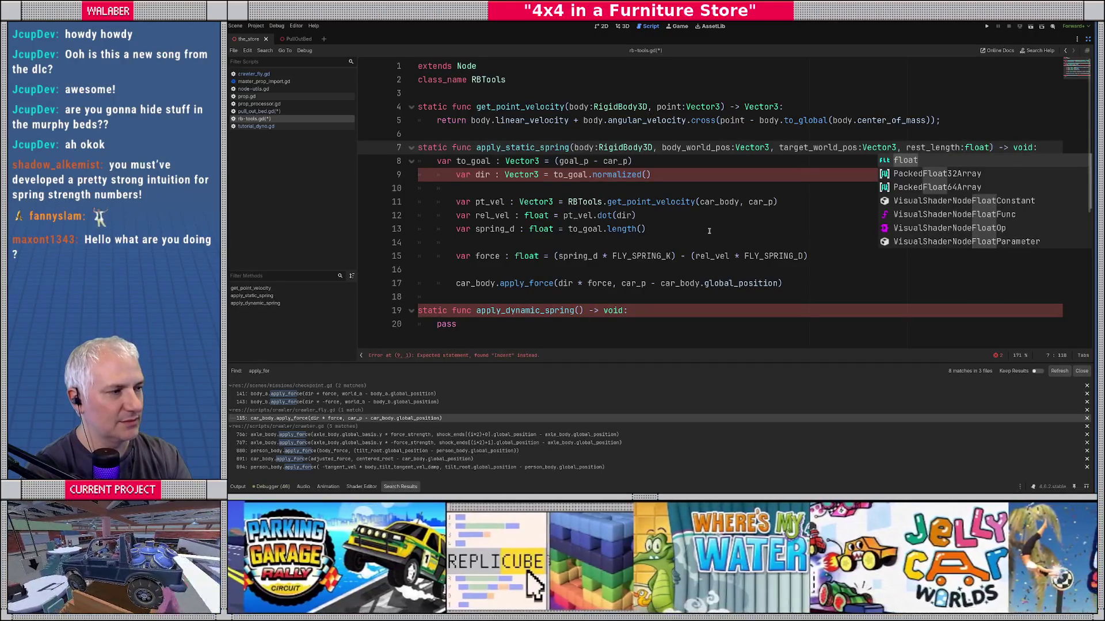
text(, spring_kl)
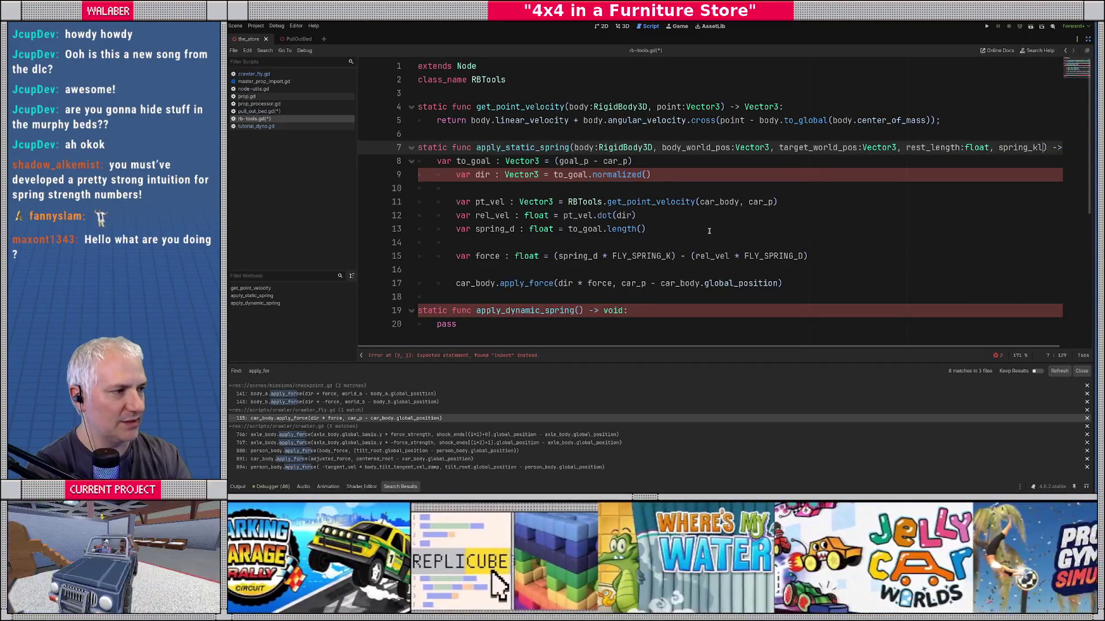
text(:string,)
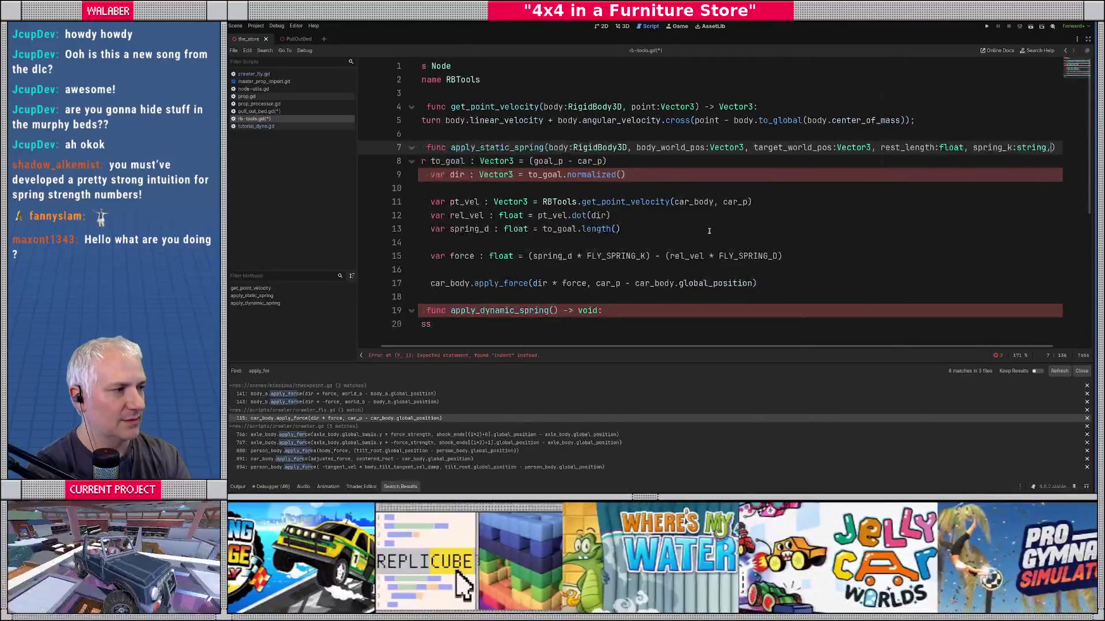
key(BackSpace)
key(BackSpace)
key(BackSpace)
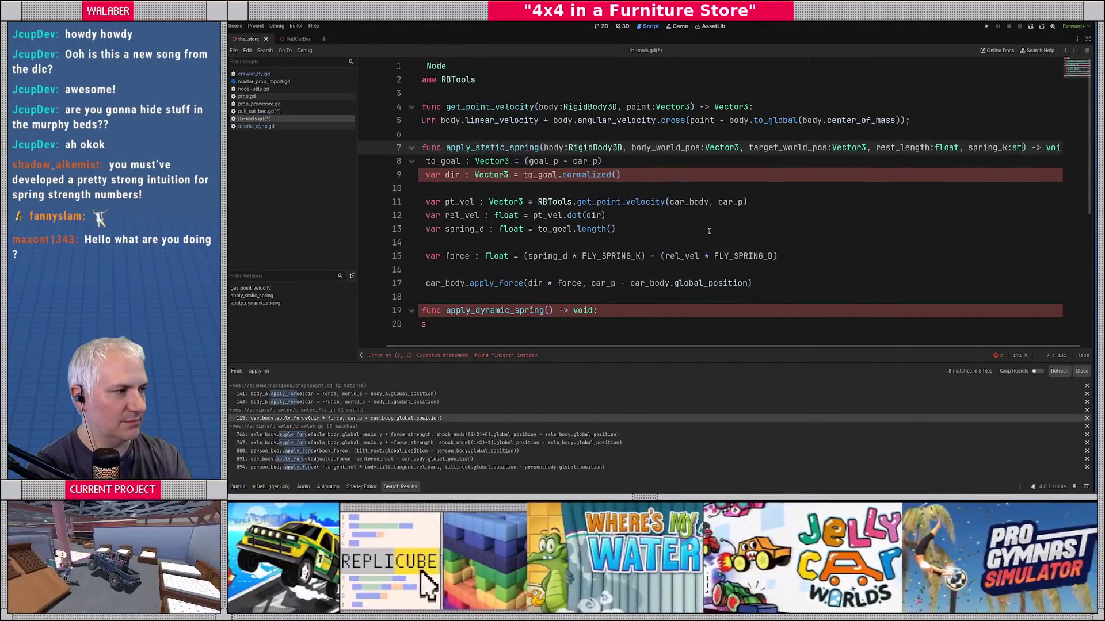
text(float, spring_d:)
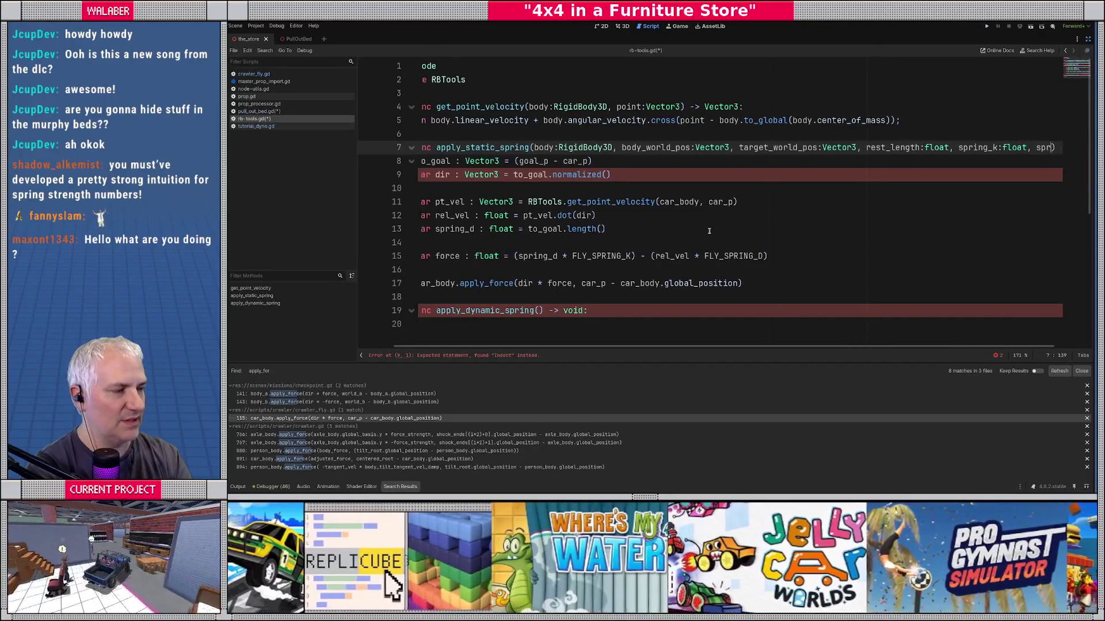
text(float)
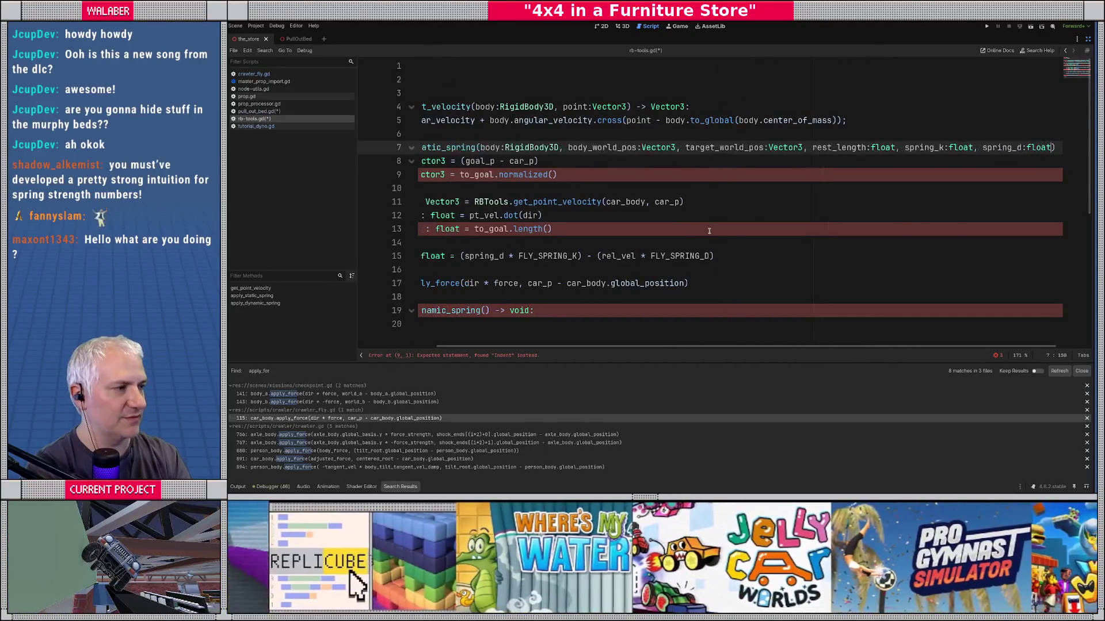
key(Down)
key(Home)
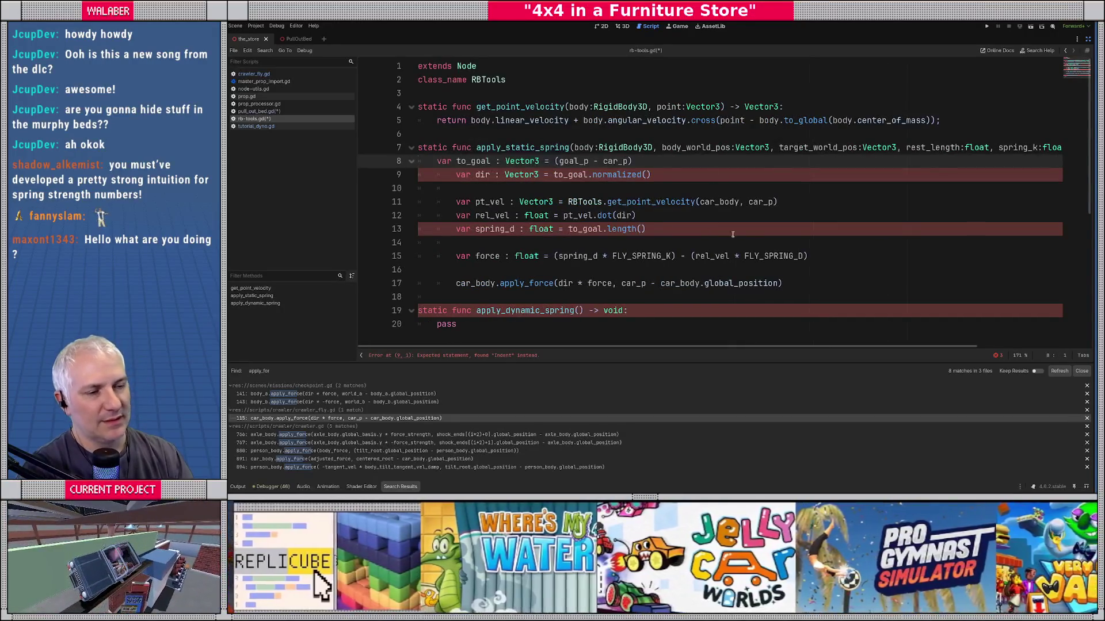
Step: Dedent the over-indented body lines 9–17 by one level
key(Down)
key(shift+Down)
key(shift+Down)
key(shift+Down)
key(shift+End)
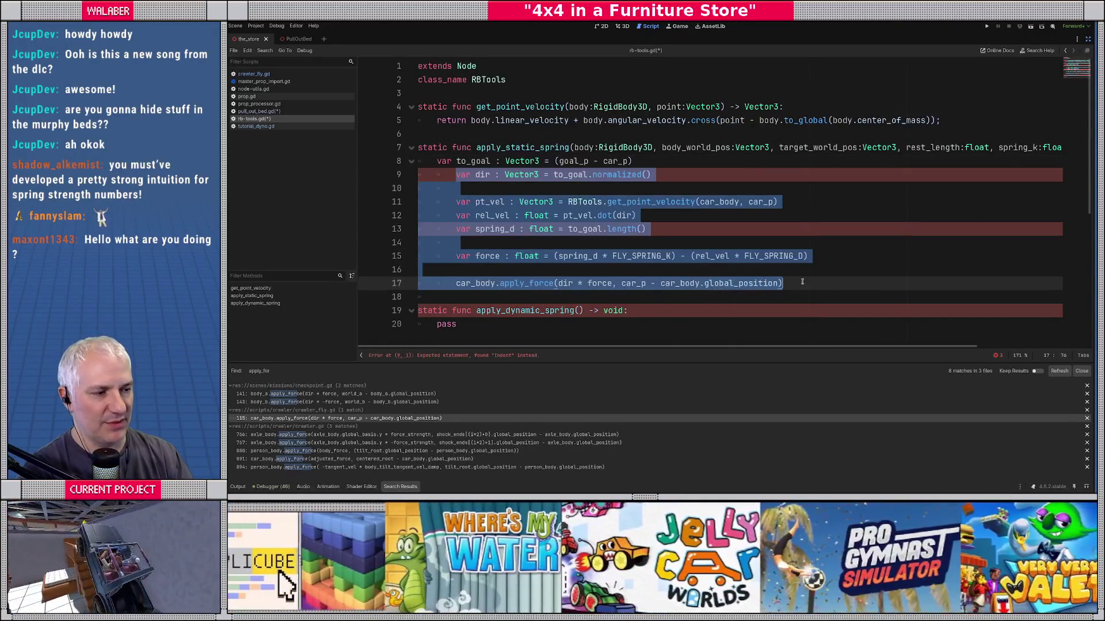
key(shift+Tab)
click(498, 202)
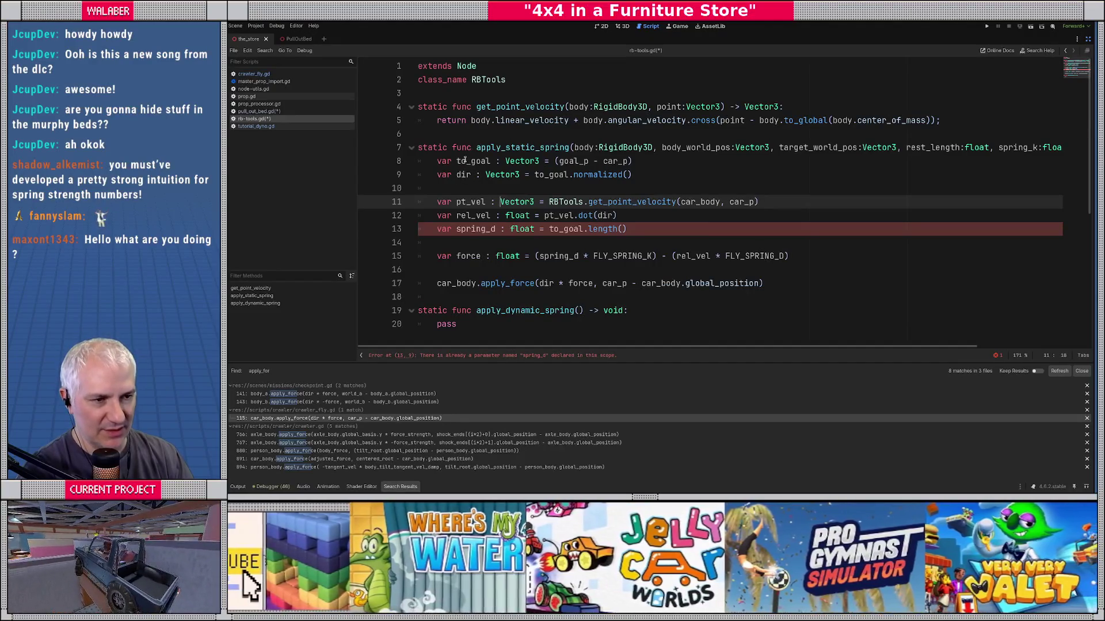
Step: Change line 8 so to_goal is target_world_pos - body_world_pos
double_click(465, 160)
double_click(572, 162)
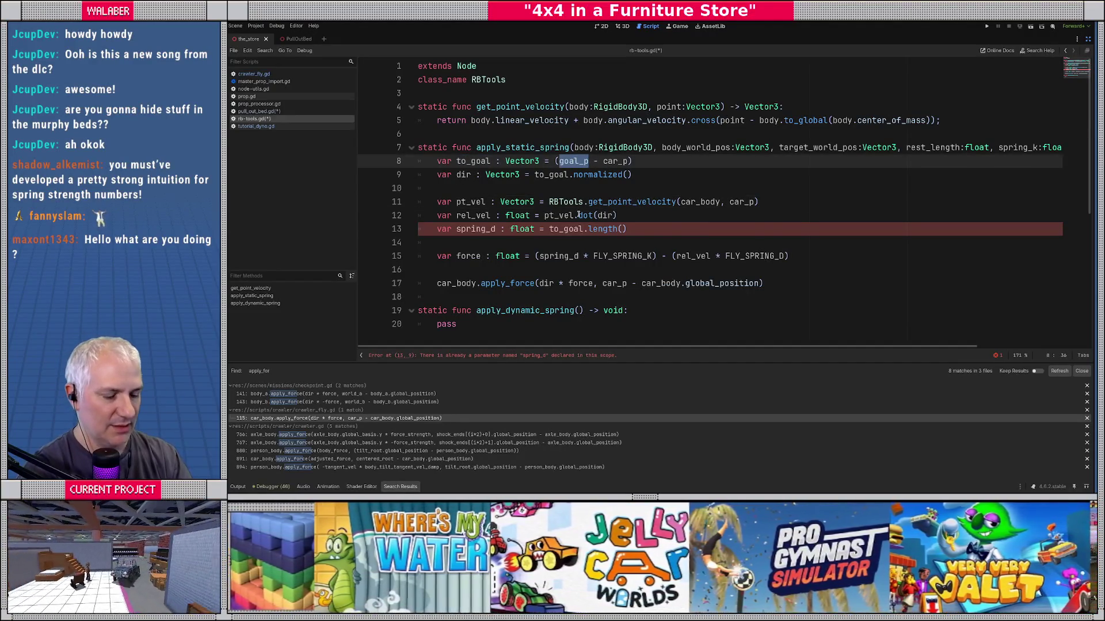
text(target_w)
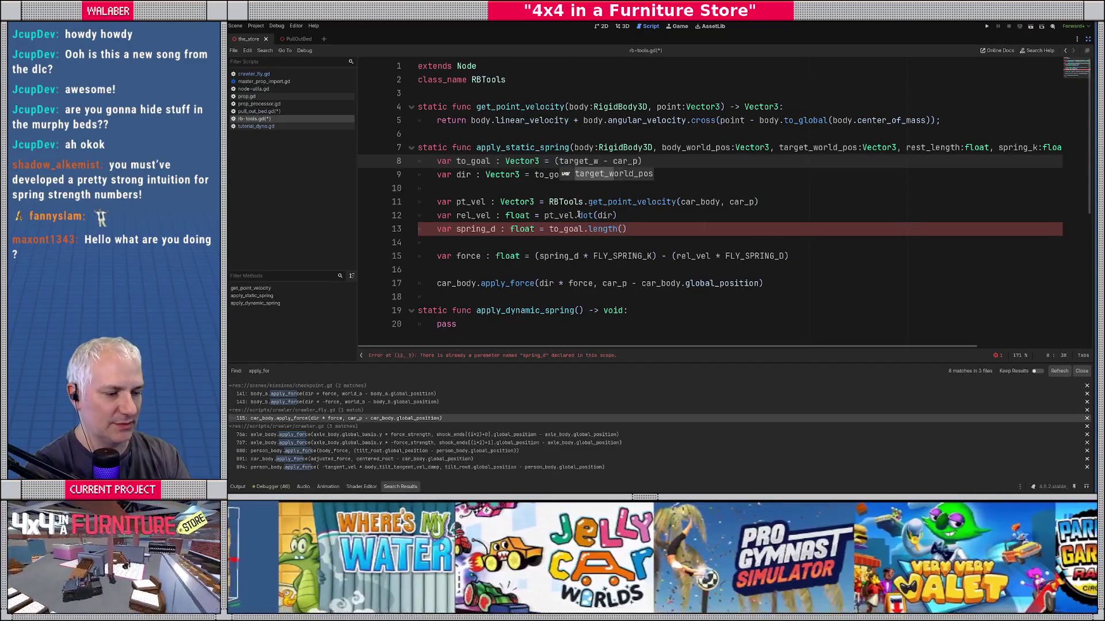
key(Return)
key(ctrl+shift+Right)
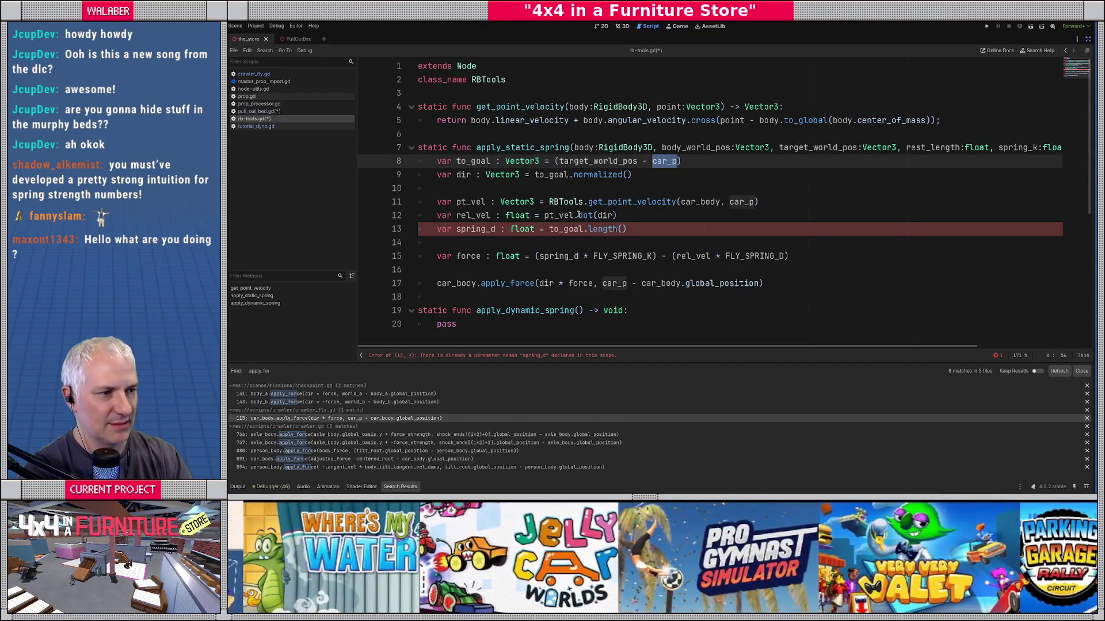
text(body_wo)
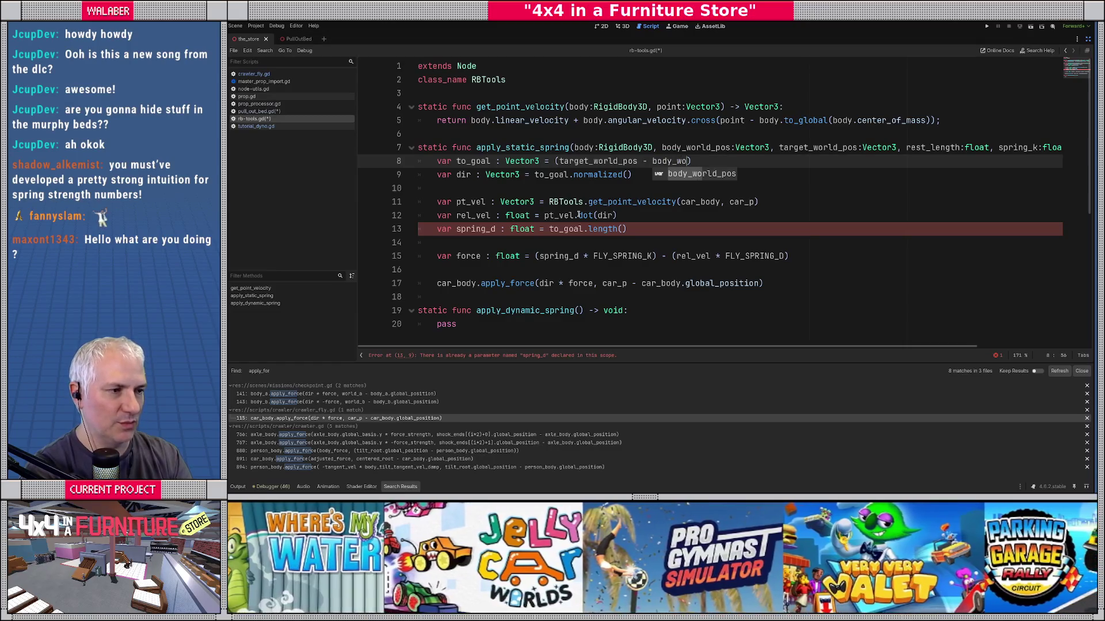
key(Return)
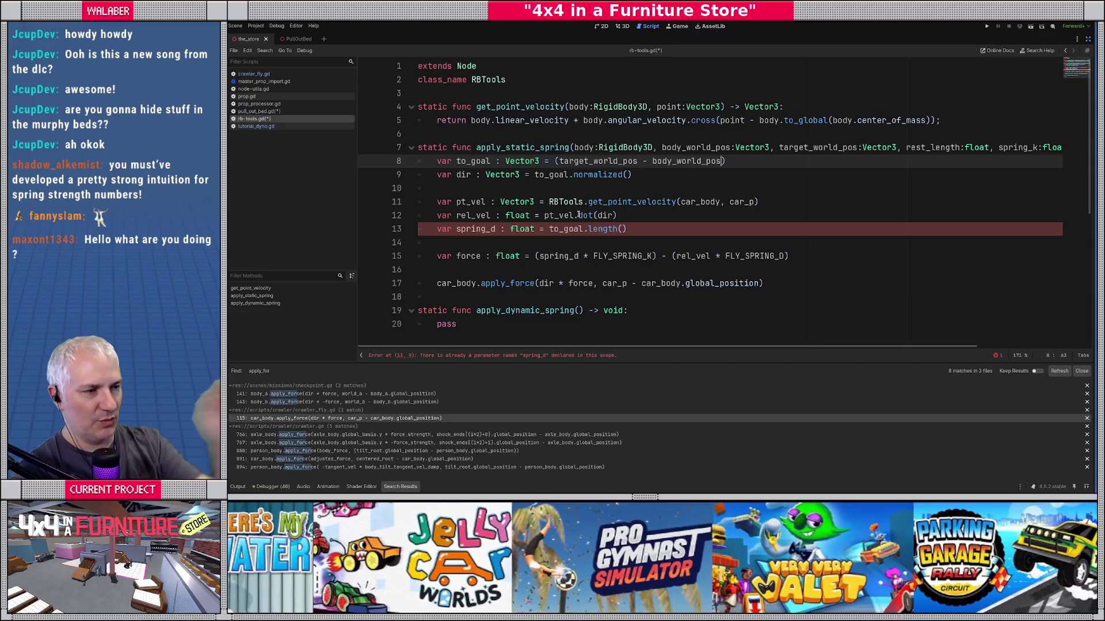
drag(447, 174, 669, 174)
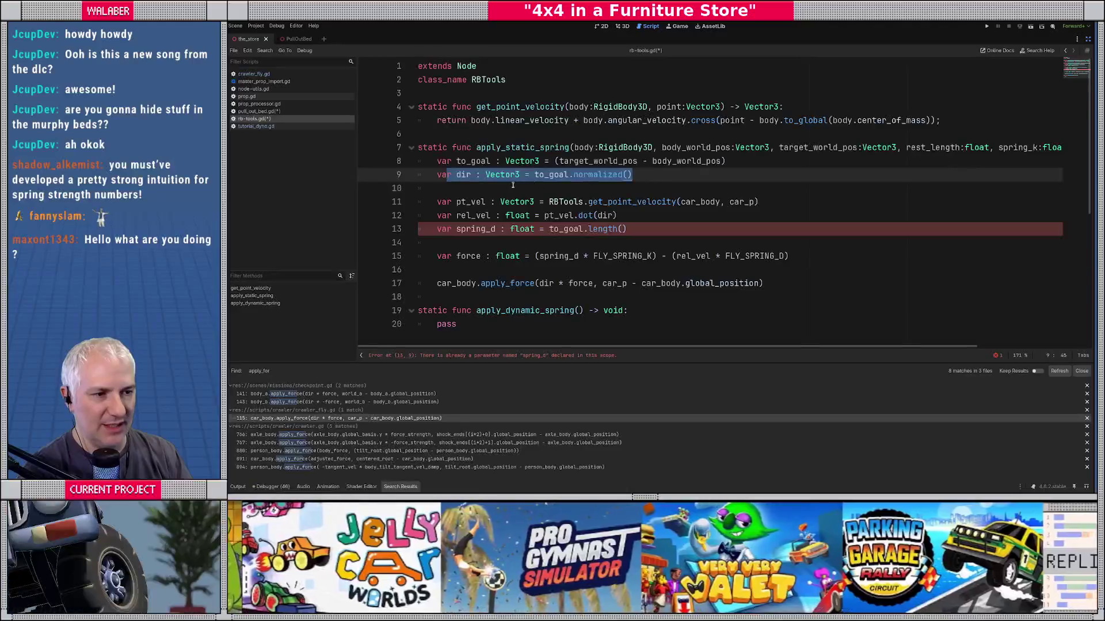
drag(455, 174, 661, 176)
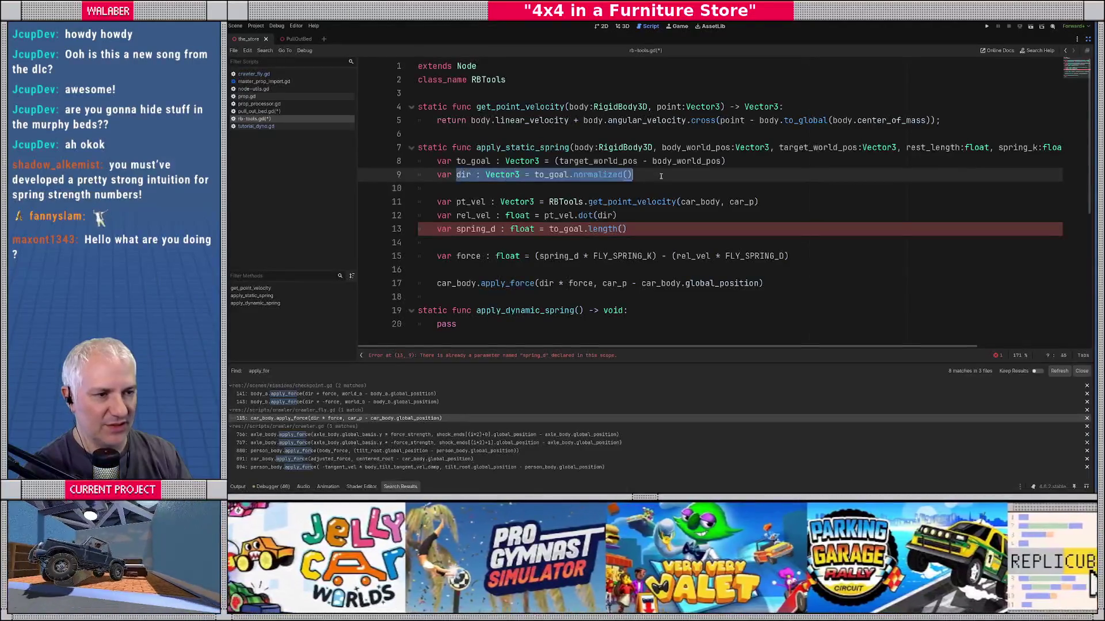
Step: Make line 11 call RBTools.get_point_velocity(body, body_world_pos) instead of using car_body and car_p
click(477, 202)
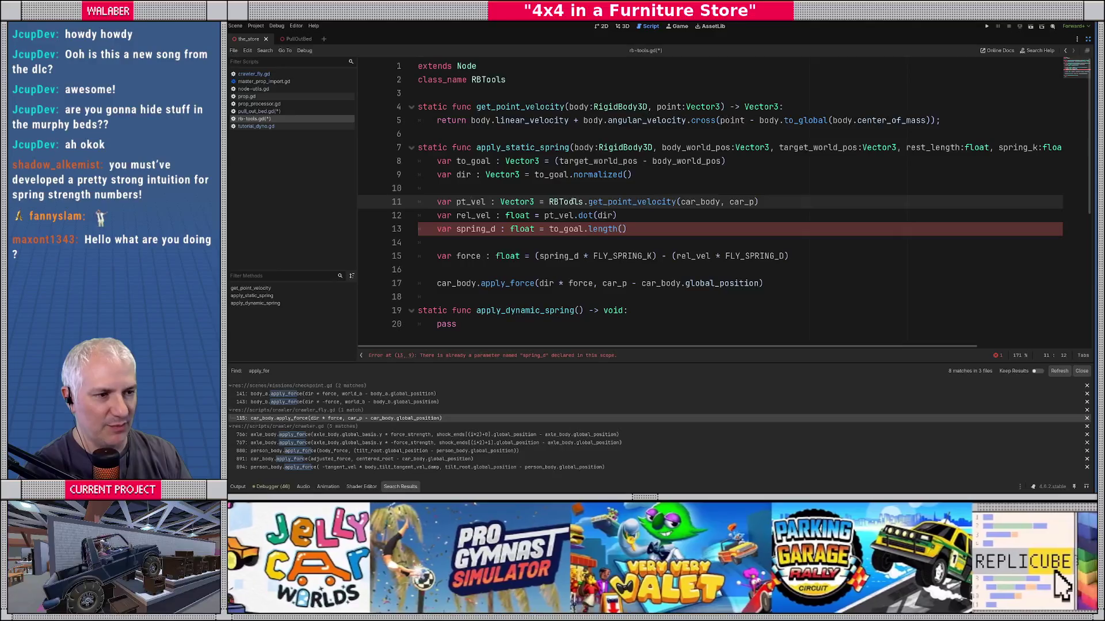
double_click(572, 201)
double_click(687, 201)
click(685, 201)
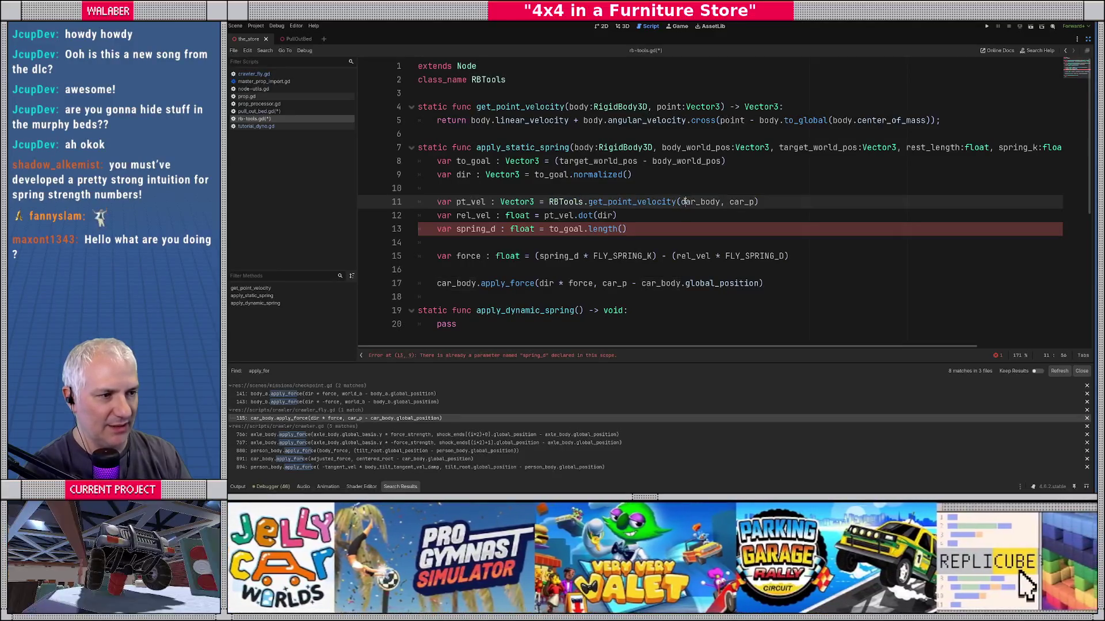
key(BackSpace)
key(Delete)
key(Delete)
key(Delete)
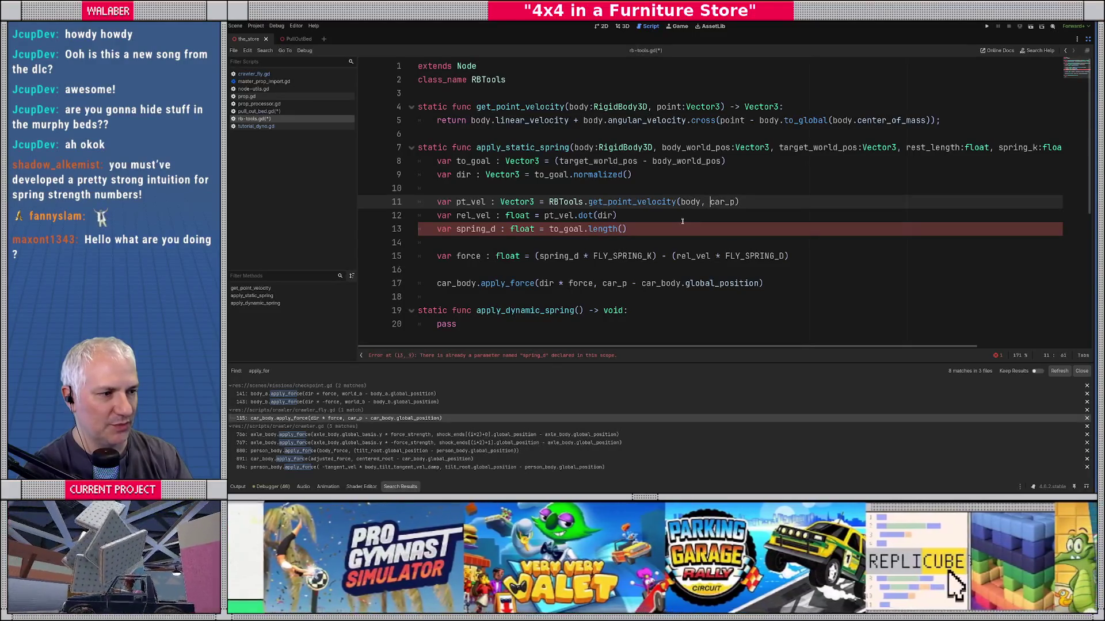
key(shift+Right)
key(shift+Right)
key(shift+Right)
text(body_wor)
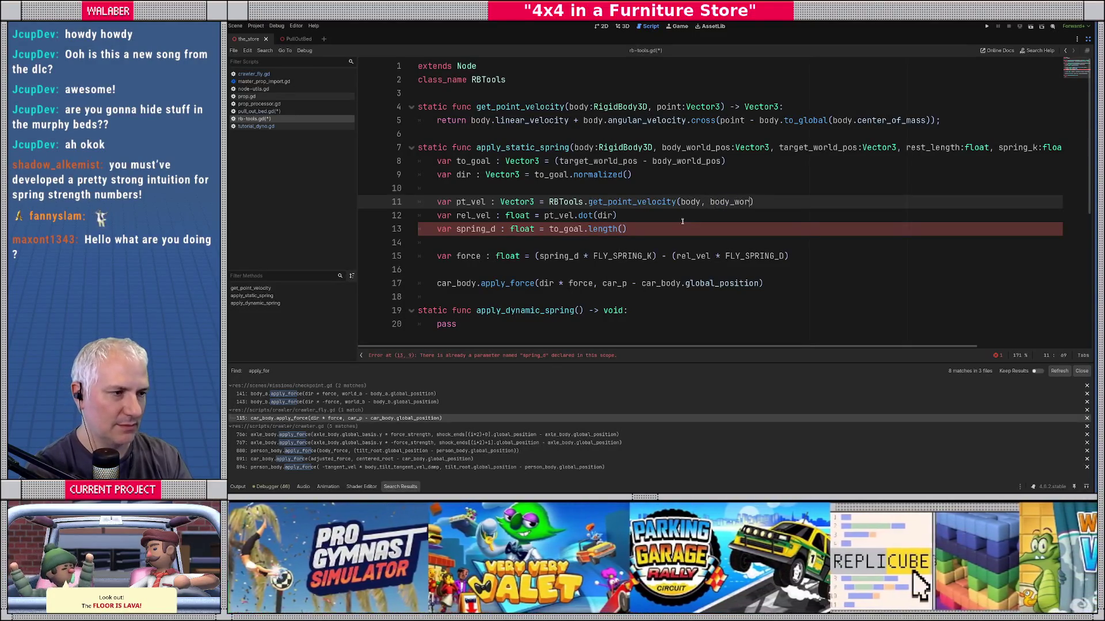
text(ld_pos)
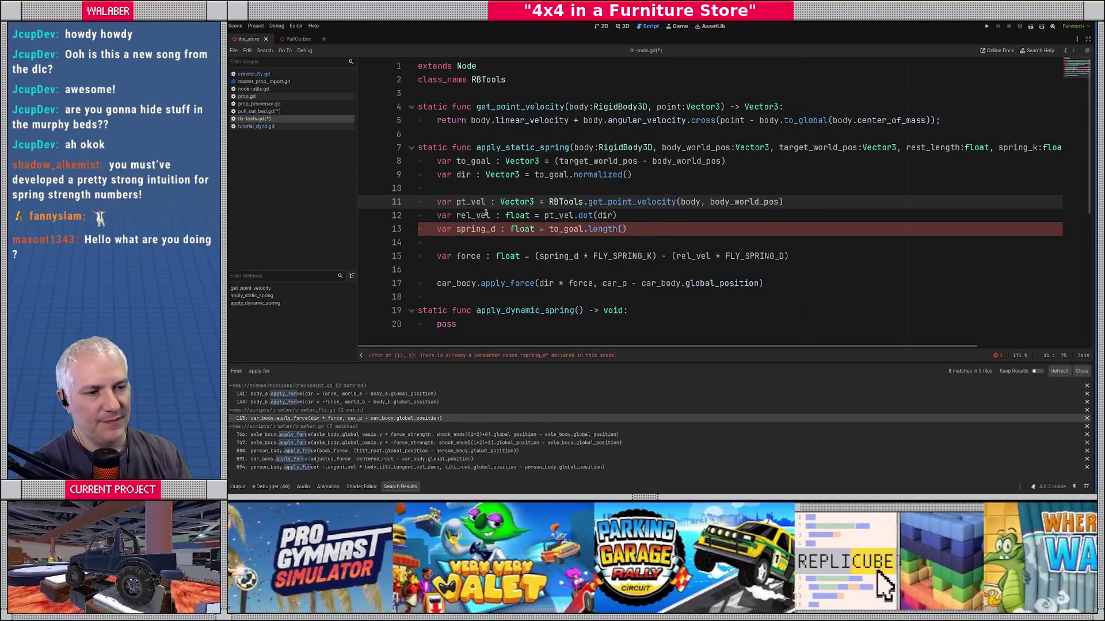
double_click(474, 216)
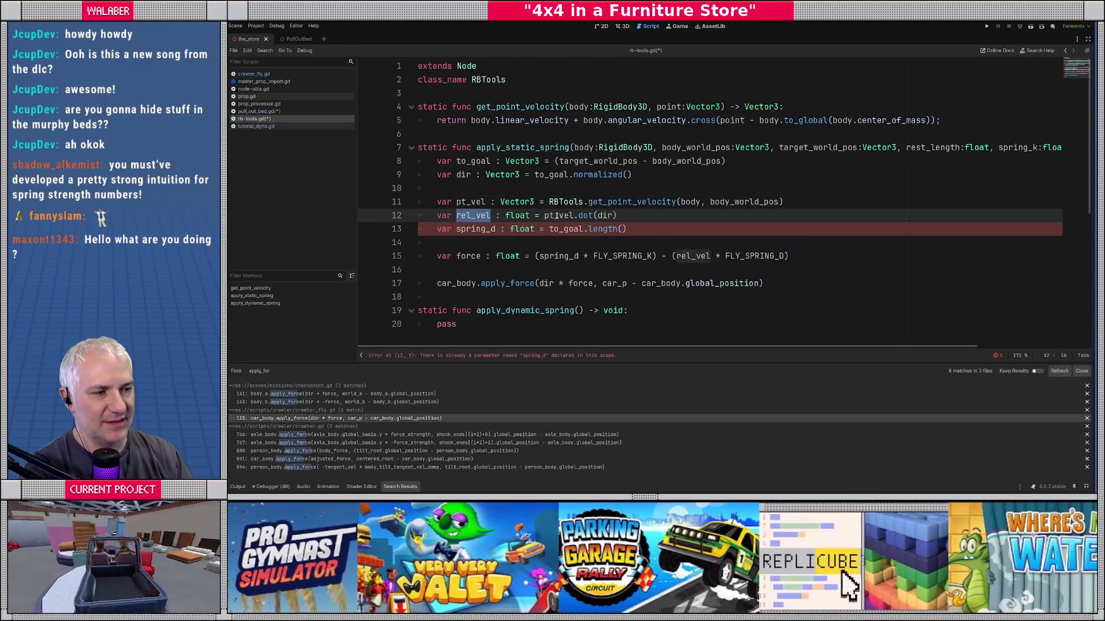
double_click(605, 216)
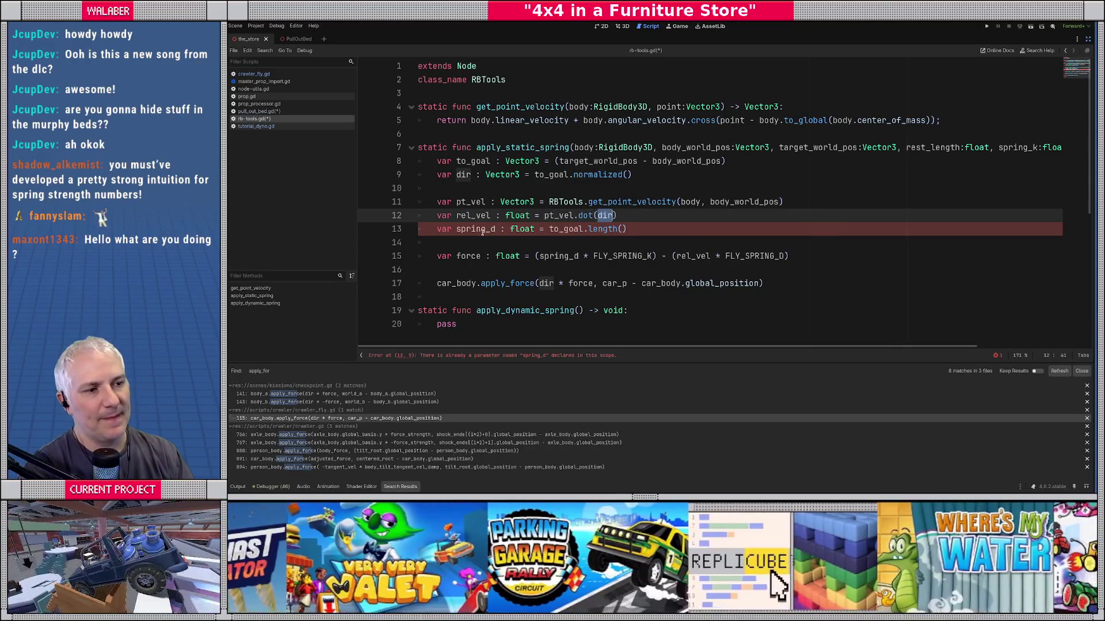
Step: Rewrite line 13 so spring_d = to_goal.length() - rest_length, then review to_goal and rest_length
double_click(477, 230)
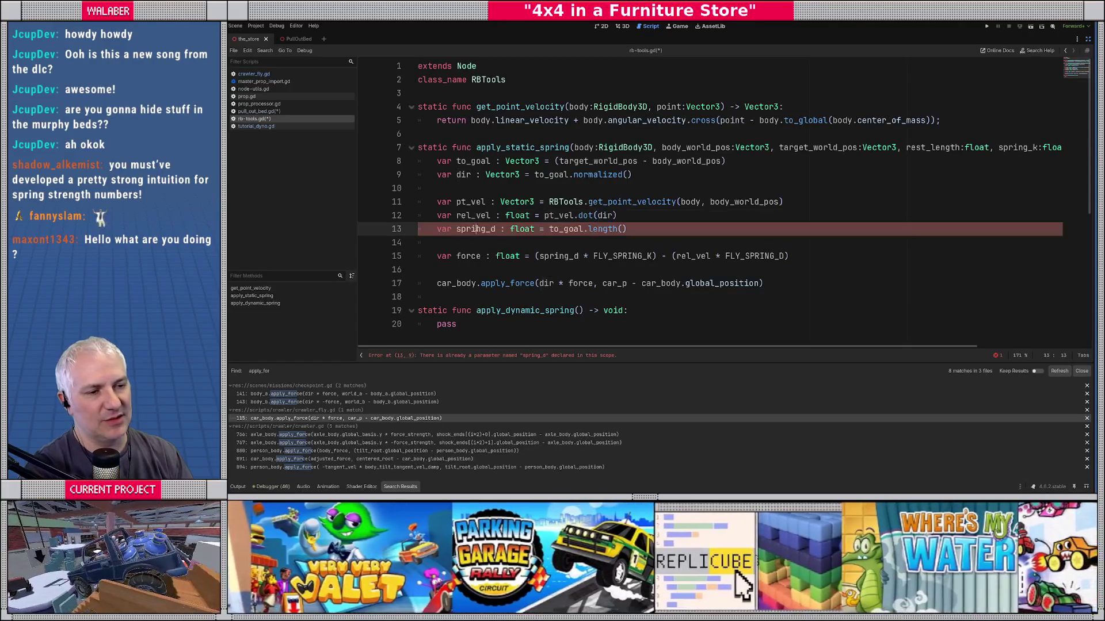
click(542, 230)
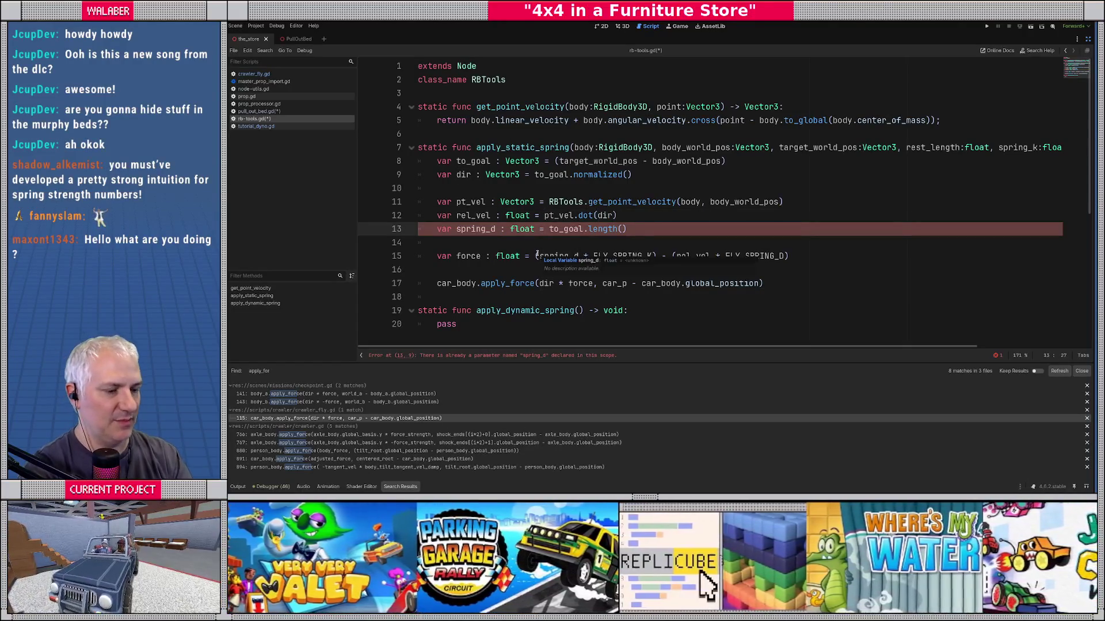
text(rest_length -)
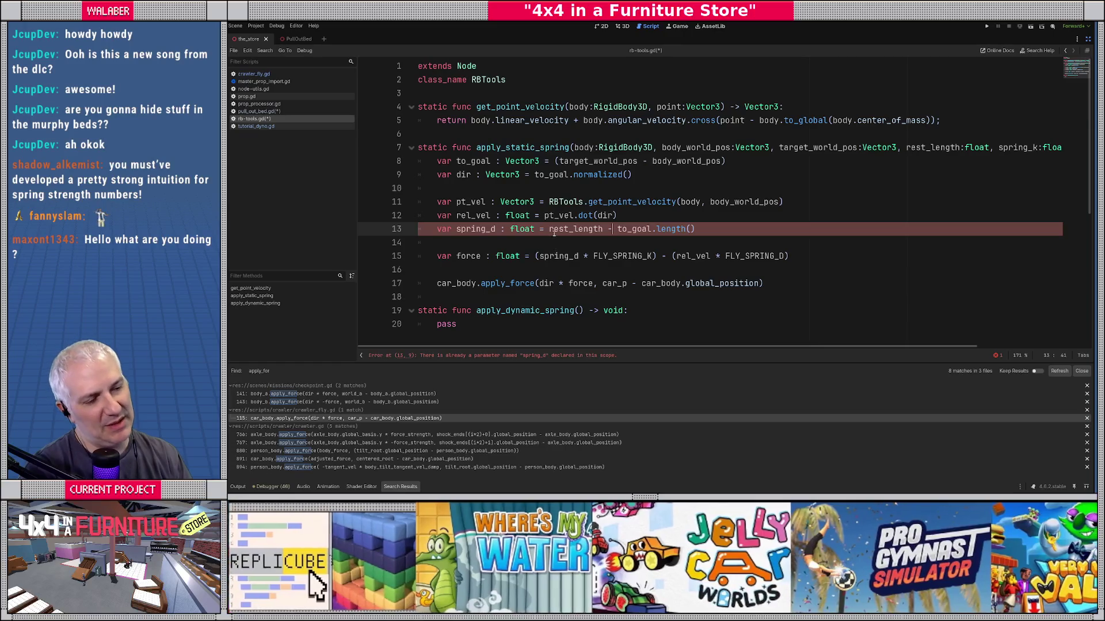
double_click(554, 231)
key(Delete)
key(Delete)
key(Delete)
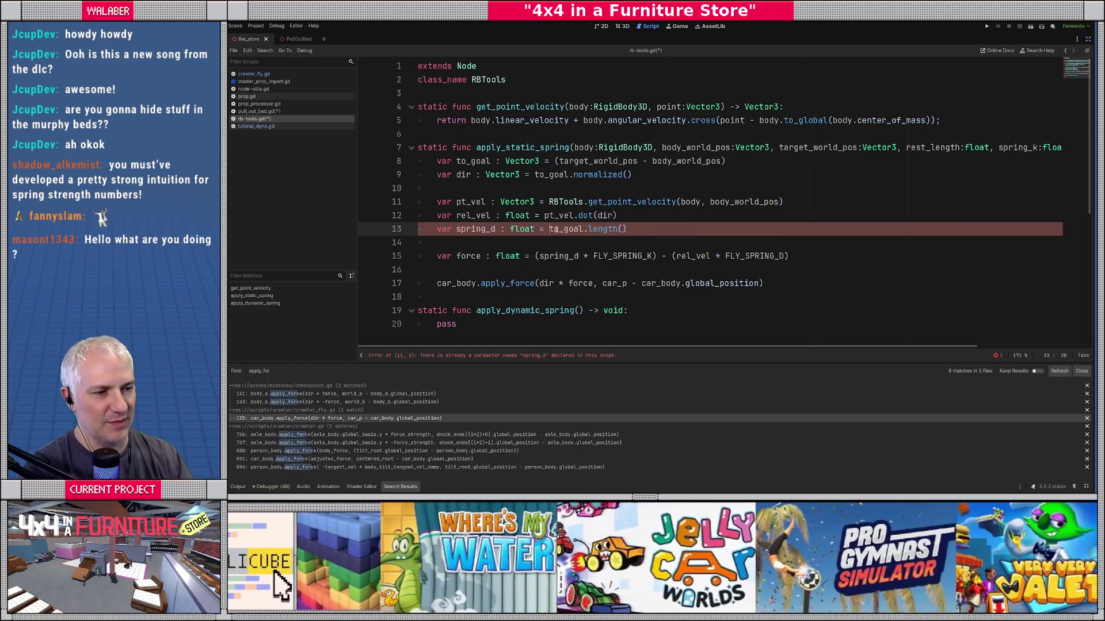
key(End)
text(- rest_length)
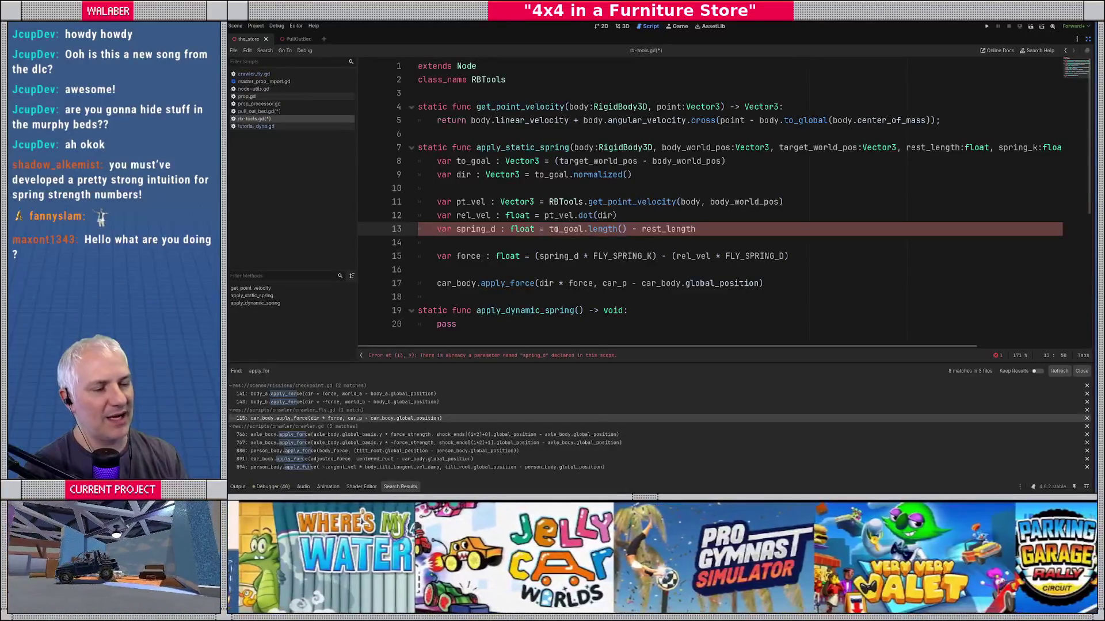
double_click(564, 230)
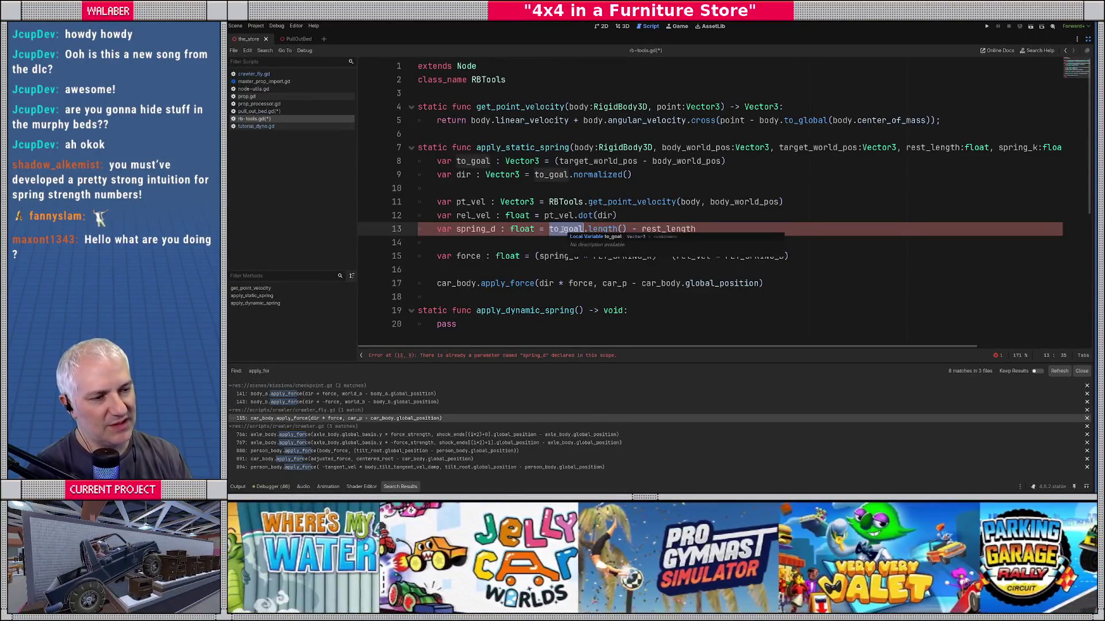
double_click(682, 229)
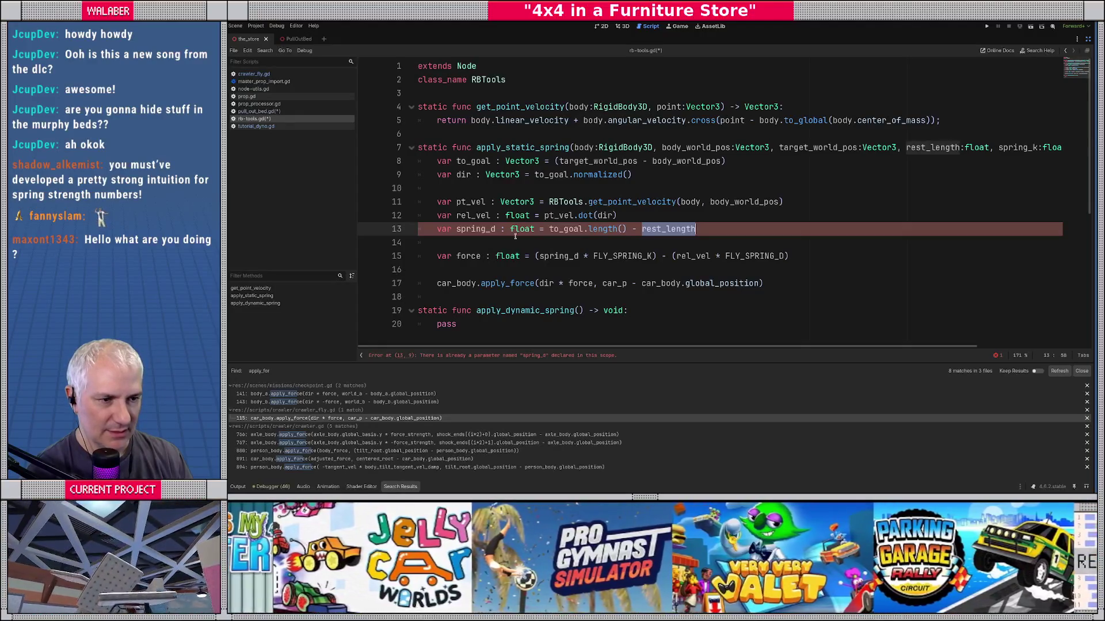
click(494, 229)
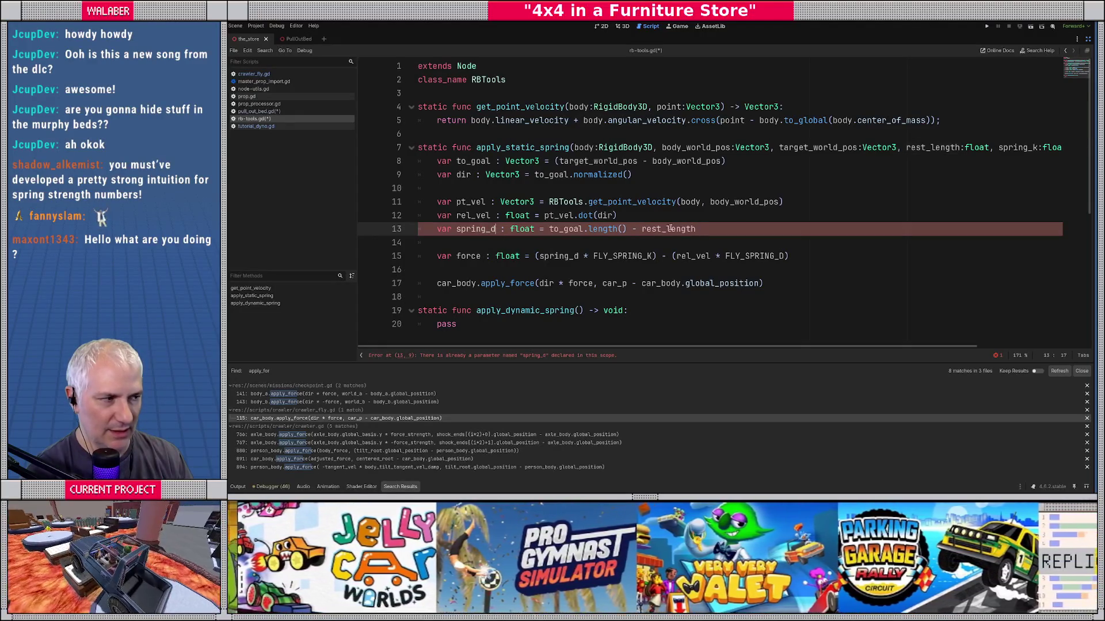
click(1039, 148)
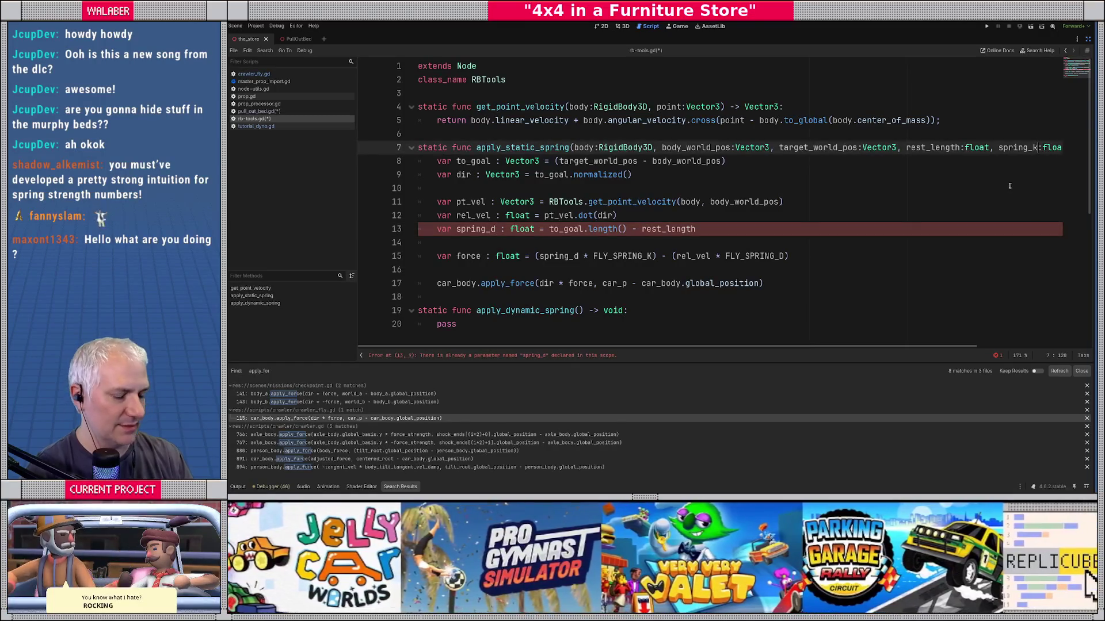
Step: Rename spring_k to spring_strength and add a spring_damping float parameter to apply_static_spring
key(BackSpace)
text(strength)
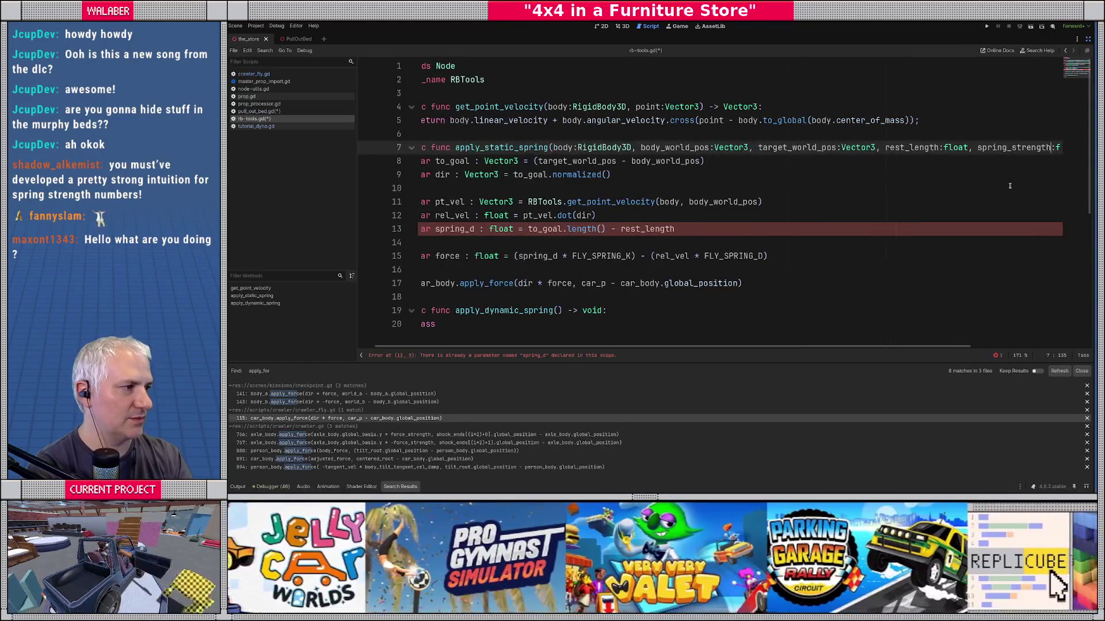
key(Home)
key(Down)
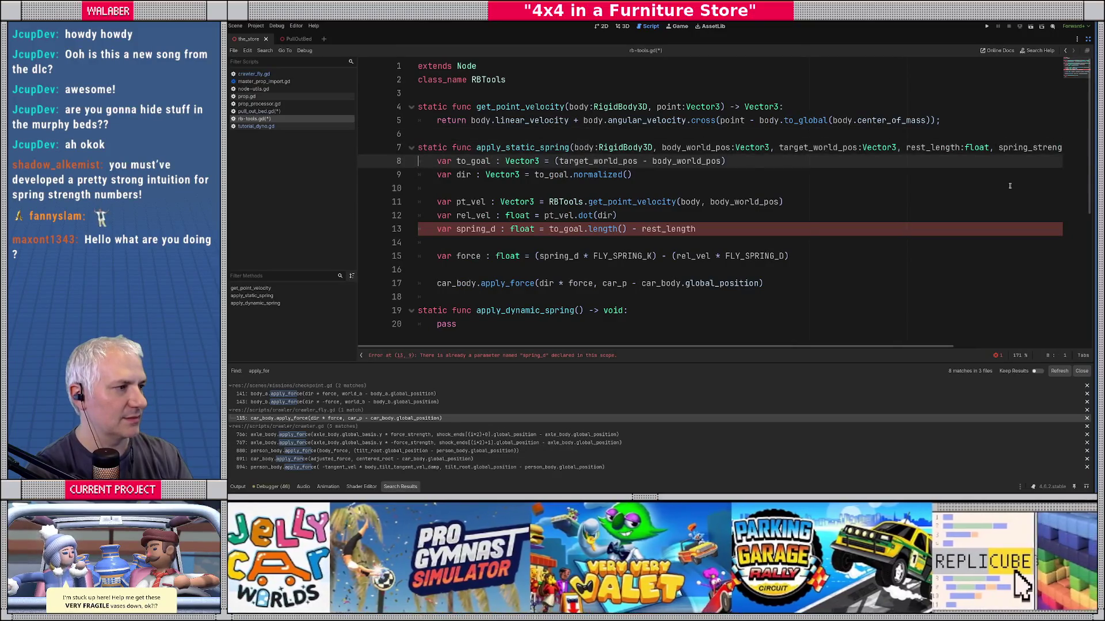
key(Up)
key(End)
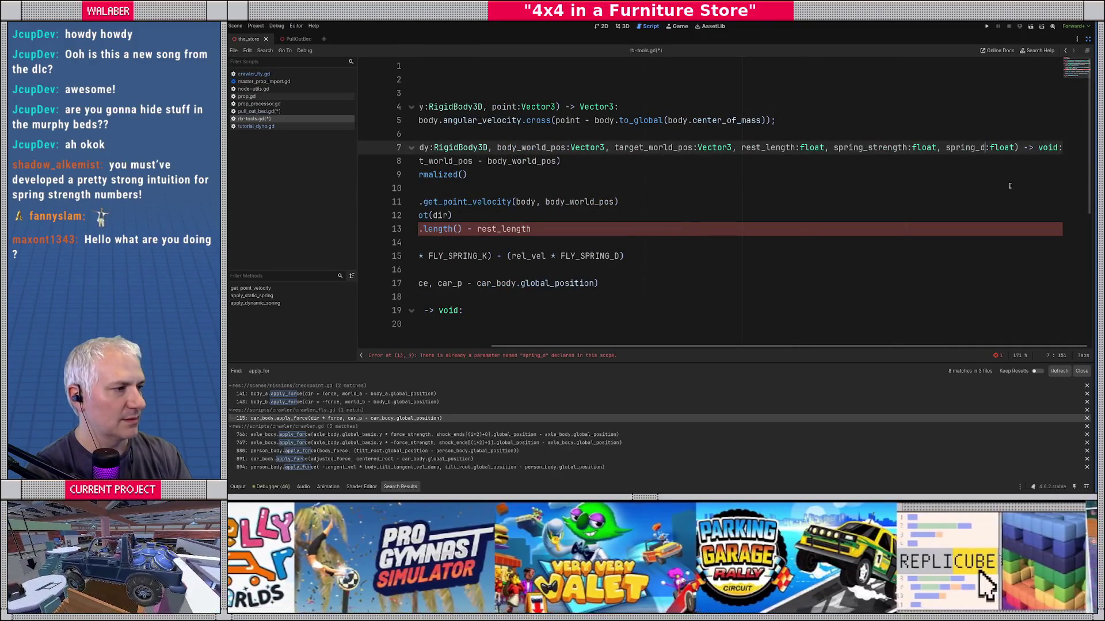
text(amping)
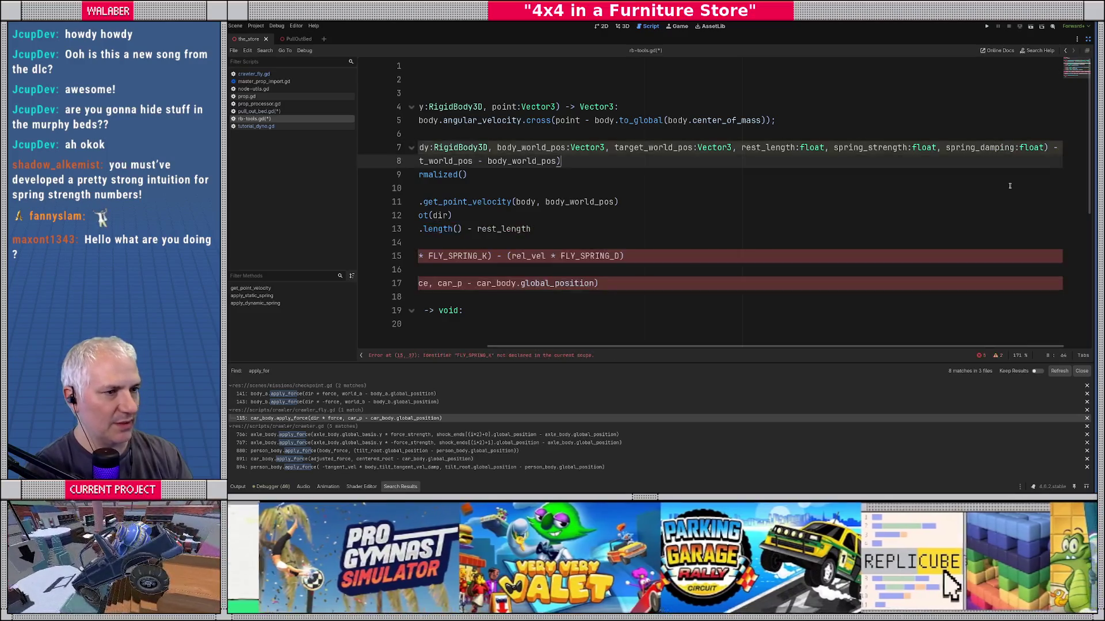
key(Down)
key(Home)
Step: Replace FLY_SPRING_K and FLY_SPRING_D on line 15 with spring_strength and spring_damping
scroll(500, 220, down, 1)
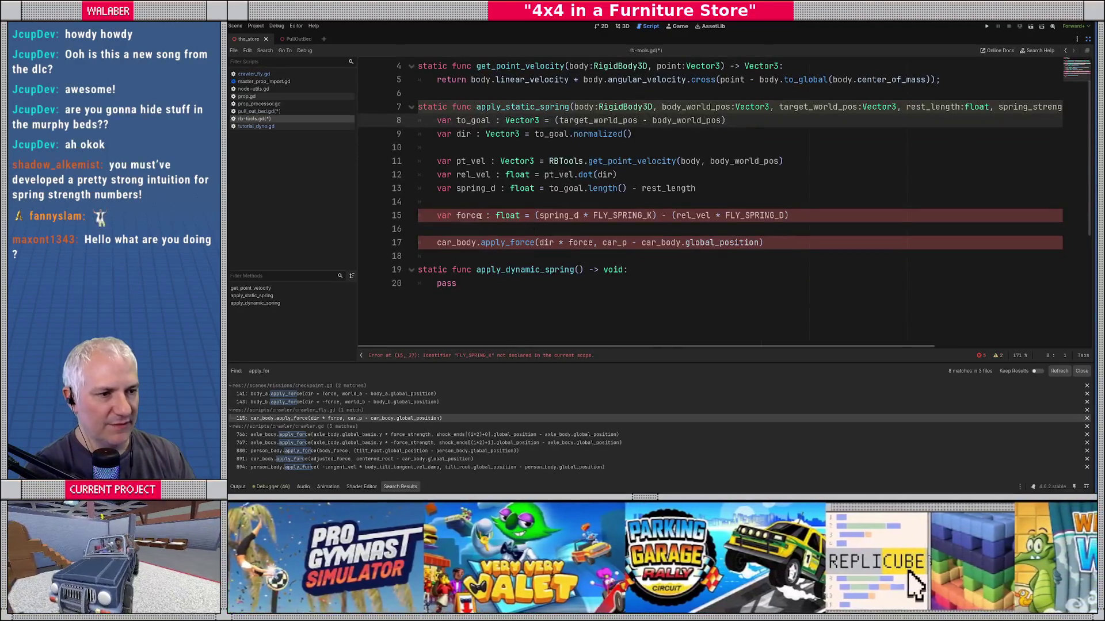
double_click(565, 216)
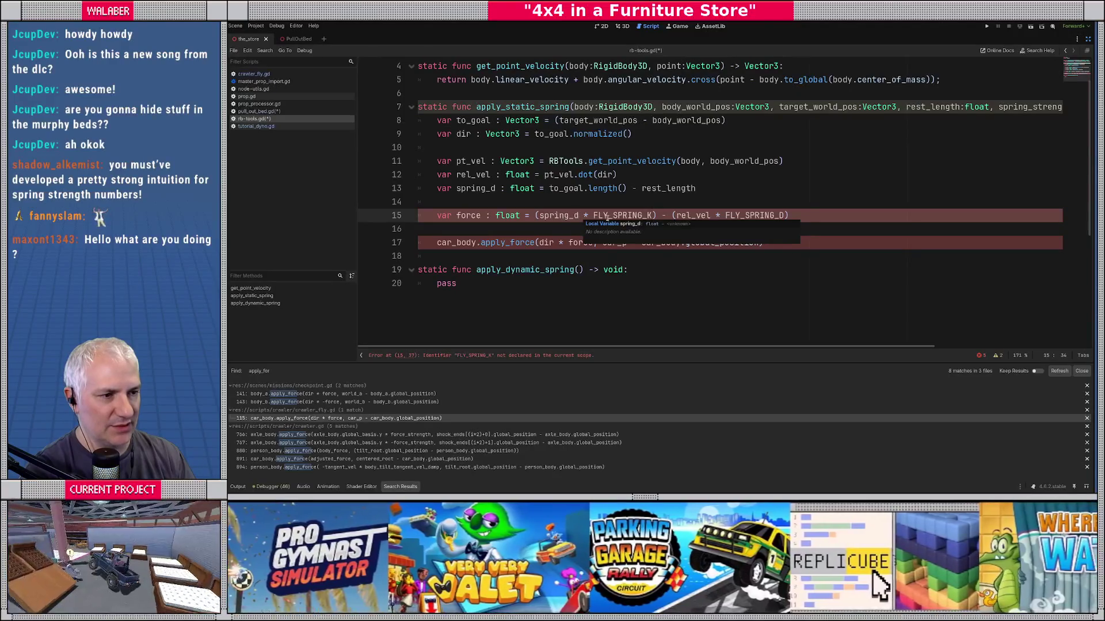
double_click(613, 216)
text(spring_stre)
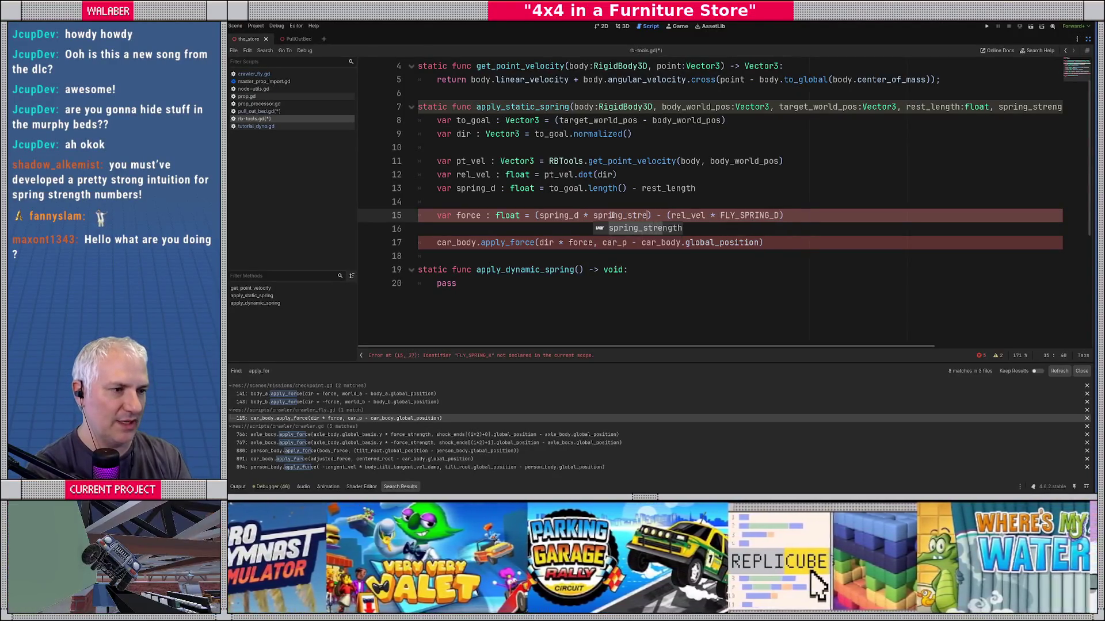
key(Return)
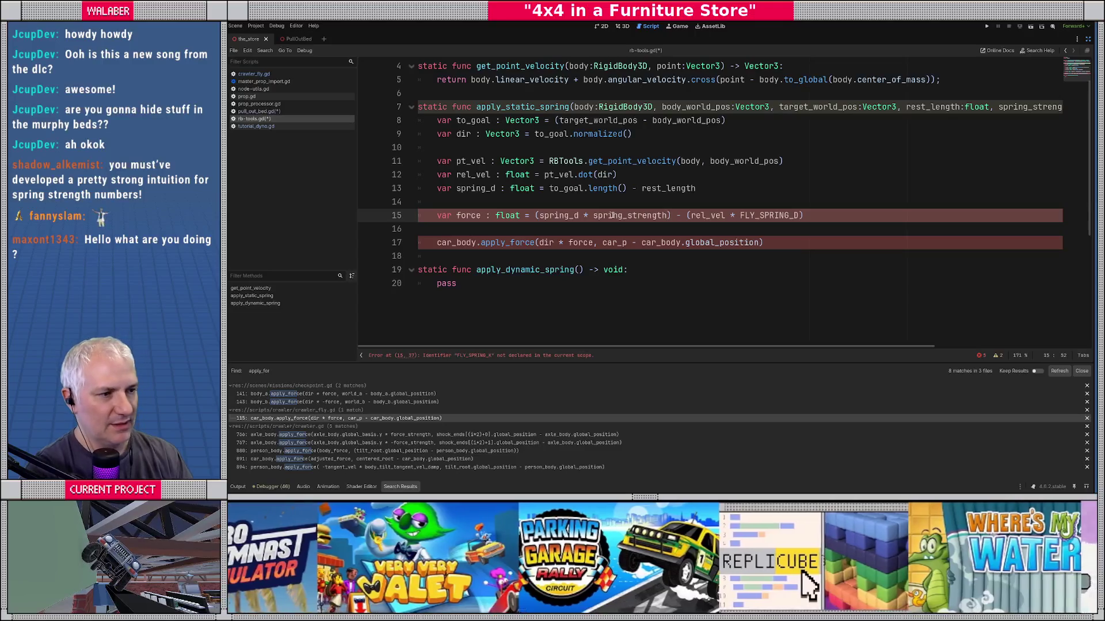
double_click(765, 215)
text(spring_d)
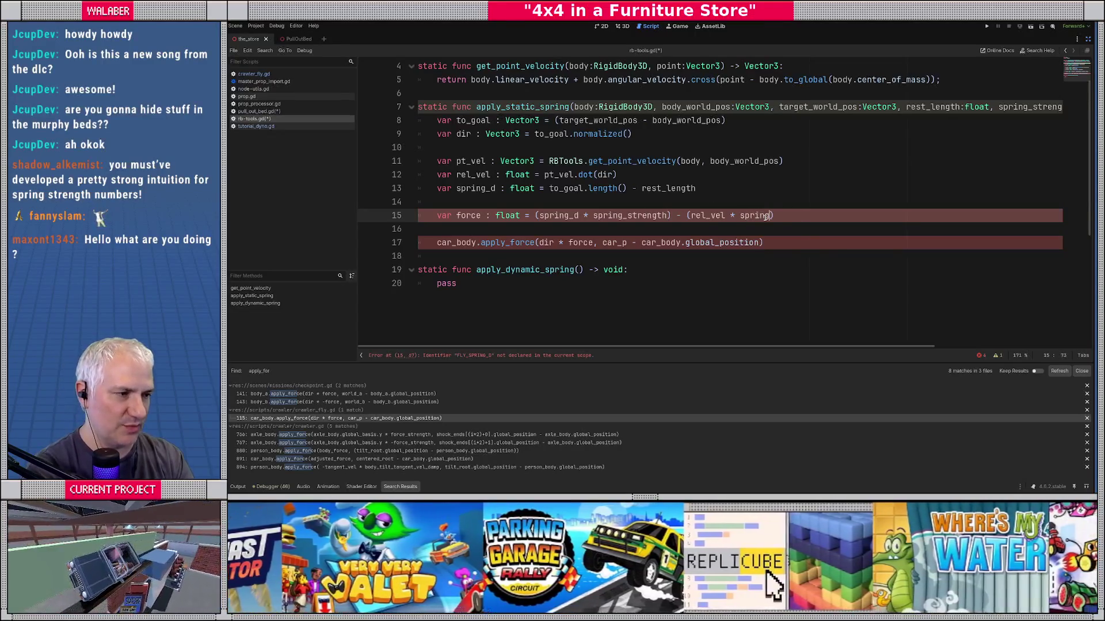
key(Down)
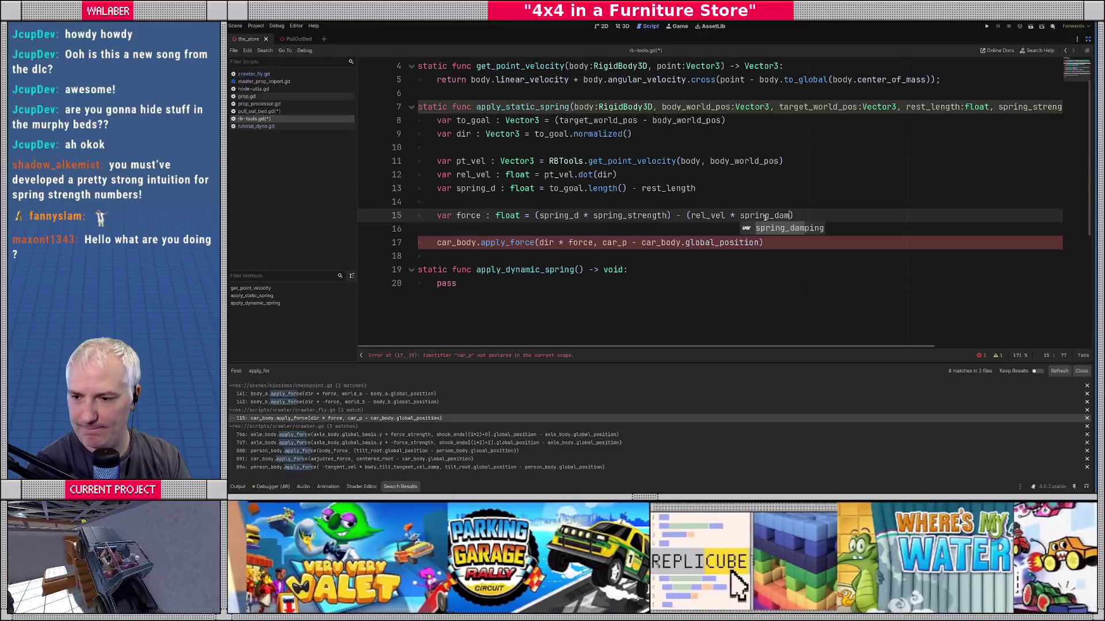
key(Return)
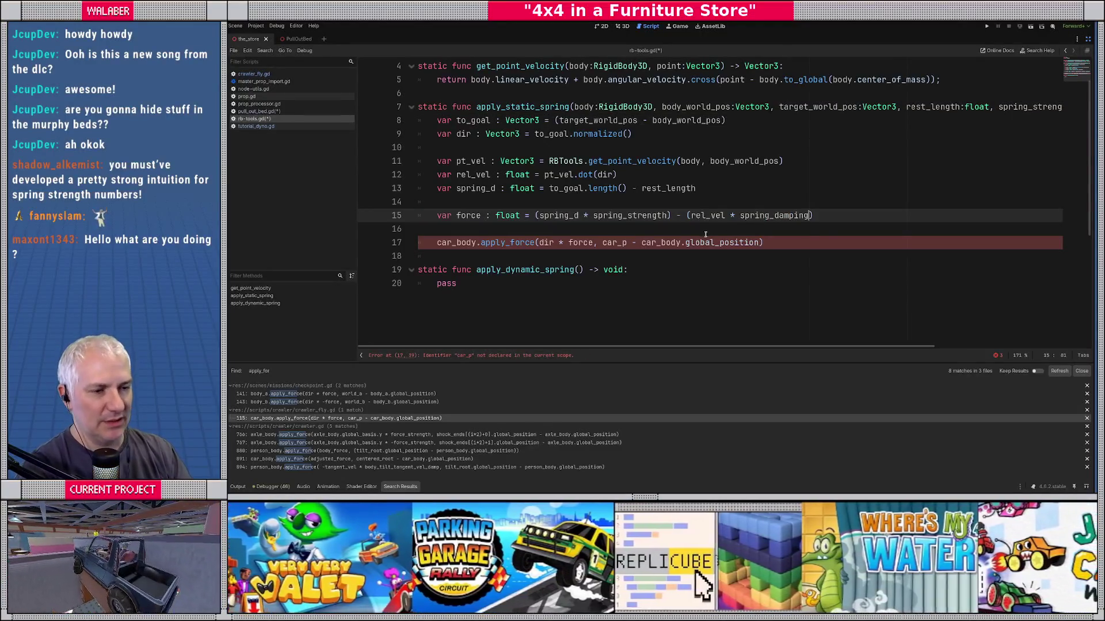
click(572, 230)
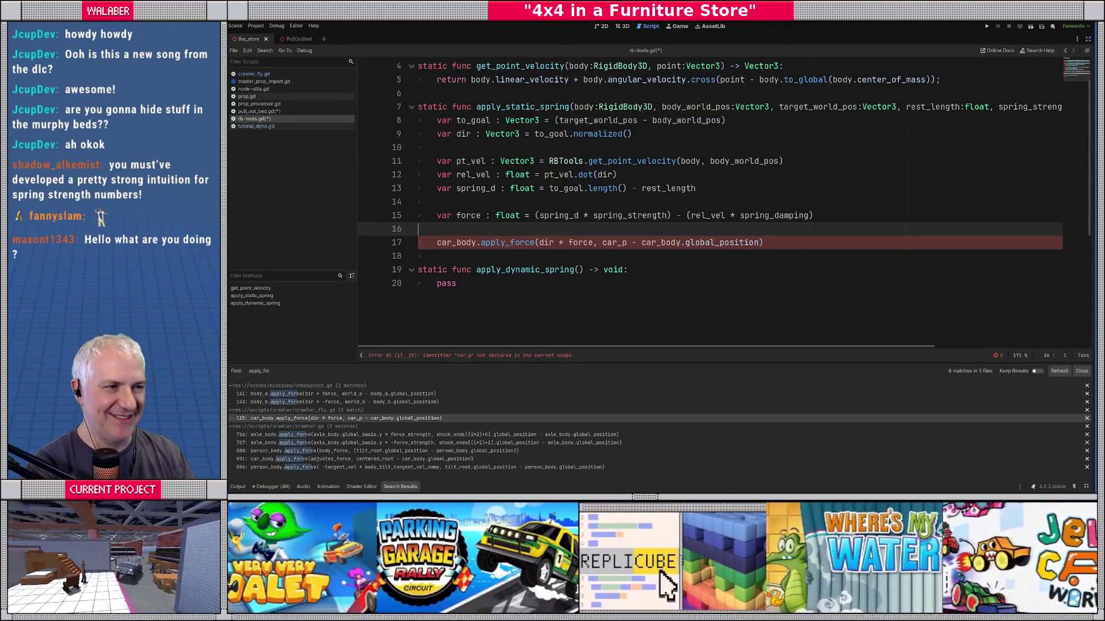
click(624, 27)
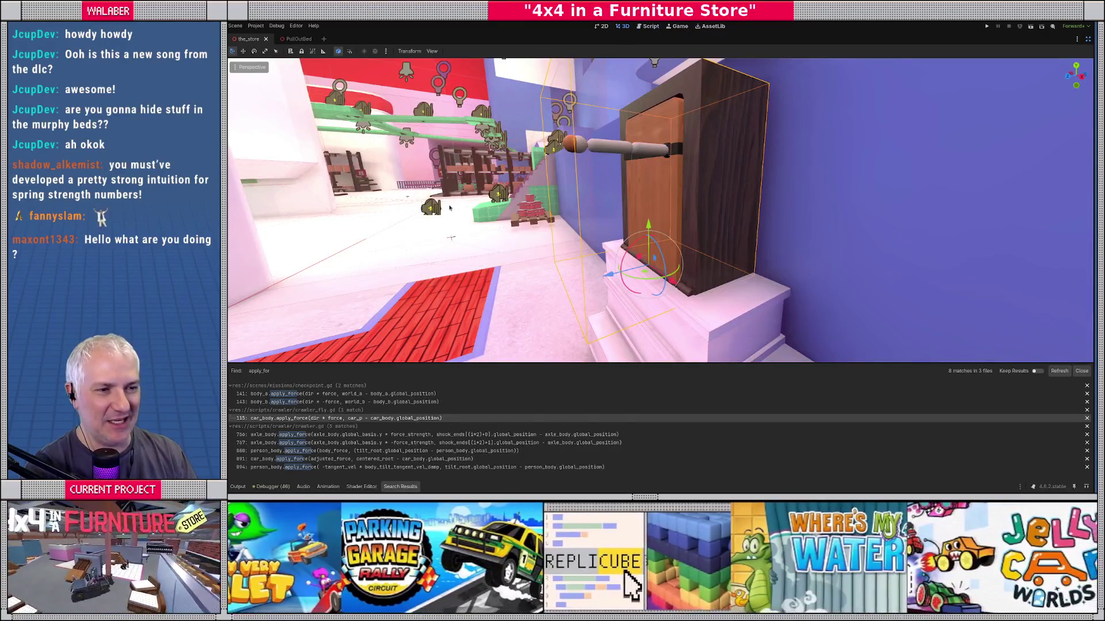
Step: Fly the freelook camera around the store past the wooden cabinet and pink wall, then return to rb-tools.gd
scroll(450, 207, up, 3)
key(w)
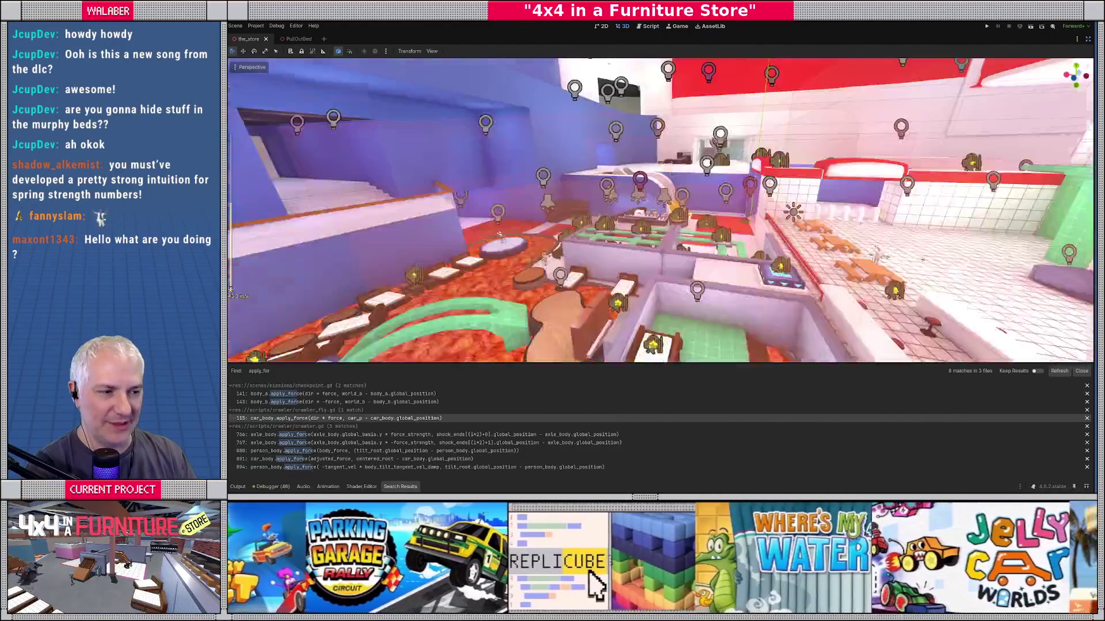
key(w)
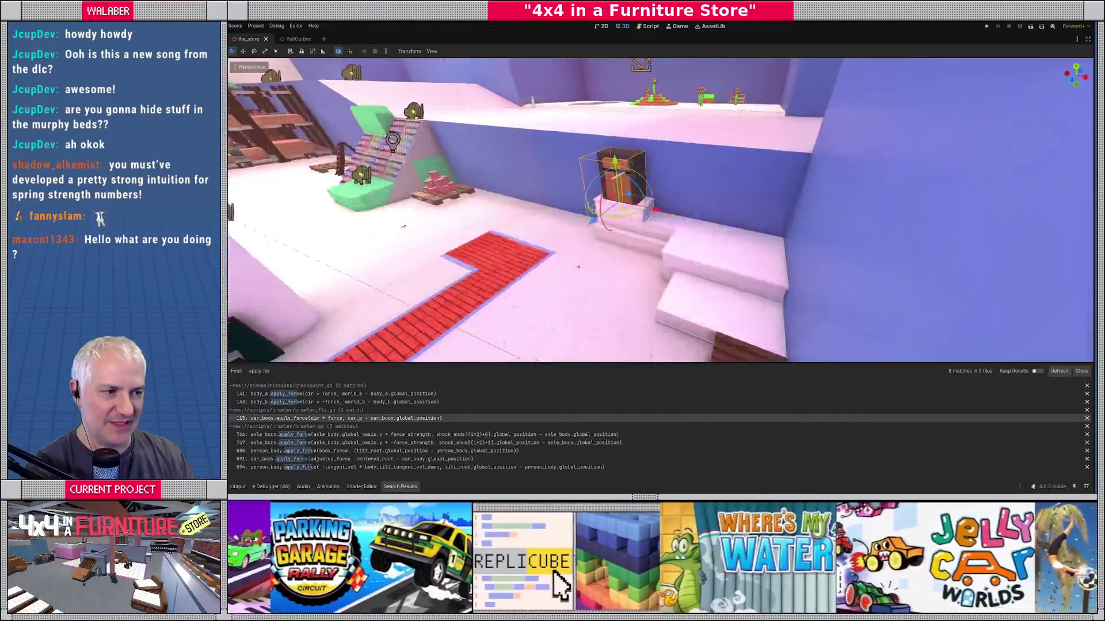
key(w)
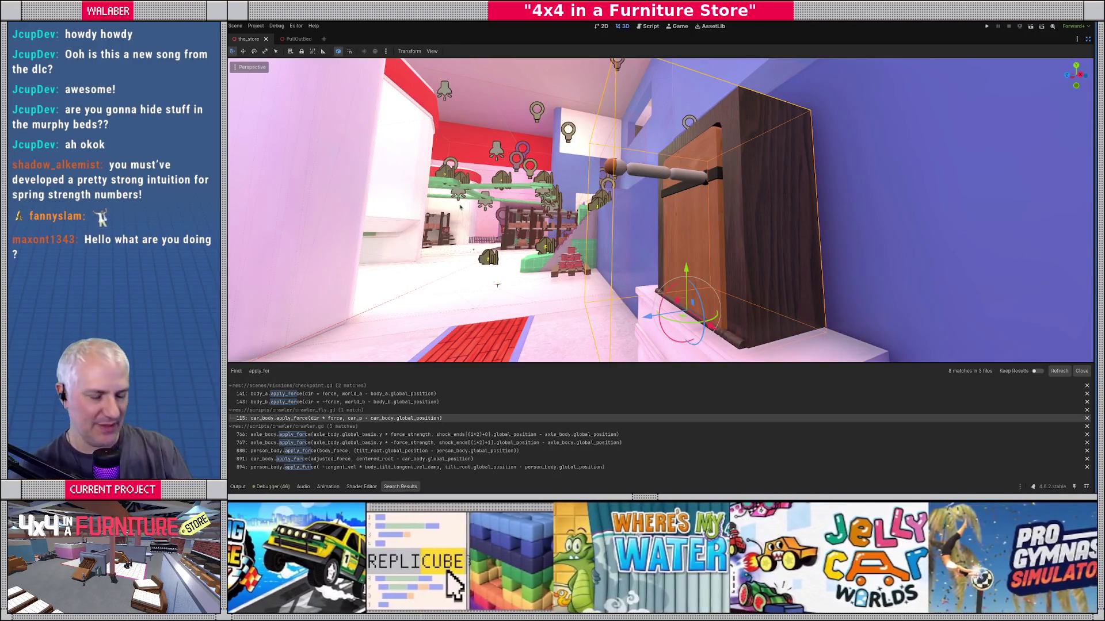
key(w)
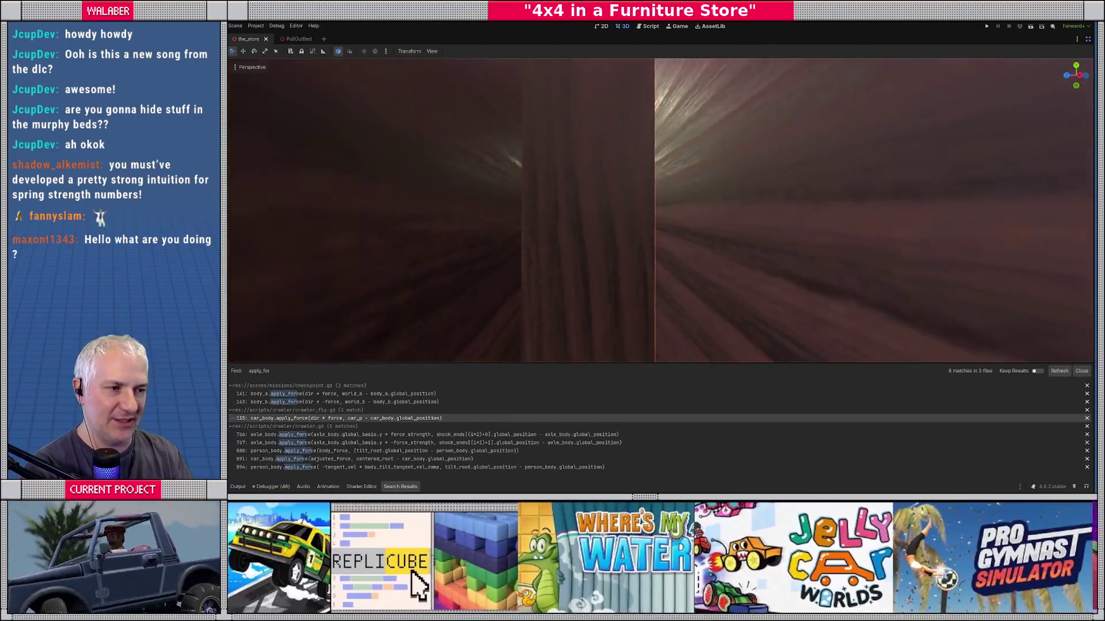
key(w)
scroll(661, 210, up, 2)
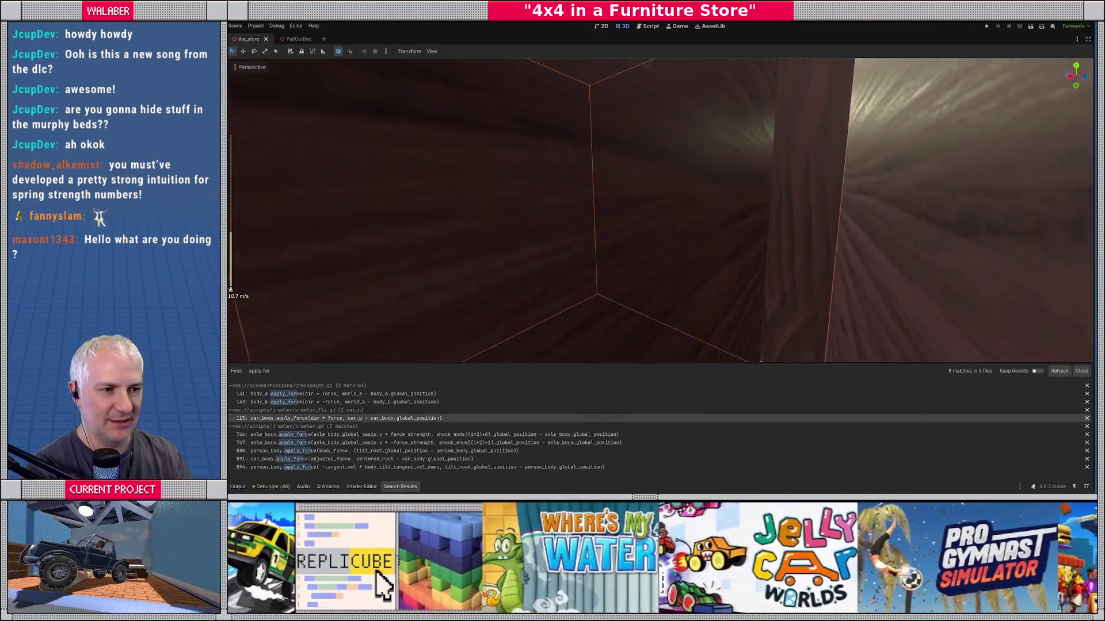
key(w)
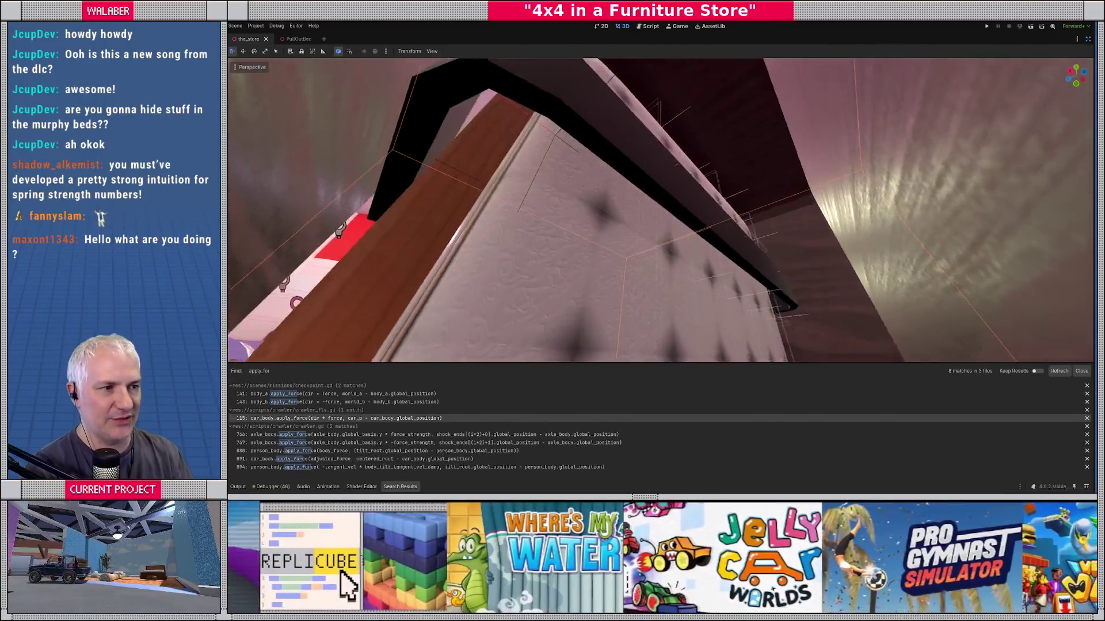
key(w)
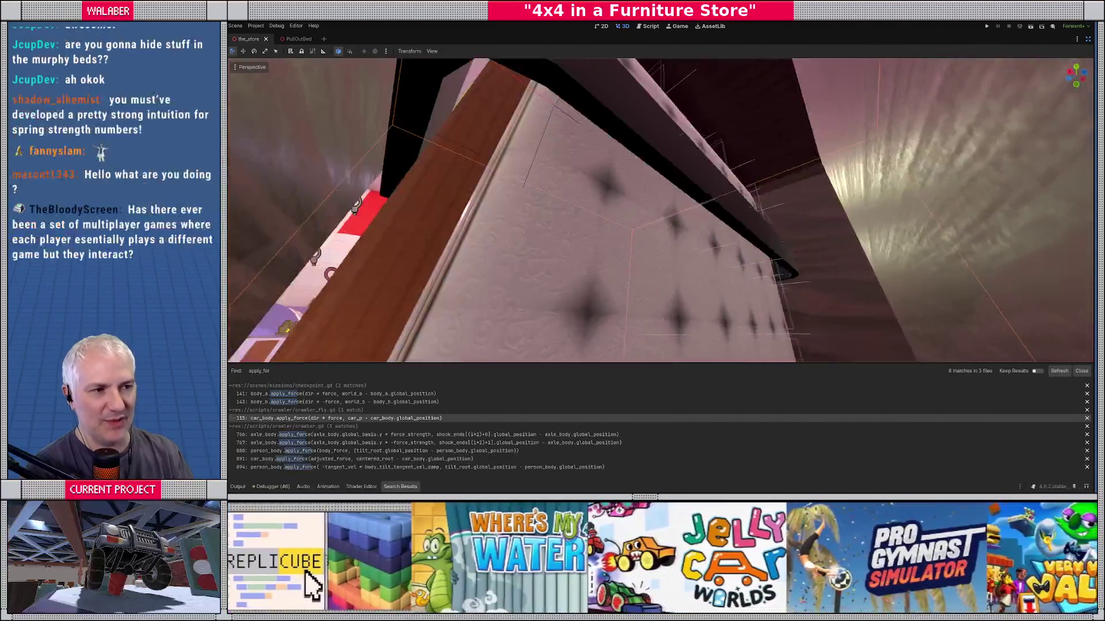
key(w)
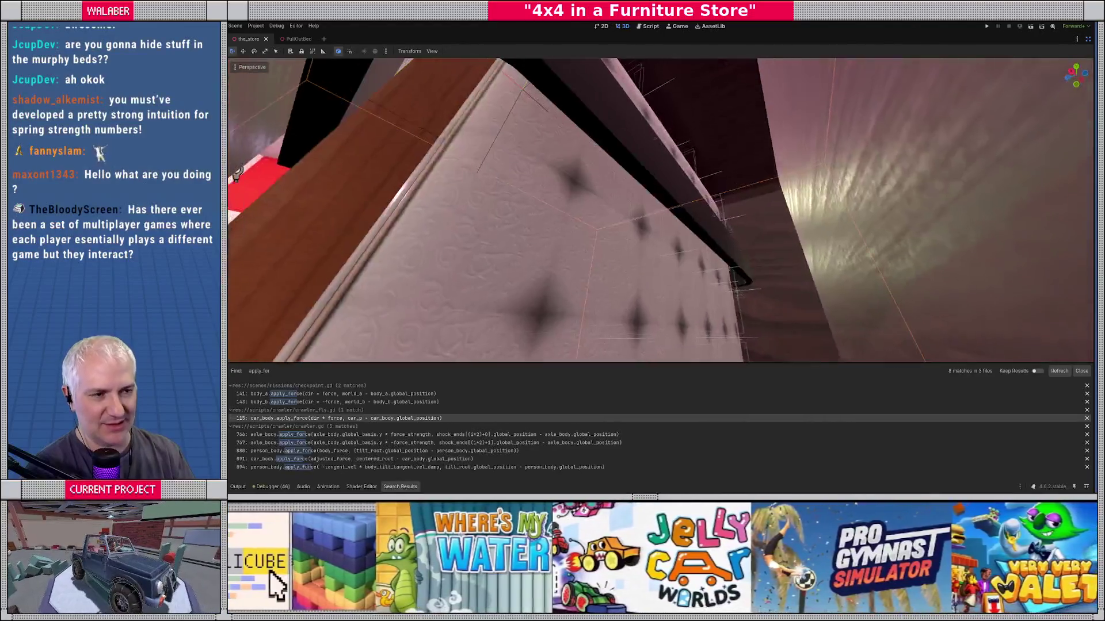
key(w)
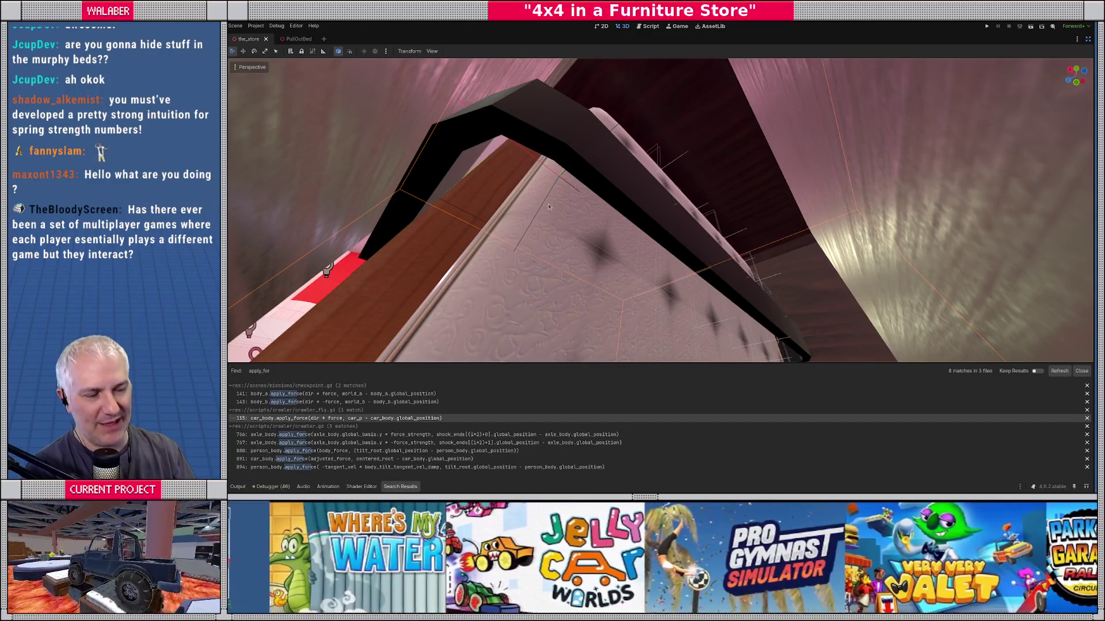
key(w)
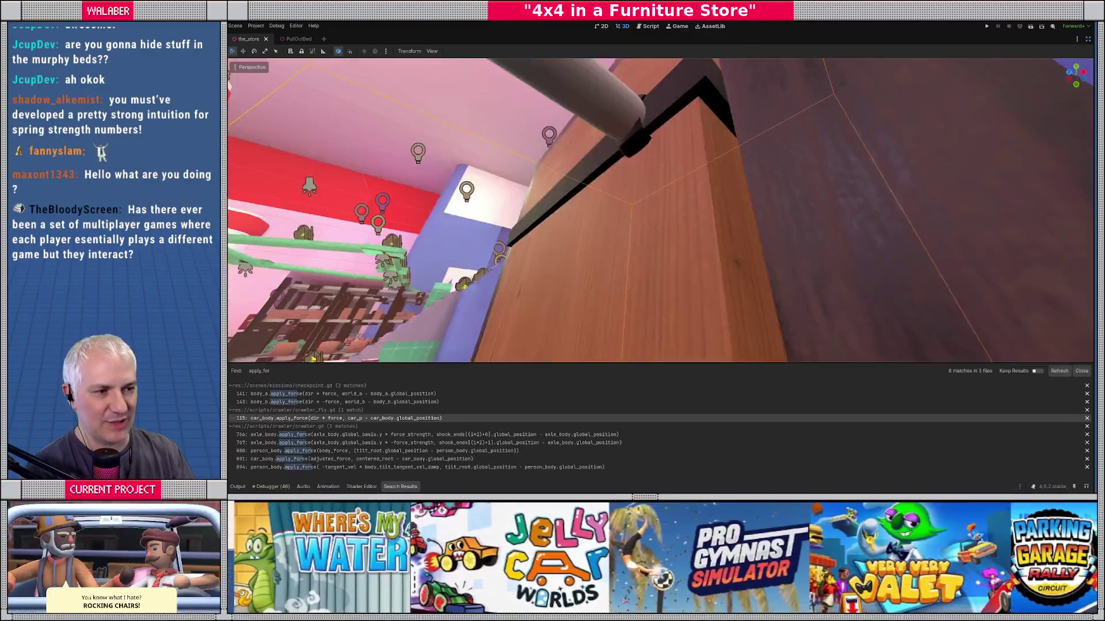
key(w)
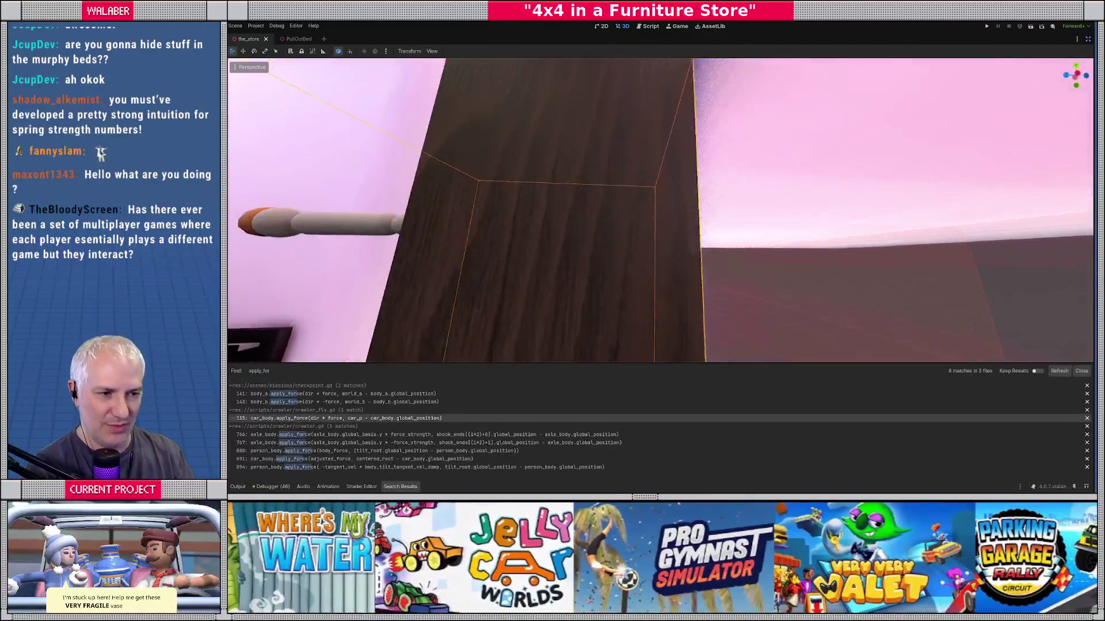
key(w)
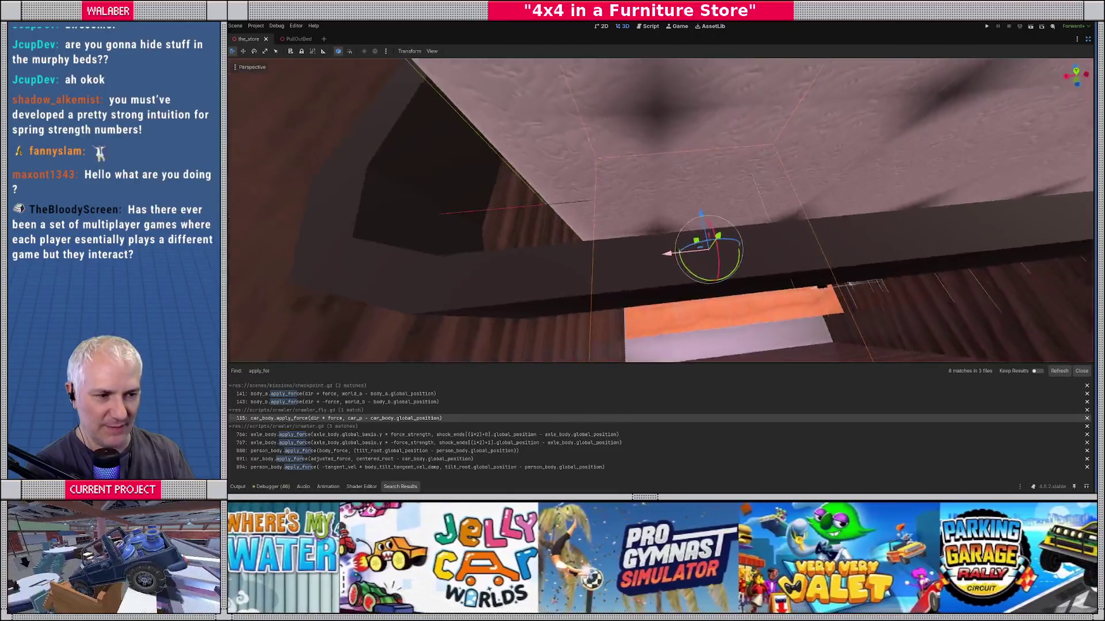
key(w)
key(w)
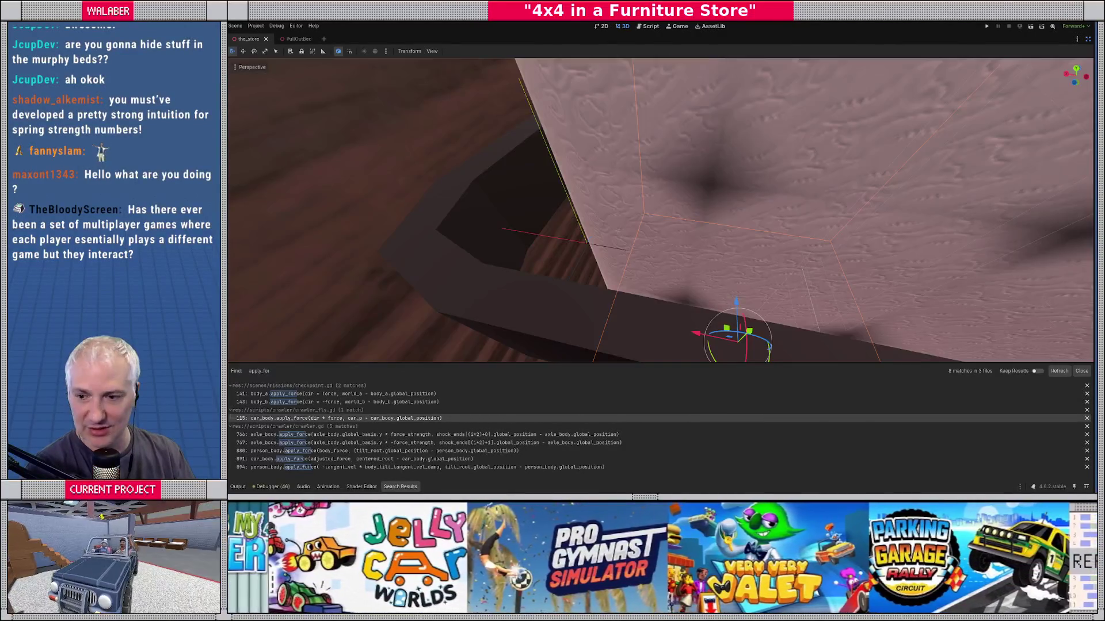
key(w)
key(w)
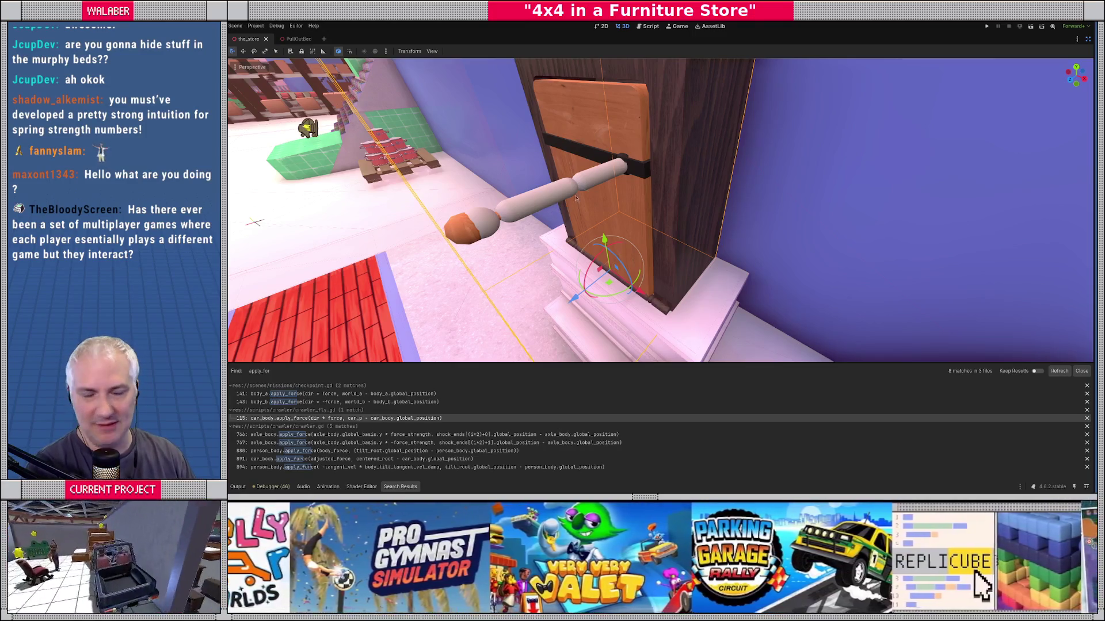
click(648, 26)
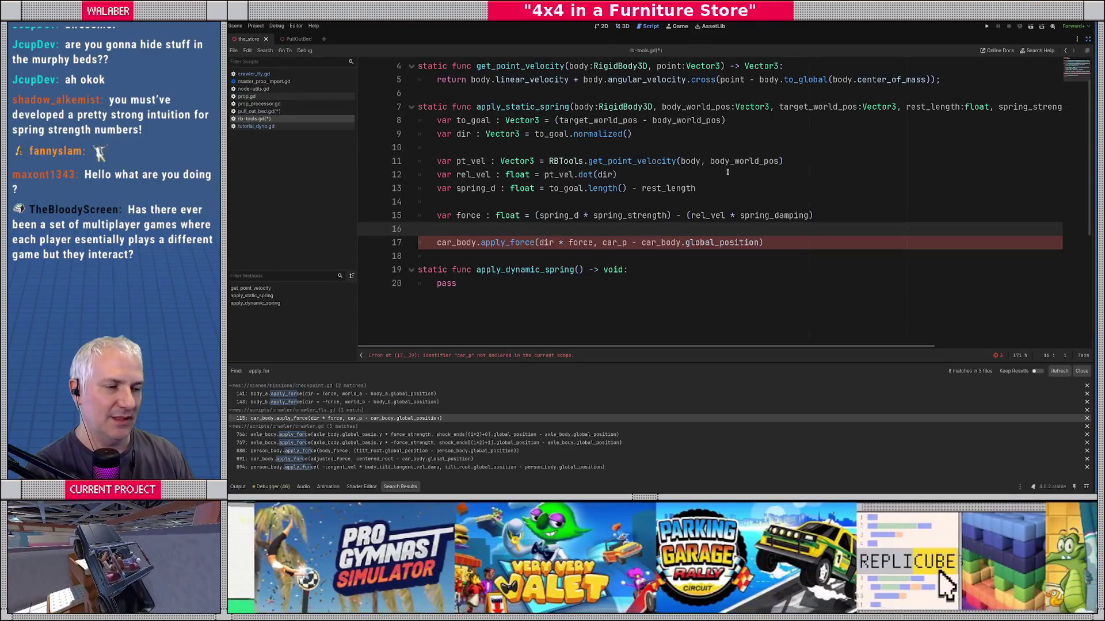
Step: Change line 17 to body.apply_force(dir * force, body_world_pos - body.global_position)
click(577, 220)
drag(482, 214, 814, 216)
click(454, 229)
click(454, 242)
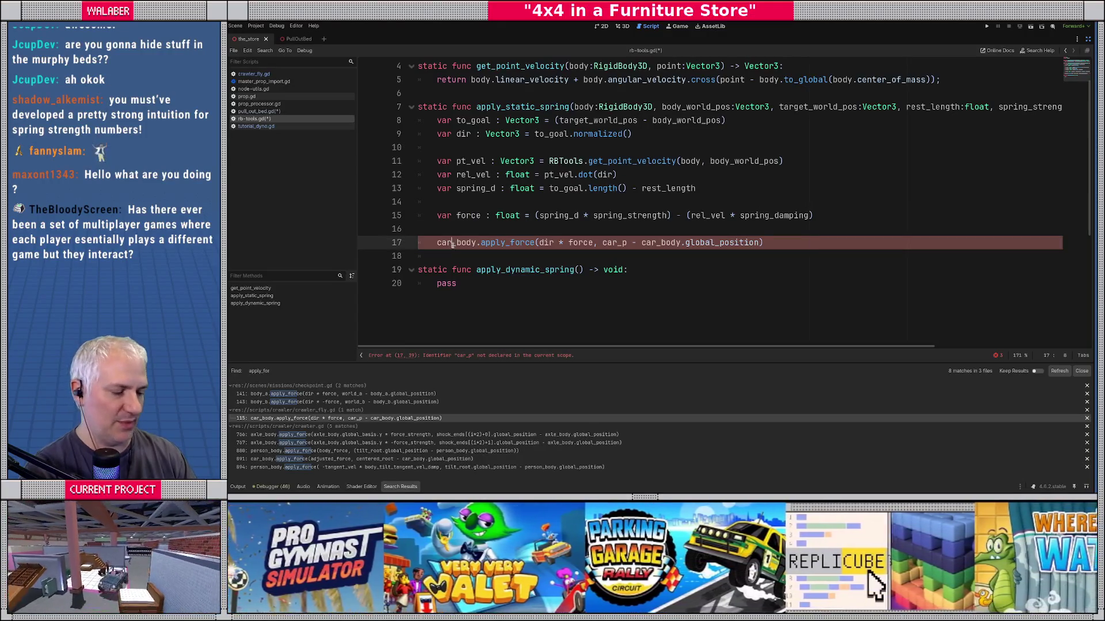
key(BackSpace)
key(BackSpace)
key(BackSpace)
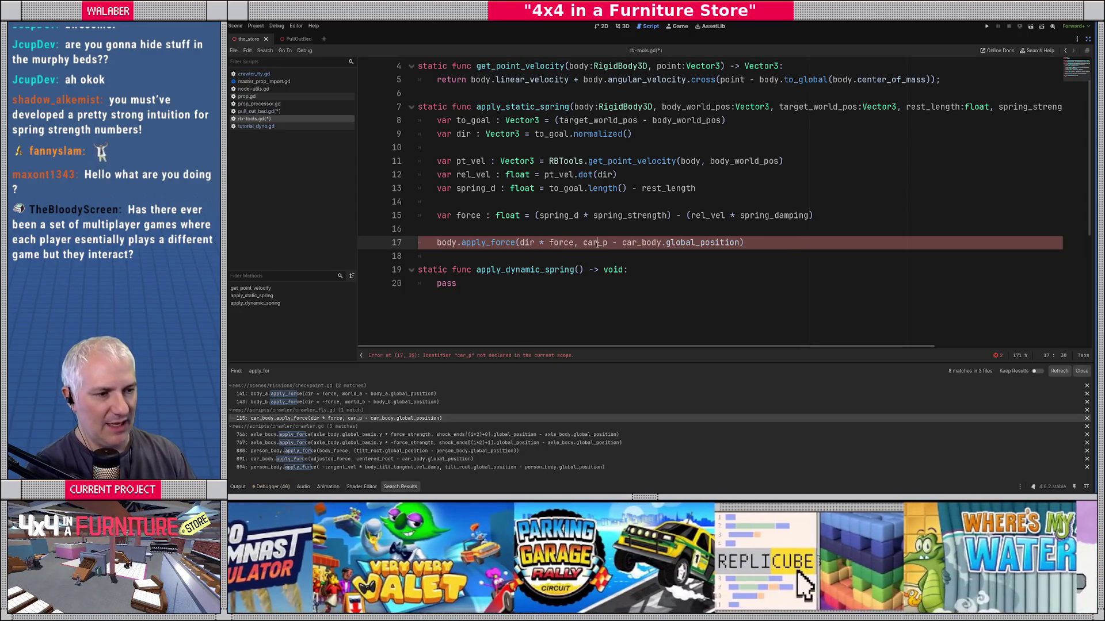
double_click(595, 242)
scroll(703, 293, up, 1)
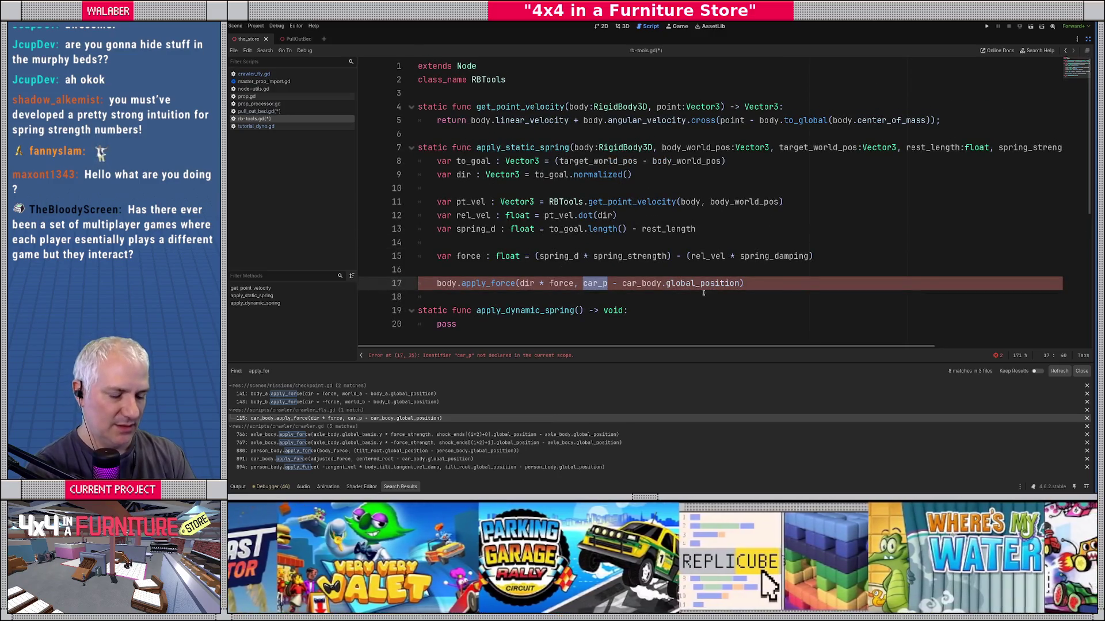
text(body_o)
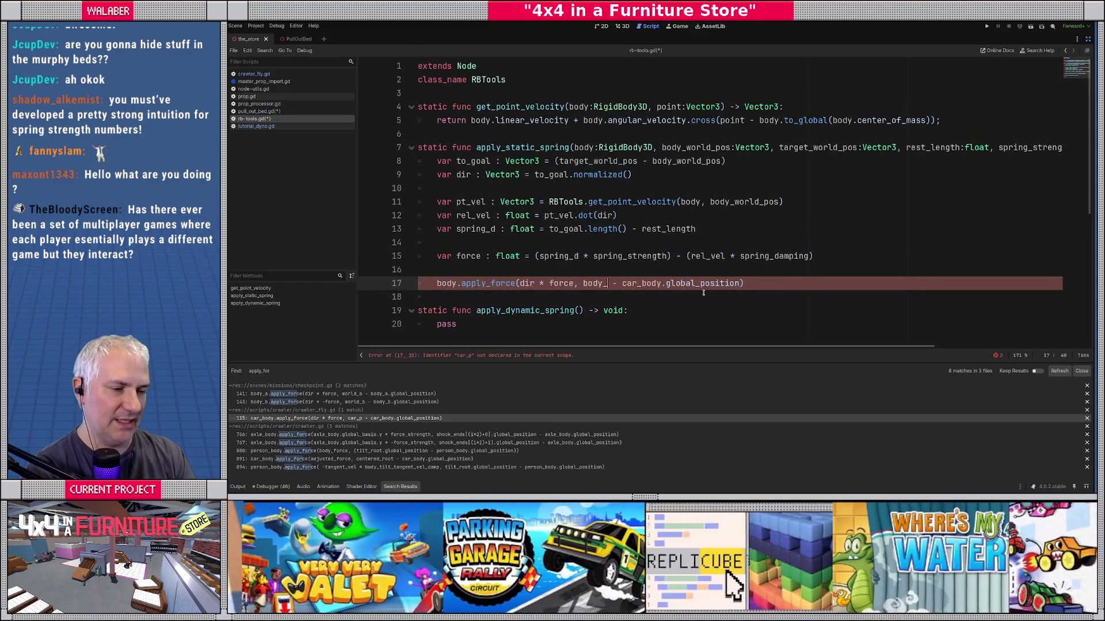
key(Return)
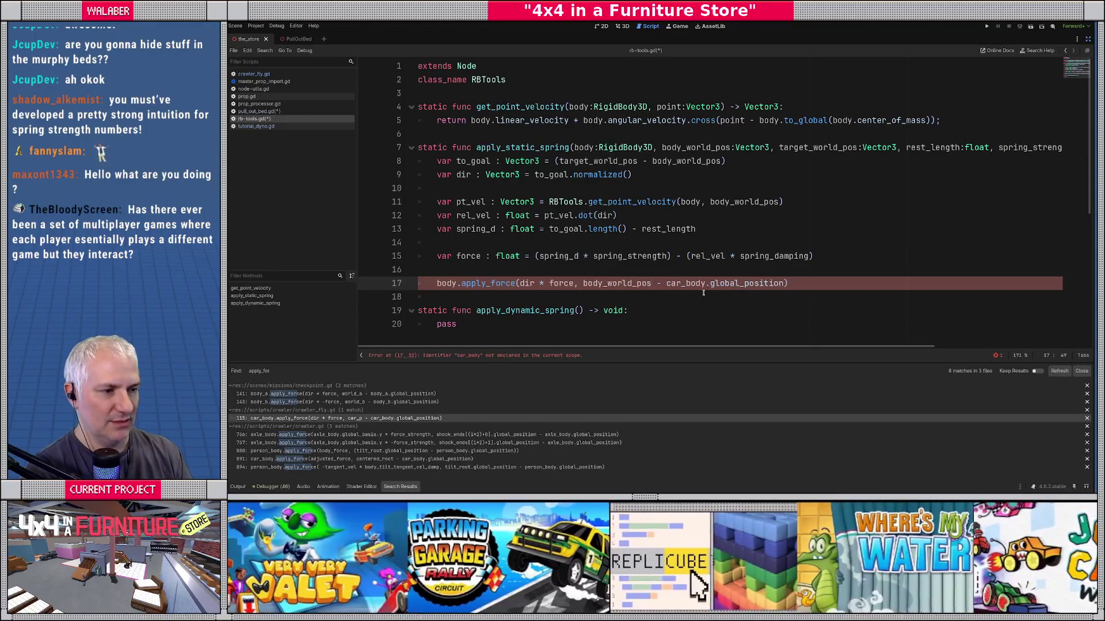
key(BackSpace)
key(Delete)
key(Delete)
key(Delete)
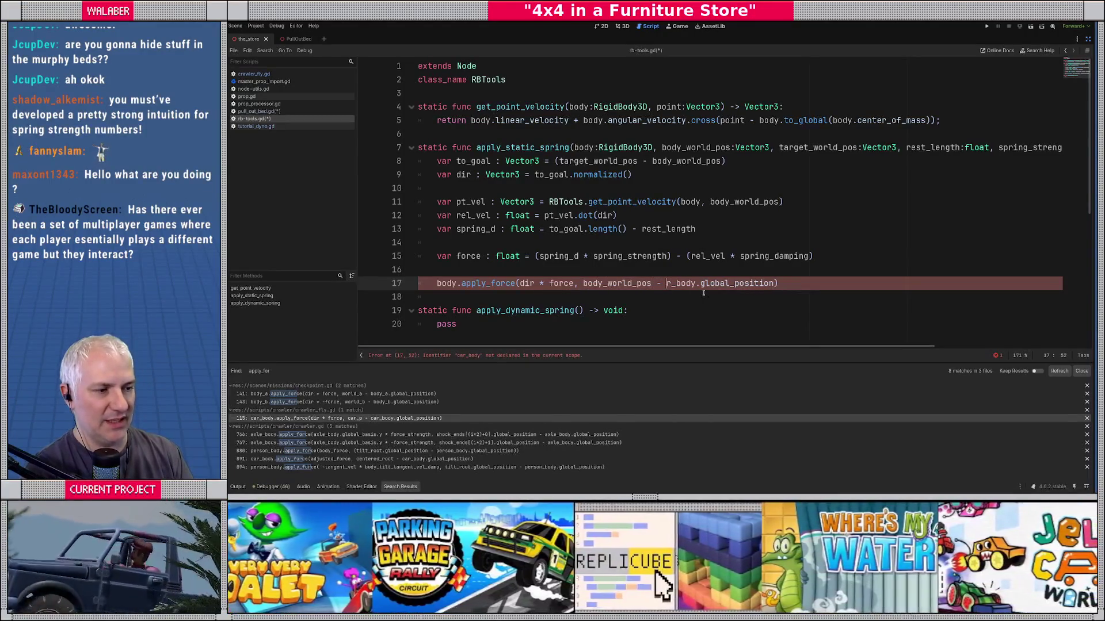
scroll(569, 213, down, 1)
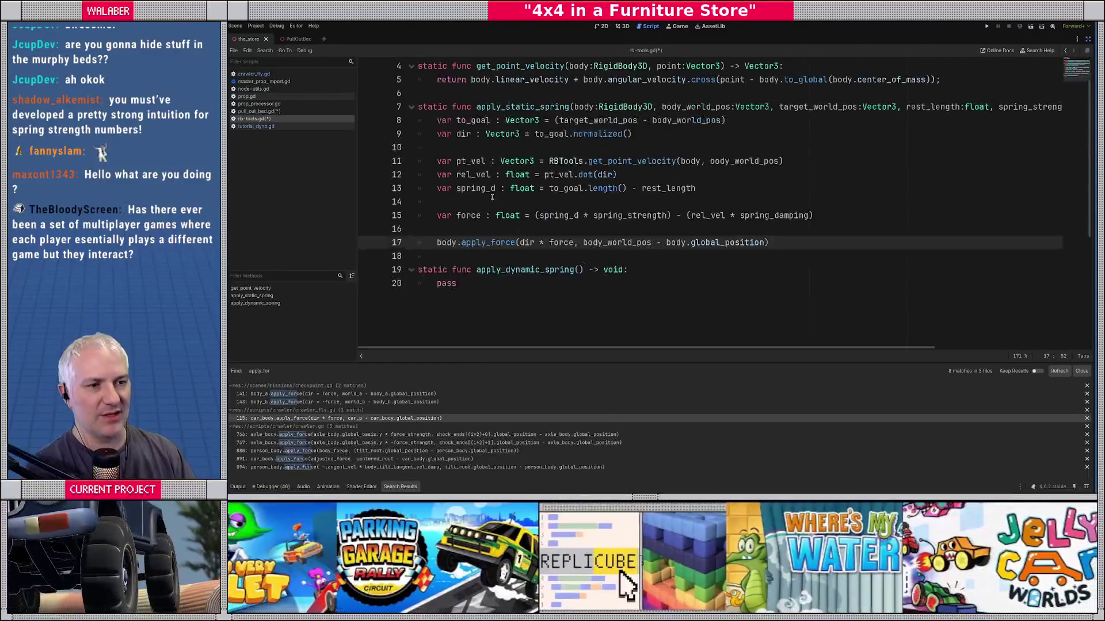
mouse_move(438, 120)
mouse_down()
mouse_move(632, 141)
mouse_move(822, 245)
mouse_up()
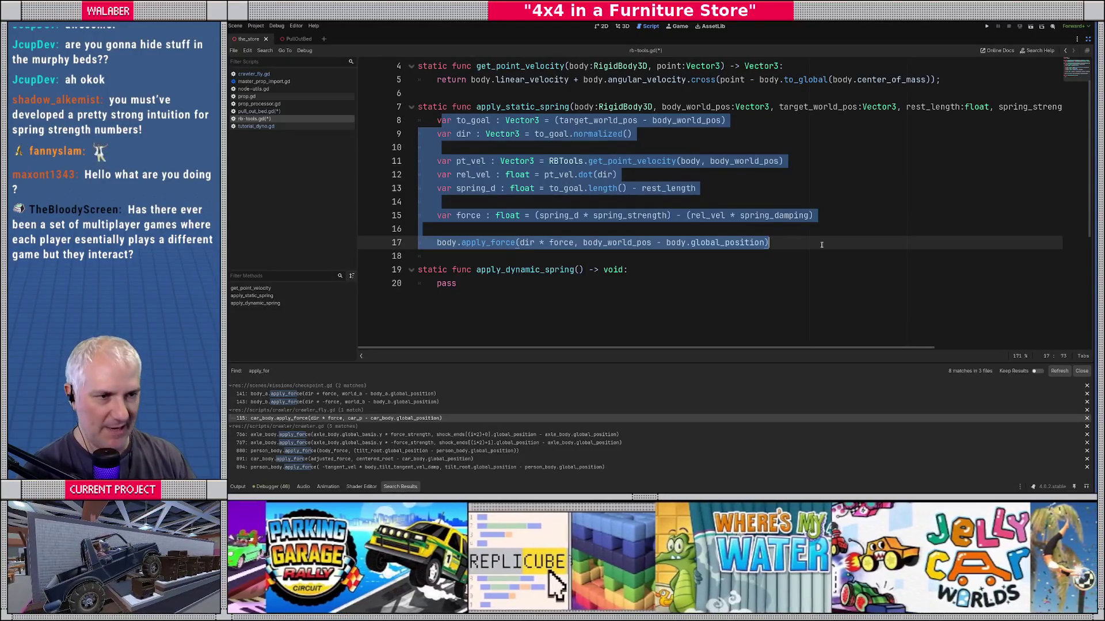
Step: Copy apply_static_spring's lines 8–17 and paste them over pass in apply_dynamic_spring
click(580, 175)
mouse_move(439, 120)
mouse_down()
mouse_move(633, 179)
mouse_move(778, 240)
mouse_up()
key(ctrl+c)
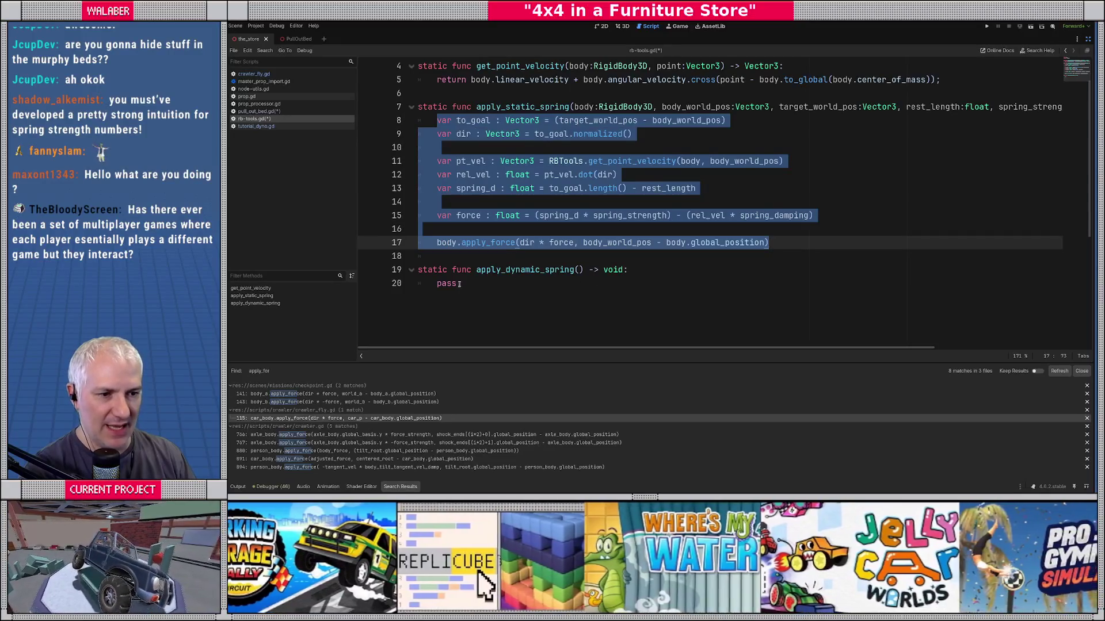
double_click(447, 283)
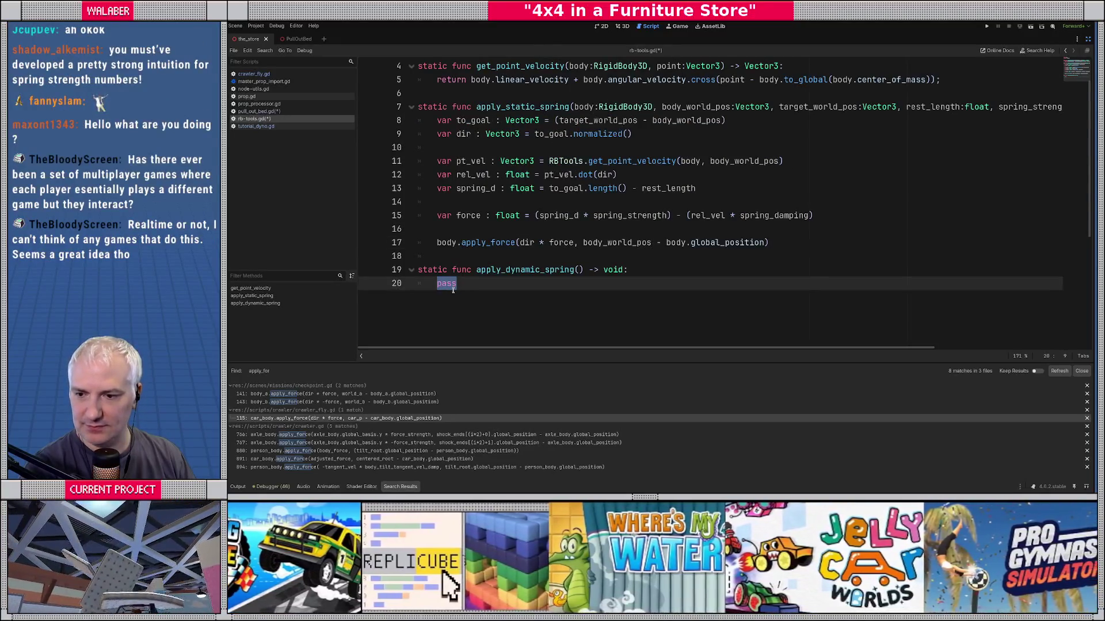
key(ctrl+v)
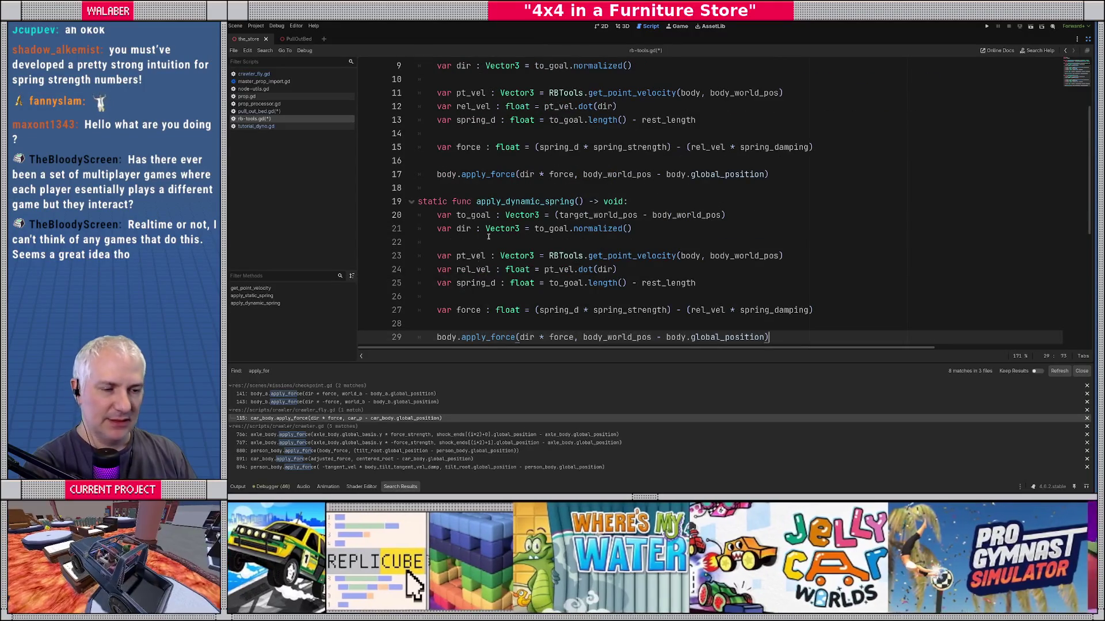
Step: Remove the stray indent and leave a blank line between the two functions
click(495, 193)
key(BackSpace)
key(Return)
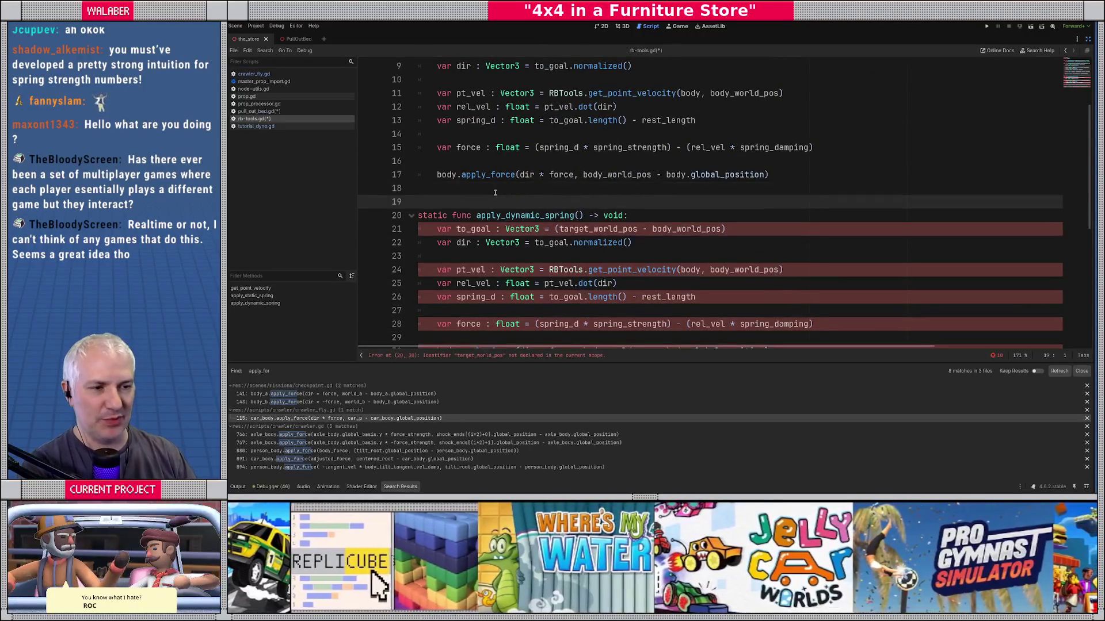
click(496, 189)
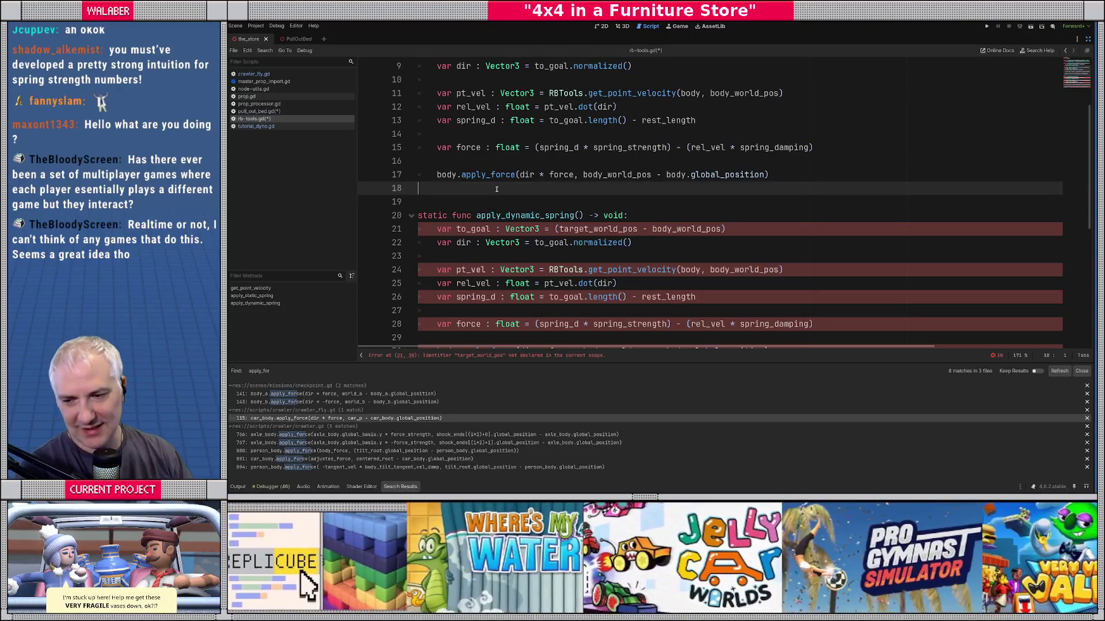
key(Down)
click(578, 215)
scroll(593, 222, up, 2)
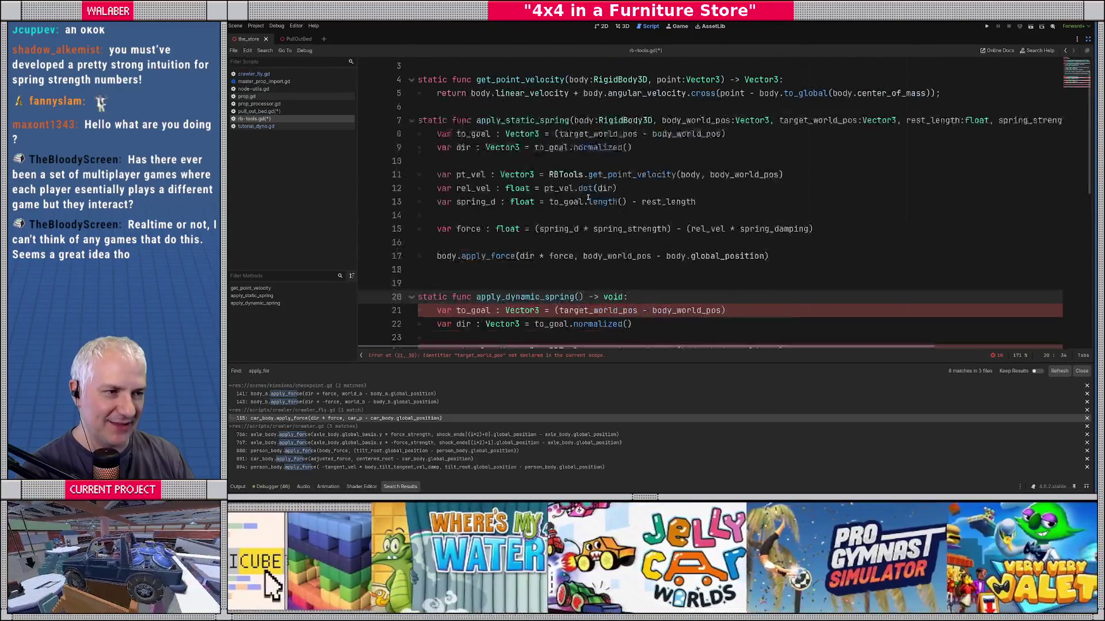
Step: Give apply_dynamic_spring body_a:RigidBody3D, body_a_world_pos:Vector3, body_b:RigidBody3D and body_b_world_pos:Vector3 parameters
scroll(602, 225, down, 1)
text(body_a:R)
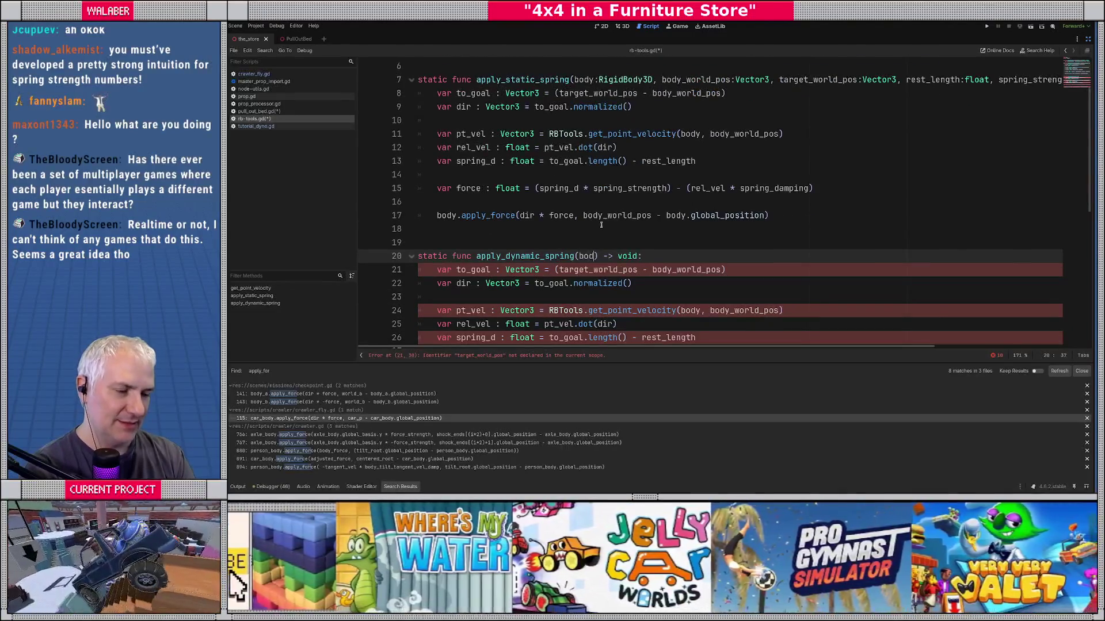
text(igi)
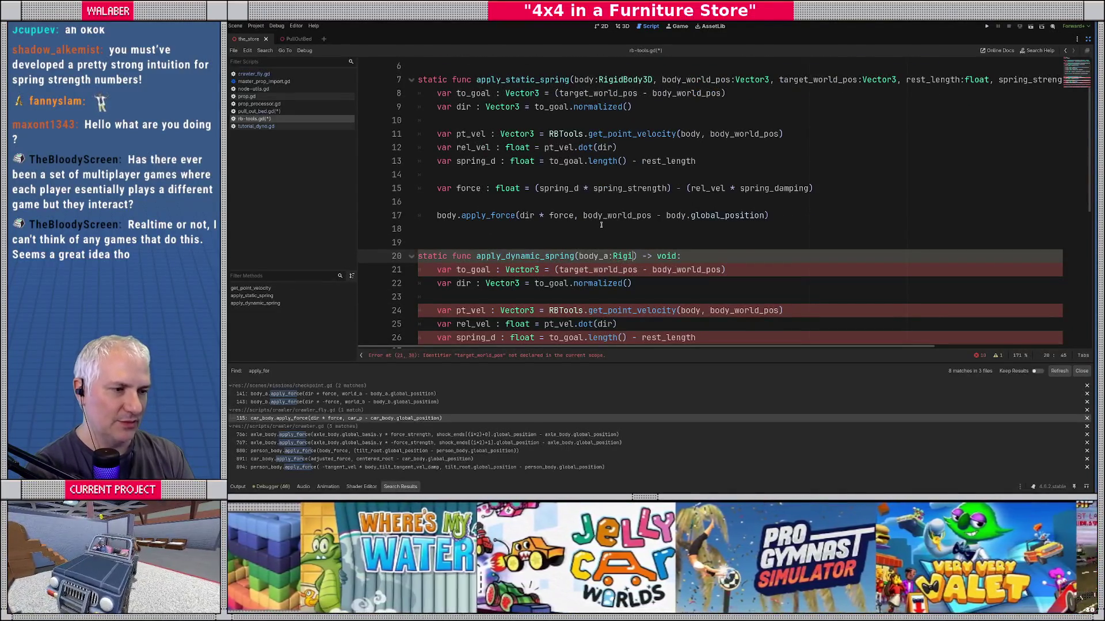
key(Return)
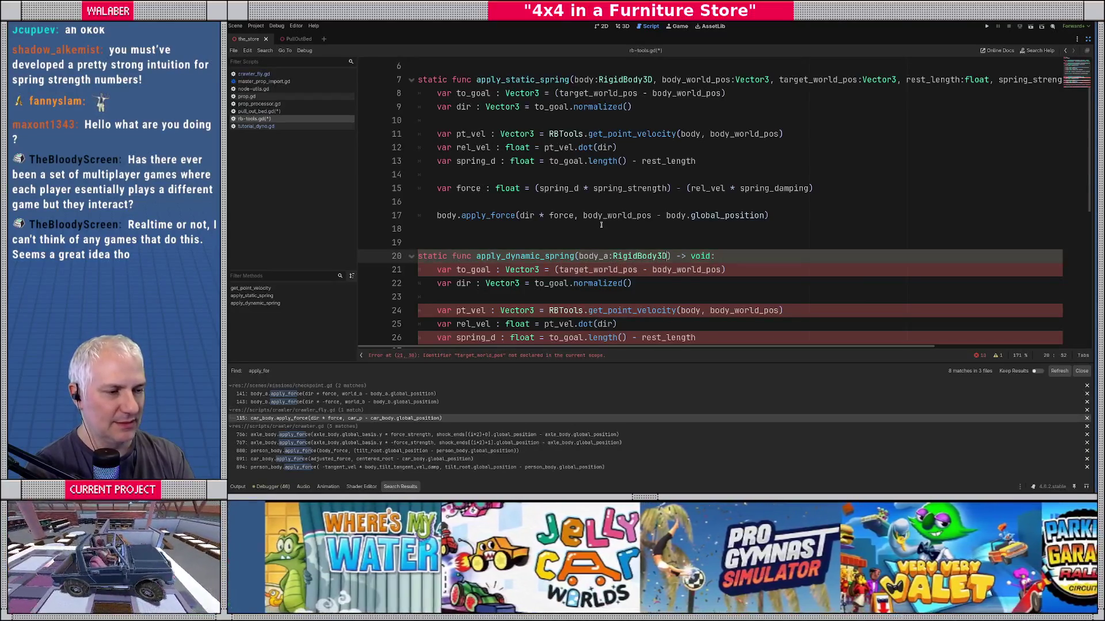
text(,)
text( body_a_pos)
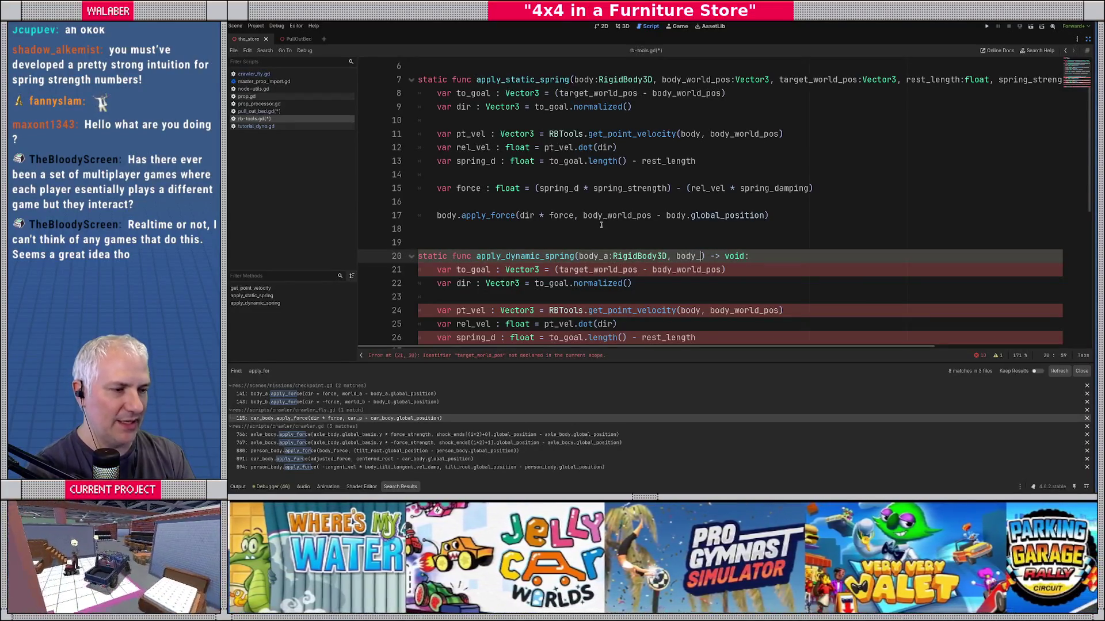
key(BackSpace)
key(BackSpace)
key(BackSpace)
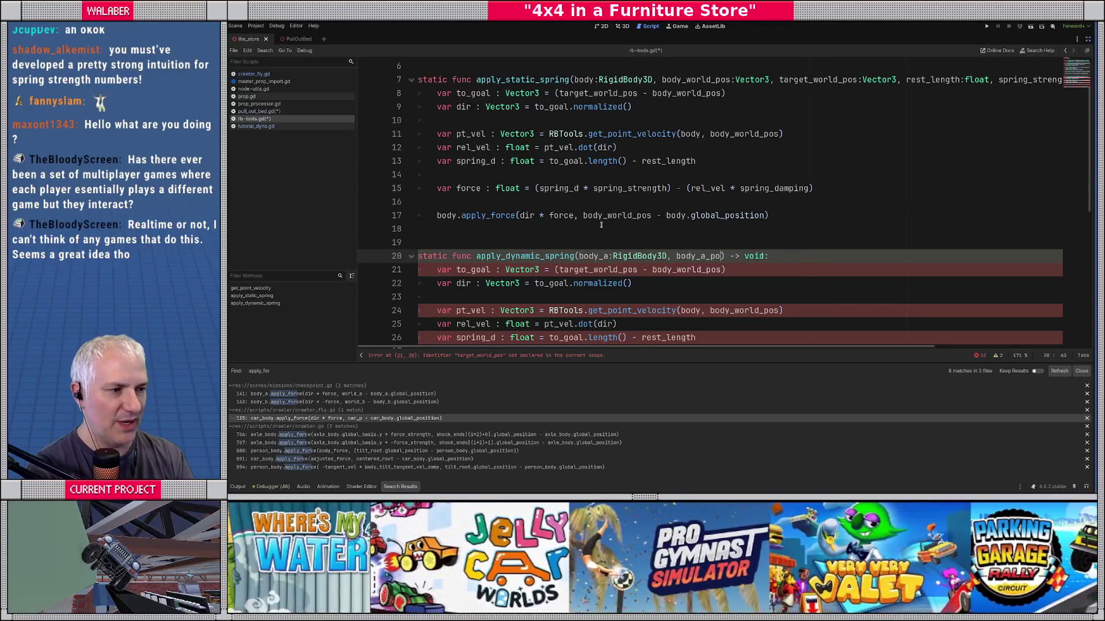
text(worl)
text(d_pos:Vect)
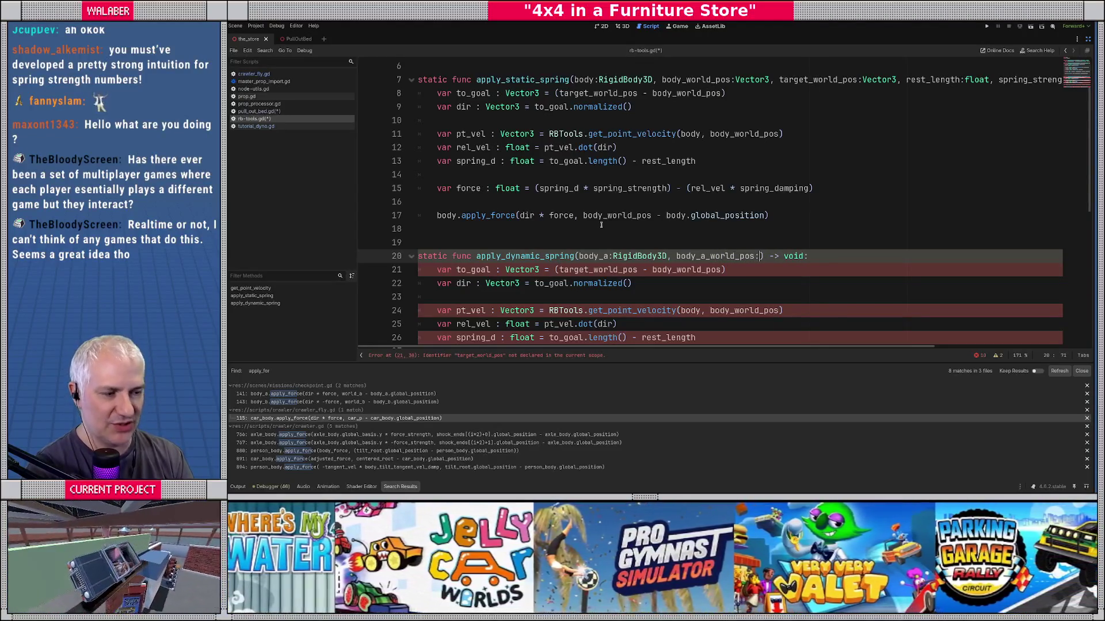
text(or3, bod)
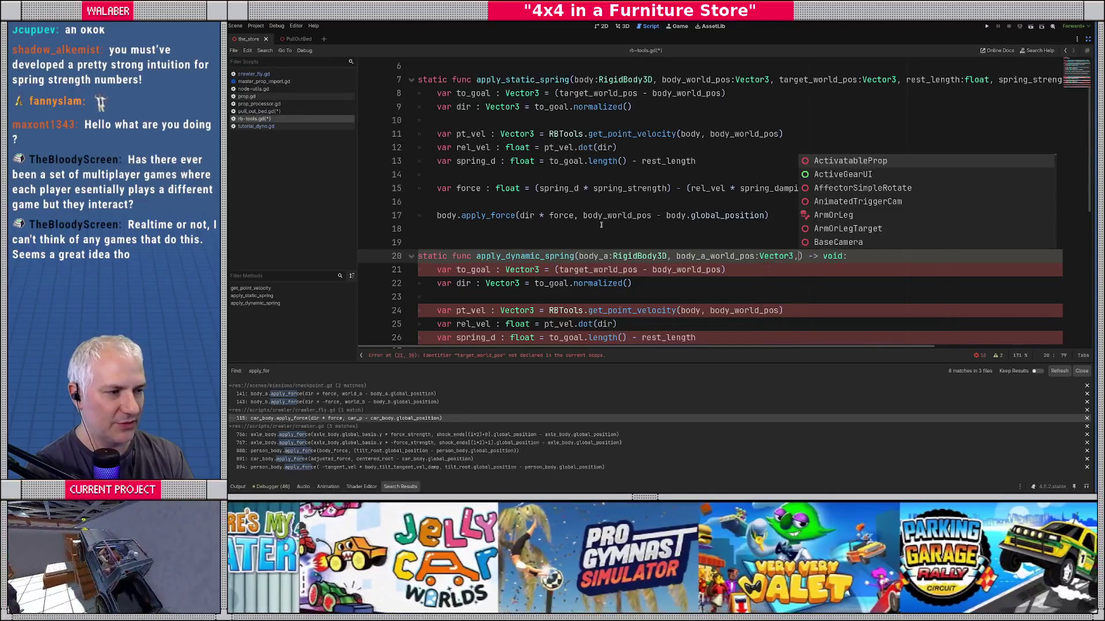
text(y_b:)
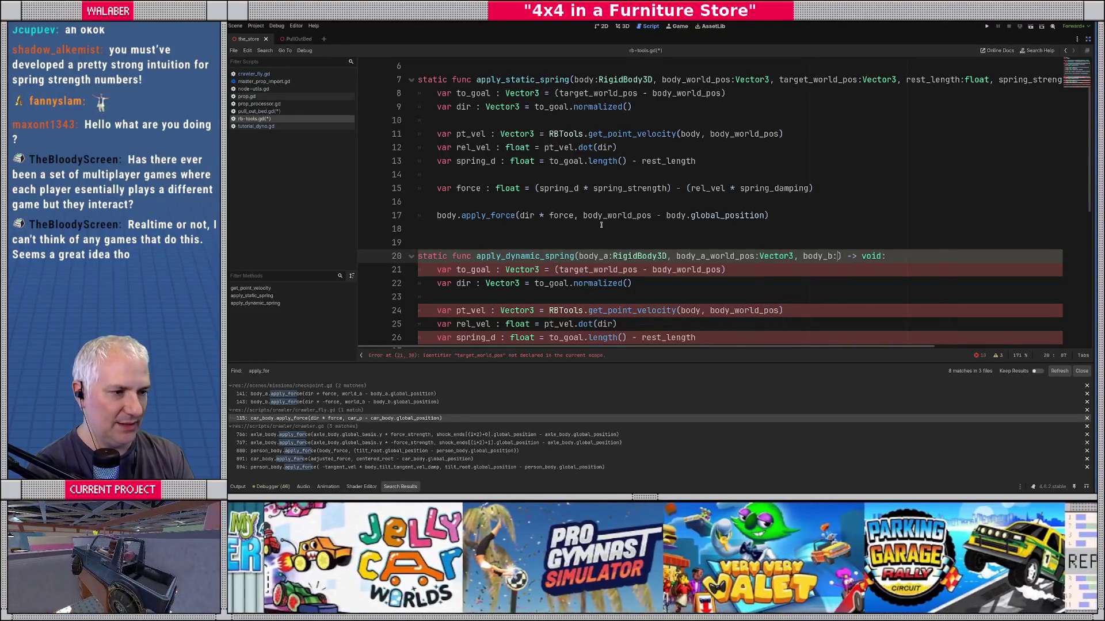
text(Rigi)
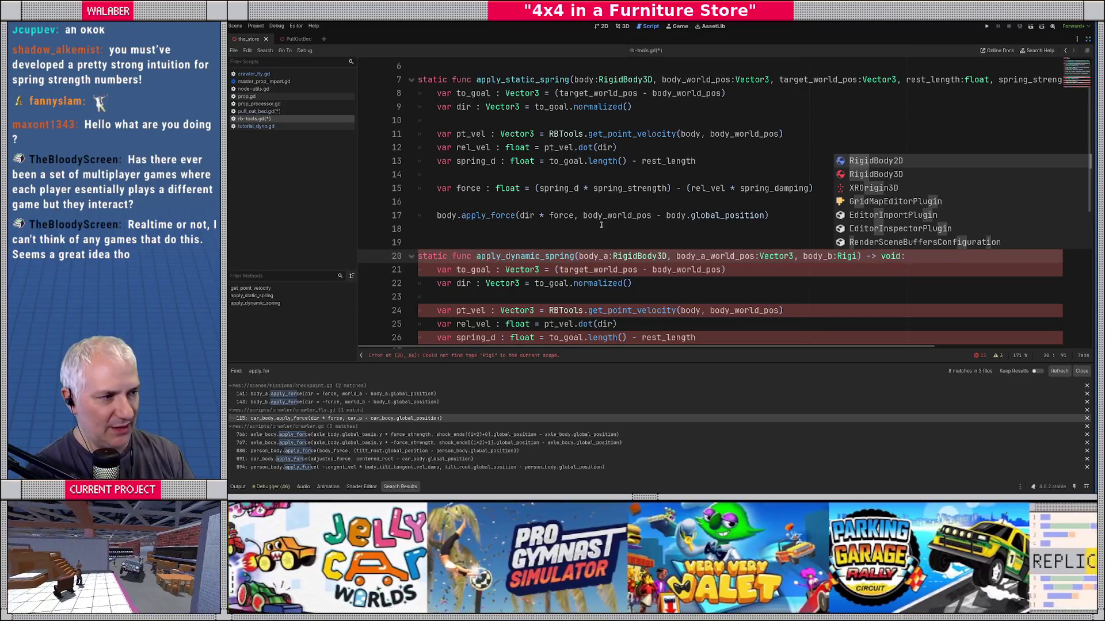
key(Return)
text(, body)
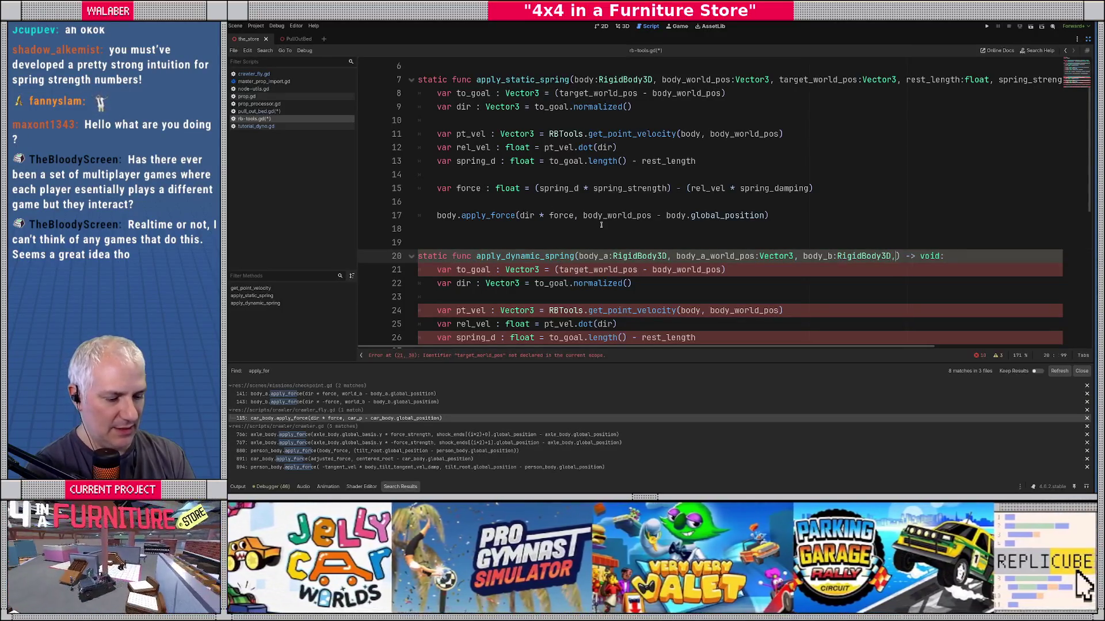
text(_b_world_pos:)
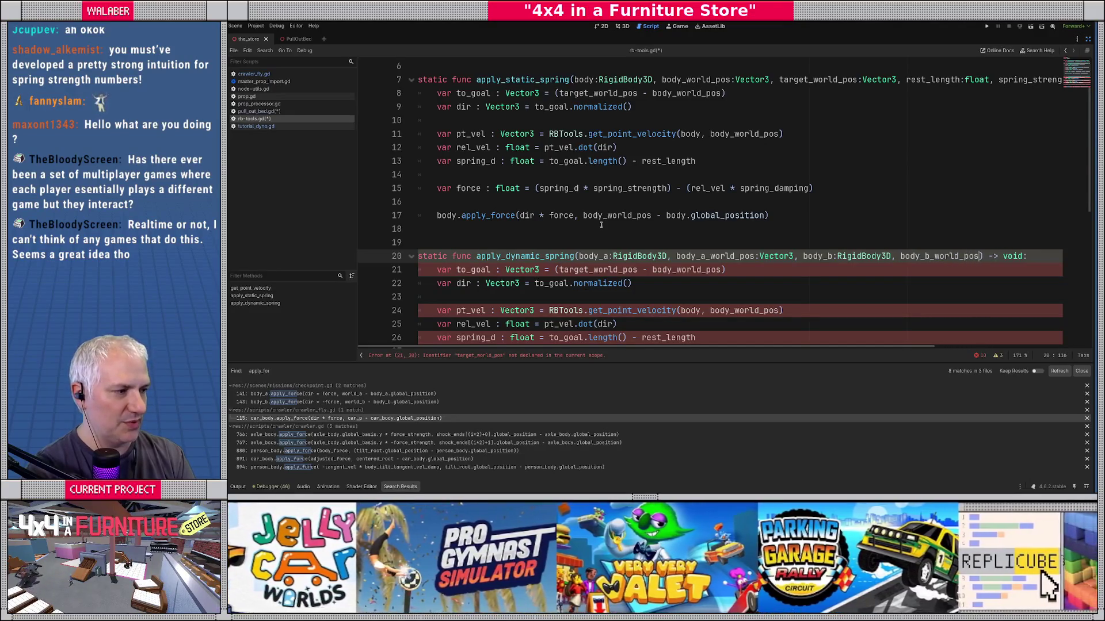
text(Vector3,)
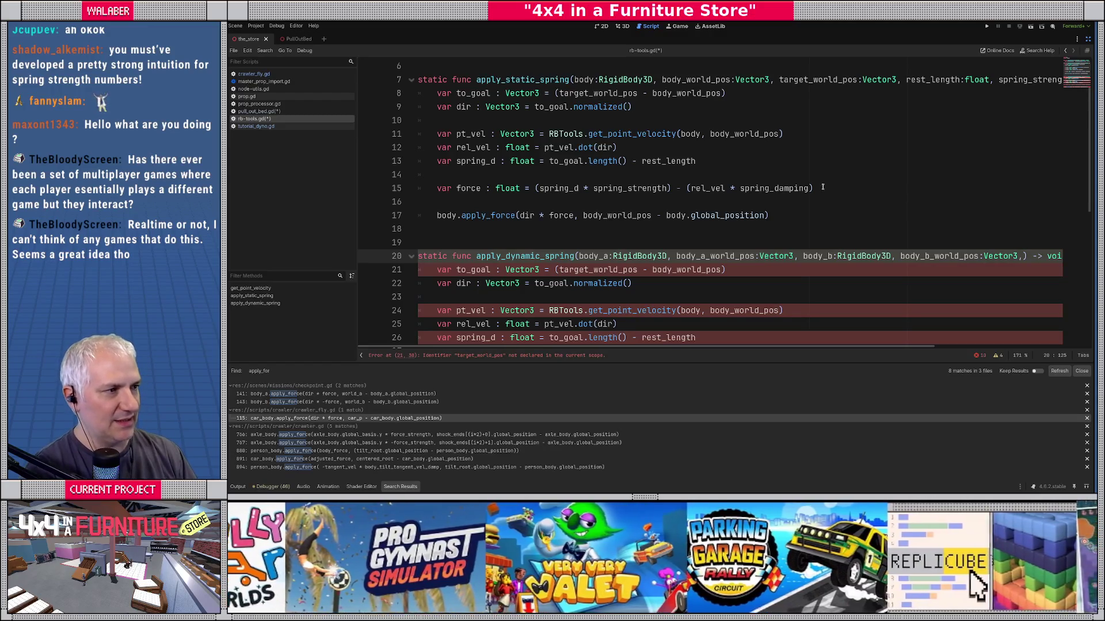
Step: Copy the rest_length, spring_strength and spring_damping parameters from line 7 into apply_dynamic_spring
scroll(668, 346, right, 5)
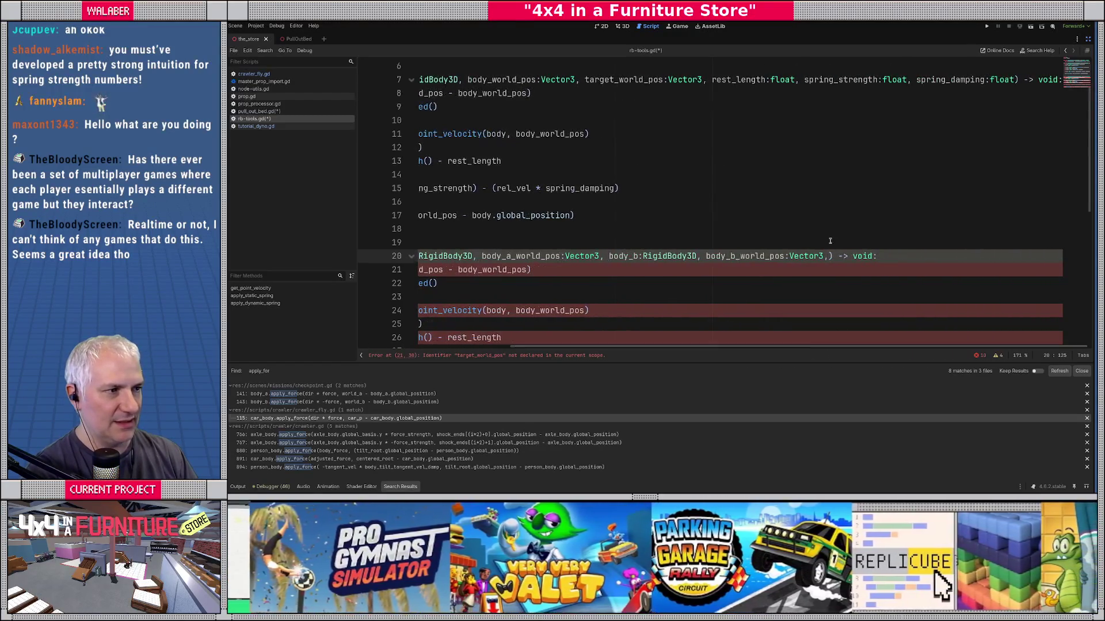
drag(711, 80, 1015, 79)
key(ctrl+c)
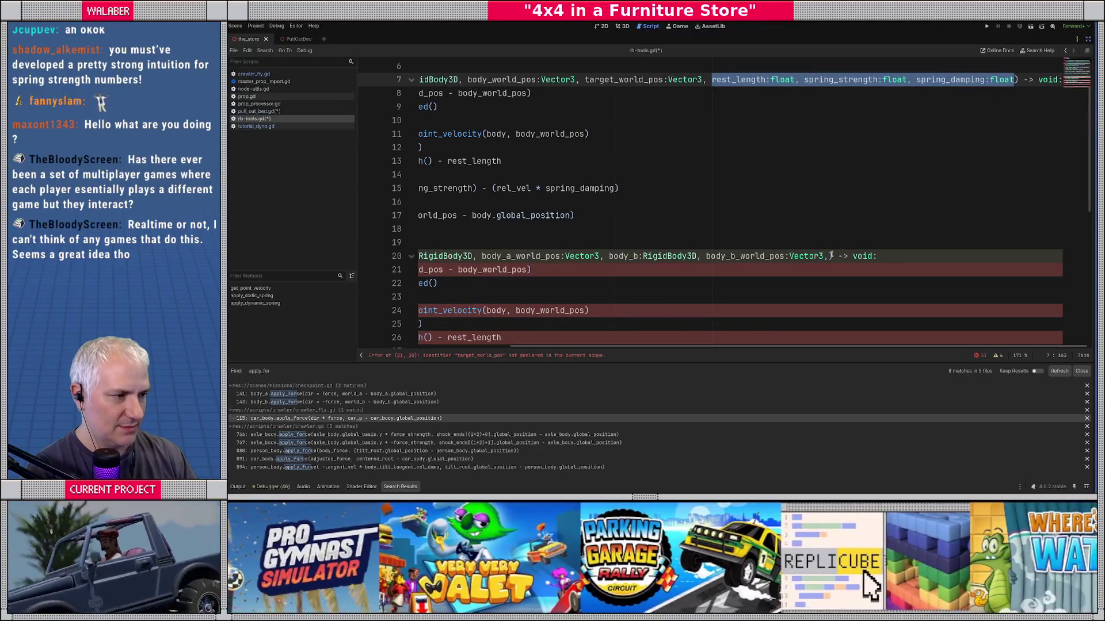
click(829, 255)
key(ctrl+v)
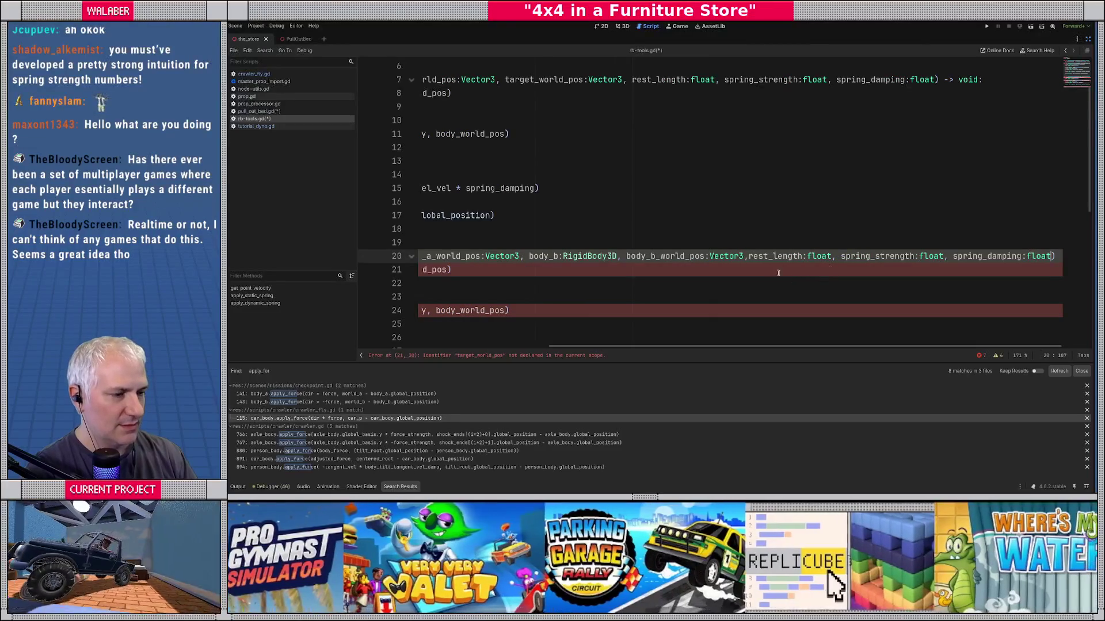
click(749, 256)
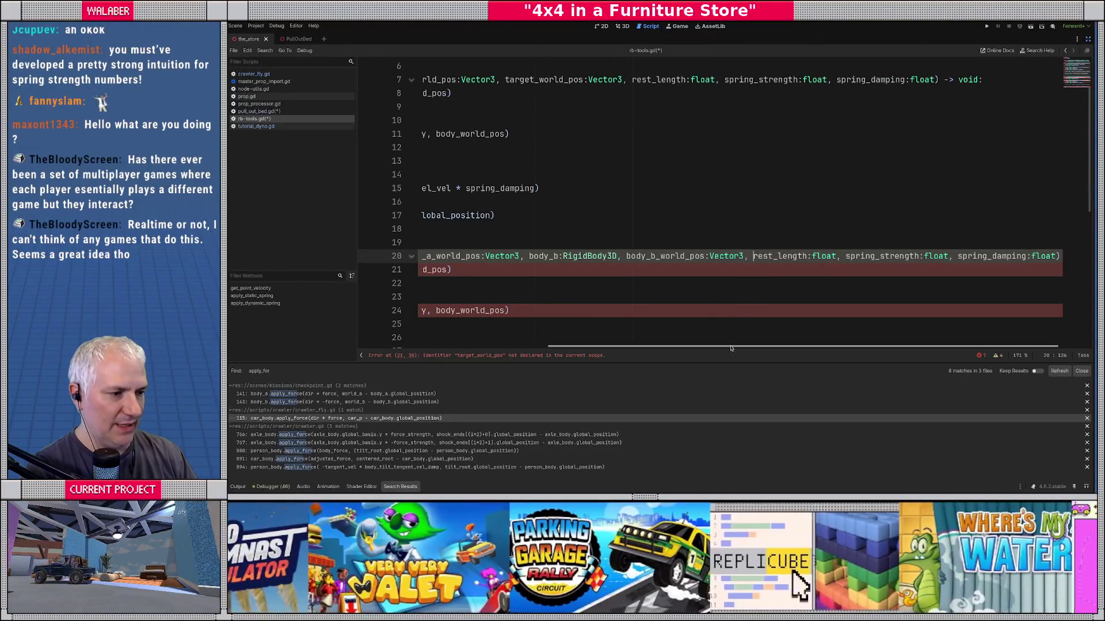
scroll(731, 345, left, 5)
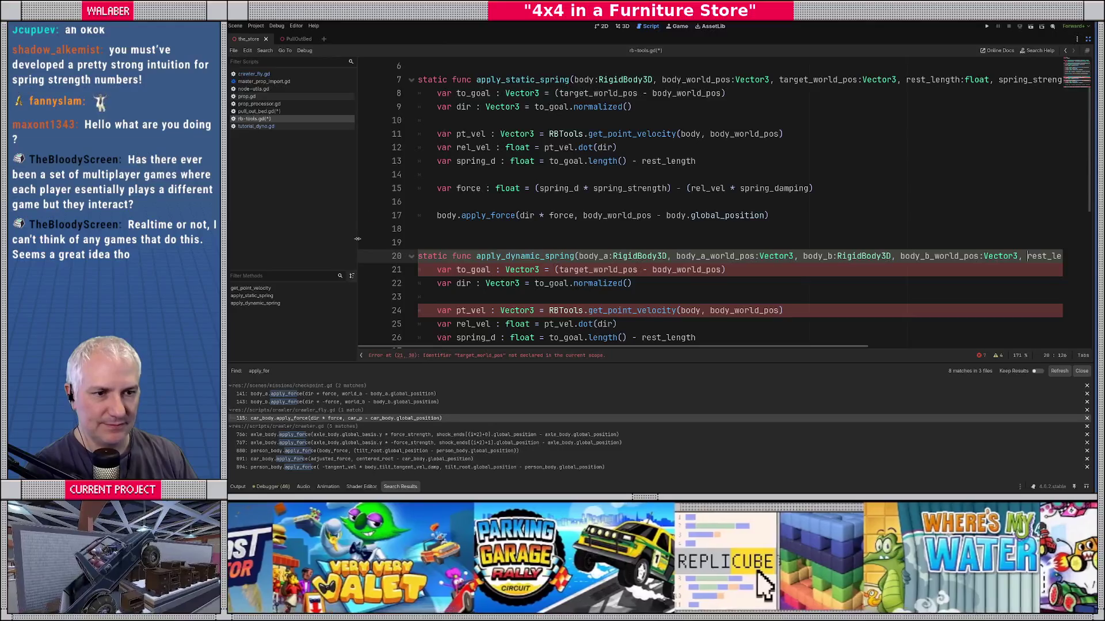
drag(356, 226, 292, 228)
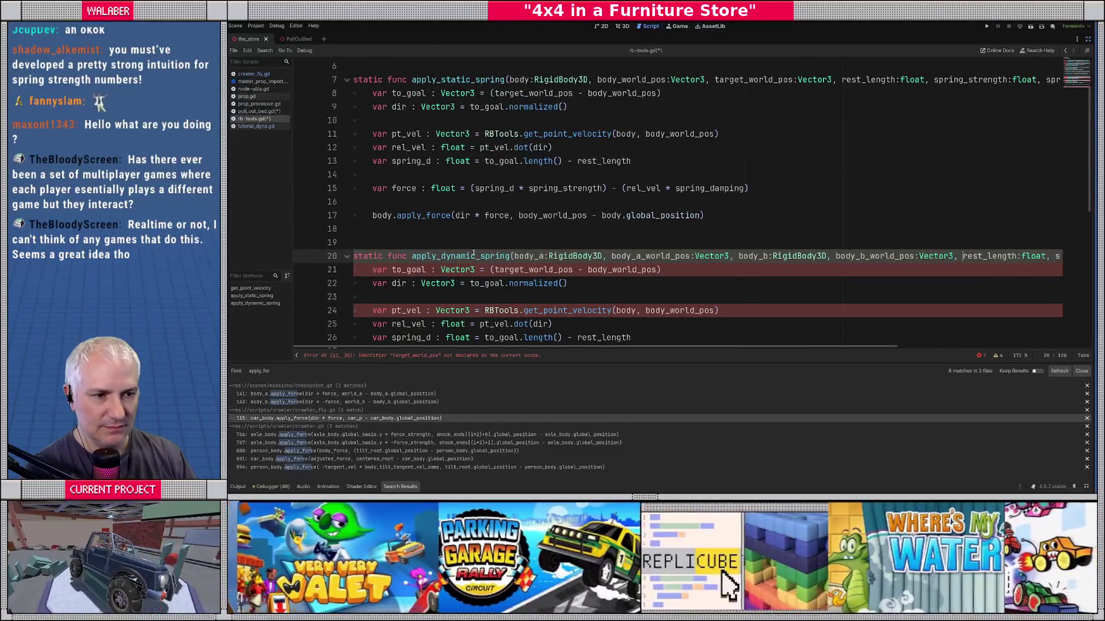
scroll(530, 257, down, 2)
click(373, 188)
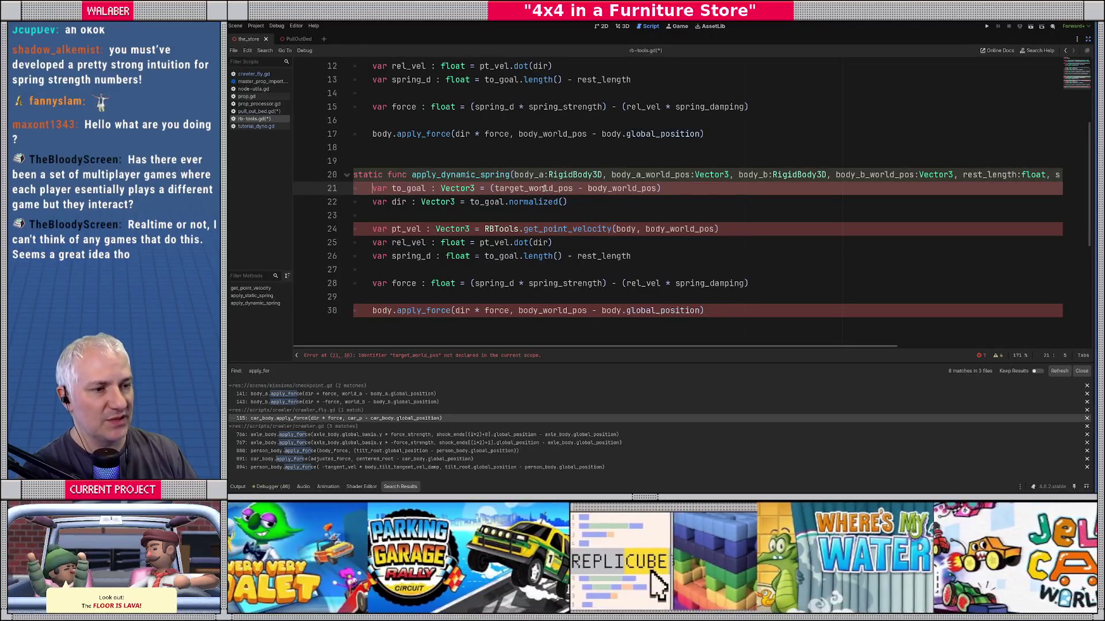
Step: Set to_goal to body_b_world_pos - body_a_world_pos
double_click(543, 188)
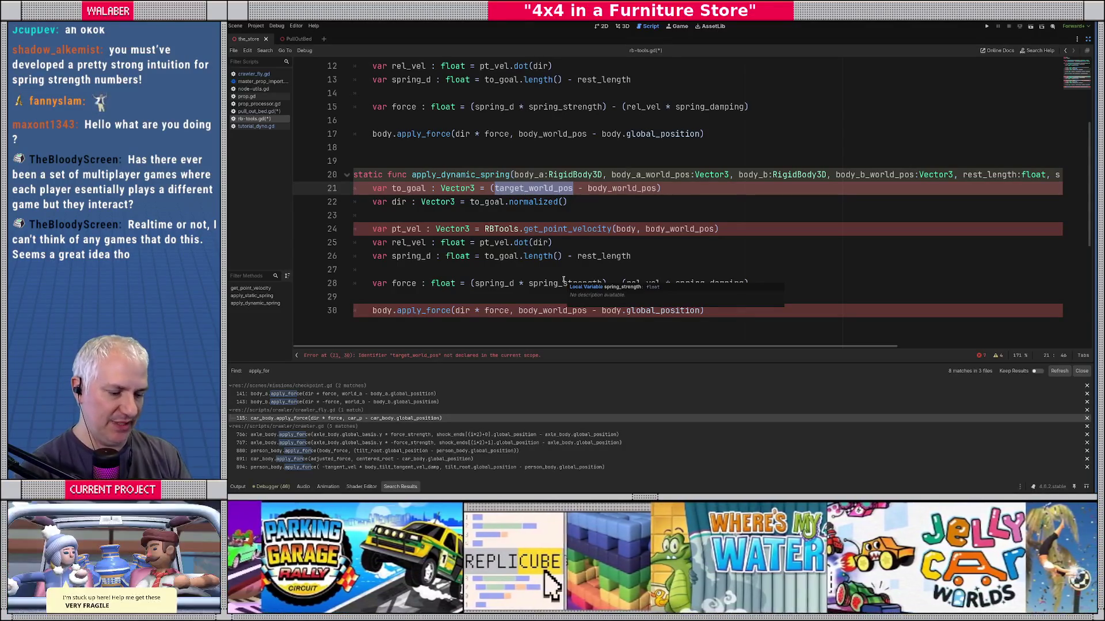
text(body_b_w)
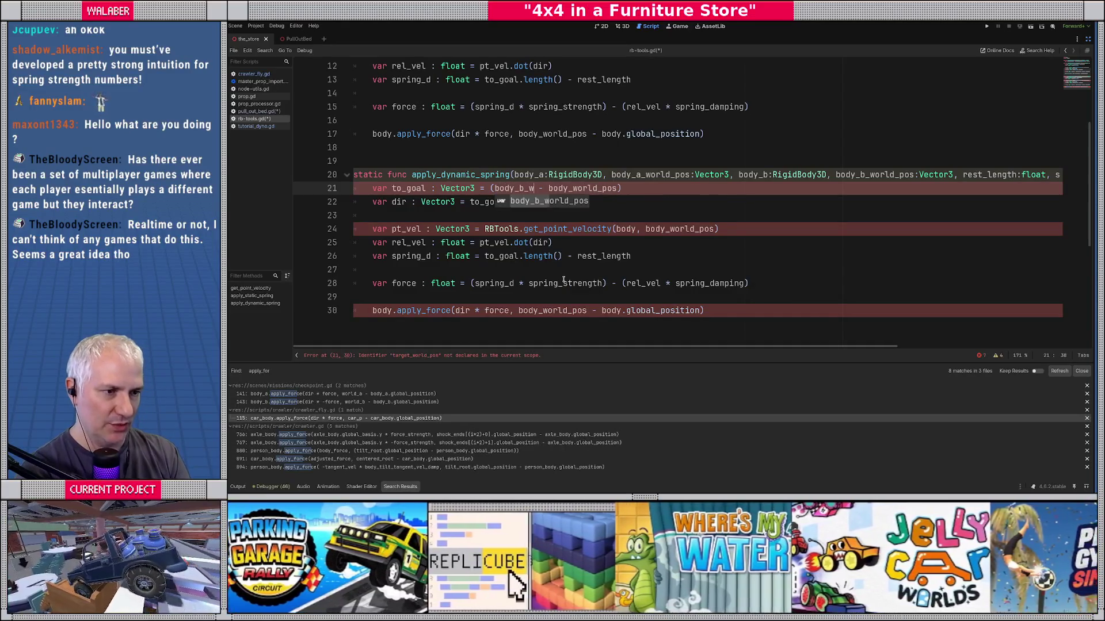
key(Return)
key(Right)
text(a_)
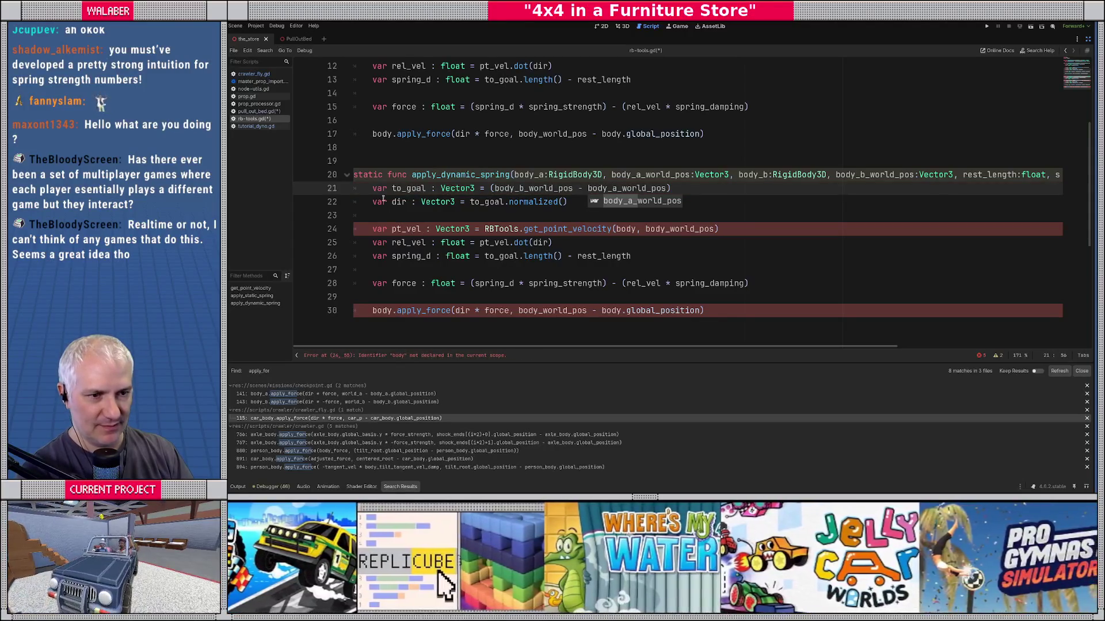
drag(383, 198, 622, 198)
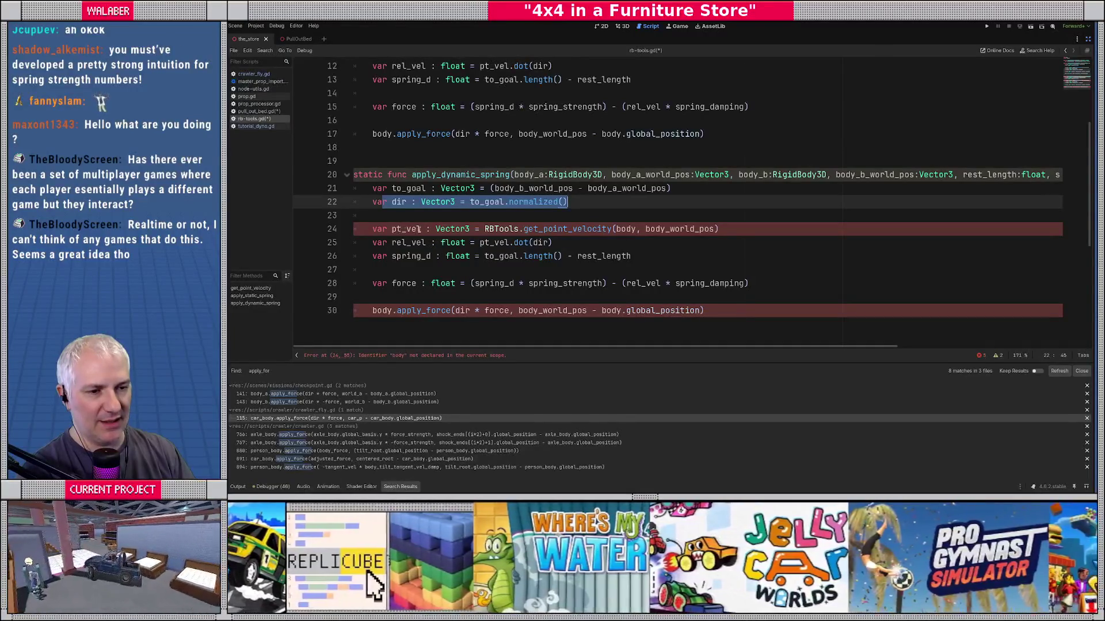
Step: Rename pt_vel to pt_vel_a, computed at body_a_world_pos
click(420, 229)
text(_a)
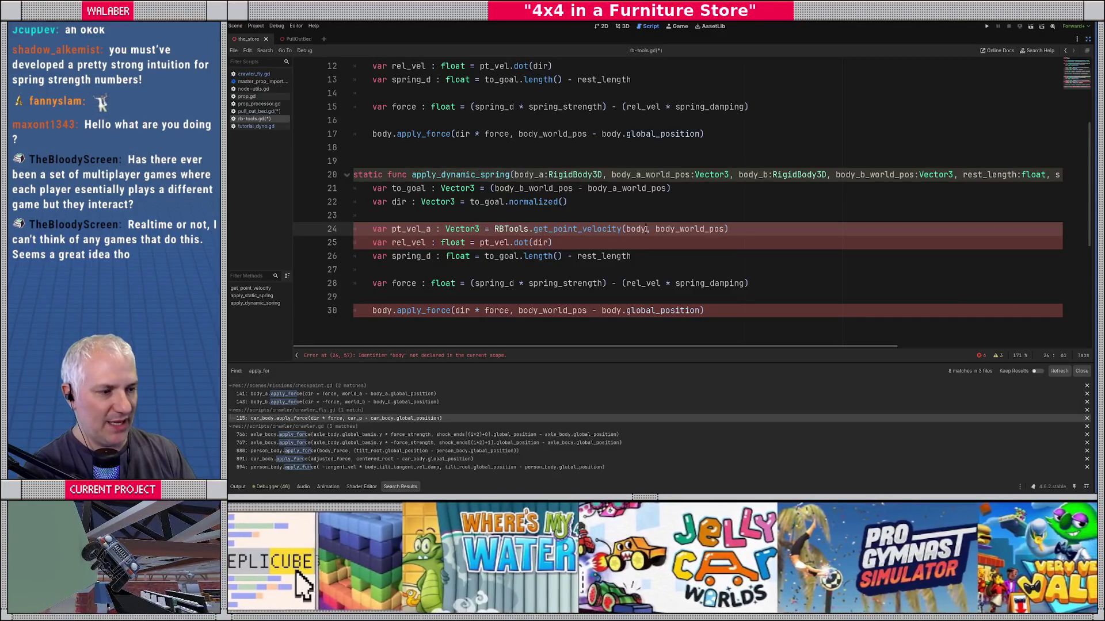
text(_a)
key(Right)
key(Right)
key(Right)
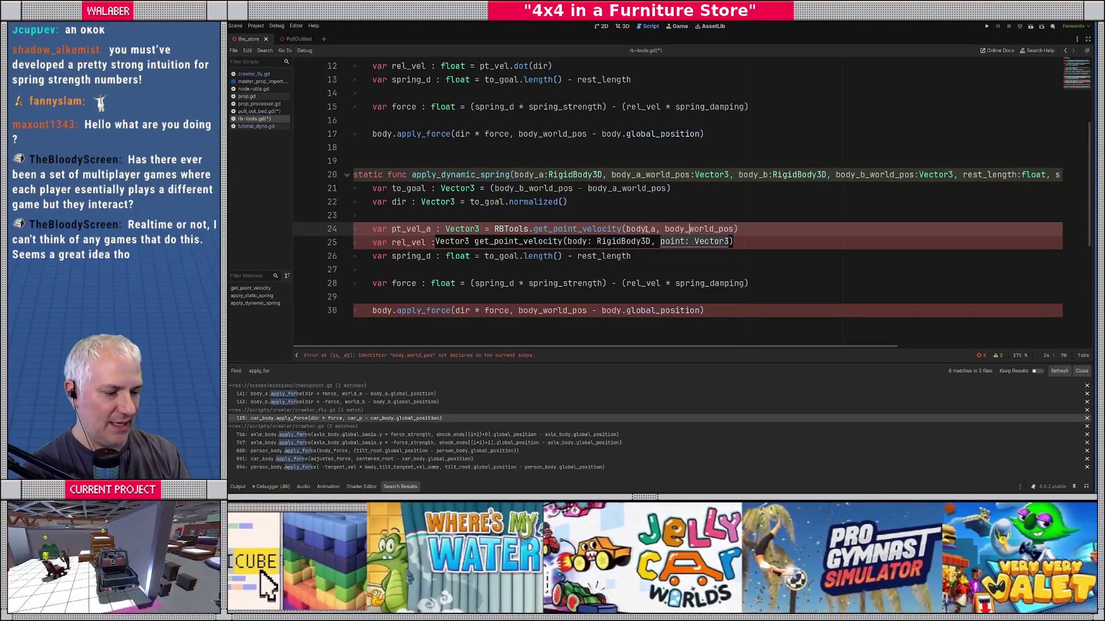
text(a_)
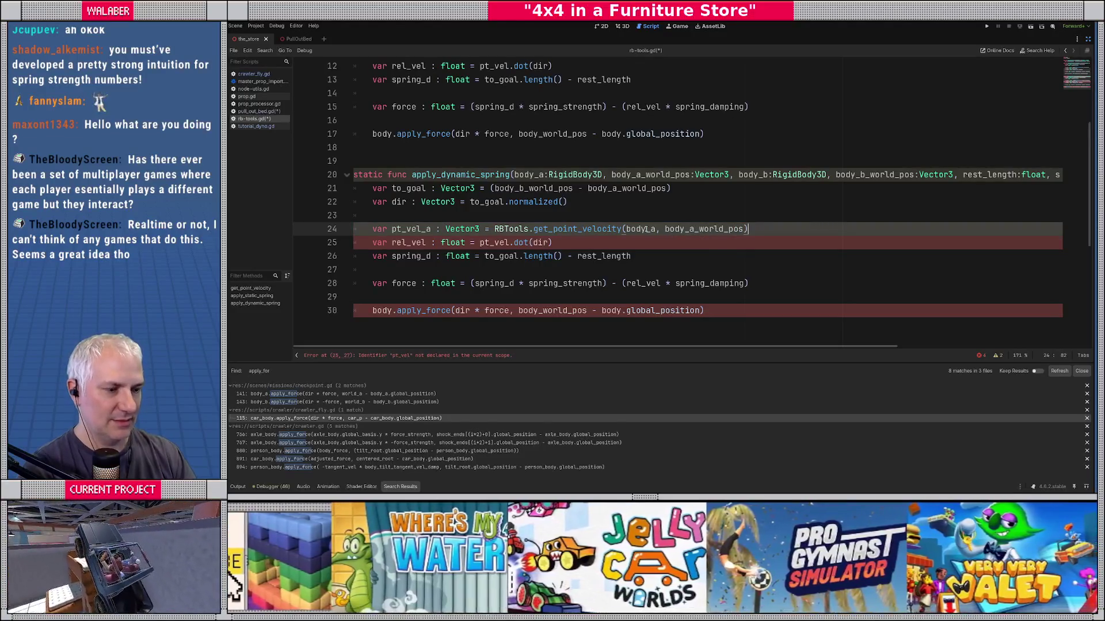
Step: Duplicate that line as pt_vel_b using body_b and body_b_world_pos, followed by a blank line
key(shift+Home)
key(ctrl+c)
key(End)
key(Return)
key(ctrl+v)
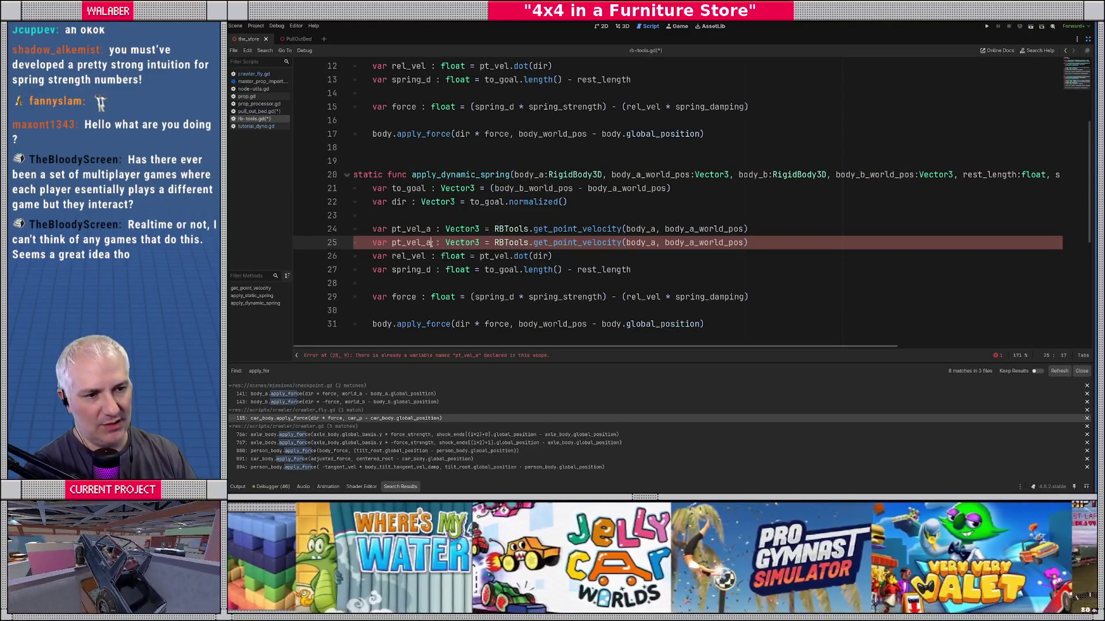
key(BackSpace)
text(b)
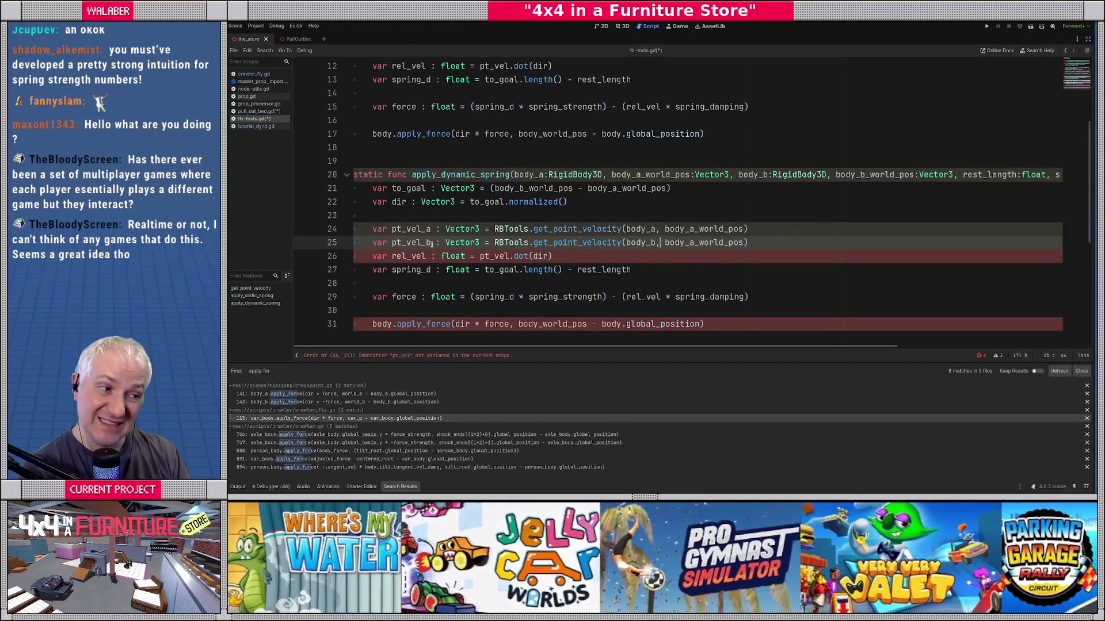
key(Right)
key(Right)
key(Right)
key(Delete)
text(b)
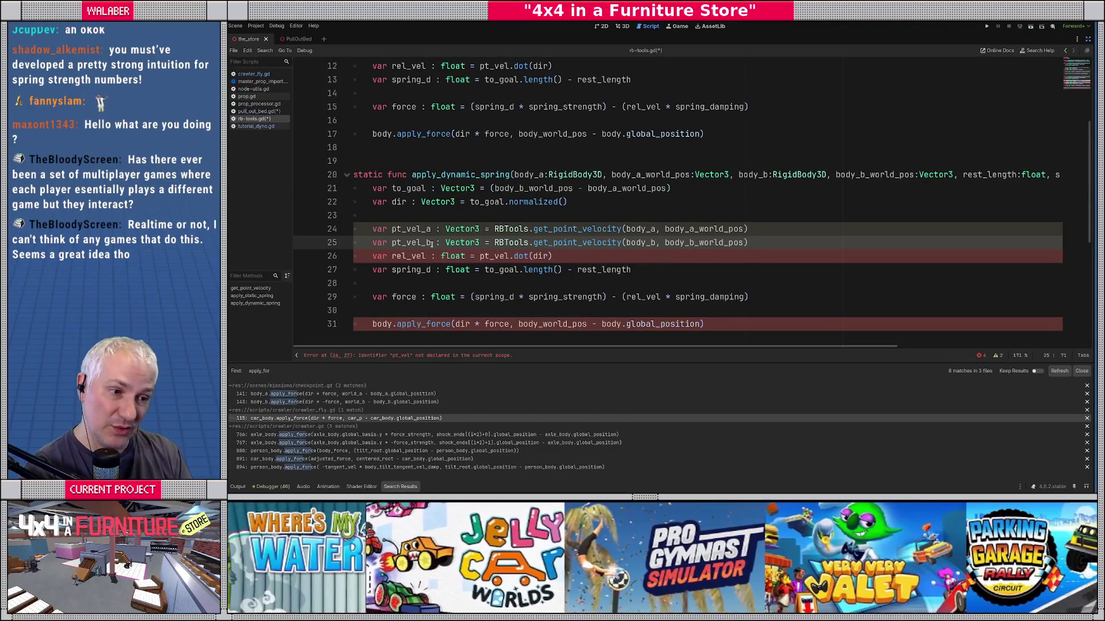
key(End)
key(Return)
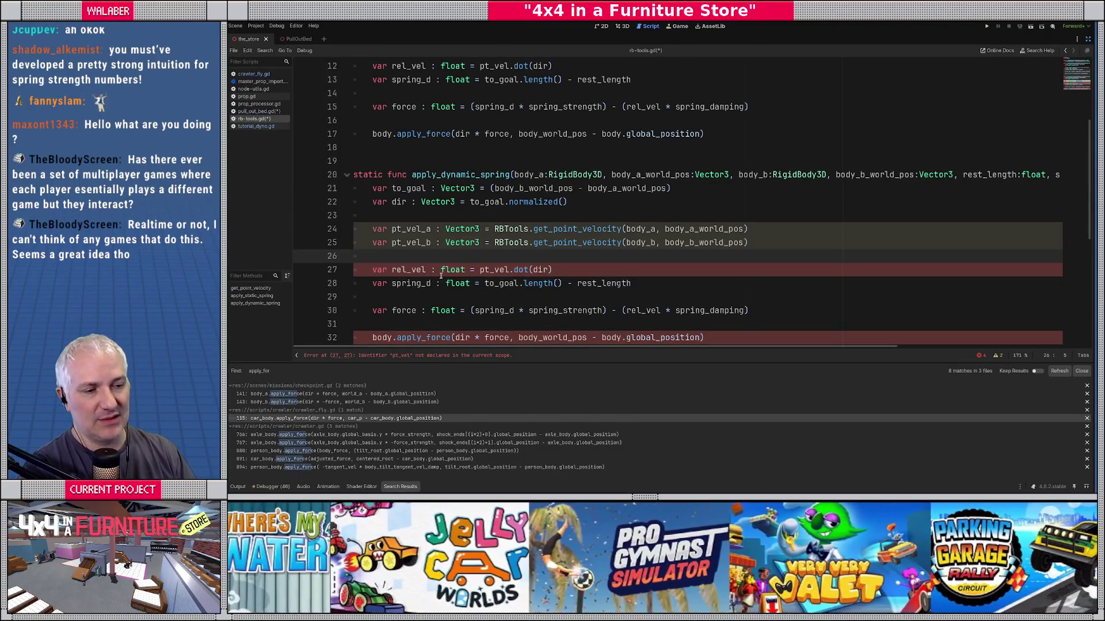
scroll(440, 276, down, 1)
click(473, 229)
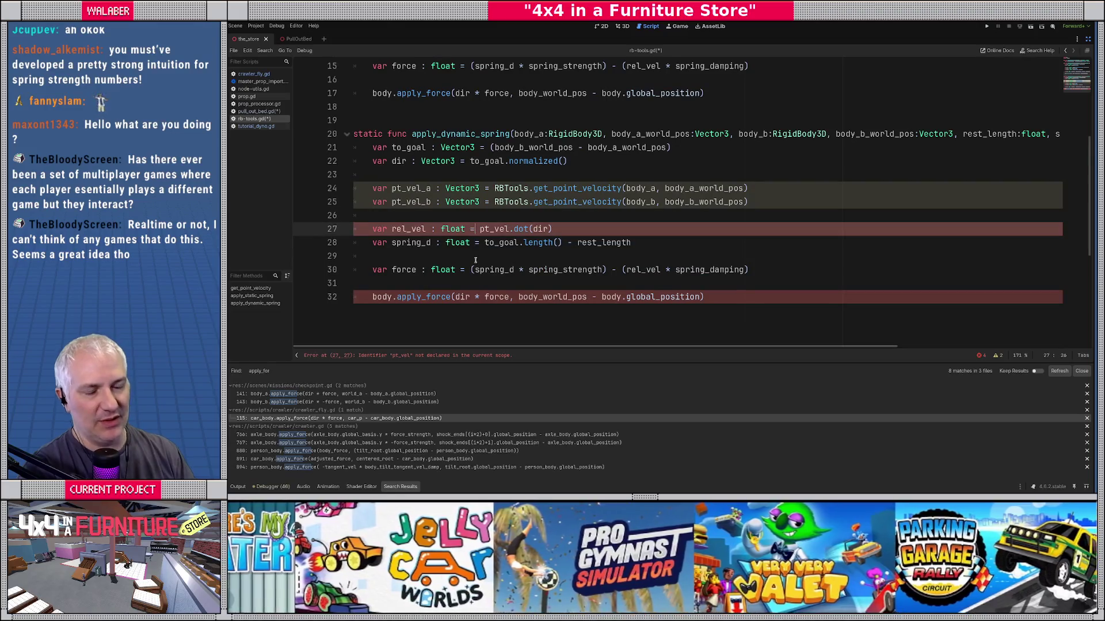
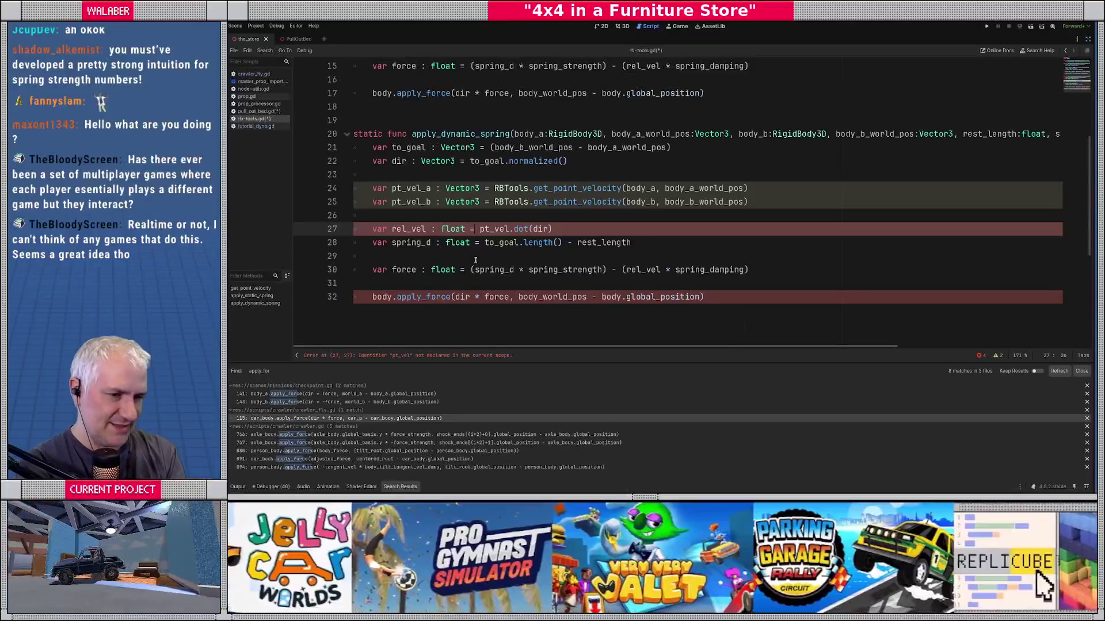
Step: Rewrite line 27's rel_vel in rb-tools.gd as (pt_vel_b - pt_vel_a).dot(dir)
key(ctrl+space)
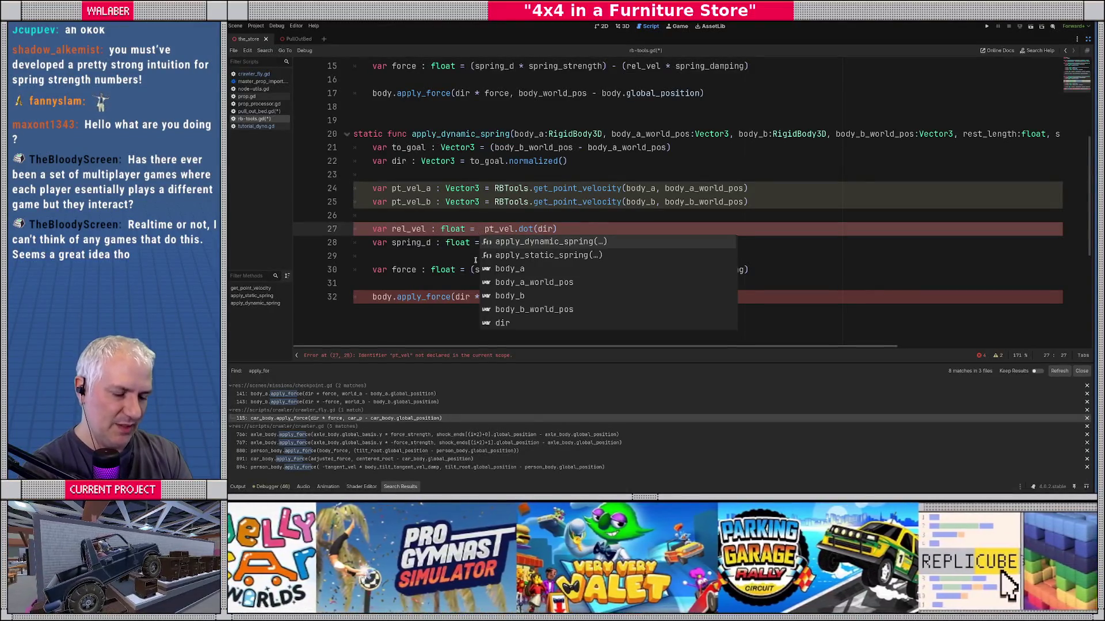
text(pt_vel_b.)
key(Escape)
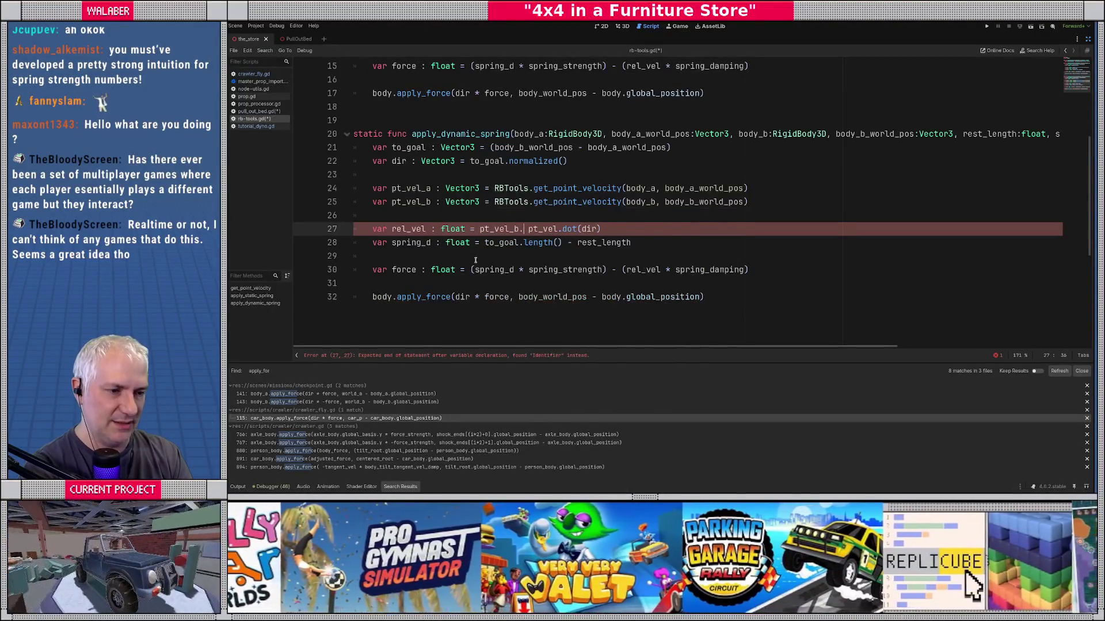
text(dot)
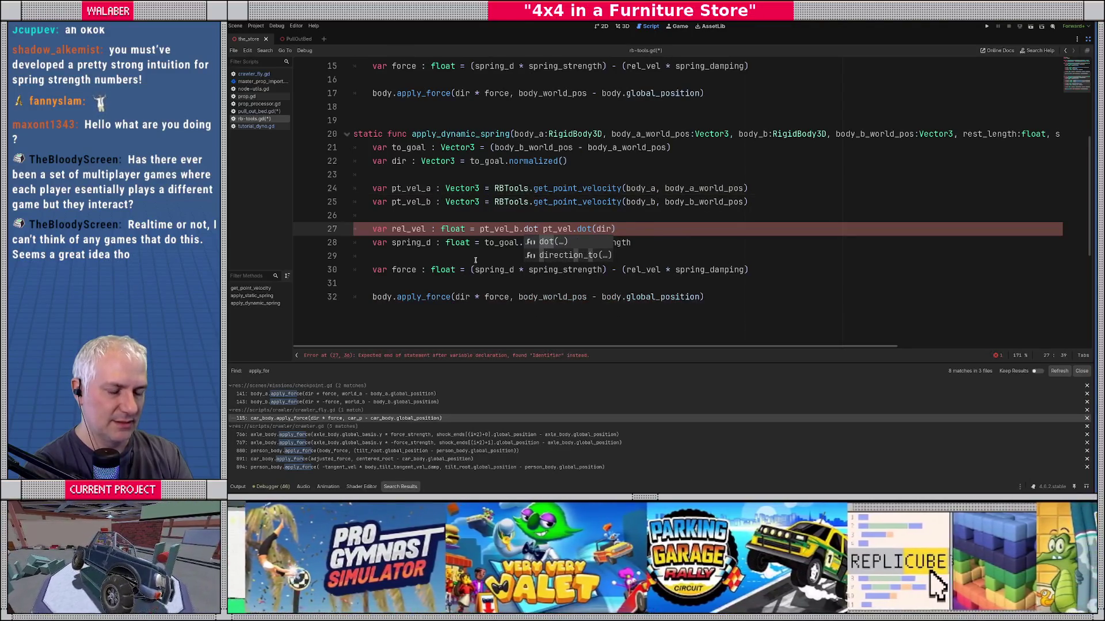
text(()
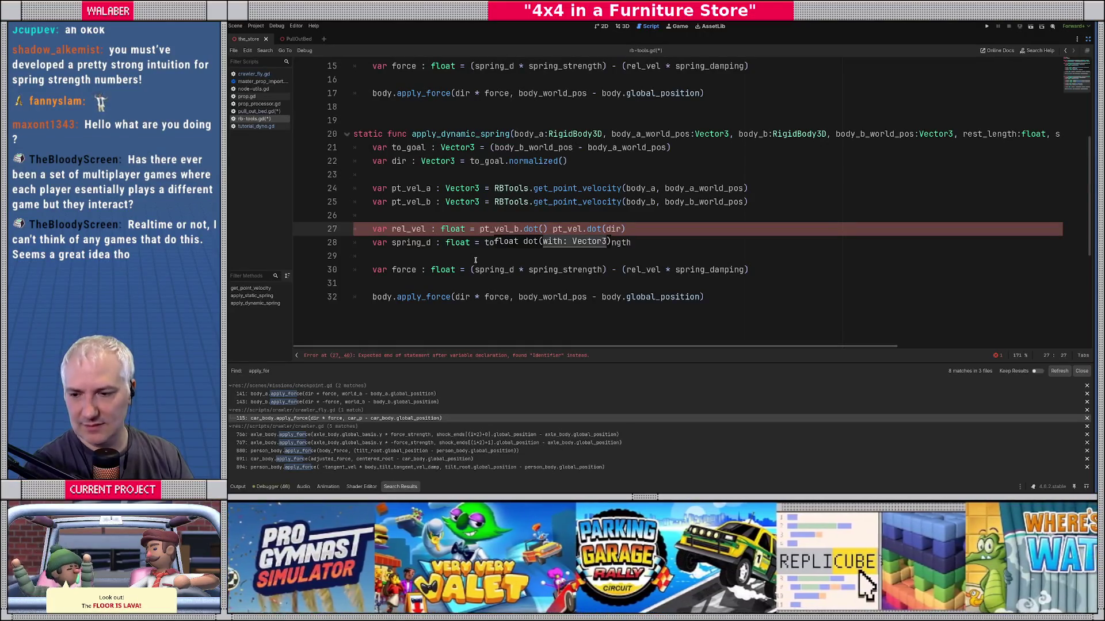
key(shift+End)
text(()
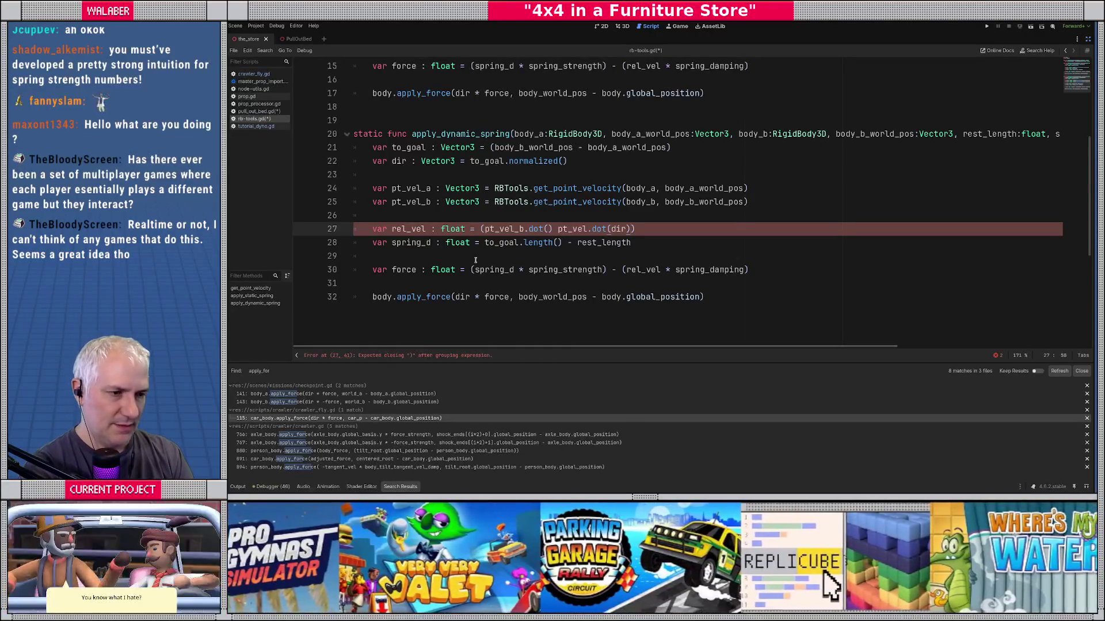
key(BackSpace)
key(BackSpace)
key(BackSpace)
key(BackSpace)
key(BackSpace)
key(BackSpace)
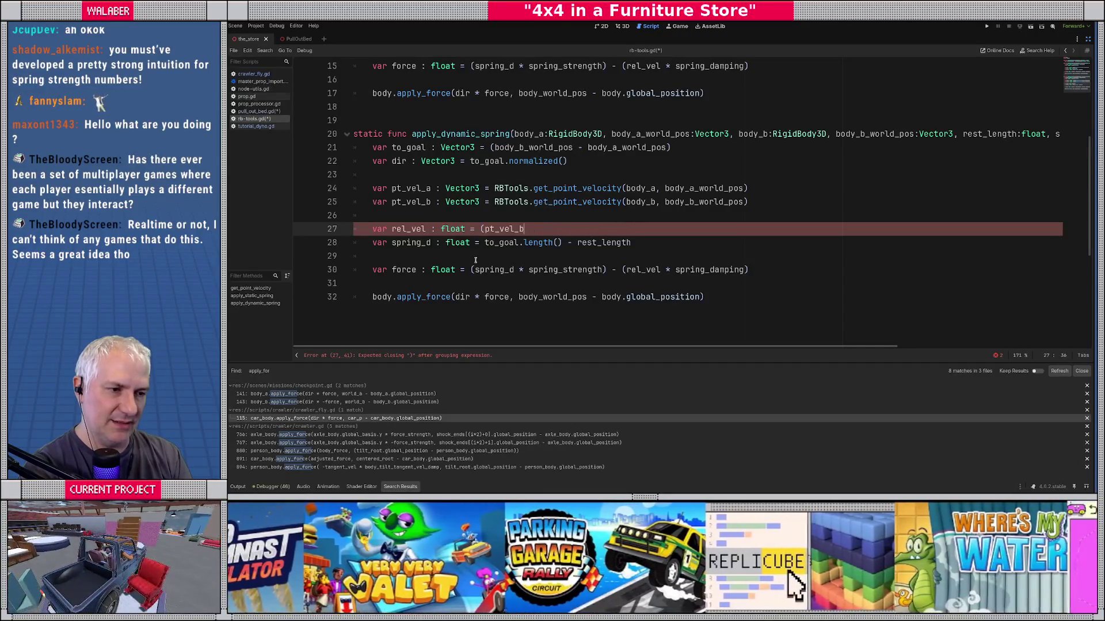
text( - pt_vel)
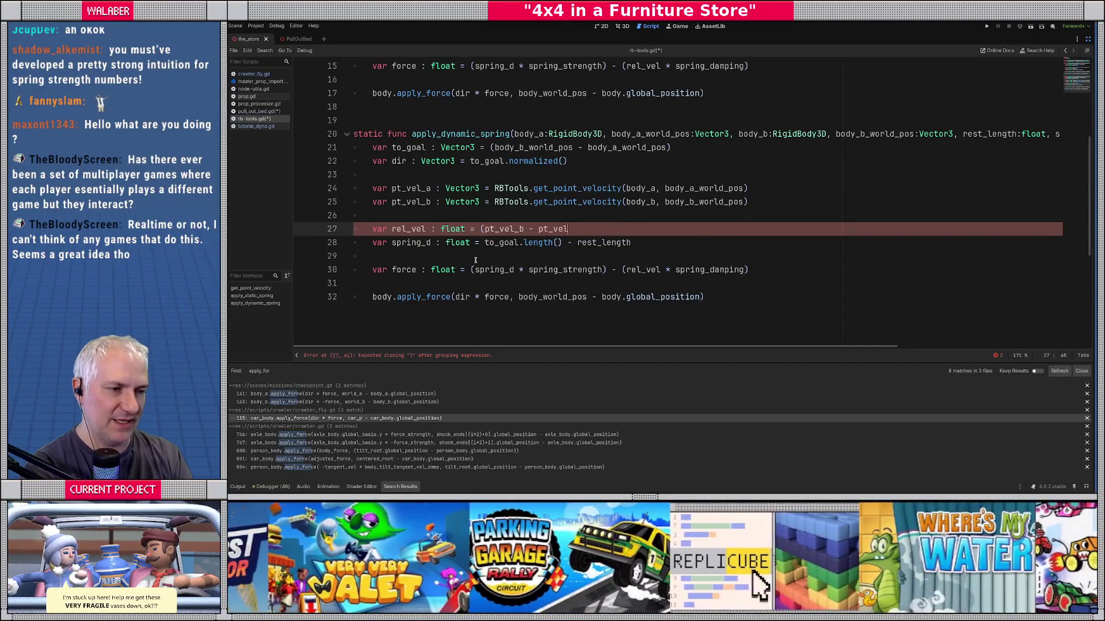
text(_a).dot()
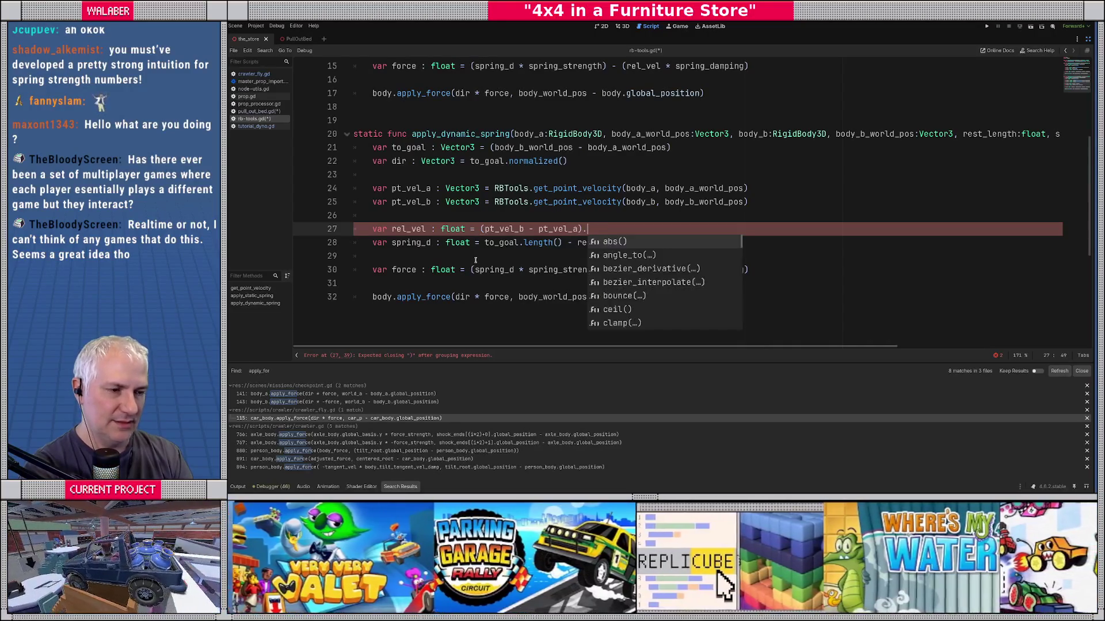
text())
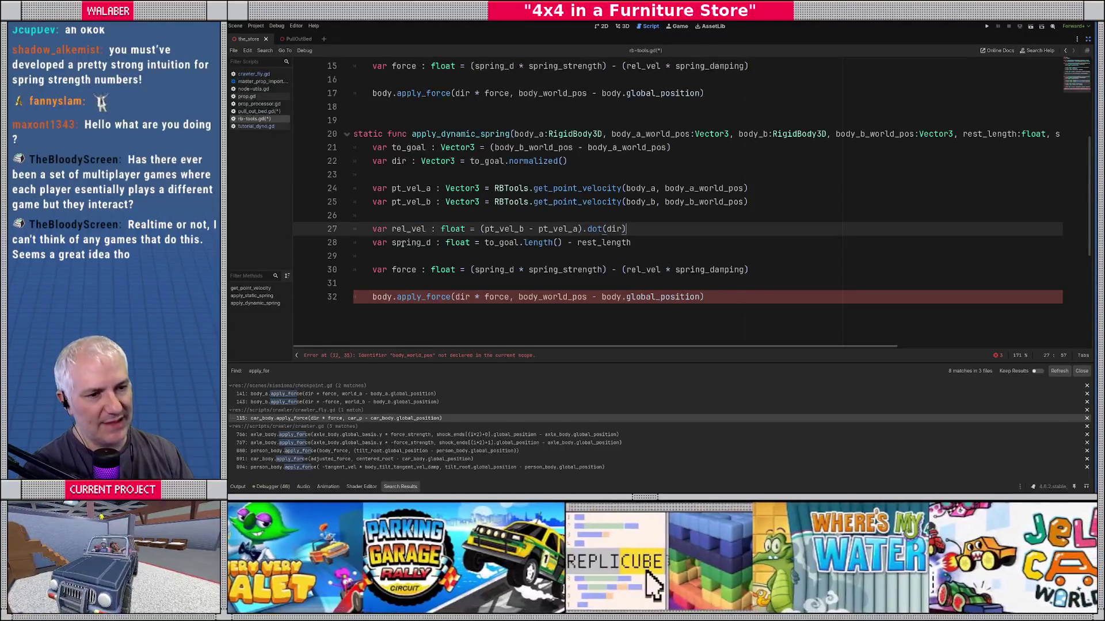
click(430, 243)
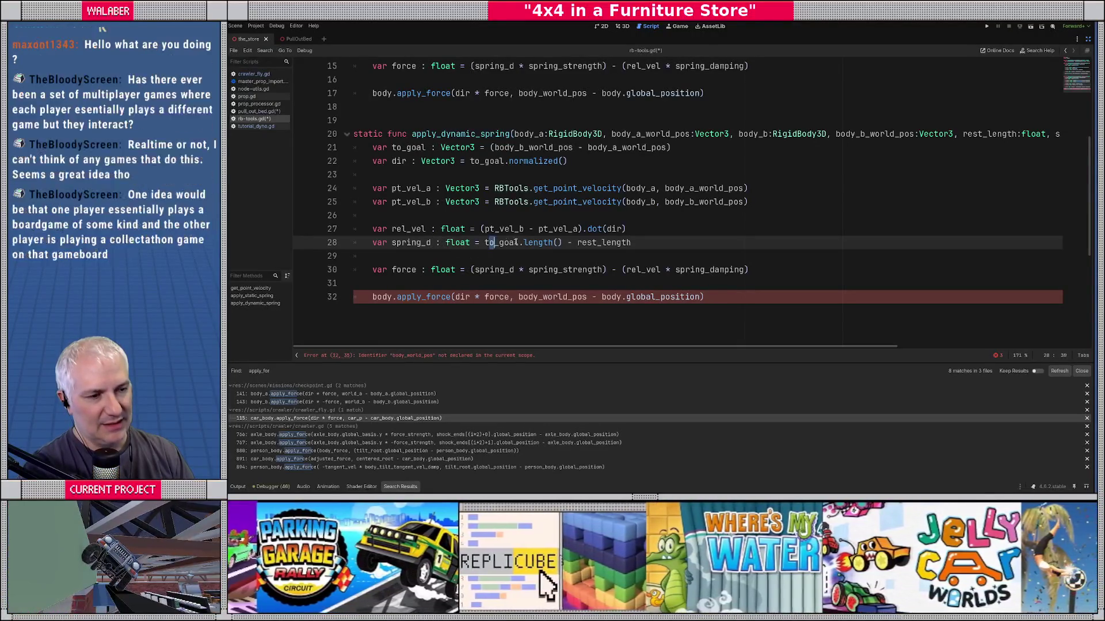
drag(487, 242, 623, 242)
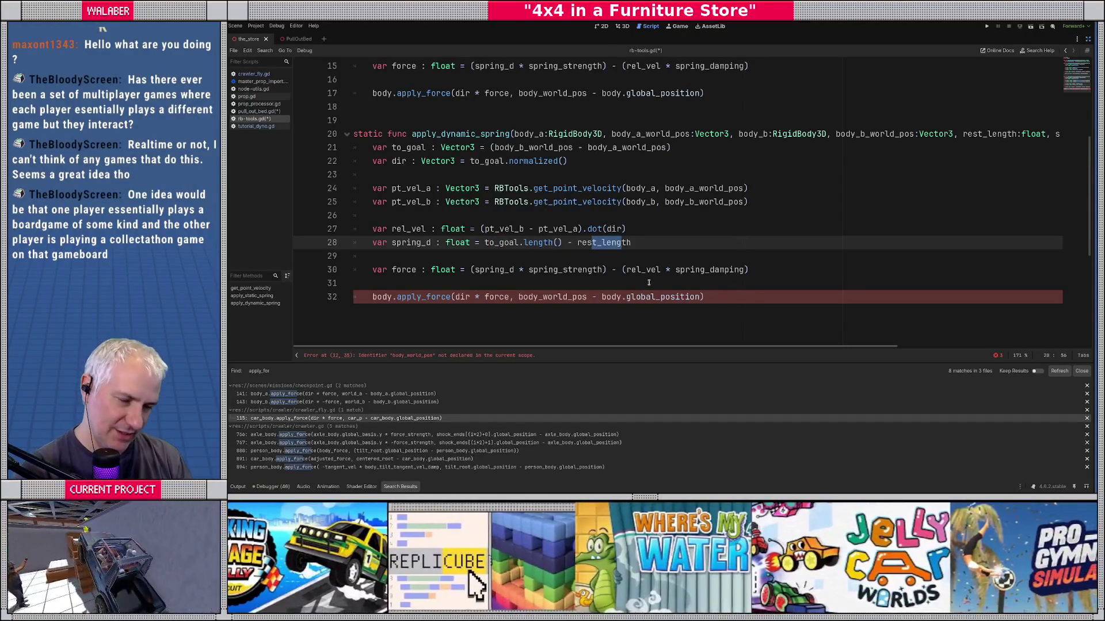
drag(487, 243, 561, 243)
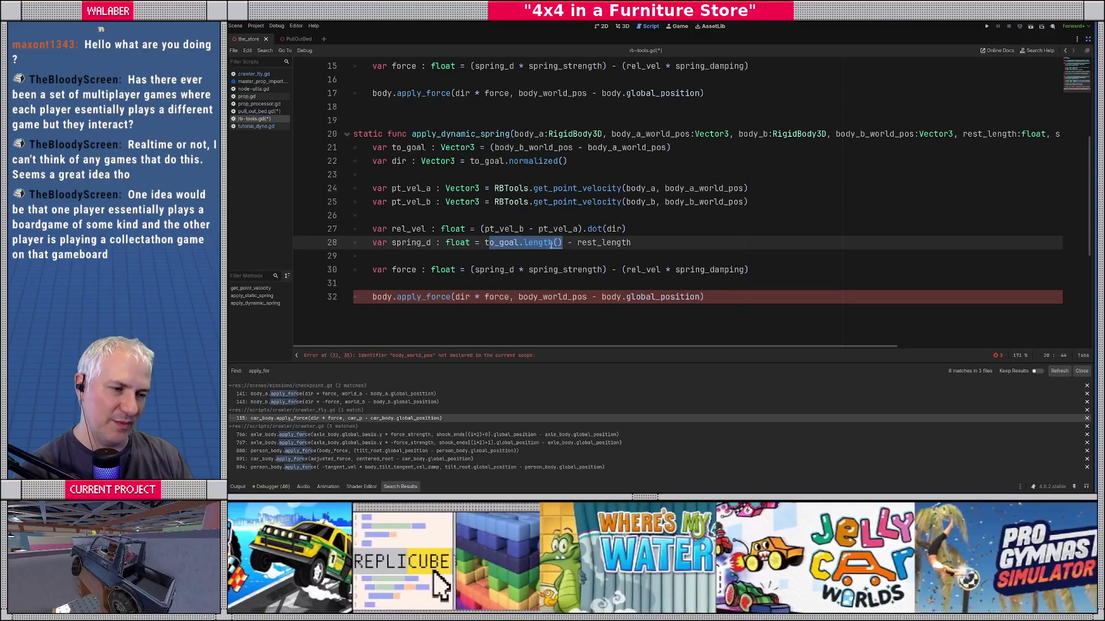
double_click(607, 242)
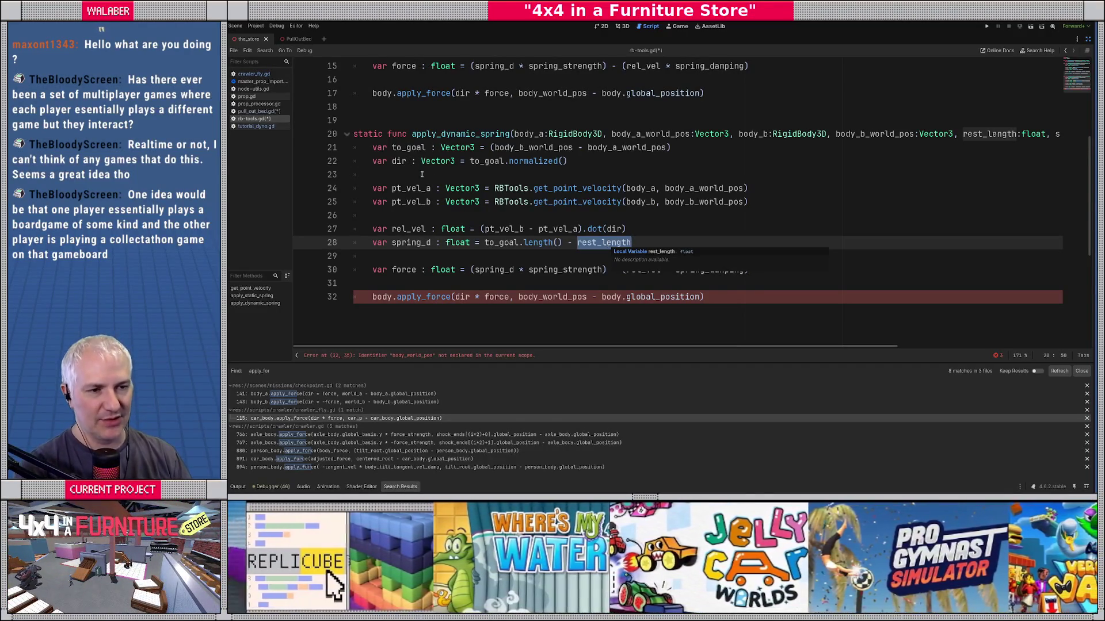
double_click(399, 161)
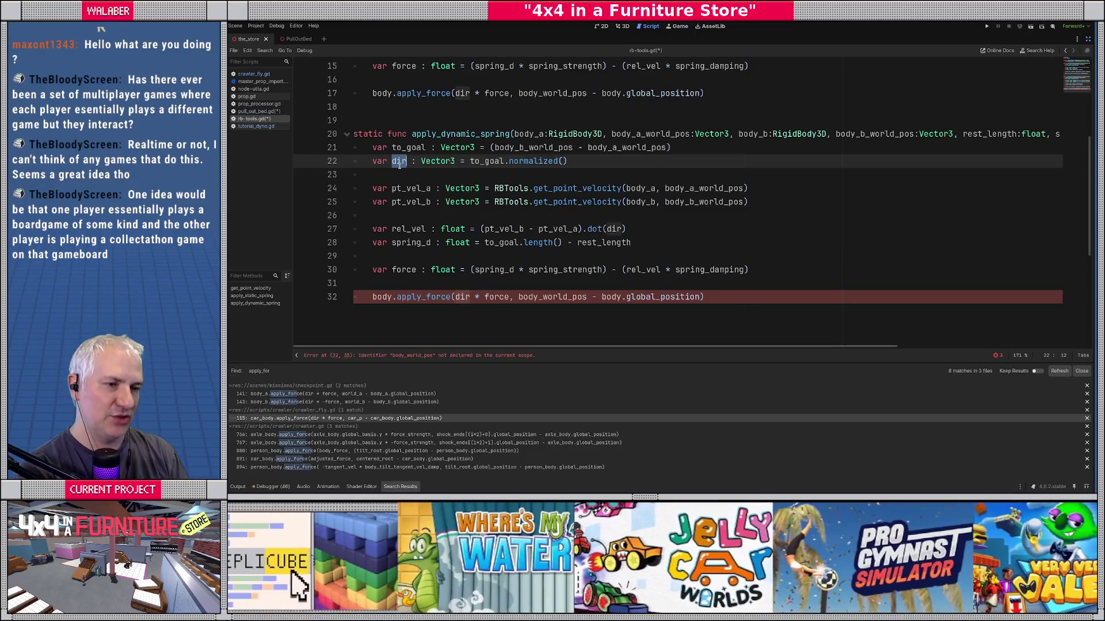
scroll(437, 201, down, 2)
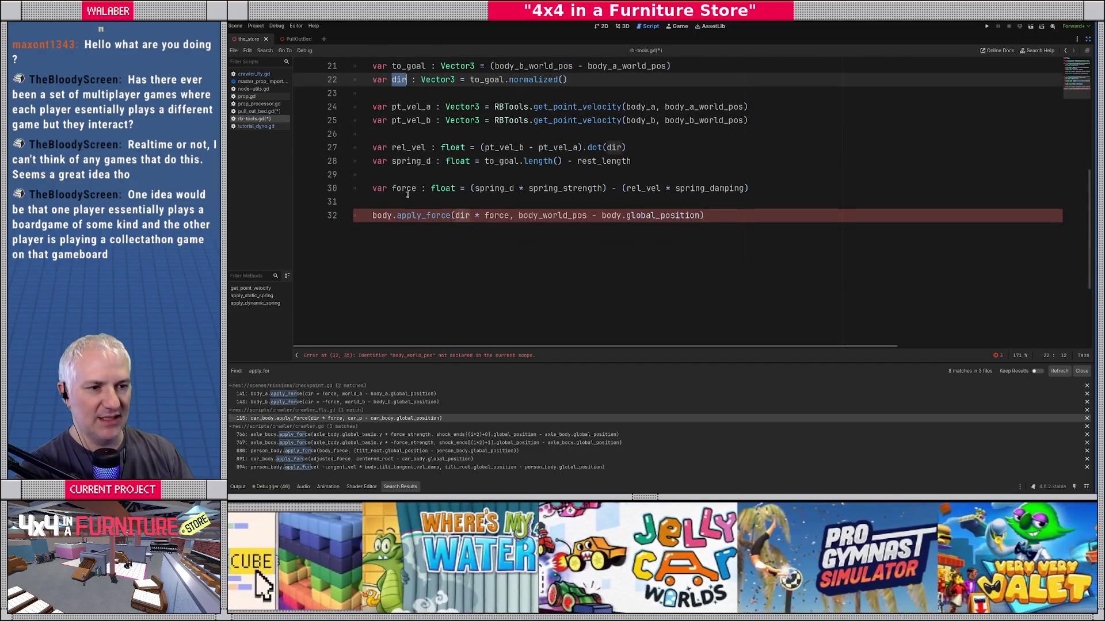
double_click(406, 190)
click(490, 188)
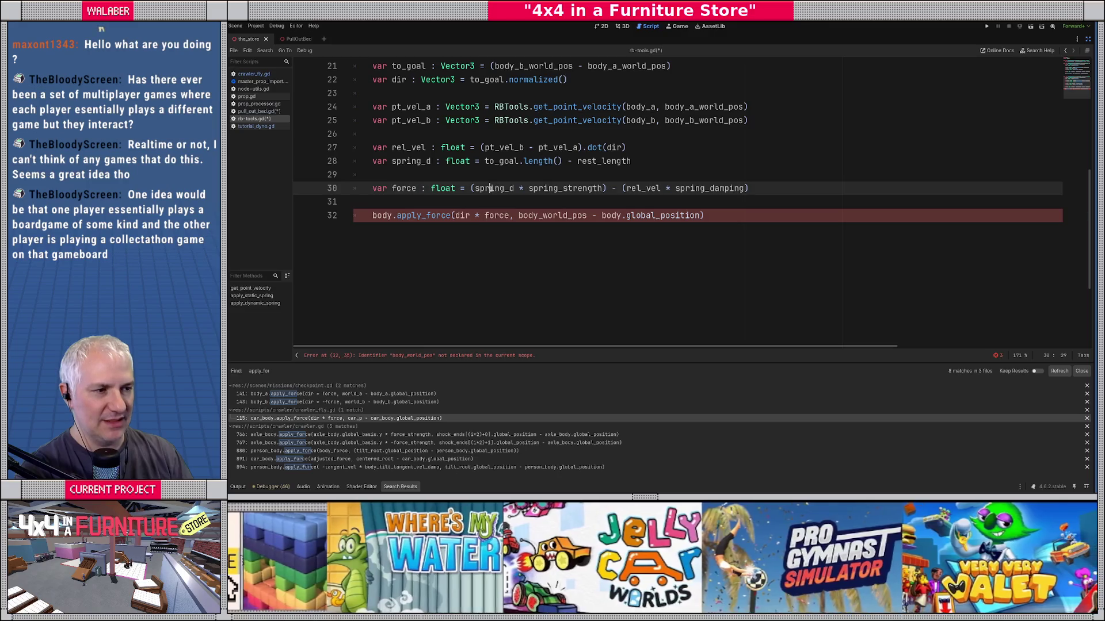
Step: Make line 32's apply_force use body_a, body_a_world_pos and body_a.global_position
click(392, 216)
text(_a.)
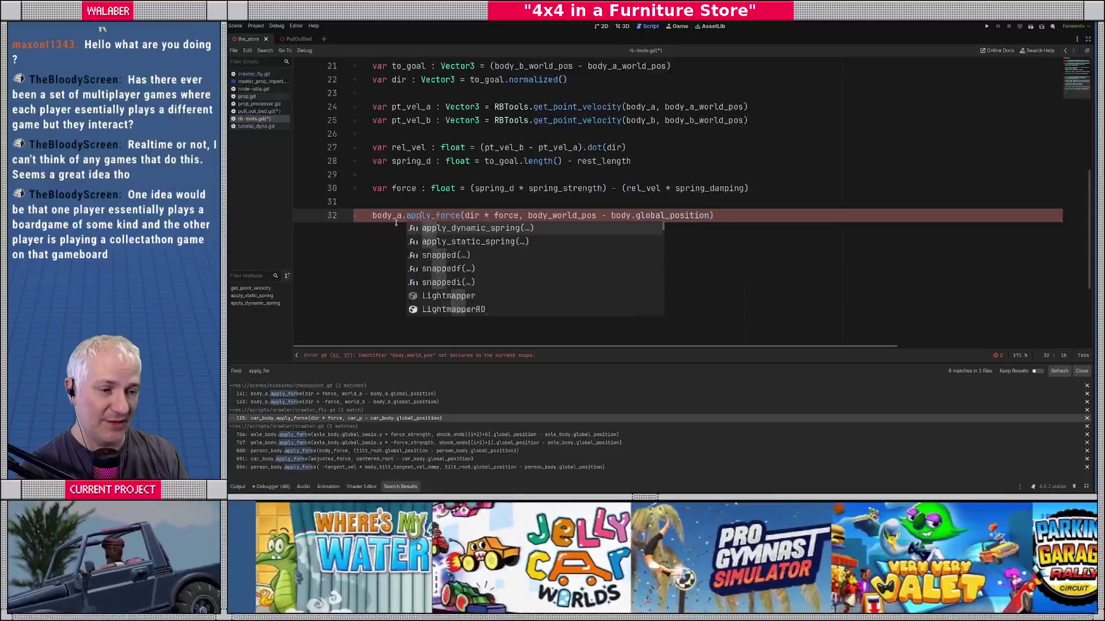
key(ctrl+Right)
key(ctrl+Right)
key(ctrl+Right)
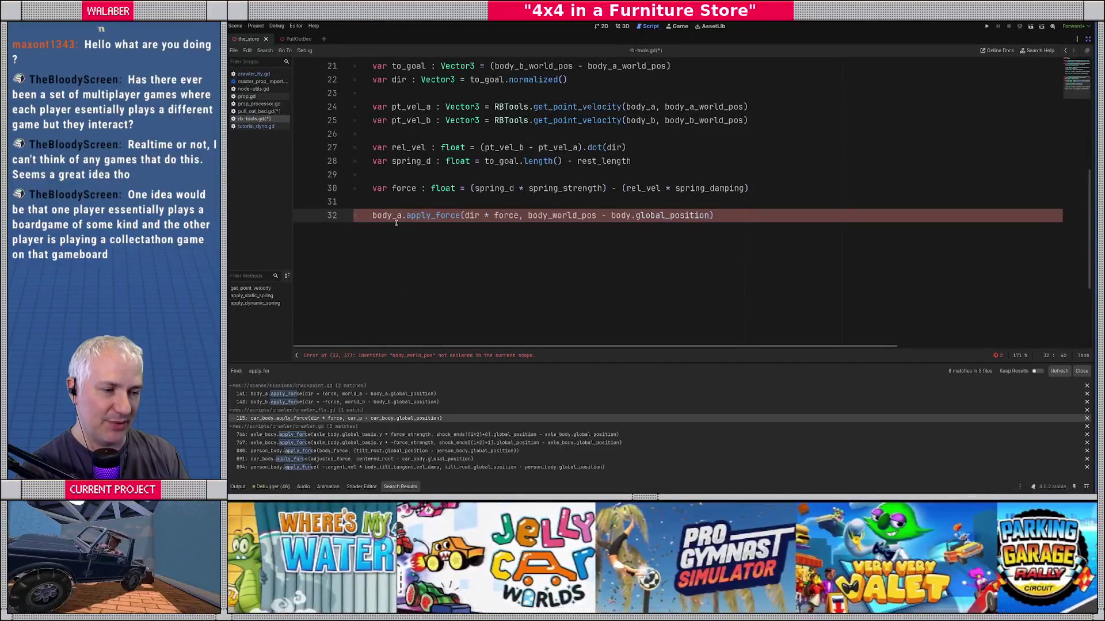
text(a_)
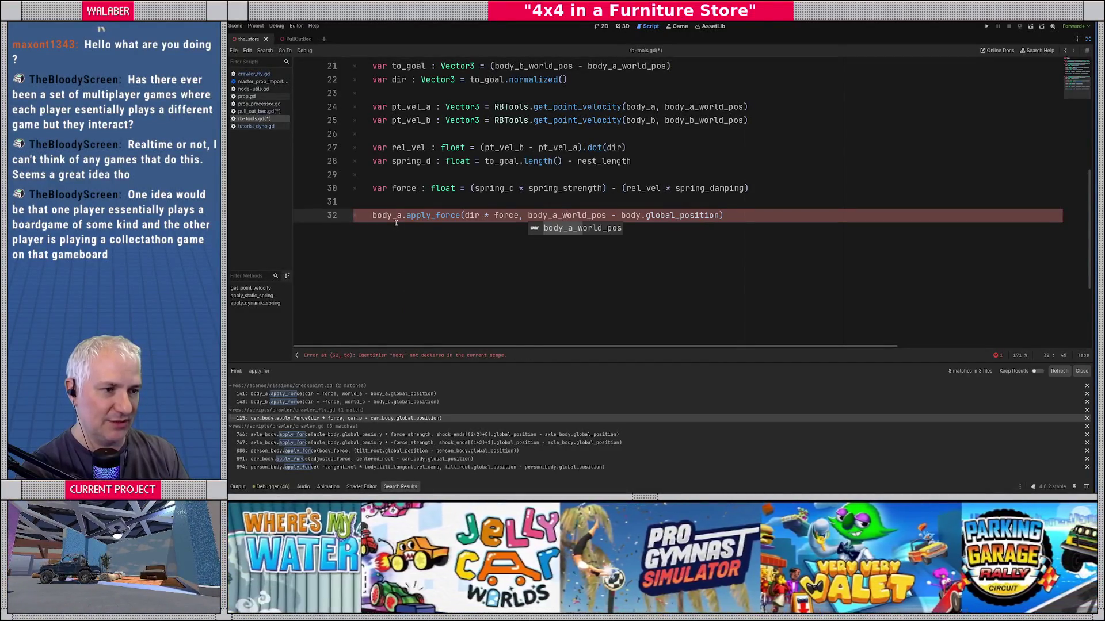
key(Right)
key(Right)
key(Right)
text(_a)
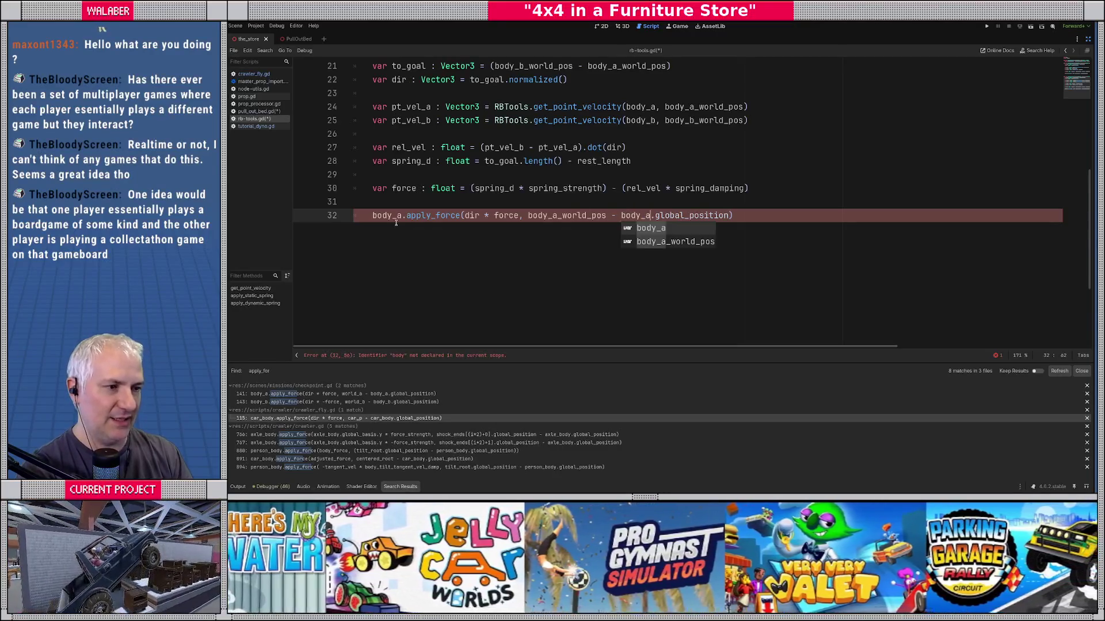
Step: Duplicate the body_a apply_force line as line 33
key(End)
key(shift+Home)
key(ctrl+c)
key(End)
key(Return)
key(ctrl+v)
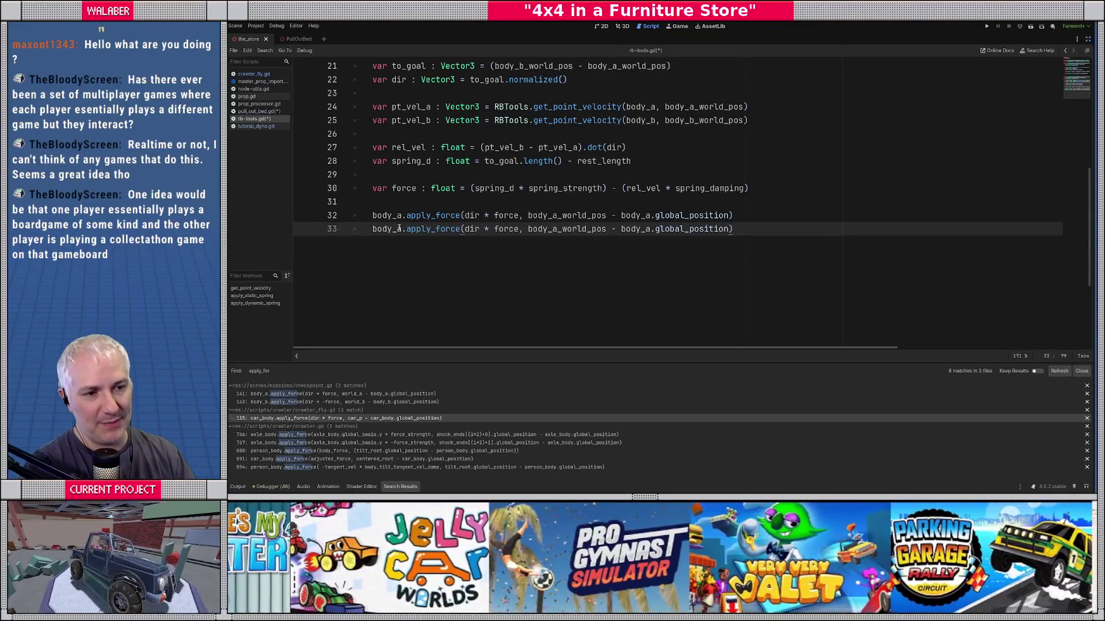
Step: Change line 33 to apply dir * -force to body_b at its world position, then save rb-tools.gd
key(BackSpace)
text(b)
key(Right)
key(Right)
key(Right)
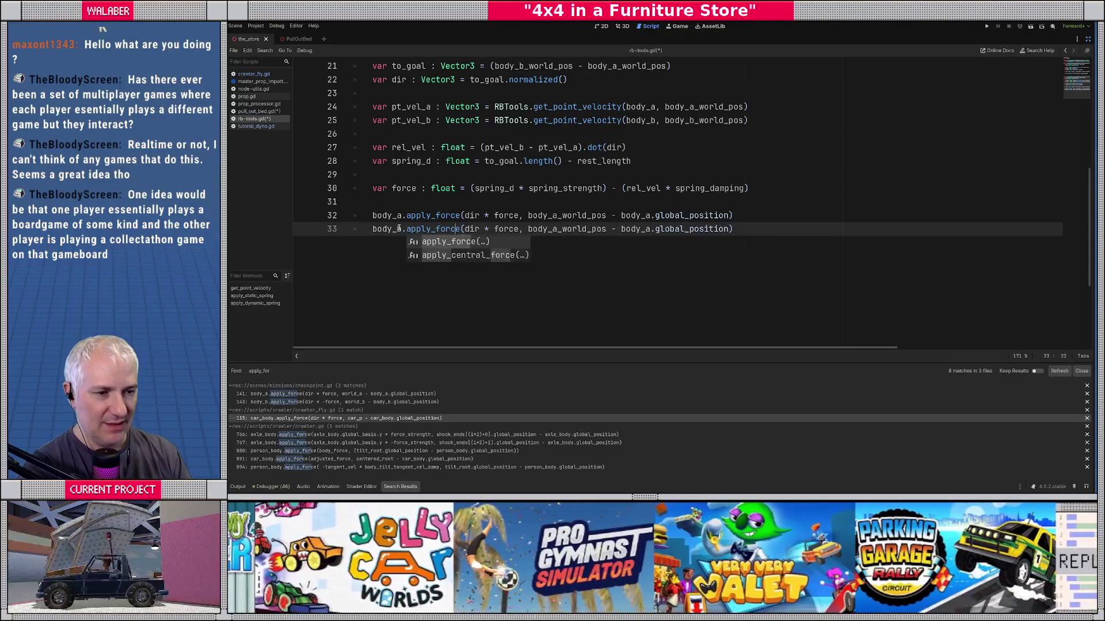
key(Right)
key(Right)
key(Right)
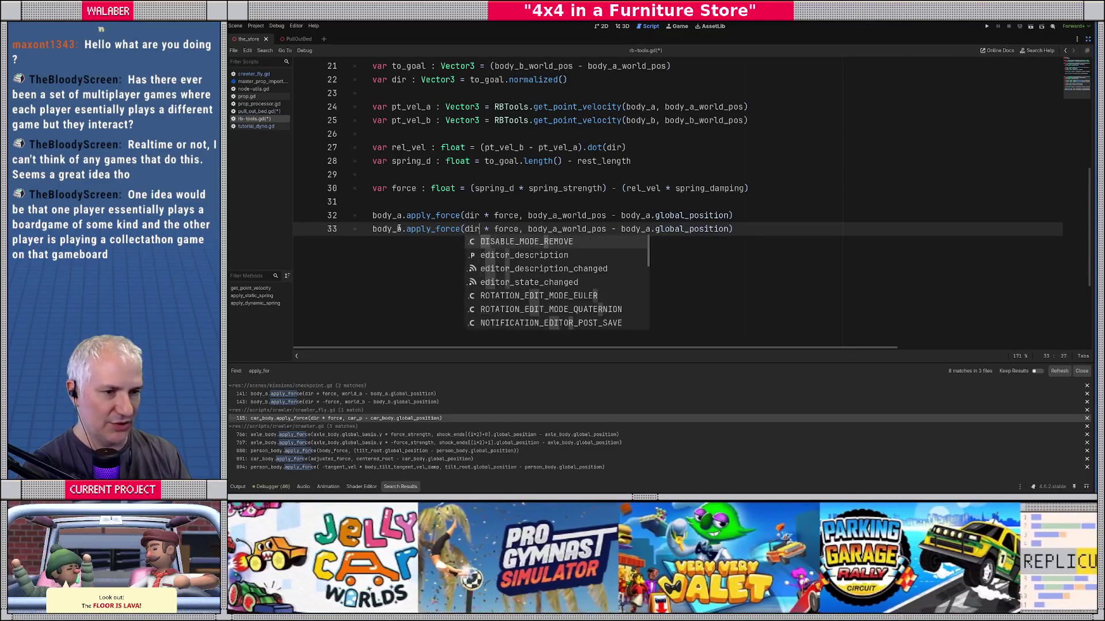
text(-)
key(Right)
key(Right)
key(Right)
key(Right)
key(BackSpace)
text(b)
key(Right)
key(Right)
key(Right)
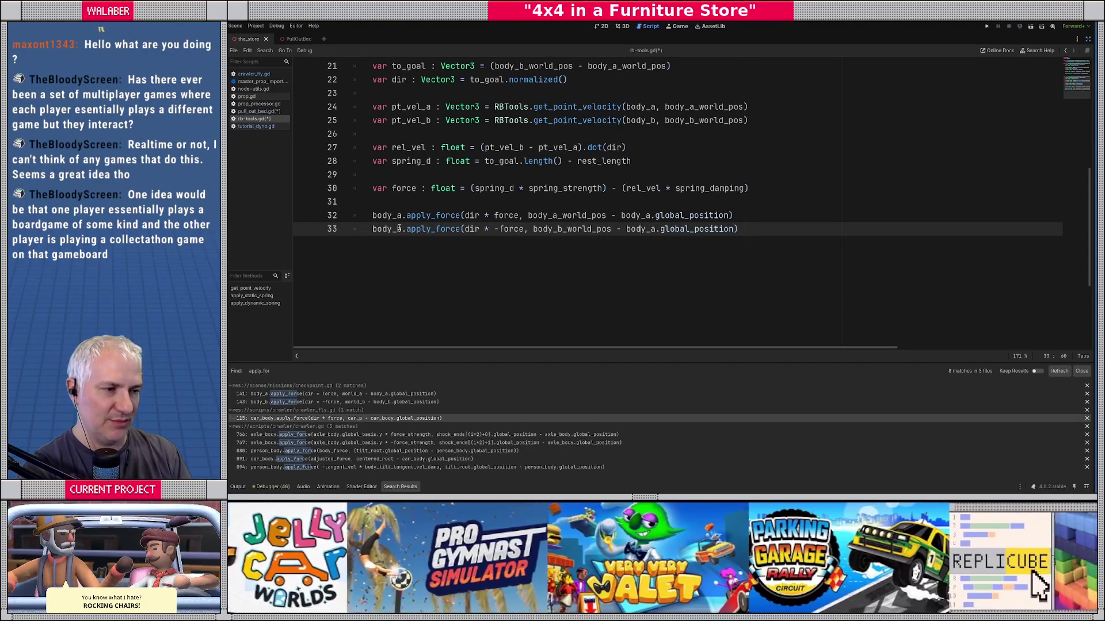
key(BackSpace)
text(b)
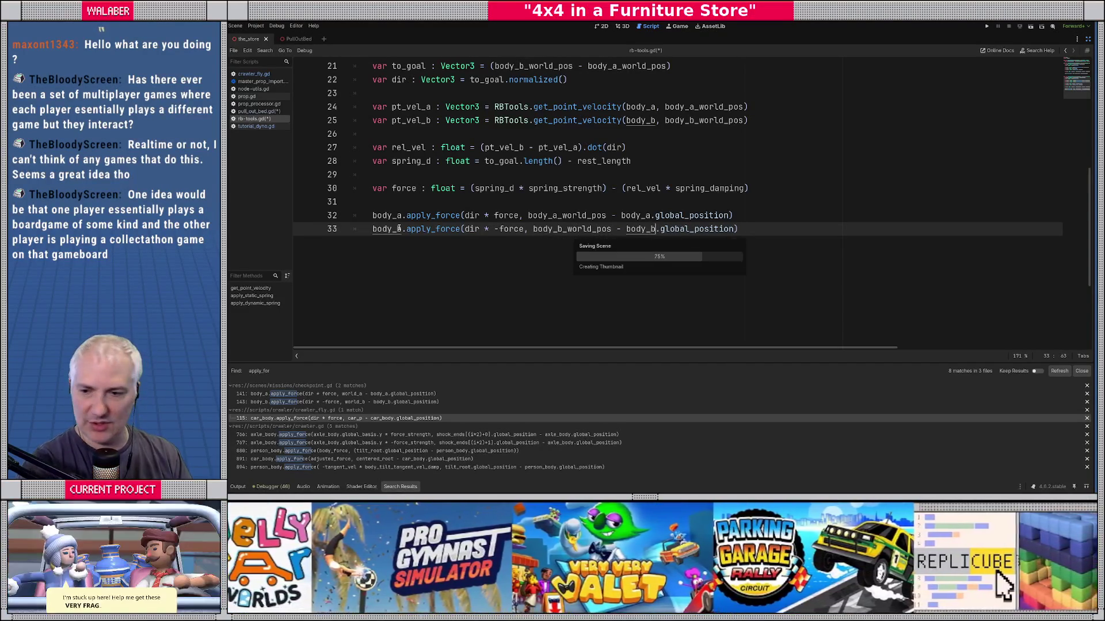
key(ctrl+s)
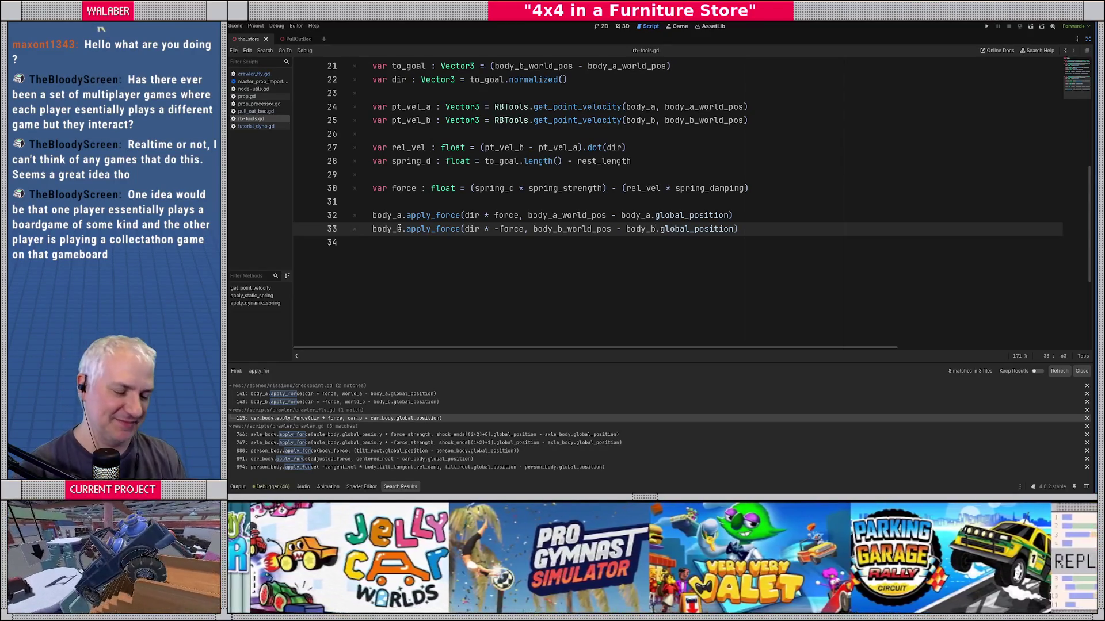
Step: Review the RBTools spring helper functions in rb-tools.gd
click(411, 208)
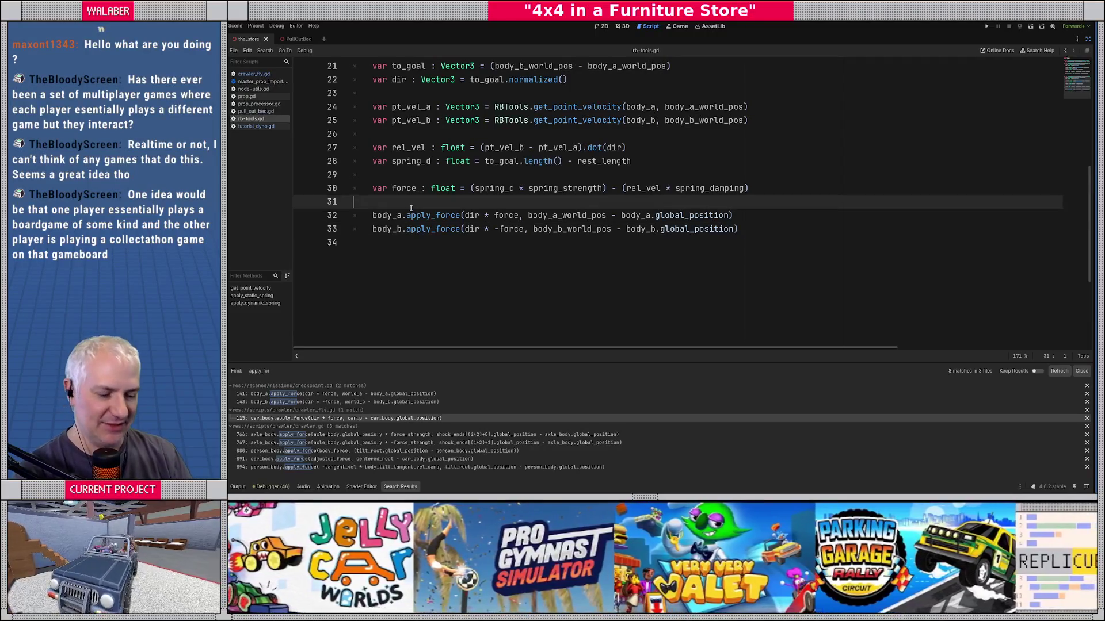
click(412, 176)
scroll(412, 178, up, 2)
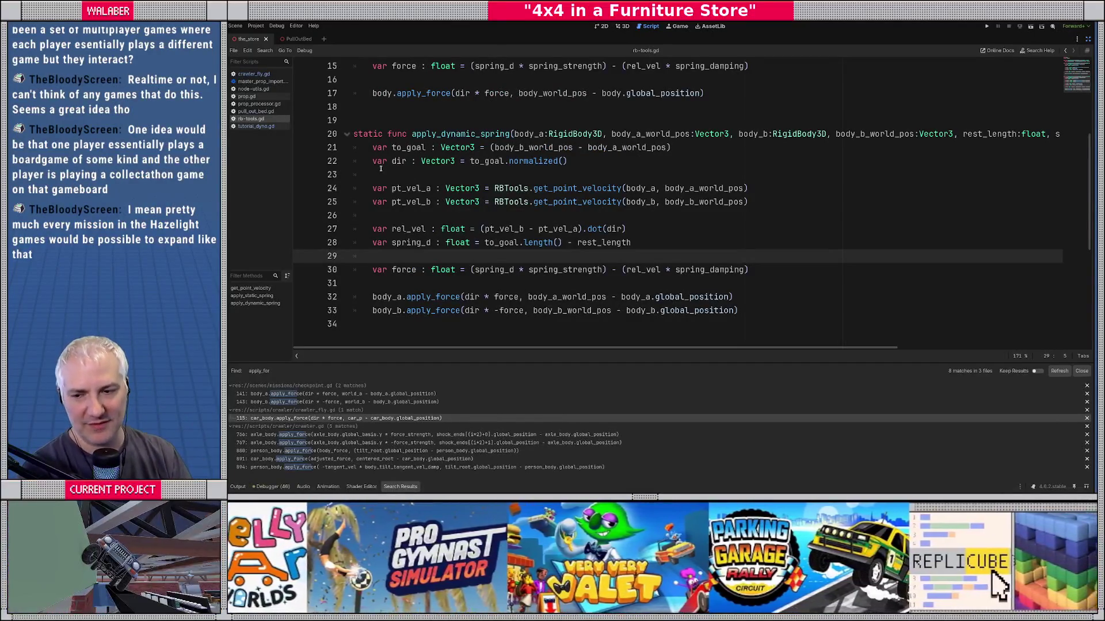
click(415, 124)
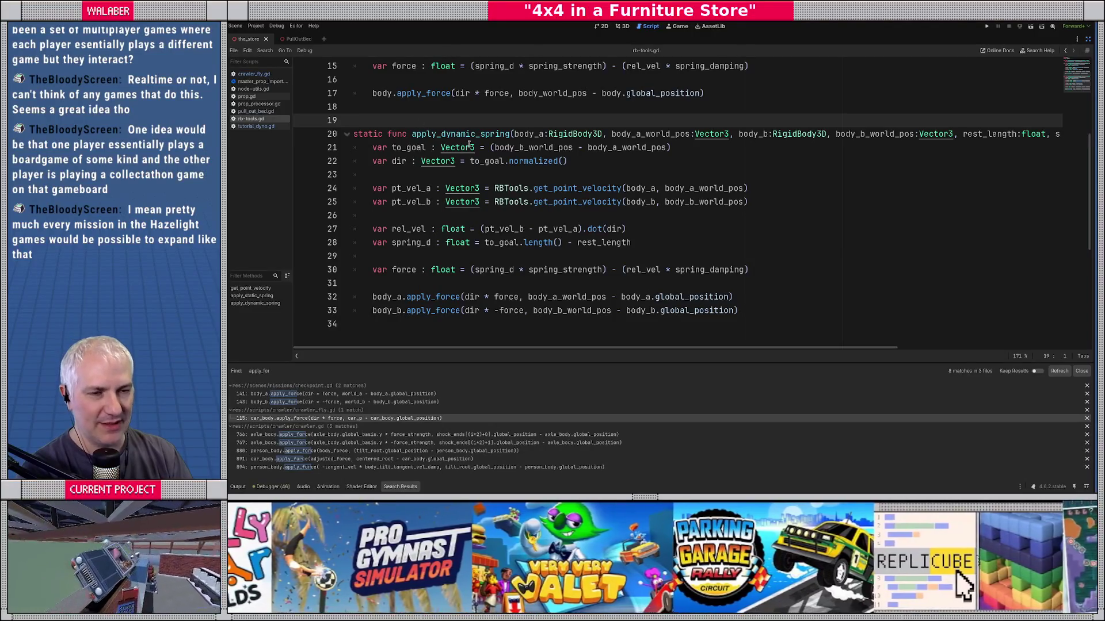
scroll(508, 171, up, 3)
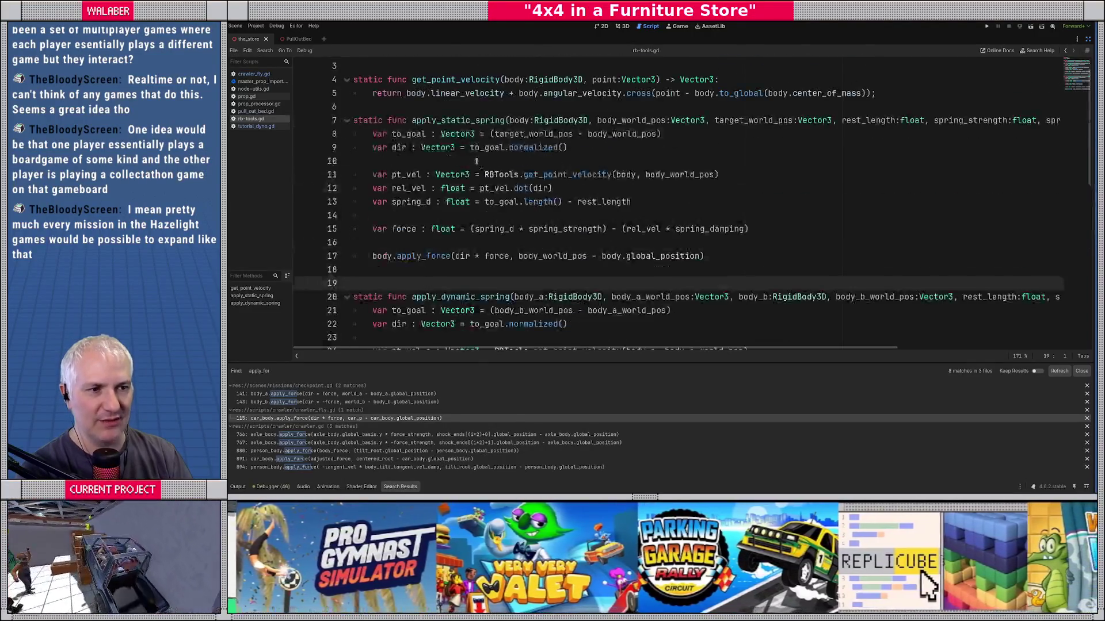
scroll(434, 186, down, 5)
scroll(434, 186, up, 3)
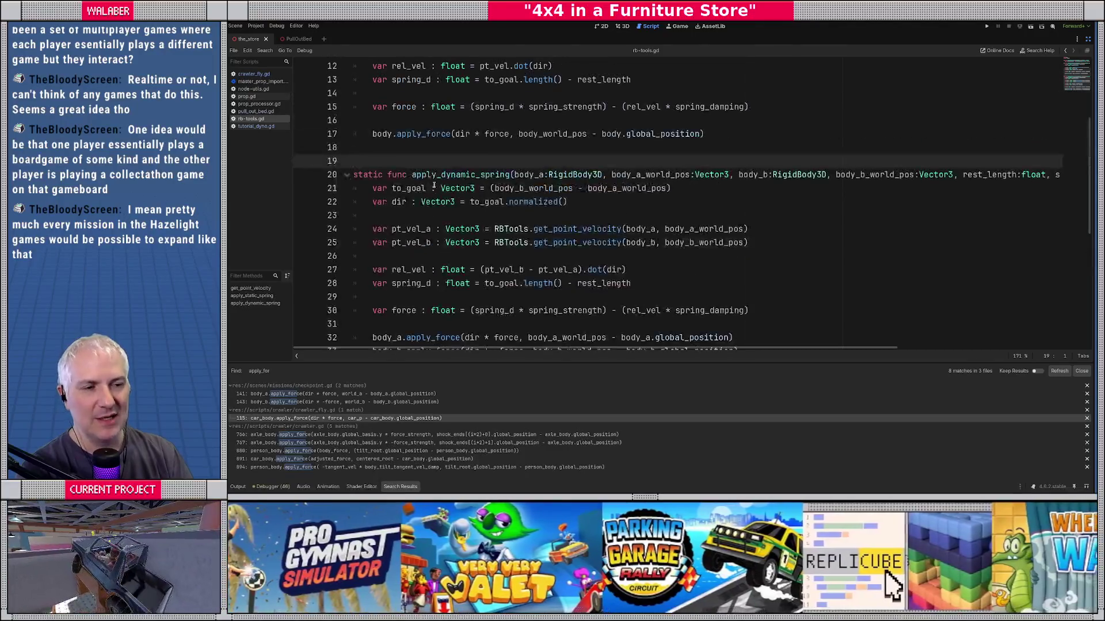
Step: Widen the script list and open crawler_fly.gd at its spring loop on line 106
drag(369, 150, 483, 332)
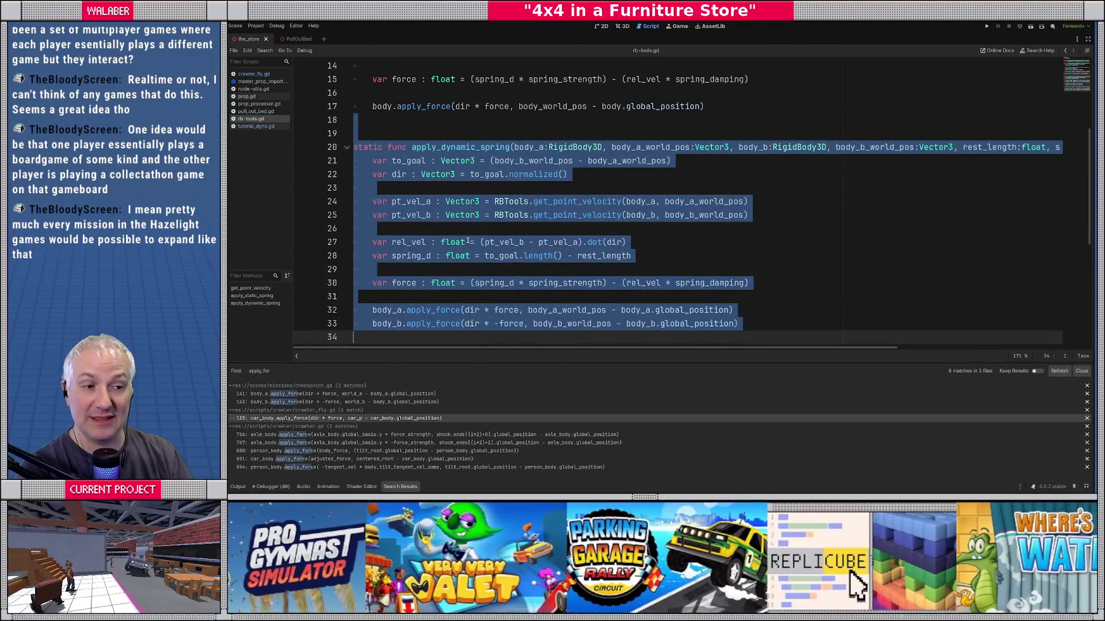
click(749, 283)
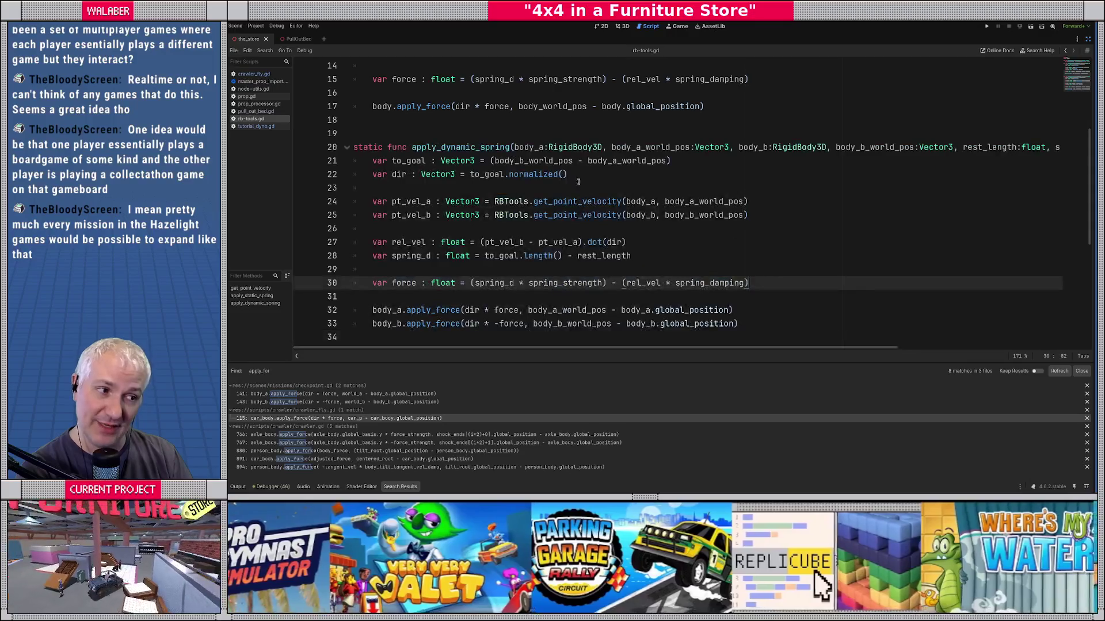
drag(293, 150, 326, 152)
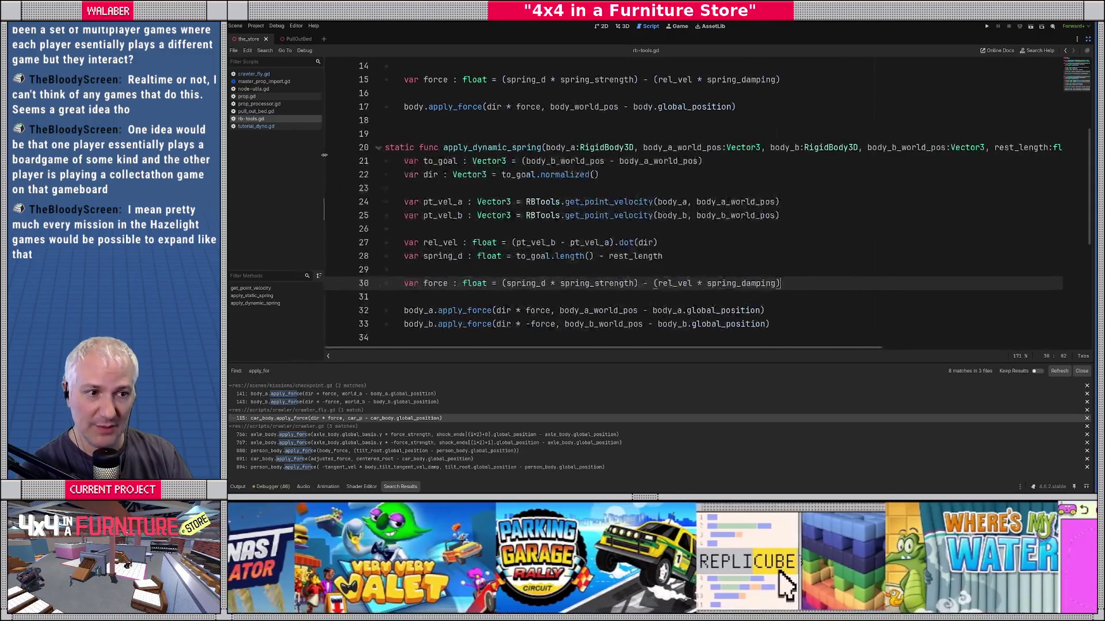
scroll(490, 166, up, 2)
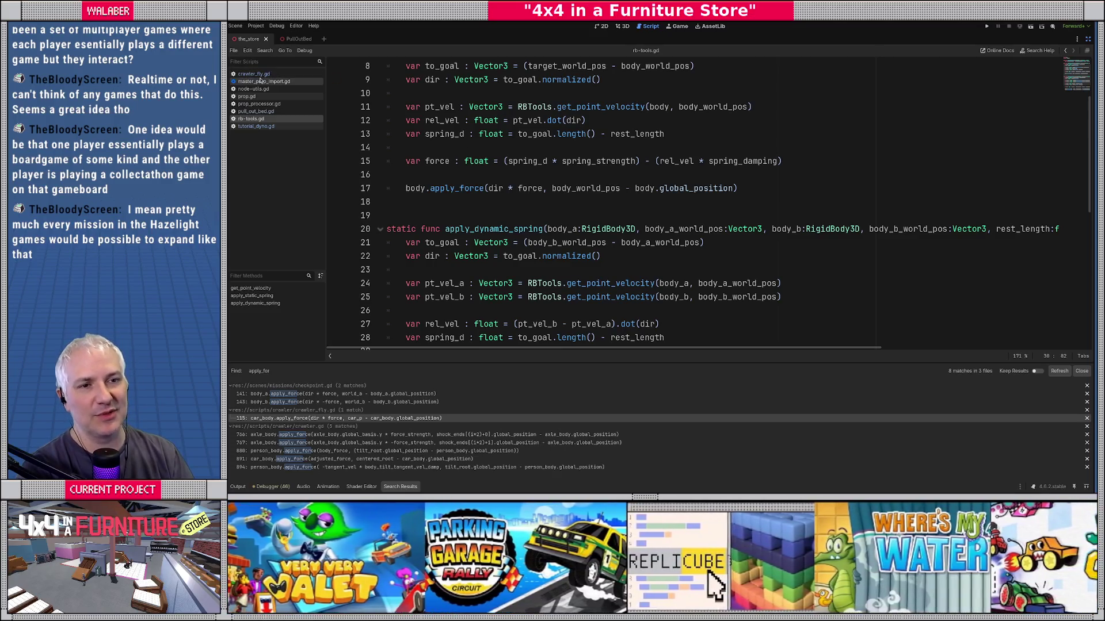
click(257, 74)
click(457, 147)
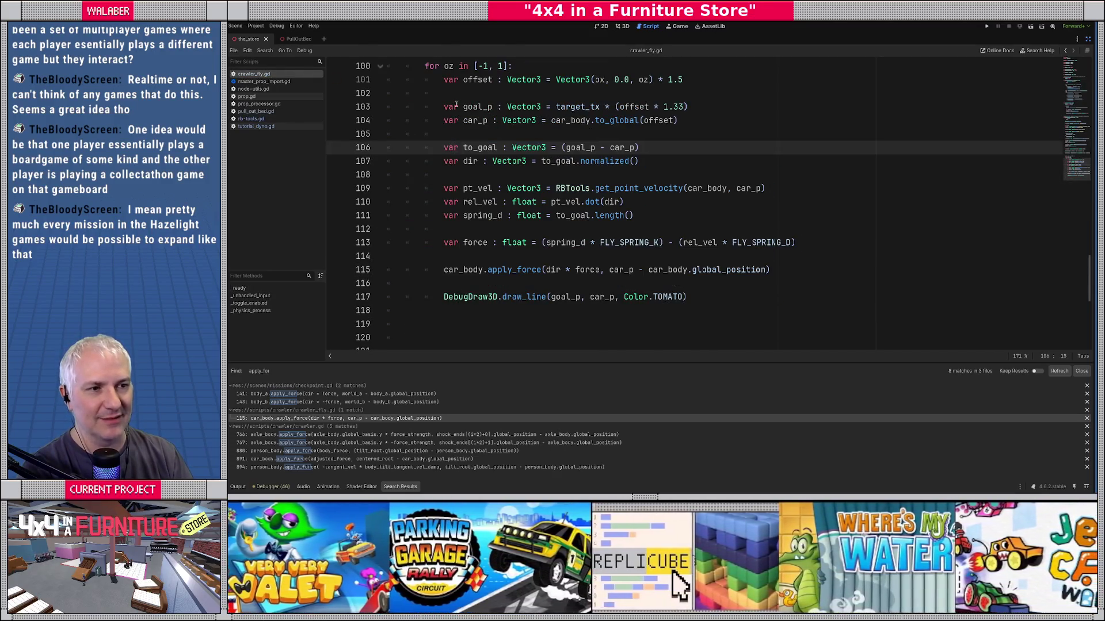
Step: Delete lines 106–113: the inline to_goal, dir, velocity, spring_d and force calculations
scroll(457, 103, up, 2)
scroll(457, 134, down, 2)
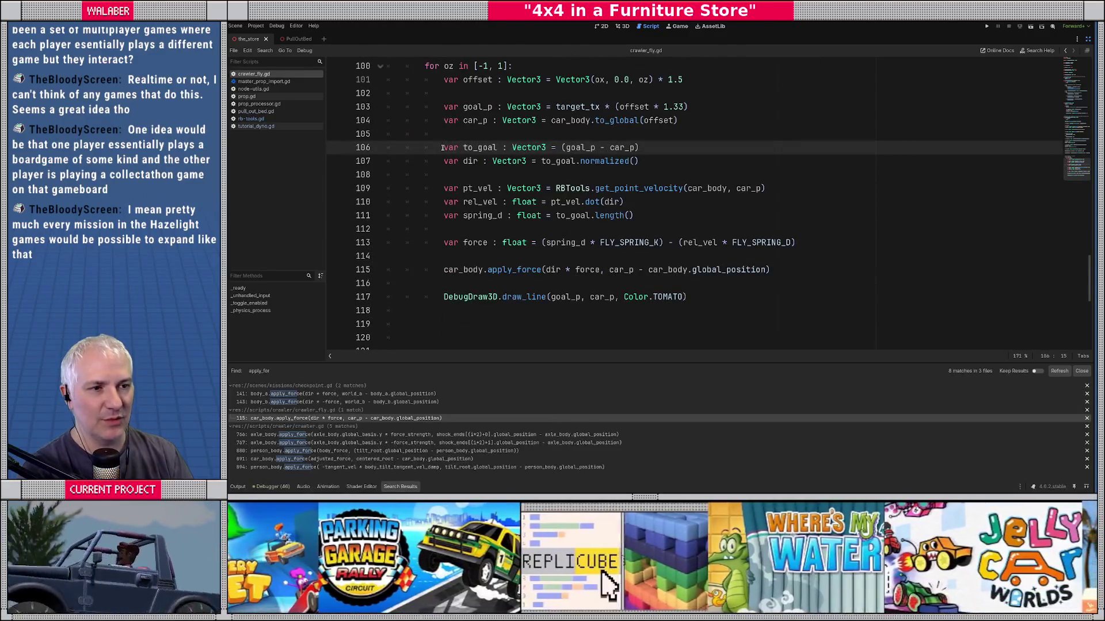
drag(443, 148, 863, 257)
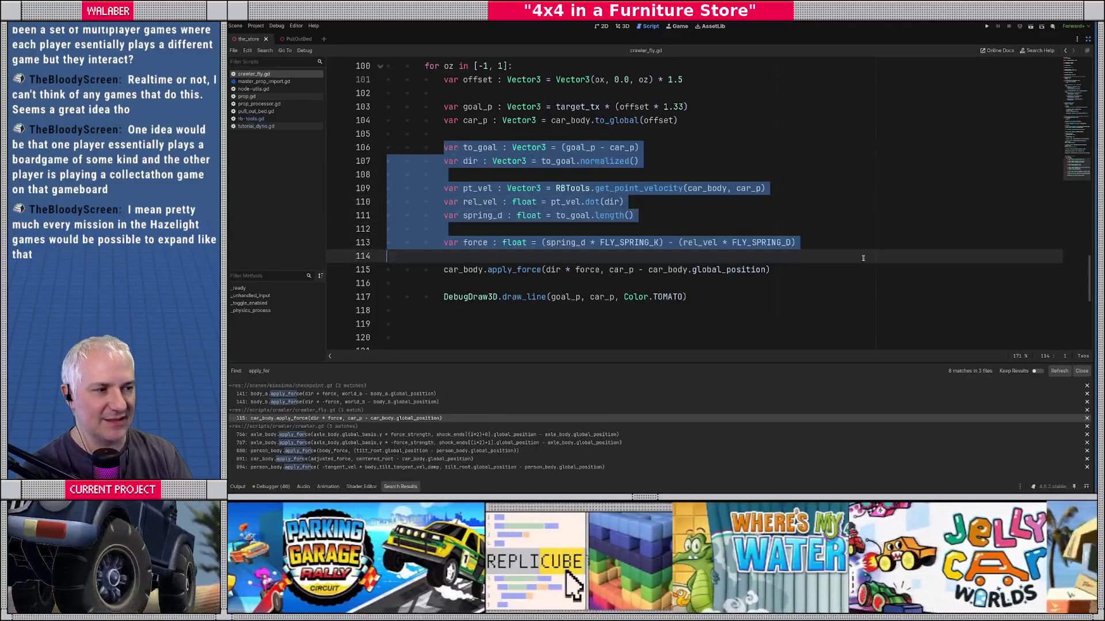
key(Delete)
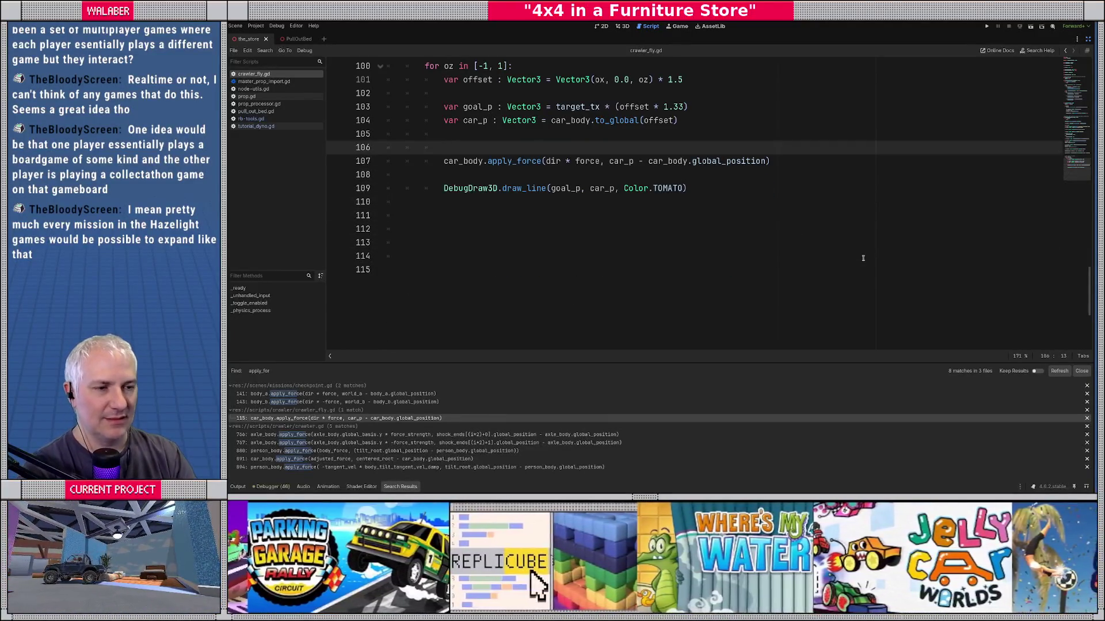
Step: Add RBTools.apply_static_spring(car_body, car_p, goal_p, 0.0, 70000.0, 750.0) on line 106
text(rb)
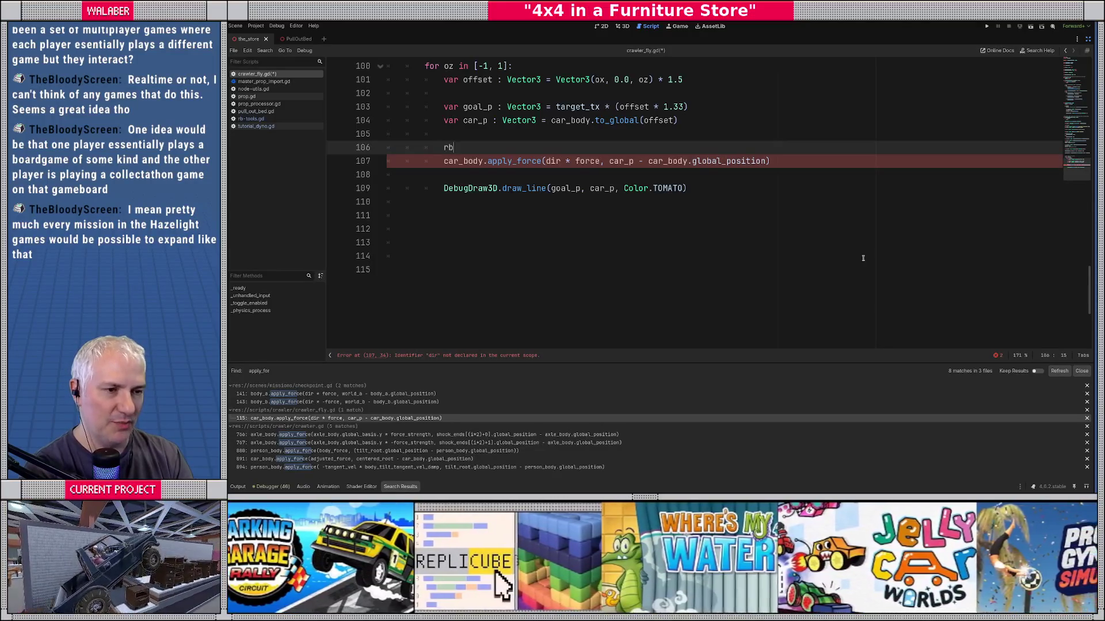
key(Return)
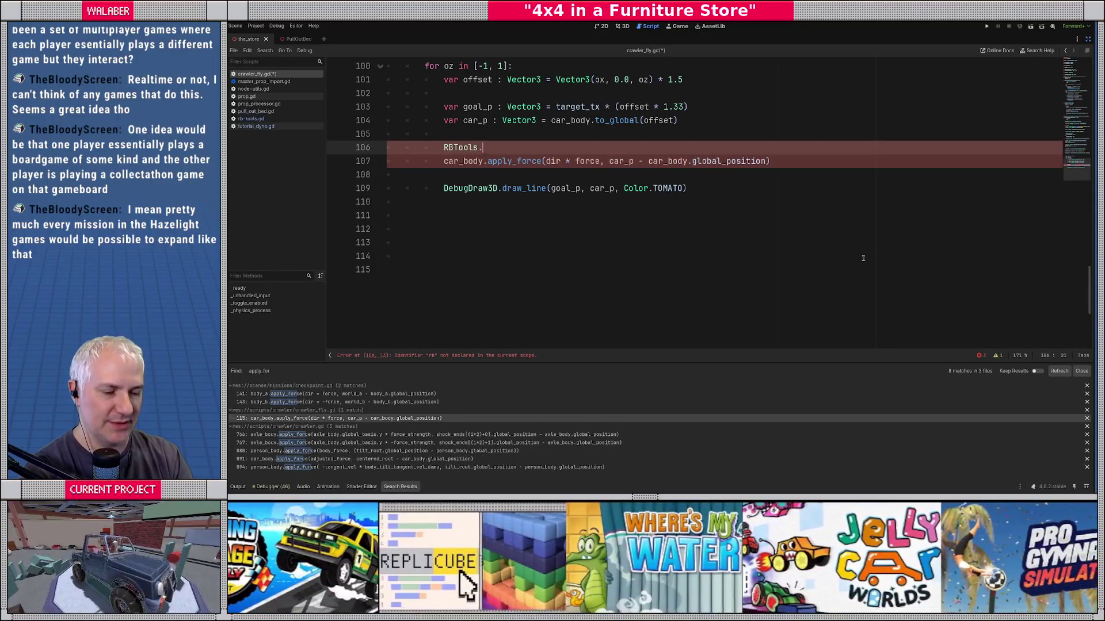
key(Down)
key(Return)
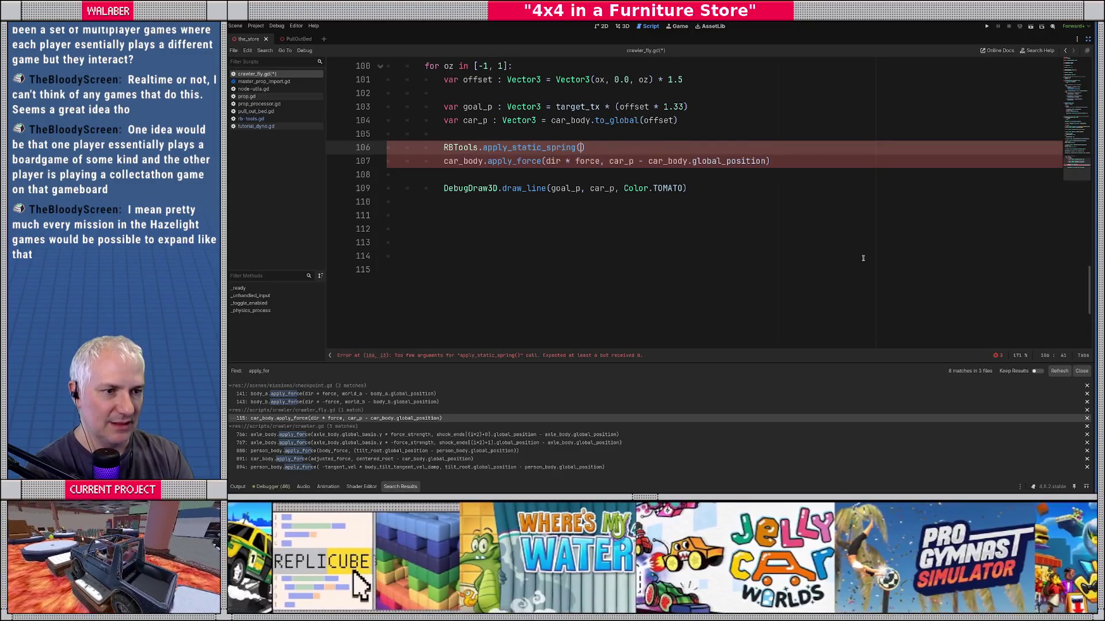
text(car_body,)
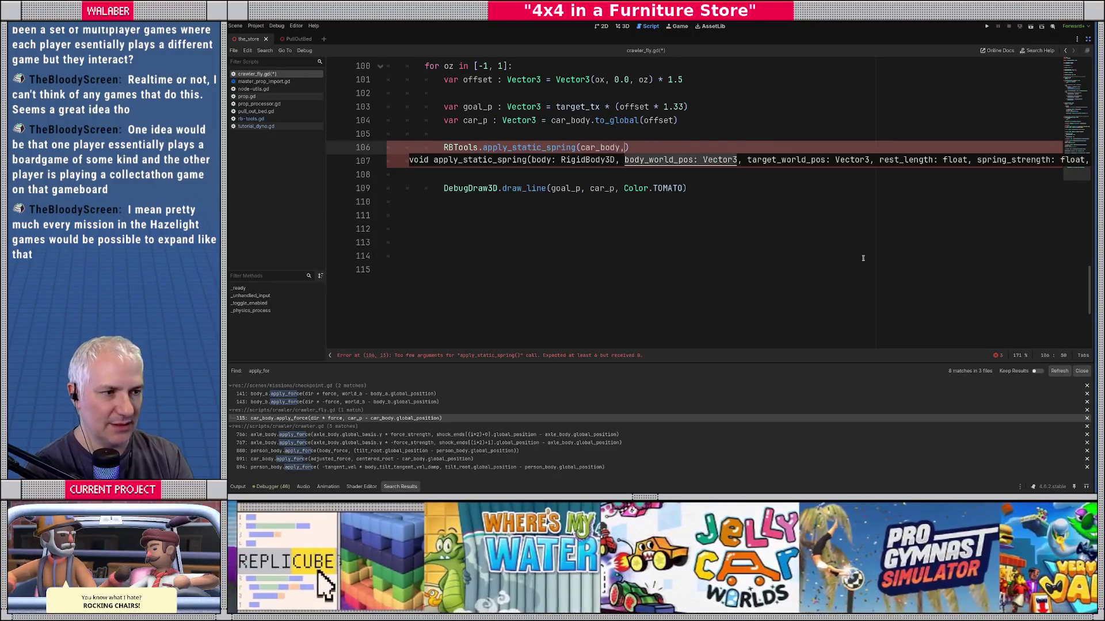
text( car_p,)
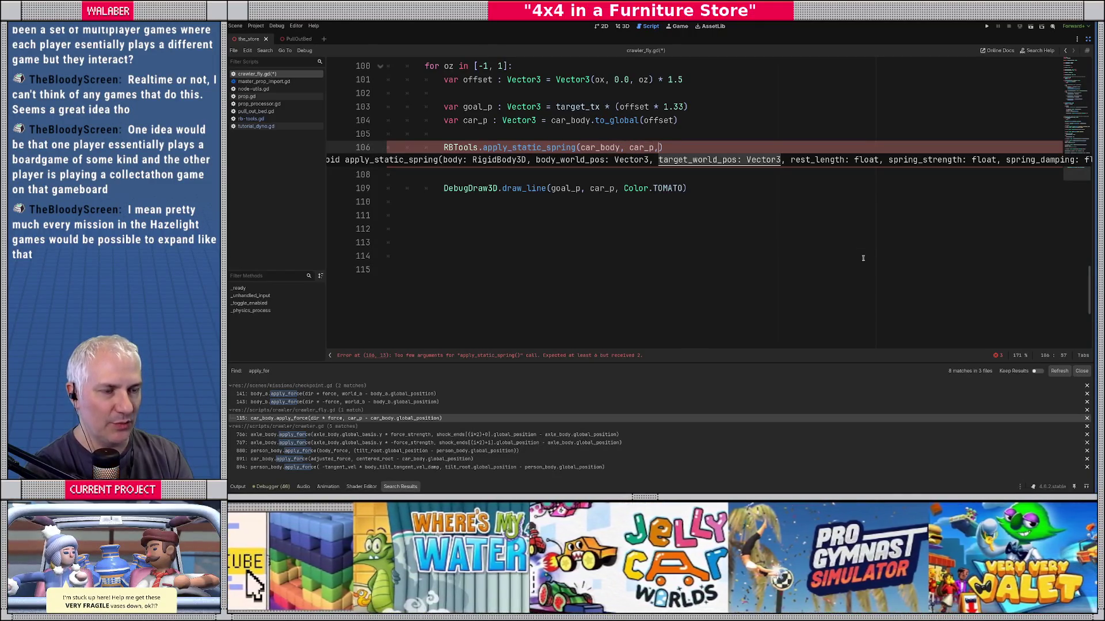
text( goal_p)
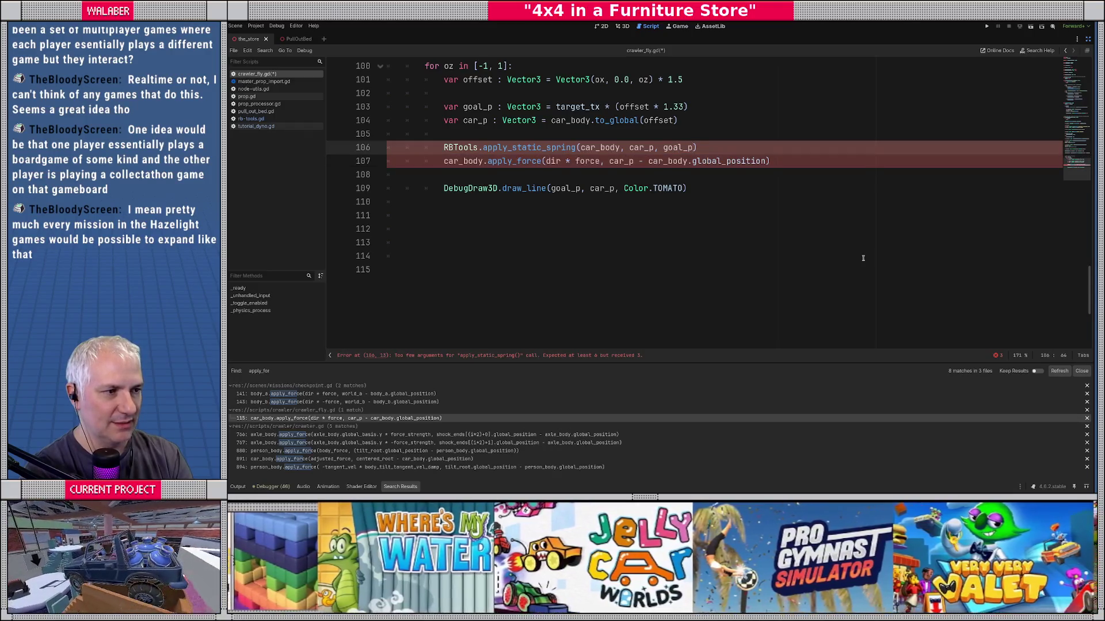
text(, 0.0)
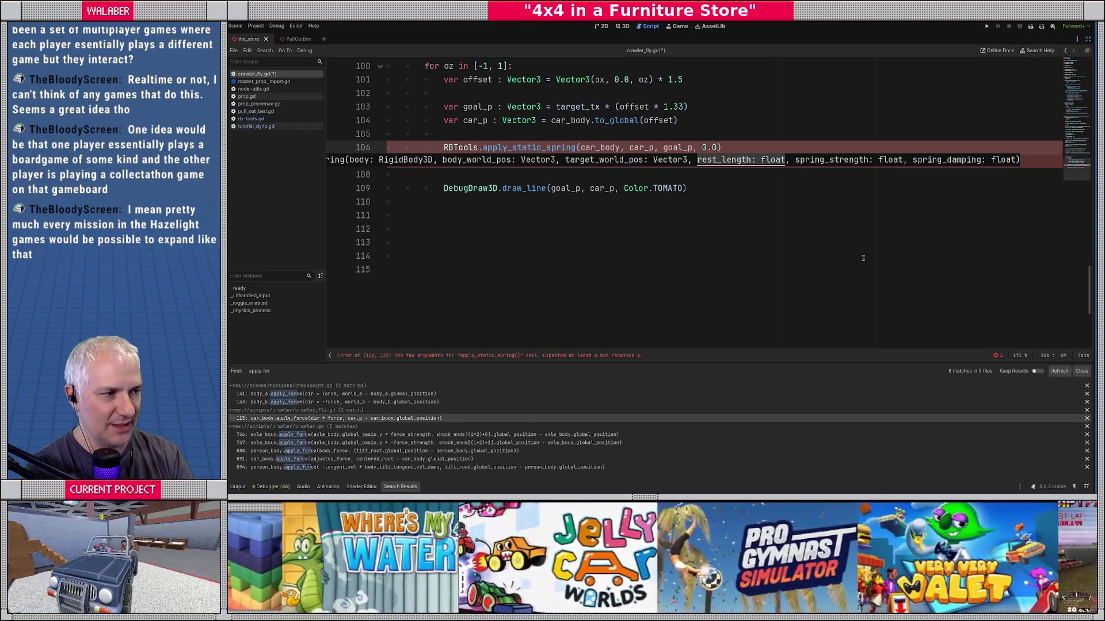
text(, )
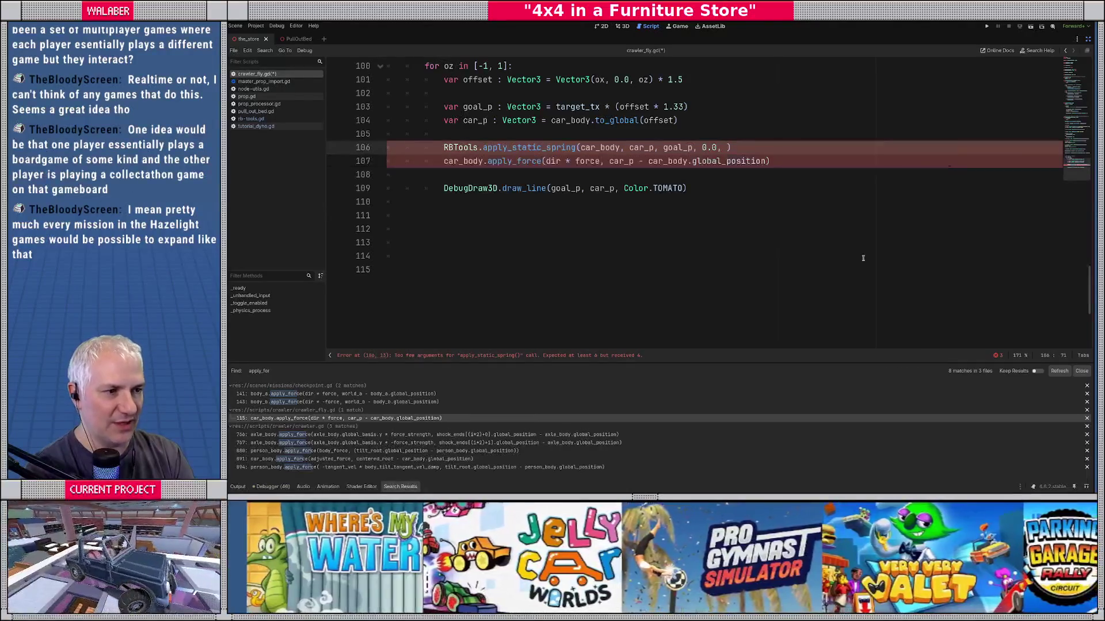
text(700)
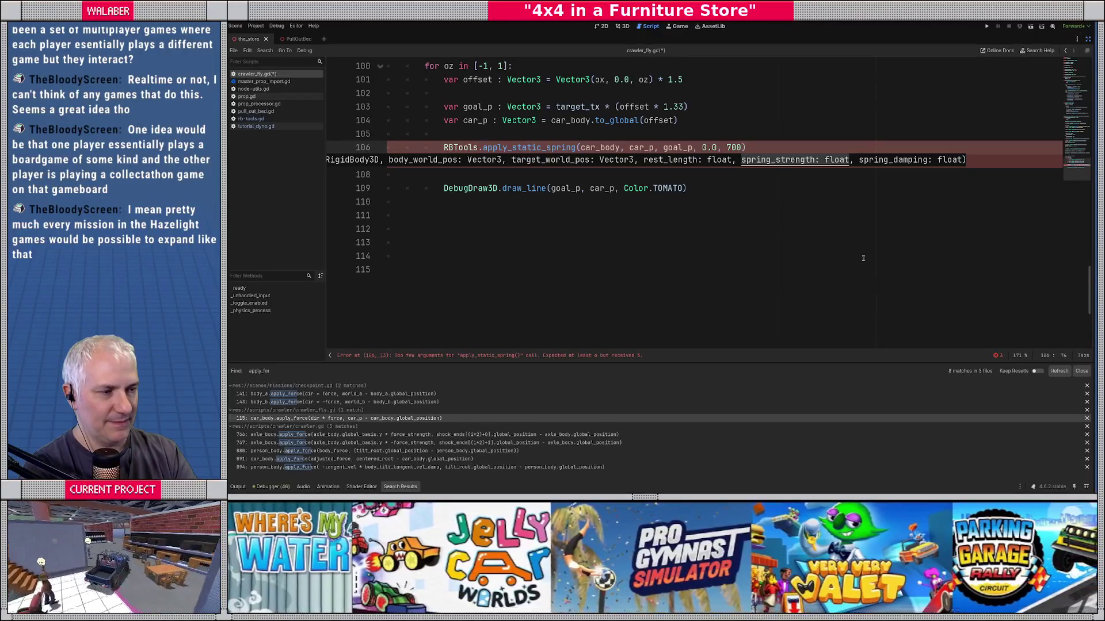
text(00.0, )
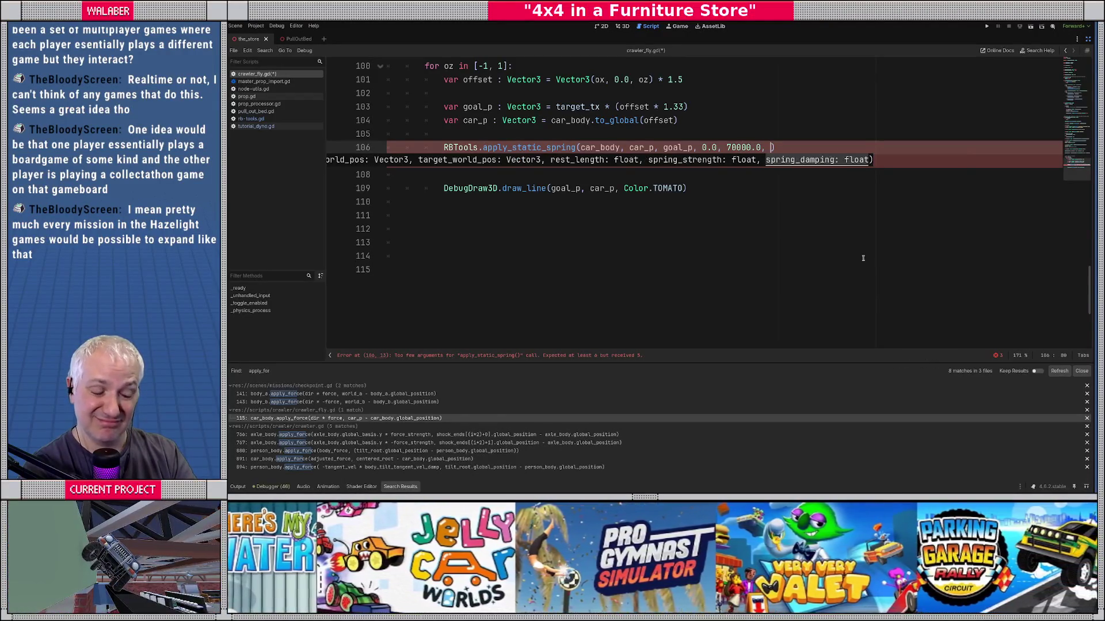
text(750.0)
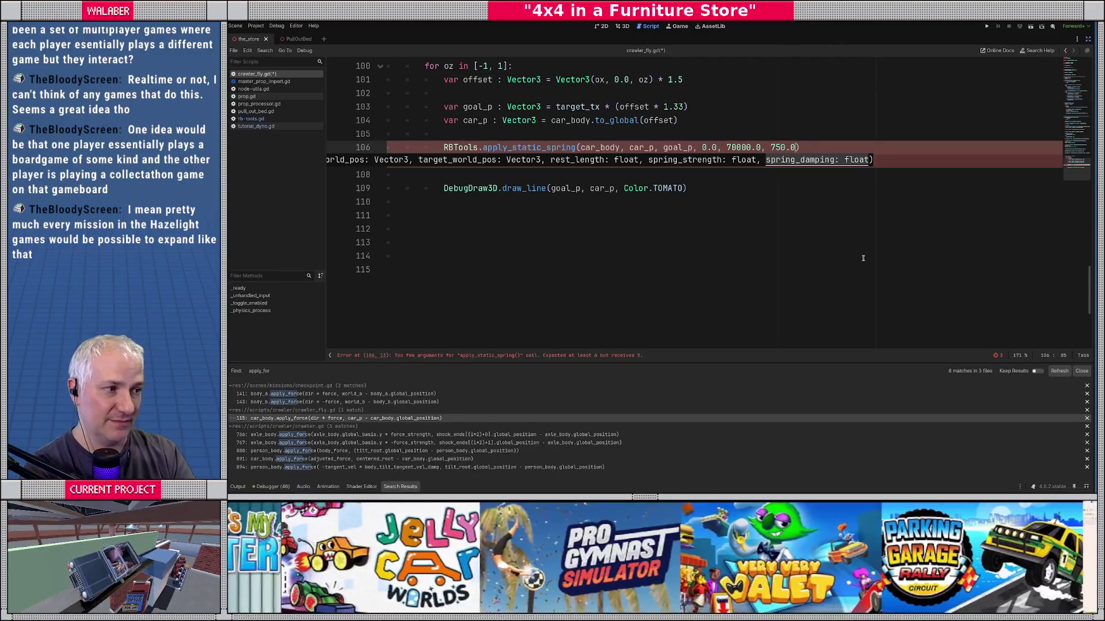
Step: Comment out the old car_body.apply_force line, then save and run the game
key(Down)
key(Home)
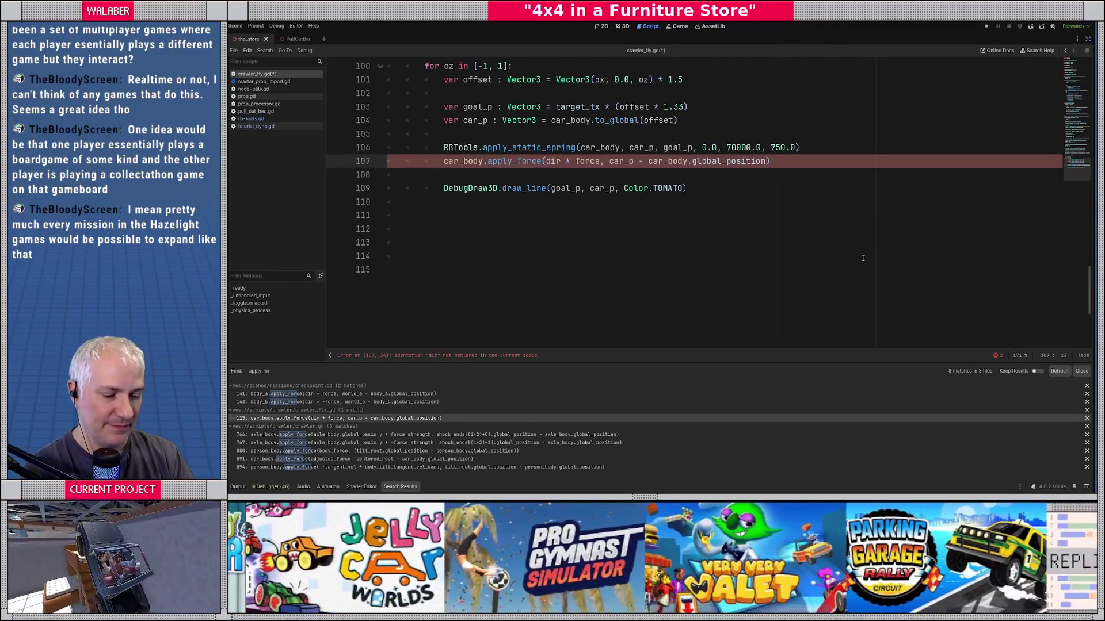
text(#)
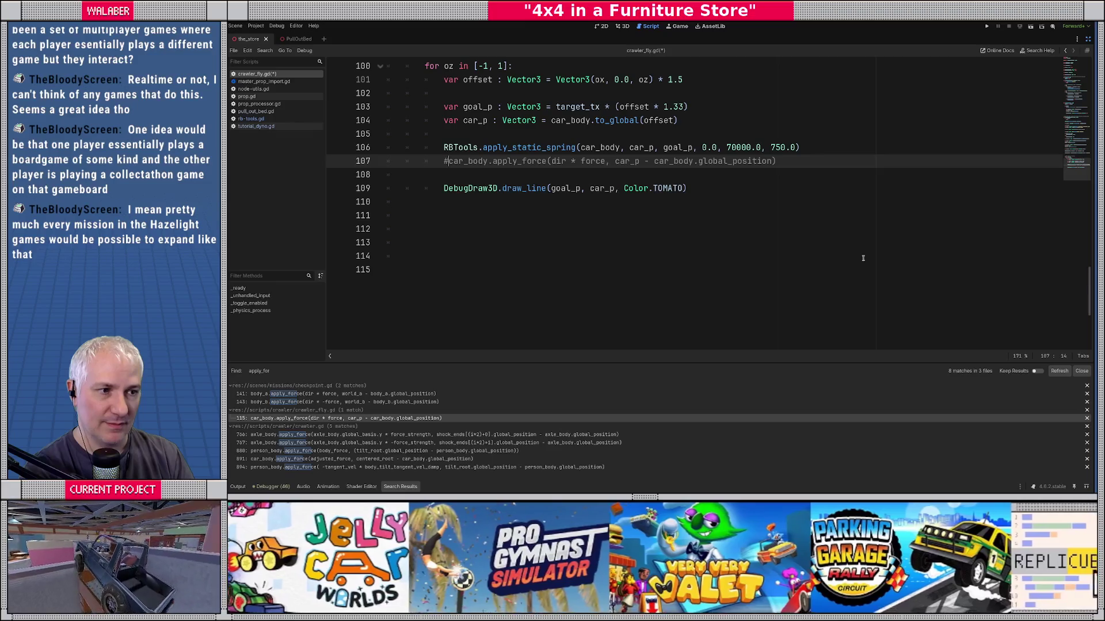
key(F5)
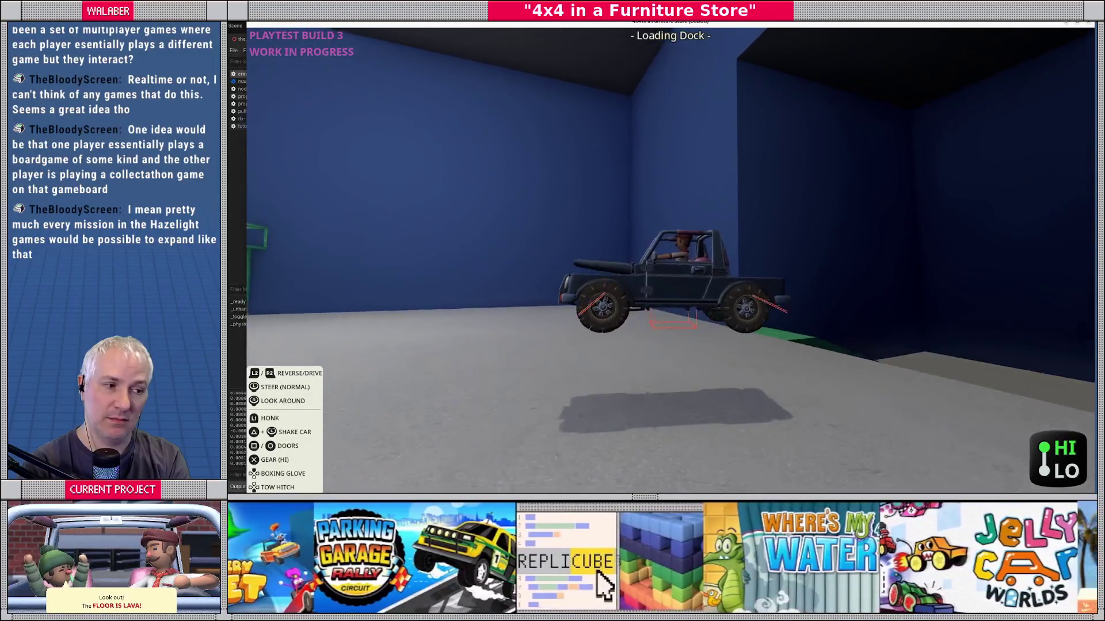
Step: Quit the running game and leave distraction-free mode so the editor docks reappear
key(Escape)
key(F8)
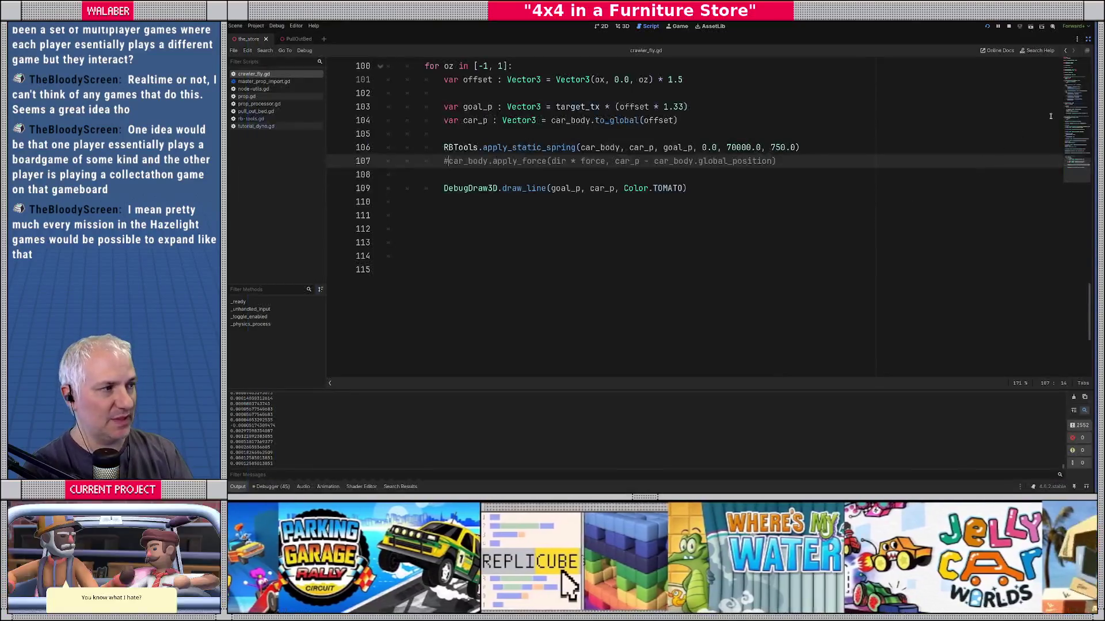
click(1088, 39)
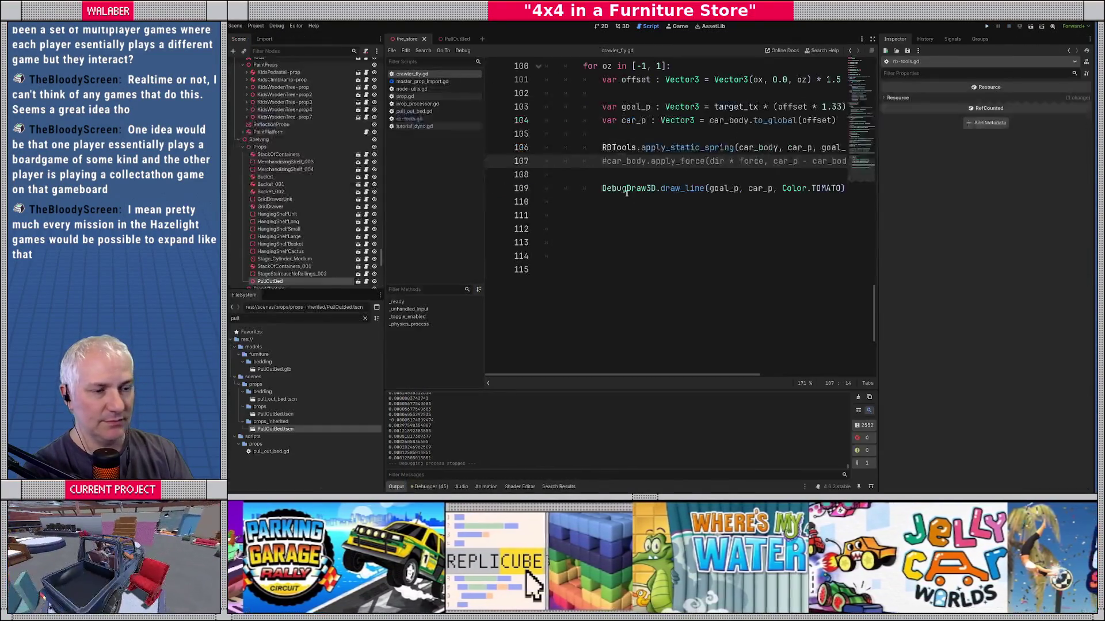